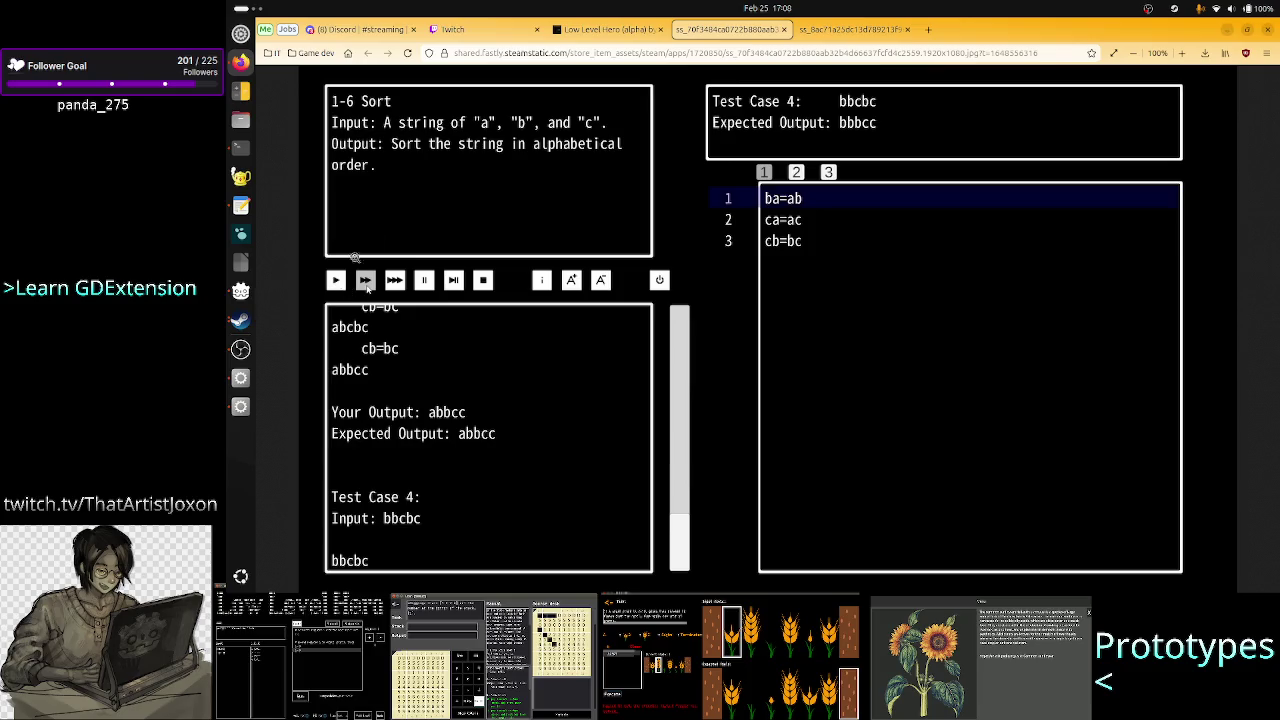
- Switch Firefox to the Twitch Stream Manager tab for the live debug-UI stream
left_click(475, 29)
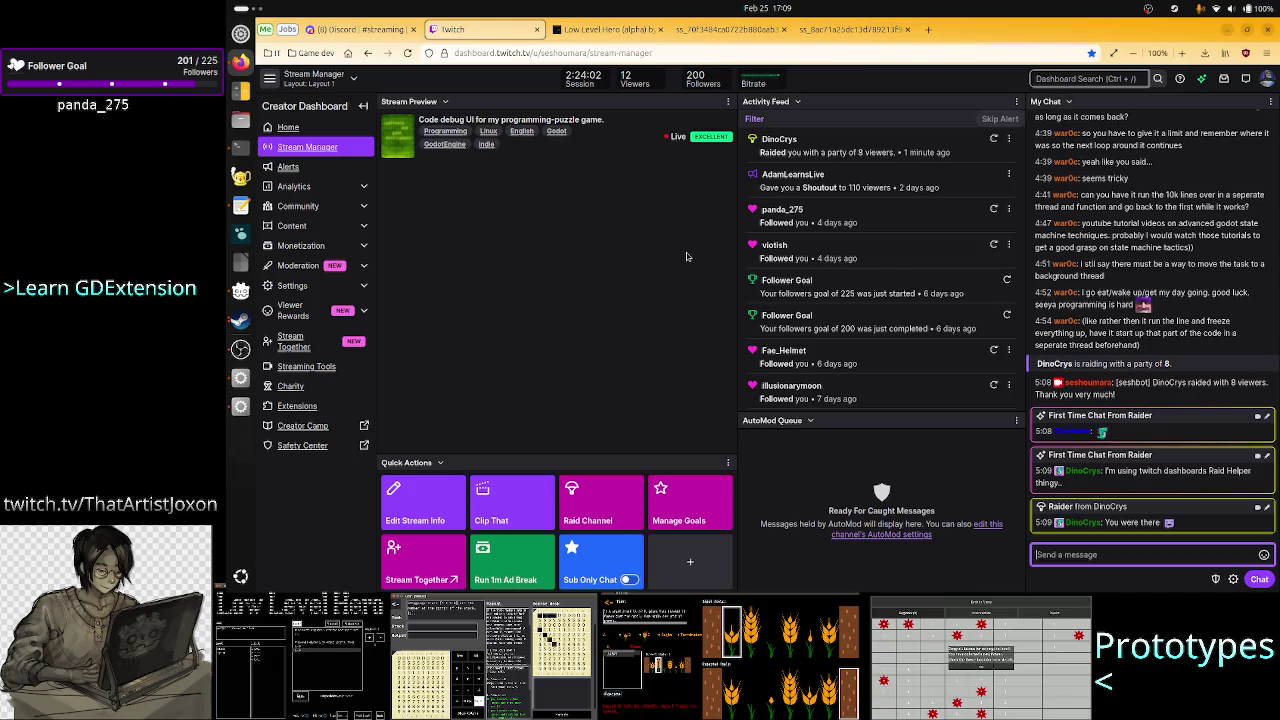
- Open and dismiss the raid channel list, then switch to the Low Level Hero itch.io page
left_click(594, 501)
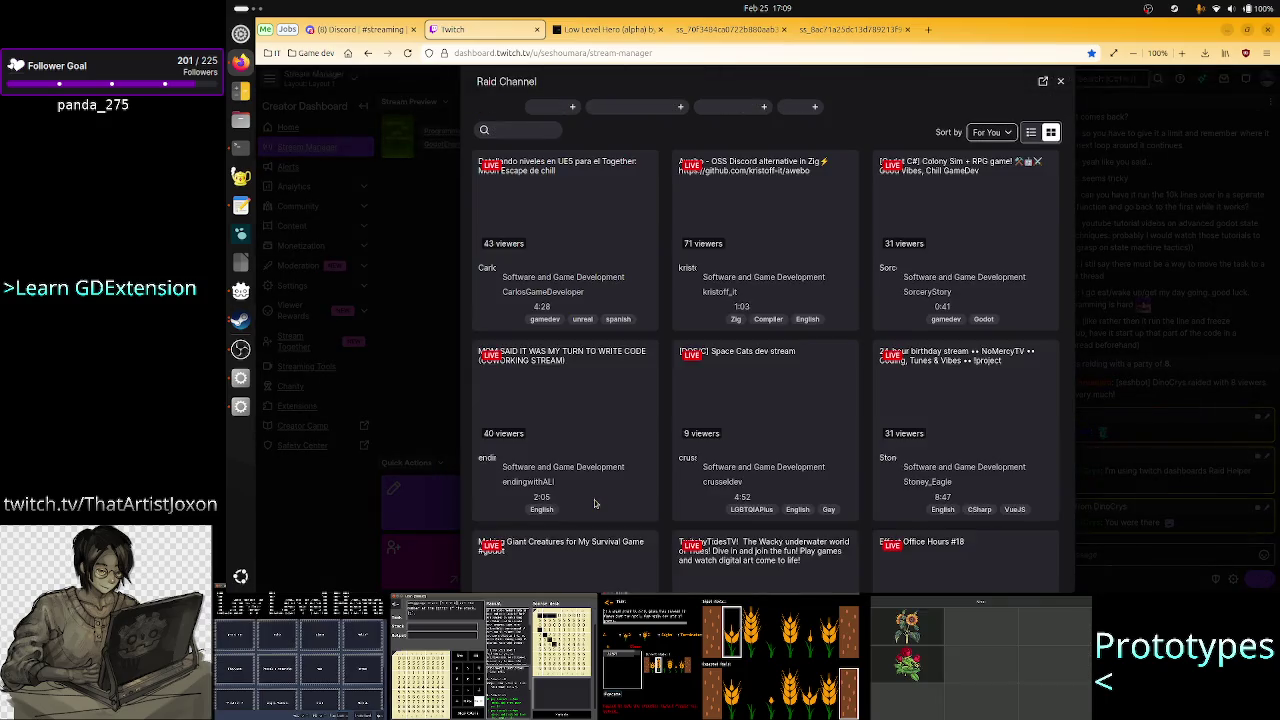
left_click(1061, 81)
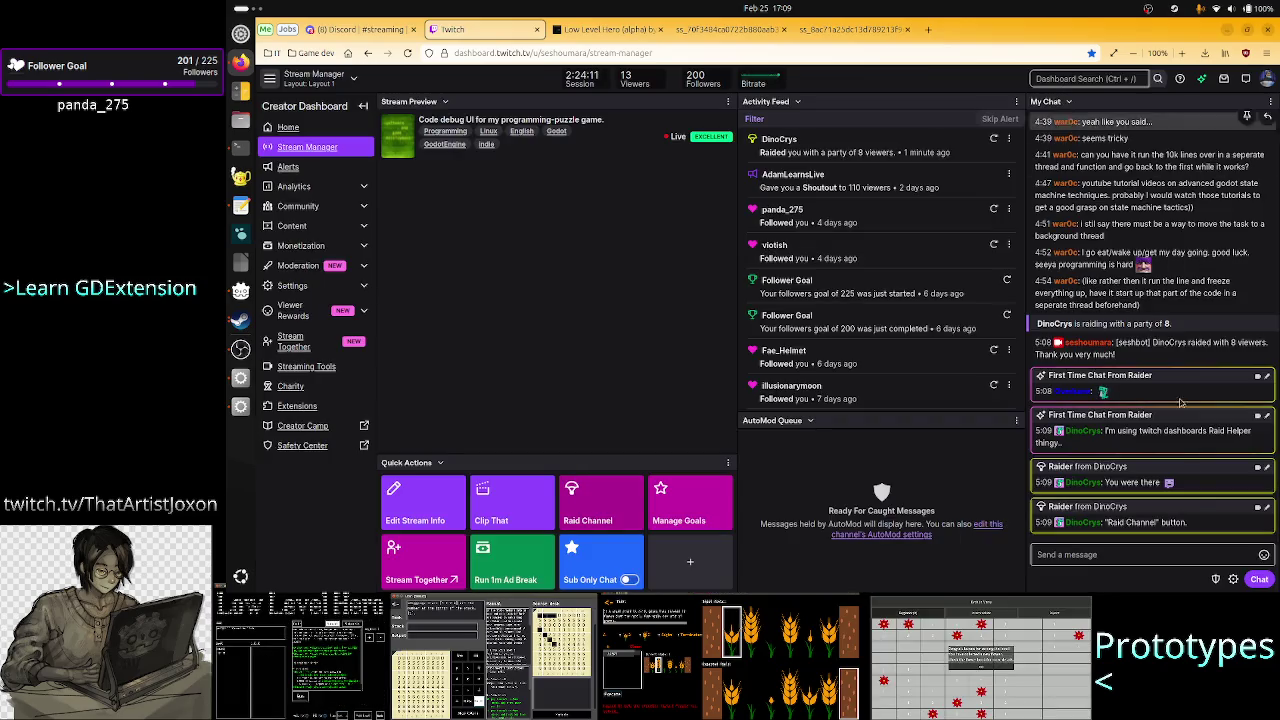
left_click(1156, 555)
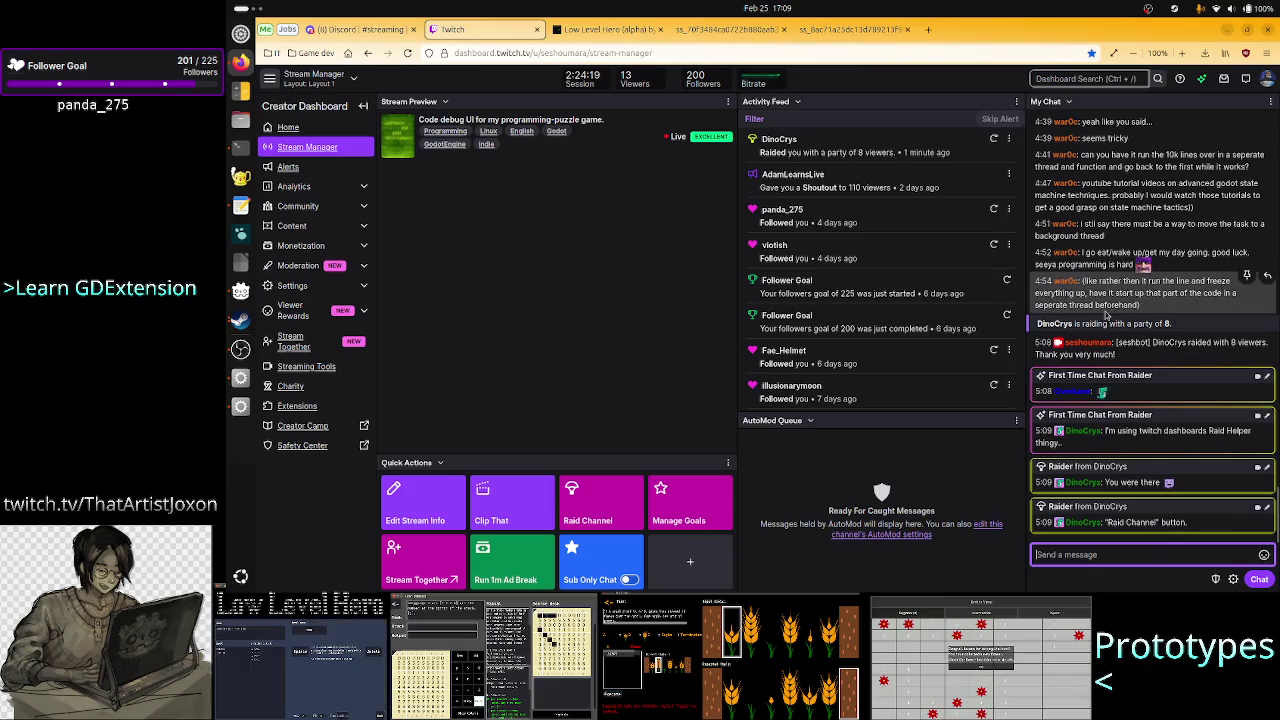
left_click(618, 31)
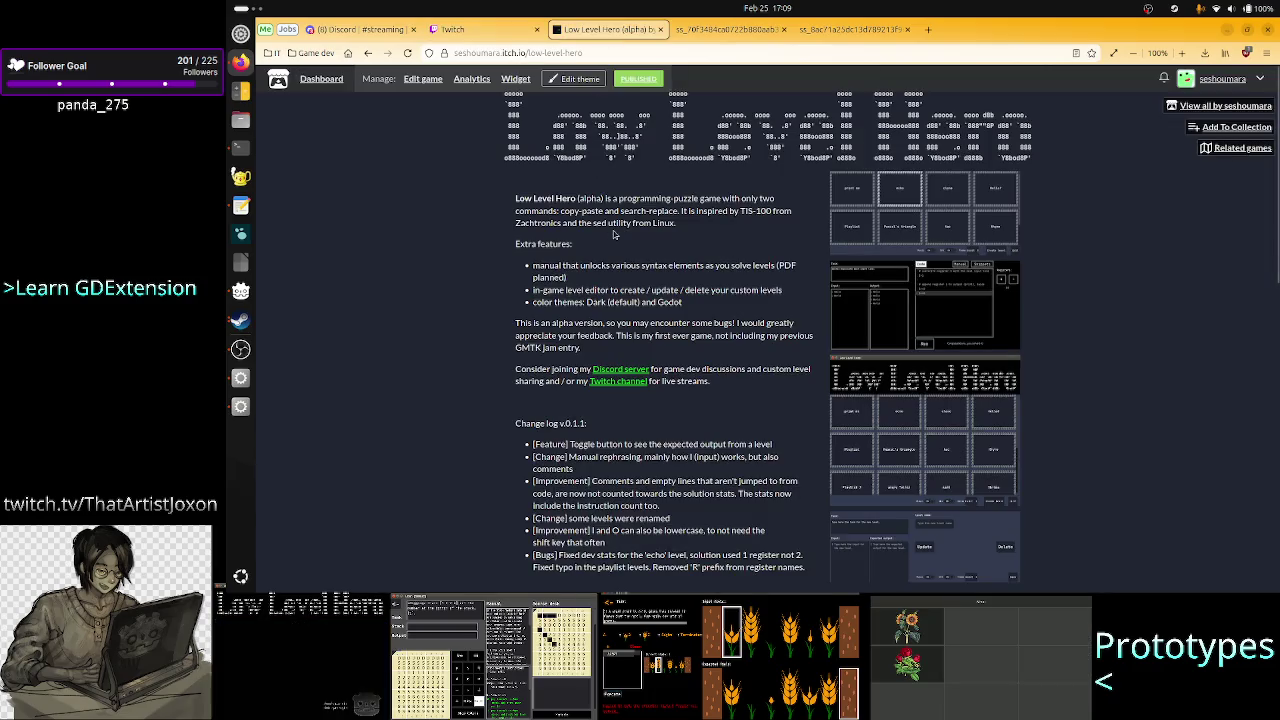
- Go back to the itch.io profile, then search 'zachtronics game genre' in a new tab
left_click(368, 53)
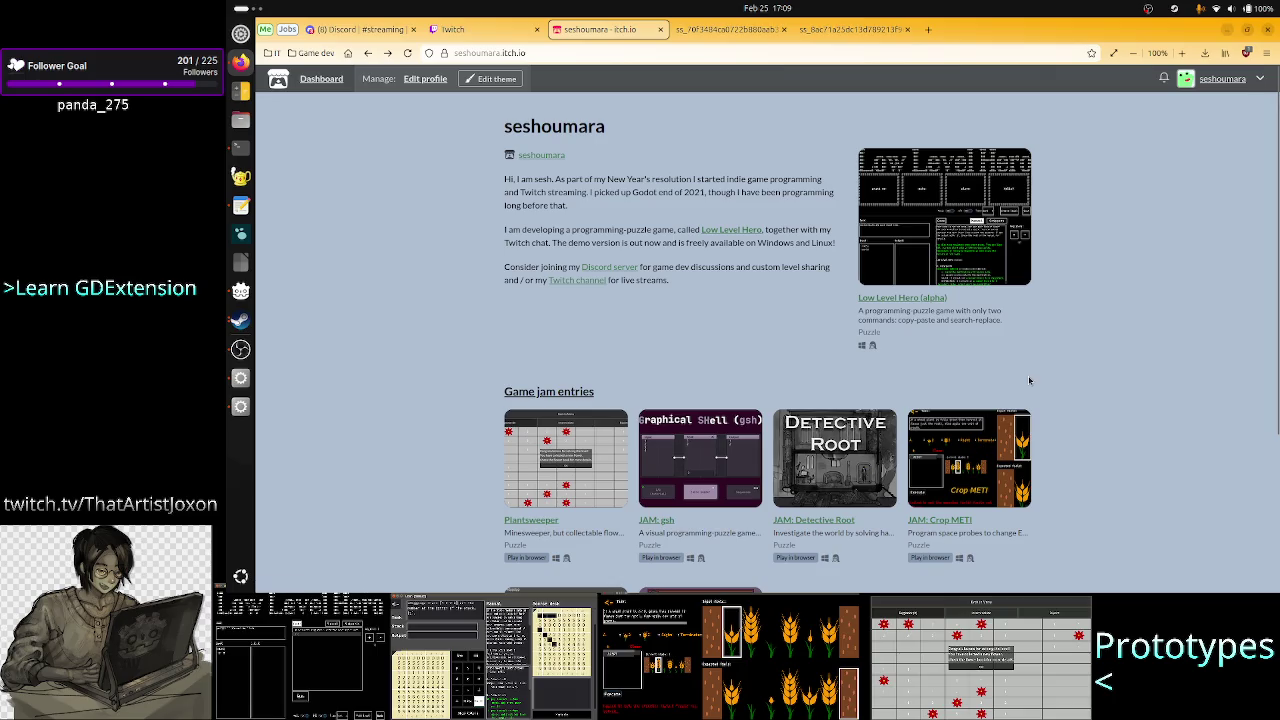
left_click(928, 29)
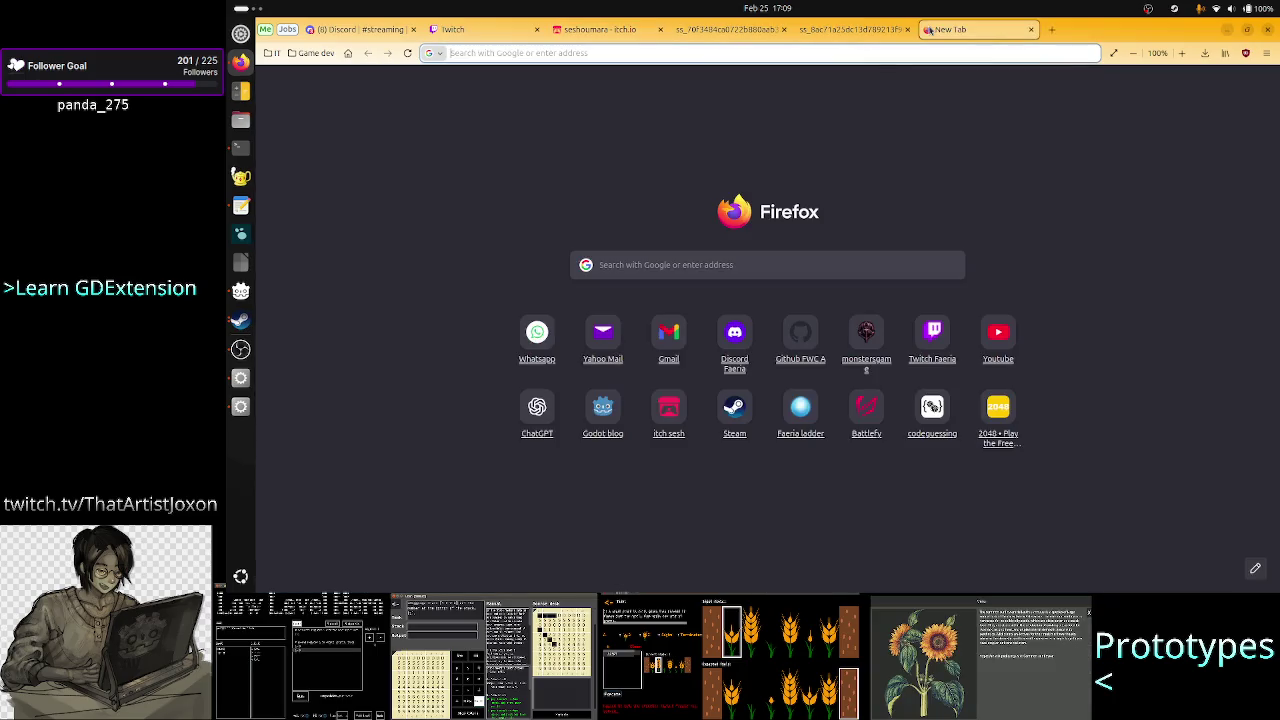
type("zachtronics game")
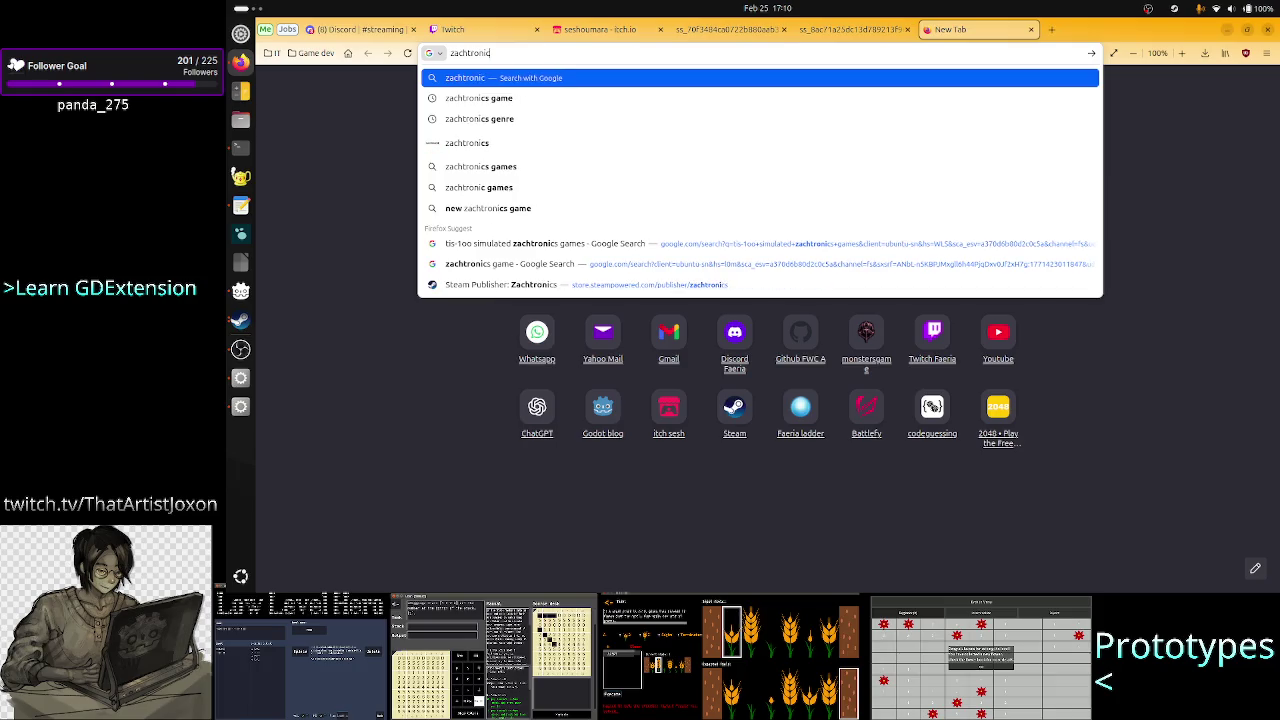
type(" genre")
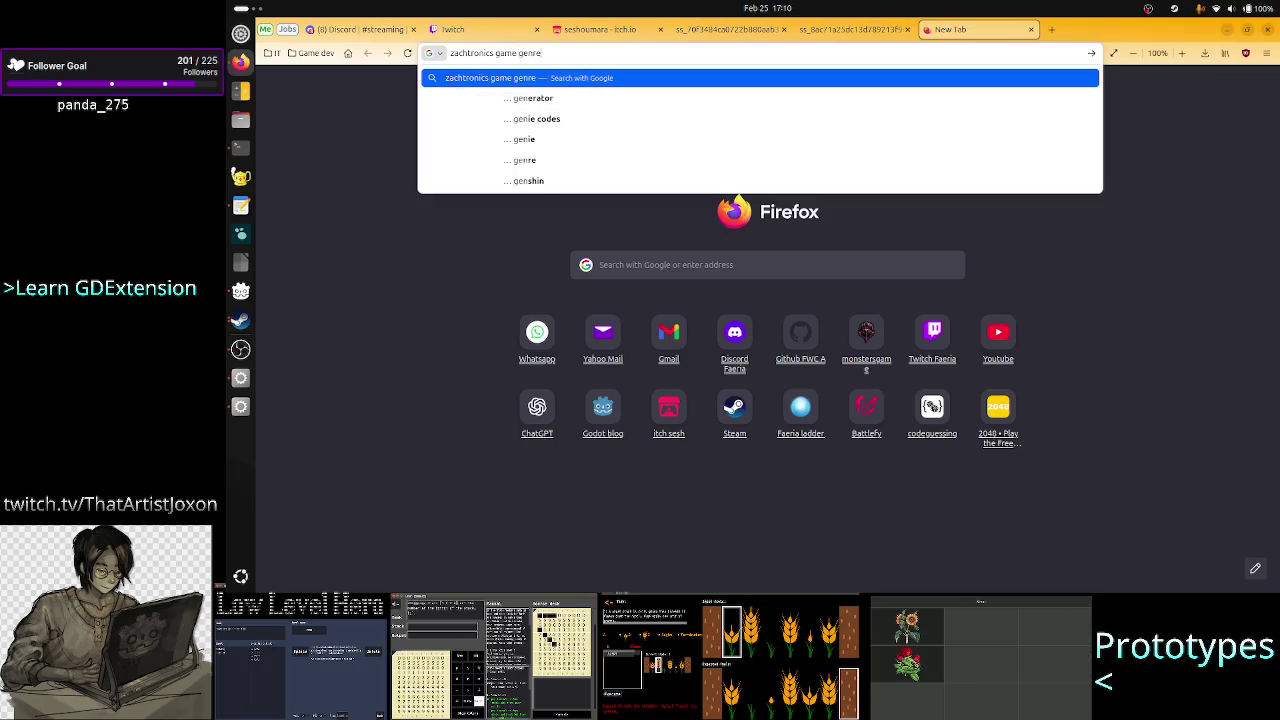
key("Return")
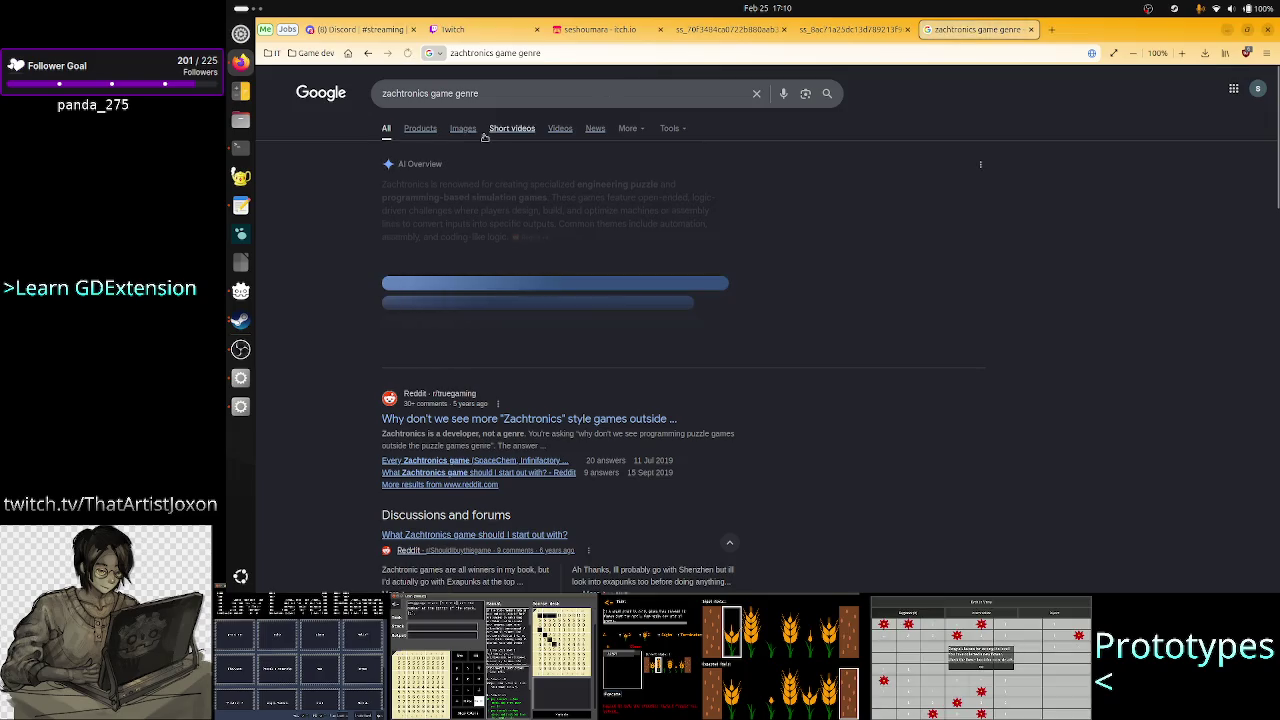
- Show image results for 'zachtronics game genre' and bring the TIS-100 window forward
left_click(453, 137)
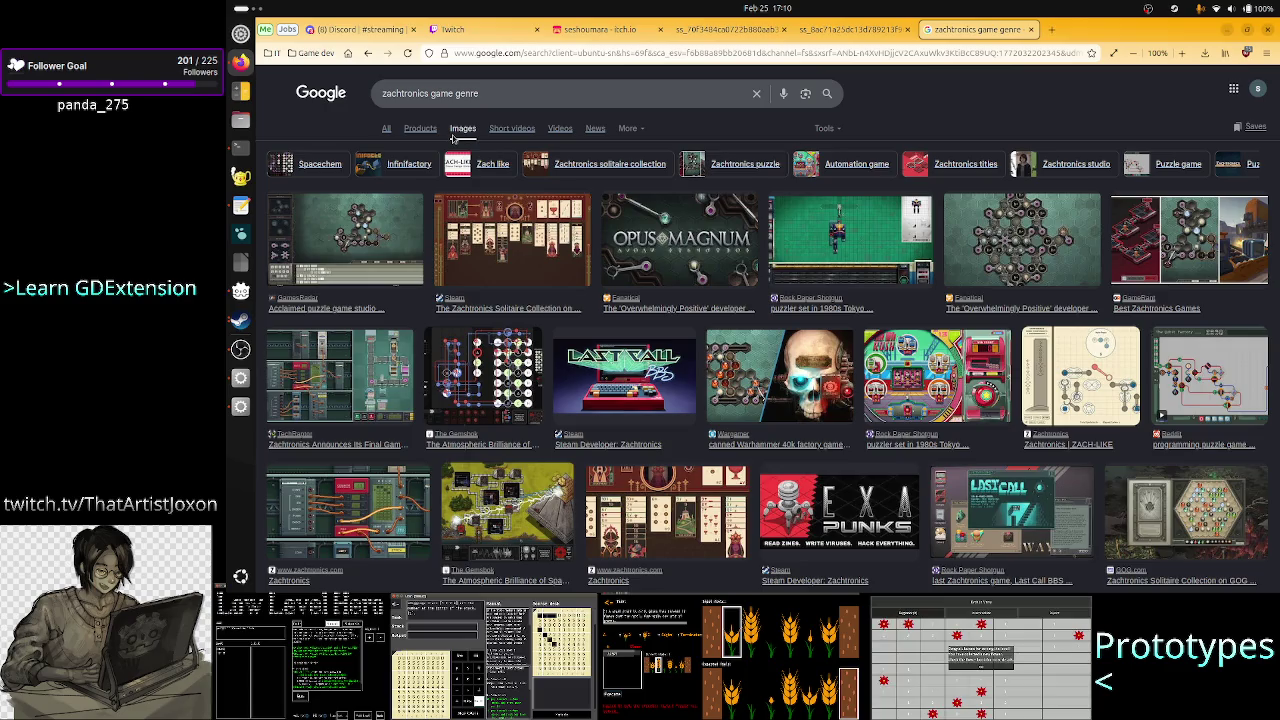
double_click(406, 96)
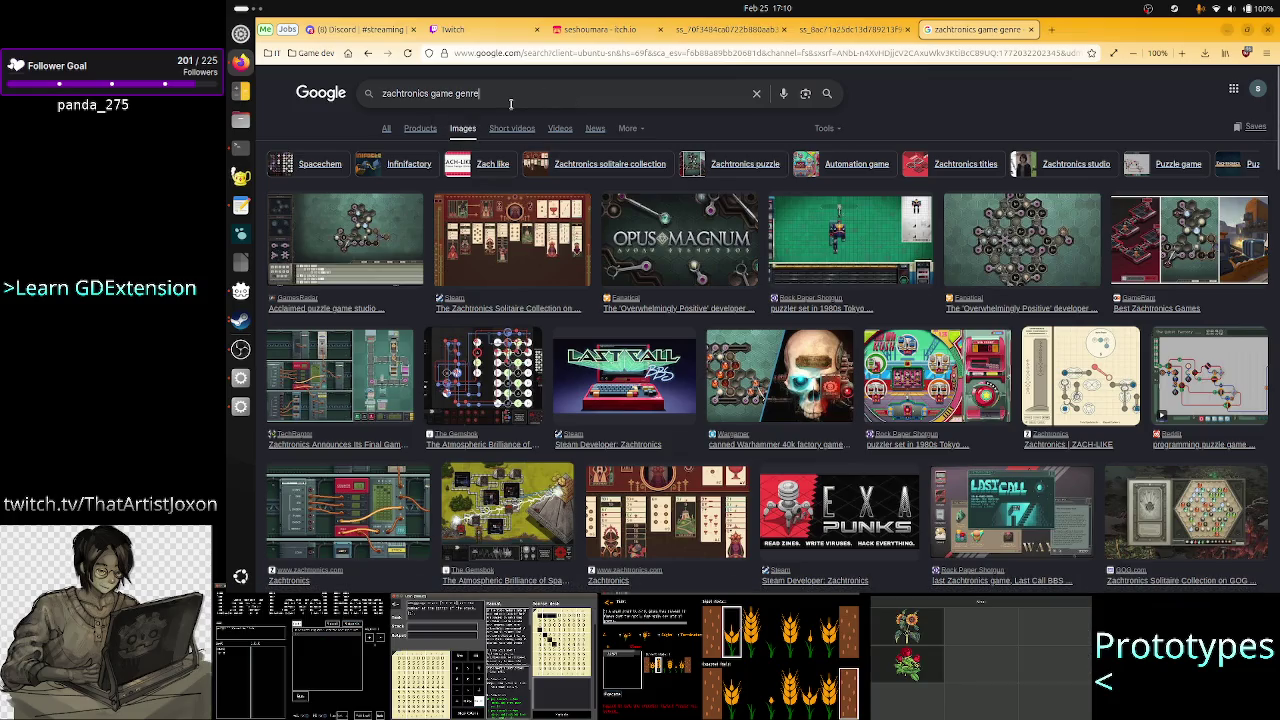
left_click(240, 320)
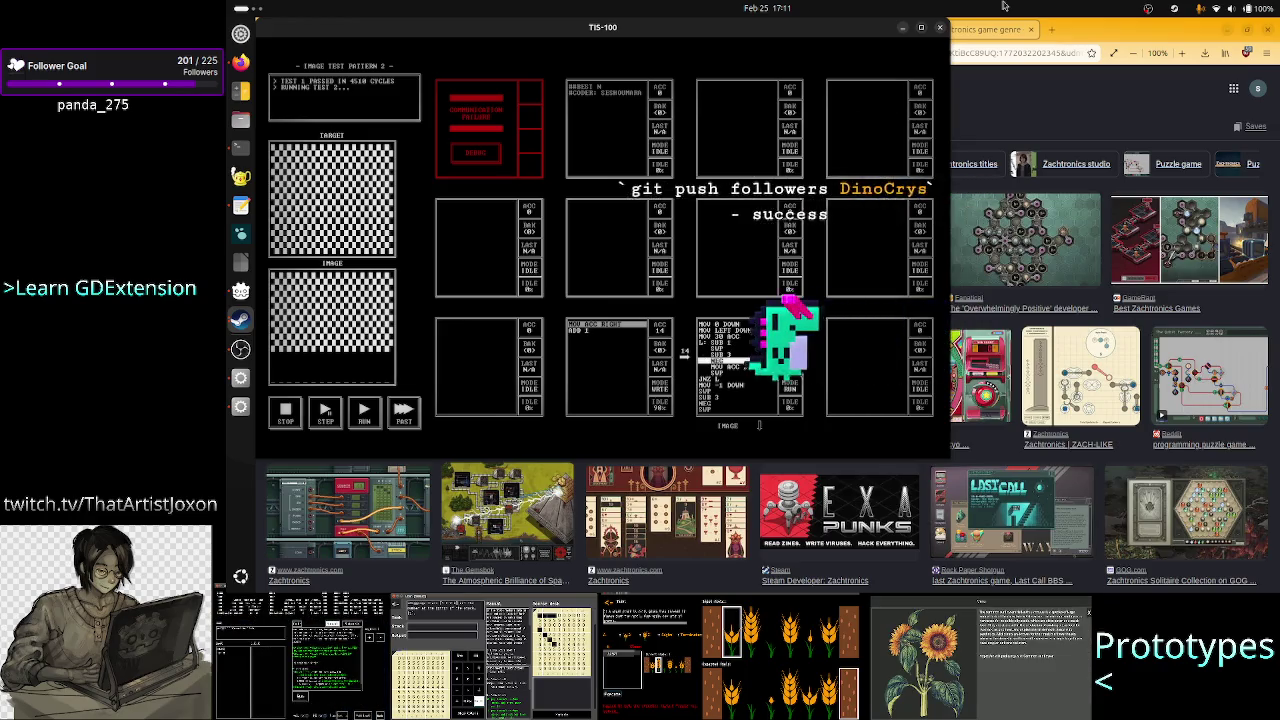
- Return to the browser, preview the Fanatical hex-board image, and close the Google tab
key("alt+Tab")
left_click(1090, 262)
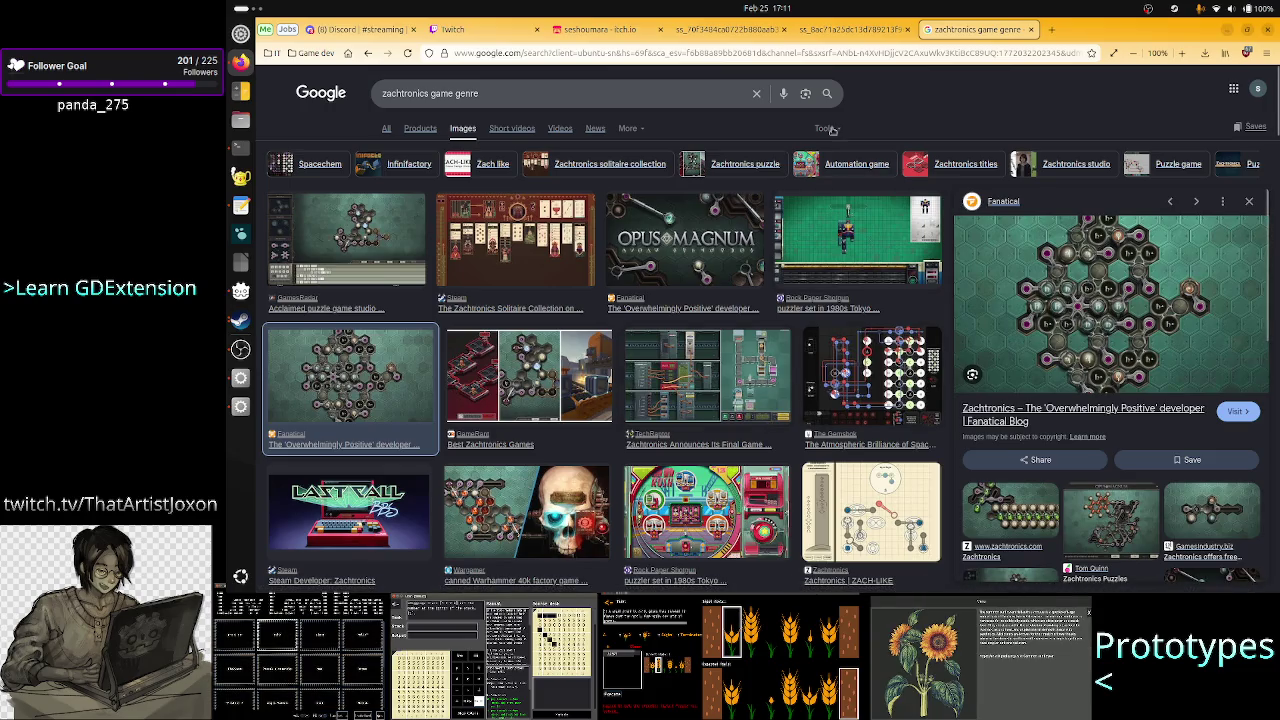
left_click(1033, 31)
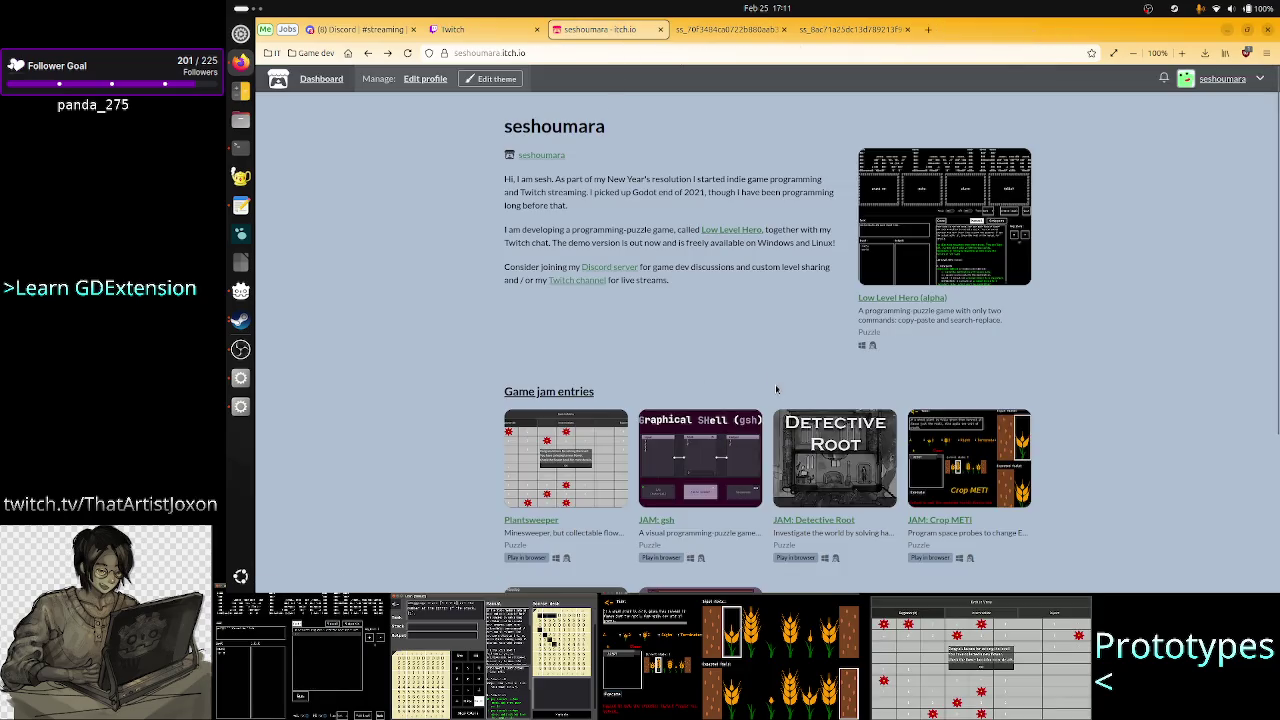
- Scroll through the itch.io profile, then return to the Twitch Stream Manager tab
scroll(779, 455, "down", 2)
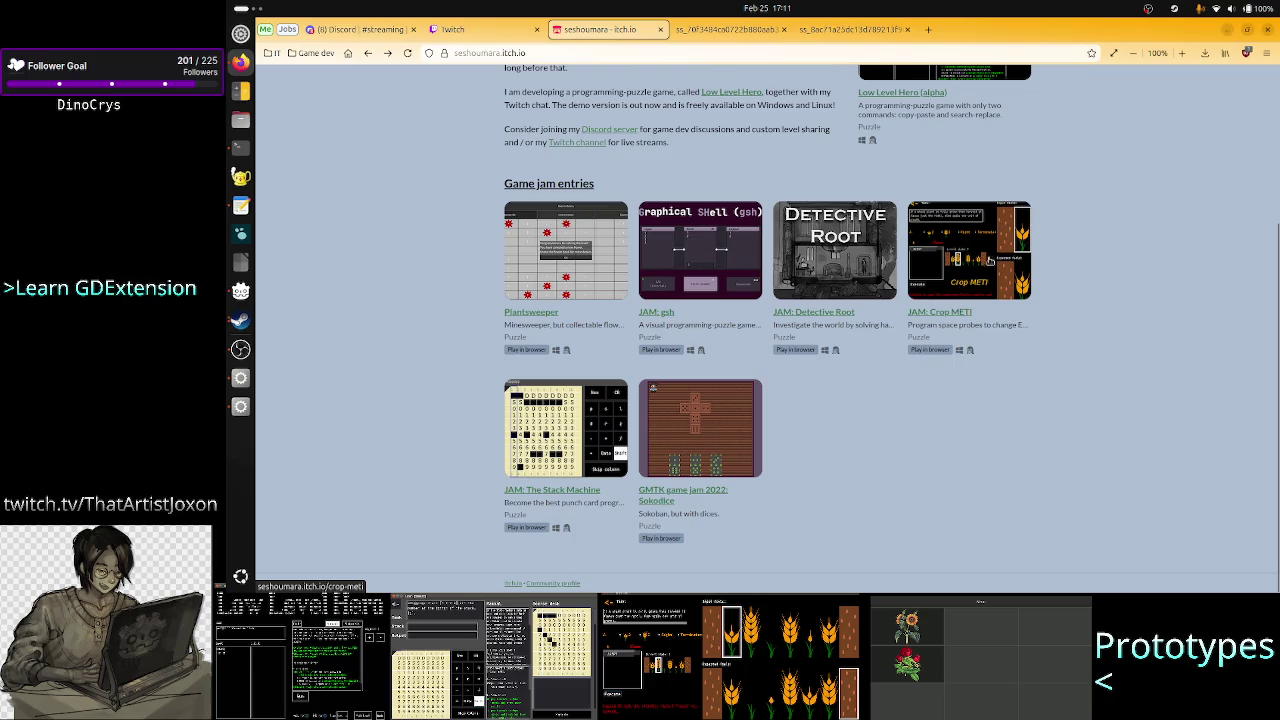
scroll(1010, 358, "up", 3)
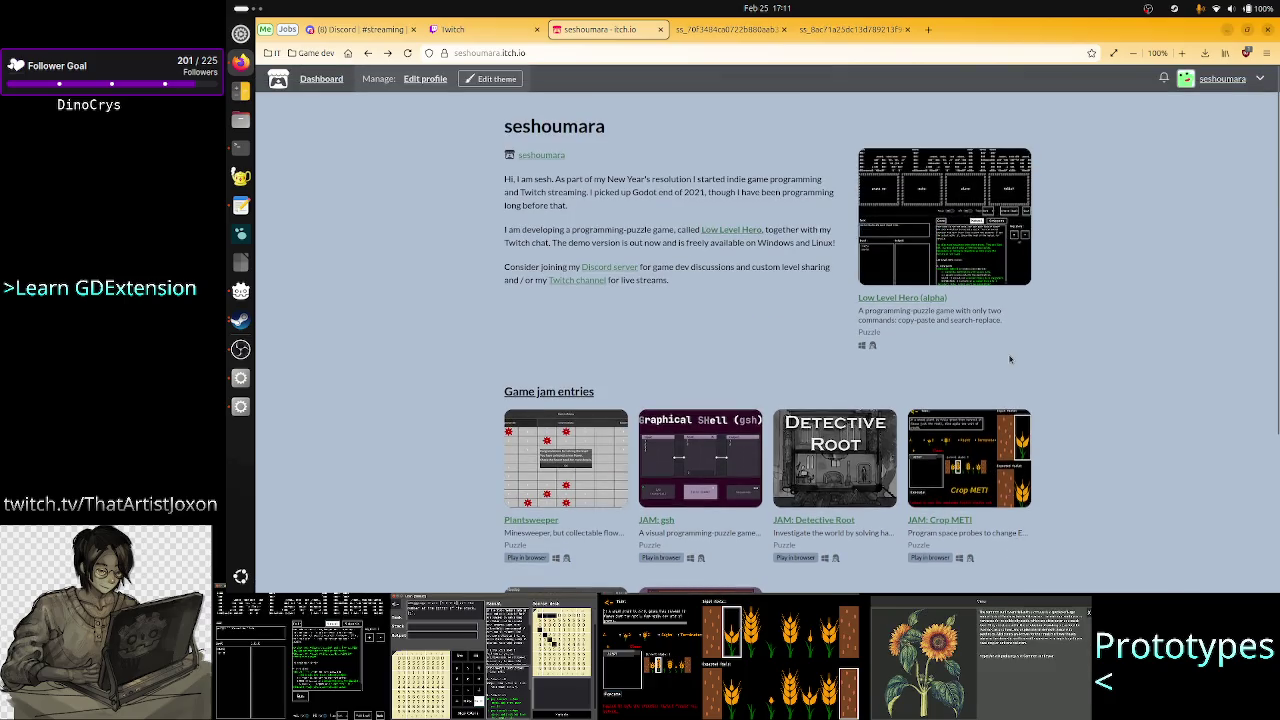
left_click(467, 30)
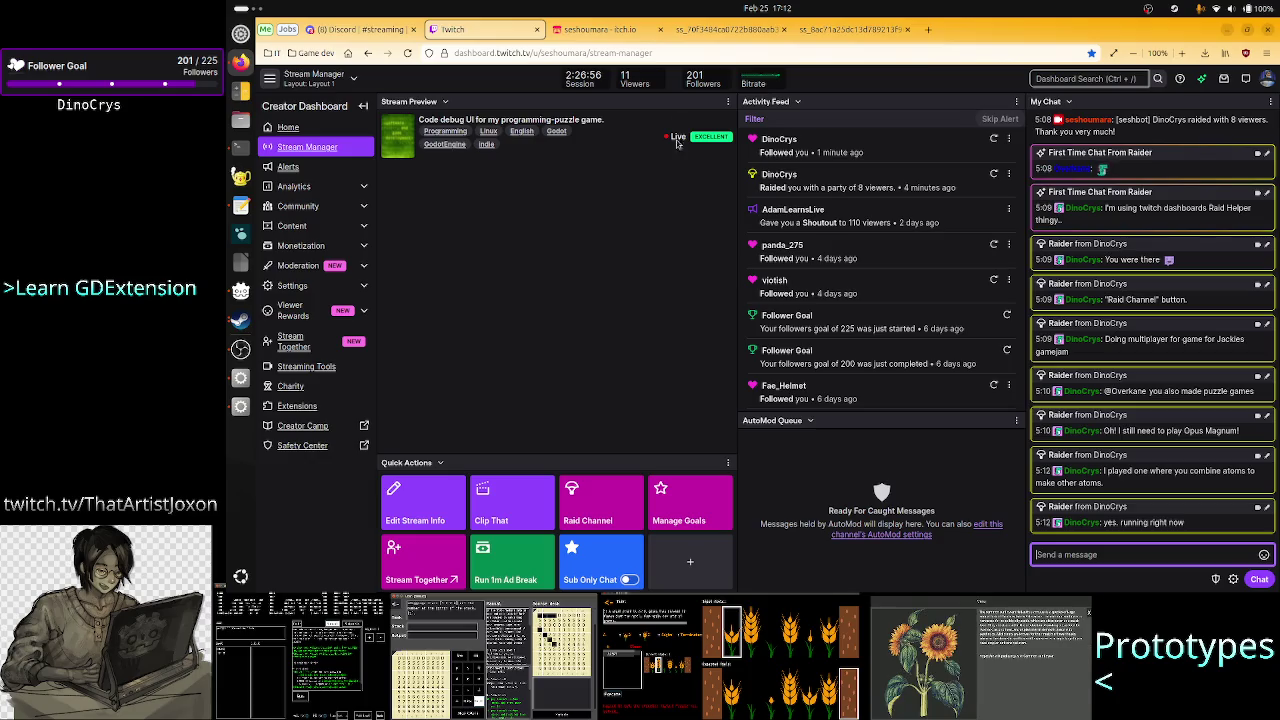
- Search 'spacechem zachtronics' in a new tab via the suggestion for 'space chem zac'
left_click(932, 35)
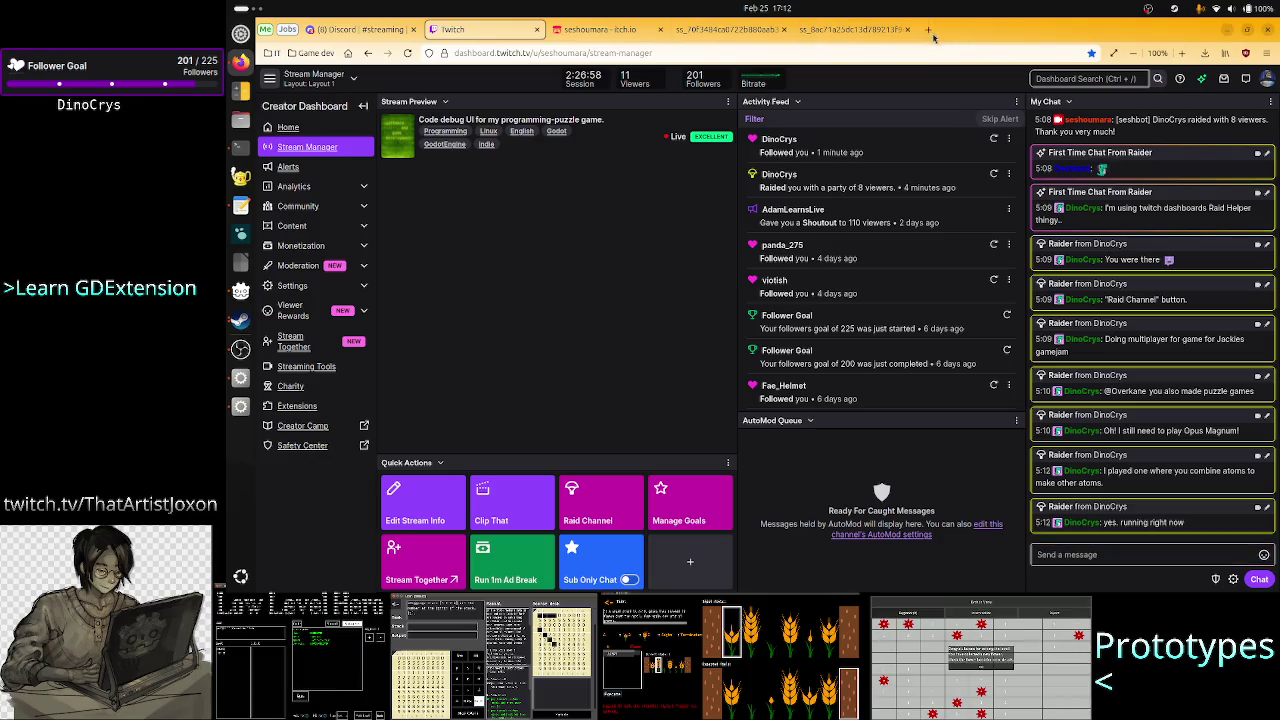
left_click(930, 31)
type("spac")
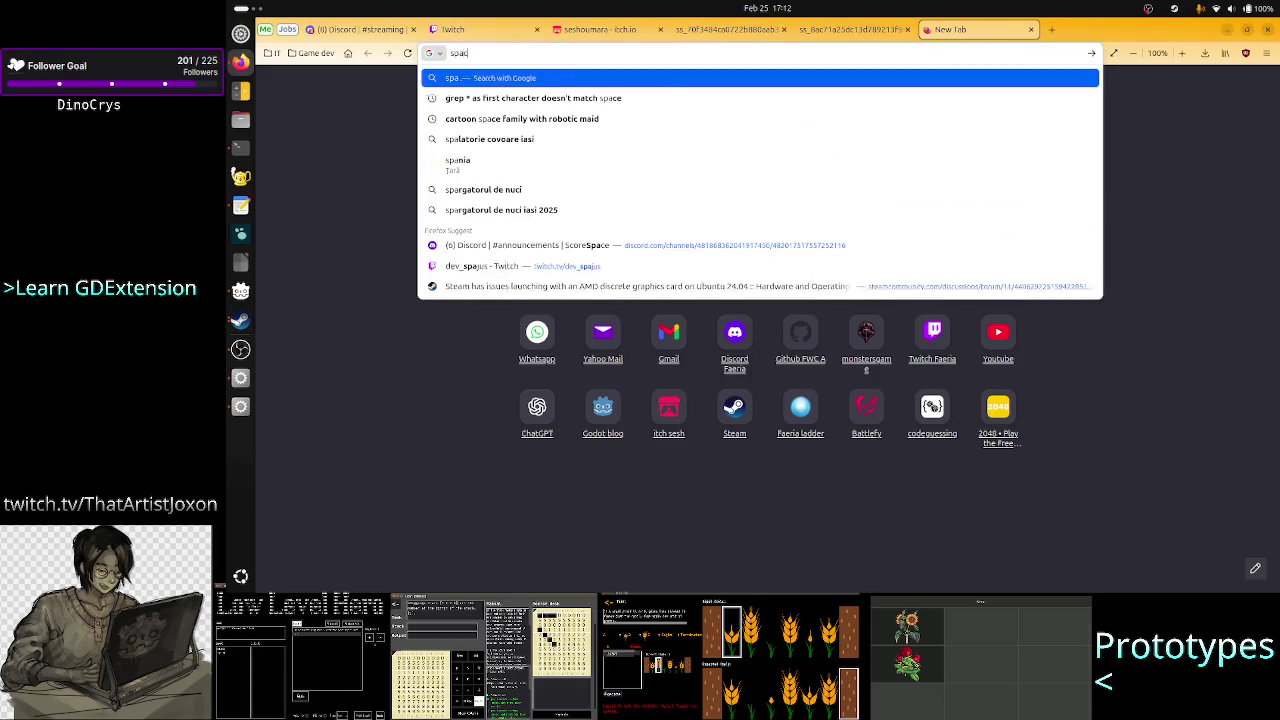
type("e")
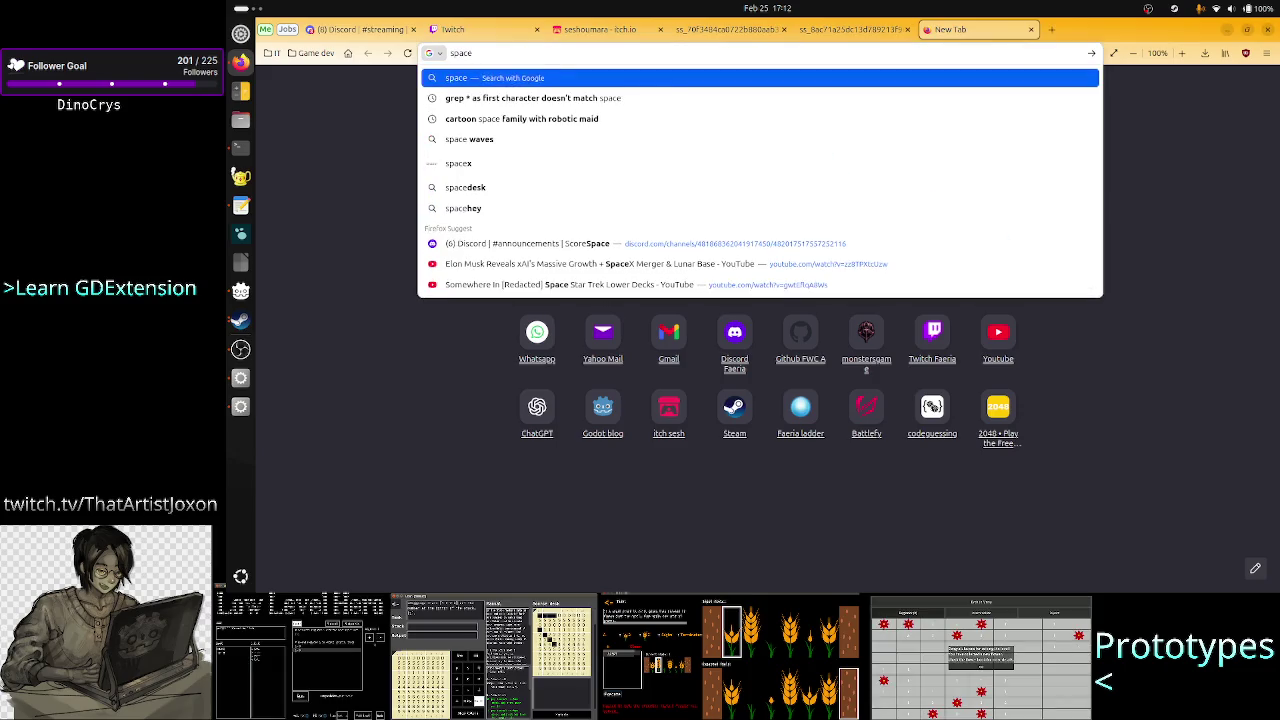
type(" chem")
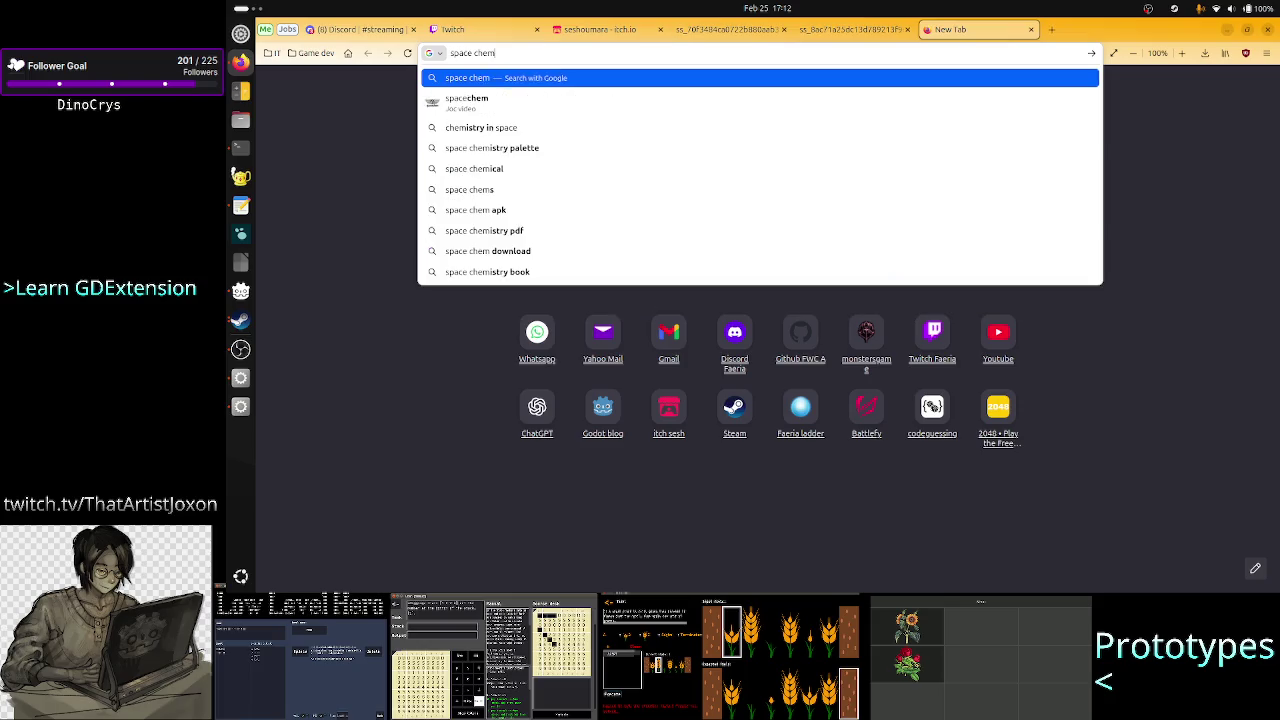
type(" zac")
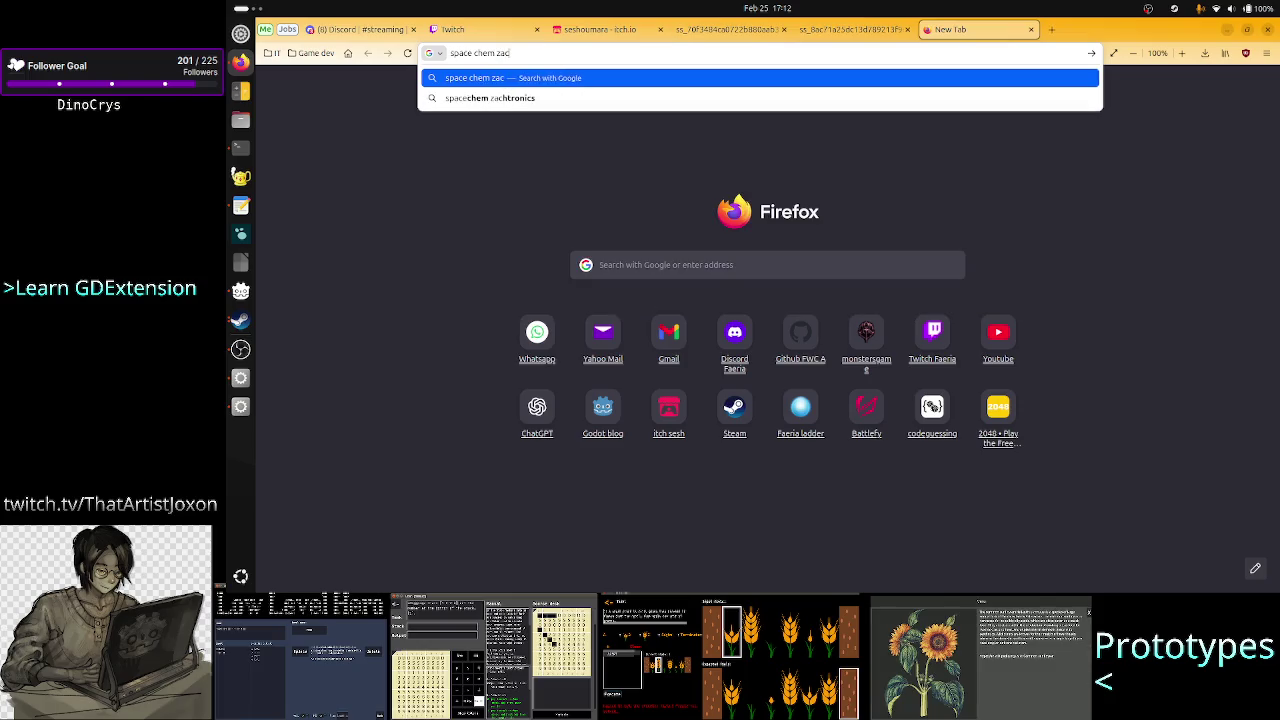
key("Down")
key("Return")
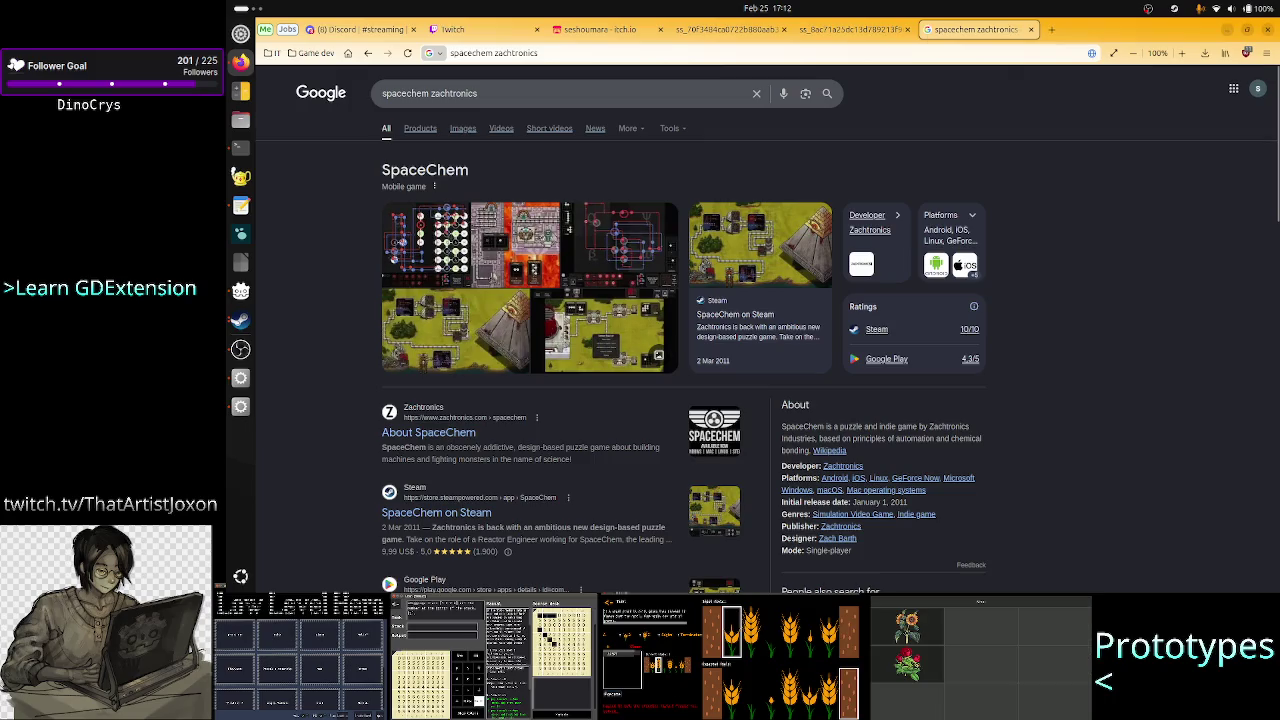
- Show SpaceChem image results and preview the itch.io SpaceChem image
left_click(464, 132)
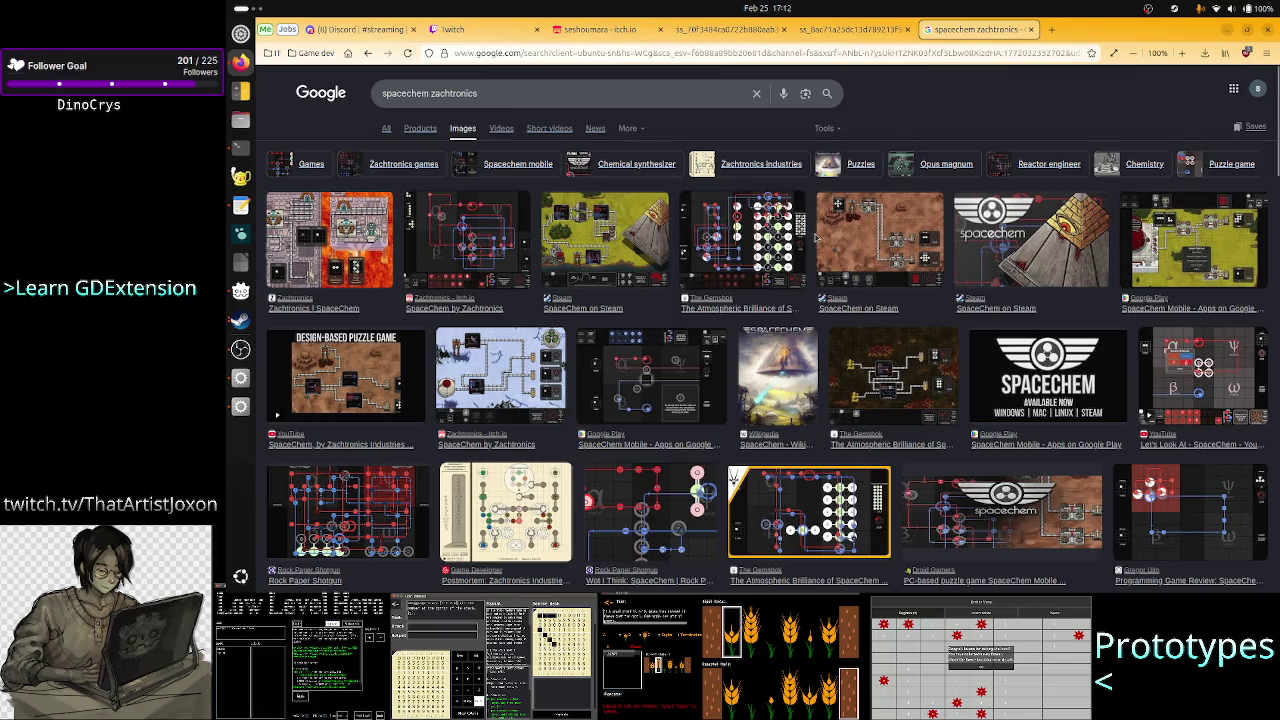
left_click(486, 226)
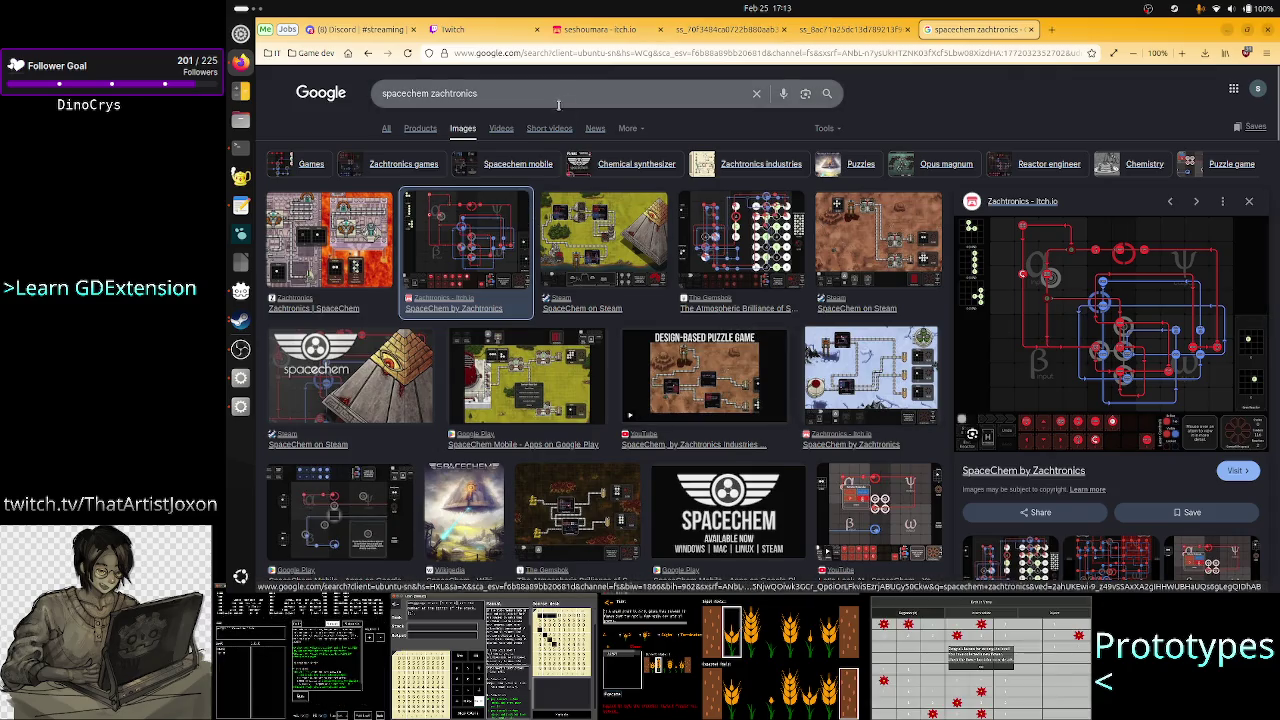
left_click(495, 94)
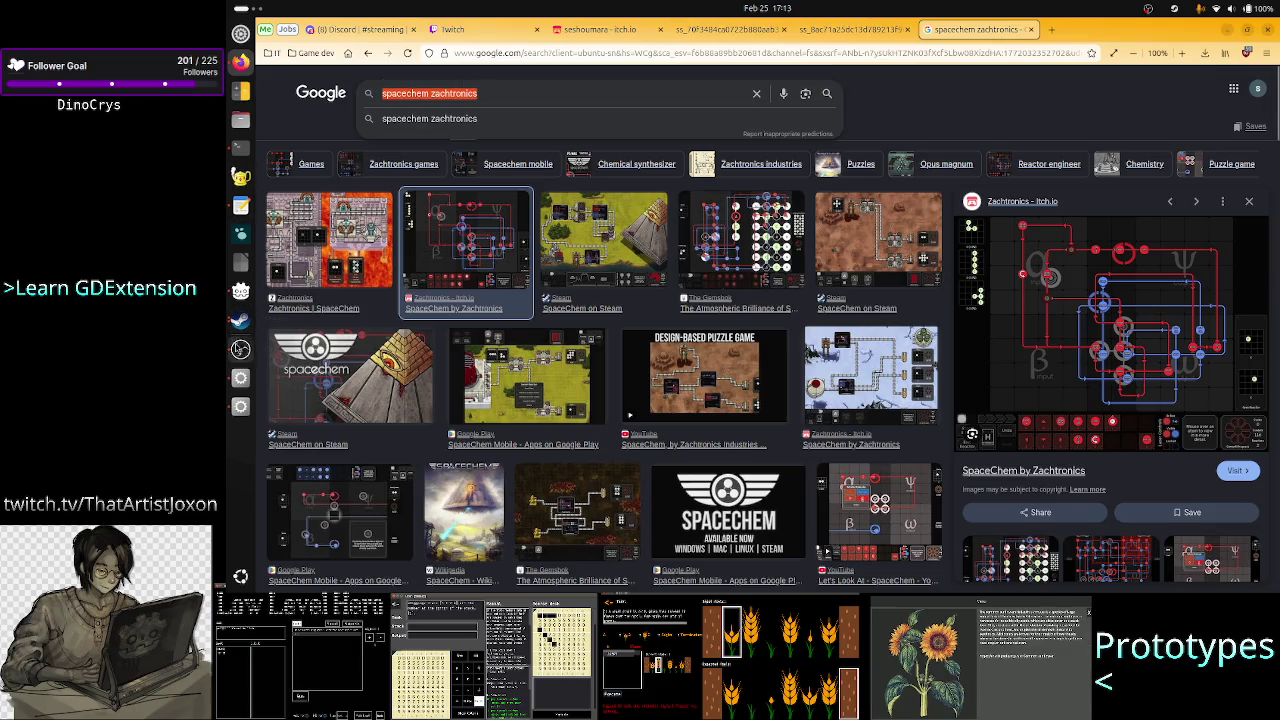
- Bring TIS-100 forward, return to the browser, and close the SpaceChem search tab
left_click(240, 320)
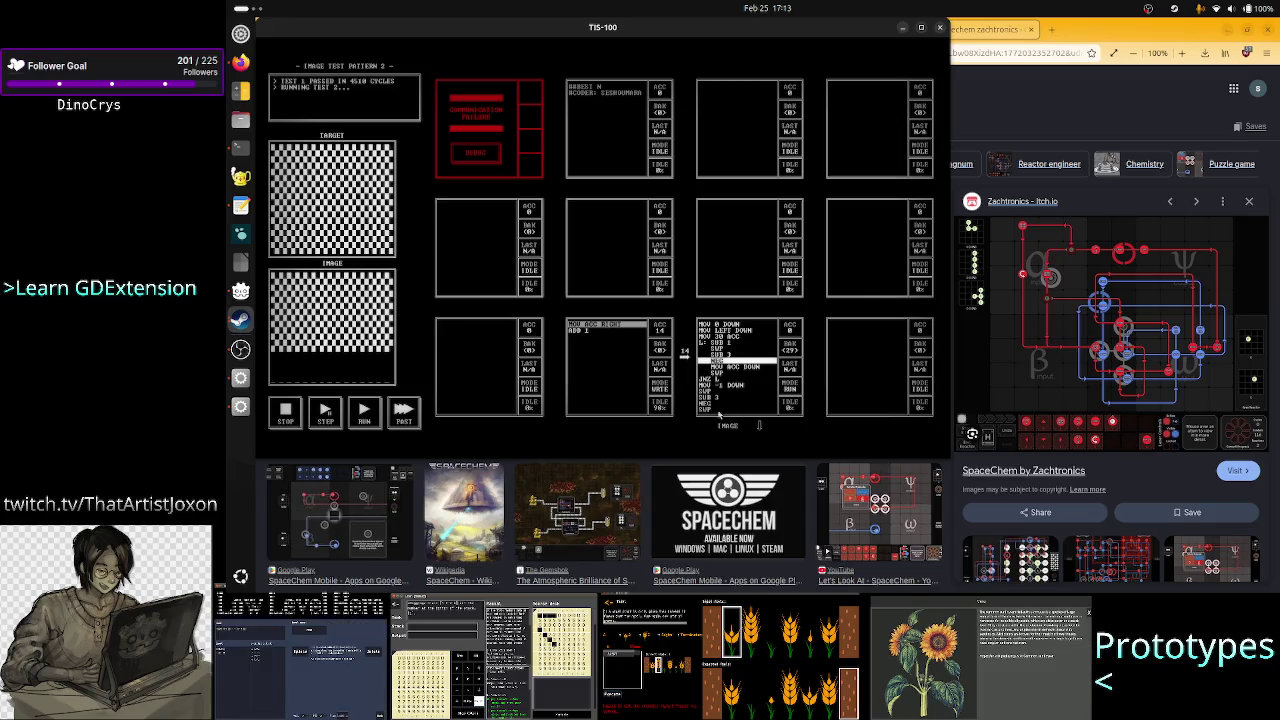
left_click(1024, 31)
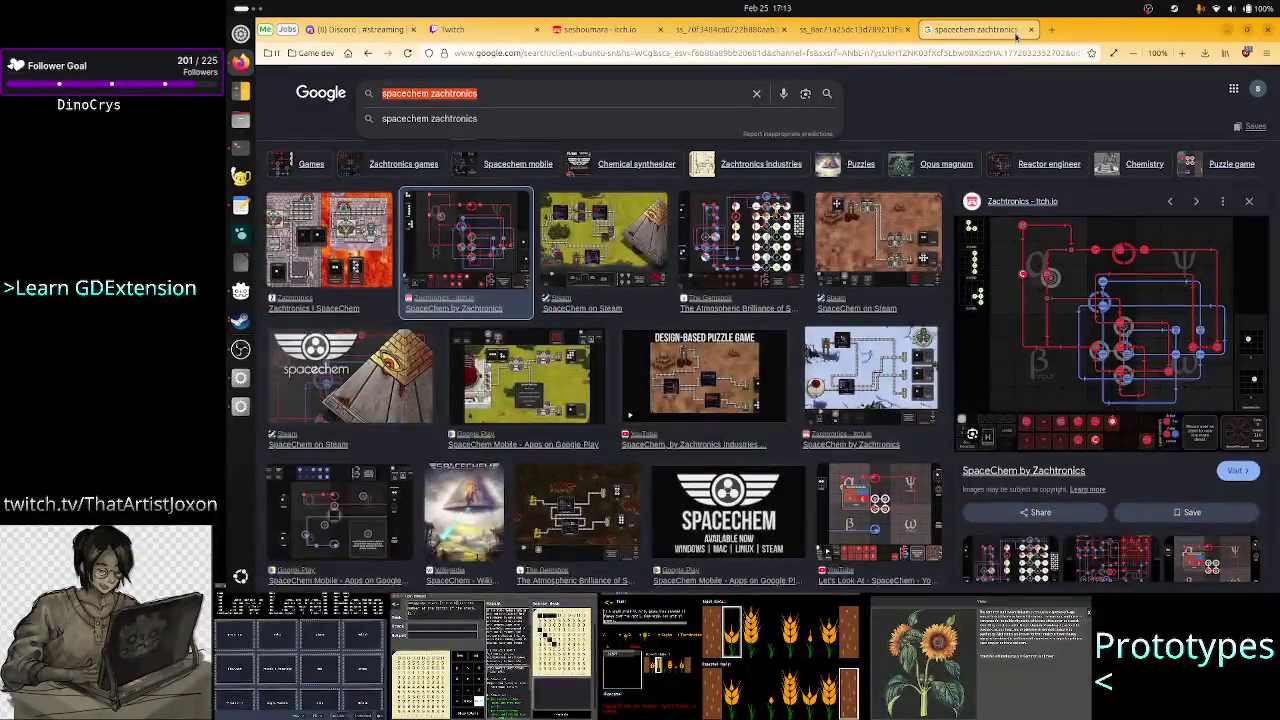
left_click(1032, 30)
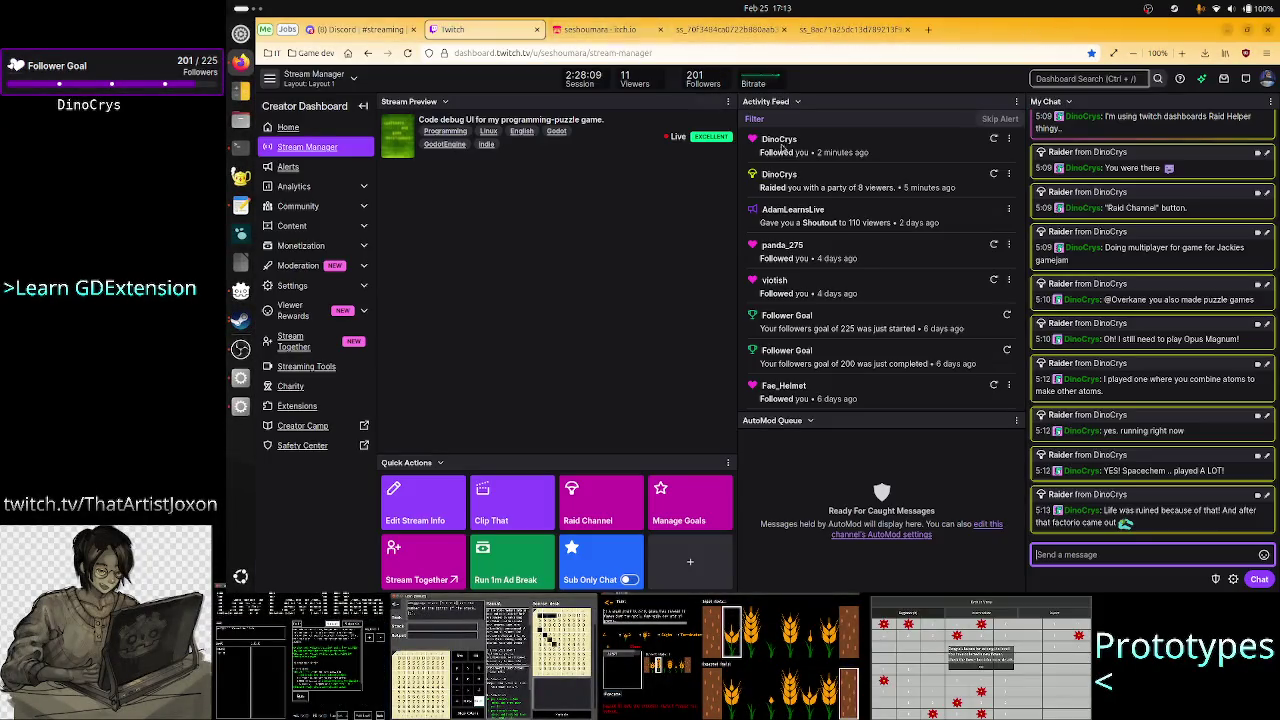
- Open The Stack Machine game page from the seshoumara itch.io profile
left_click(598, 29)
scroll(773, 390, "down", 3)
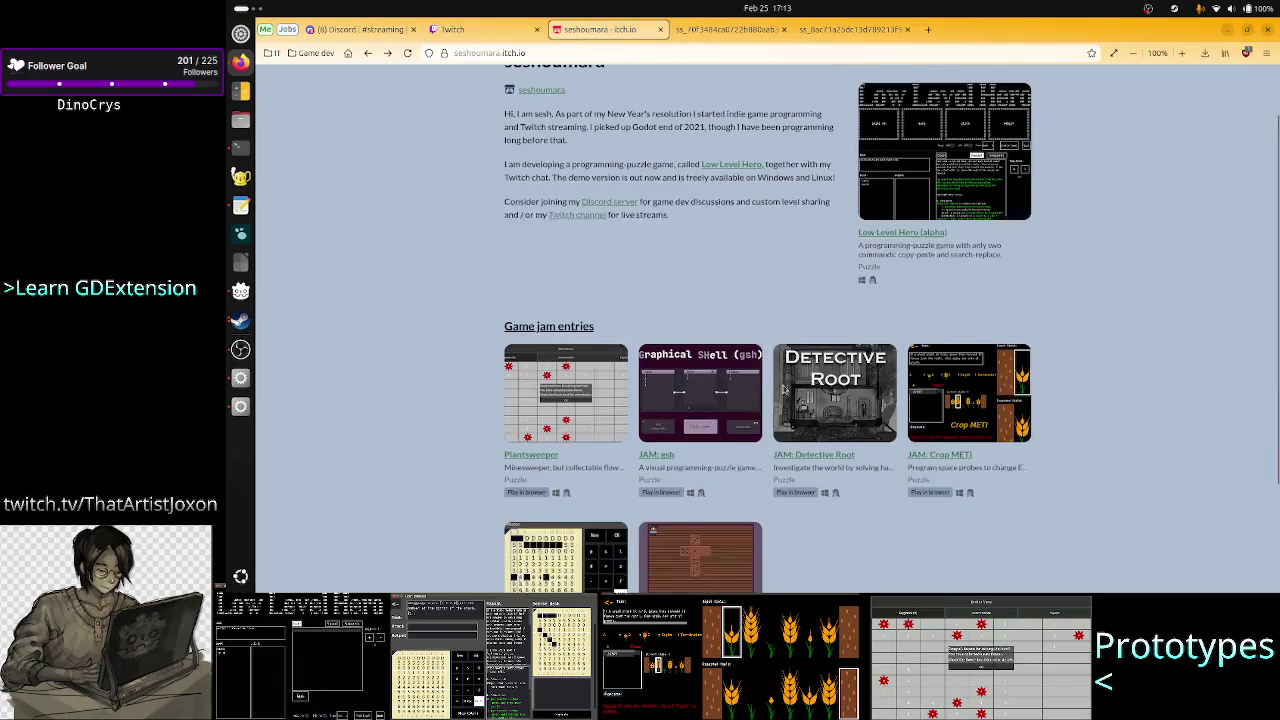
left_click(566, 408)
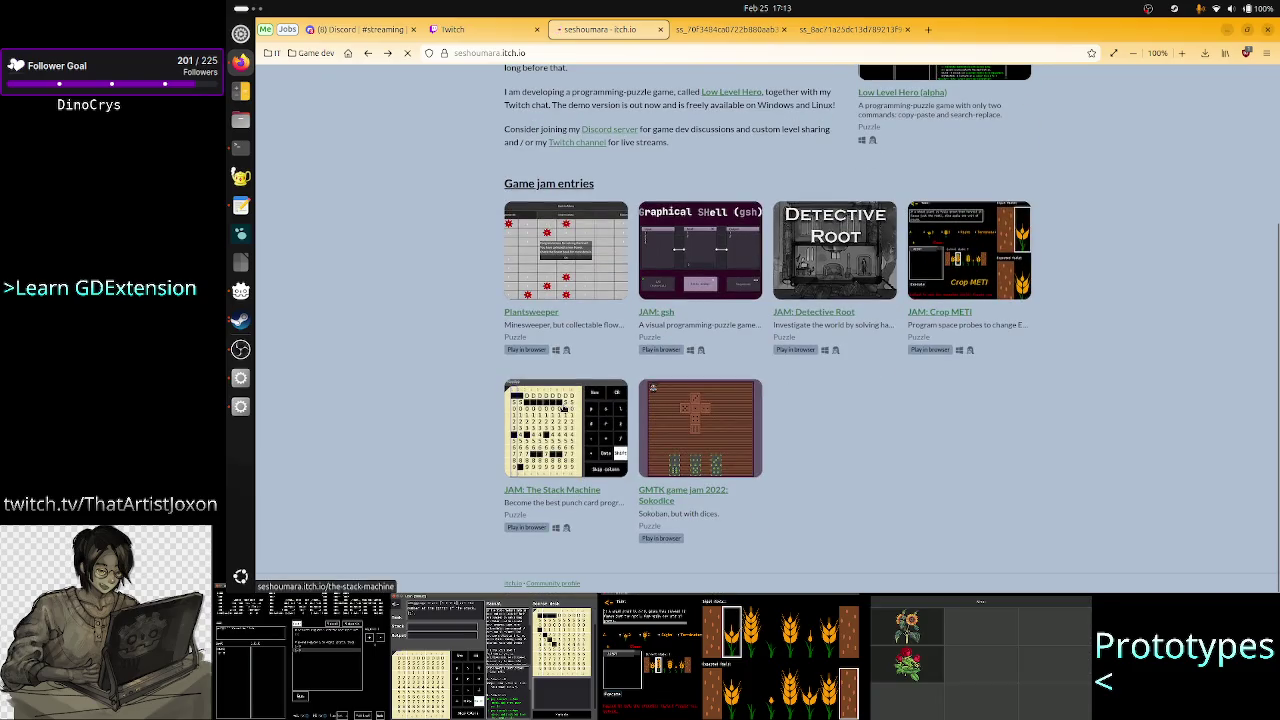
- View The Stack Machine screenshots enlarged, including the punch-card one, then return to the profile
left_click(894, 512)
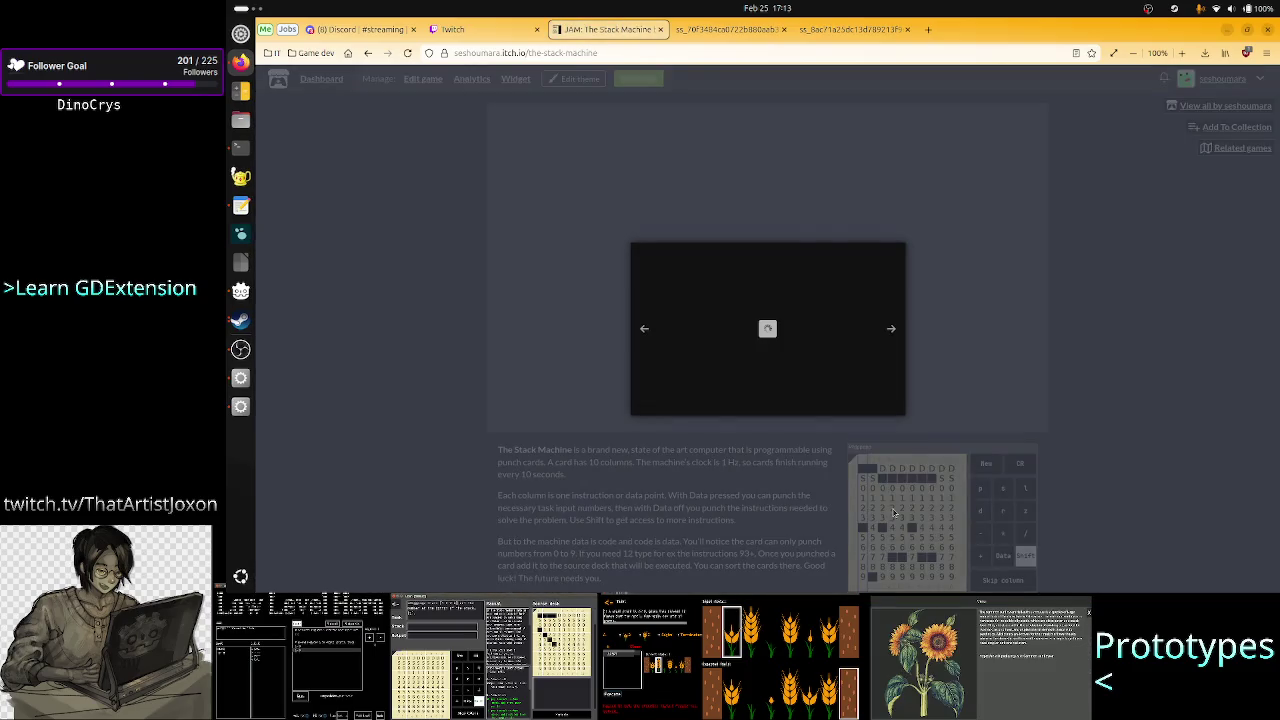
left_click(1122, 465)
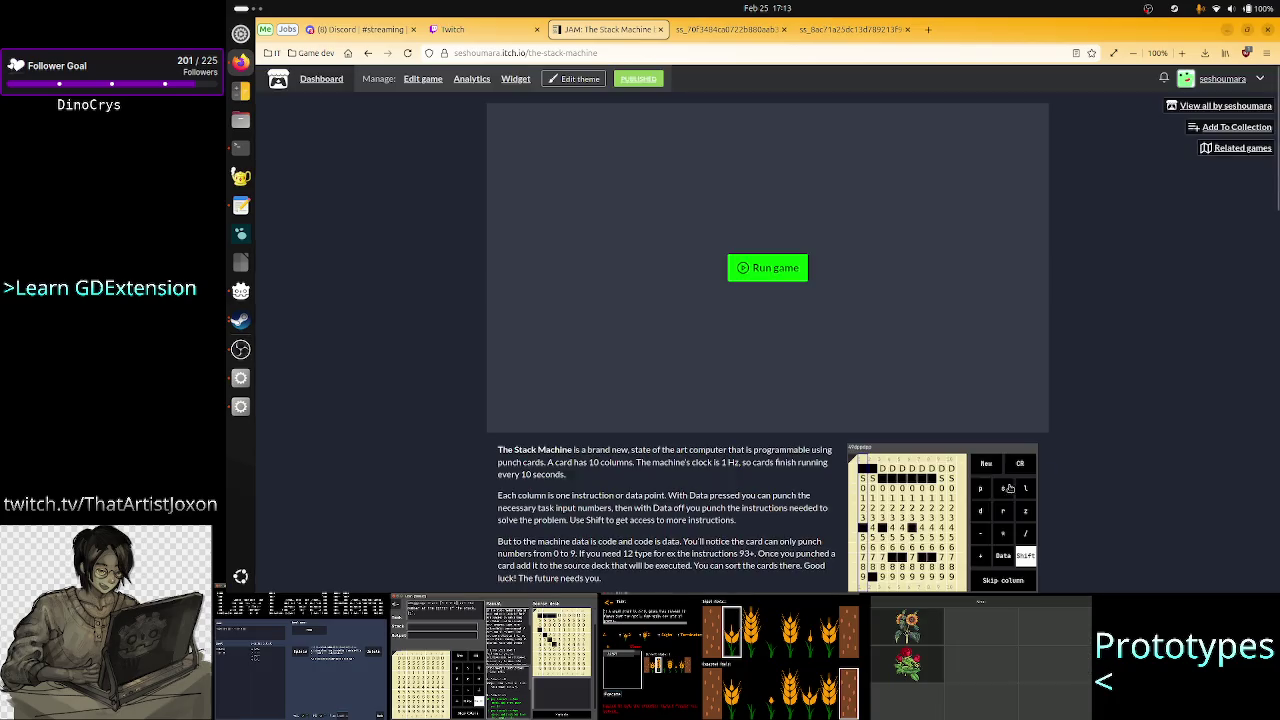
scroll(990, 502, "down", 3)
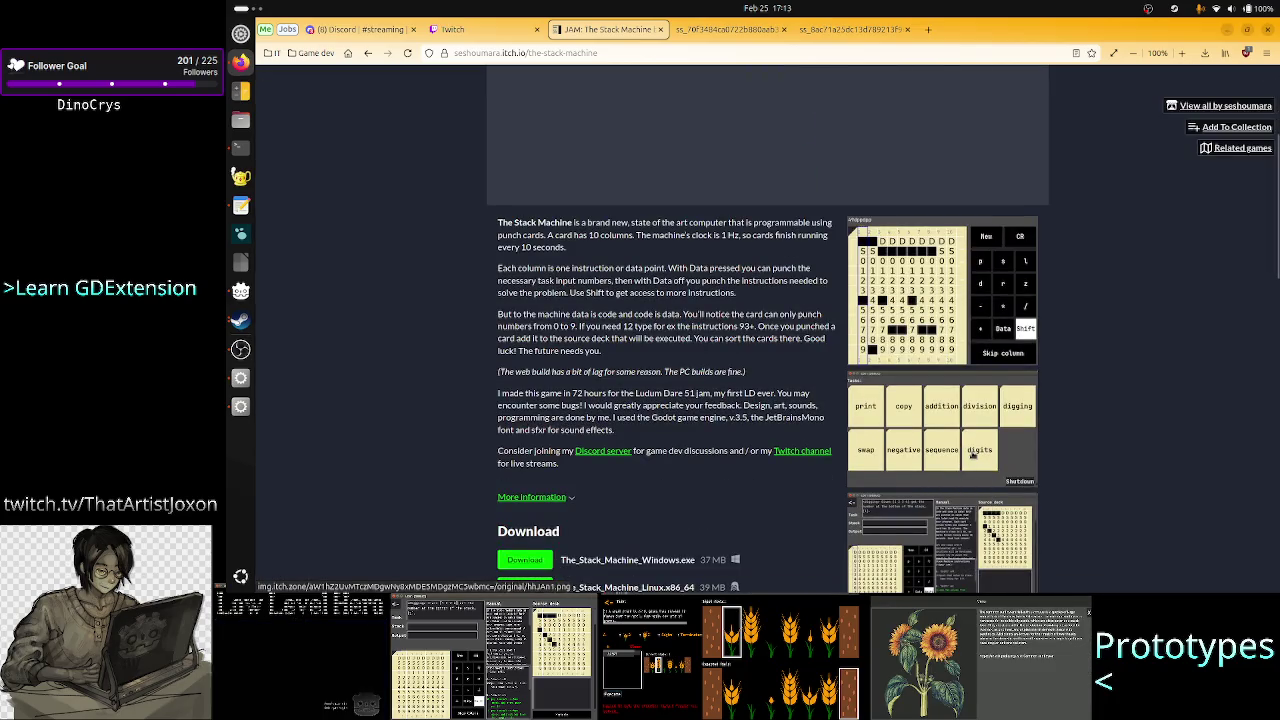
left_click(963, 549)
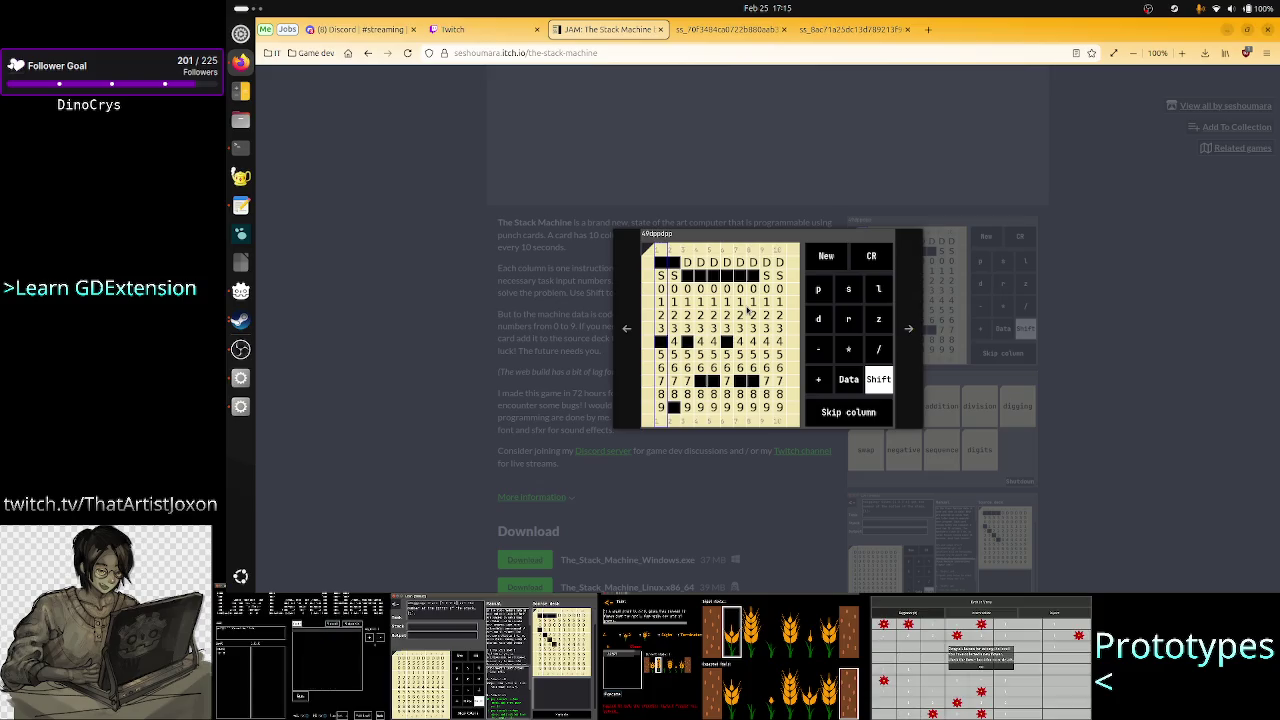
left_click(463, 351)
left_click(368, 52)
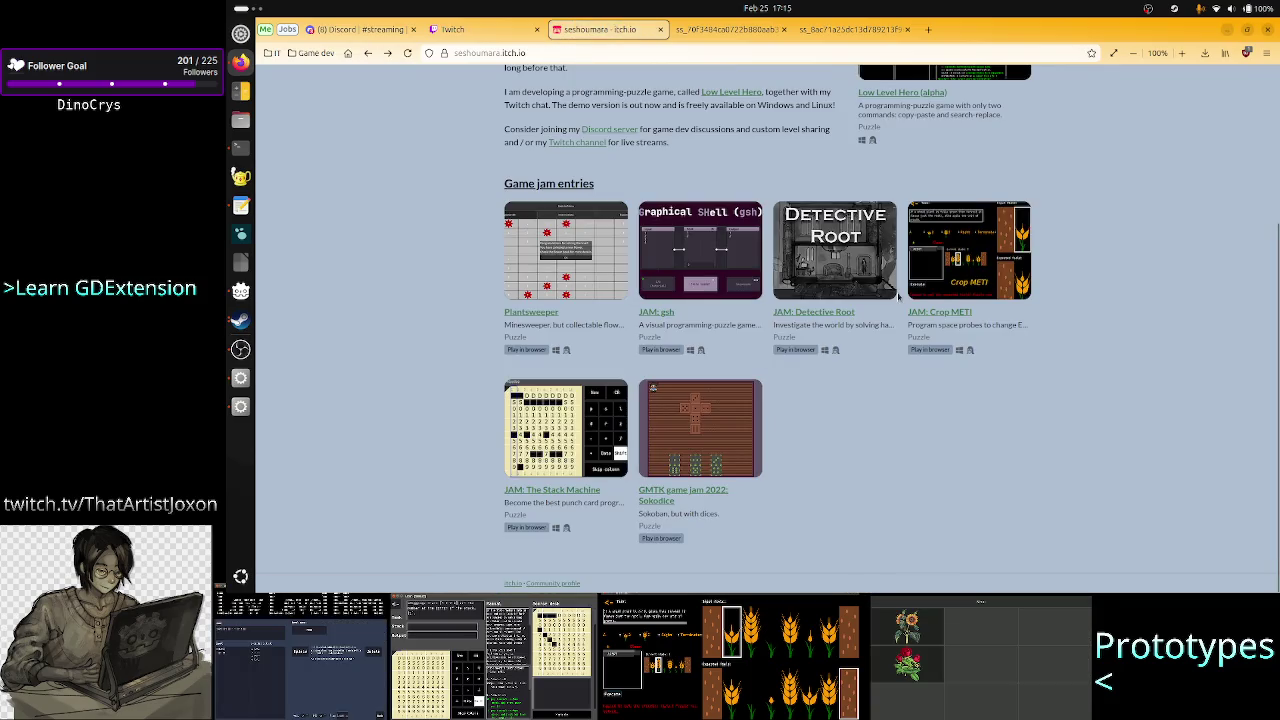
- Open the Crop METI page and browse its Harvest puzzle and level-select screenshots enlarged
left_click(955, 270)
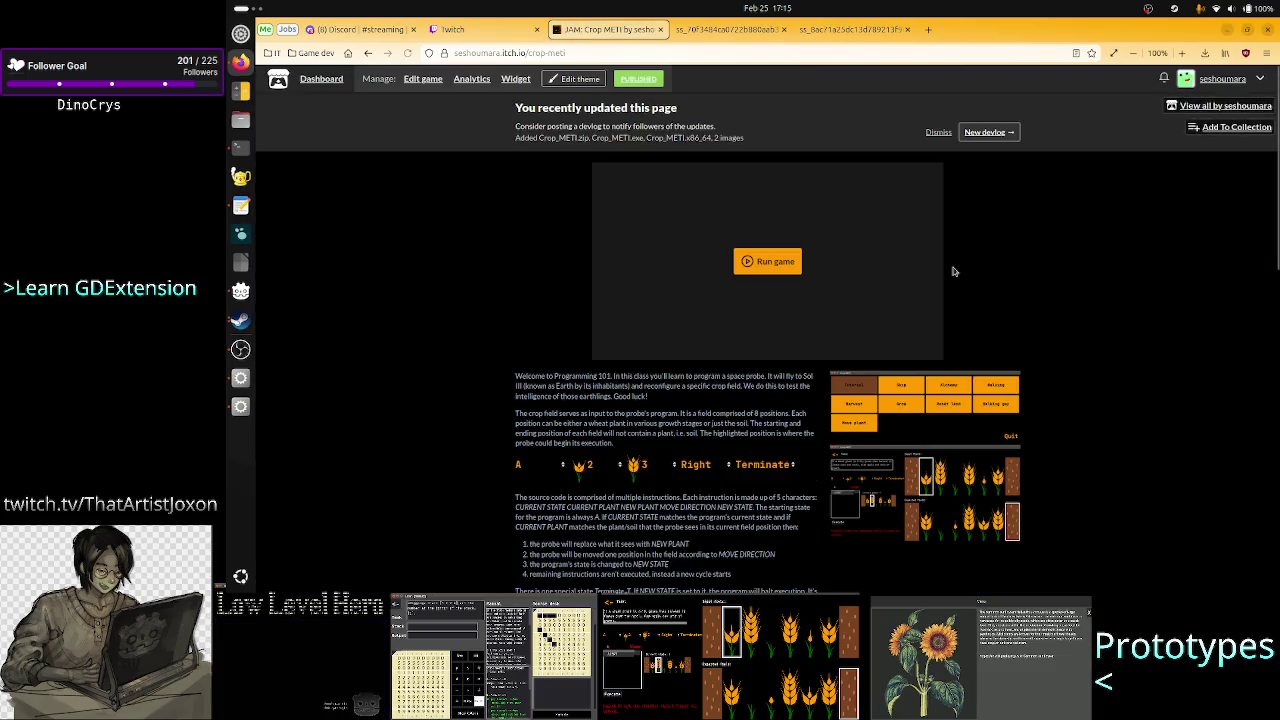
left_click(937, 519)
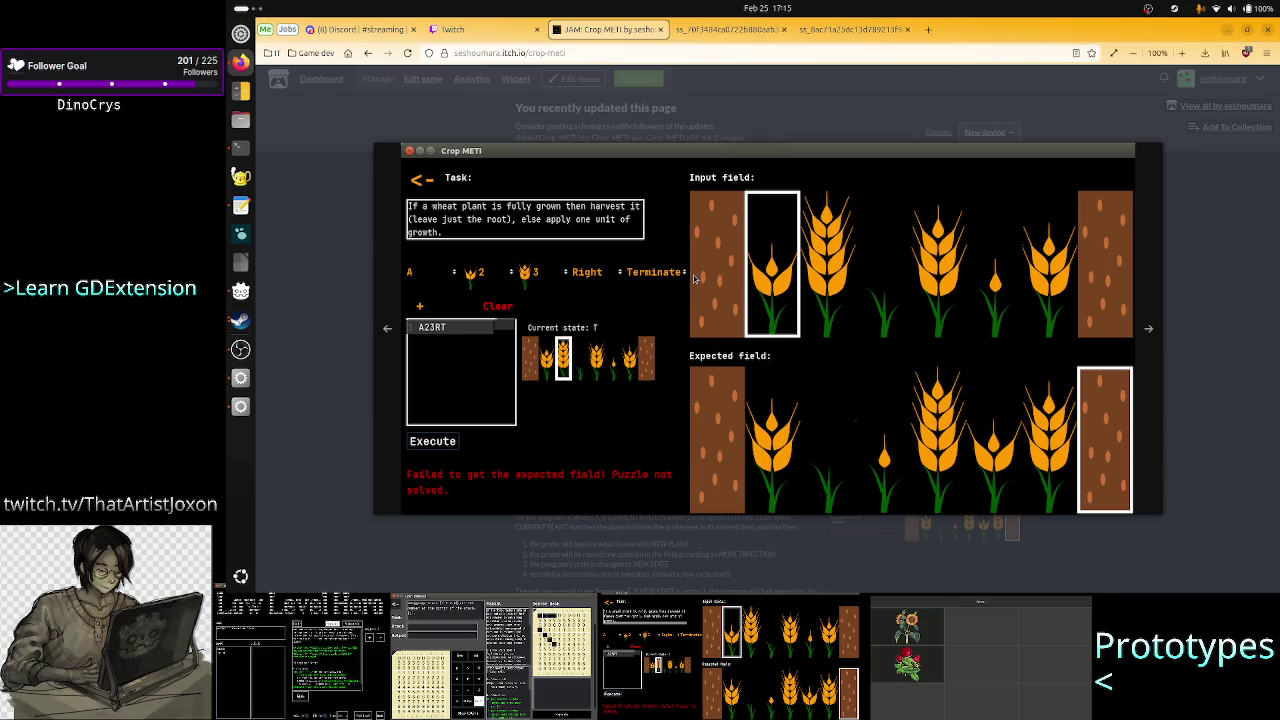
left_click(336, 213)
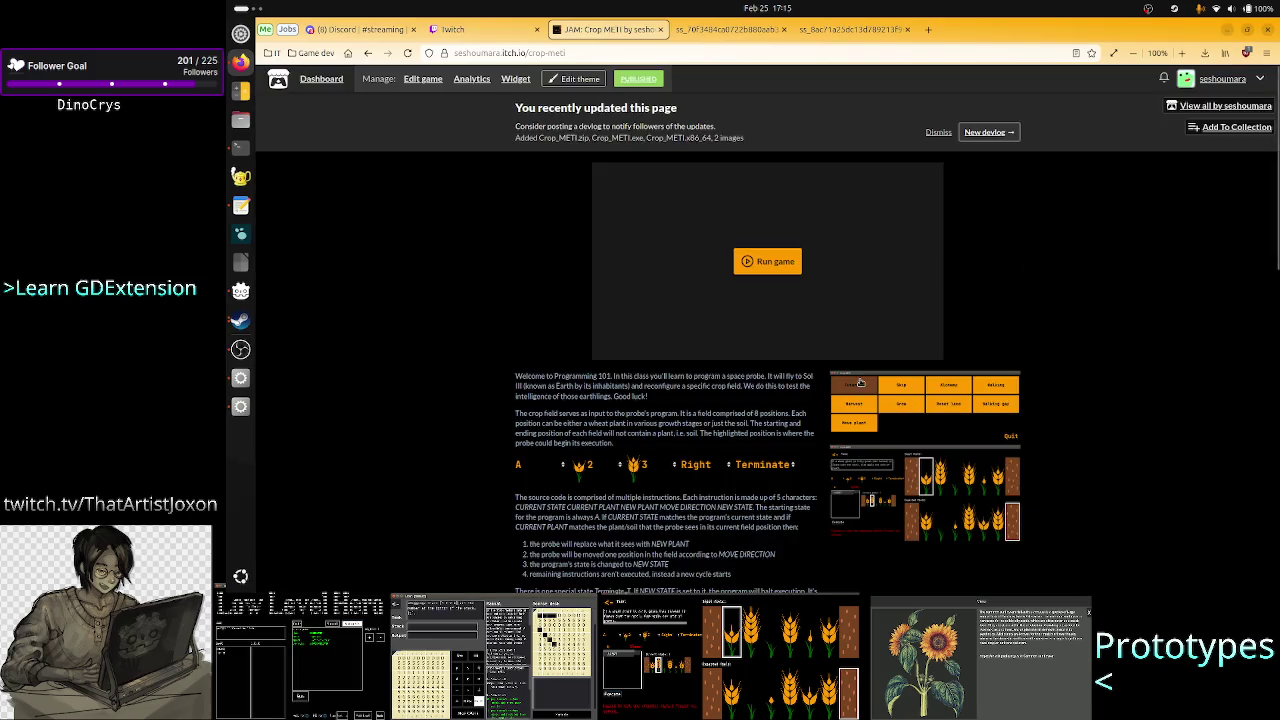
left_click(942, 476)
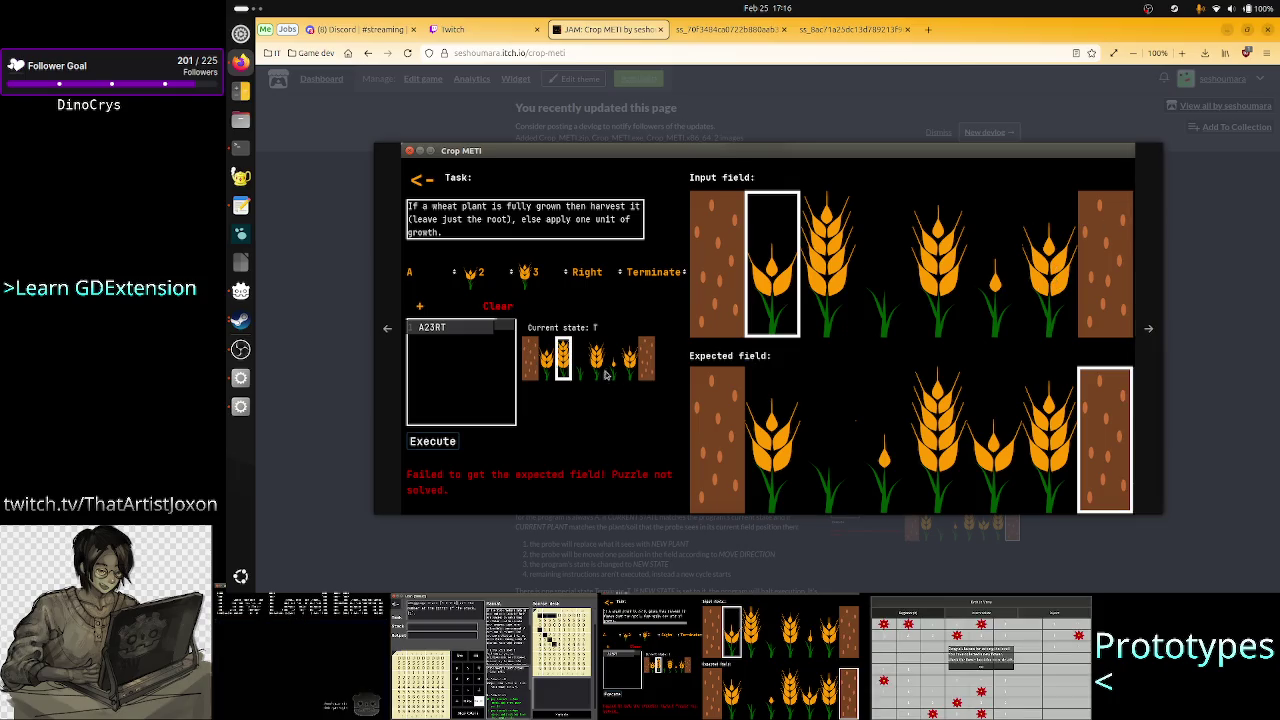
key("Escape")
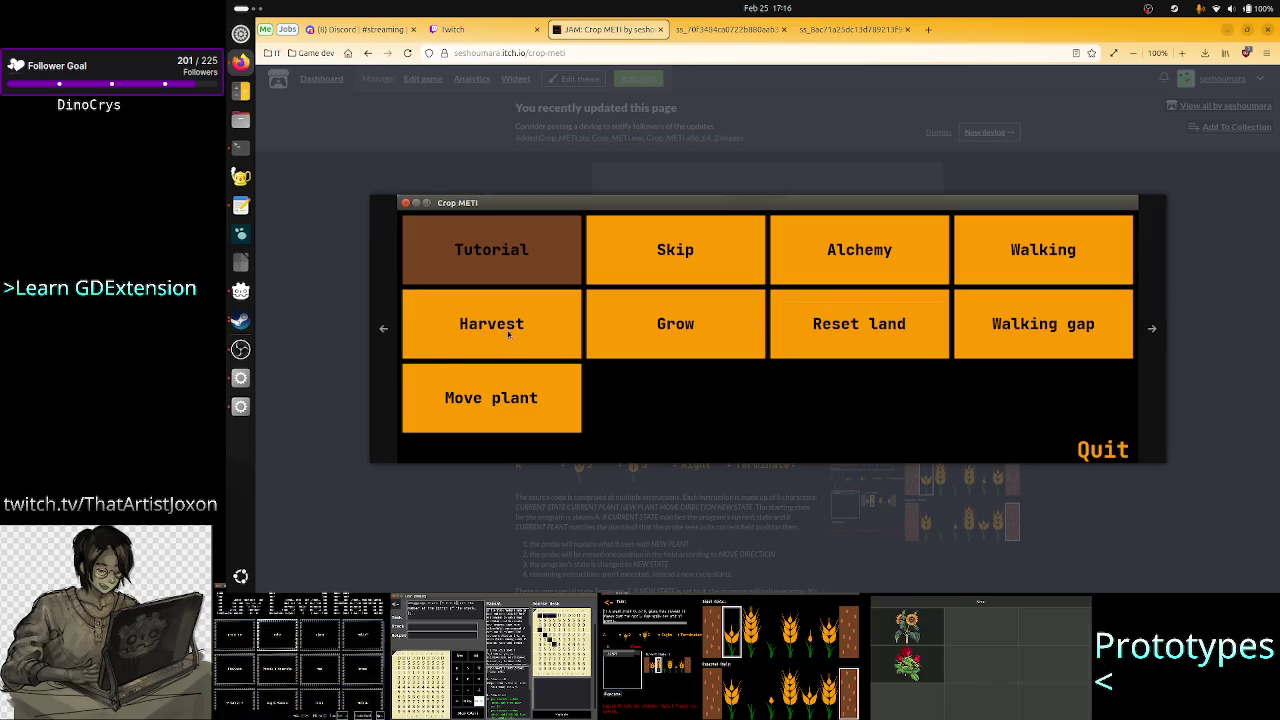
left_click(1150, 330)
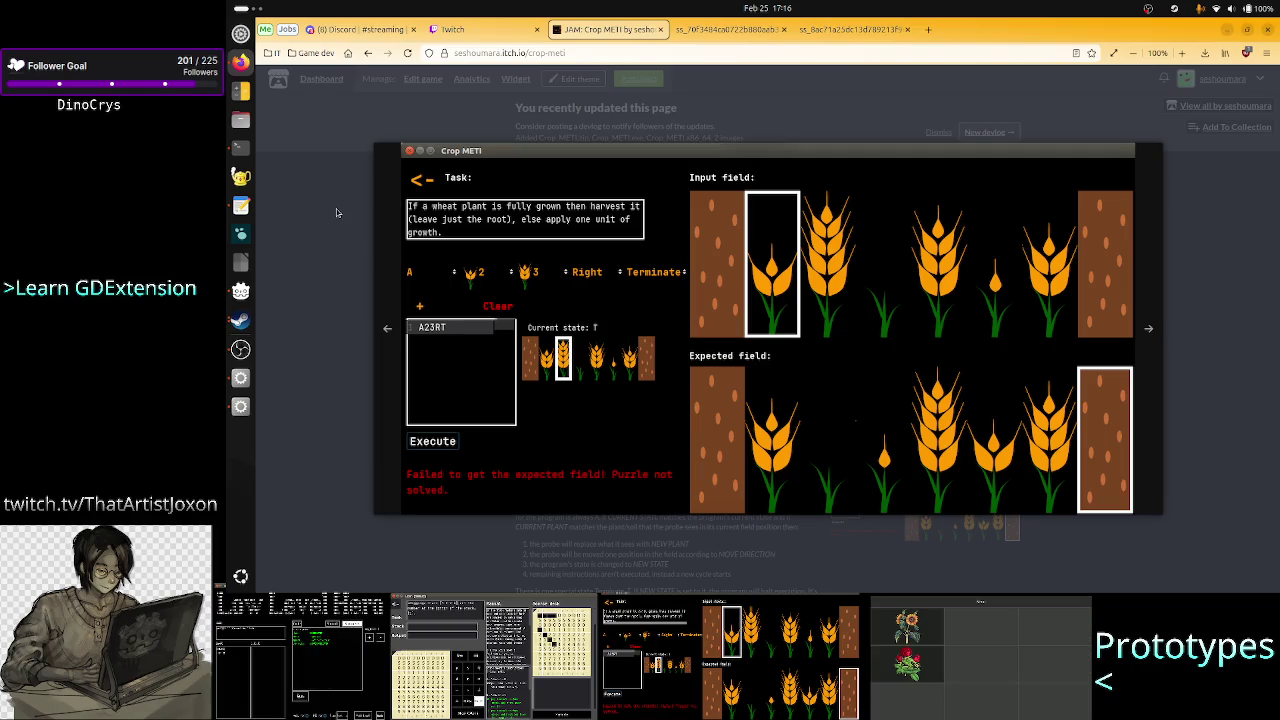
key("alt+F4")
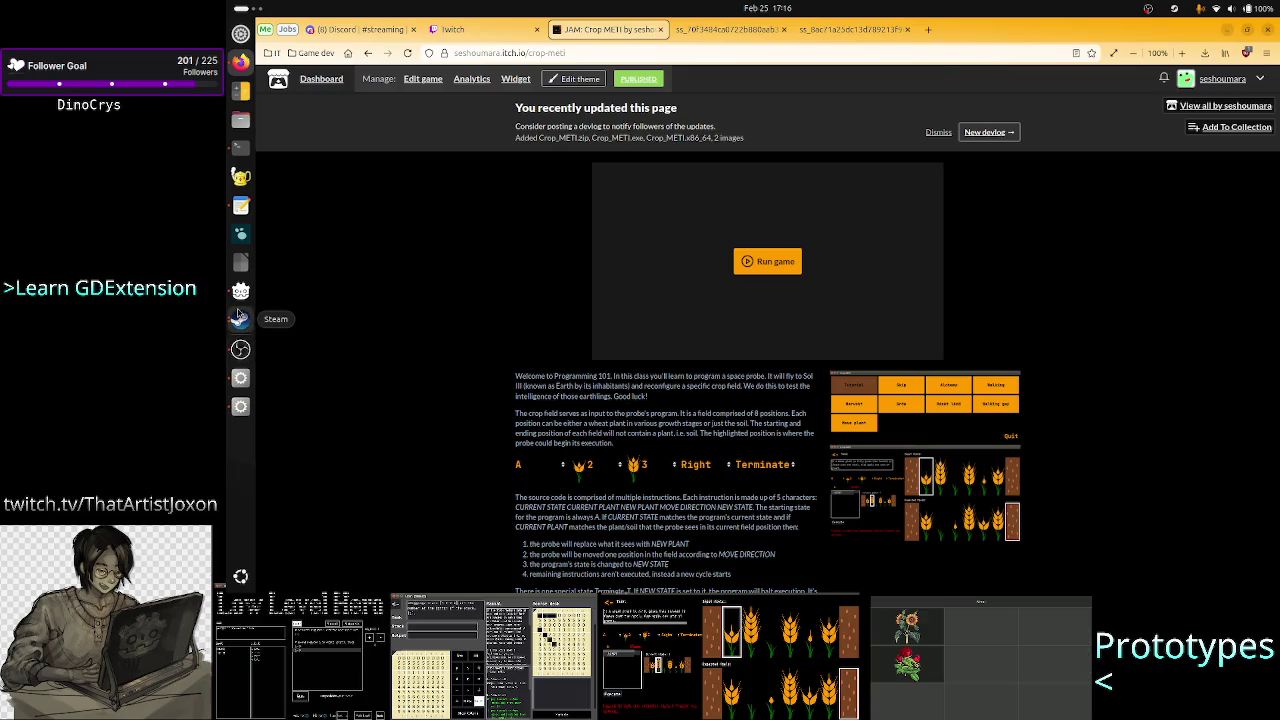
- Glance at the TIS-100 window, then close the Crop METI screenshot and return to the profile
left_click(240, 318)
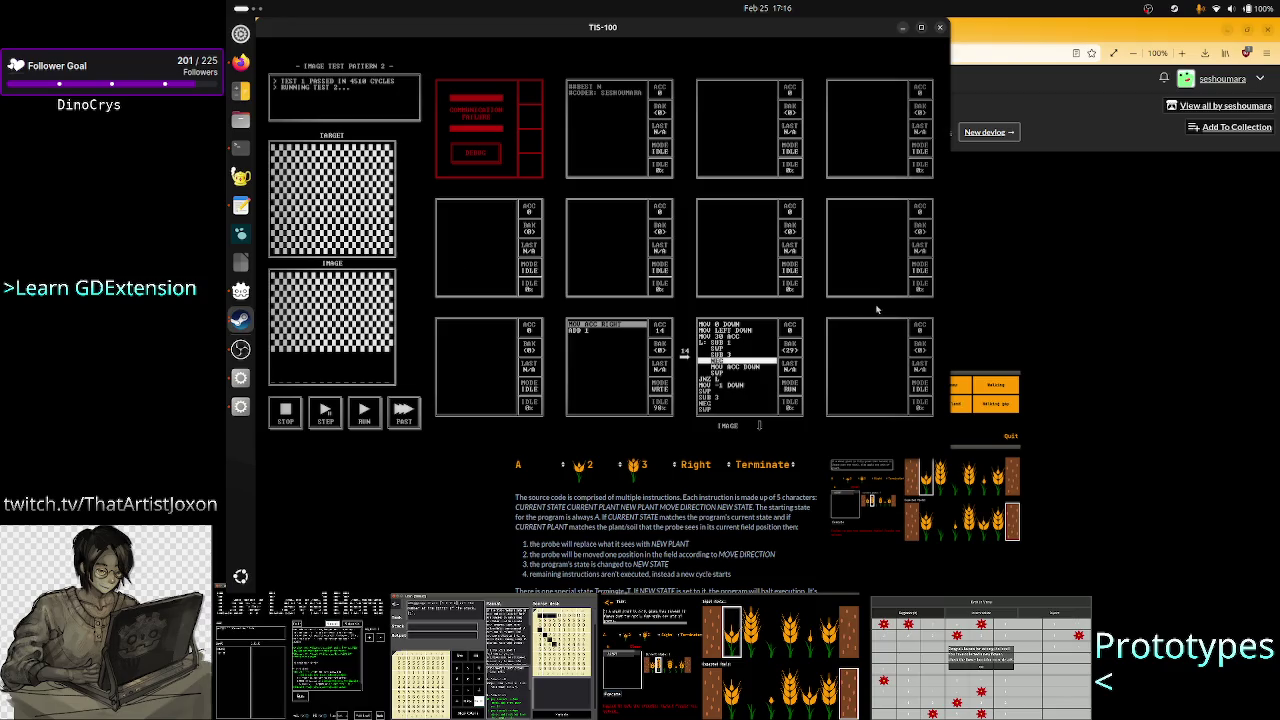
left_click(1034, 334)
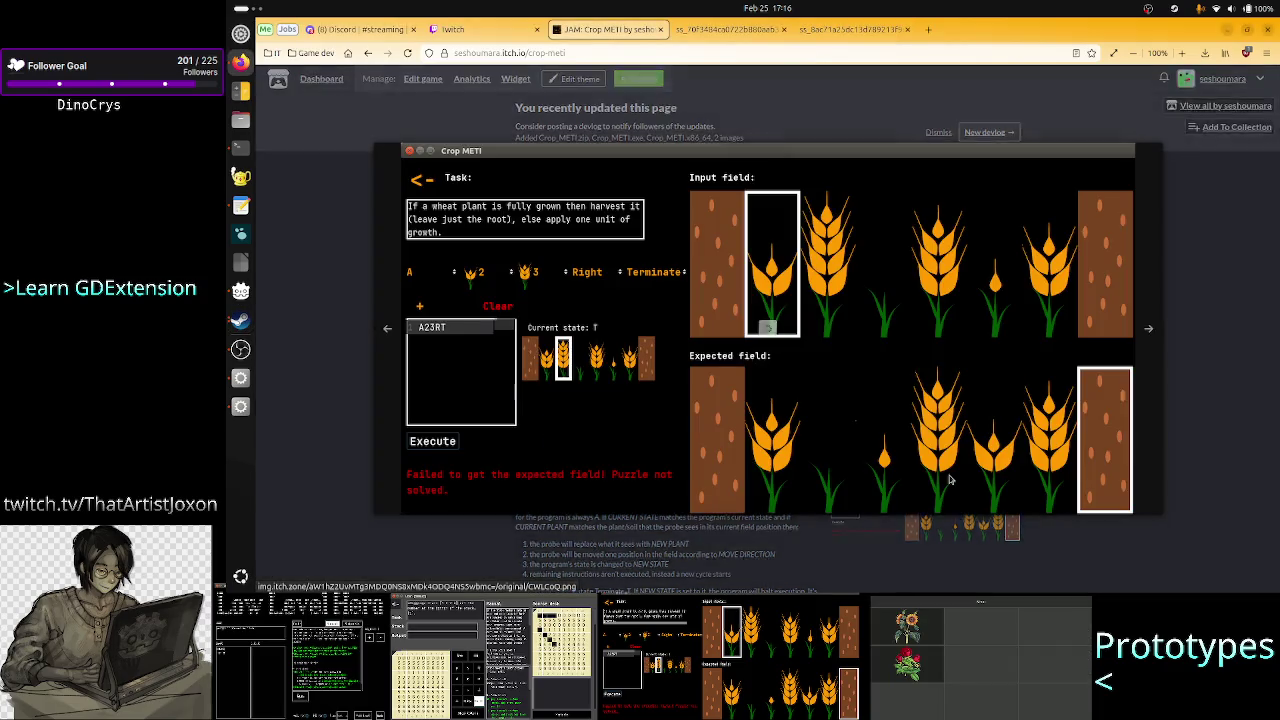
key("Escape")
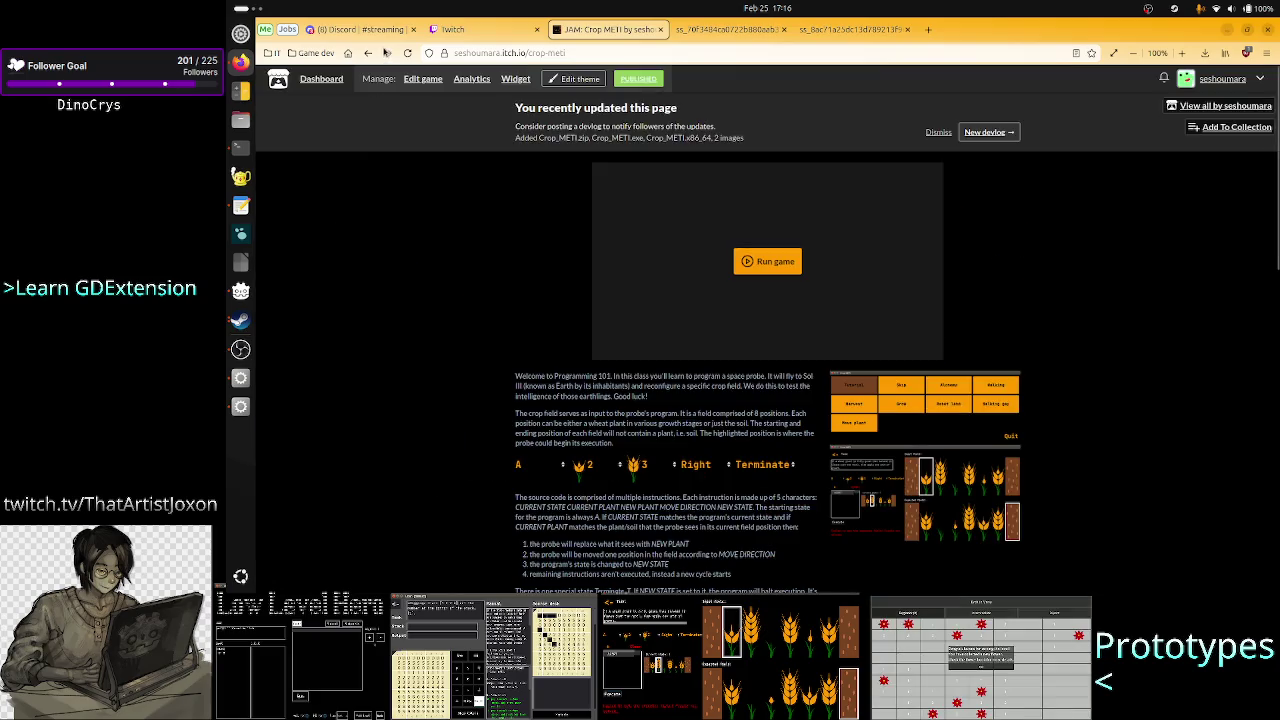
left_click(368, 53)
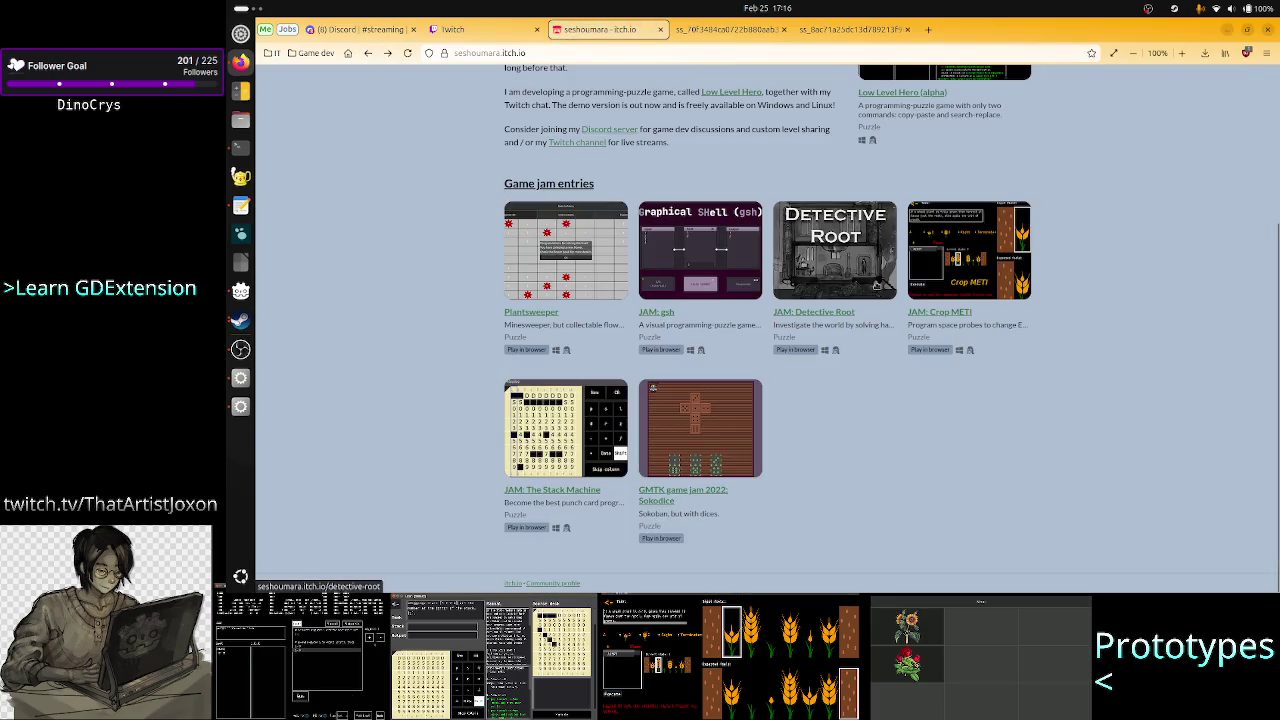
- Open the Low Level Hero page, view an enlarged screenshot, and go back to the profile
left_click(925, 229)
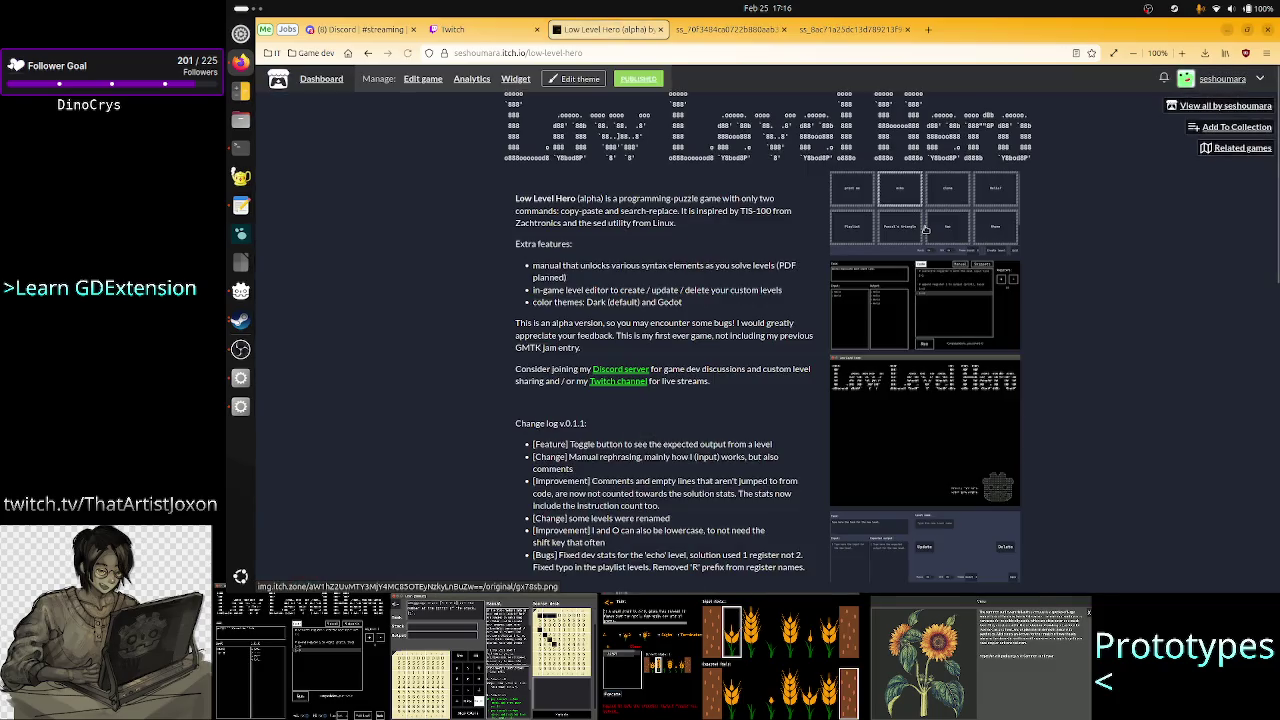
left_click(932, 311)
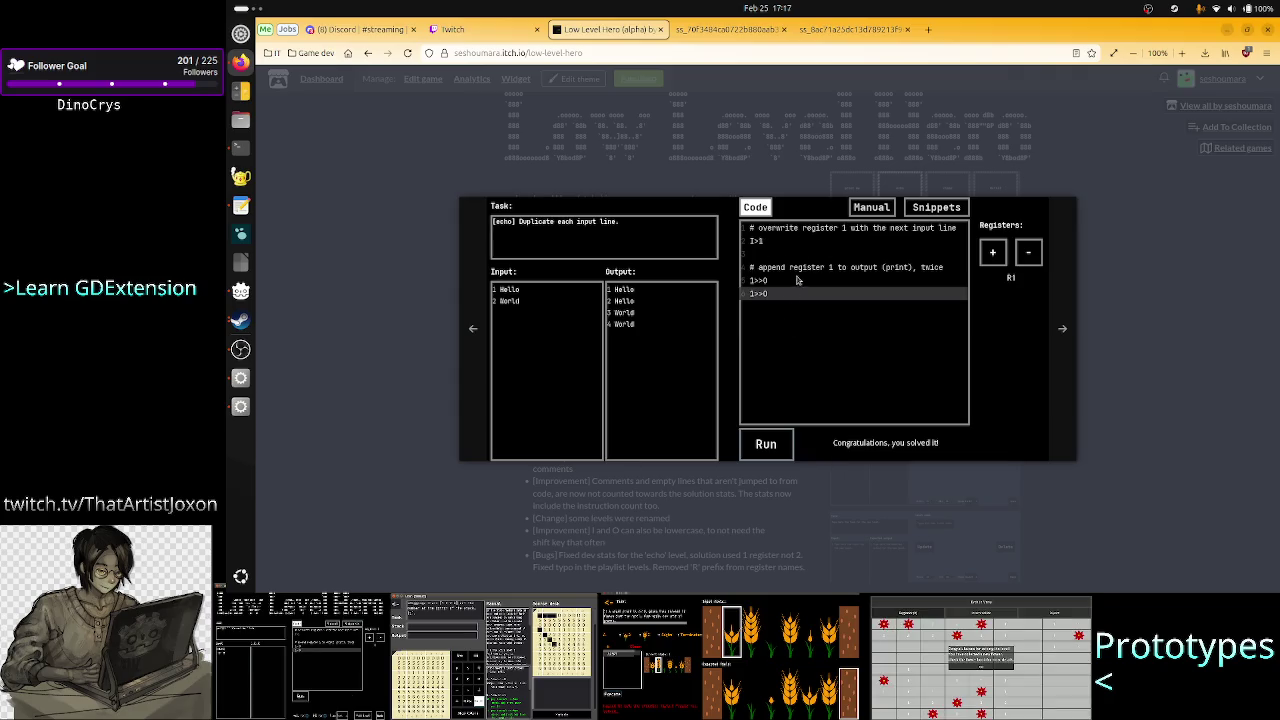
left_click(368, 53)
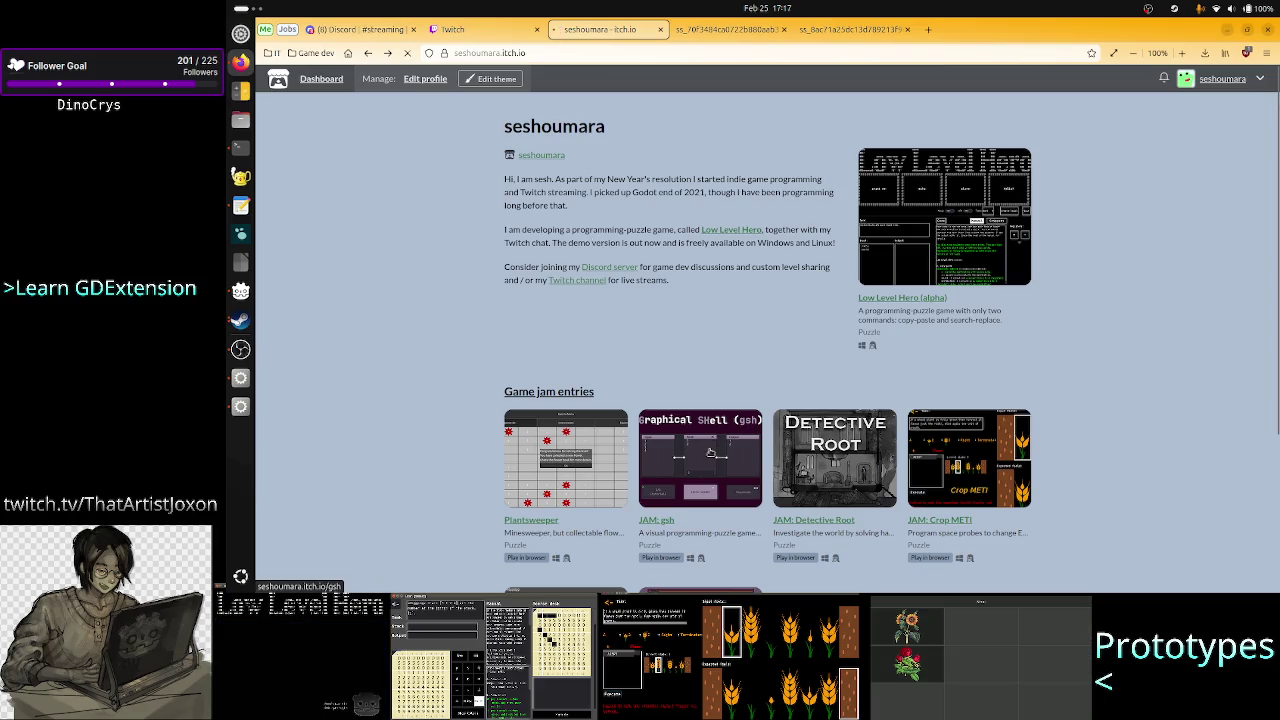
- Browse the gsh jam game page and its screenshot, then return to the profile page
left_click(709, 452)
scroll(1003, 555, "down", 3)
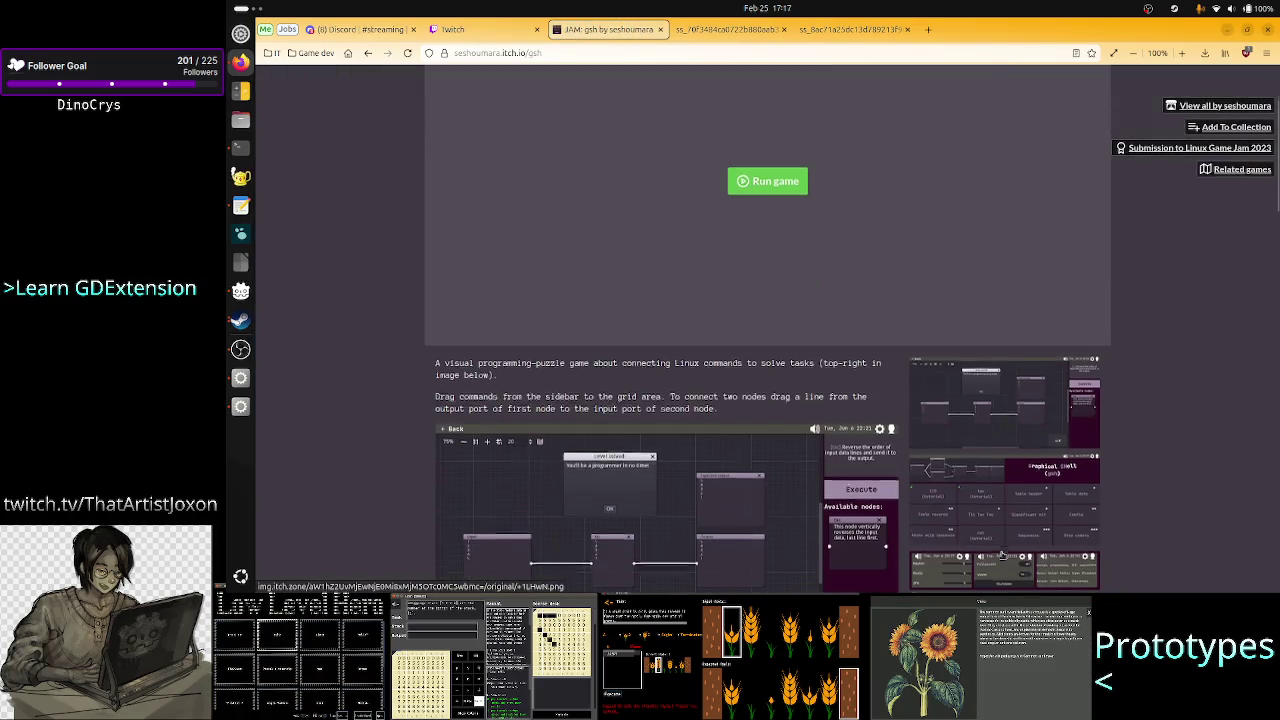
scroll(838, 443, "down", 2)
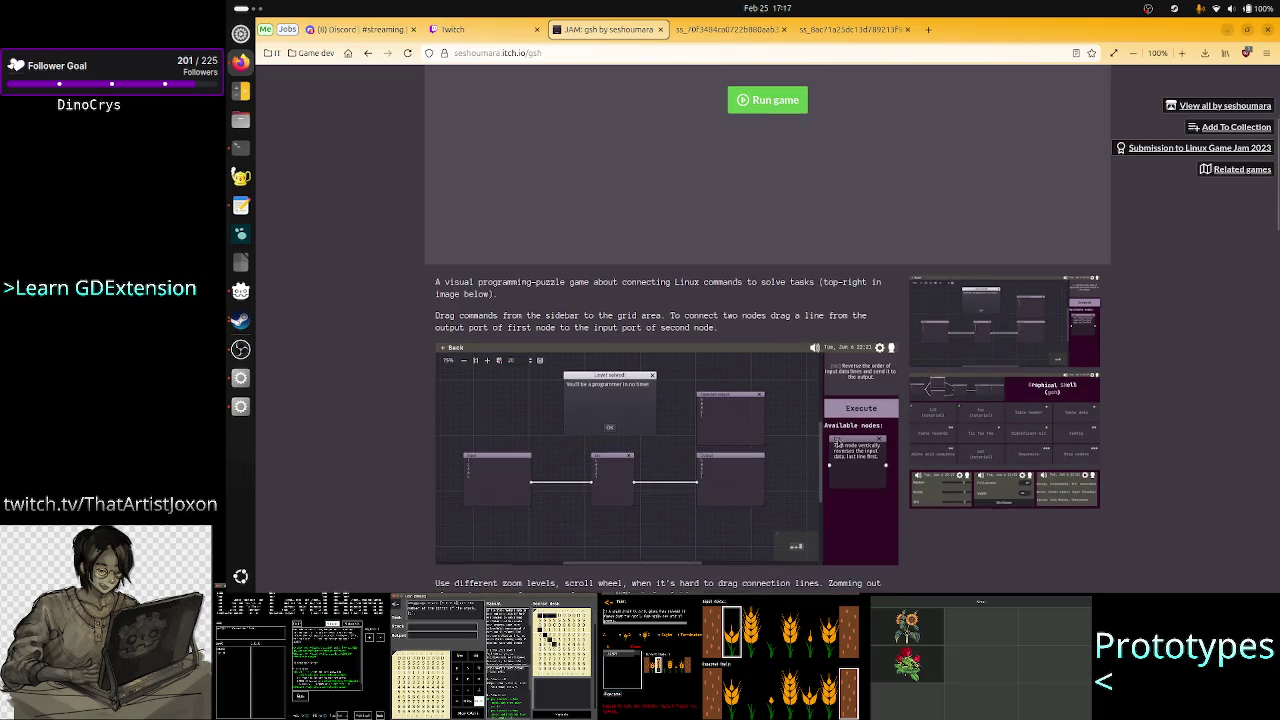
right_click(682, 470)
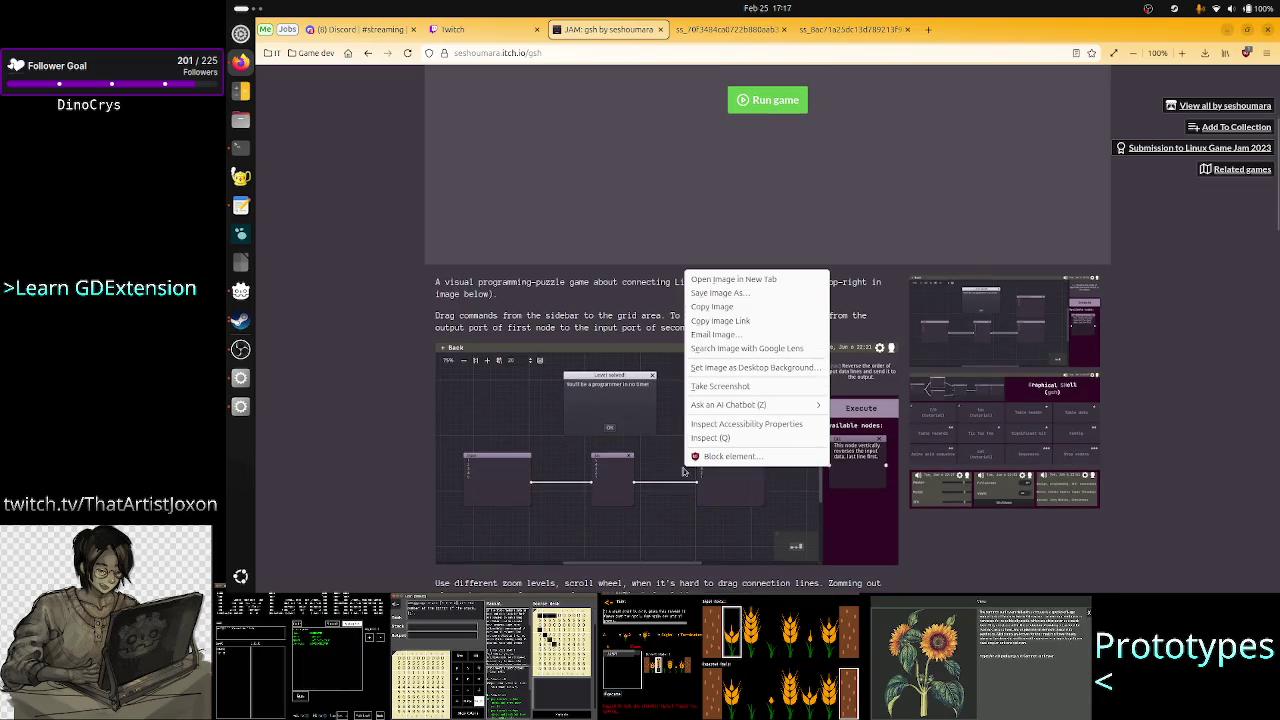
key("Escape")
scroll(761, 469, "down", 1)
scroll(761, 469, "down", 6)
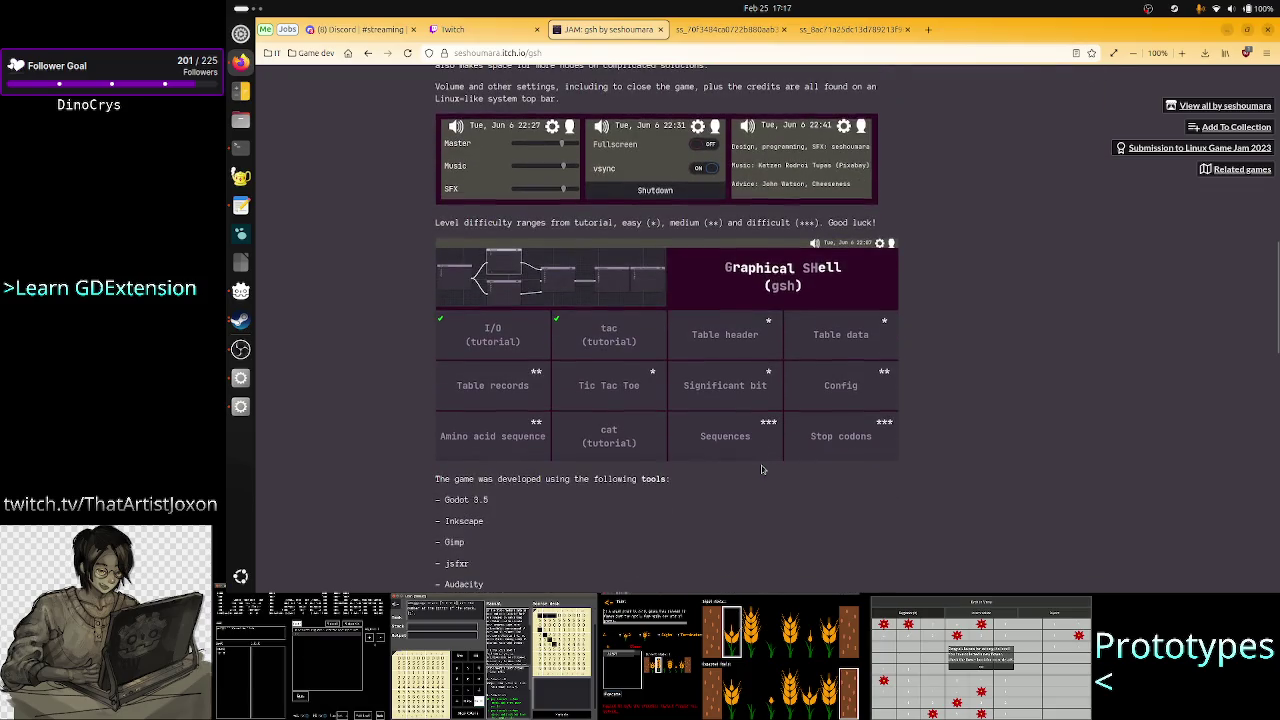
scroll(761, 469, "up", 3)
scroll(761, 469, "up", 3)
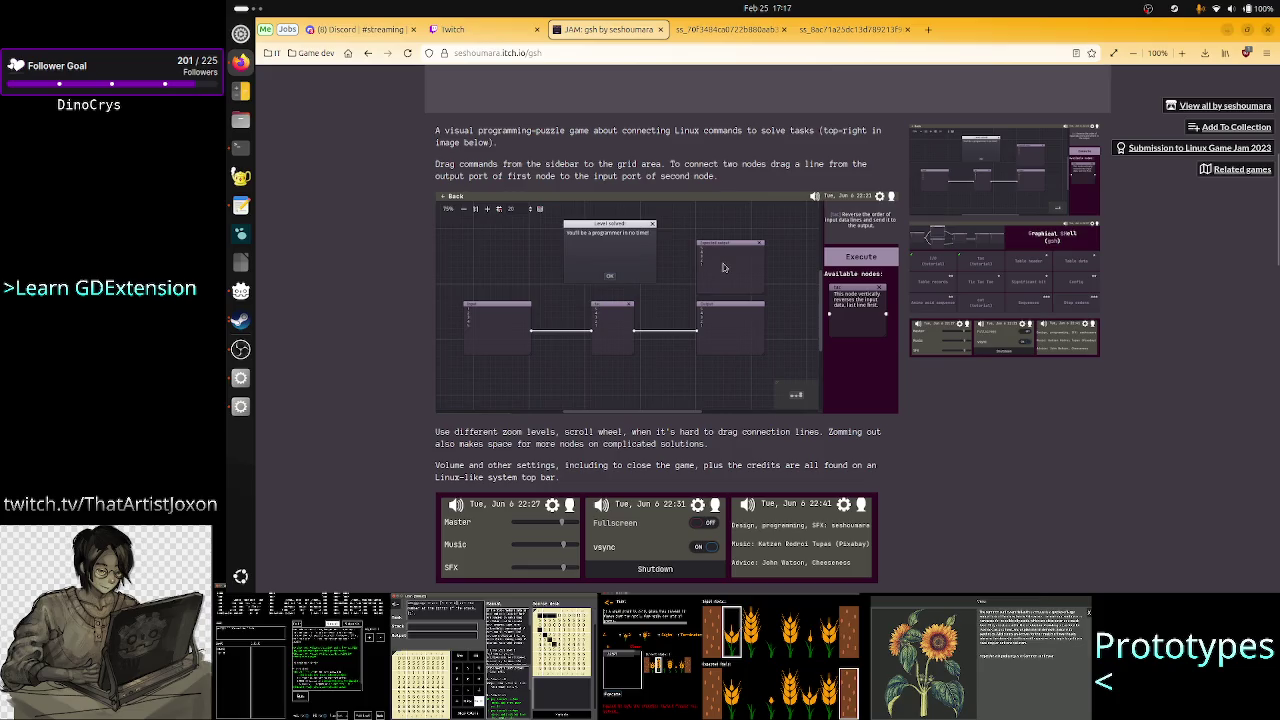
left_click(368, 53)
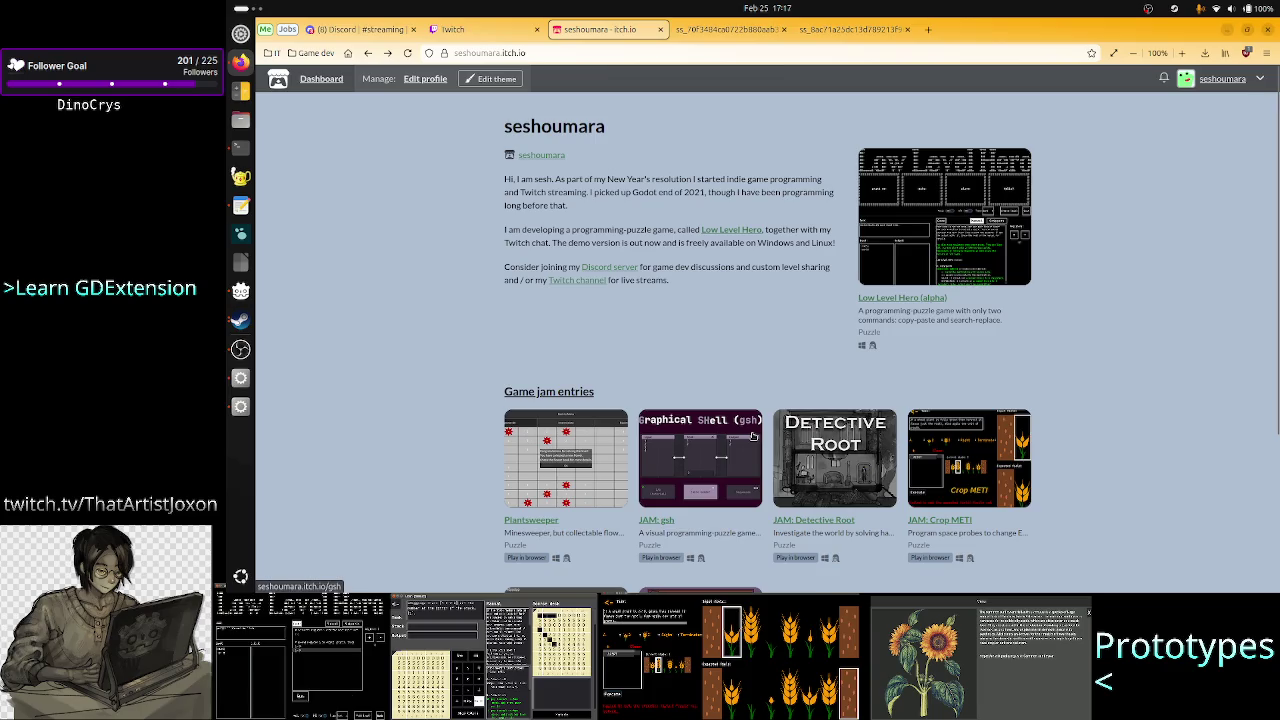
- Look over the profile page, then switch to the Twitch stream manager tab
scroll(860, 462, "down", 2)
scroll(860, 462, "up", 2)
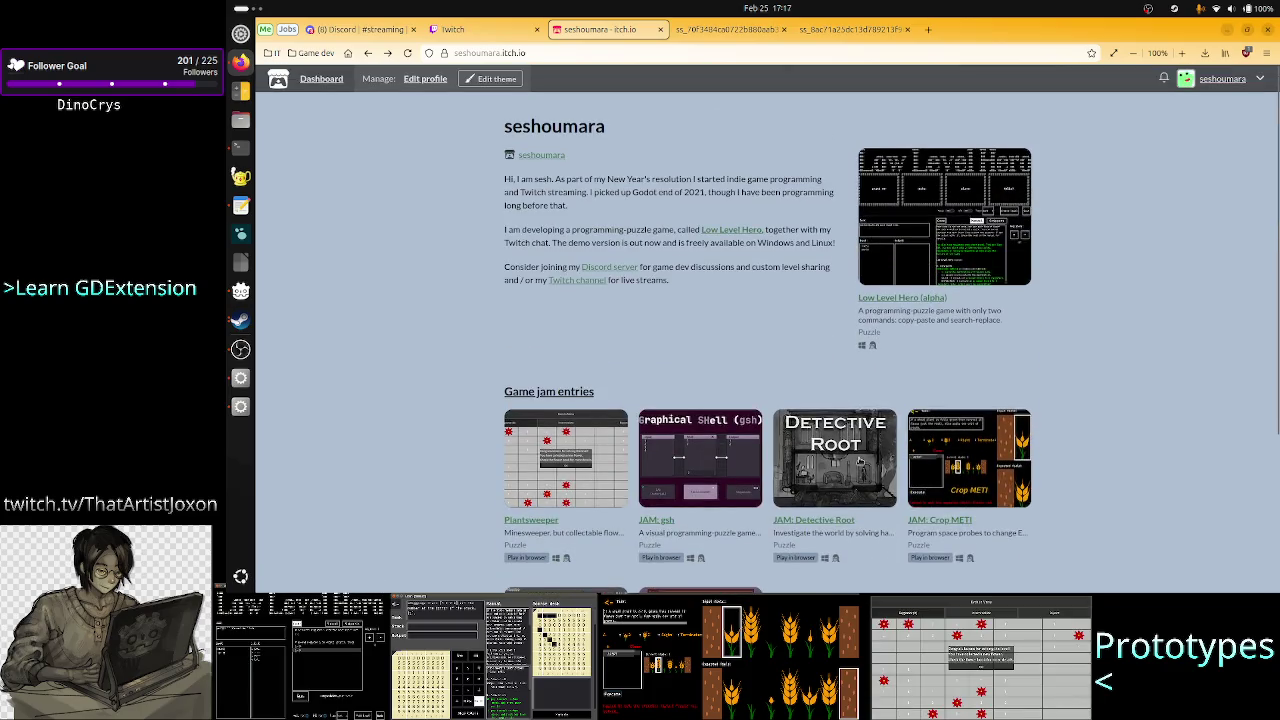
scroll(860, 462, "down", 3)
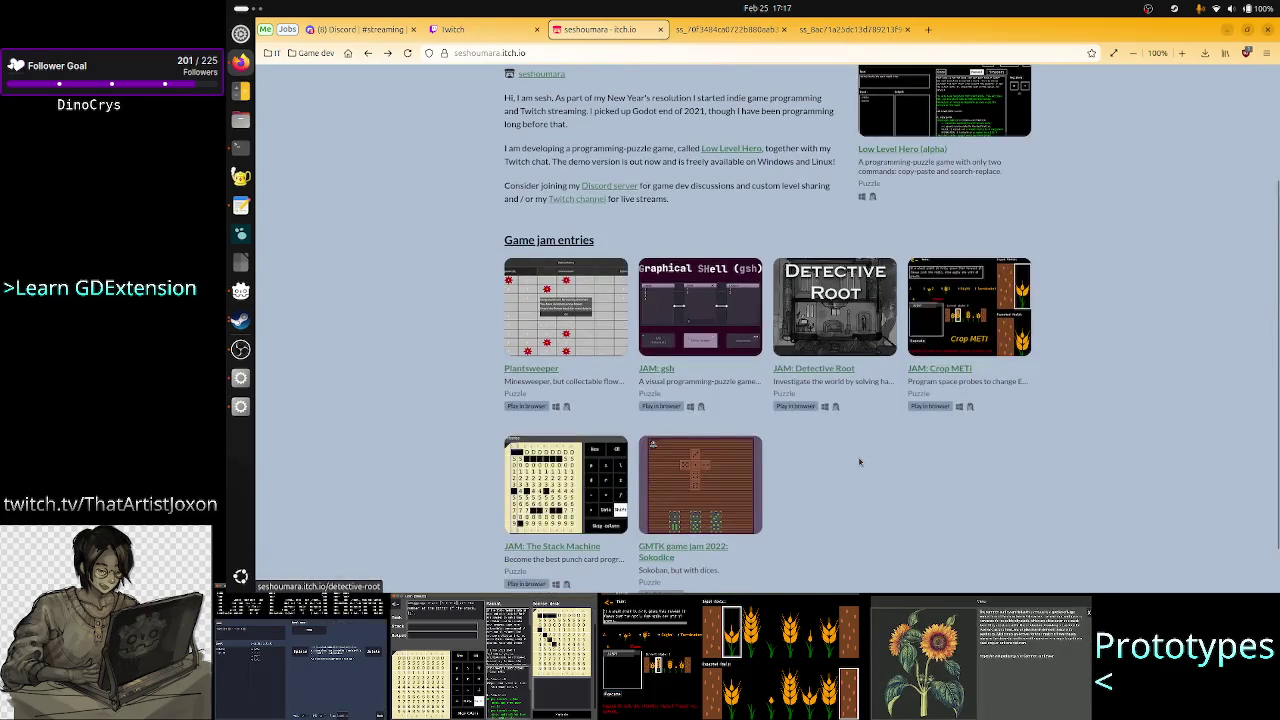
scroll(857, 457, "up", 3)
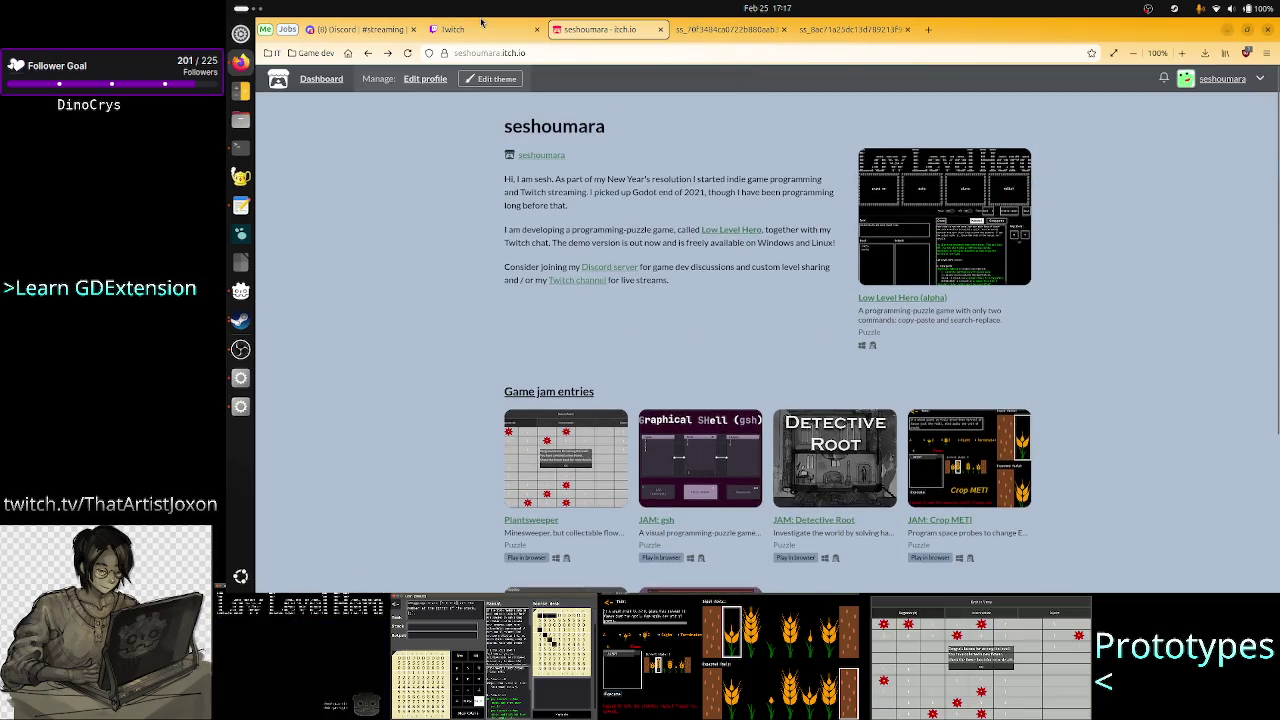
left_click(479, 28)
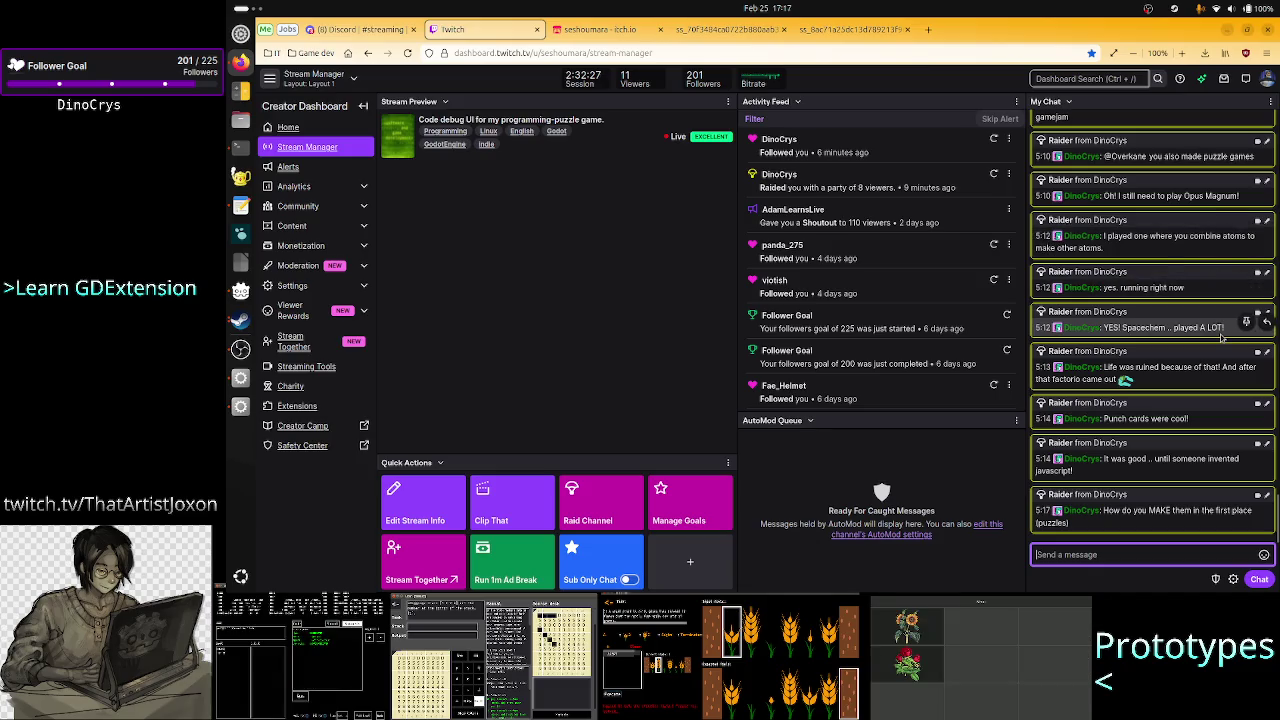
left_click(1181, 287)
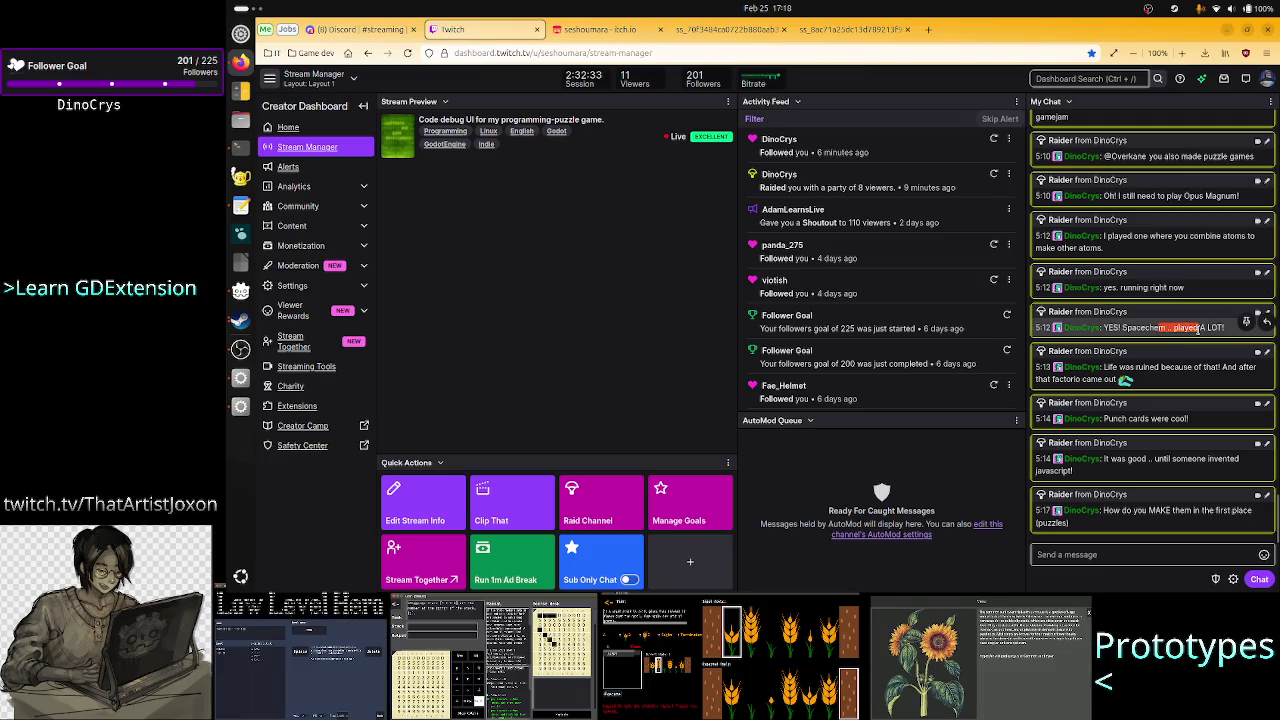
double_click(1195, 327)
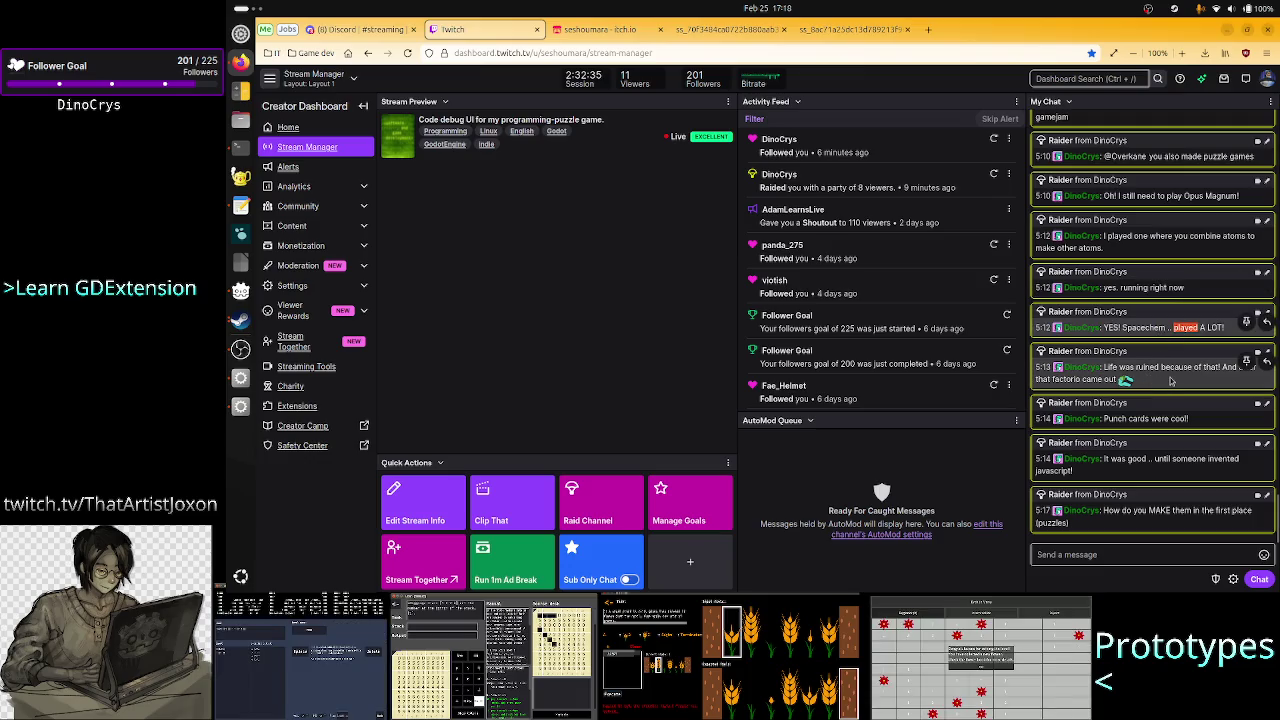
left_click(1183, 370)
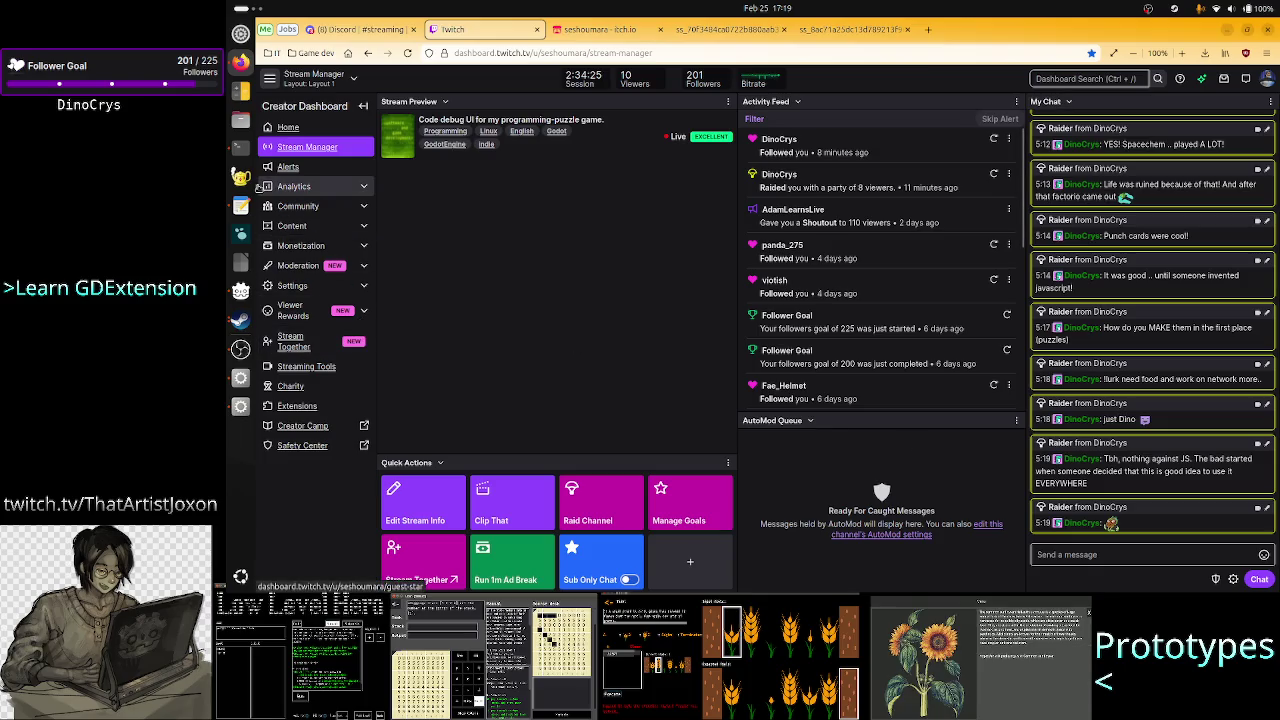
left_click(238, 148)
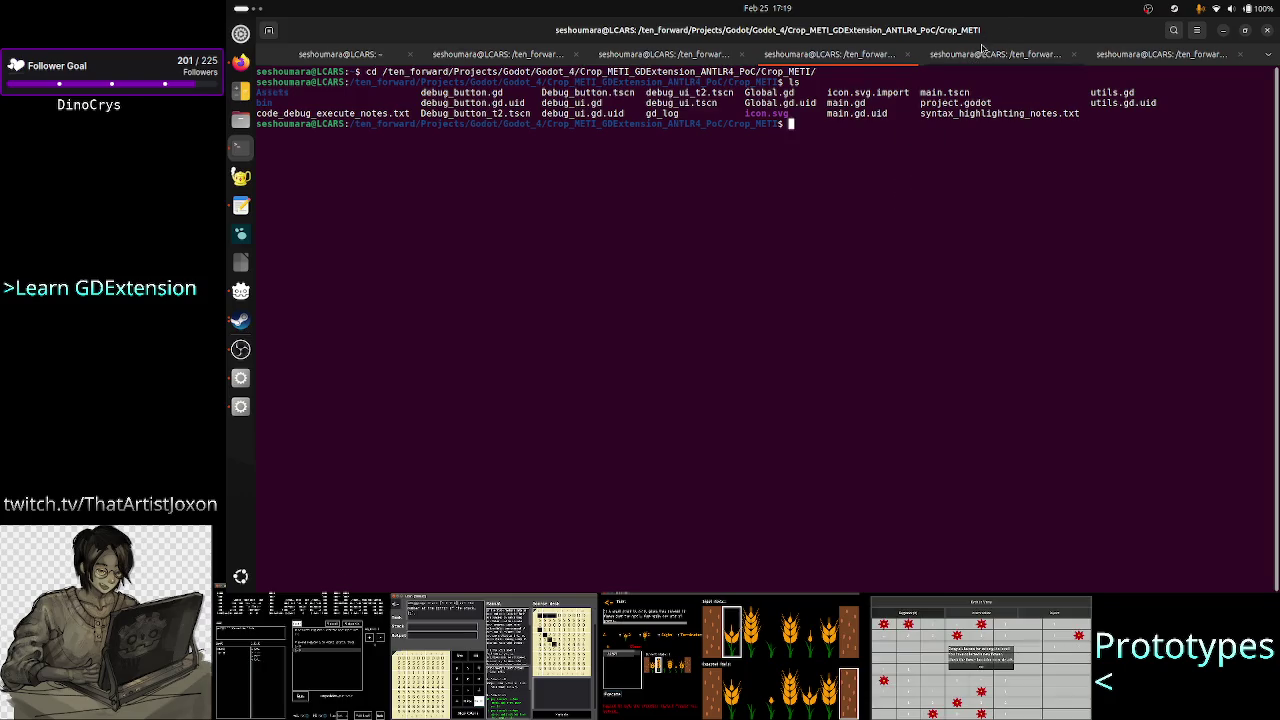
- In the GDExtension project terminal session, list the files and enter and list the src folder
key("ctrl+Page_Down")
type("ls")
key("Return")
type("cd src/")
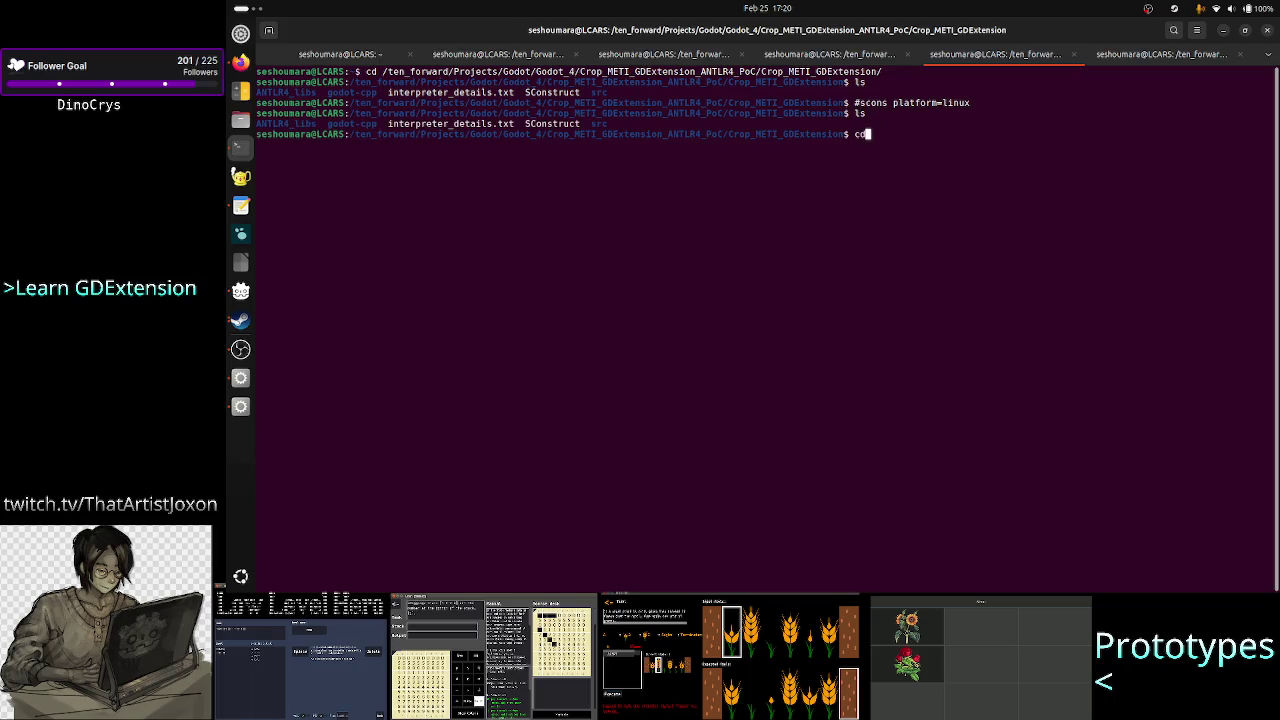
key("Return")
type("ls")
key("Return")
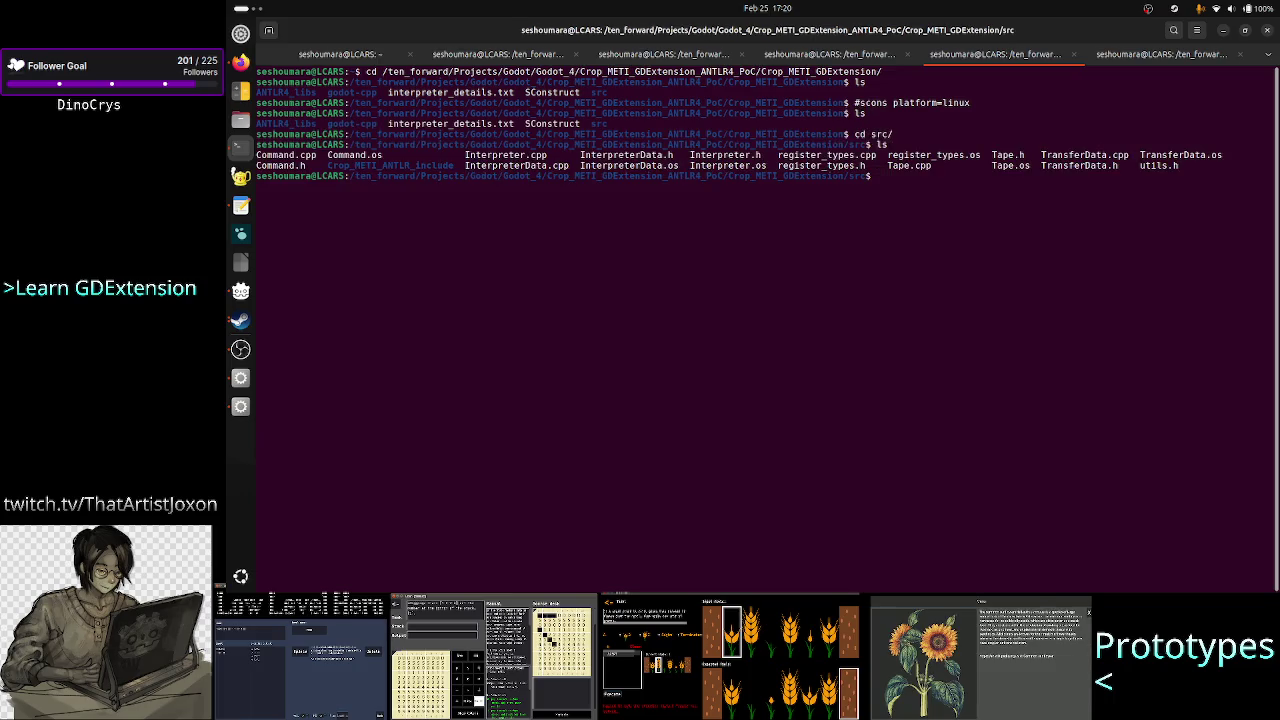
type("less")
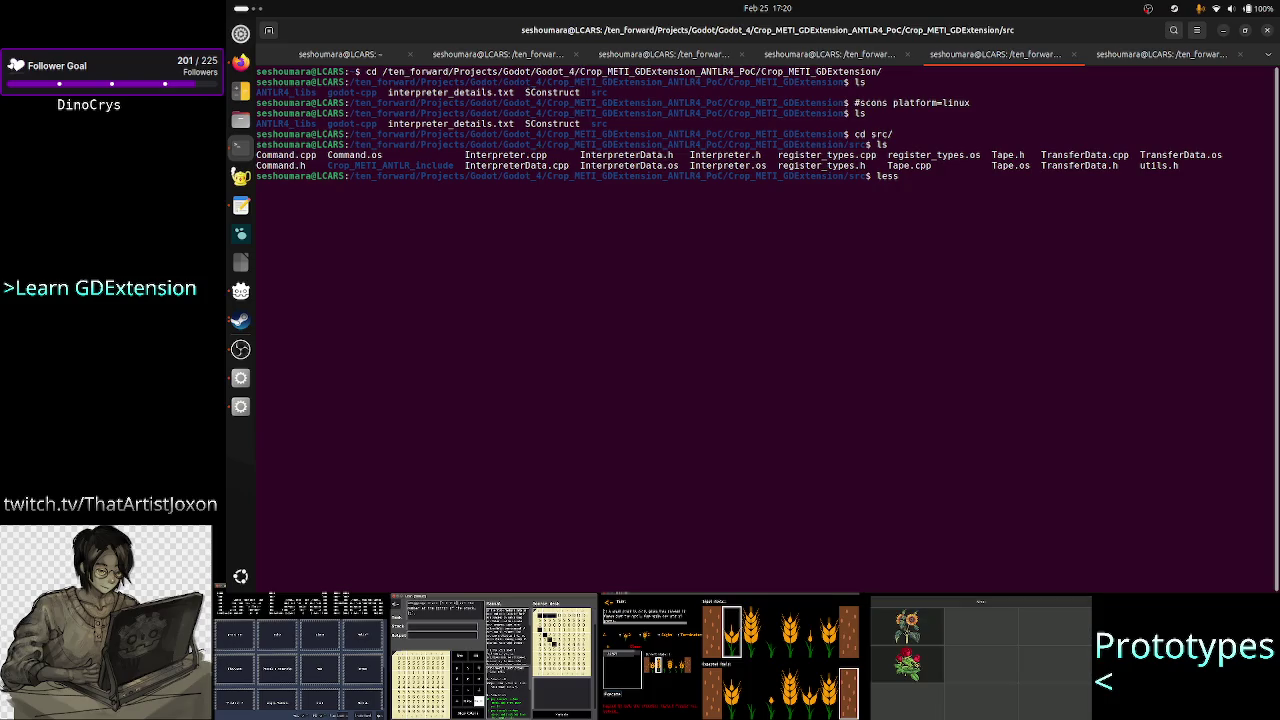
key("BackSpace")
key("BackSpace")
key("BackSpace")
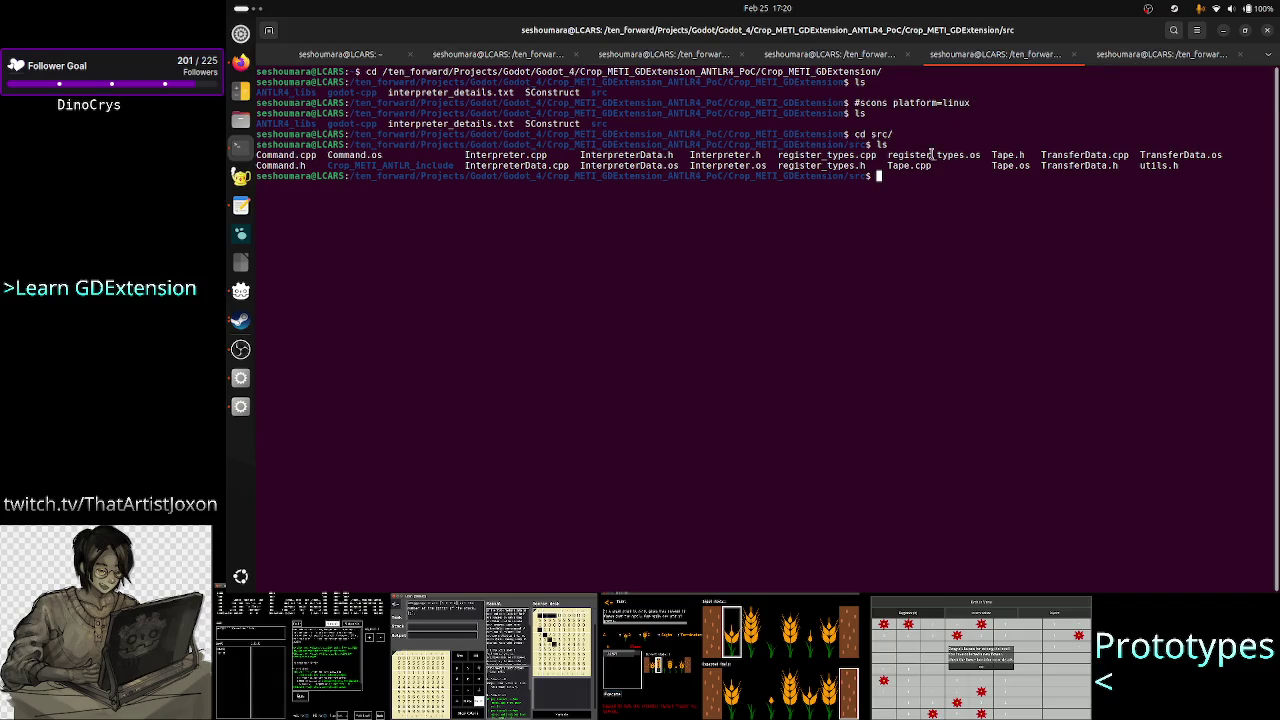
- Go back up through the GDExtension folder to the ANTLR4_PoC project folder and list it
type("cd ..")
key("Return")
type("ls")
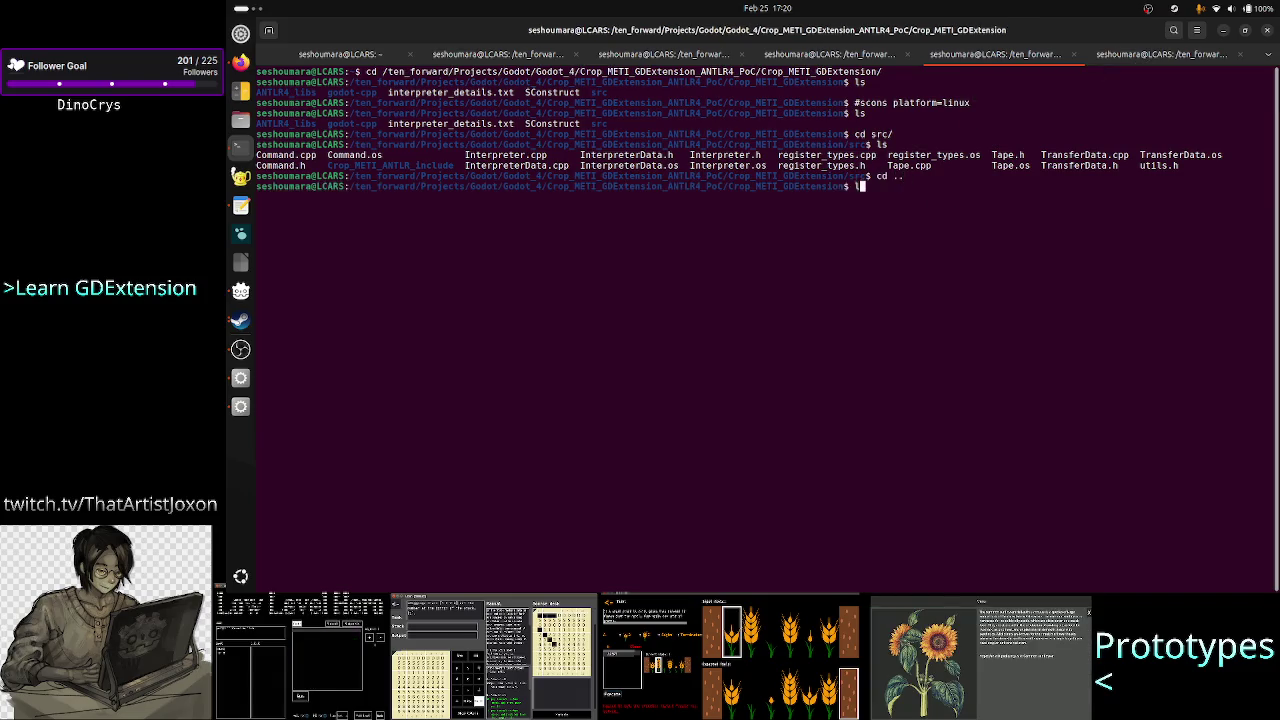
key("Return")
type("cd")
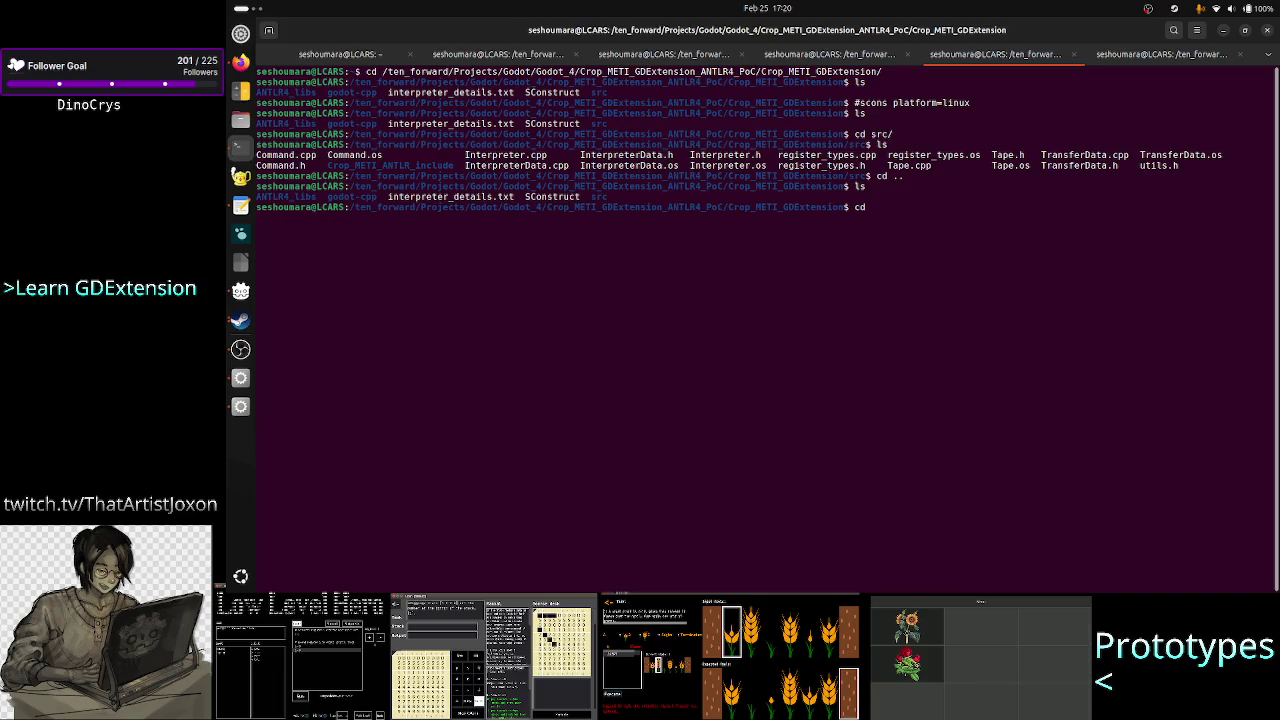
key("BackSpace")
key("BackSpace")
key("BackSpace")
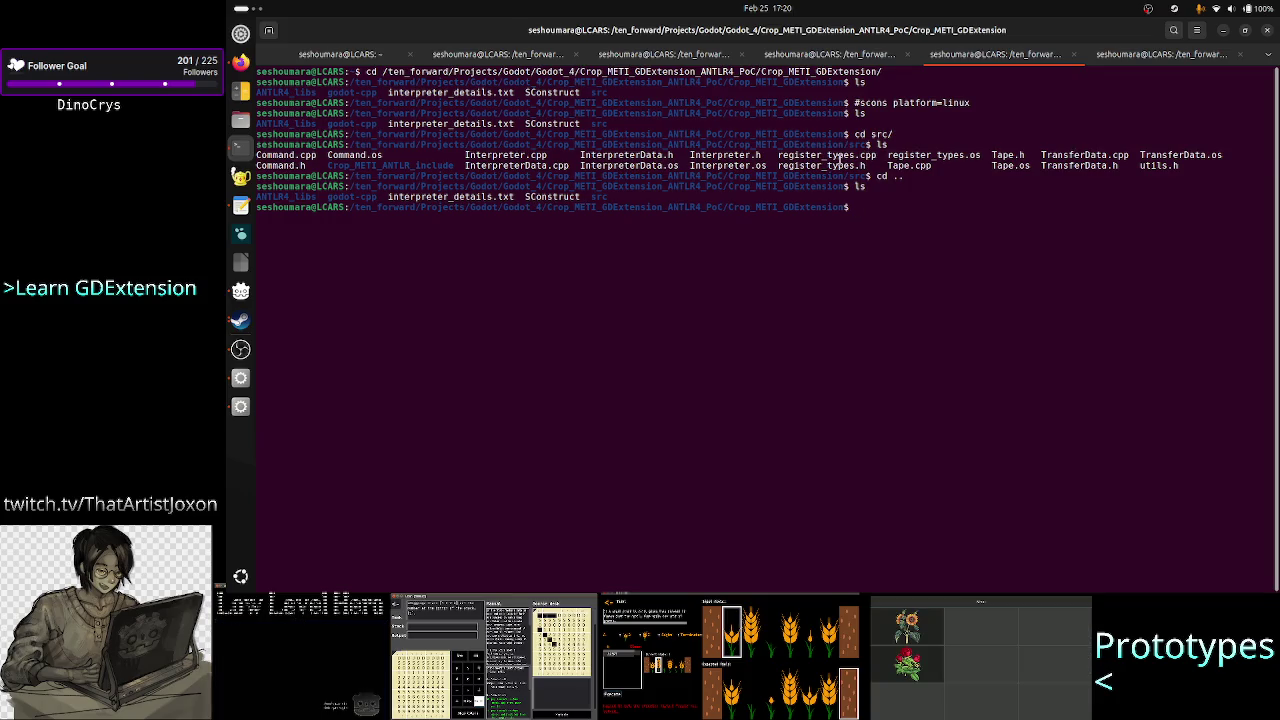
left_click_drag(838, 155, 956, 166)
left_click(960, 162)
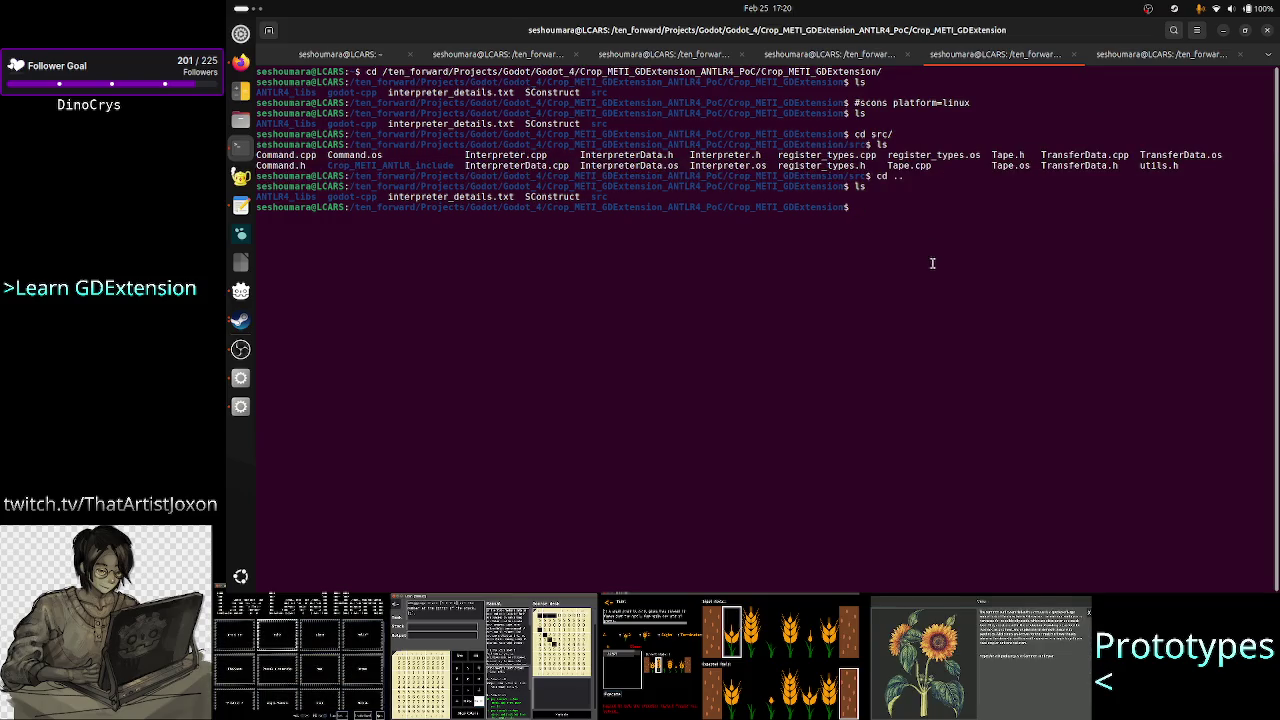
type("cd ..")
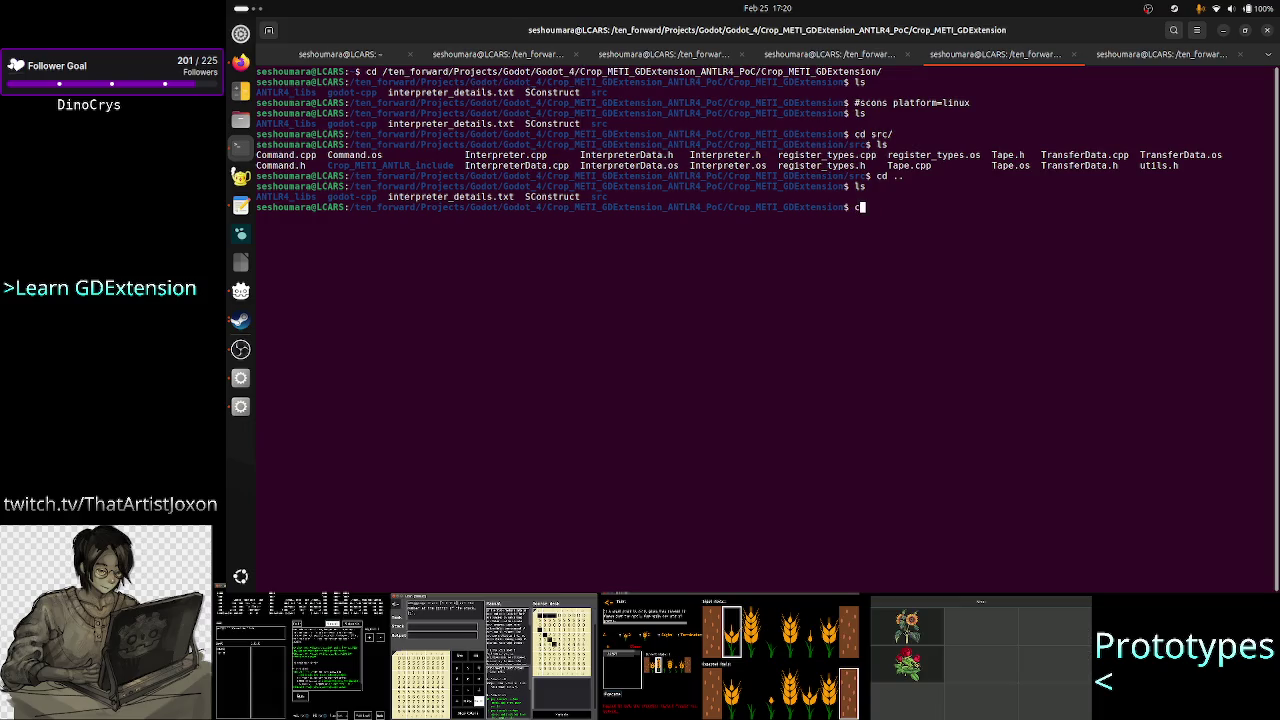
key("Return")
type("ls")
key("Return")
- Enter Crop_METI_ANTLR4, list its contents, then enter its src folder
type("cd ")
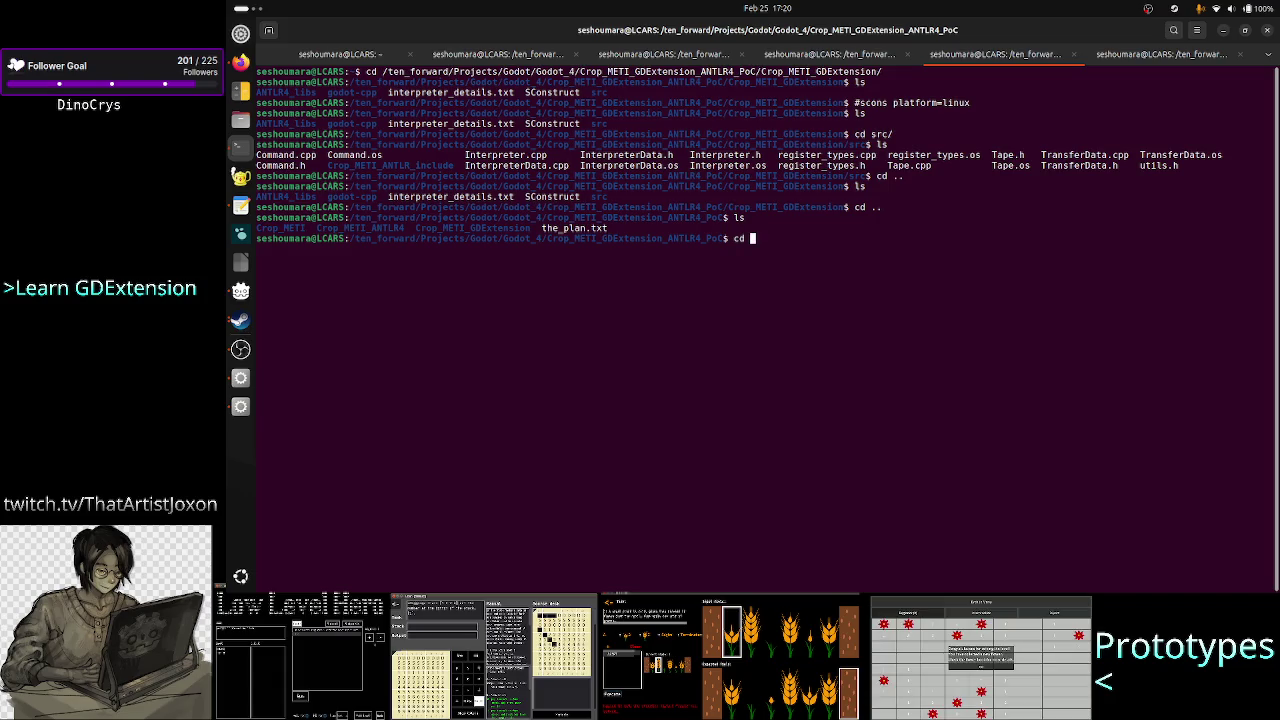
type("C")
key("Tab")
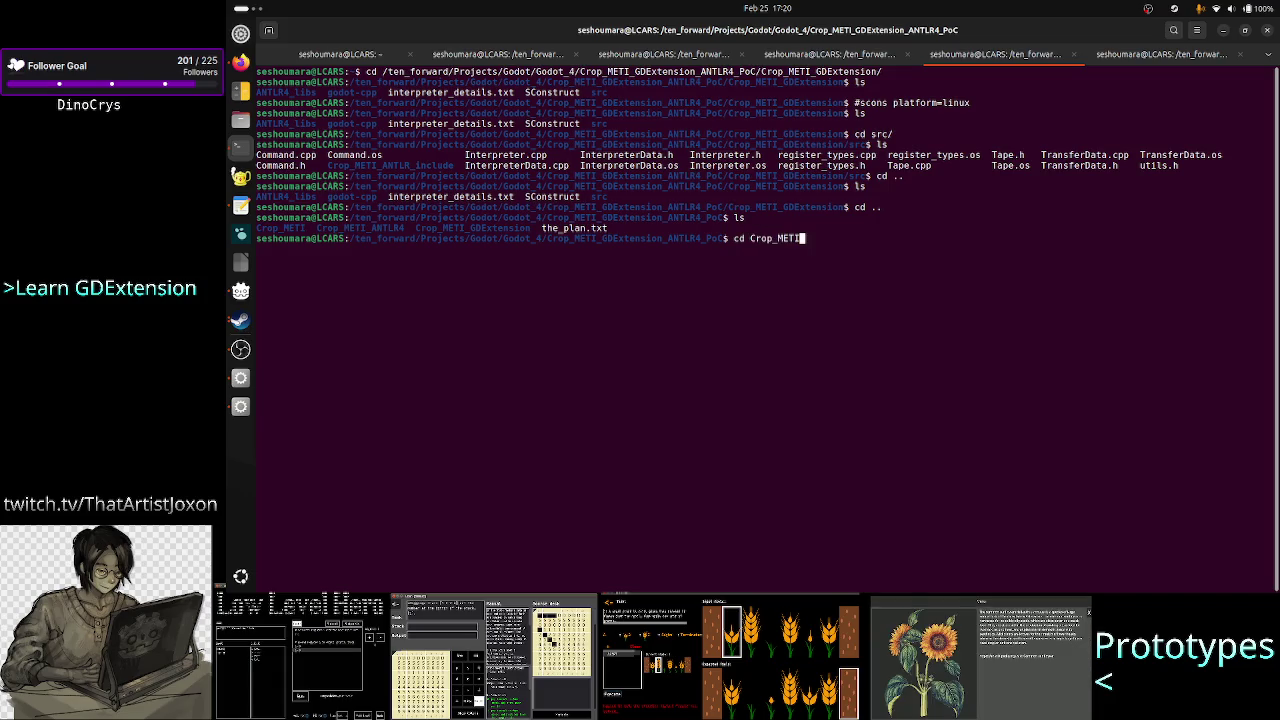
type("_A")
key("Tab")
key("Return")
type("ls")
key("Return")
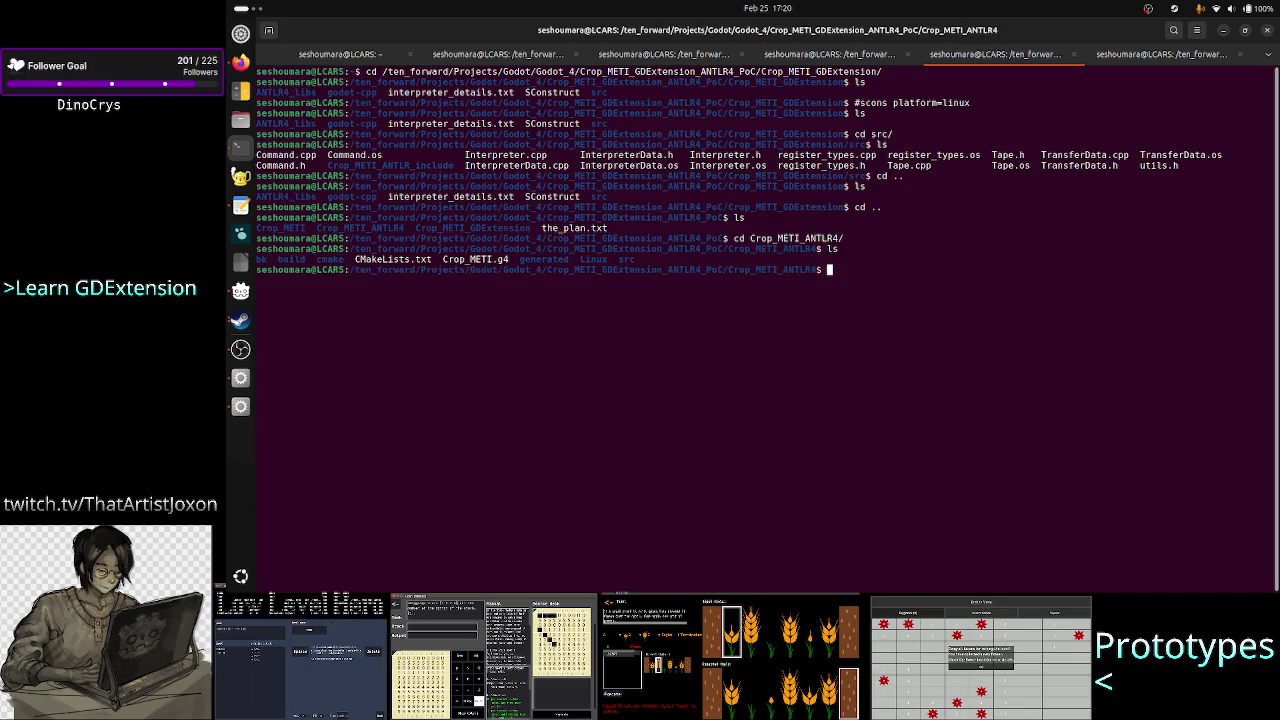
type("cd s")
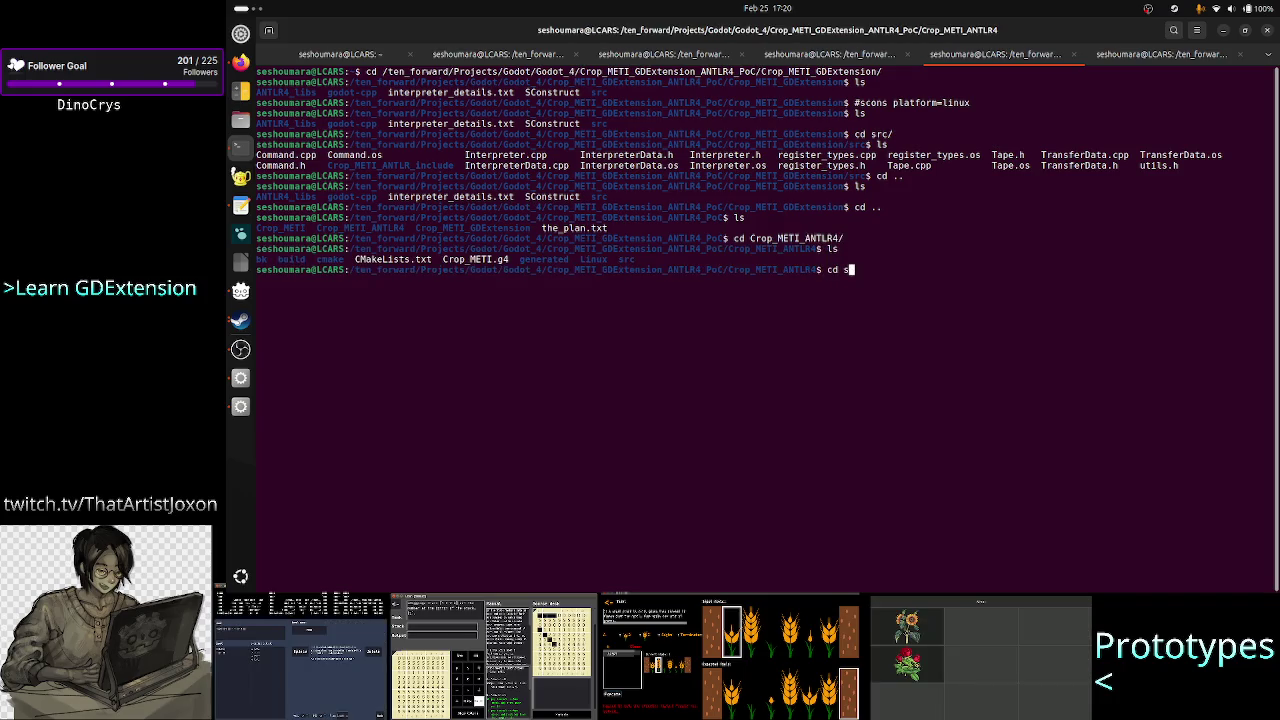
key("Tab")
key("Return")
type("ls")
key("Return")
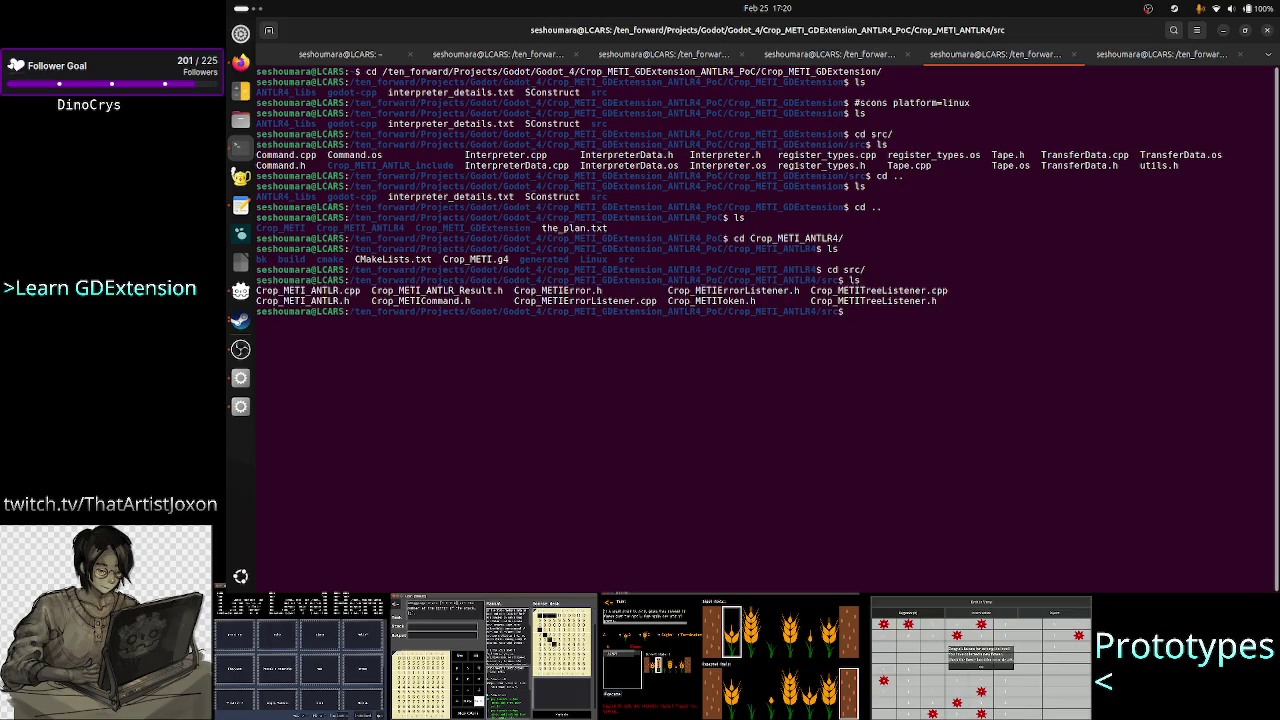
- Open Crop_METITreeListener.cpp with less
type("less C")
key("Tab")
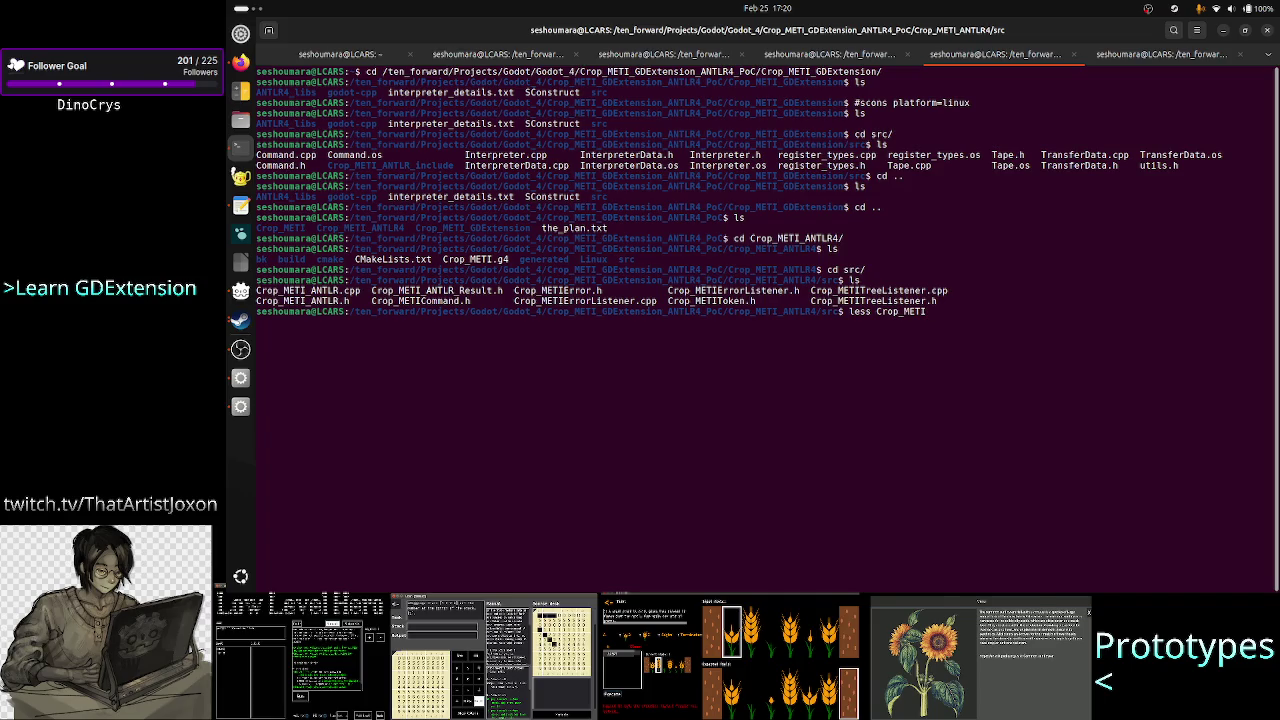
type("Tre")
key("Tab")
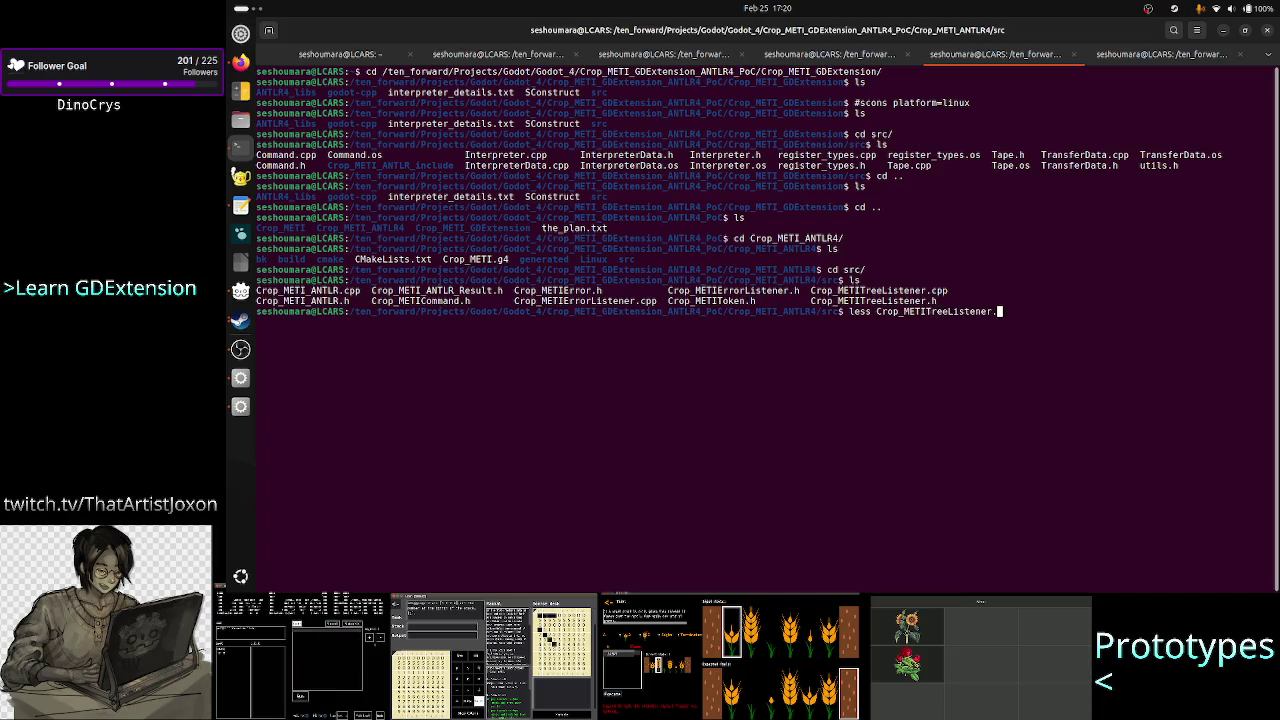
type("cpp")
key("Return")
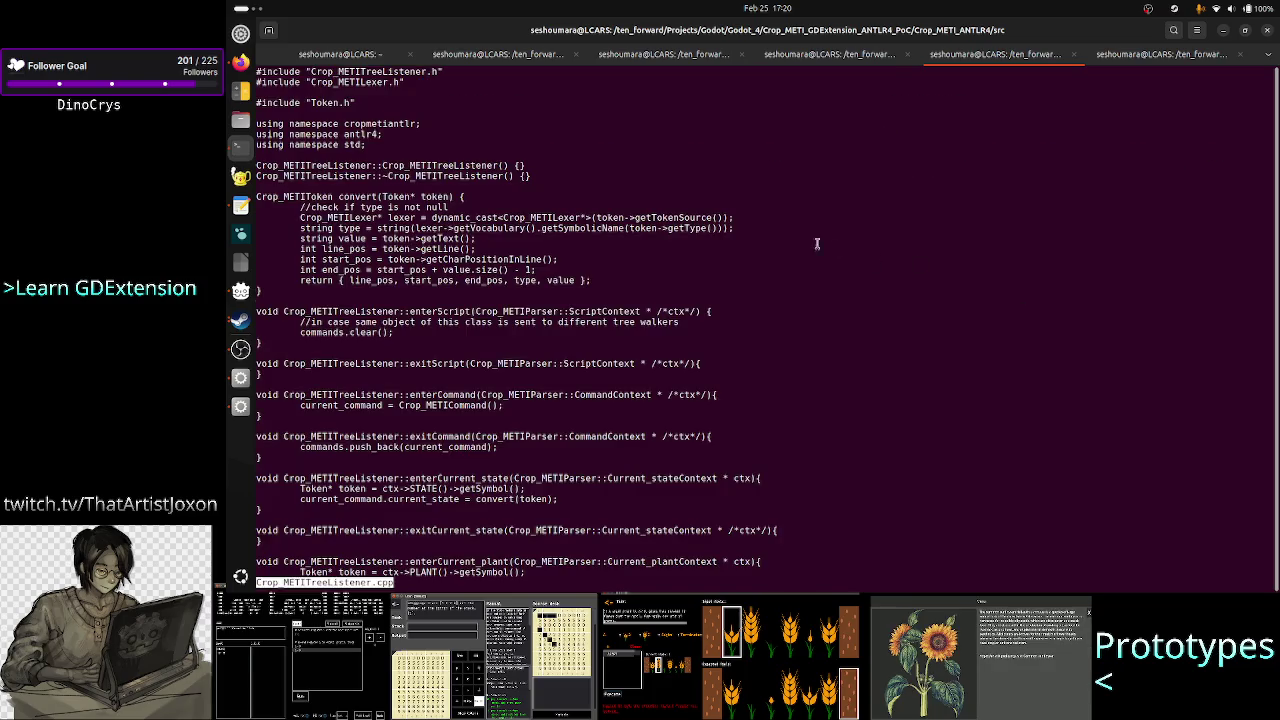
- Scroll through Crop_METITreeListener.cpp, quit less, and bring the Twitch stream manager forward
scroll(607, 294, "down", 10)
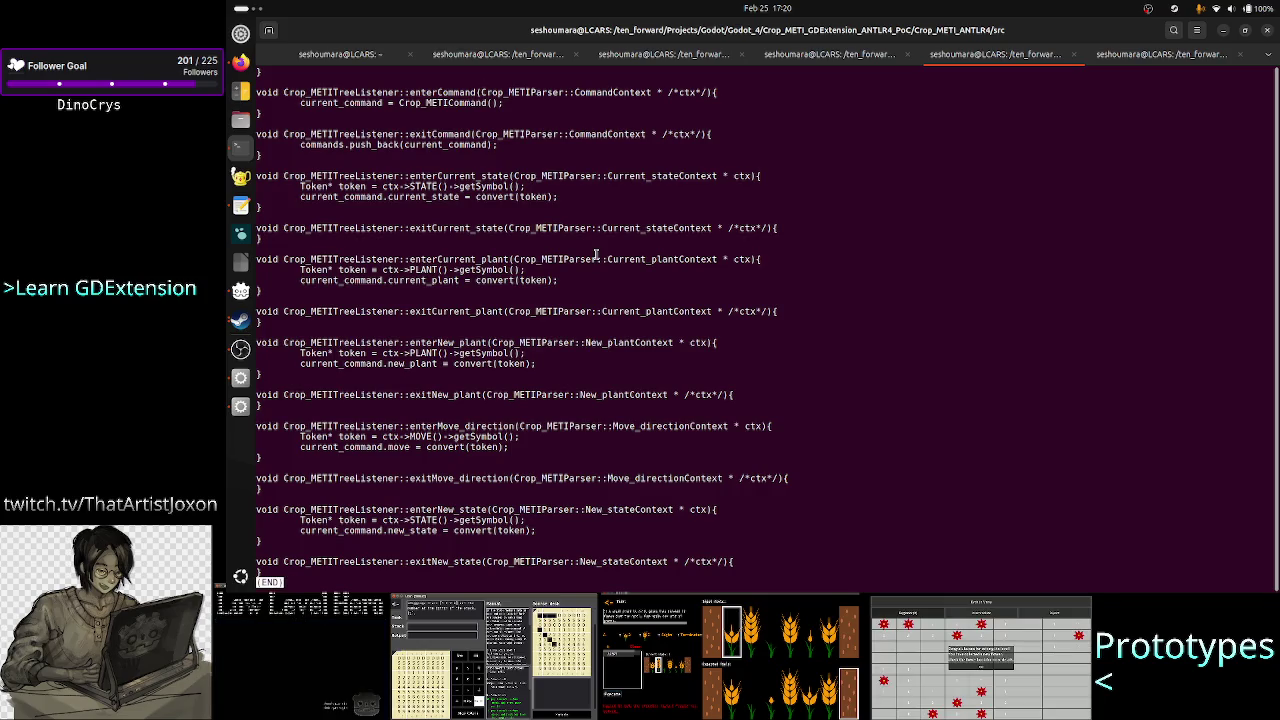
scroll(600, 258, "up", 10)
key("q")
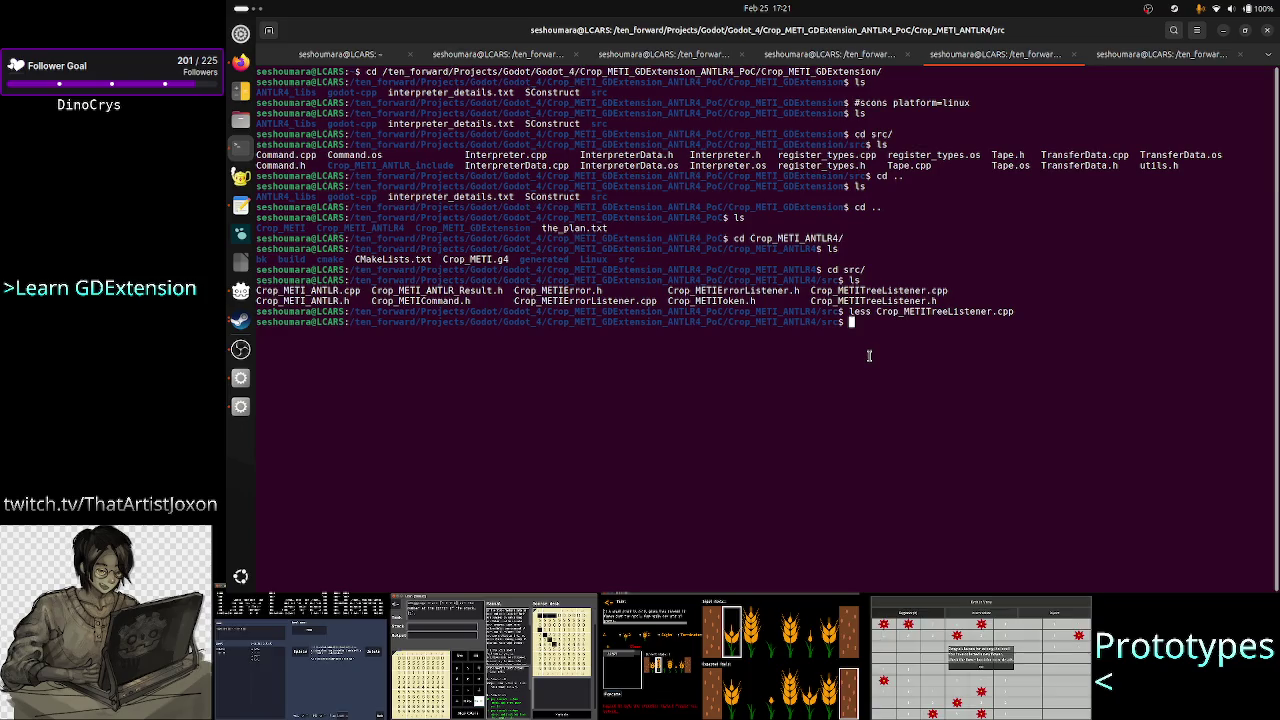
left_click_drag(783, 322, 827, 322)
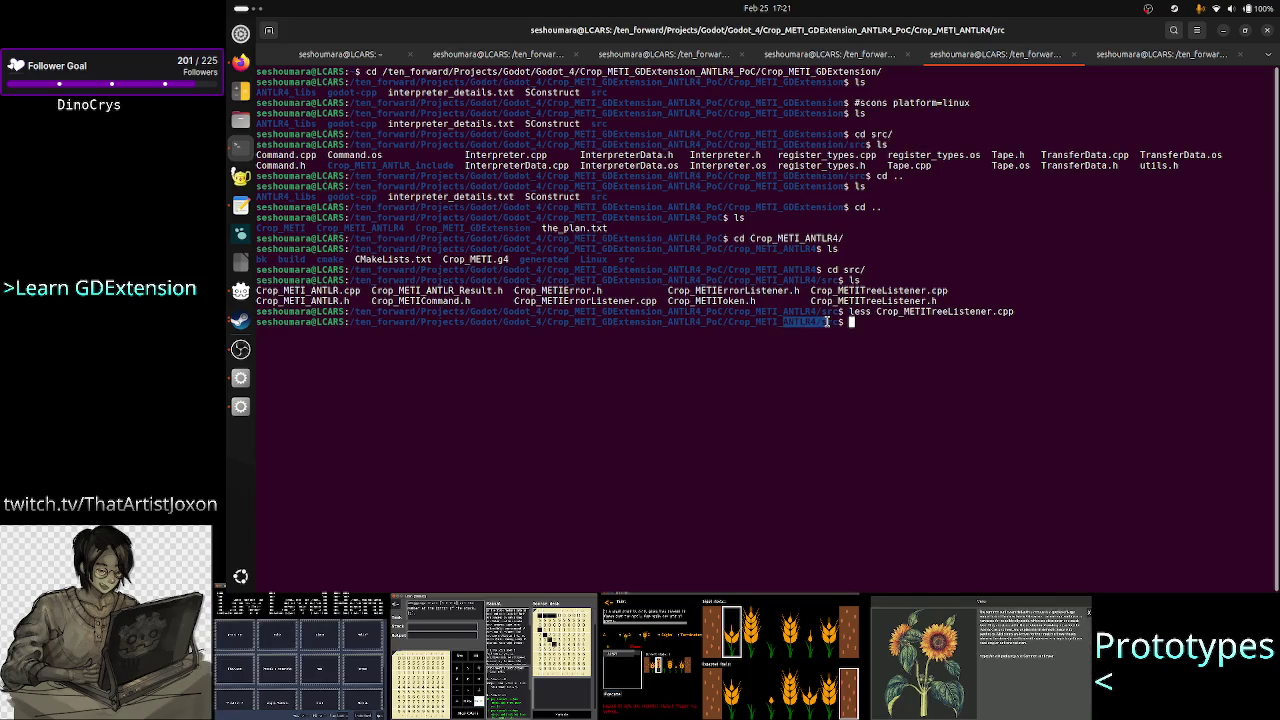
key("alt+Tab")
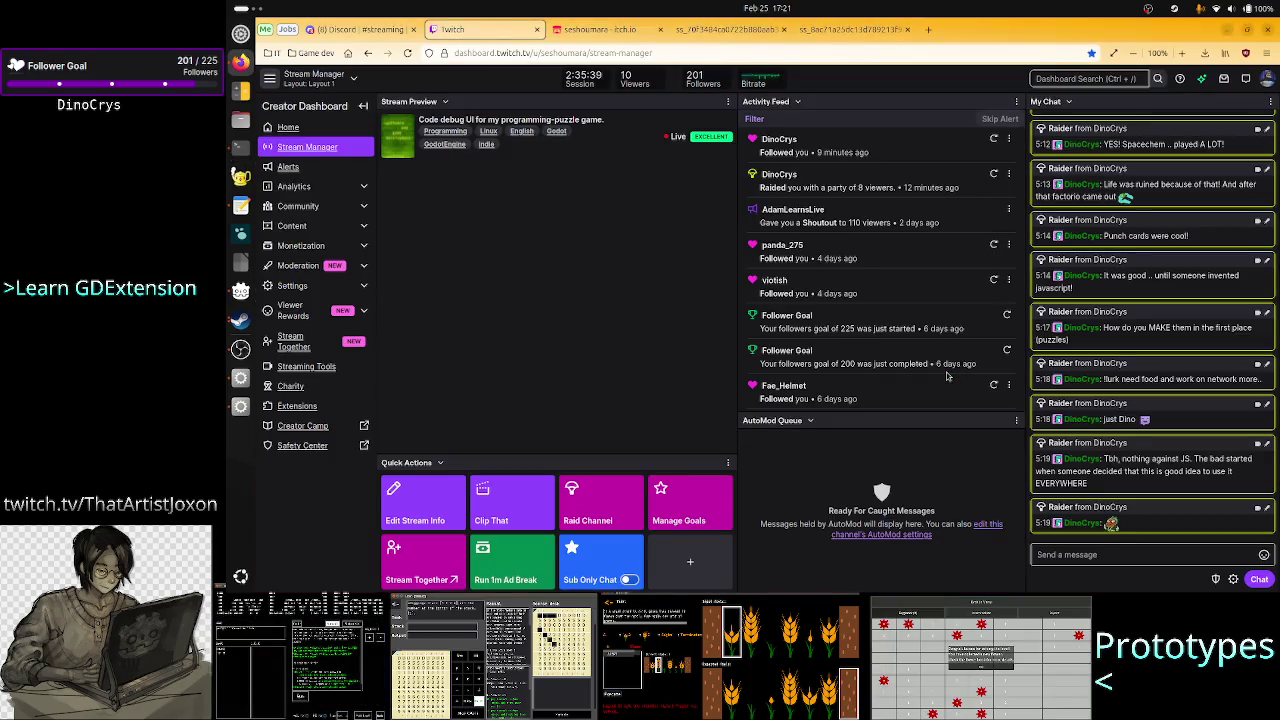
- Search for antlr4 in a new tab and open the antlr.org homepage
key("ctrl+t")
type("antlr4")
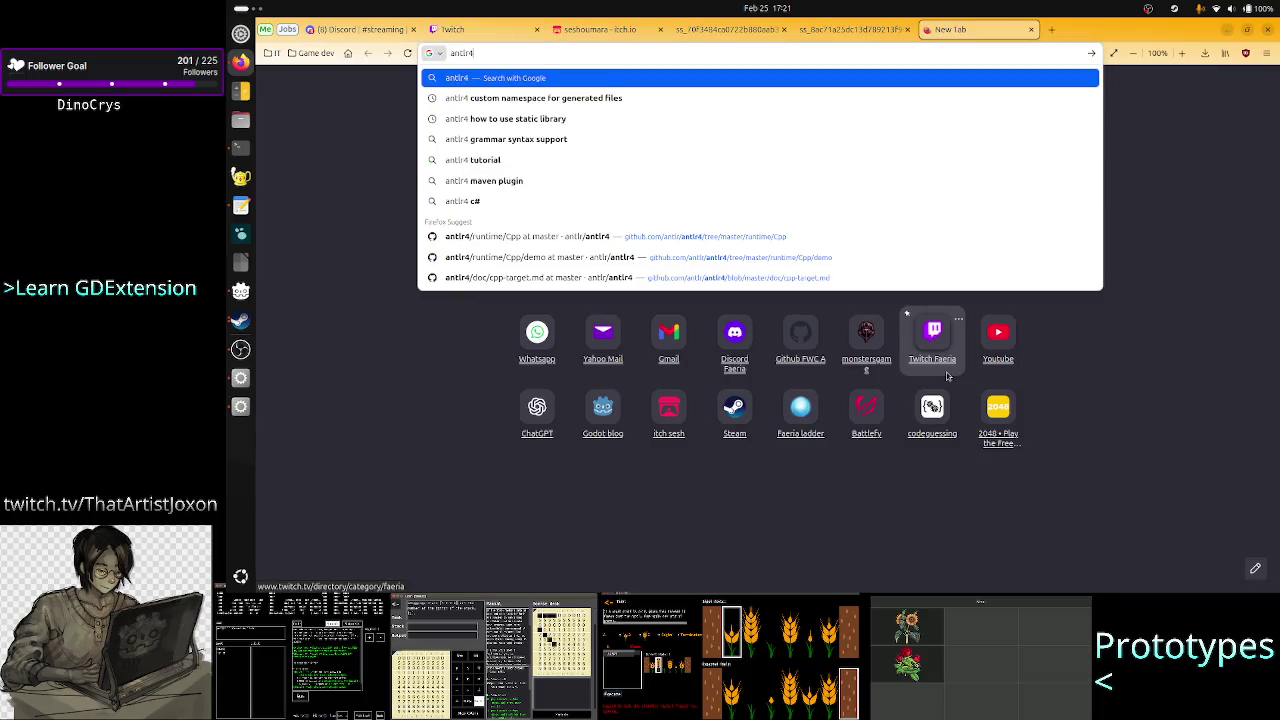
key("Return")
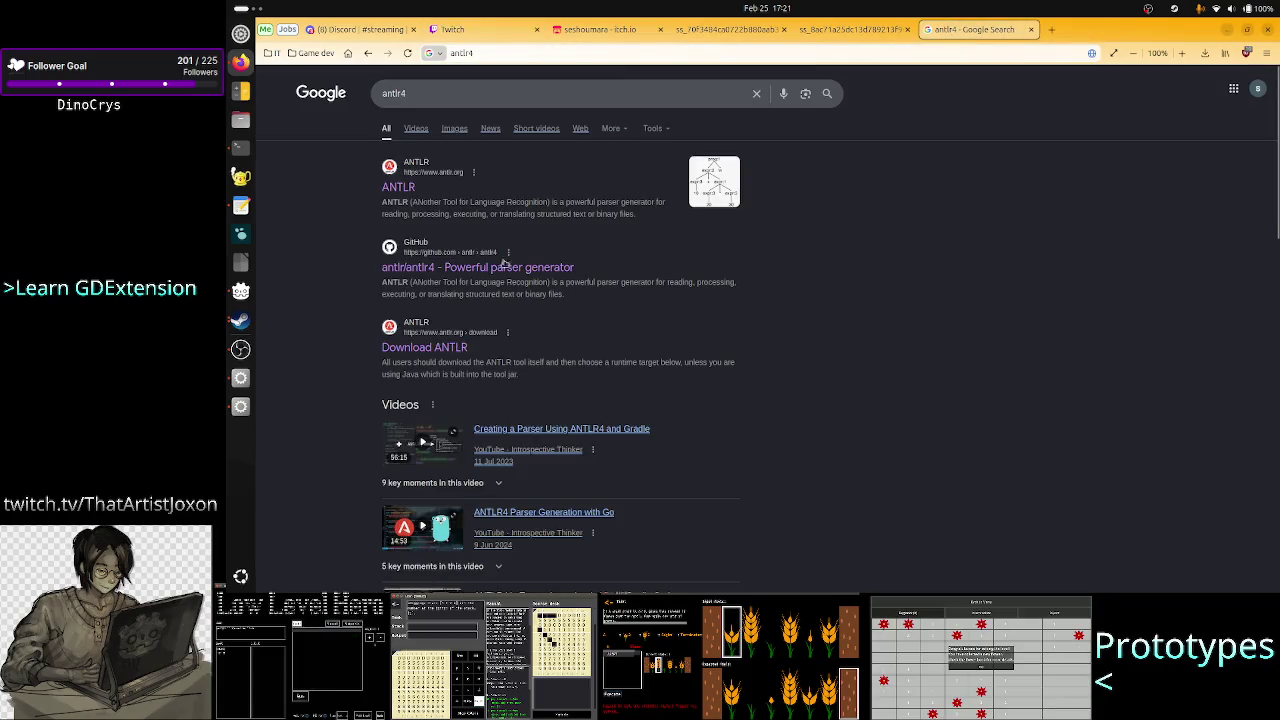
left_click(400, 189)
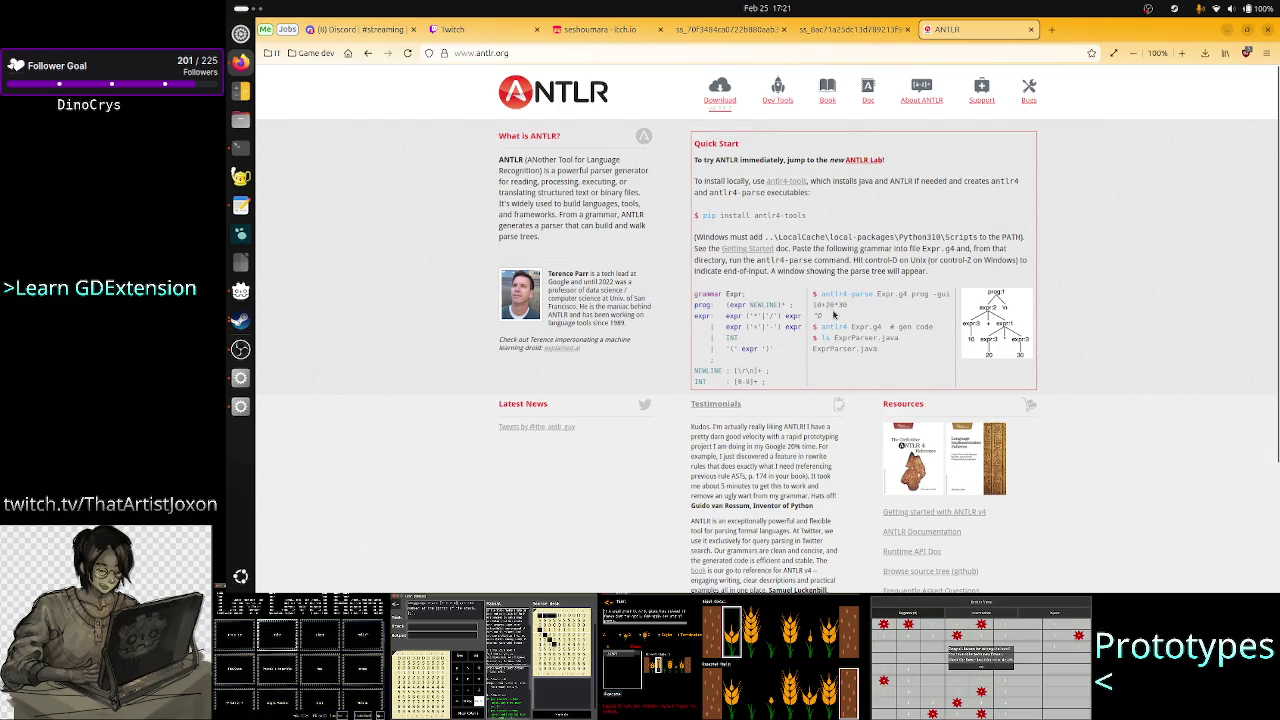
key("ctrl+plus")
key("ctrl+plus")
key("ctrl+plus")
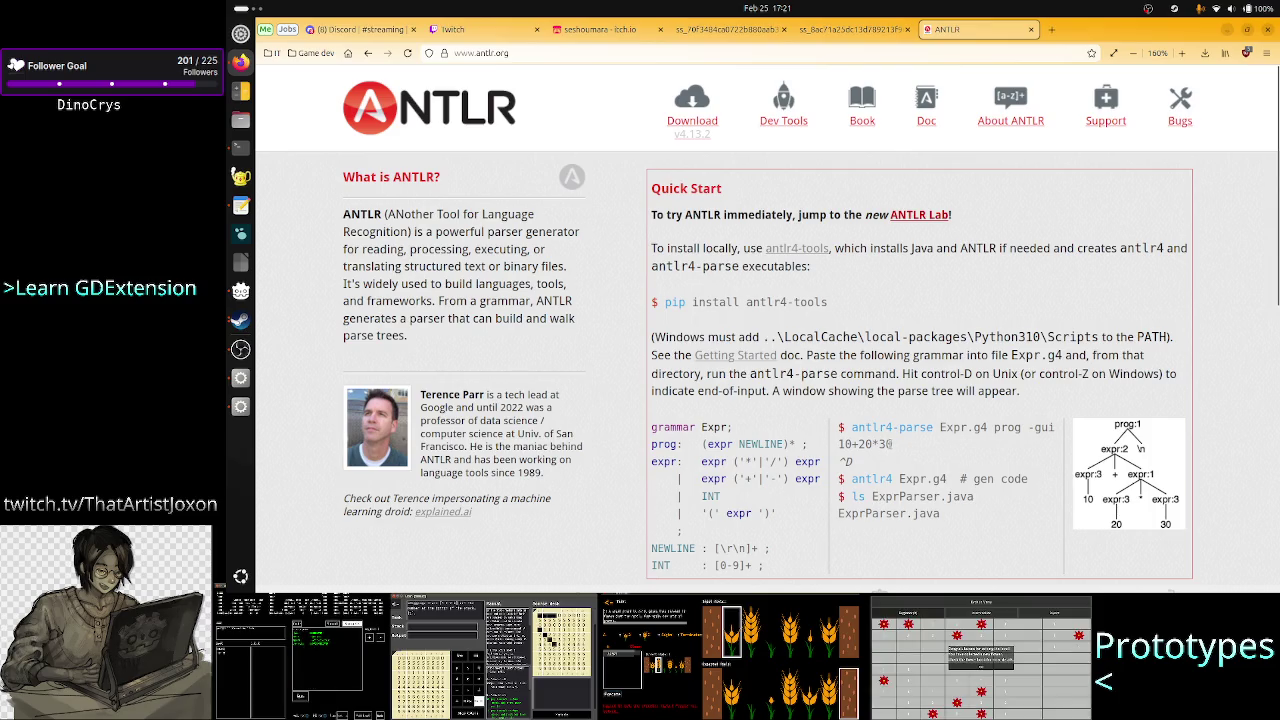
left_click_drag(893, 444, 839, 444)
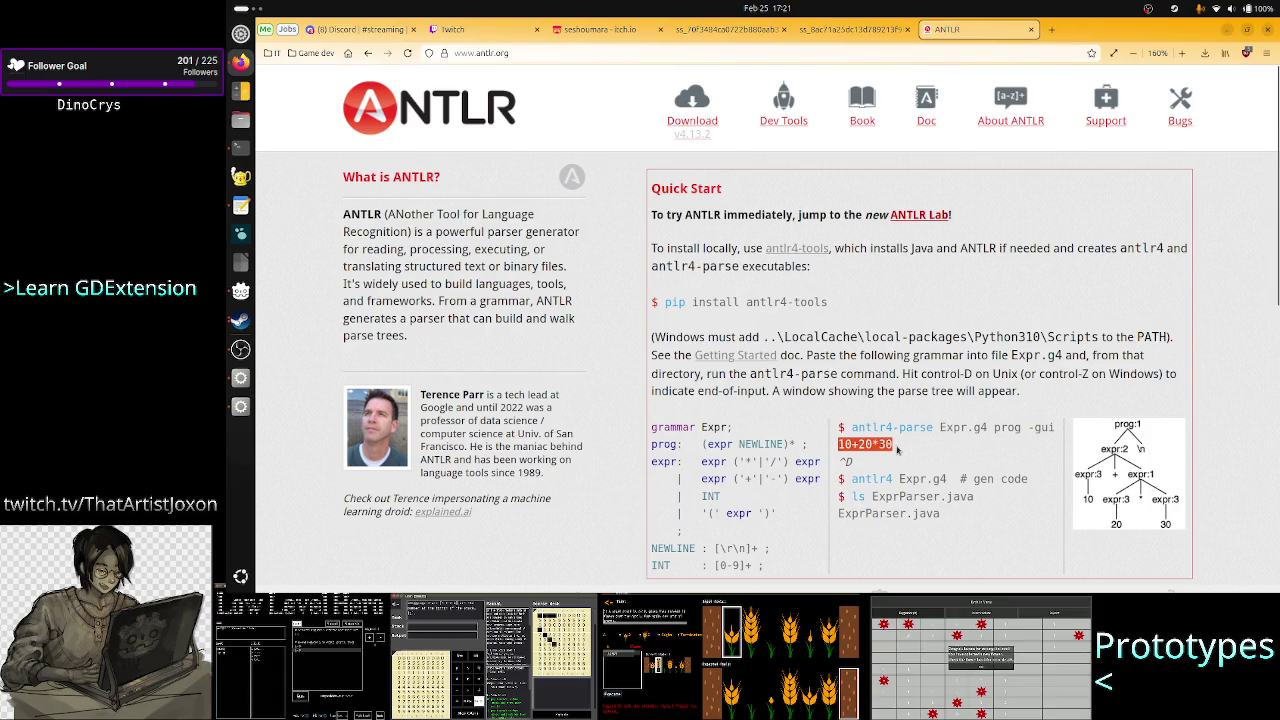
left_click(890, 445)
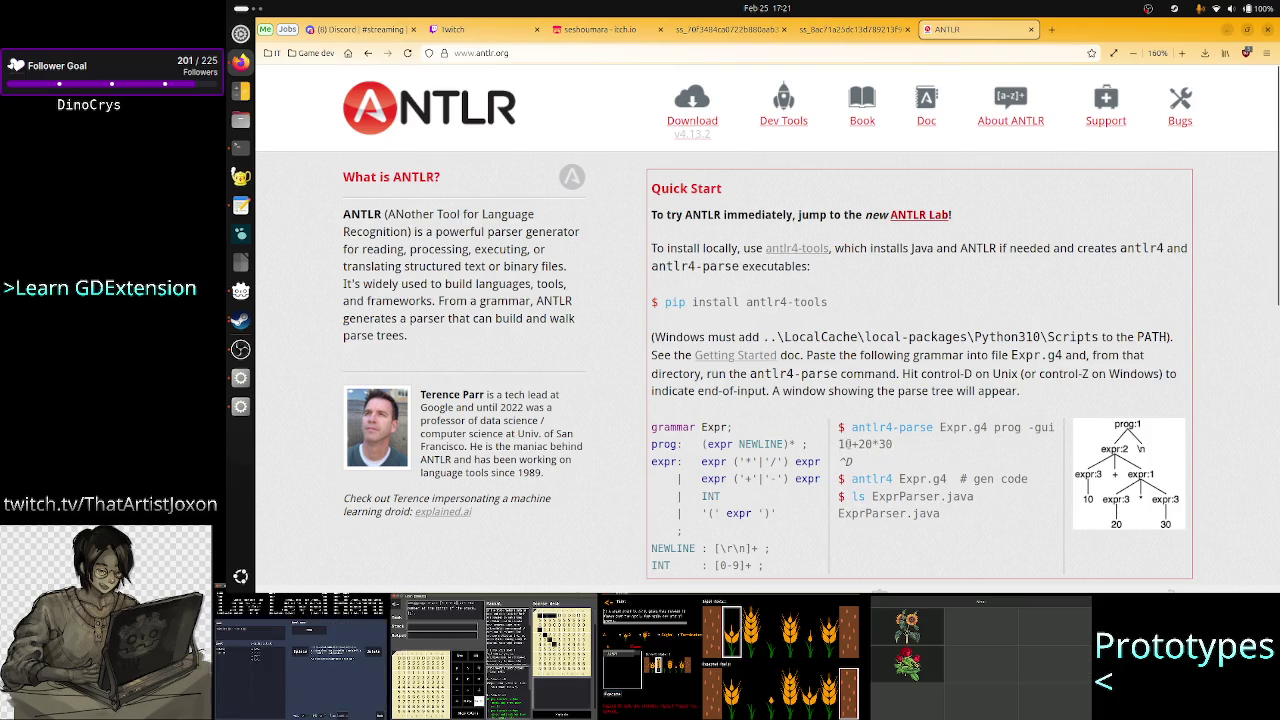
left_click_drag(853, 444, 826, 447)
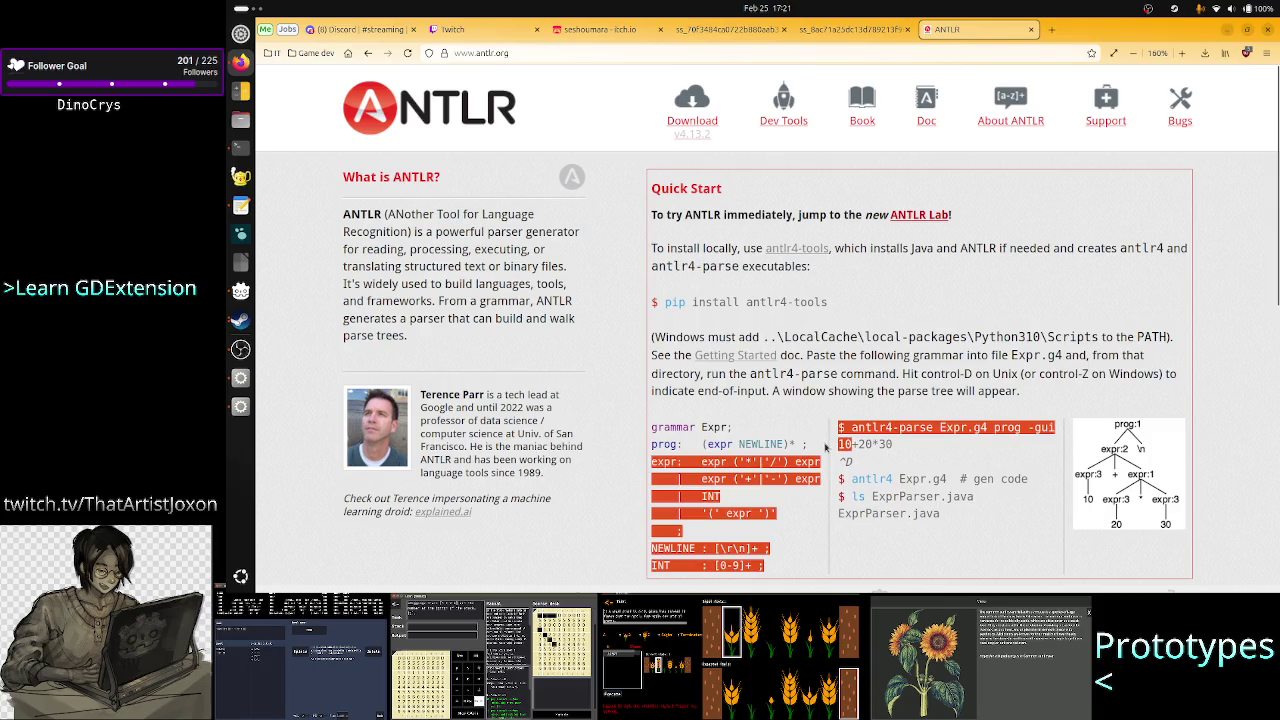
left_click(885, 446)
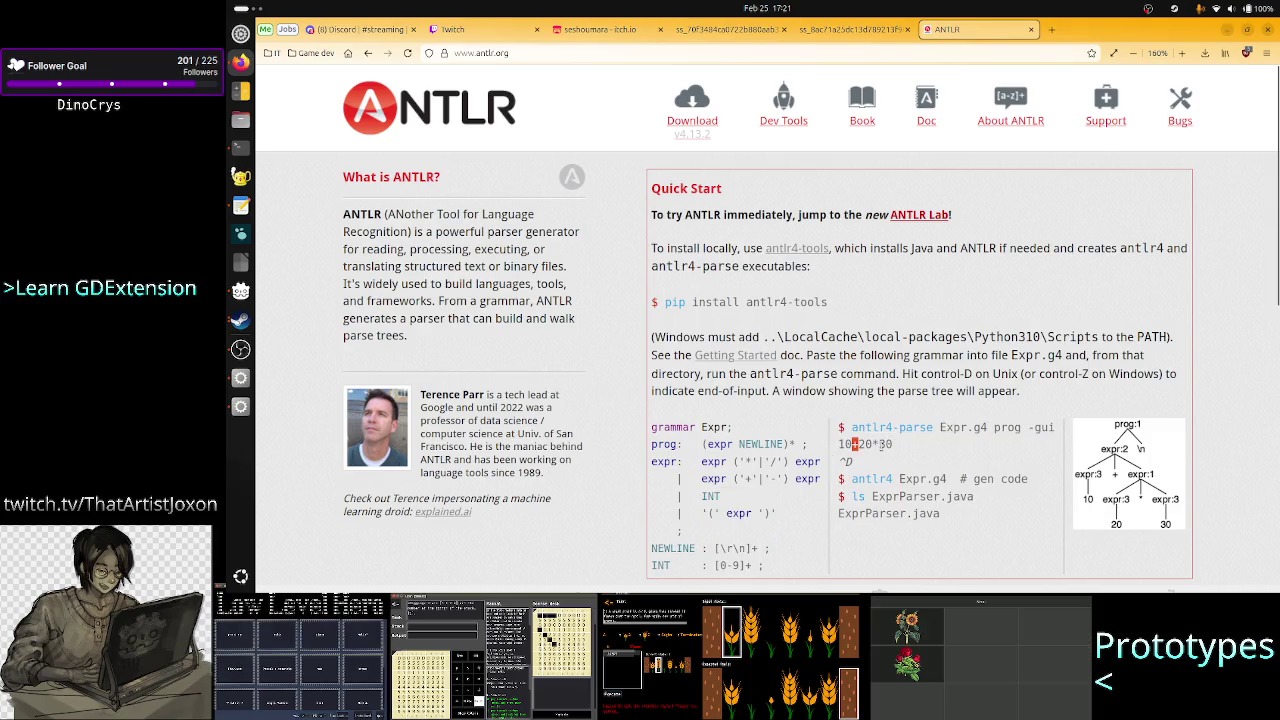
left_click_drag(857, 444, 877, 444)
left_click(885, 445)
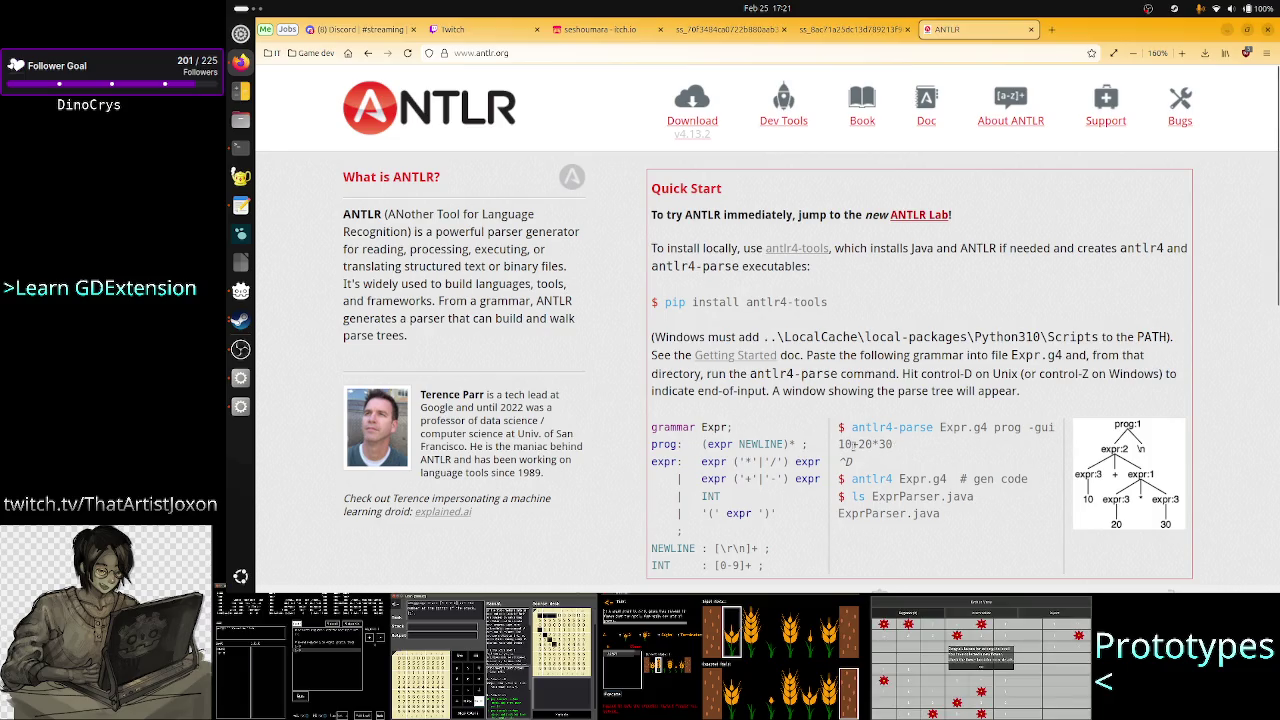
left_click_drag(852, 444, 839, 451)
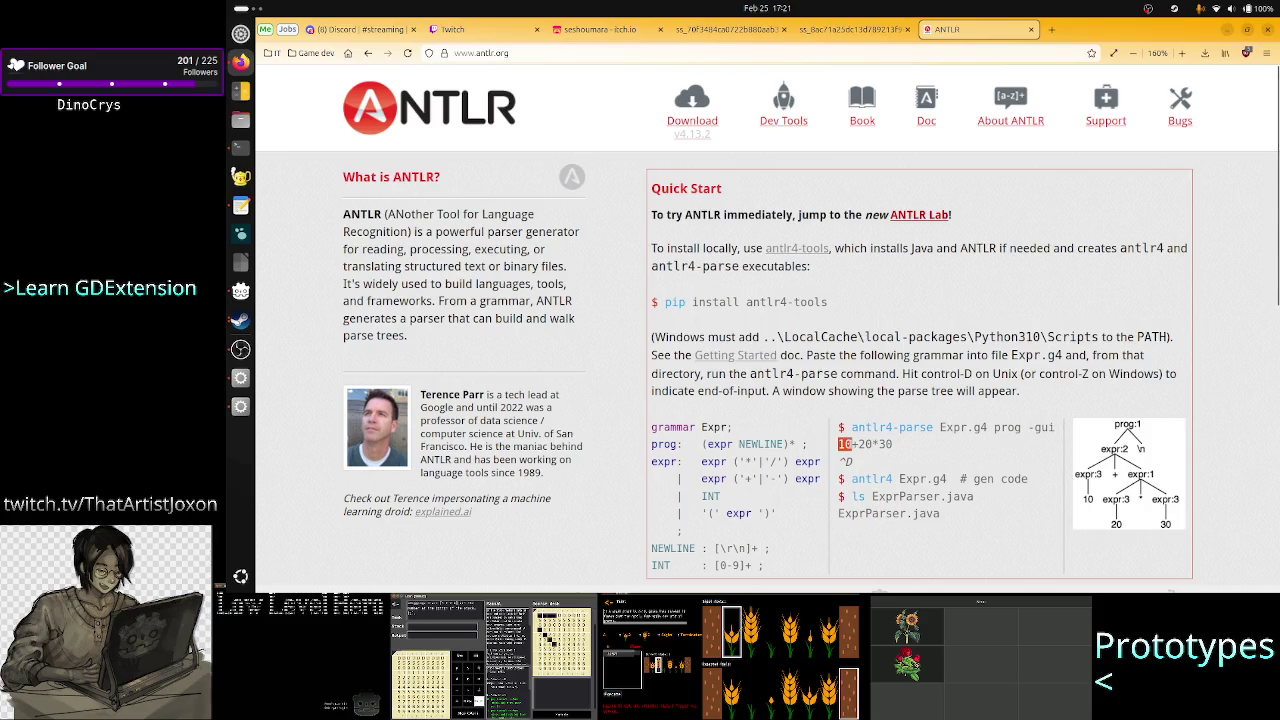
left_click_drag(844, 444, 853, 444)
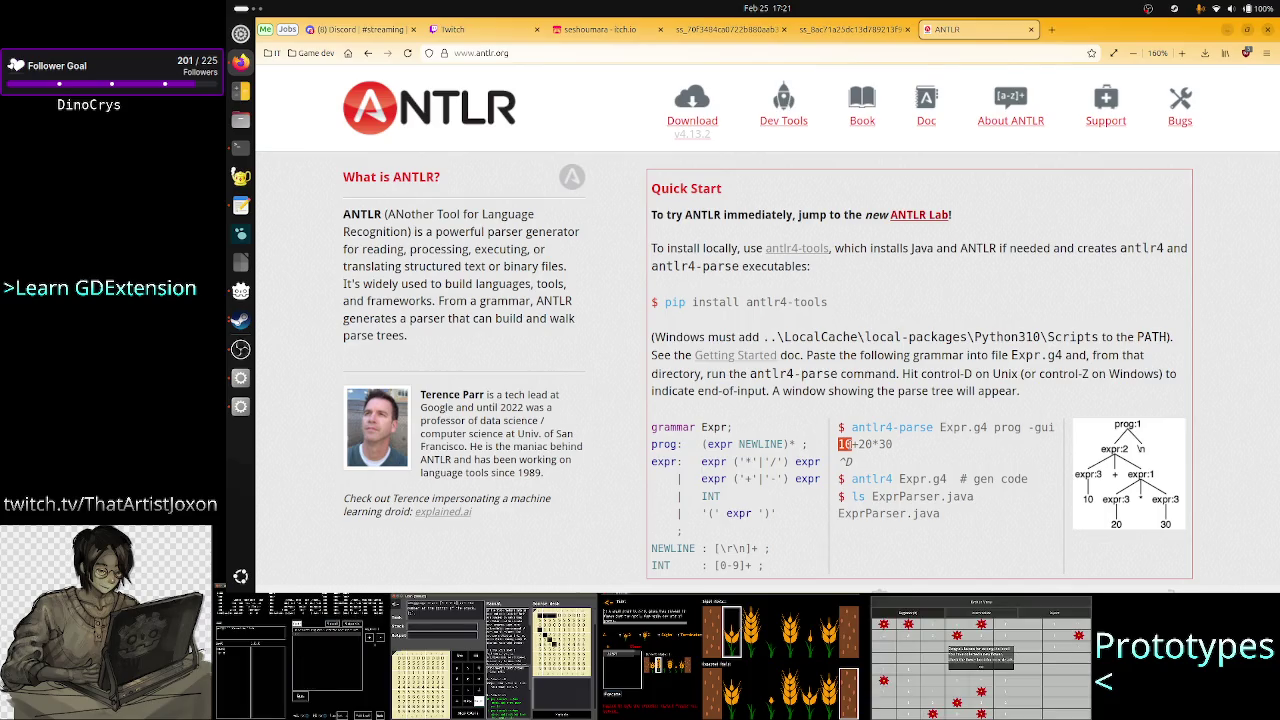
left_click_drag(852, 444, 862, 444)
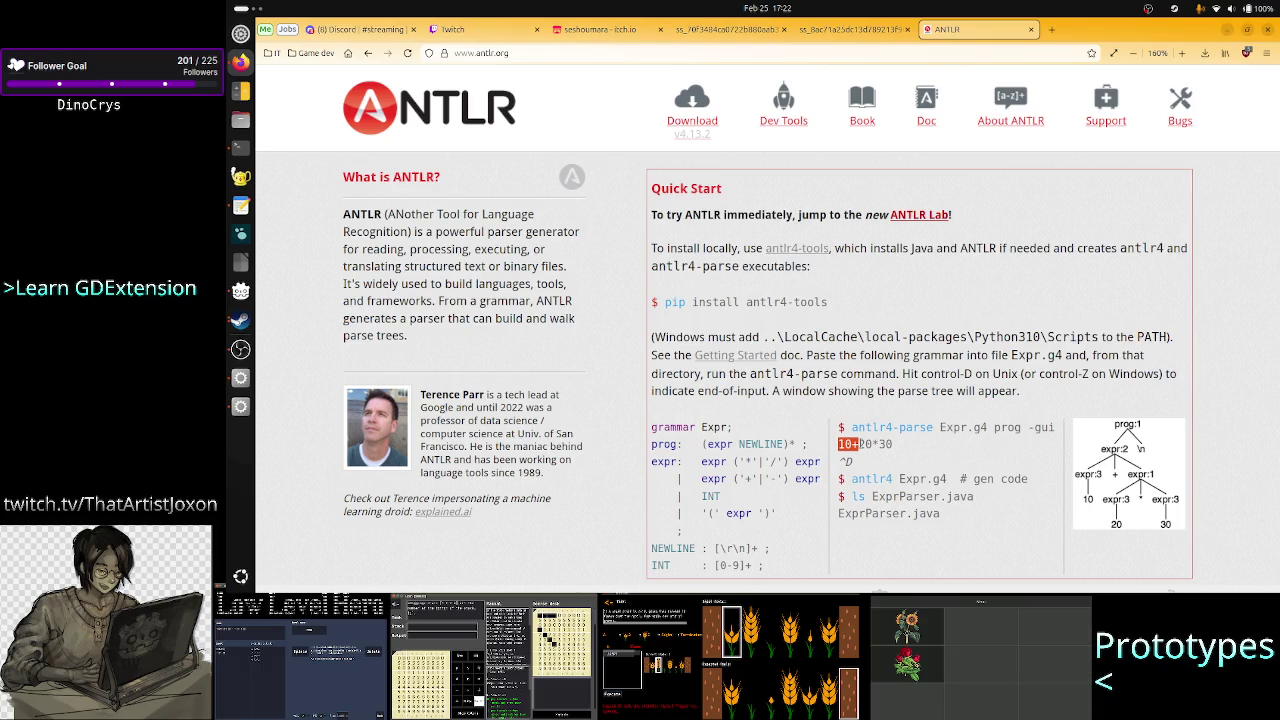
key("shift+Left")
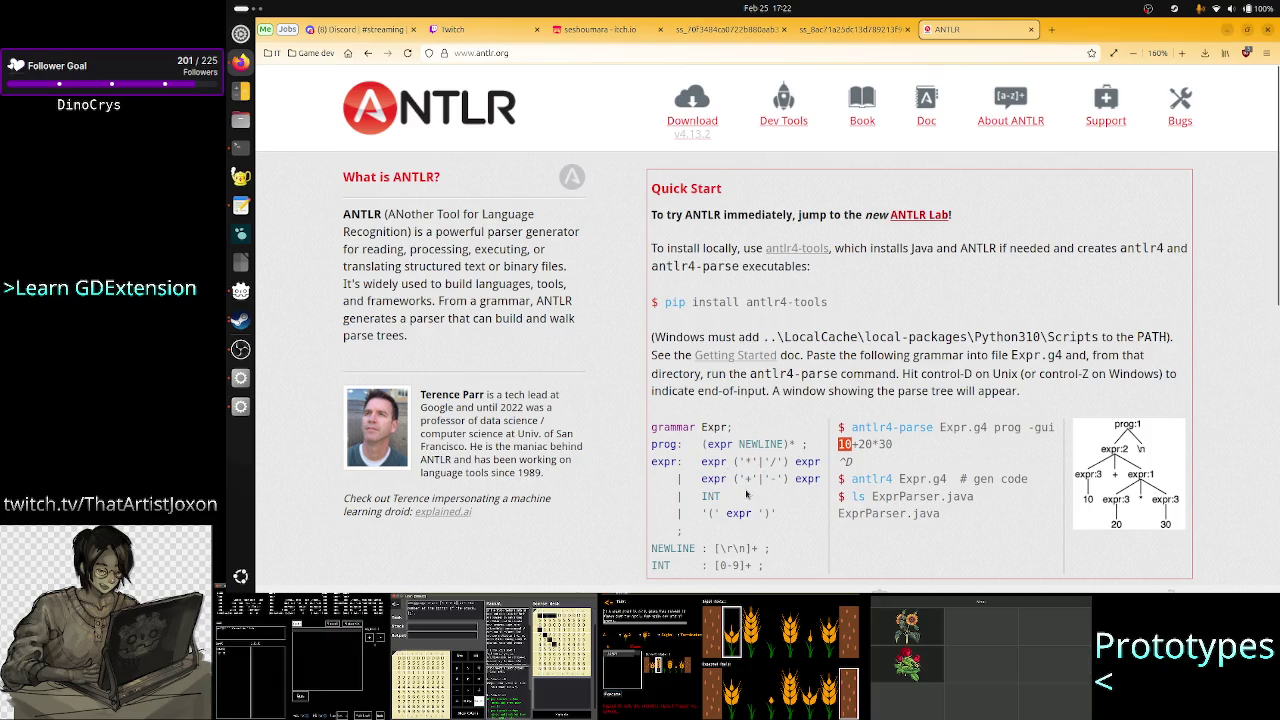
- Select the INT token in the grammar and the number 10 in the example input
double_click(709, 496)
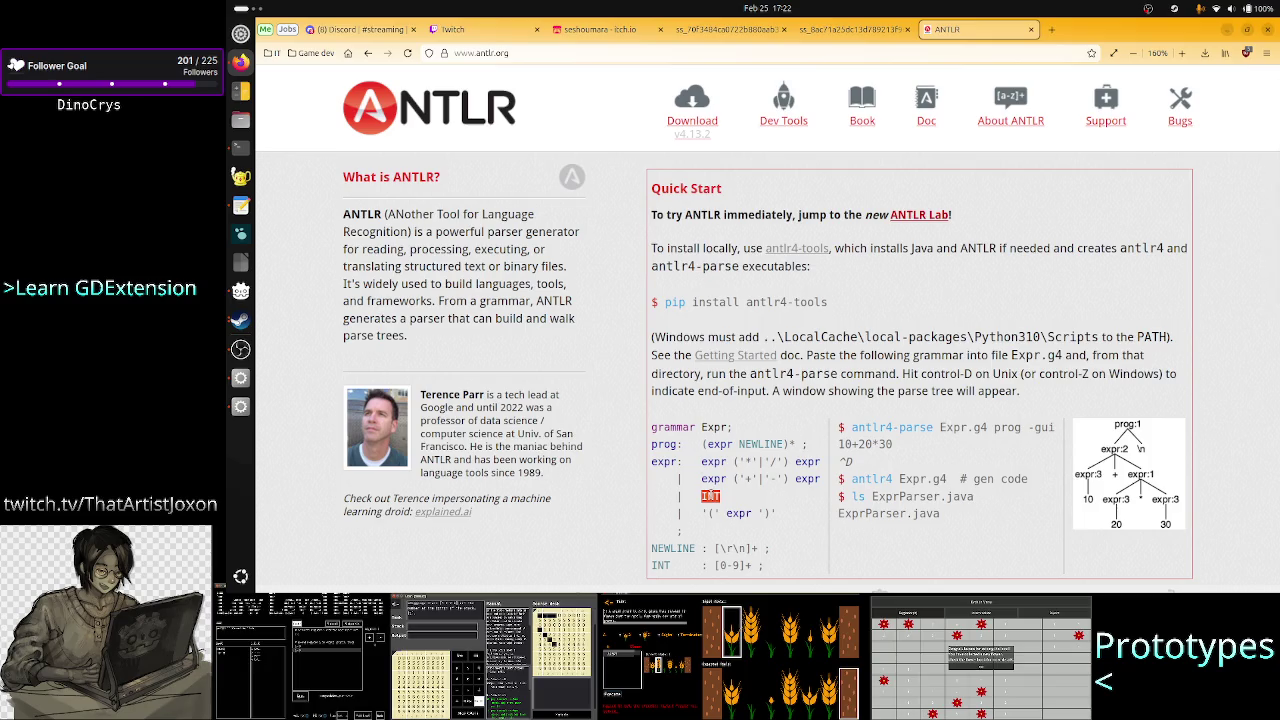
double_click(842, 444)
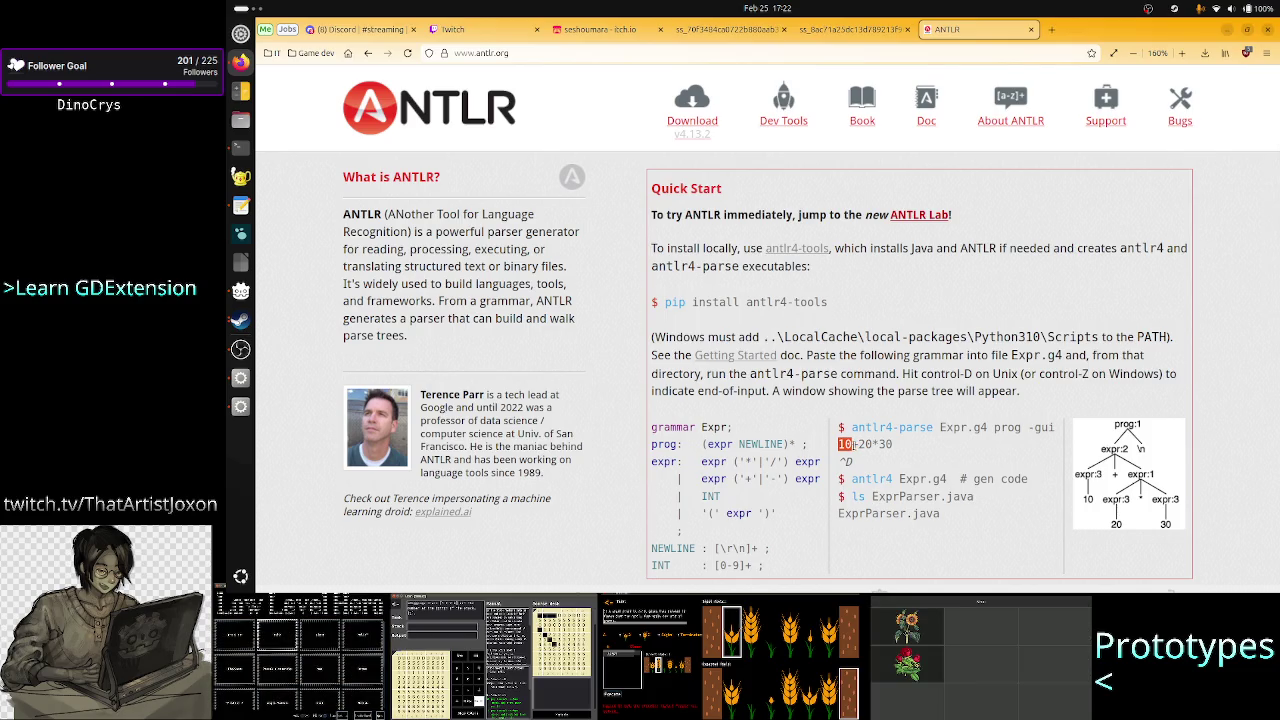
left_click_drag(846, 444, 855, 444)
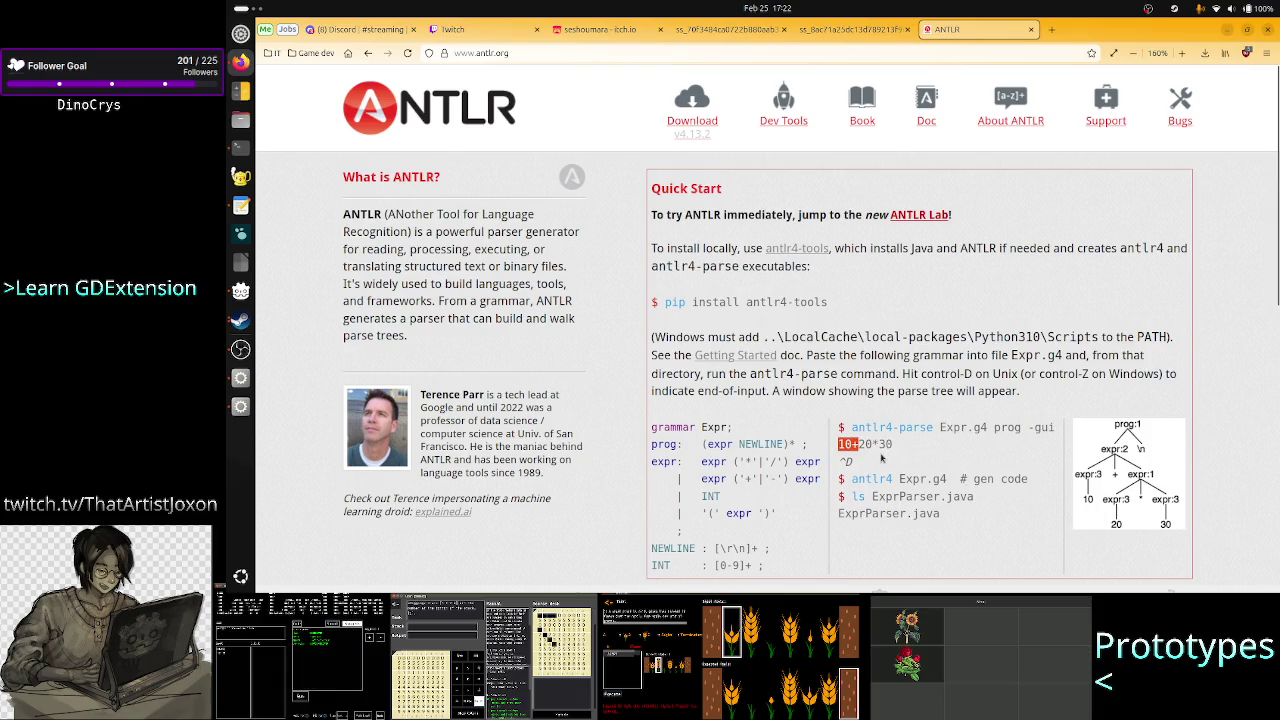
left_click_drag(852, 444, 835, 449)
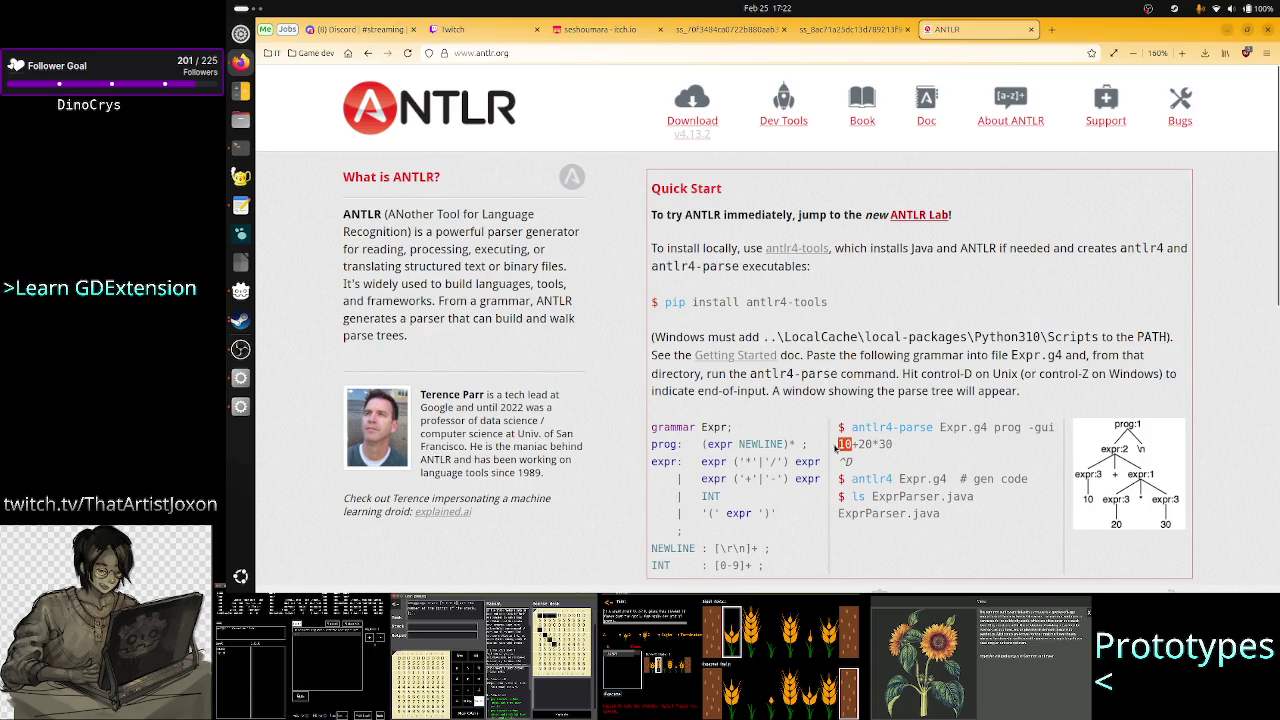
left_click(850, 444)
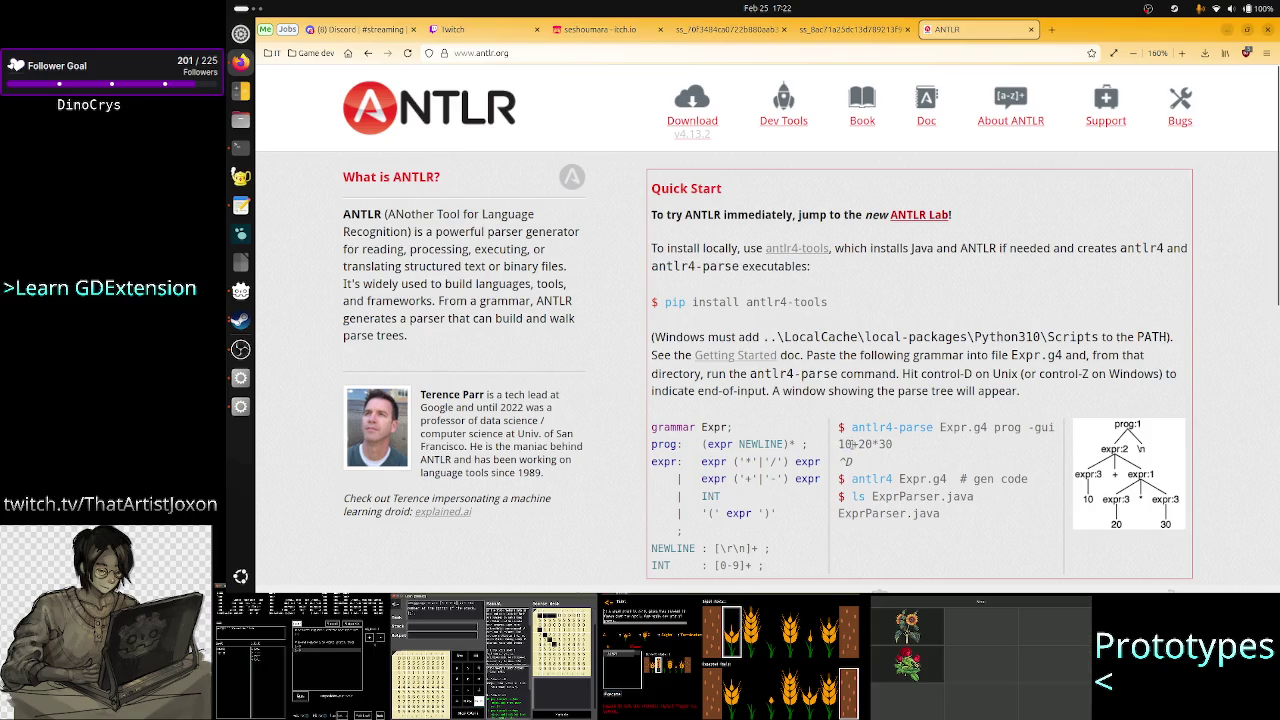
- Select the plus operator, then the whole 10+20*30 expression, and bring up the notes editor
double_click(853, 444)
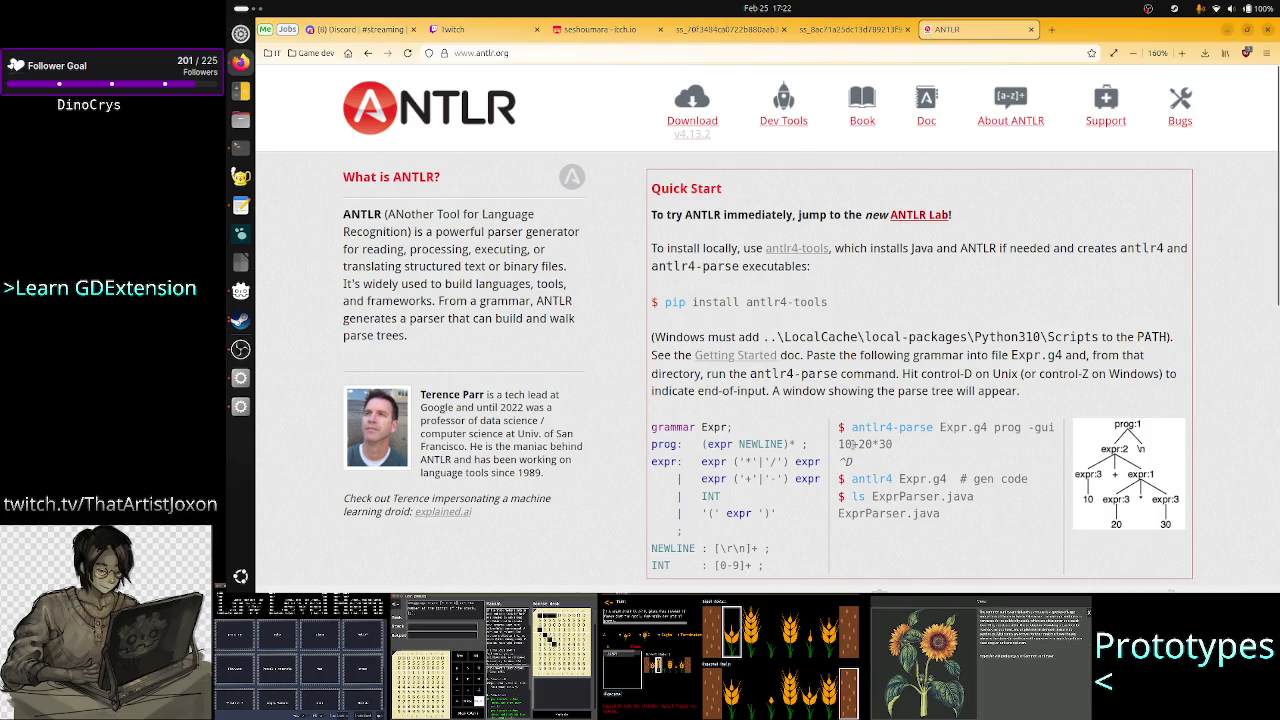
key("shift+Right")
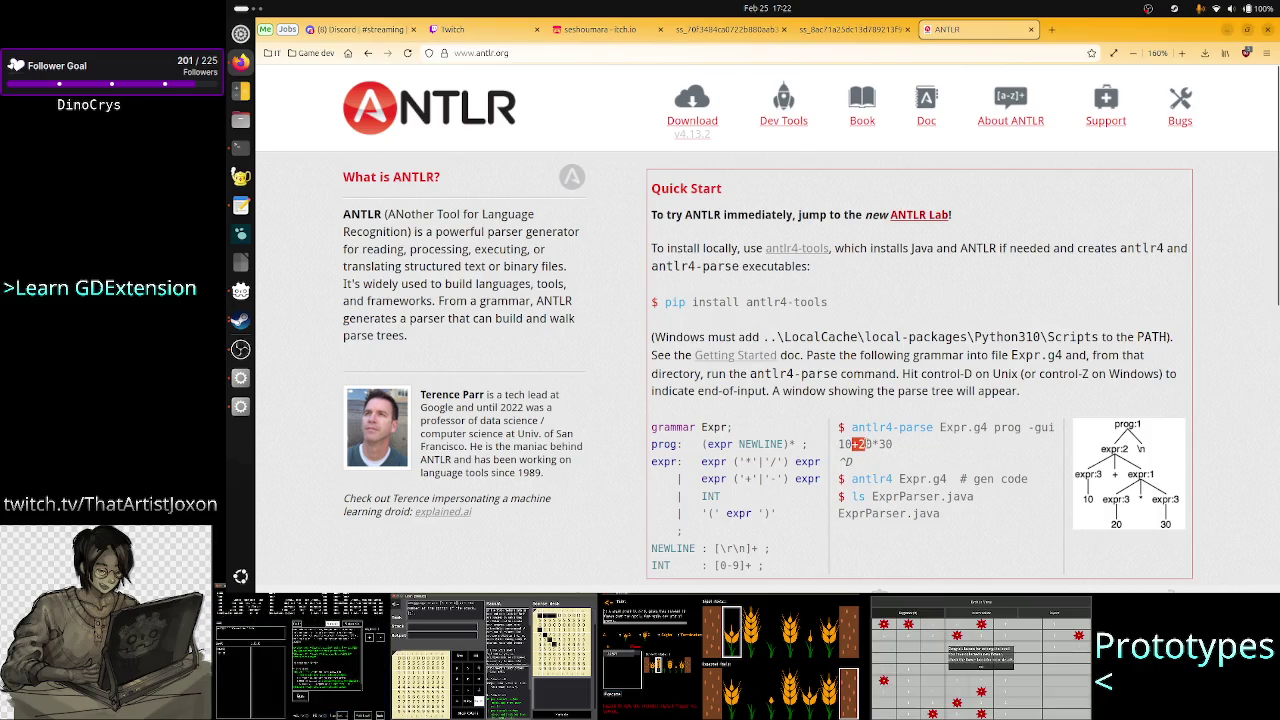
left_click(859, 444)
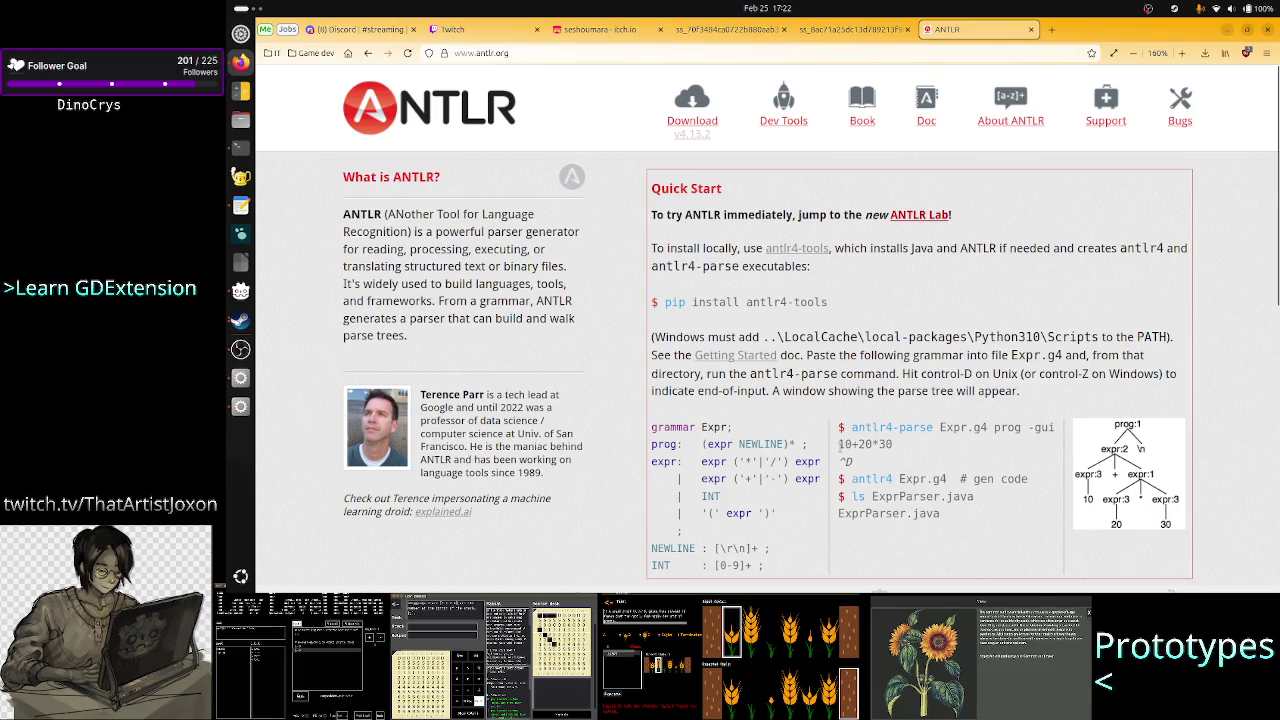
double_click(845, 444)
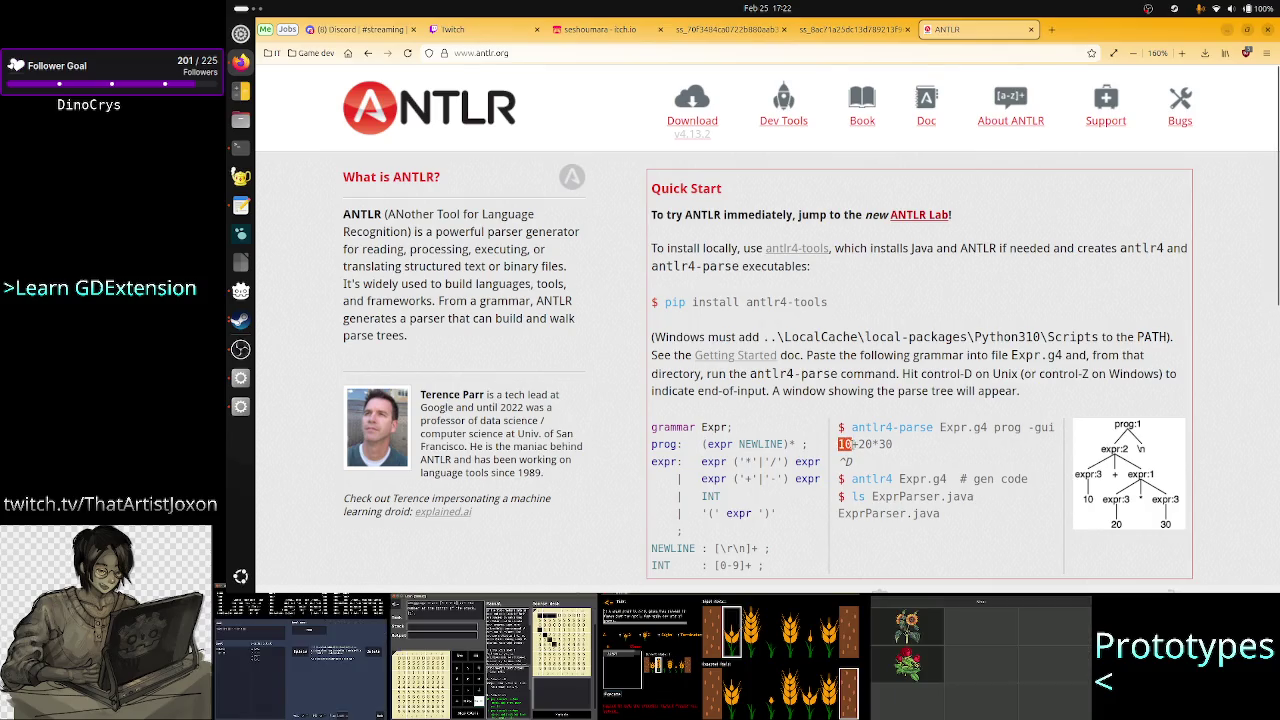
key("shift+Right")
left_click_drag(858, 445, 893, 450)
left_click(893, 450)
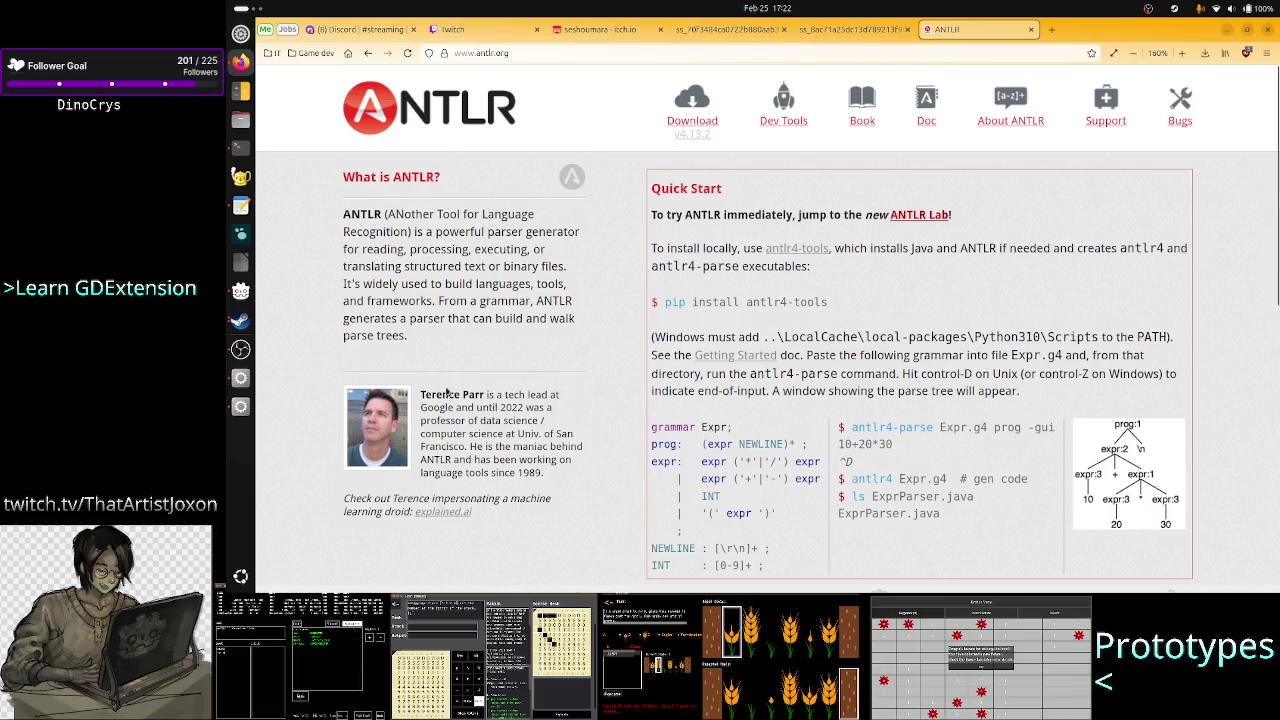
left_click(240, 205)
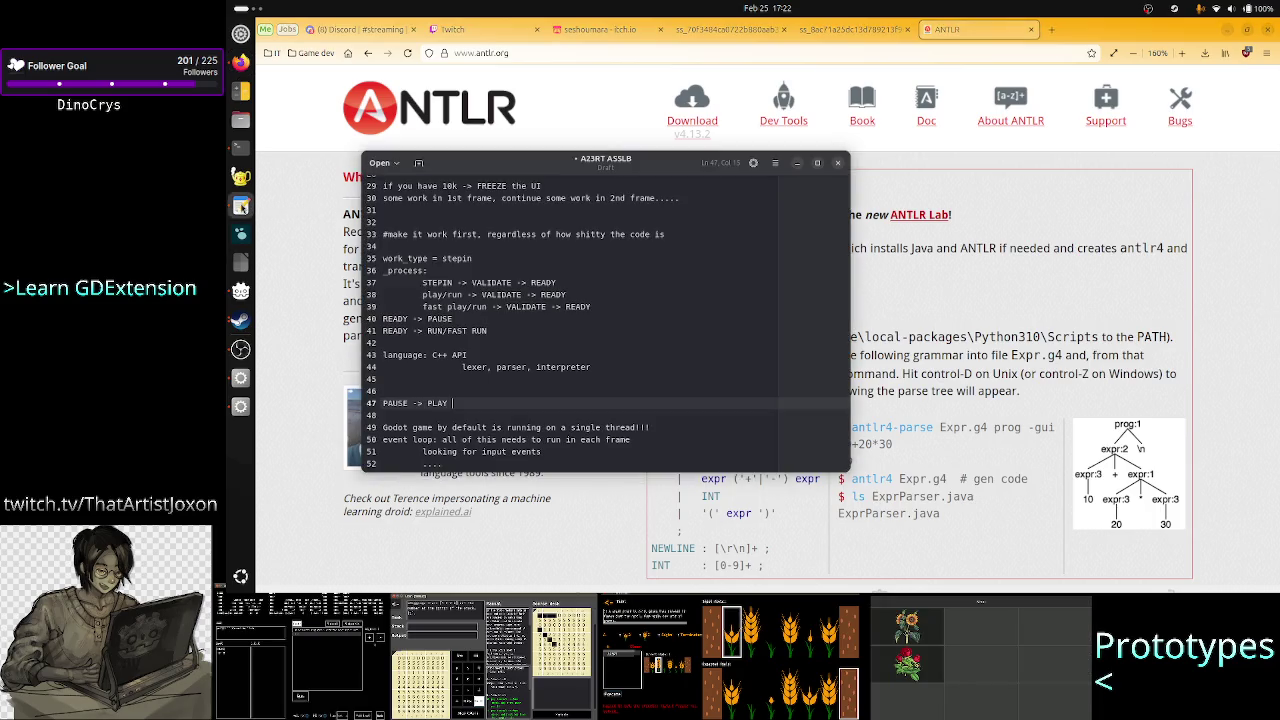
- Start a new line 62 at the end of the notes with the operators and numbers of 10+20*30
scroll(551, 365, "down", 5)
left_click(551, 365)
key("Return")
key("Return")
key("Return")
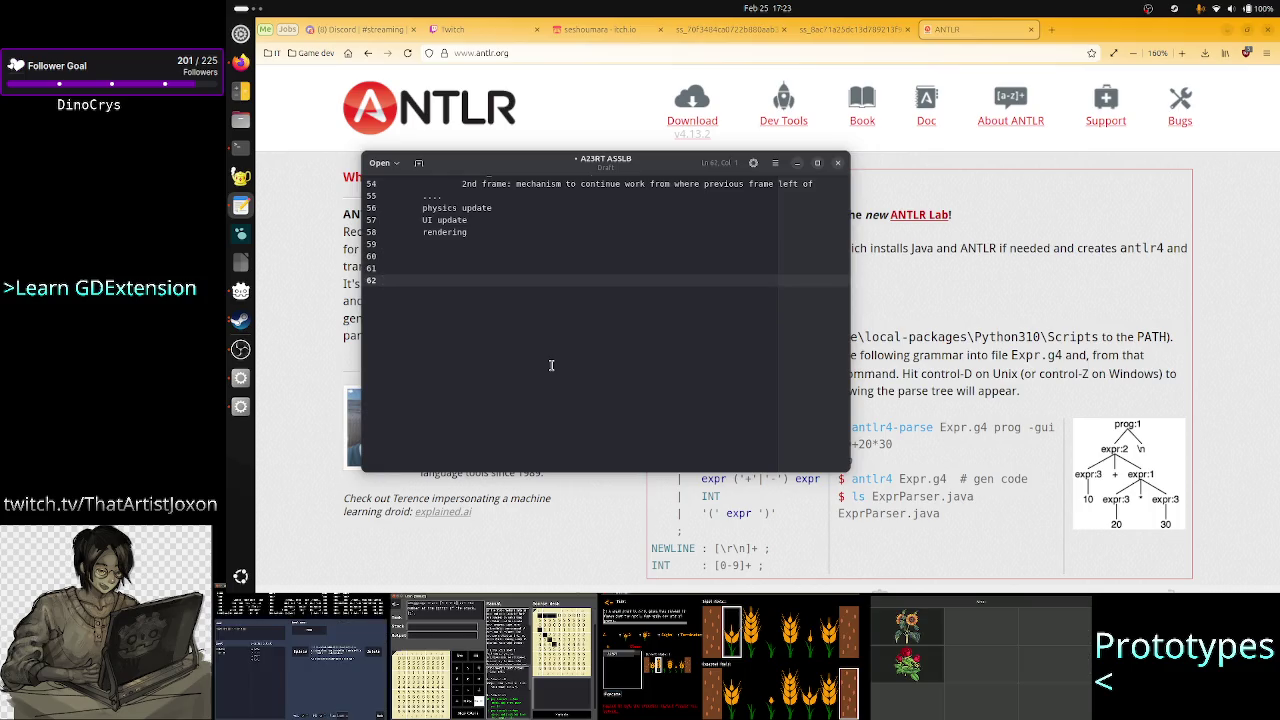
left_click_drag(619, 168, 556, 129)
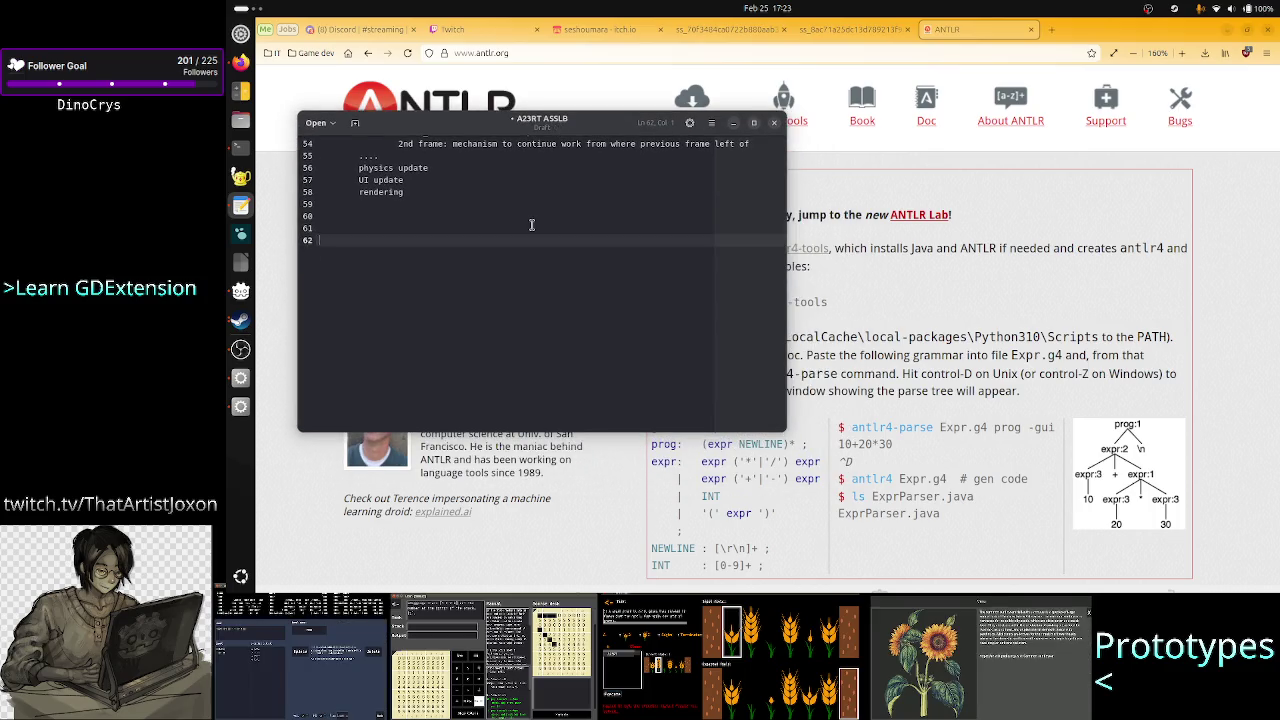
type("10")
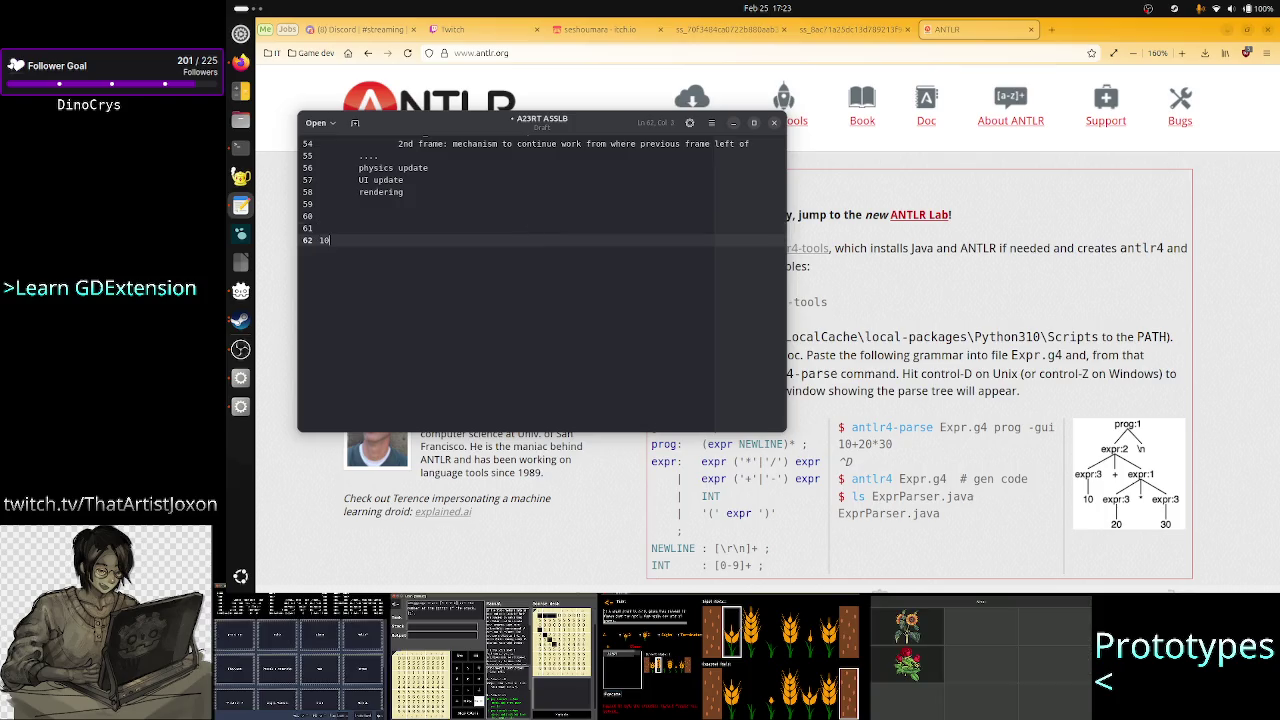
left_click(319, 240)
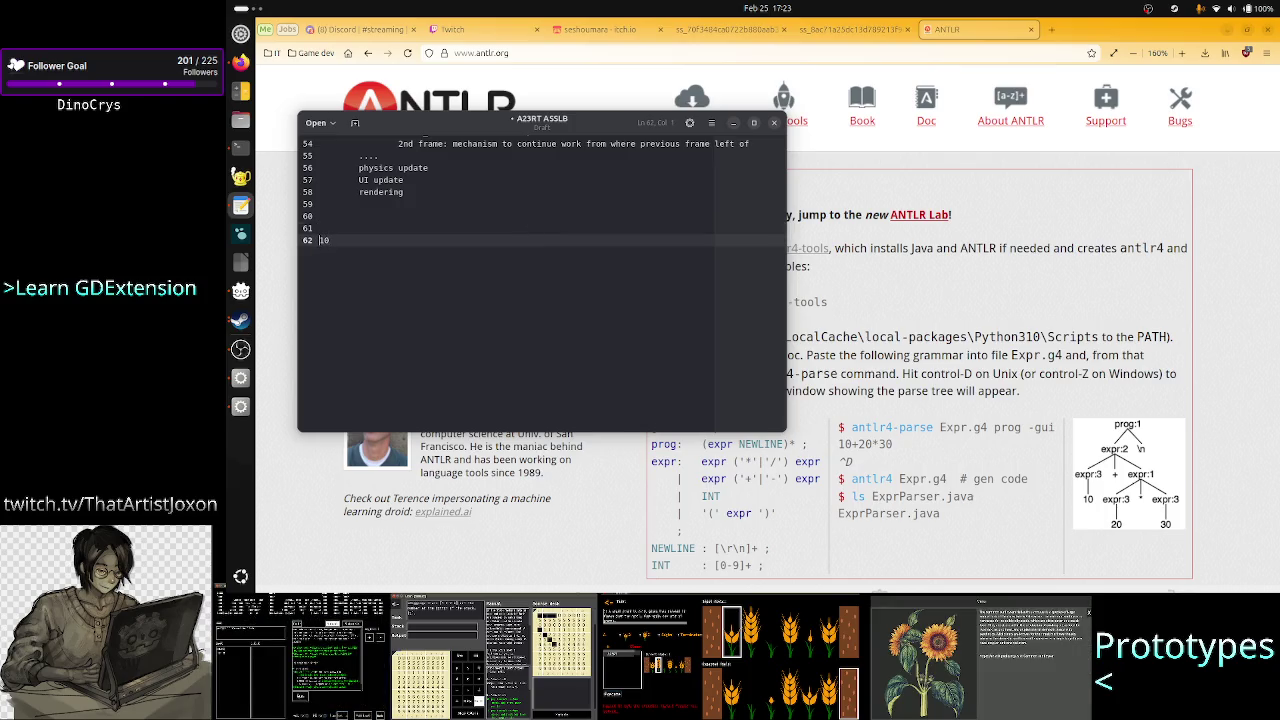
type("*")
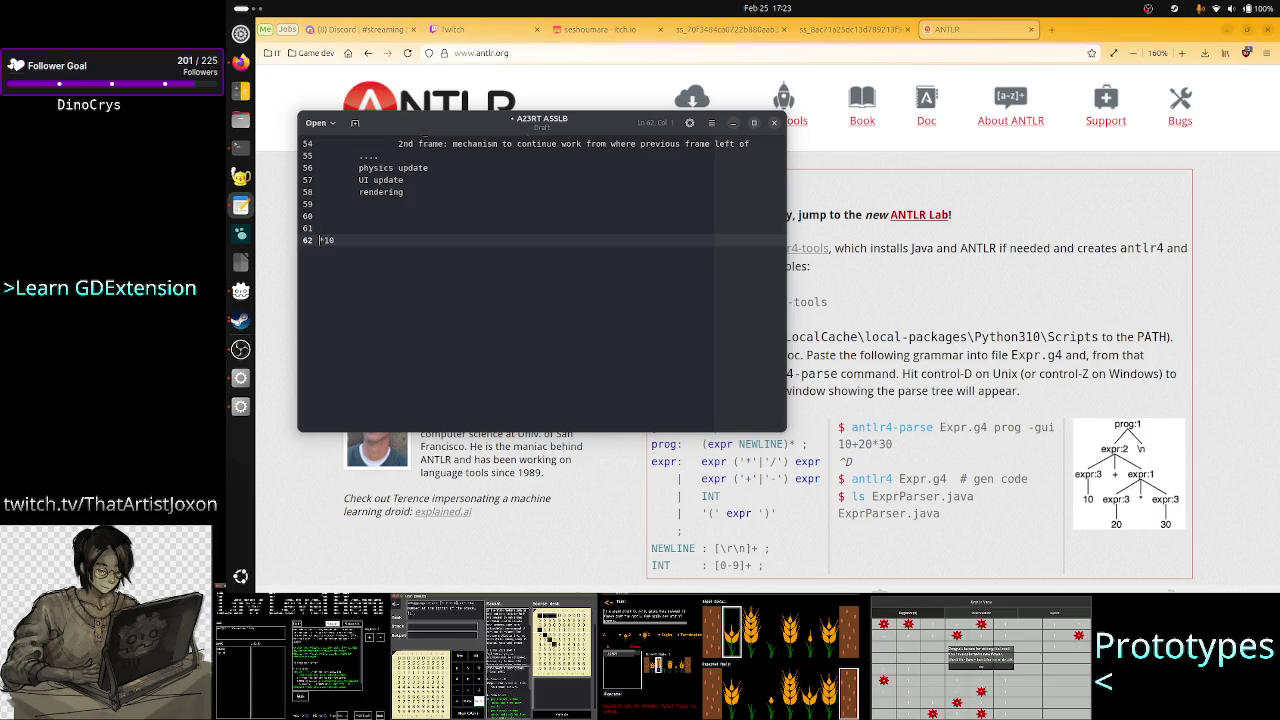
type("/")
key("End")
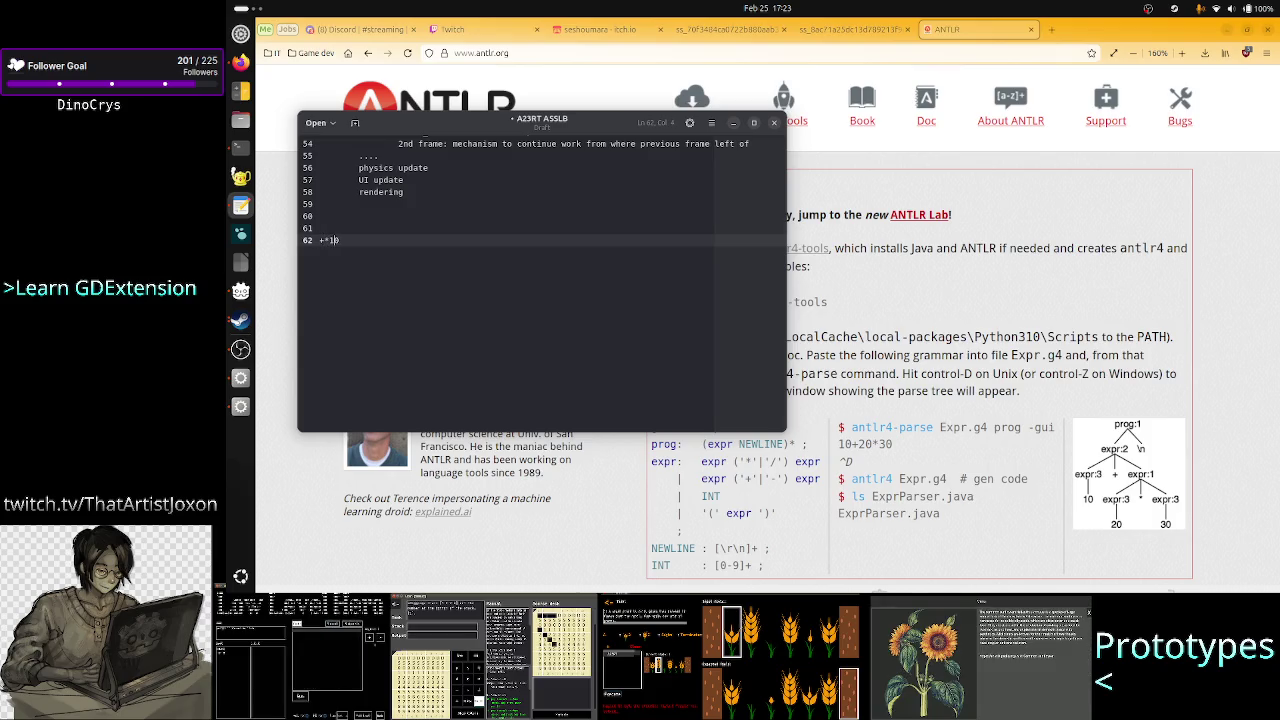
type("2030")
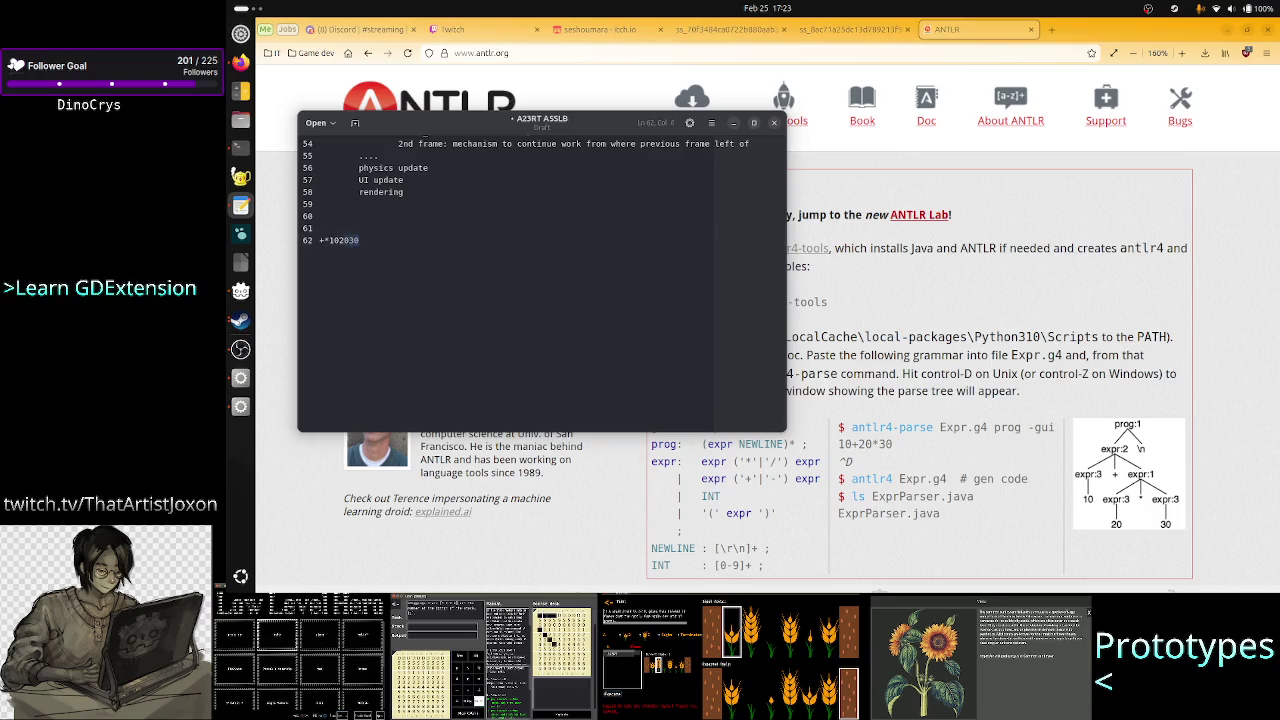
- Space out the numbers, end line 62 with '-> lexer 2 ops 3 int tokens', and begin 'parser'
left_click(359, 240)
left_click(342, 240)
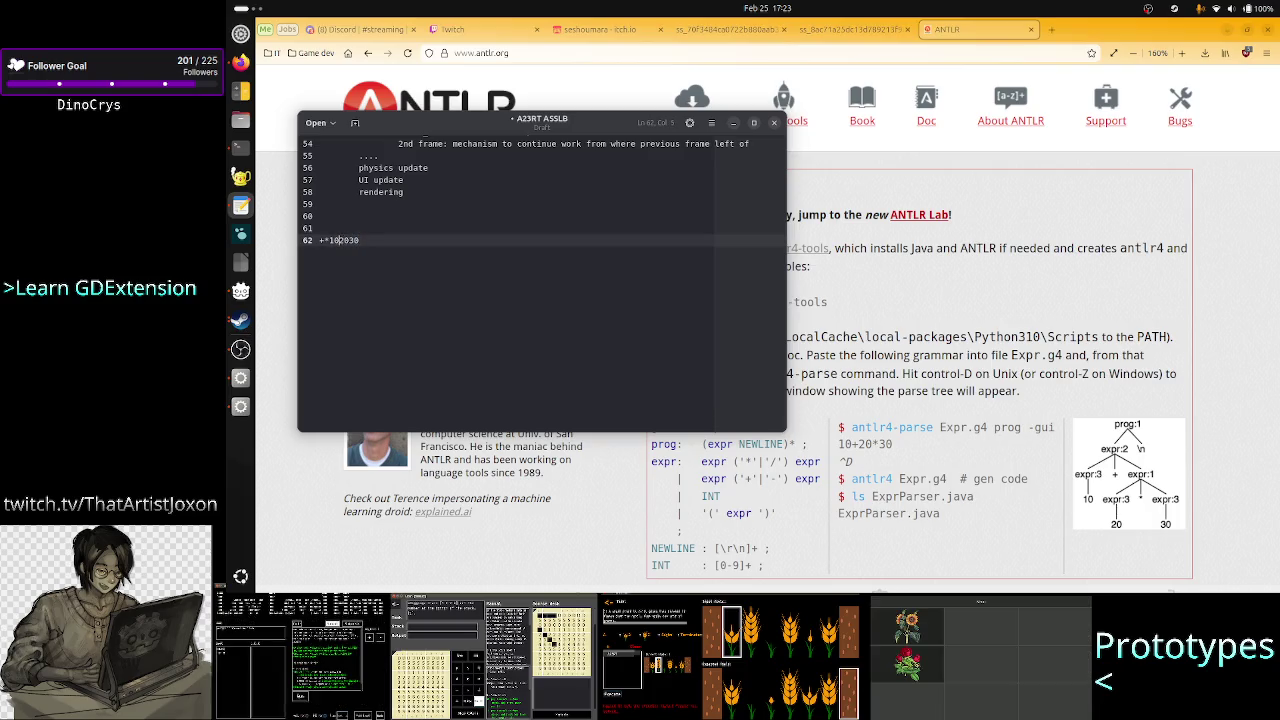
left_click(353, 240)
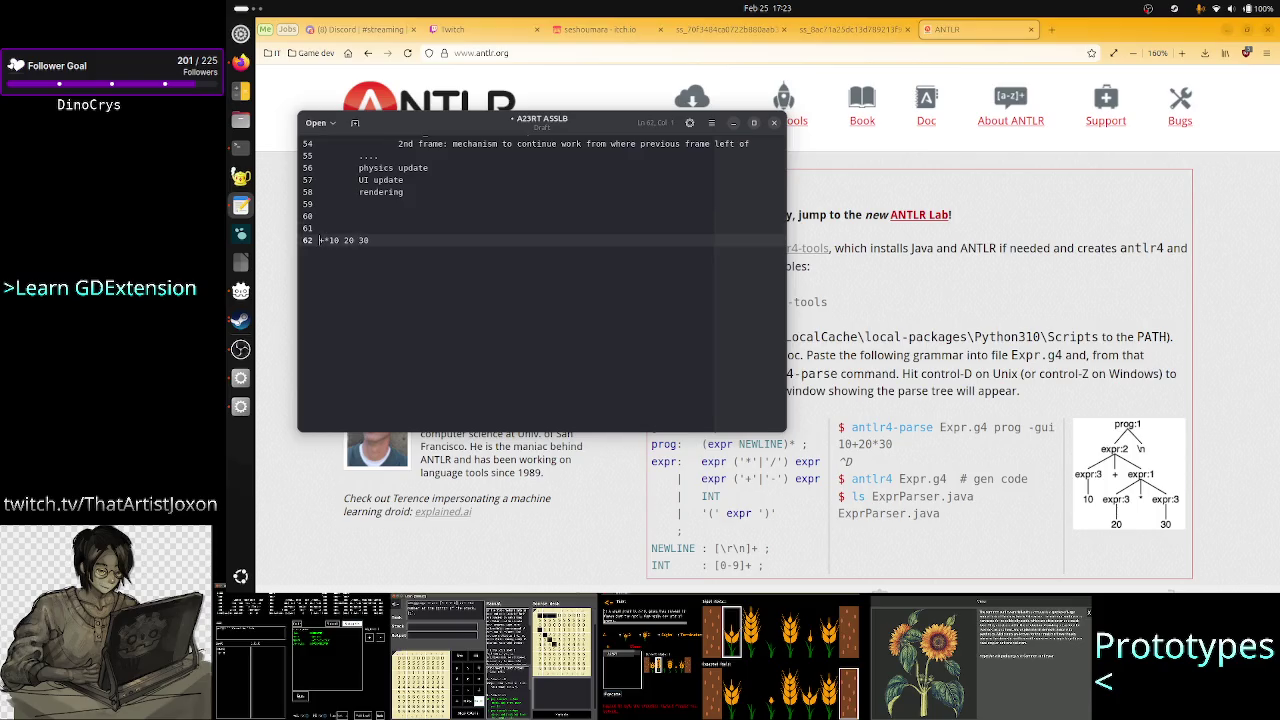
left_click(369, 240)
type("-> l")
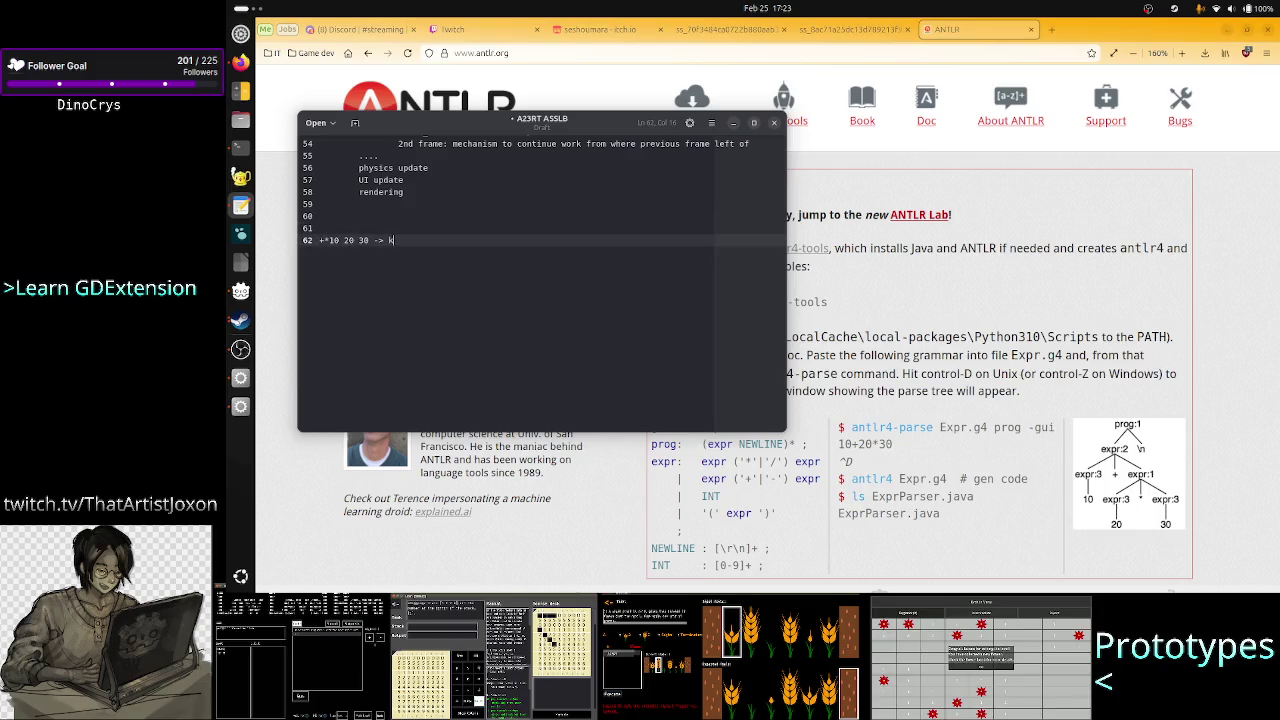
type("ey")
type("lexer 2")
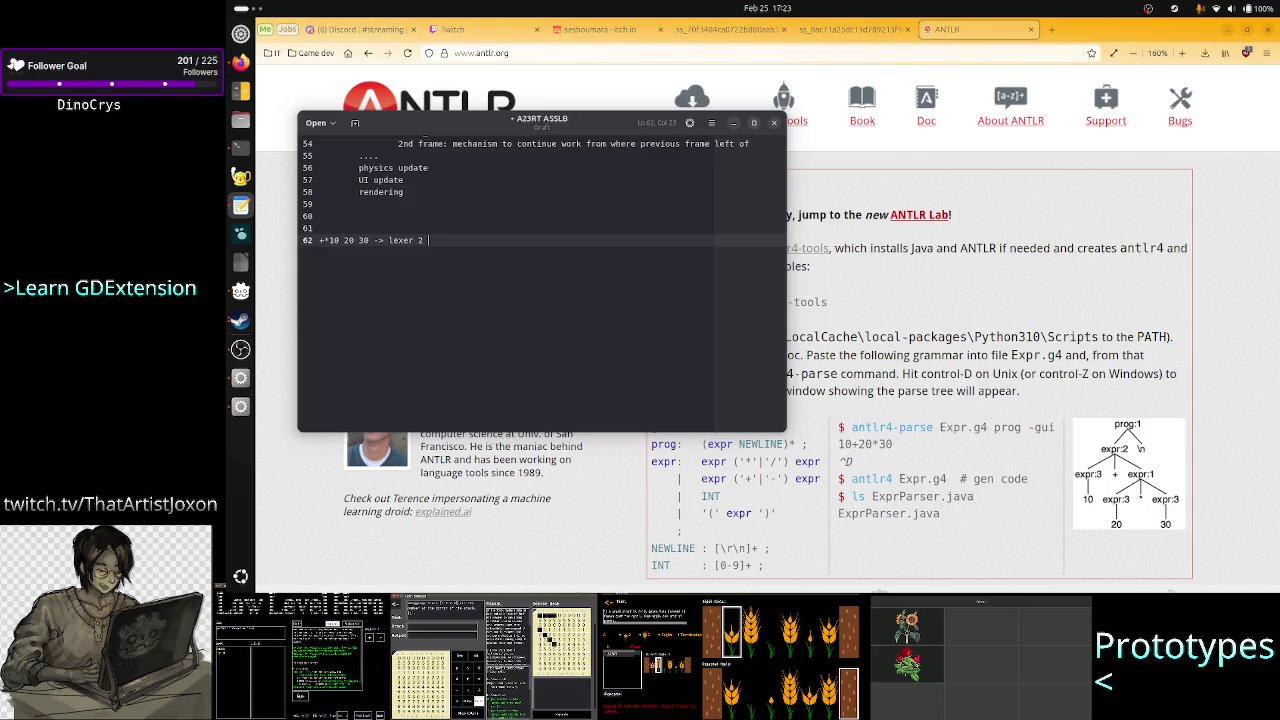
type("ops ")
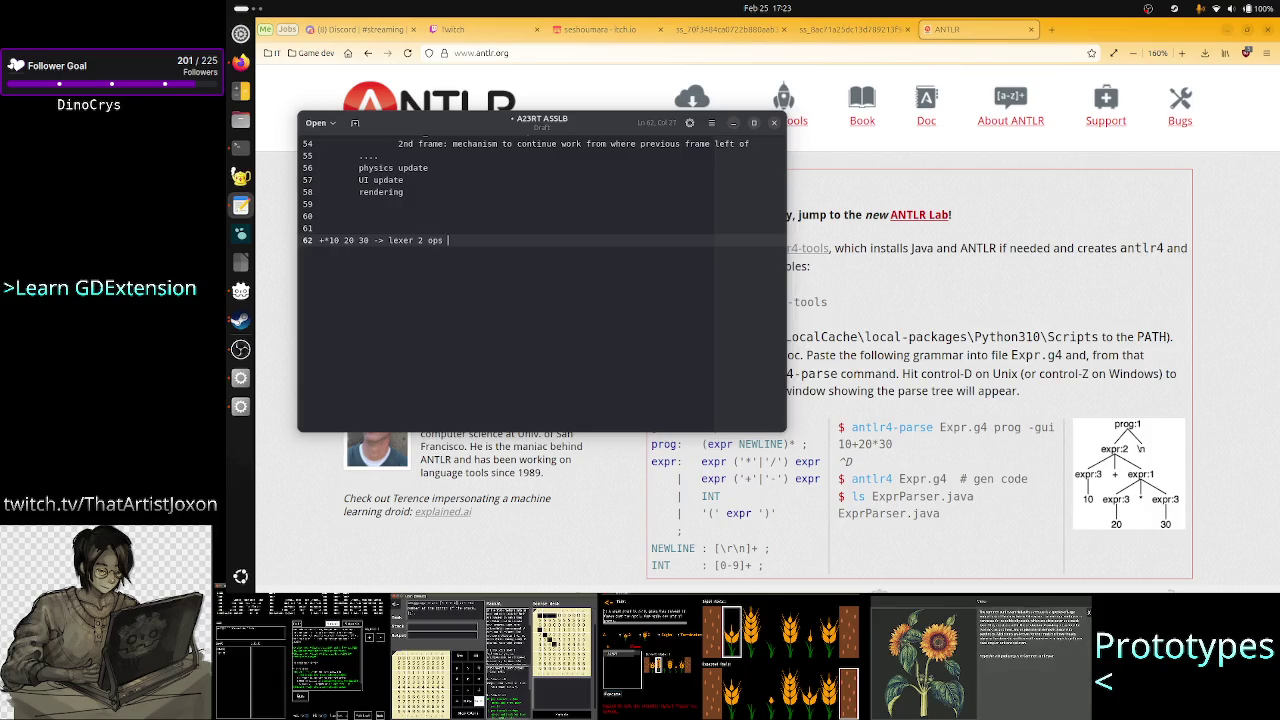
type("3 int tokens")
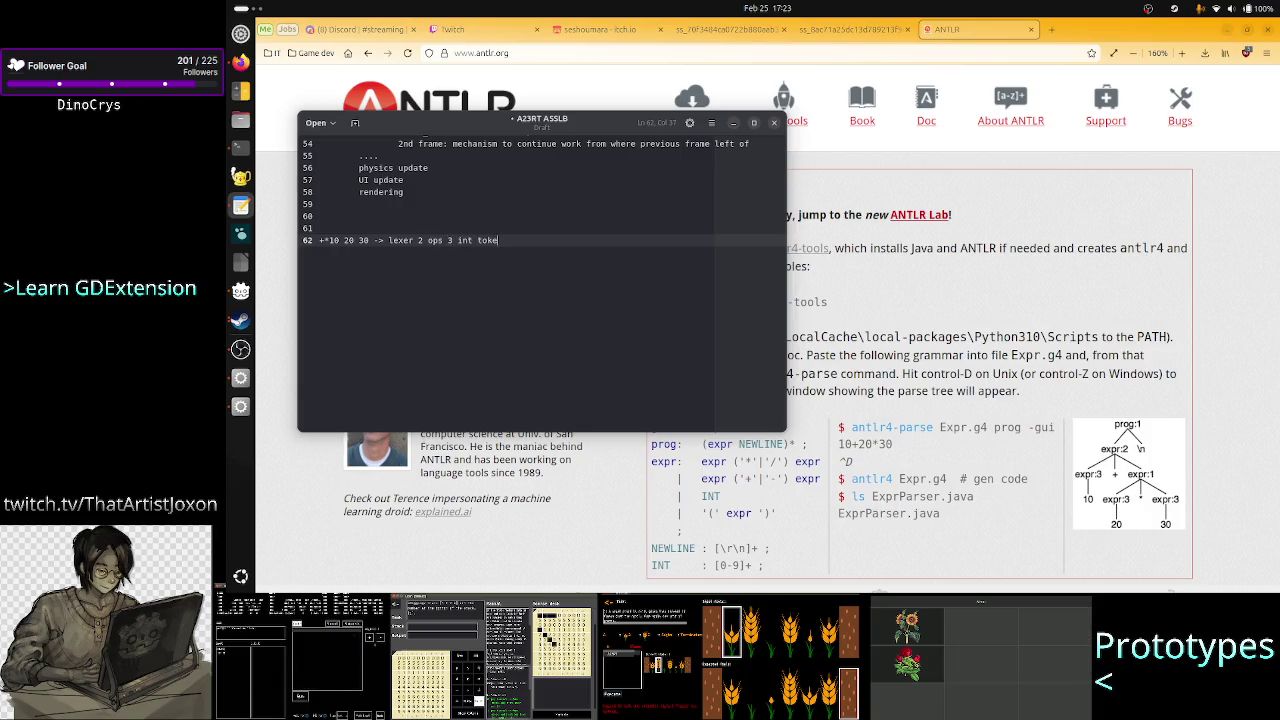
key("Return")
type("parser")
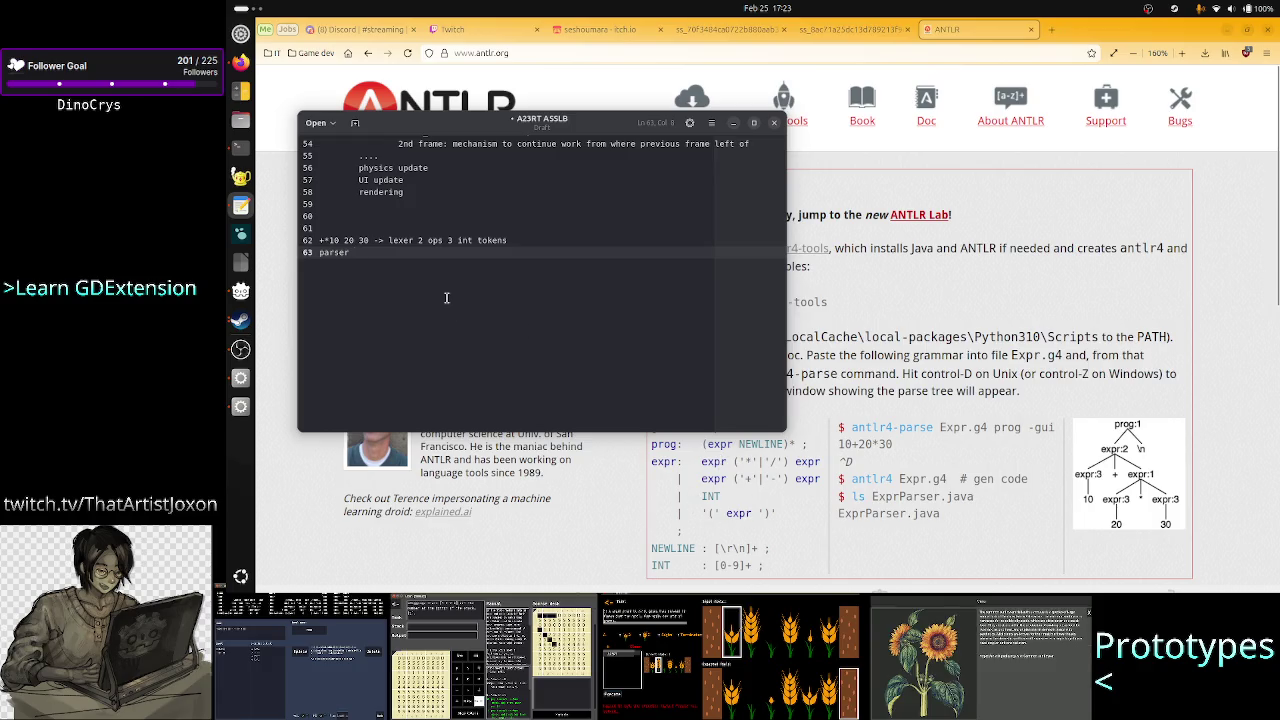
- Explain the parser: tokens not in the correct order for the syntax rule
type(":")
key("Return")
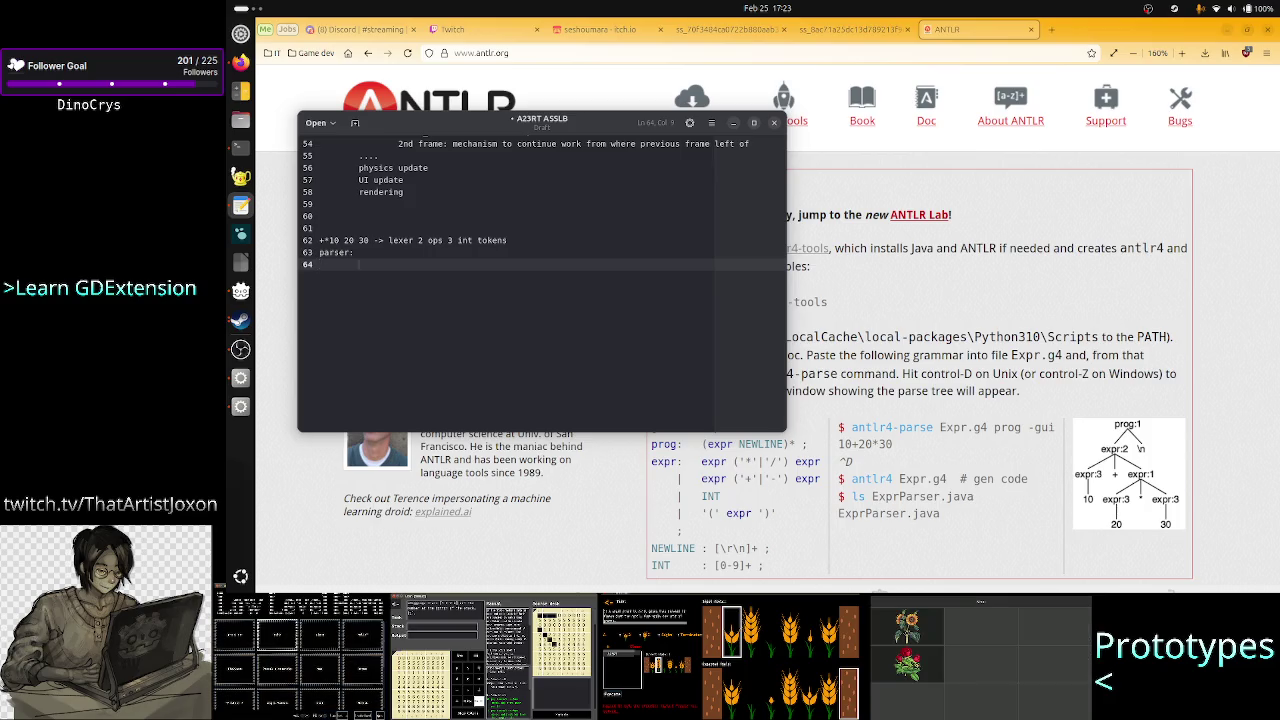
key("BackSpace")
type(": tokens are")
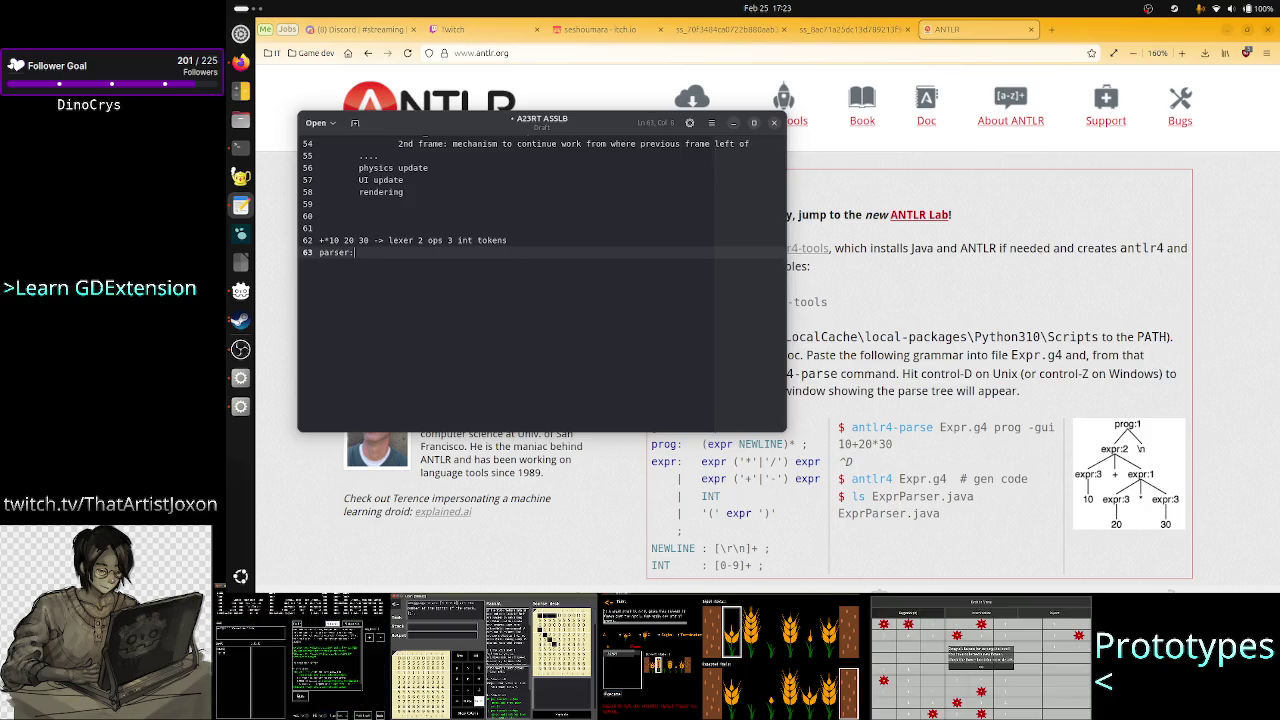
type(" not ")
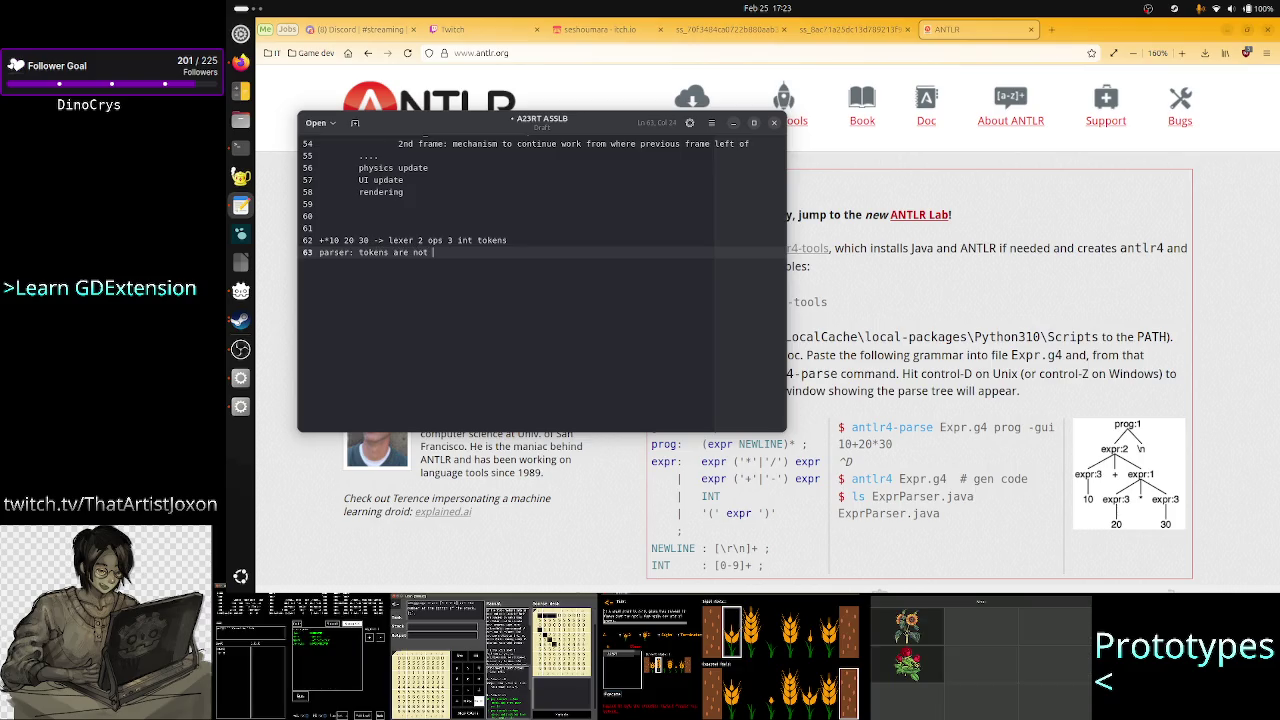
type("in the correct")
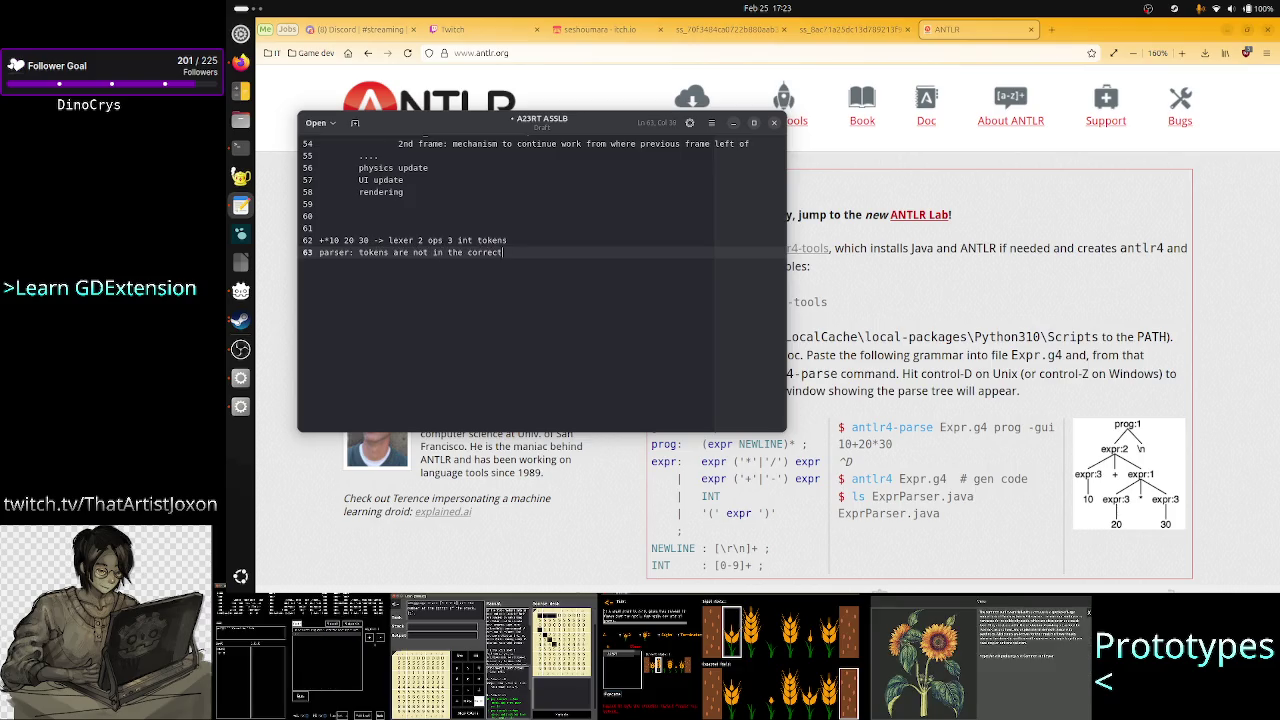
type(" odder to")
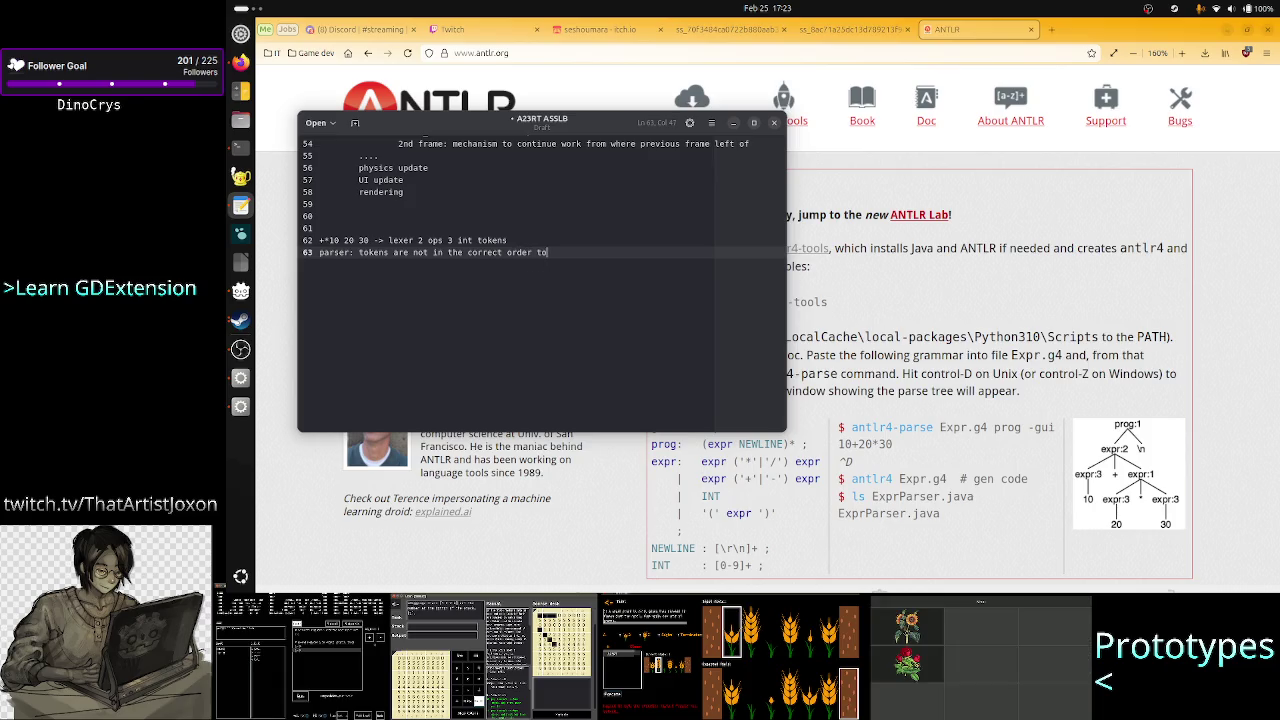
type(" the e")
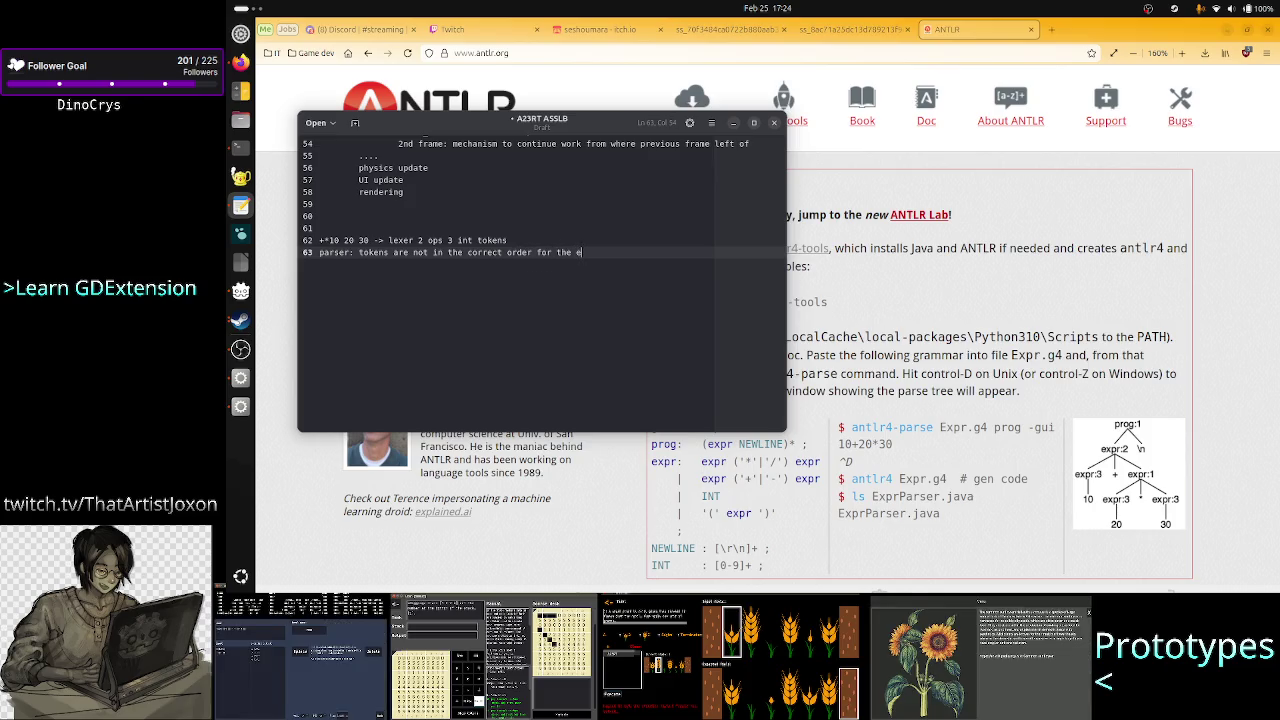
type("stablish")
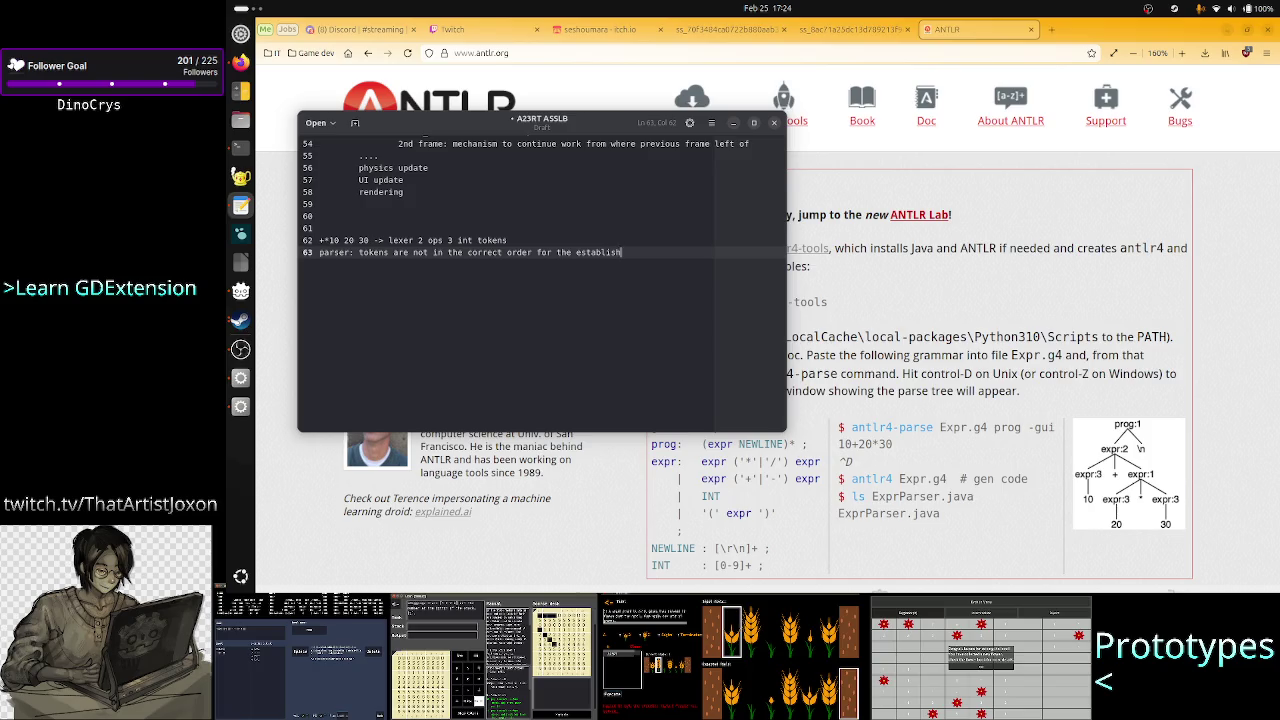
type("ed syntax rules")
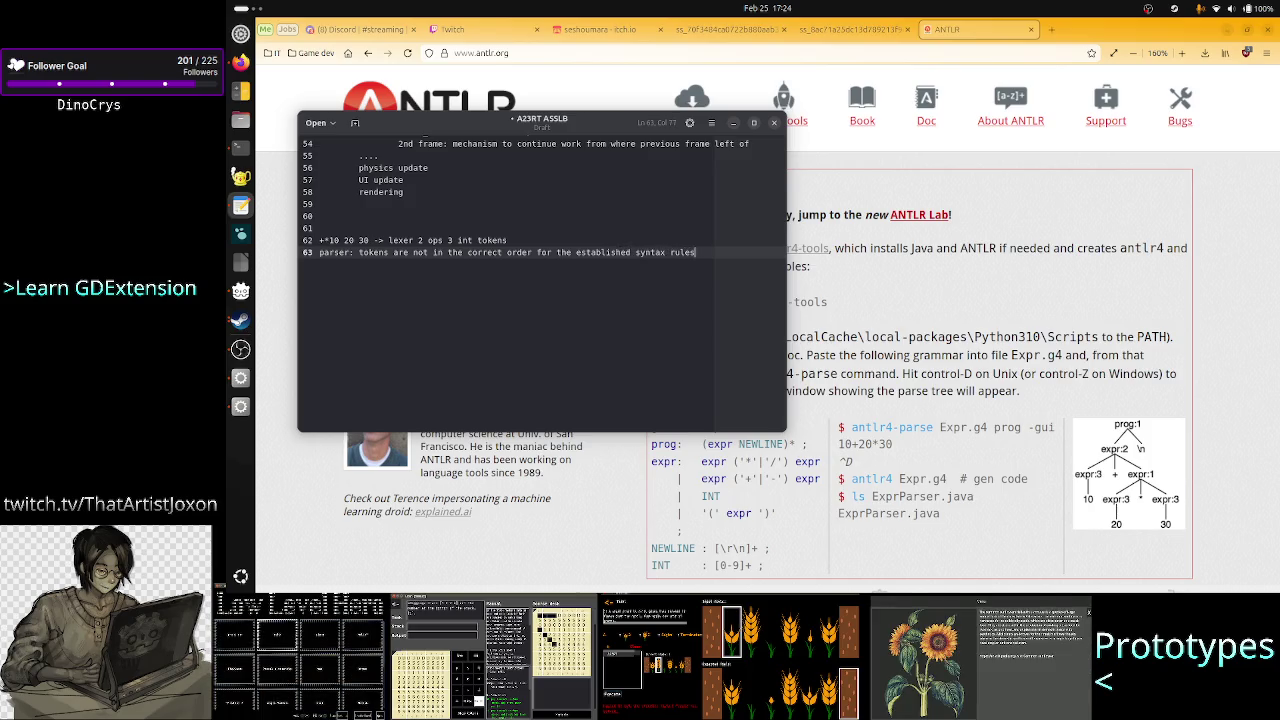
key("Return")
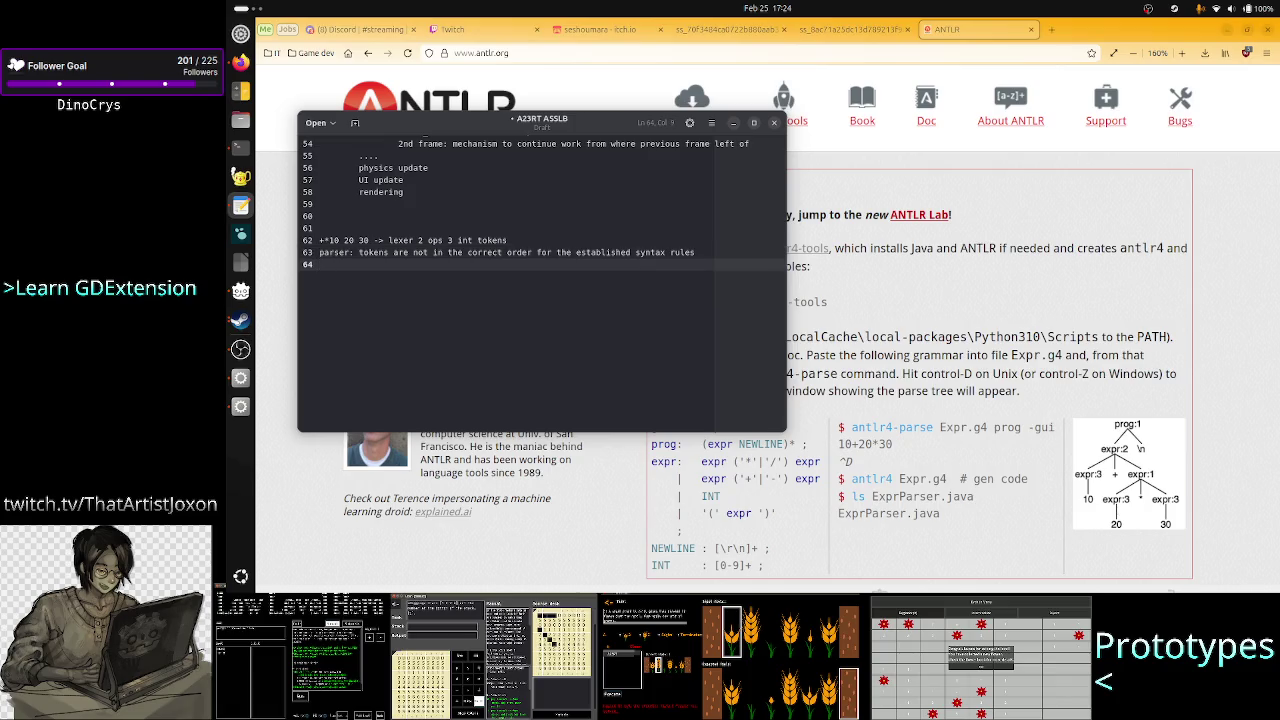
- Add an 'error' line and a '10+20 -> perfect' line below the parser note
type("error")
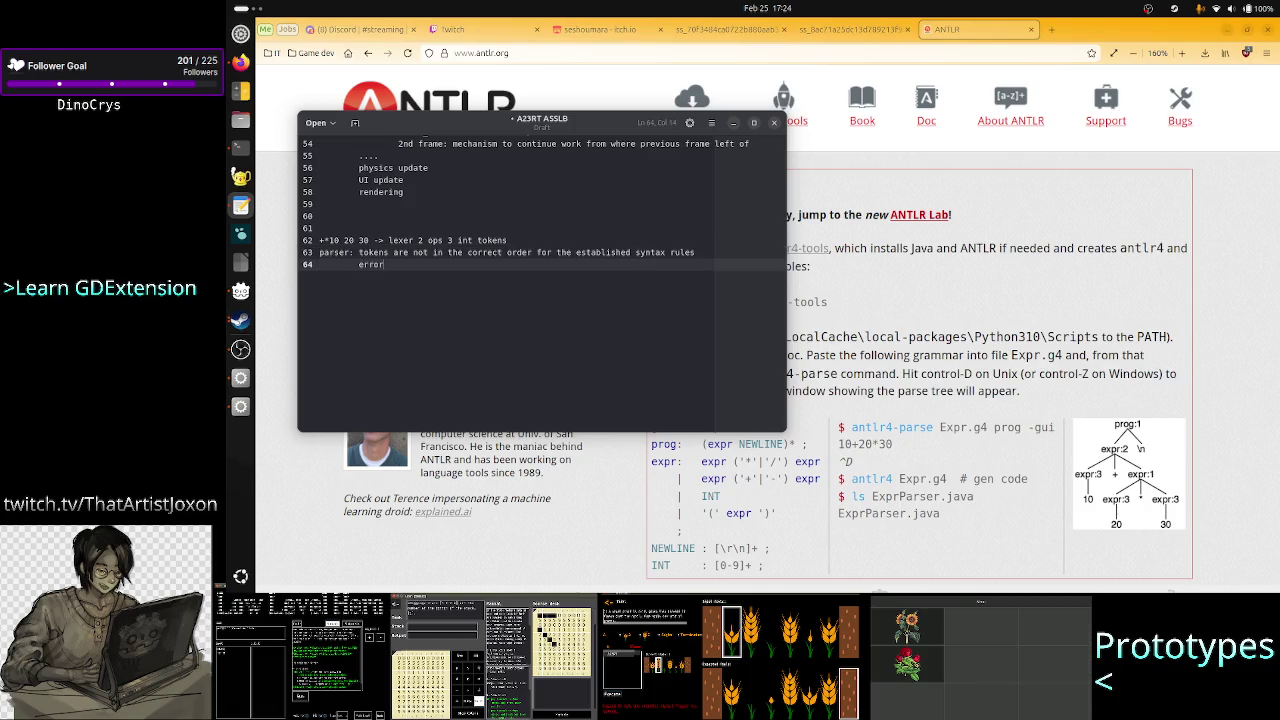
key("Return")
type("10+2")
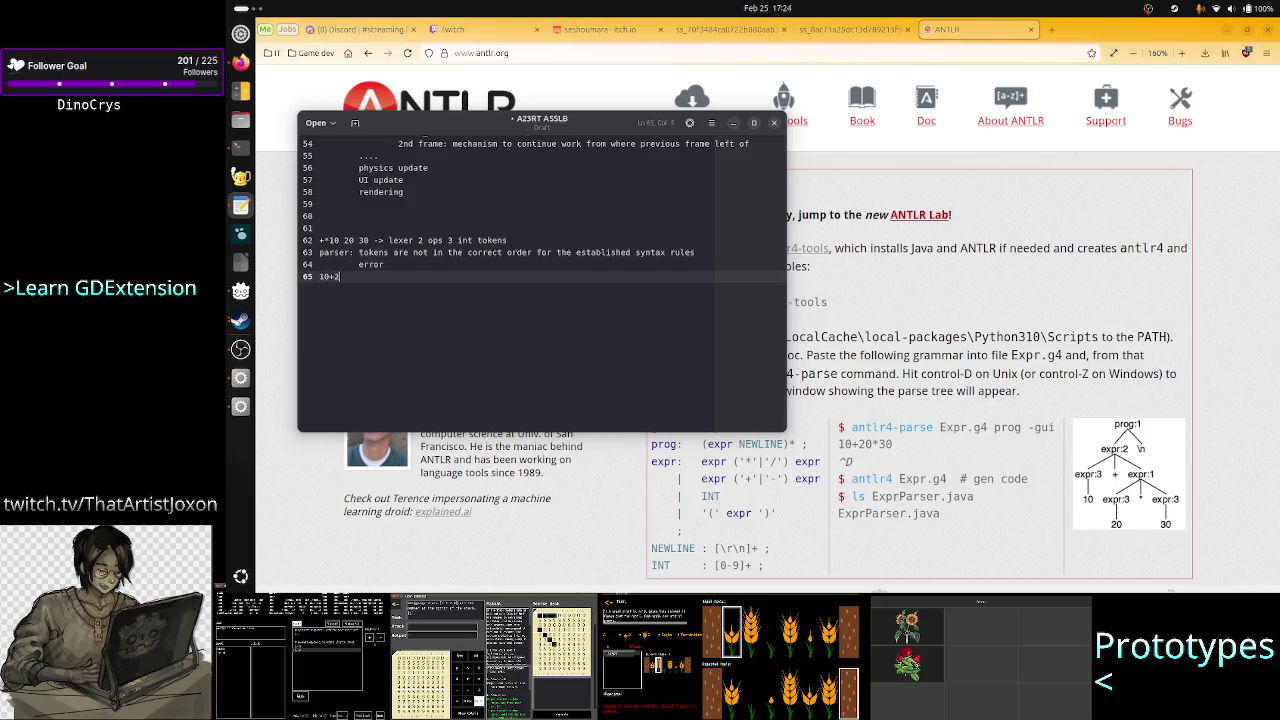
type("0 -")
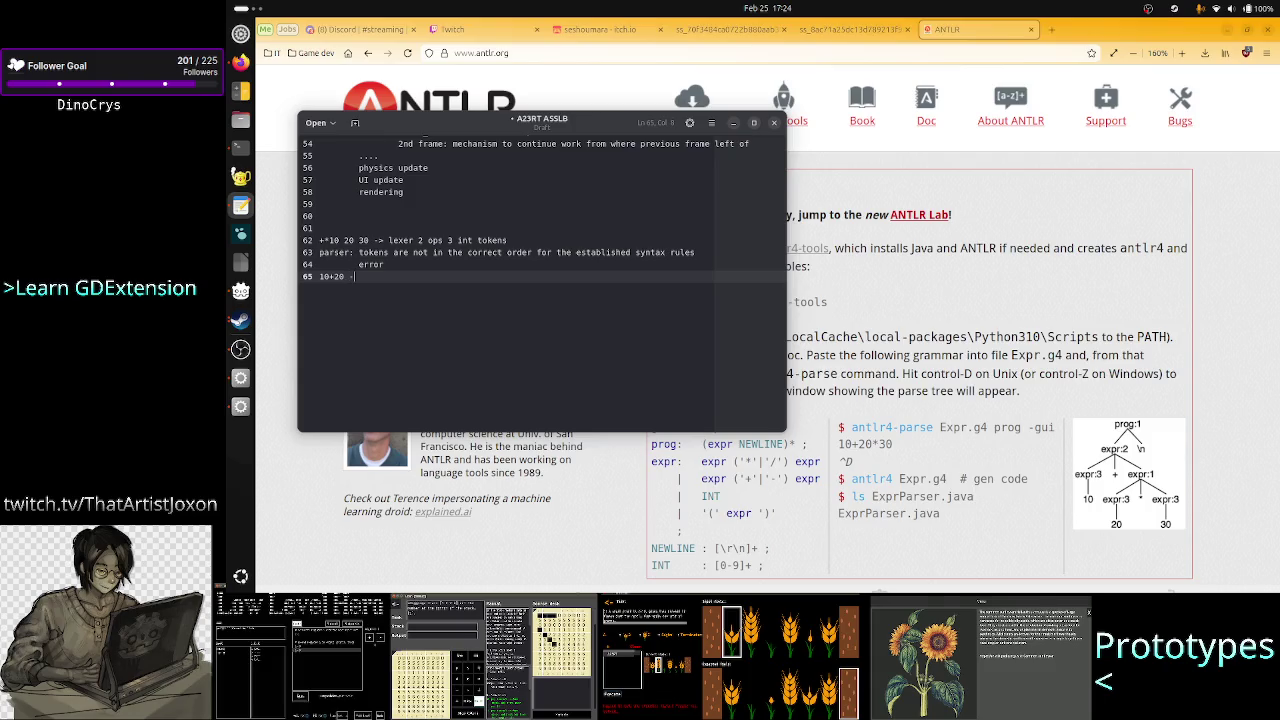
type("> perfect")
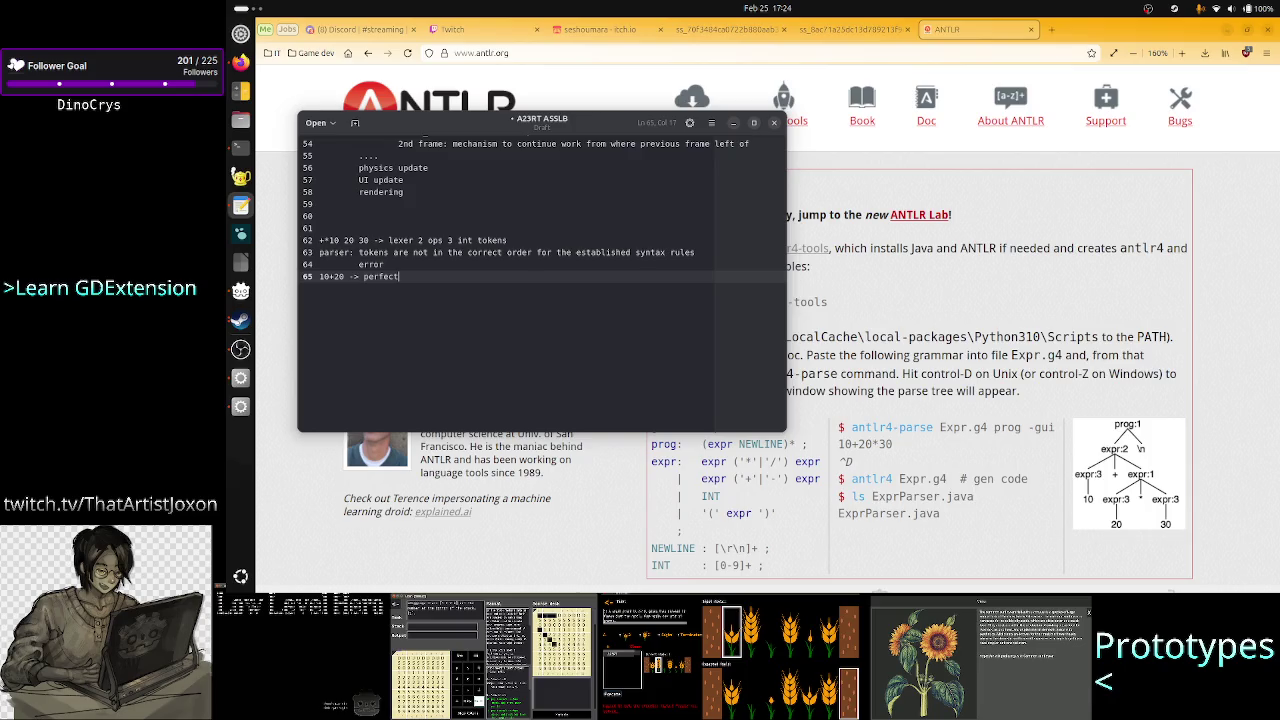
mouse_move(523, 125)
left_mouse_down()
mouse_move(542, 185)
mouse_move(550, 152)
left_mouse_up()
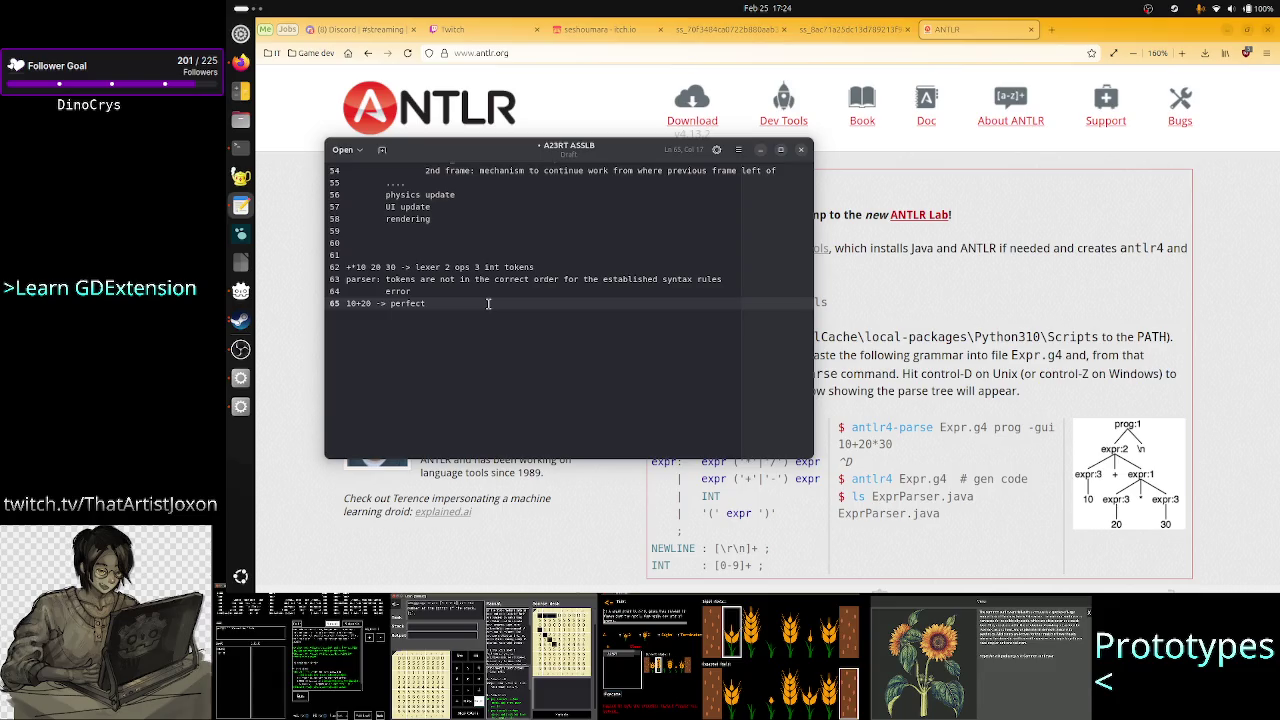
key("Return")
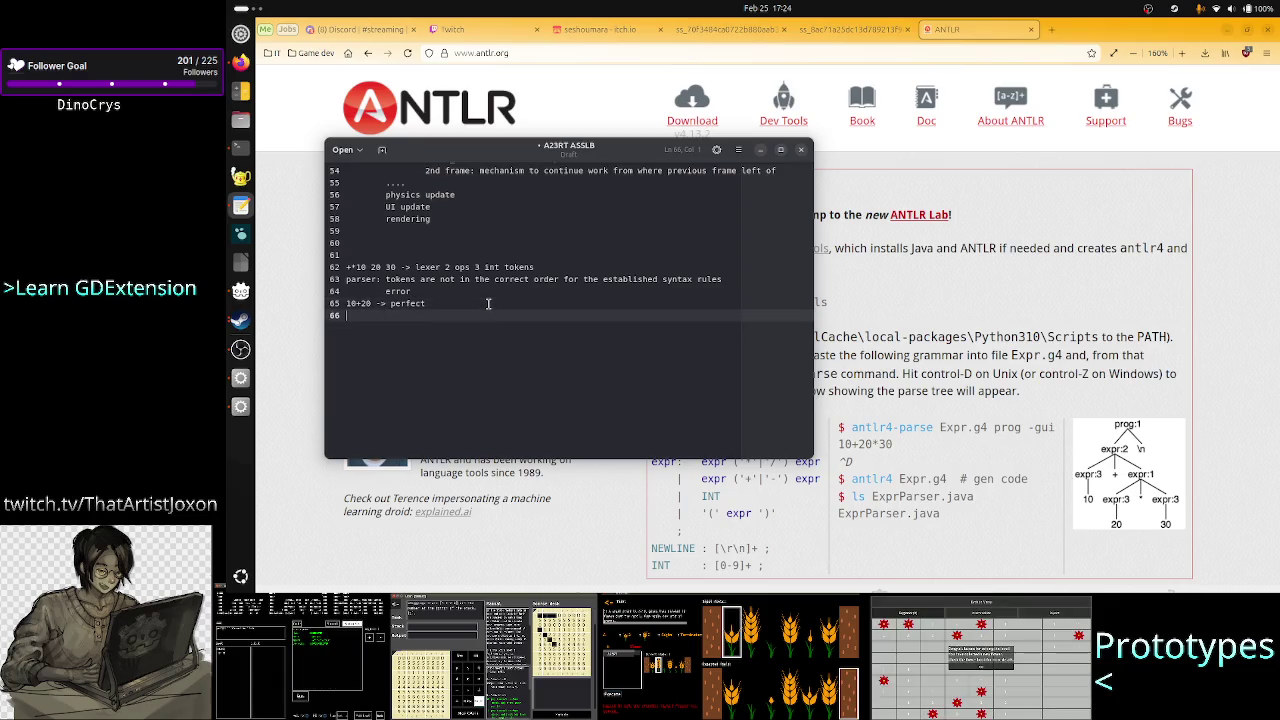
- Minimize the notes and mark 20*30, then the whole 10+20*30 example on the ANTLR page
left_click(761, 151)
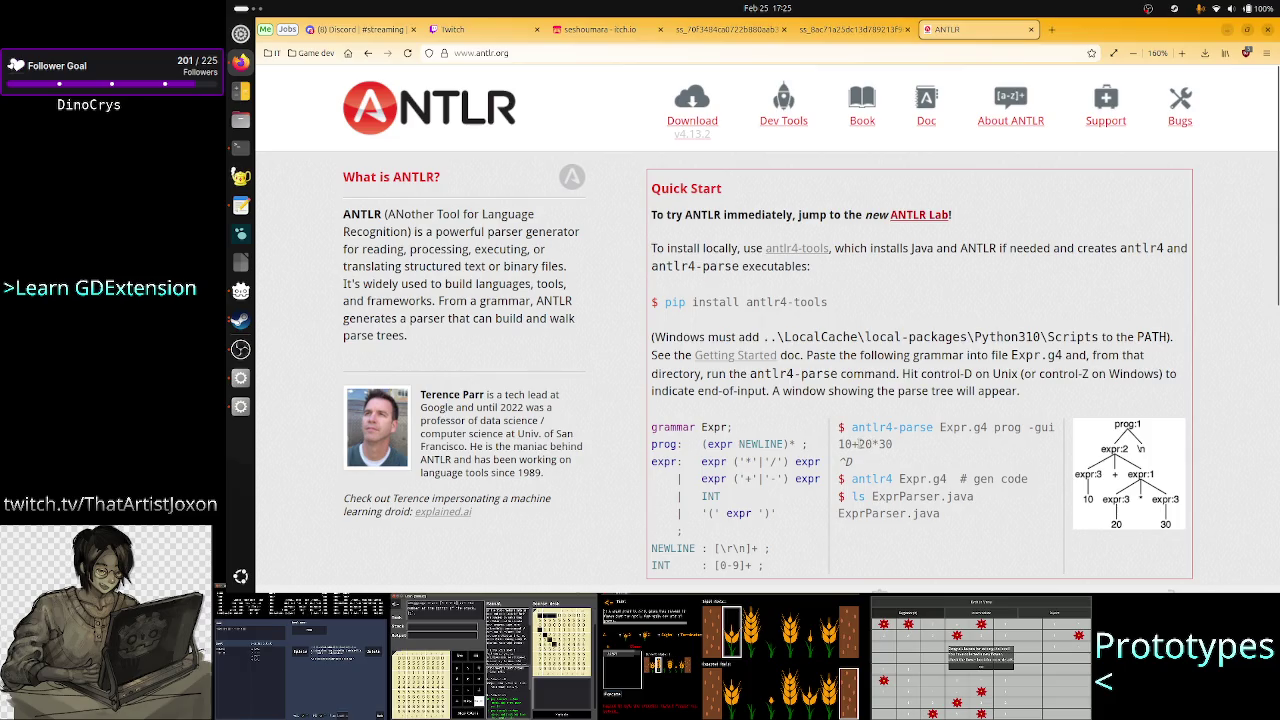
left_click_drag(857, 443, 898, 448)
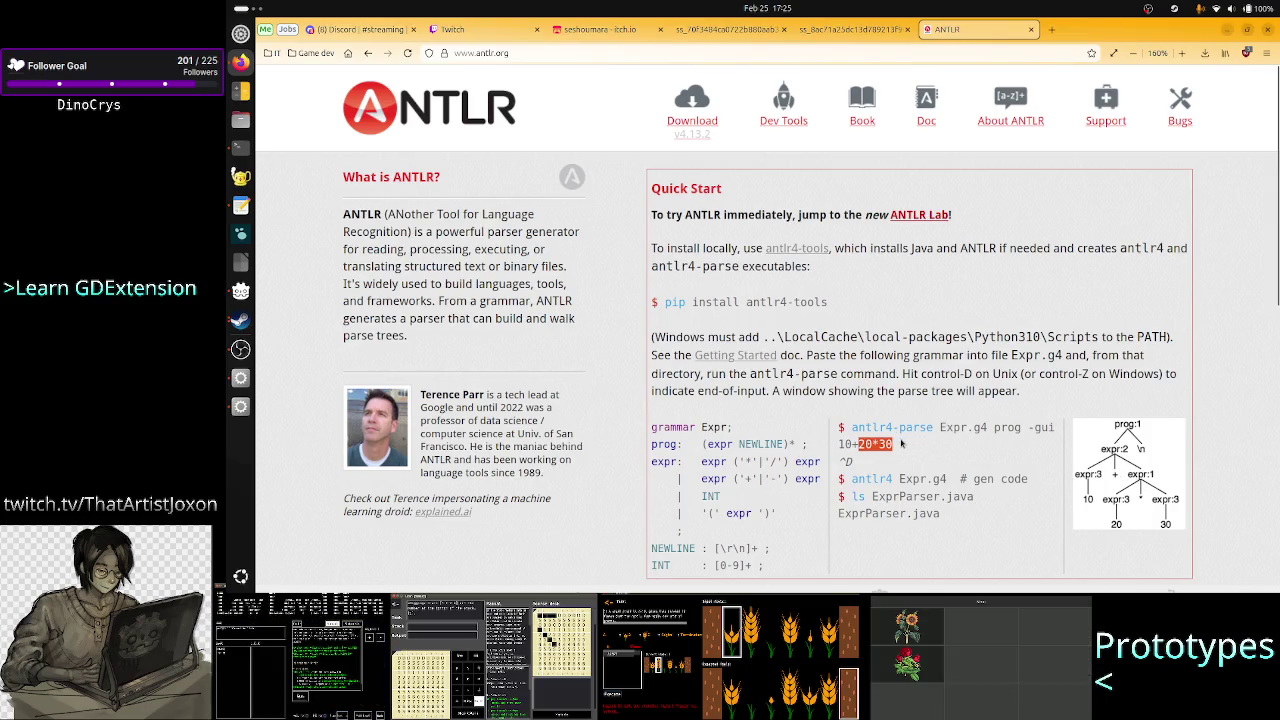
left_click_drag(900, 444, 838, 444)
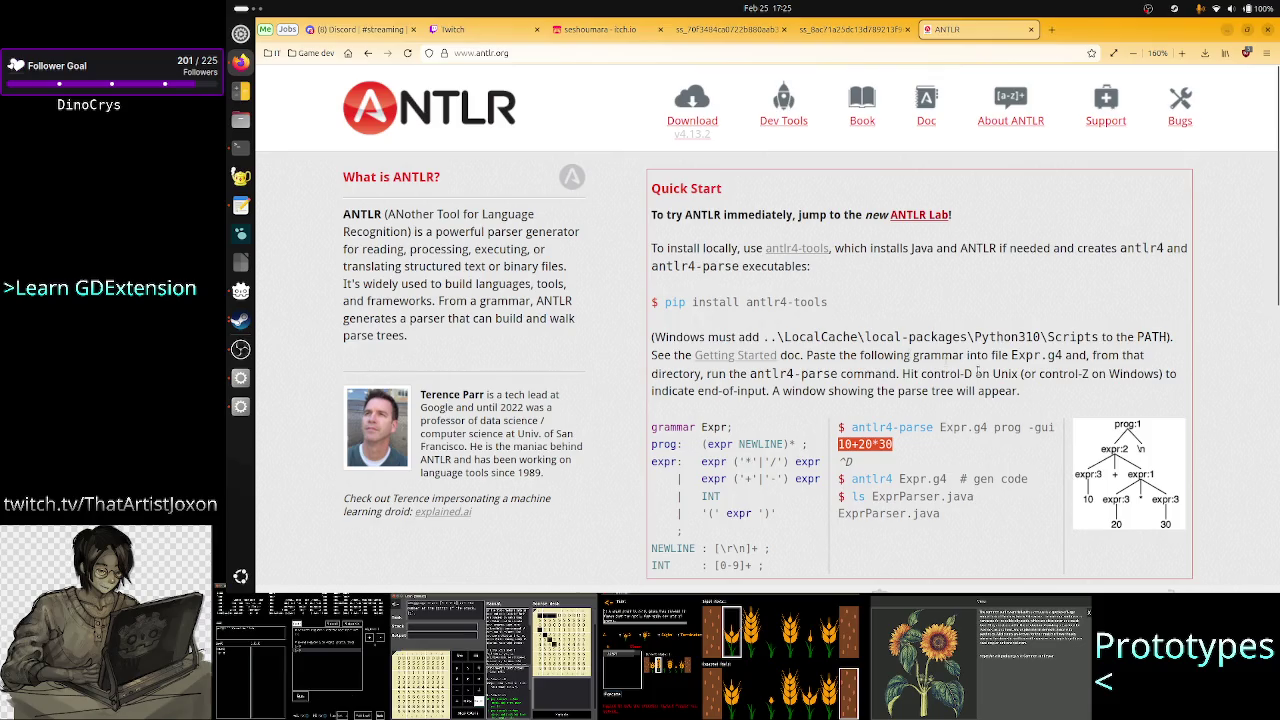
key("alt+Tab")
key("alt+Tab")
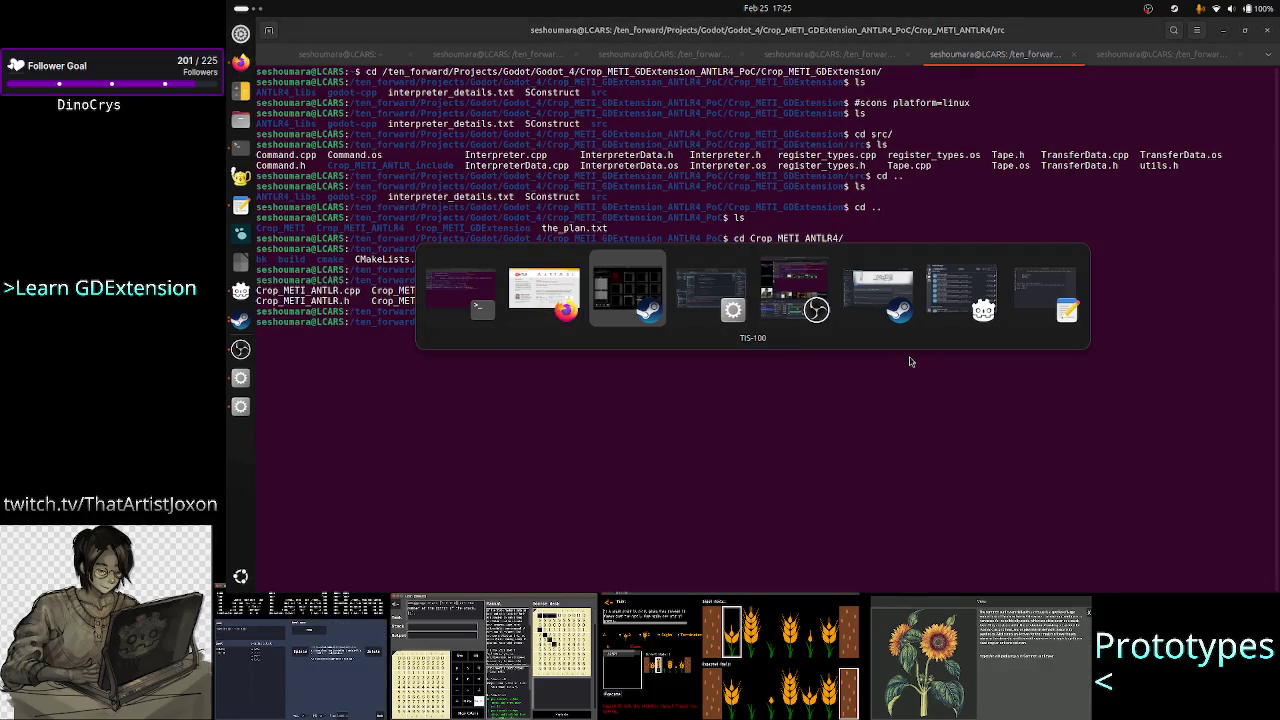
- Back in the notes, add the line 'tree: order of the tokens'
key("alt+Tab")
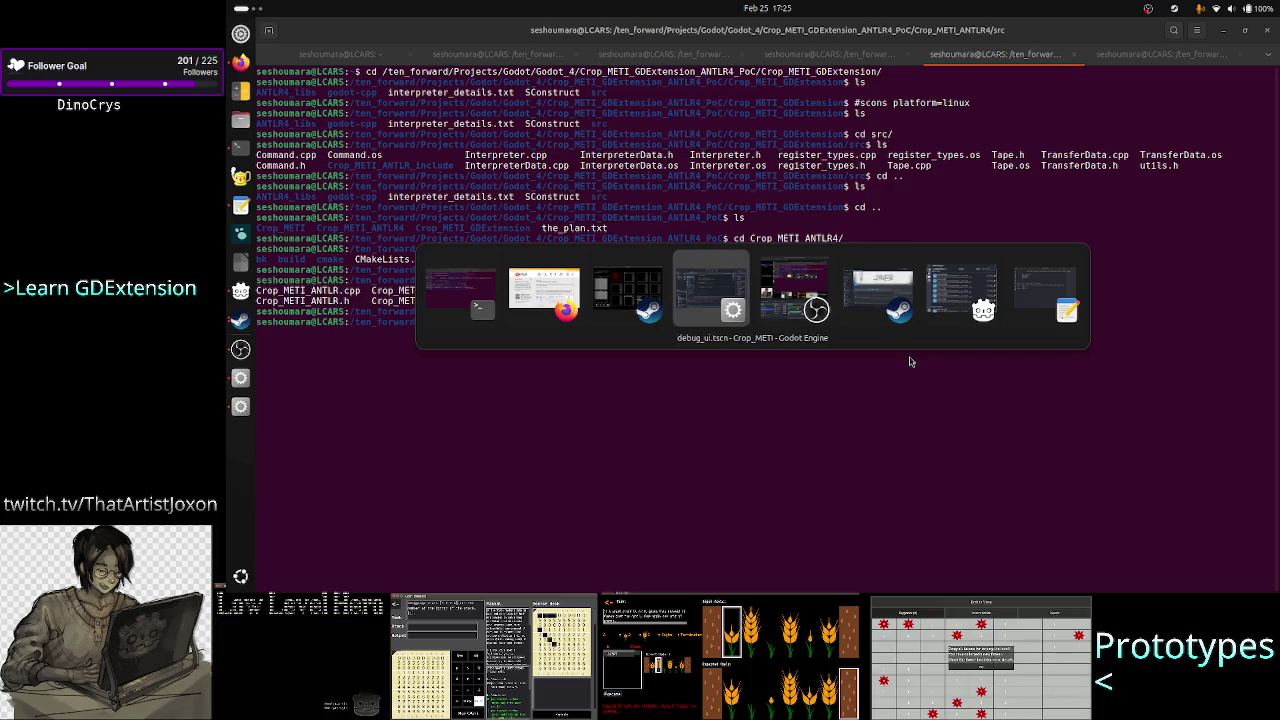
key("alt+Tab")
key("alt+Tab")
key("alt+Tab")
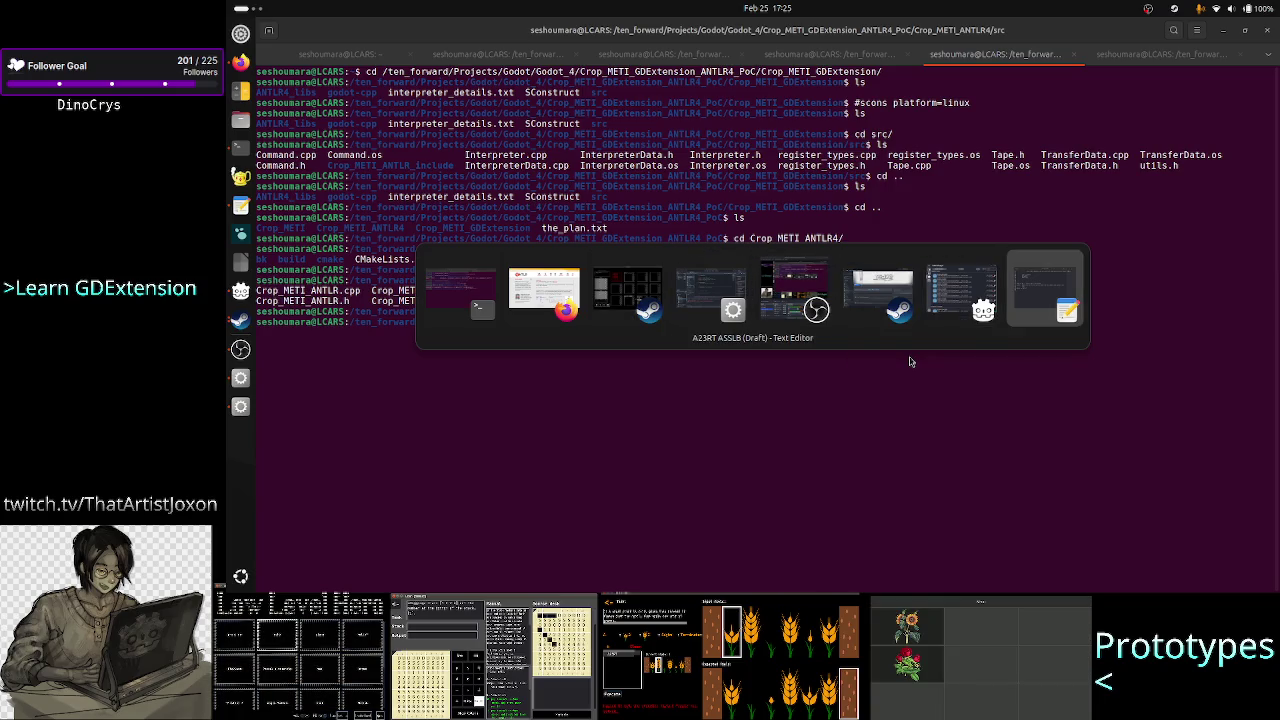
key("Return")
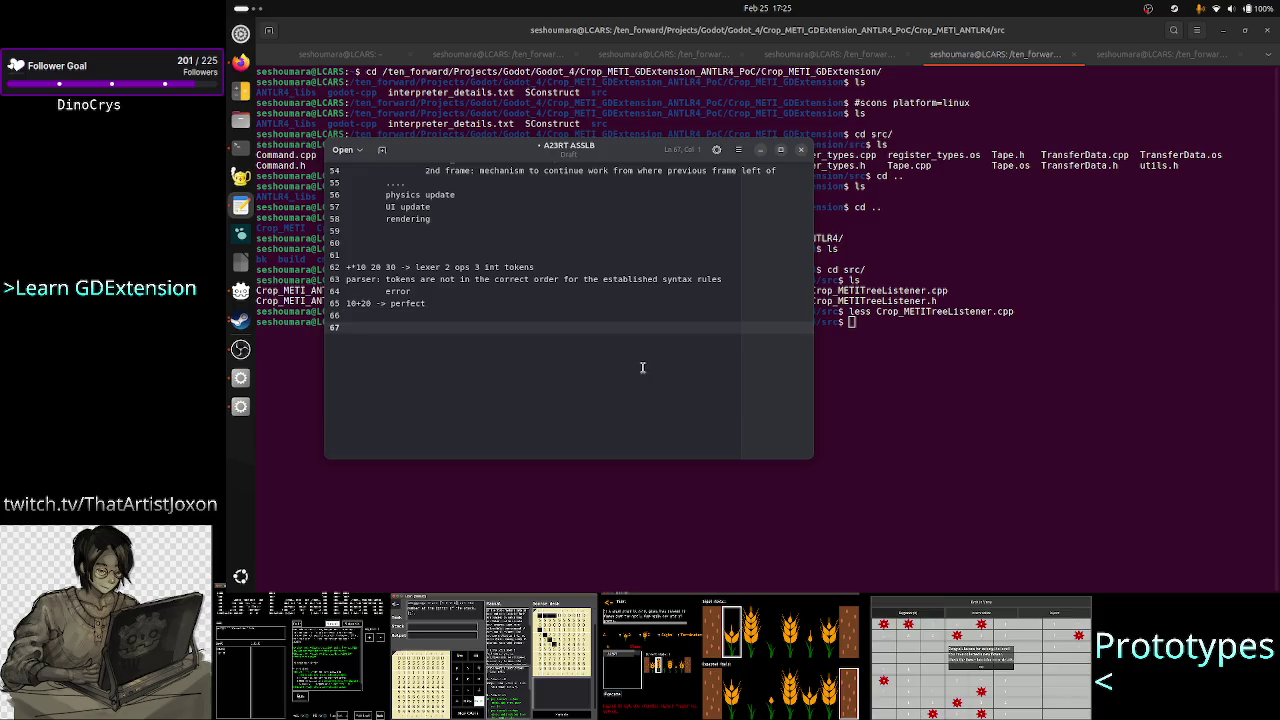
type("tree")
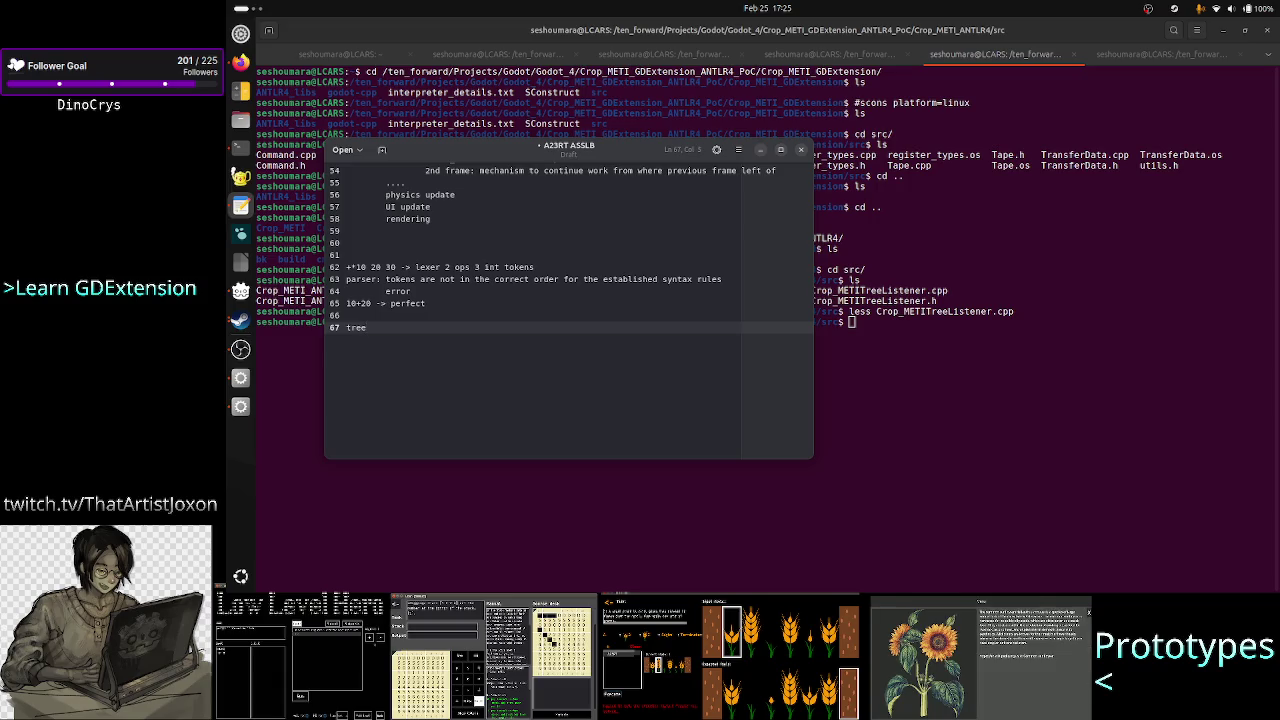
type(": order o")
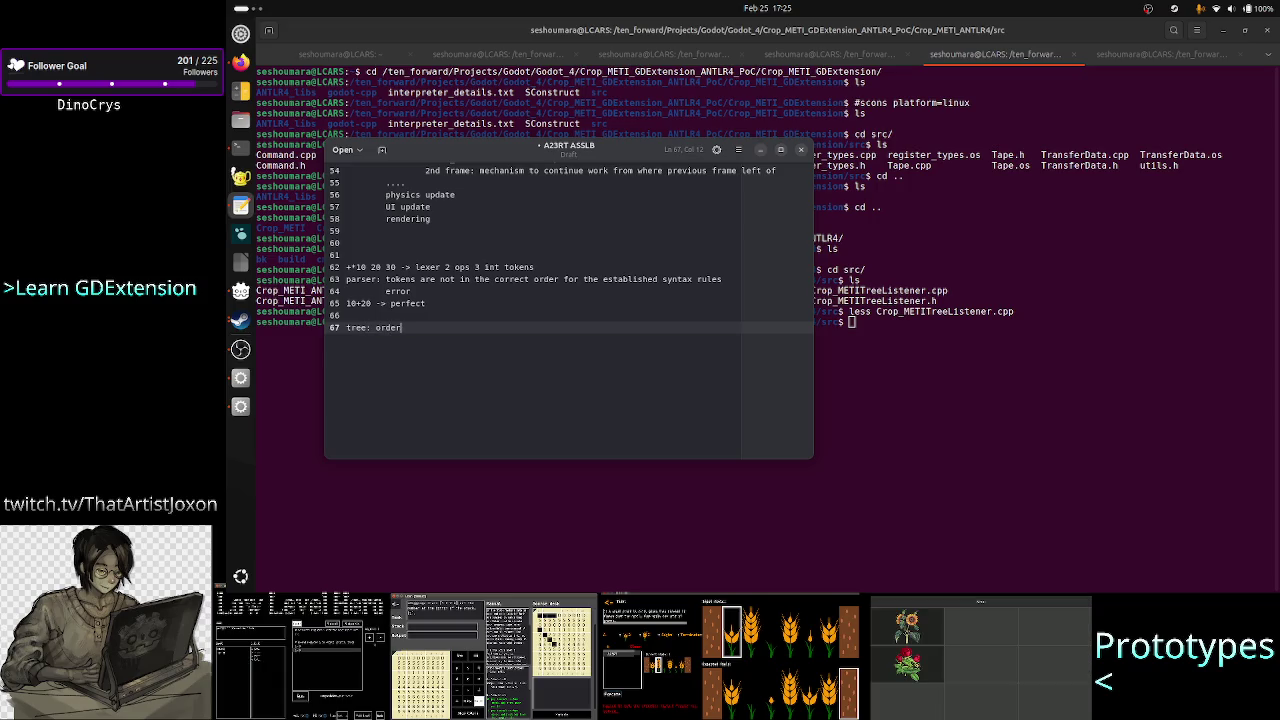
type("f the tokens")
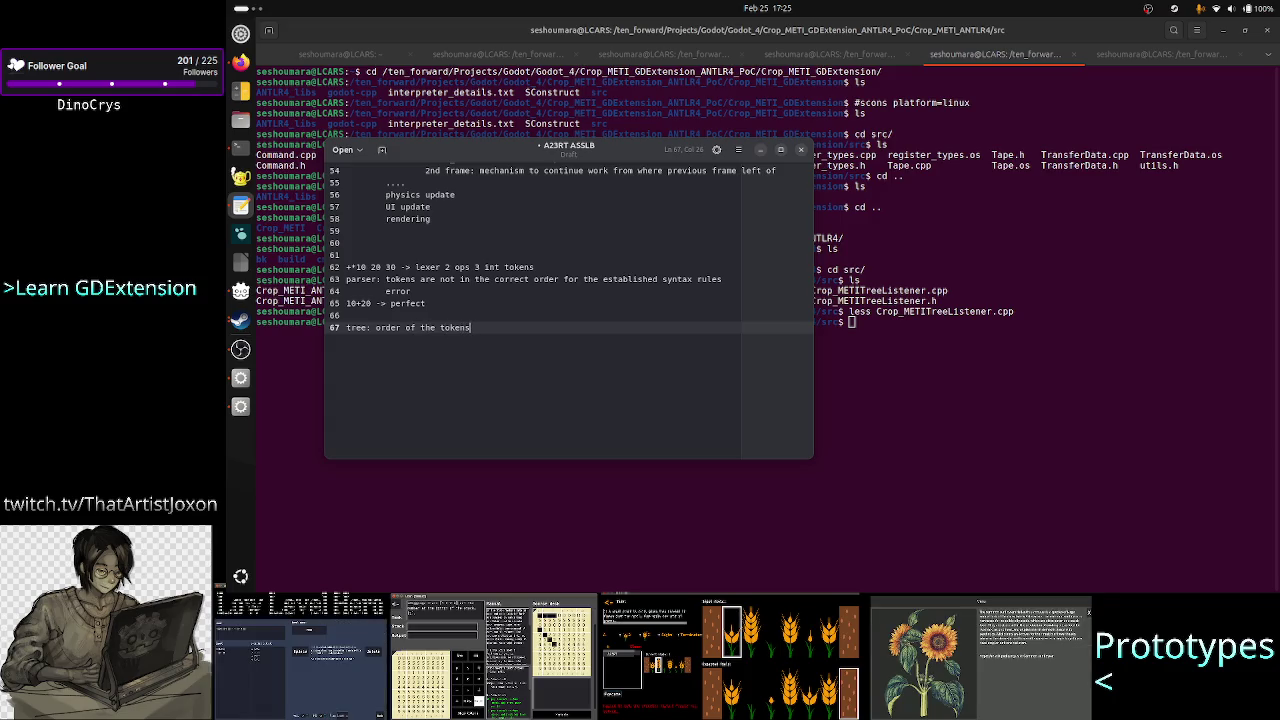
- Add an indented 'interpreter' line beneath the tree note
key("alt+Tab")
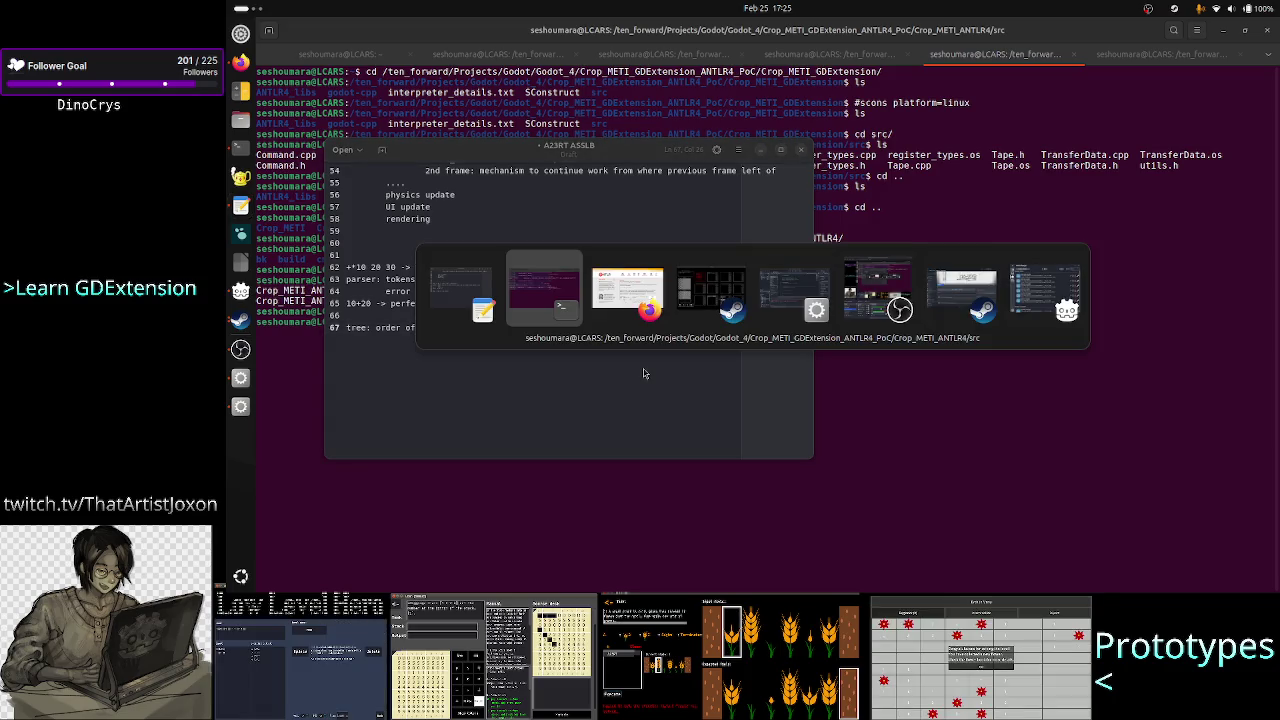
key("Tab")
key("Tab")
key("Tab")
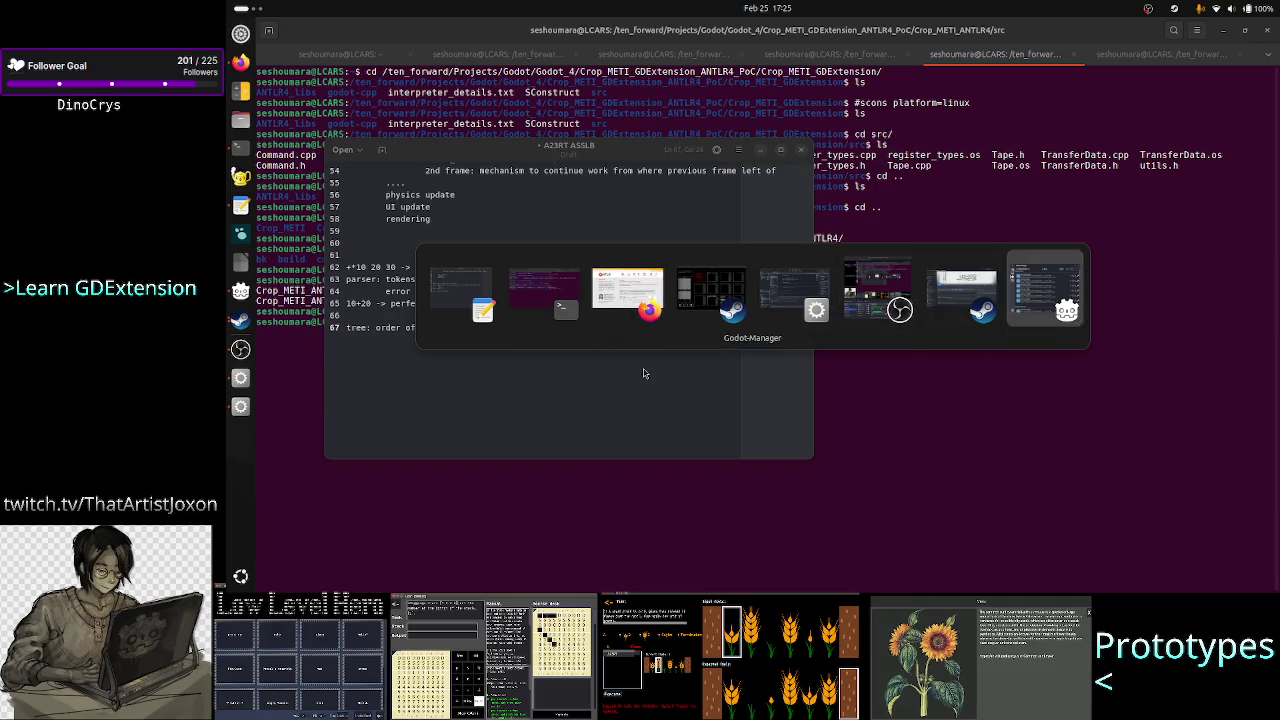
key("Tab")
key("Return")
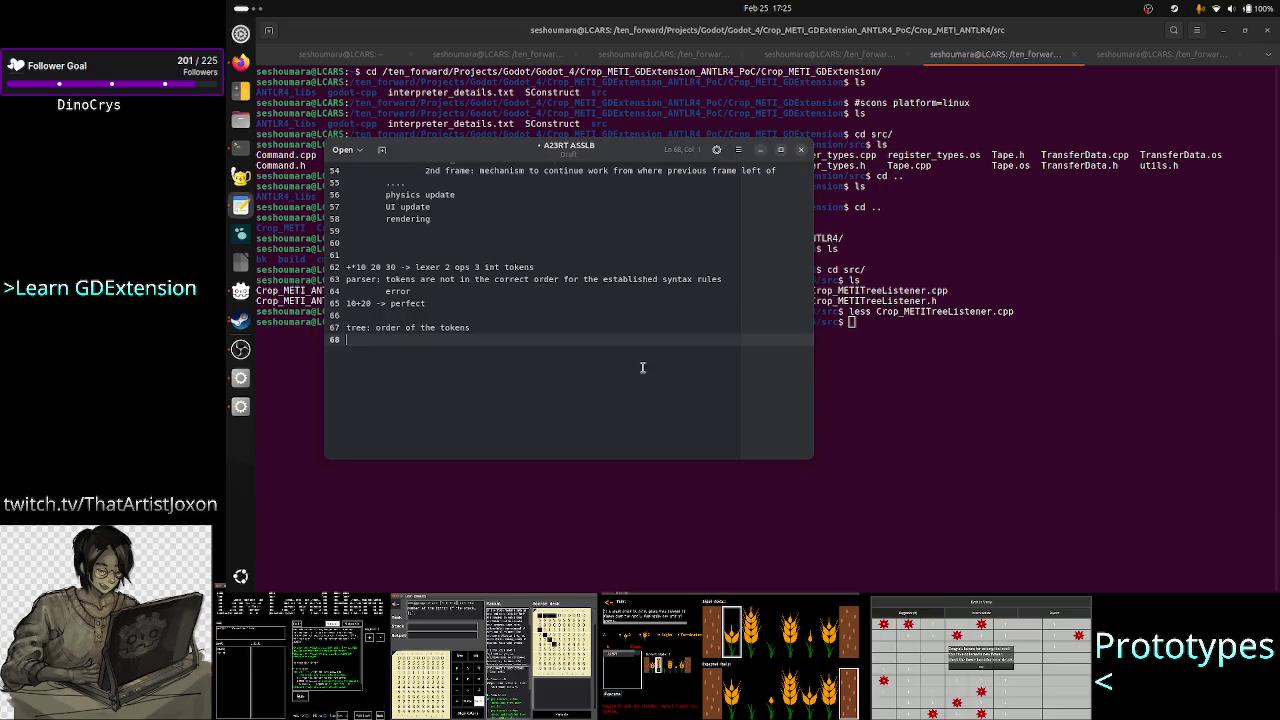
key("Tab")
type("inter")
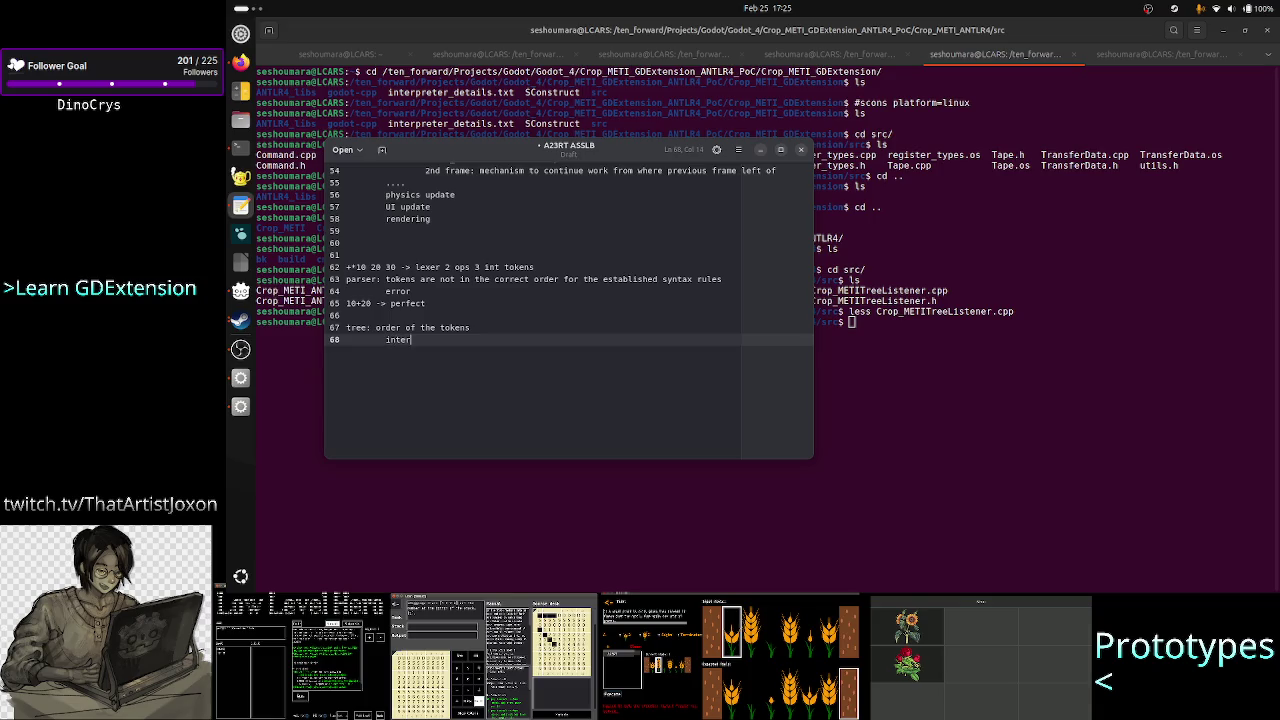
type("preter")
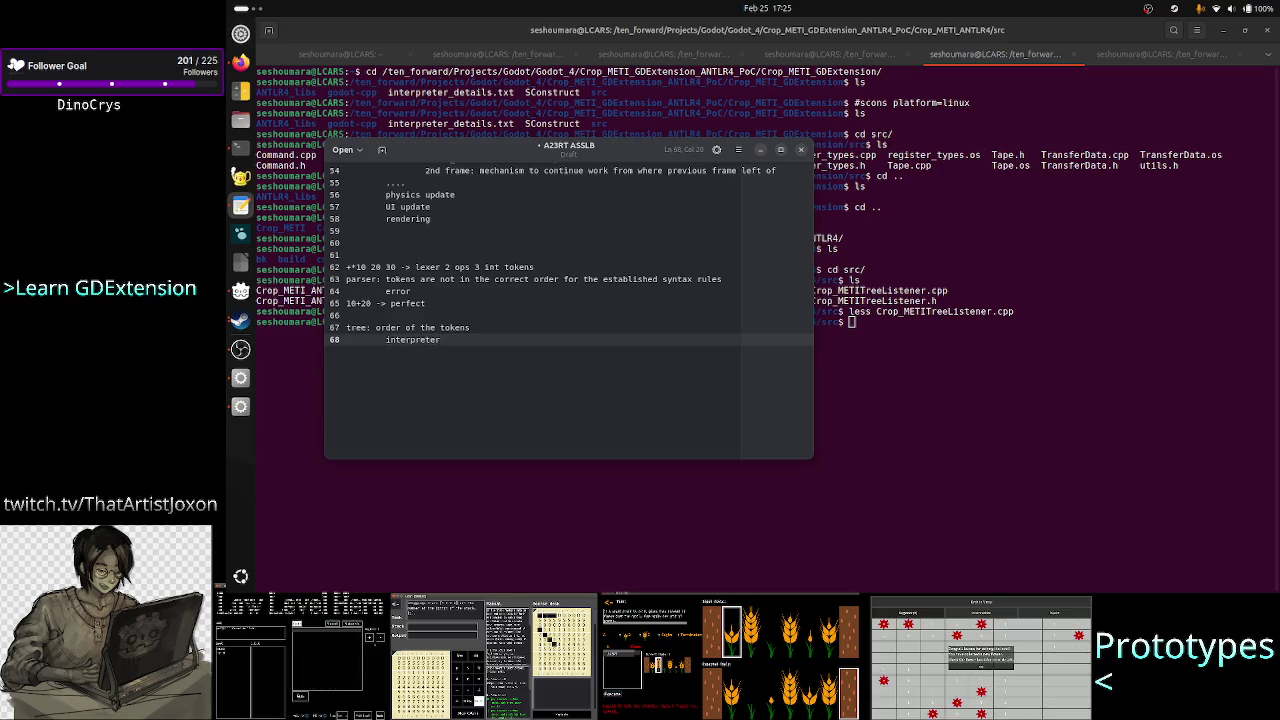
left_click(453, 327)
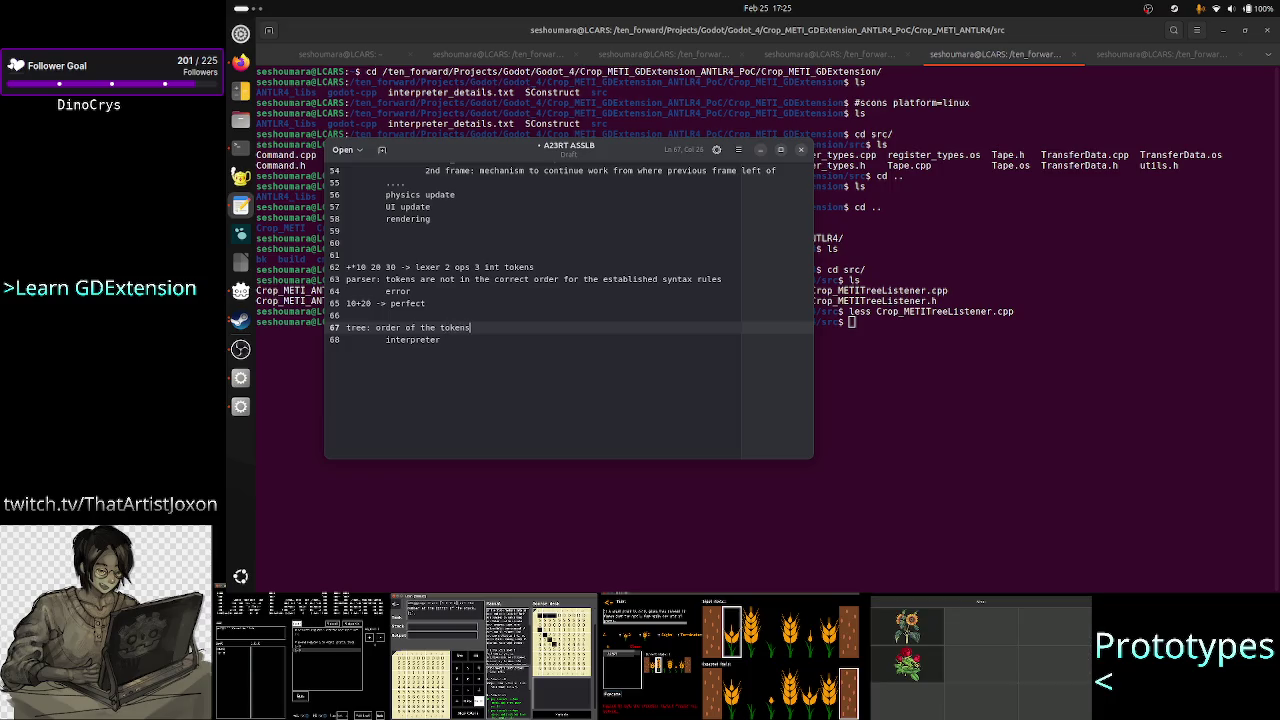
left_click(346, 339)
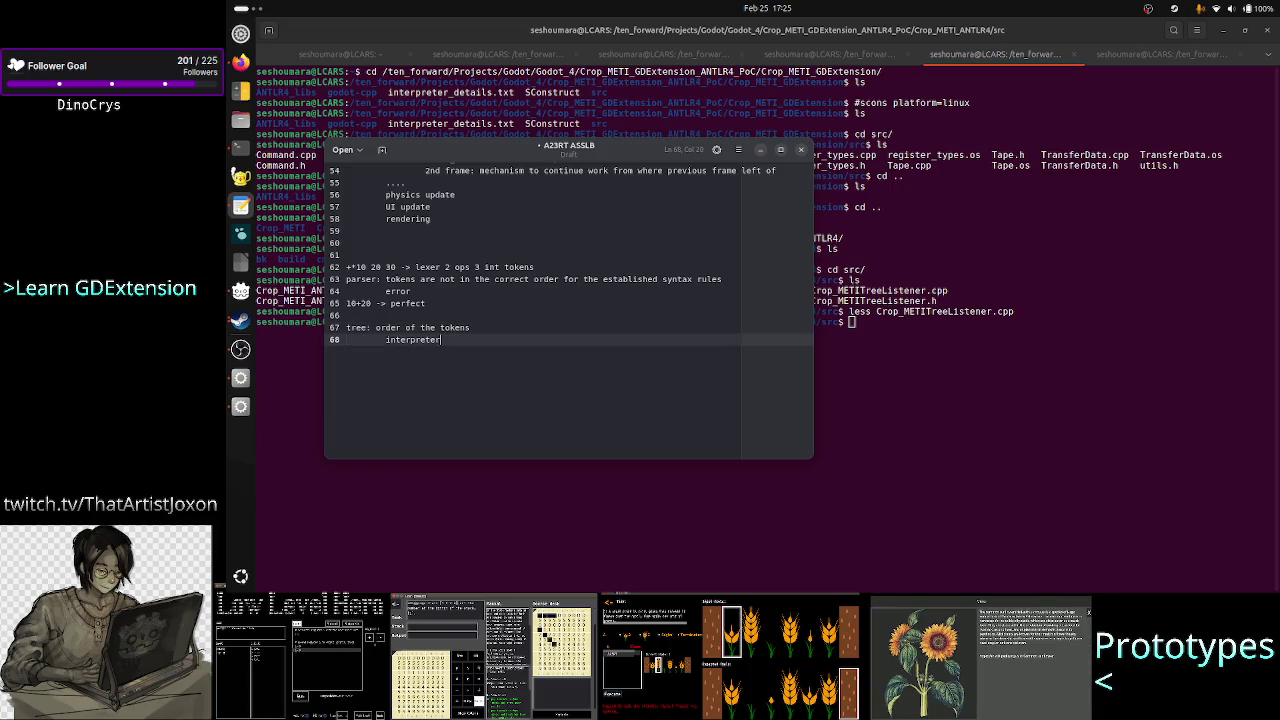
- Switch to the ANTLR Quick Start page, deselect the 10+20*30 example, and close it
key("alt+Tab")
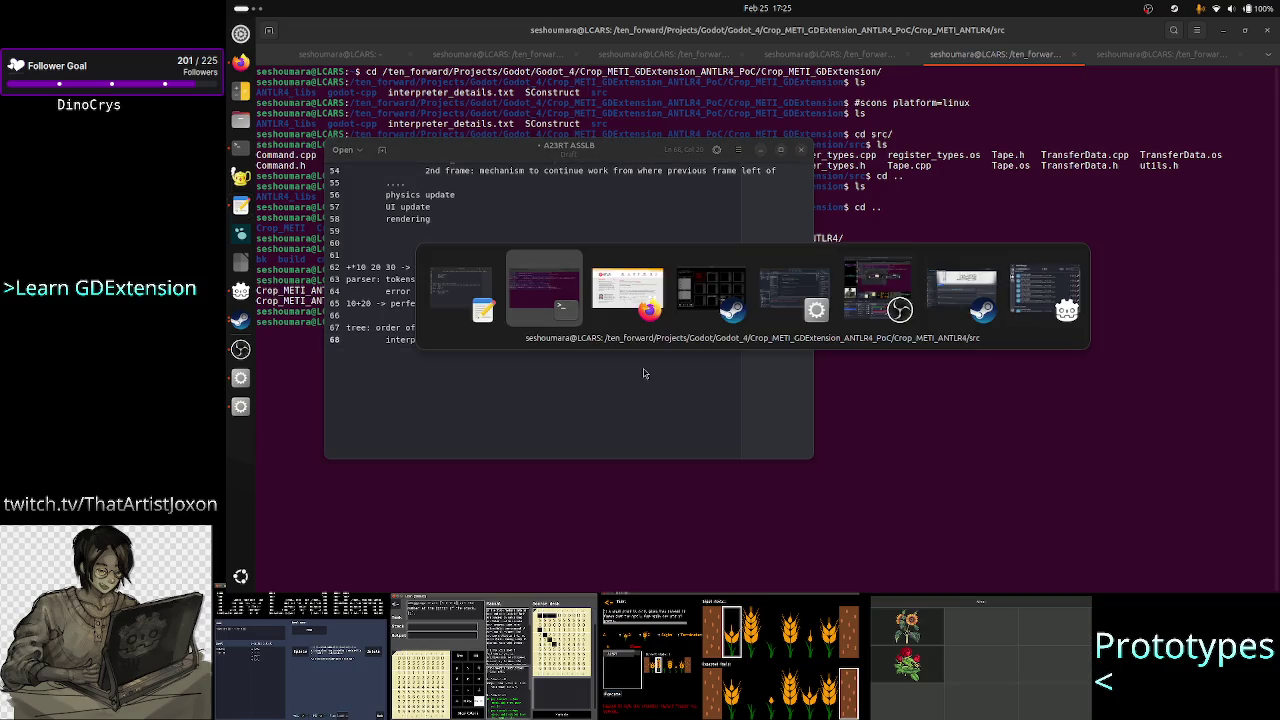
key("alt+Tab")
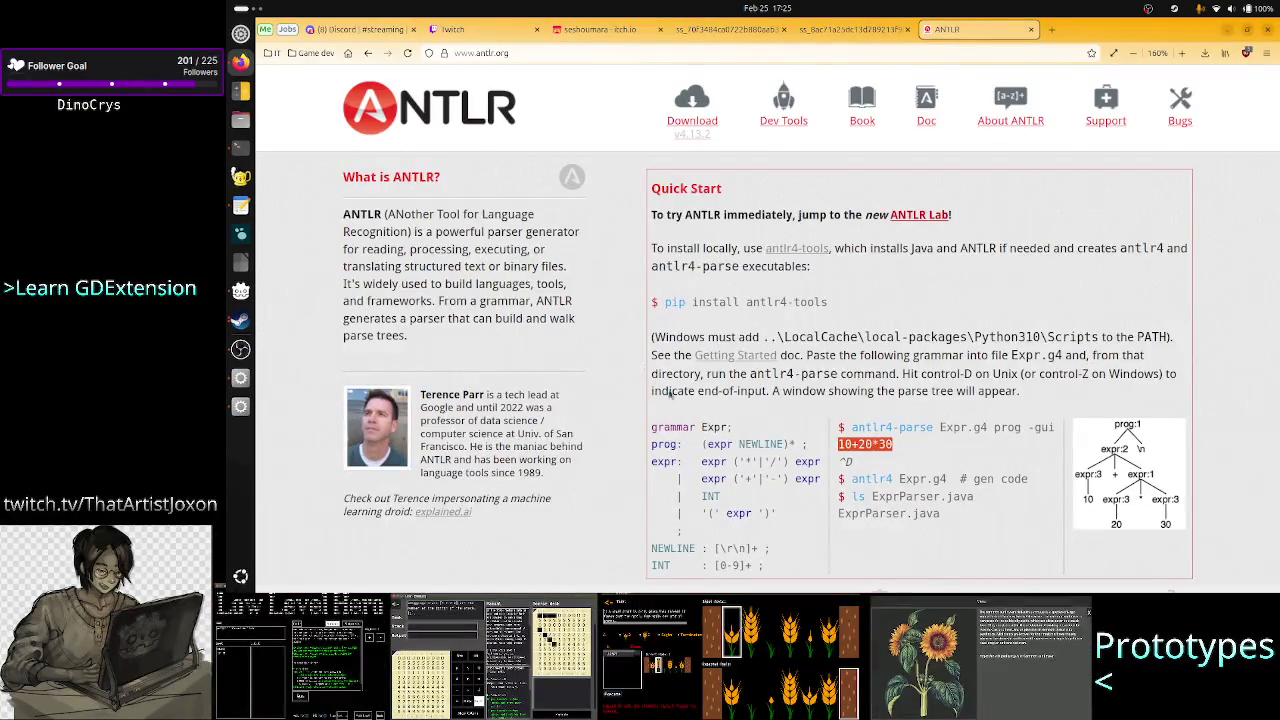
left_click(903, 449)
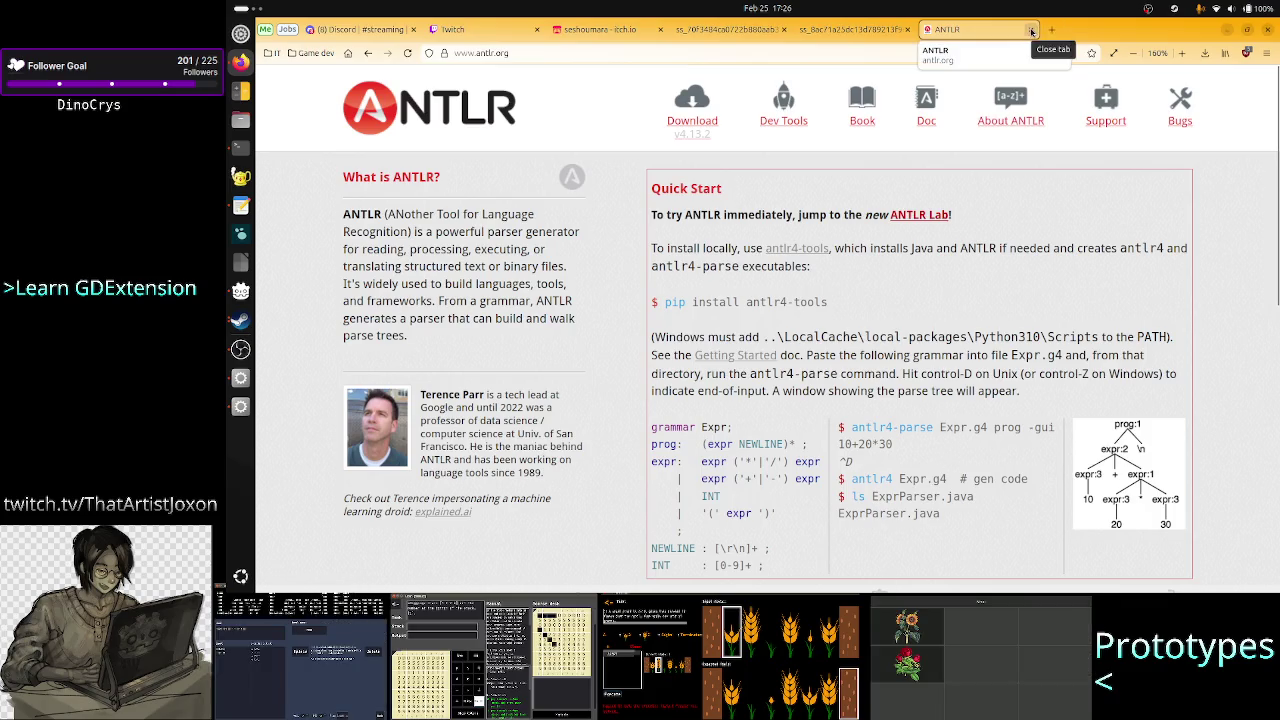
left_click(1031, 32)
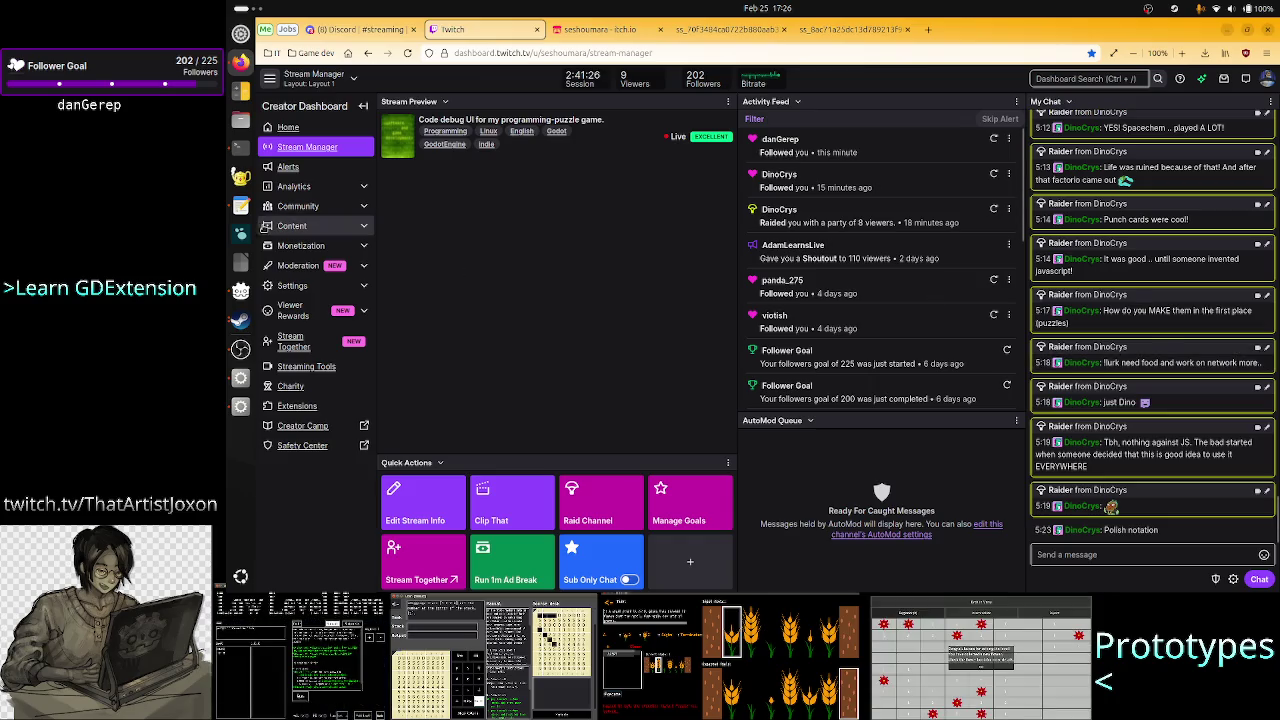
- Bring the Text Editor stream notes back in front of the Twitch dashboard
left_click(239, 210)
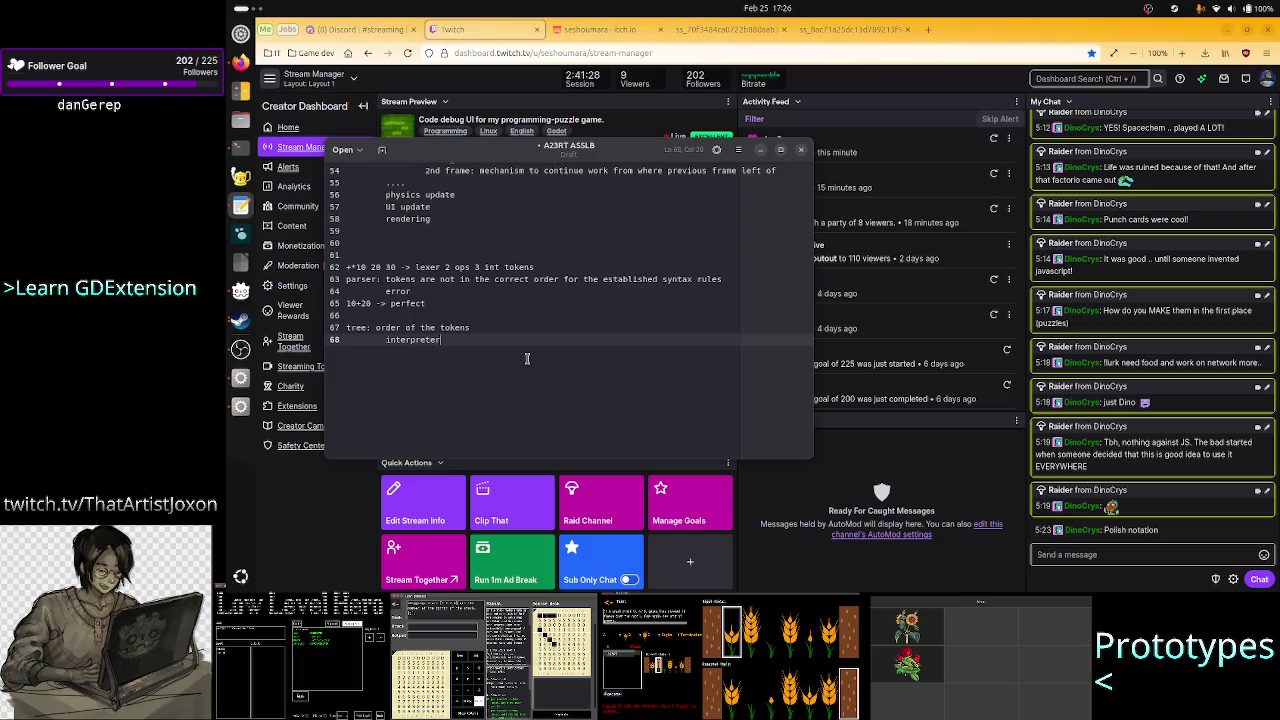
- Add '10 20 +' below the interpreter note, then type dc in the terminal's top session
key("Return")
key("Return")
key("Return")
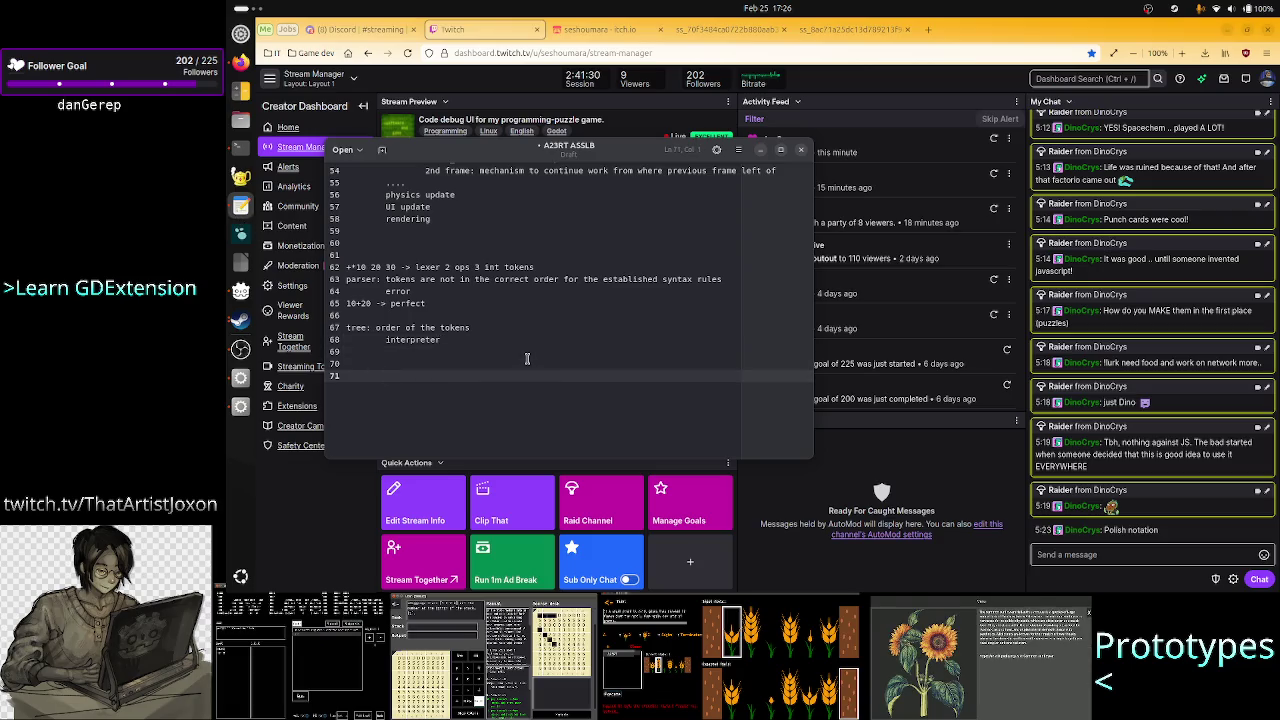
type("10 20 +")
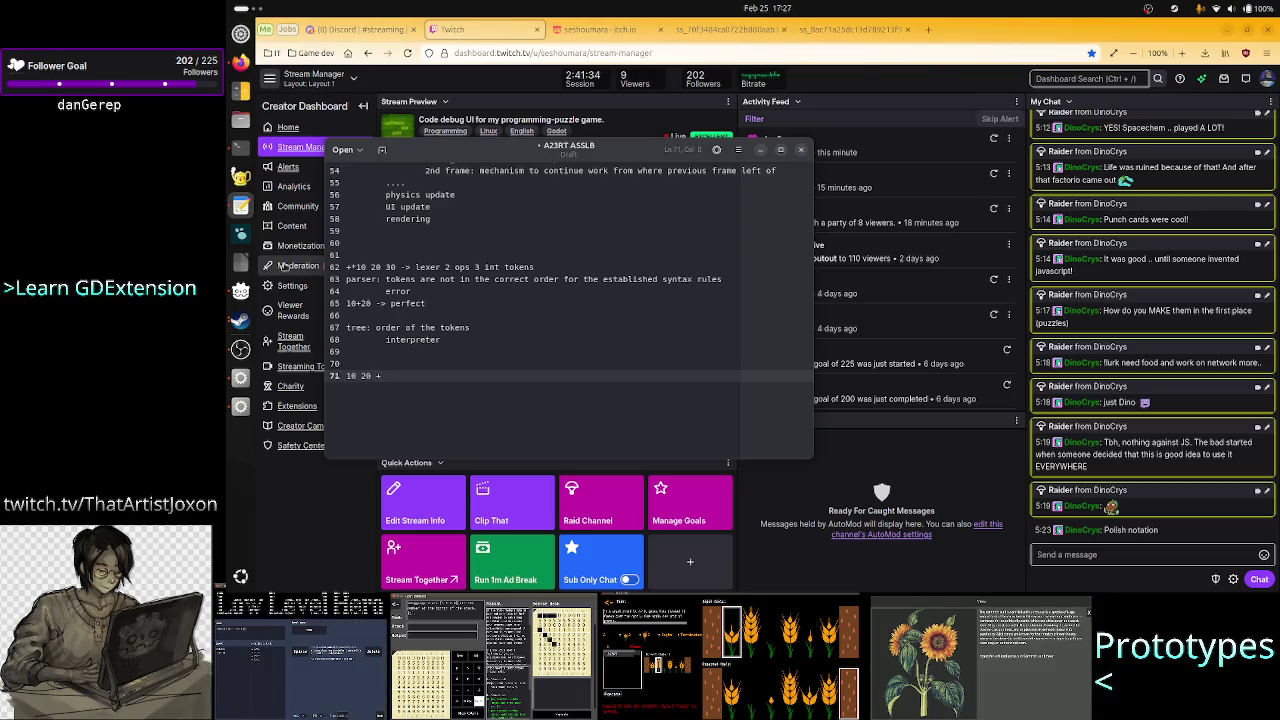
left_click(237, 152)
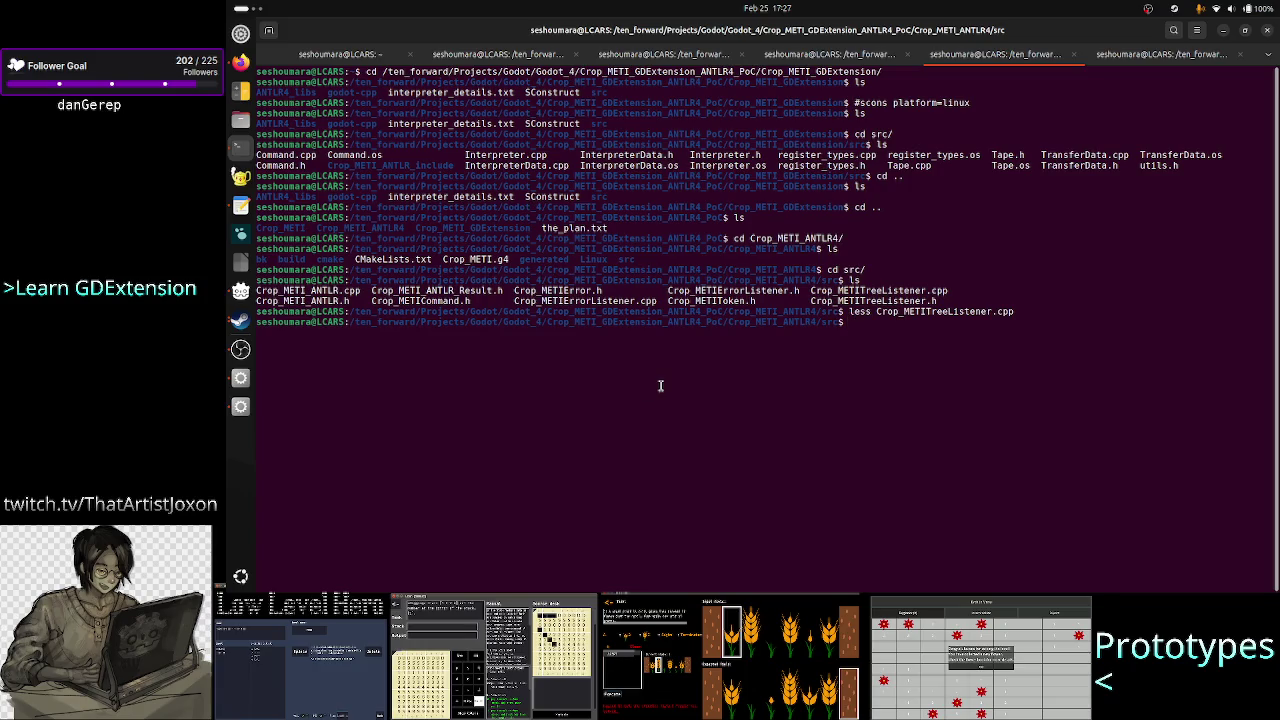
key("alt+Tab")
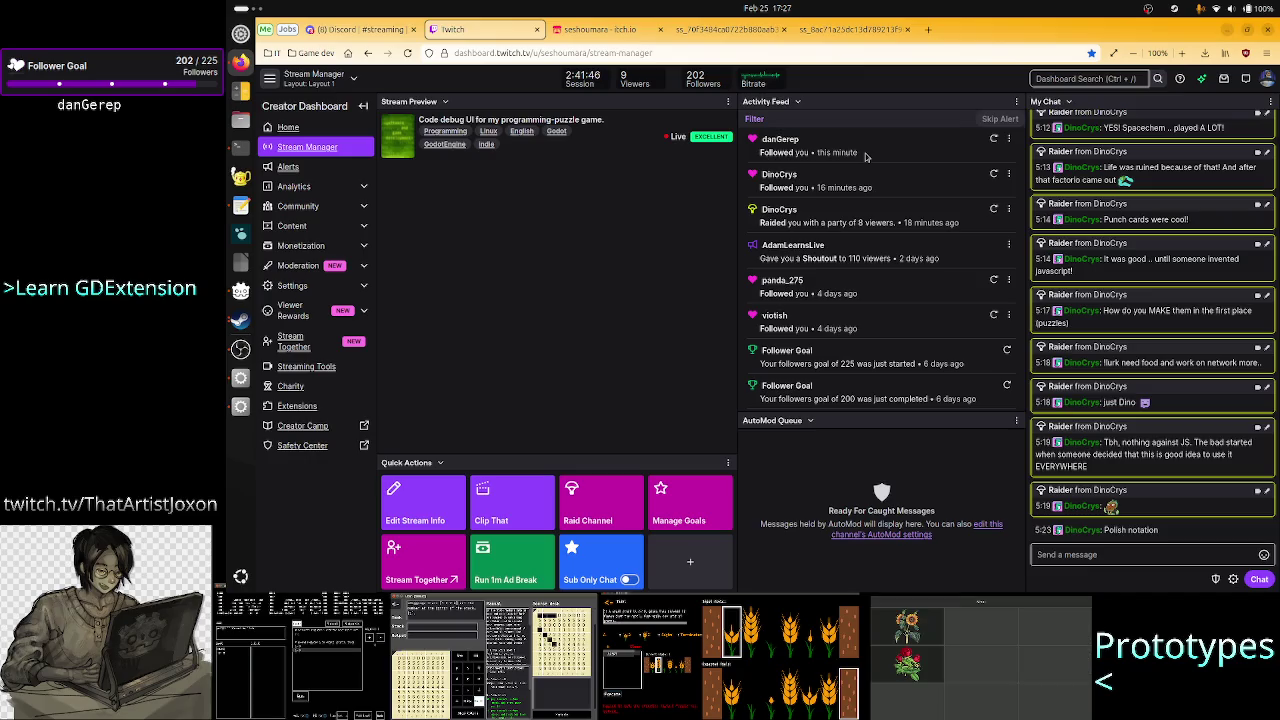
left_click(238, 147)
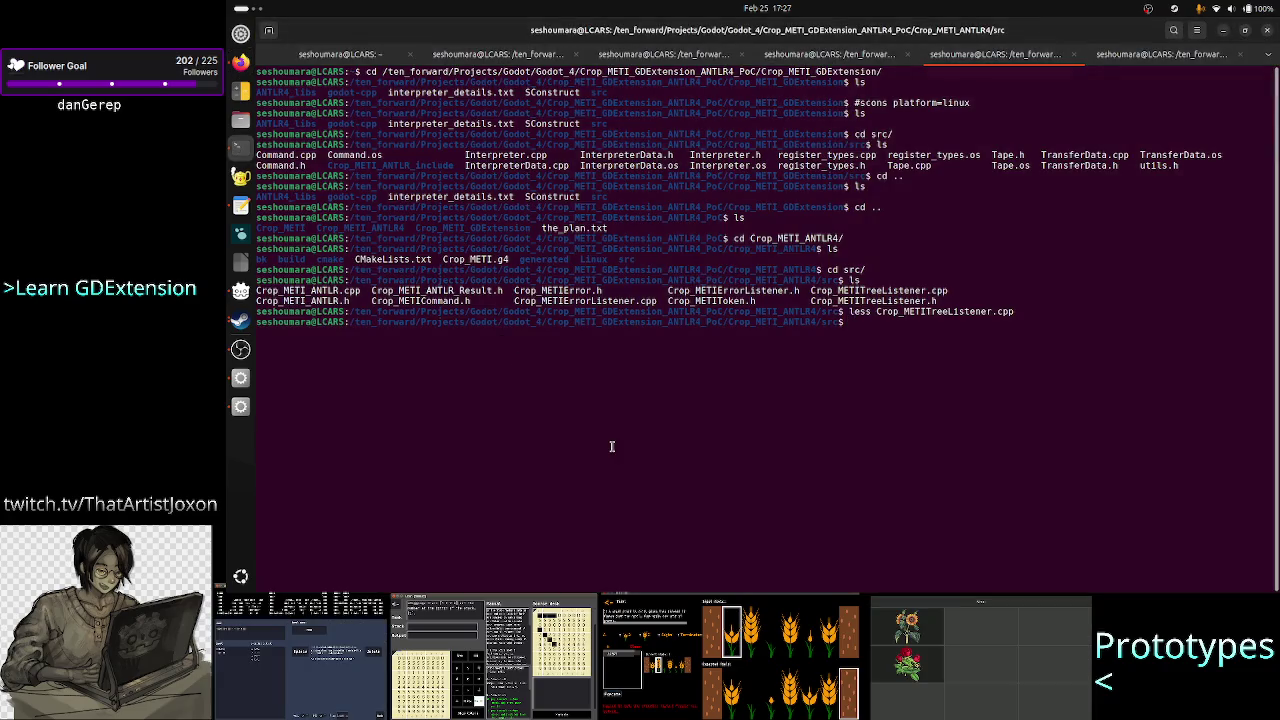
left_click(340, 54)
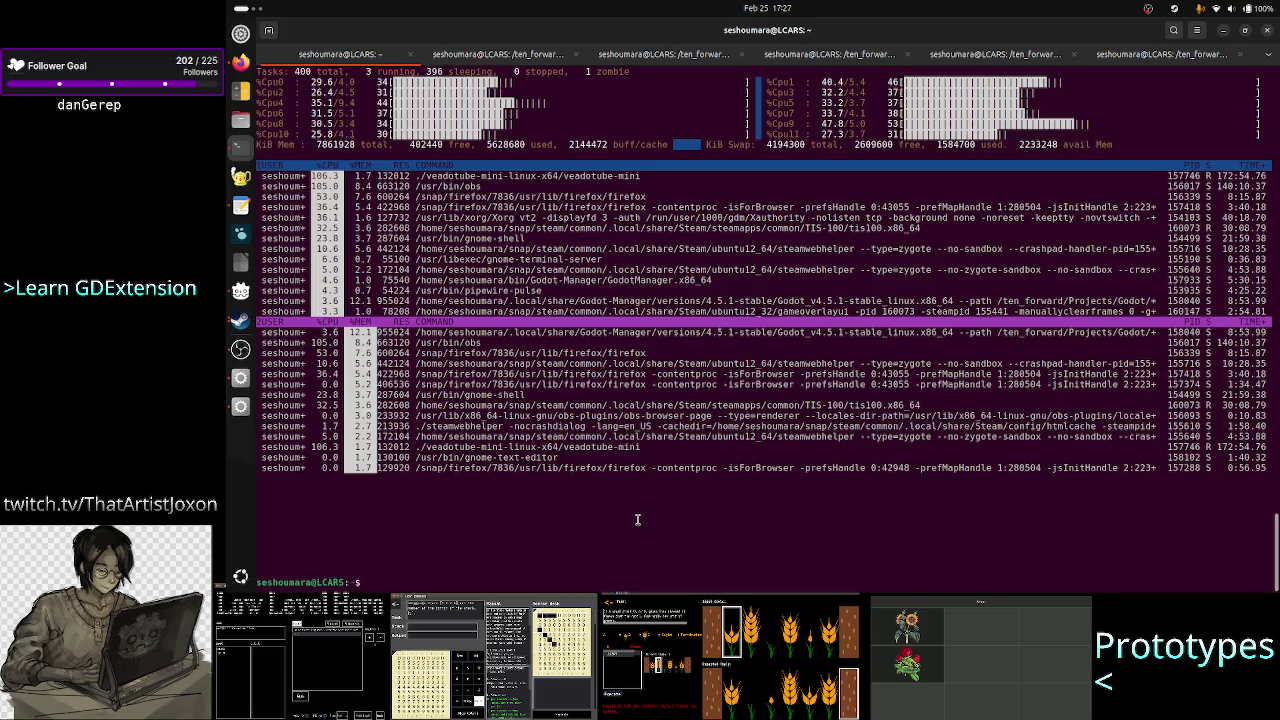
type("dc")
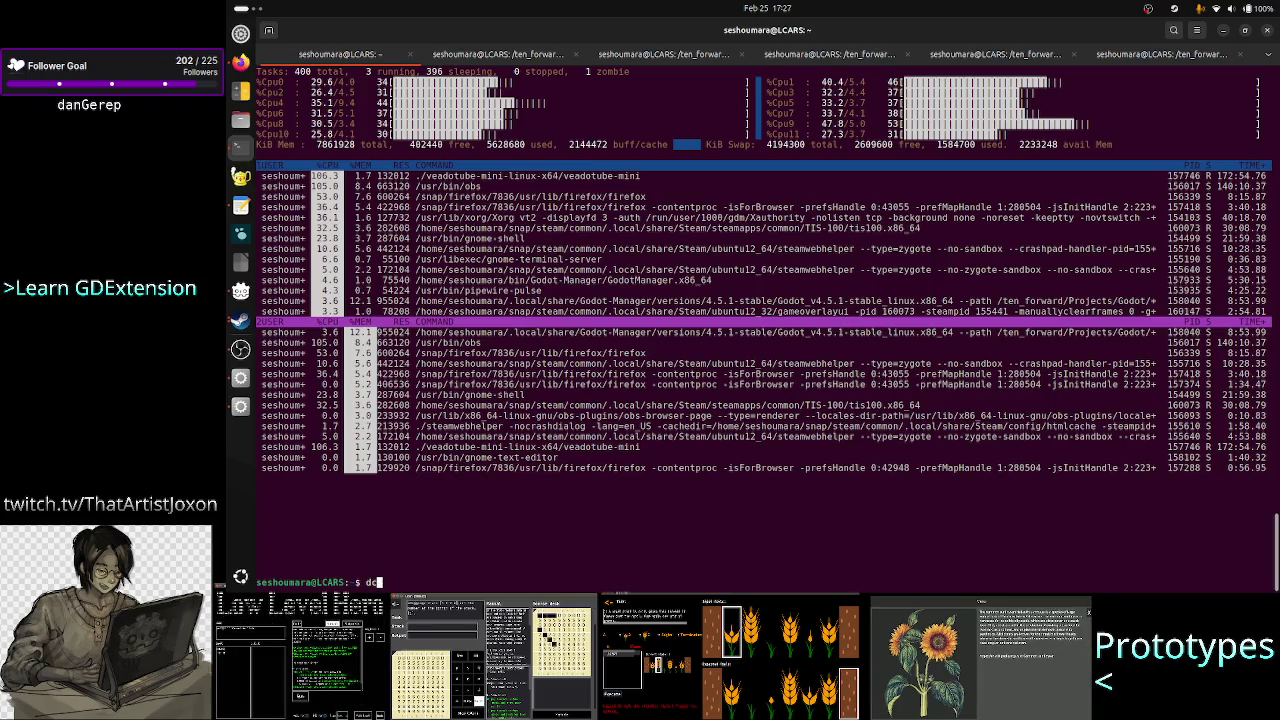
- Read the dc manual page with 'man dc', then enter dc -e '10 30 + p'
key("ctrl+a")
type("man")
key("Return")
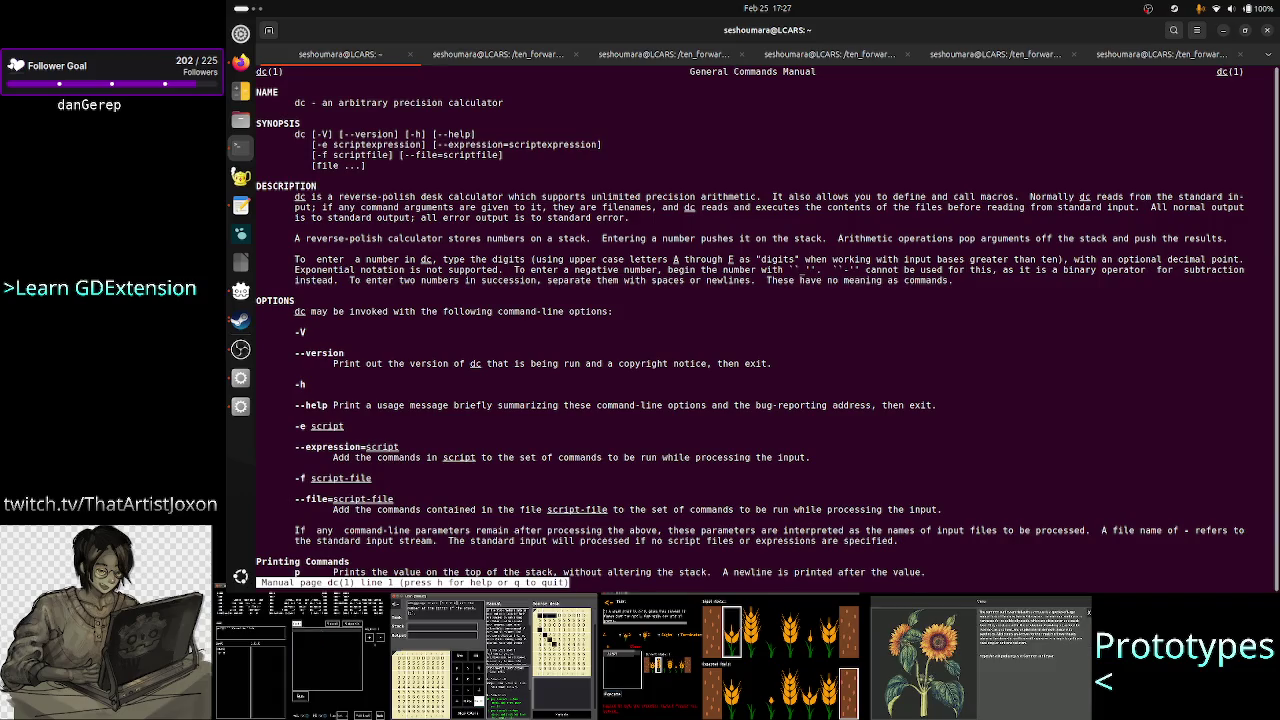
left_click_drag(338, 197, 760, 196)
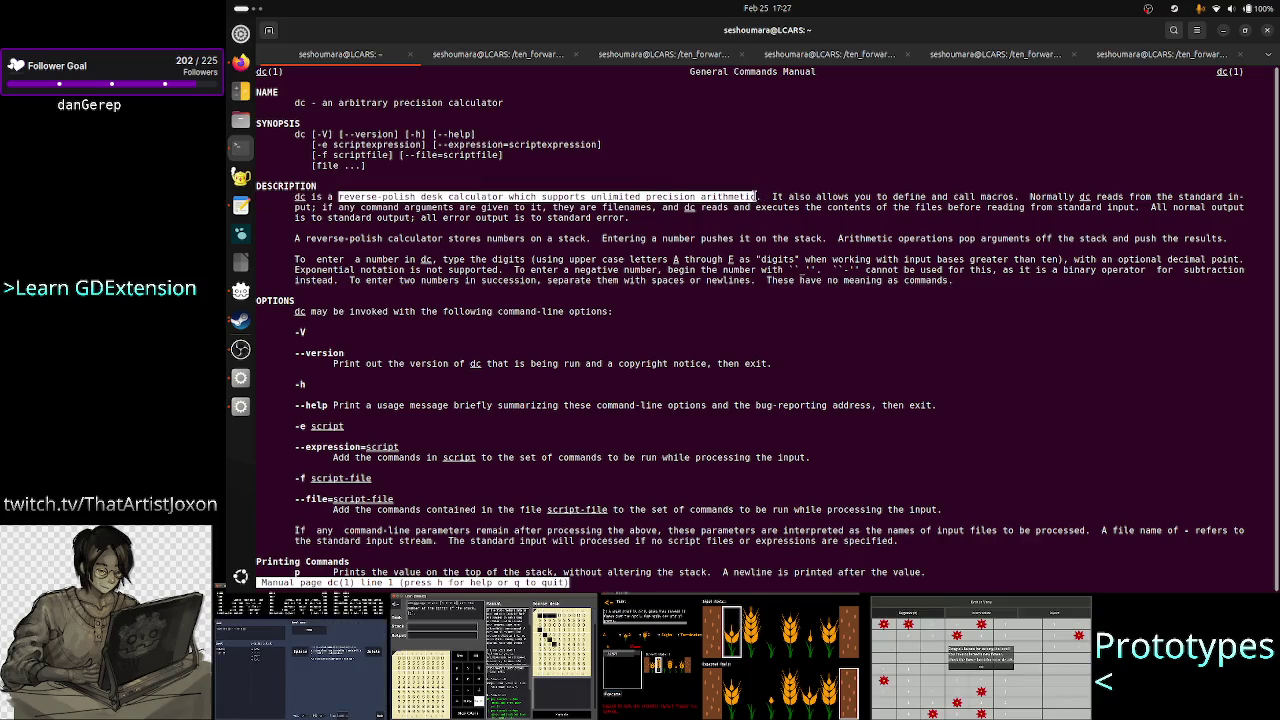
key("q")
key("Return")
type("dc -e '")
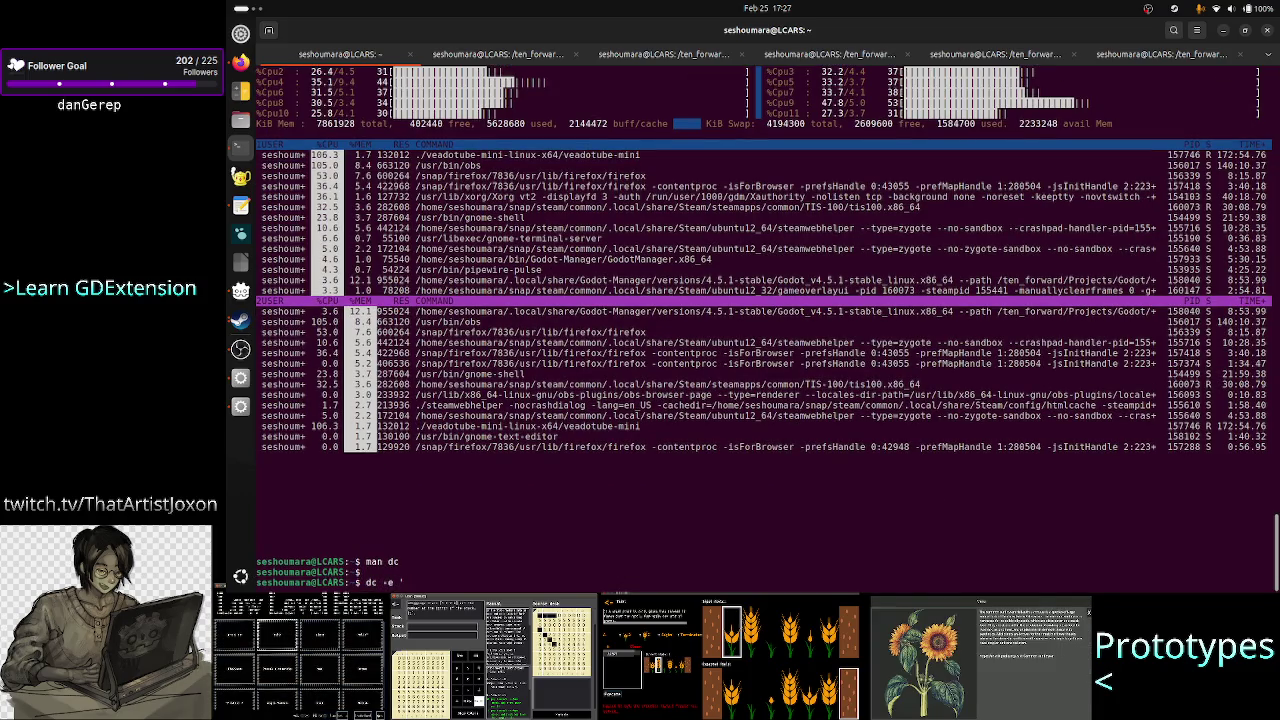
type("10")
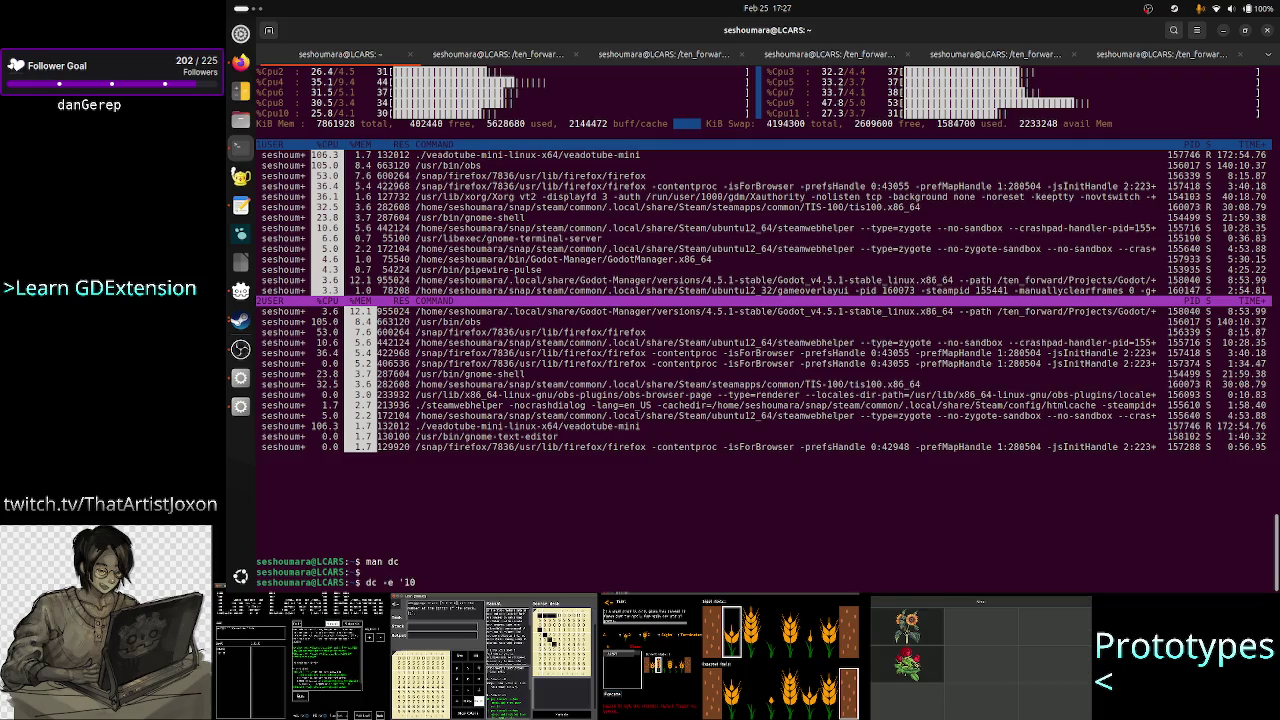
type(" 30 +")
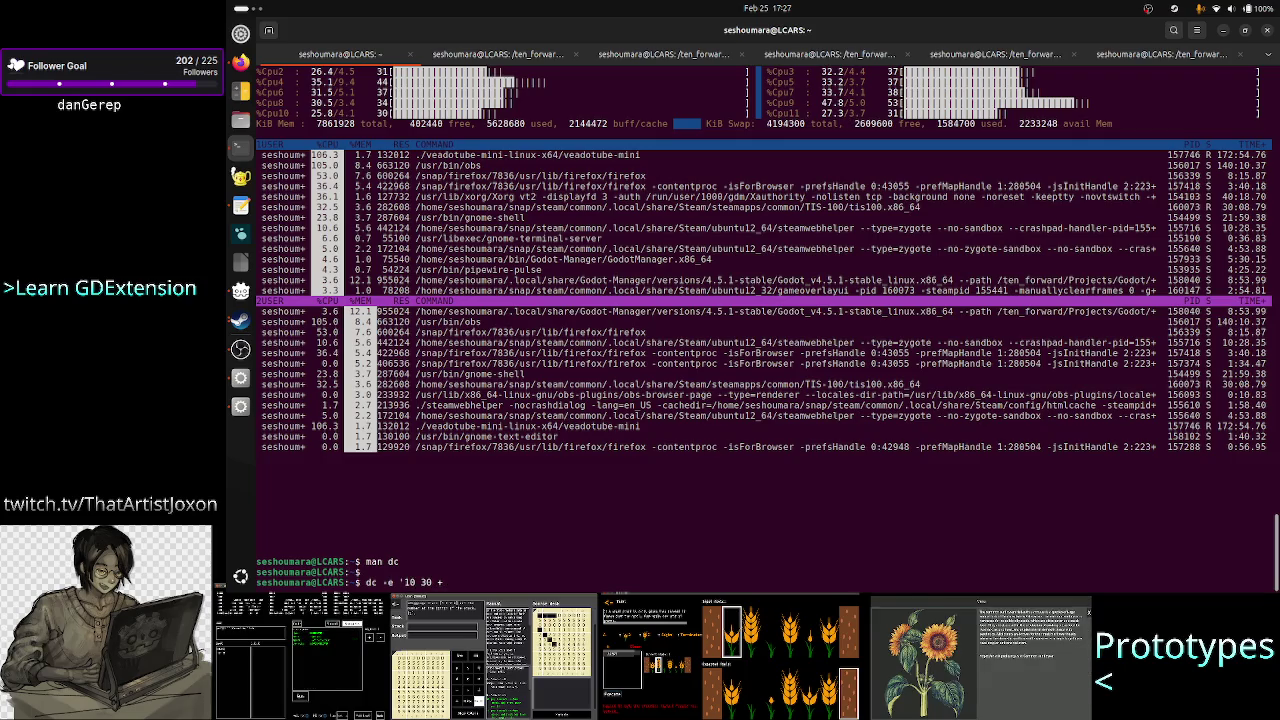
type(" p")
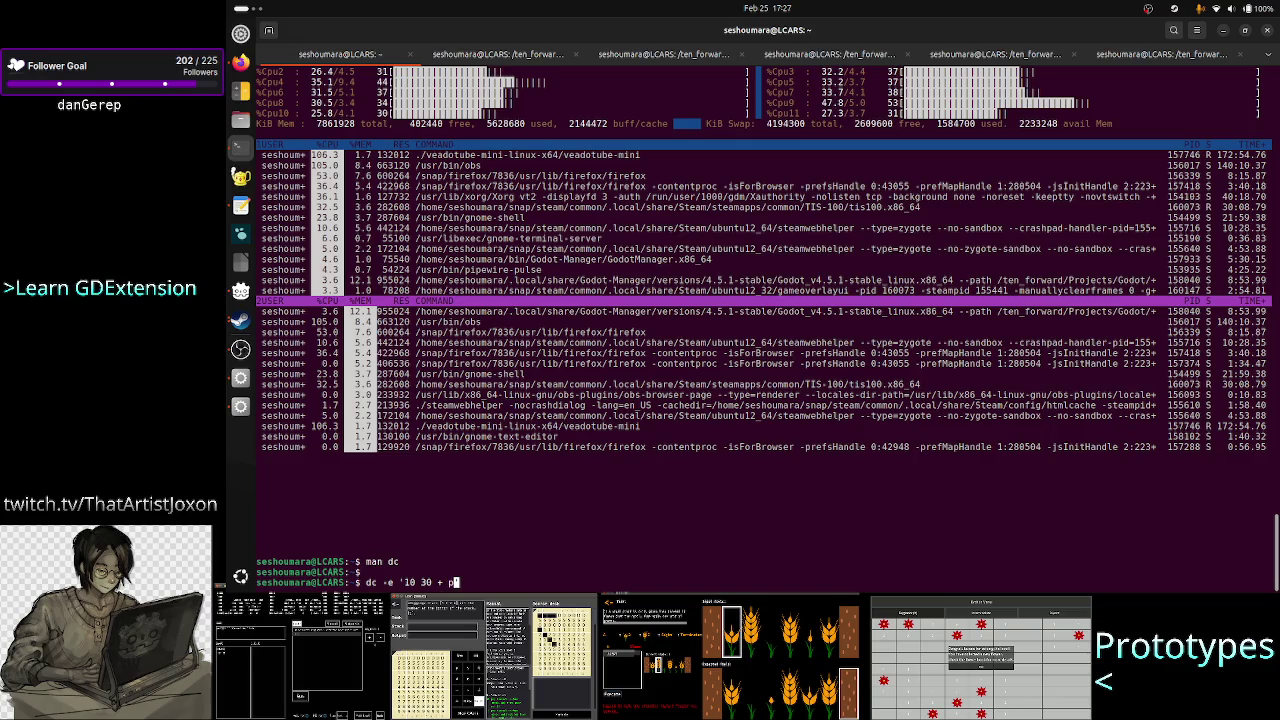
type("'")
- Run the dc addition to print 40, then try bc -e '10 + 30' and a corrected bc command
key("Return")
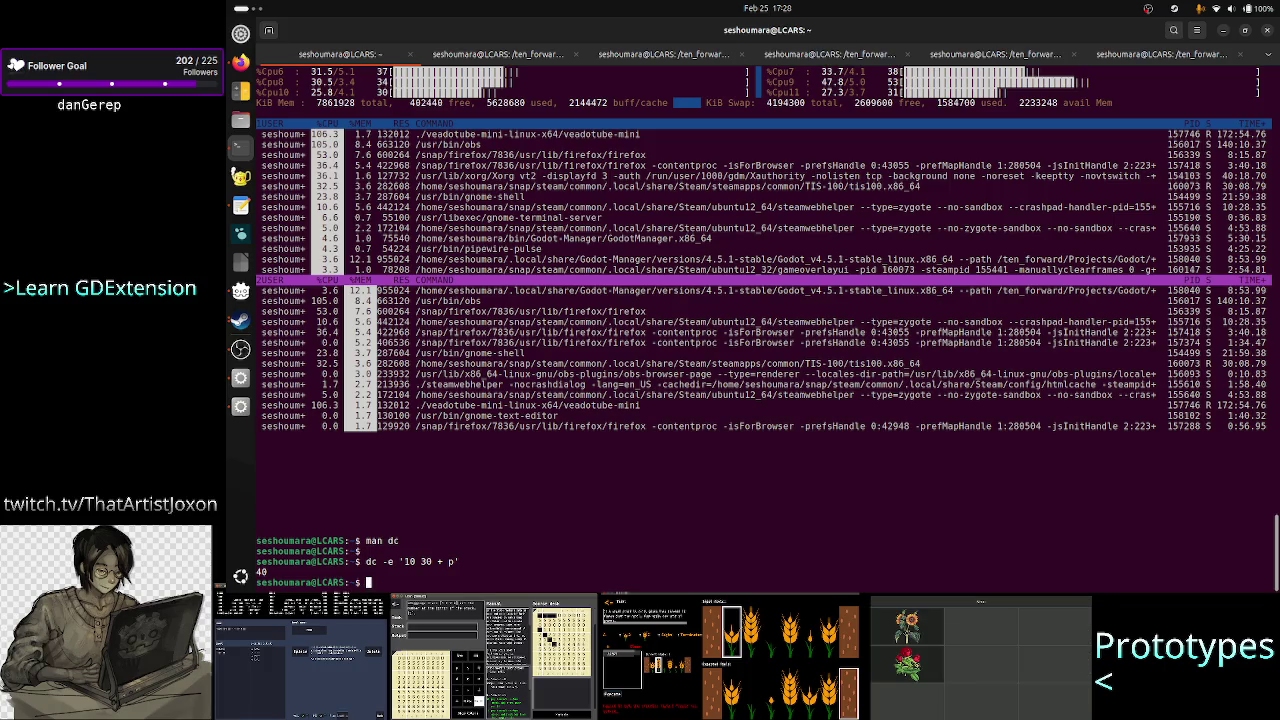
type("bc")
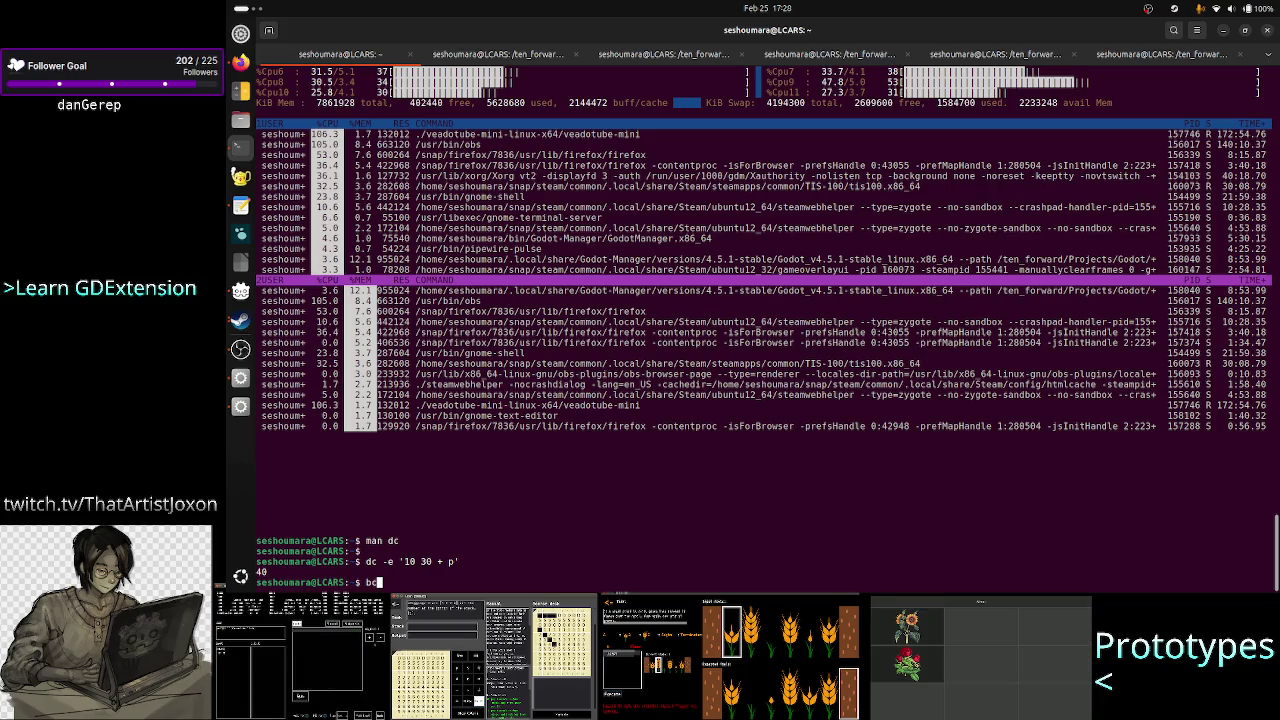
type(" -e ")
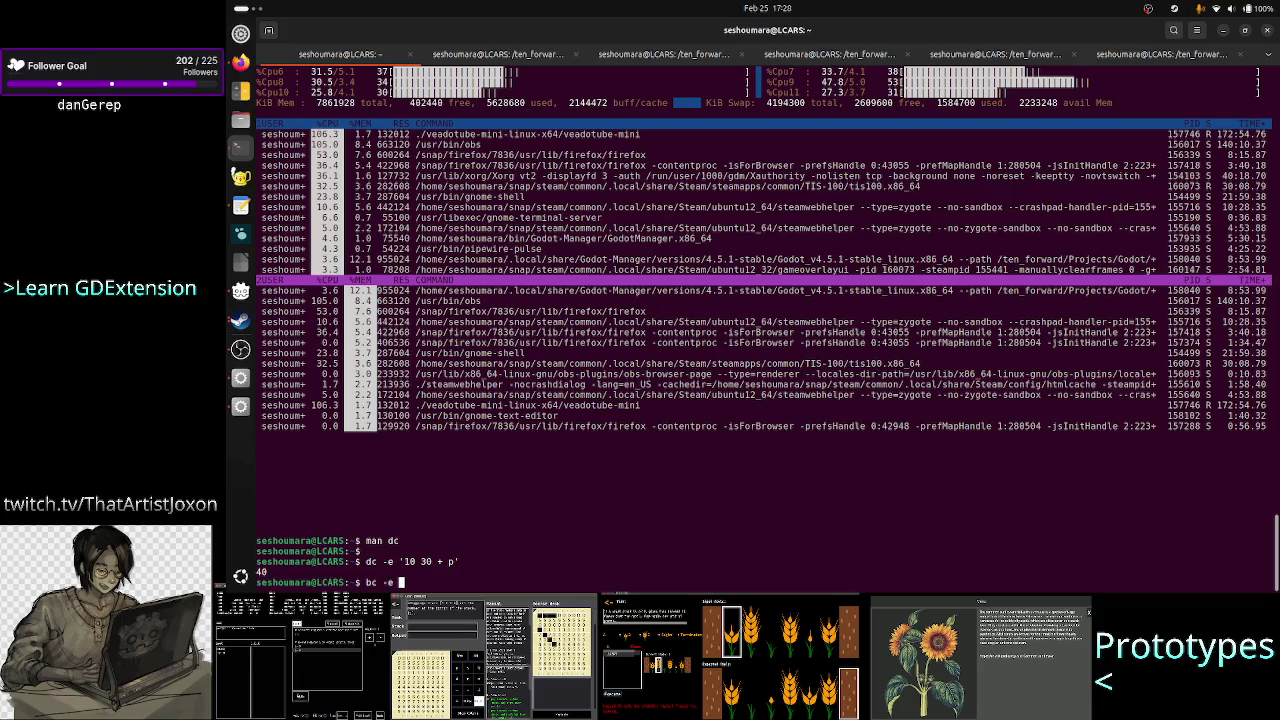
type("'10 ")
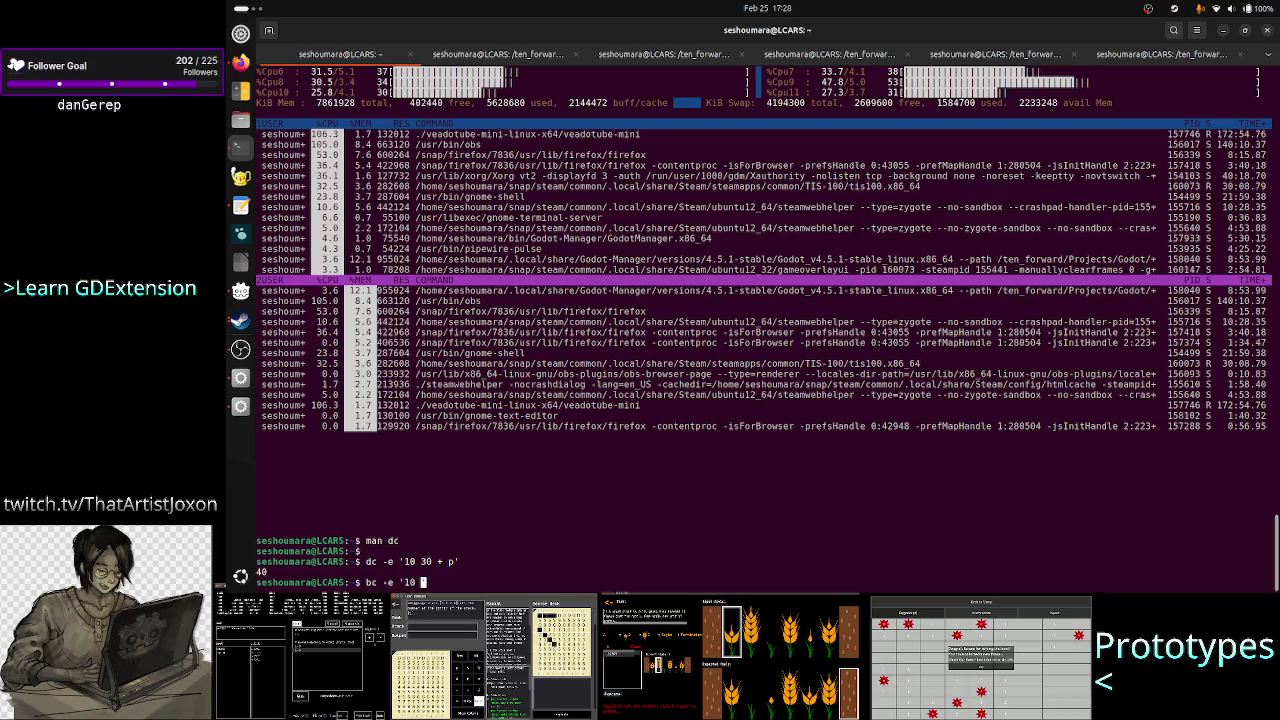
type("+ 30'")
key("Return")
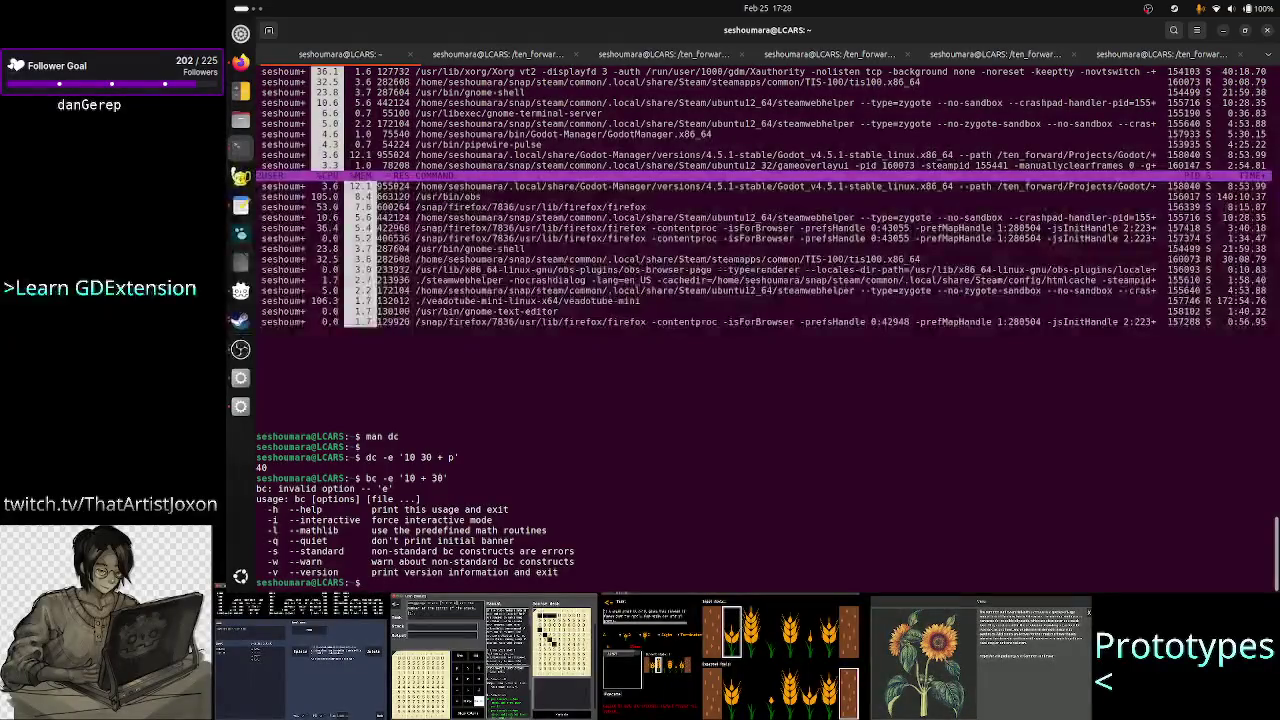
key("Up")
key("Left")
key("Left")
key("Left")
key("Left")
key("Left")
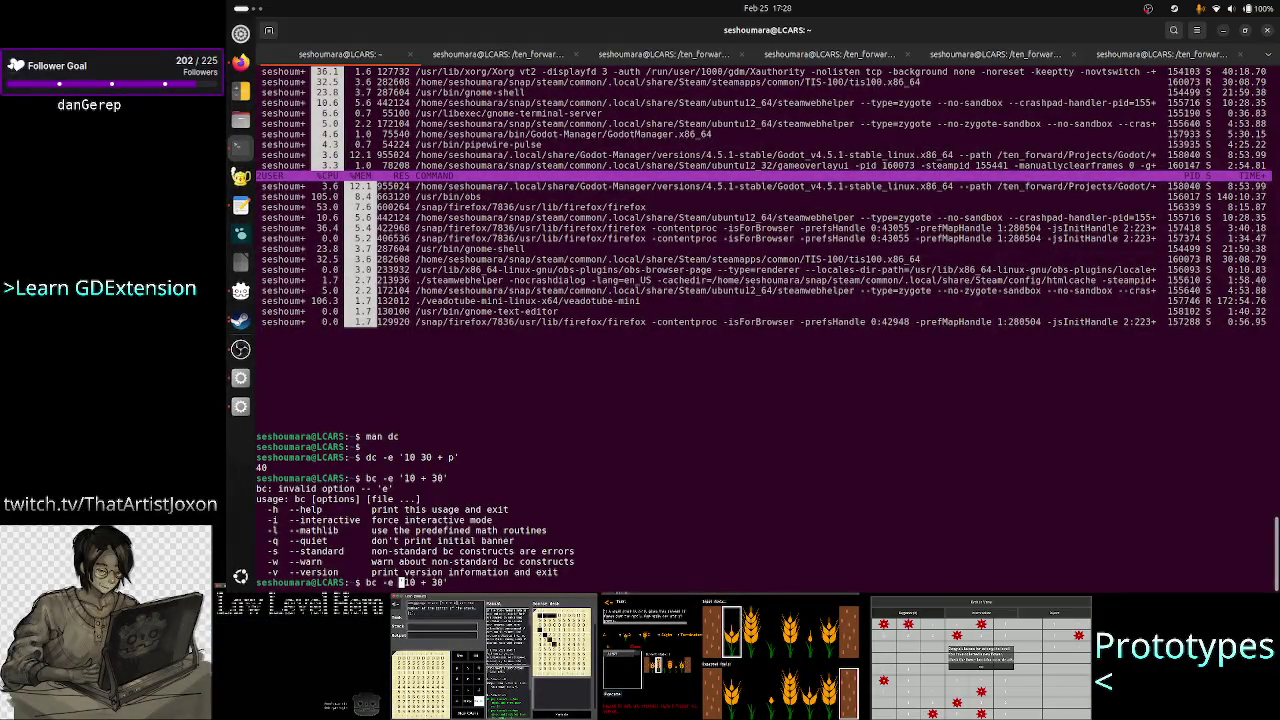
key("BackSpace")
key("BackSpace")
key("BackSpace")
key("Return")
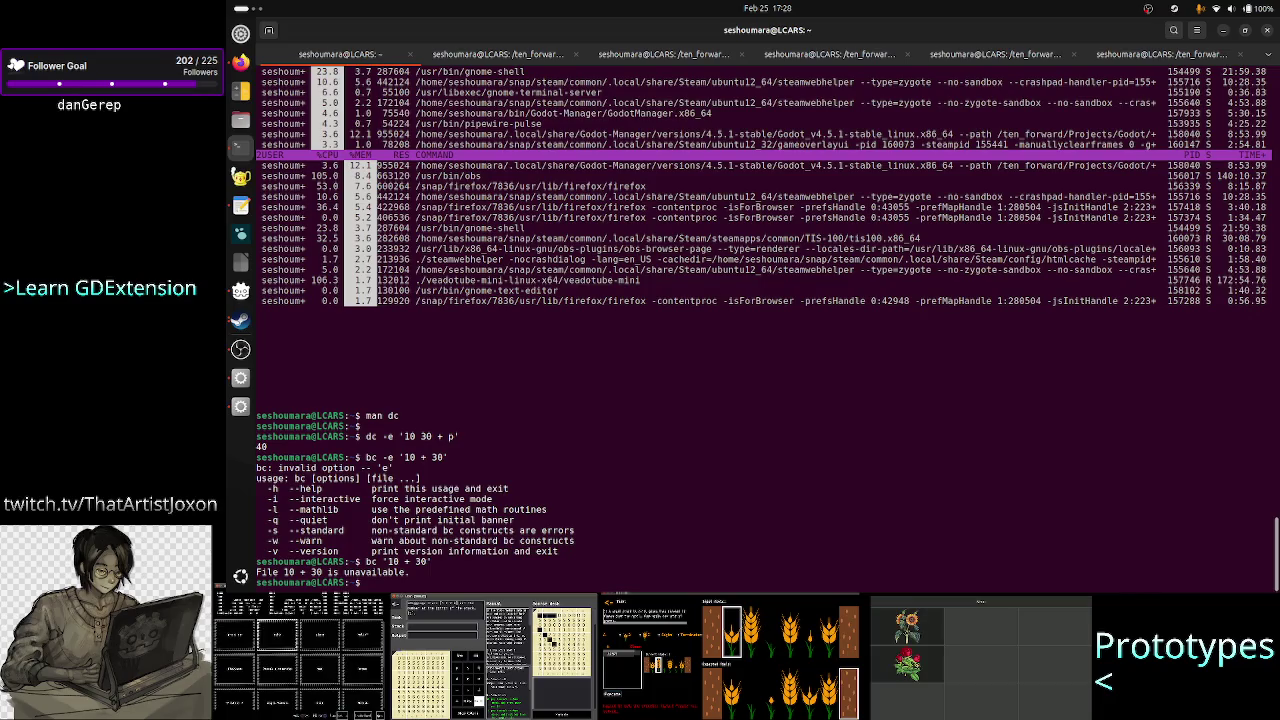
- Evaluate 10 + 30 with the bc here-string form bc <<< "10 + 30", printing 40
type("ca")
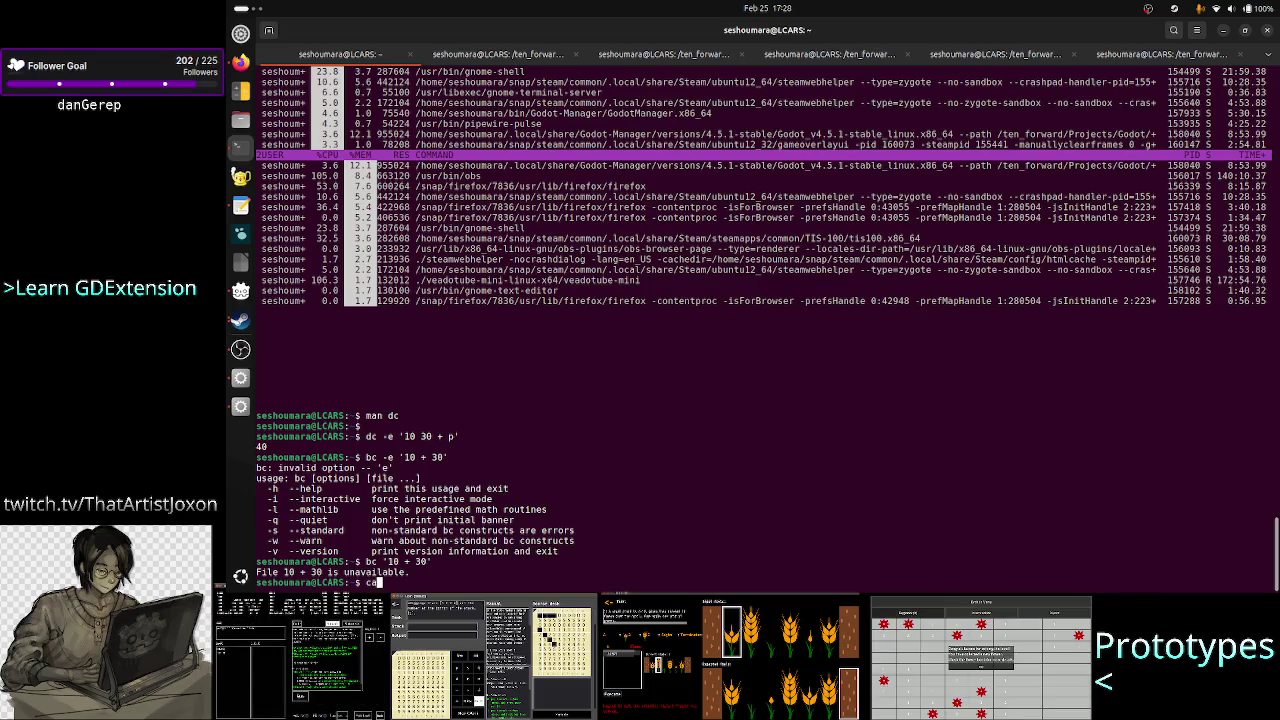
key("BackSpace")
key("BackSpace")
type("bc <<< ")
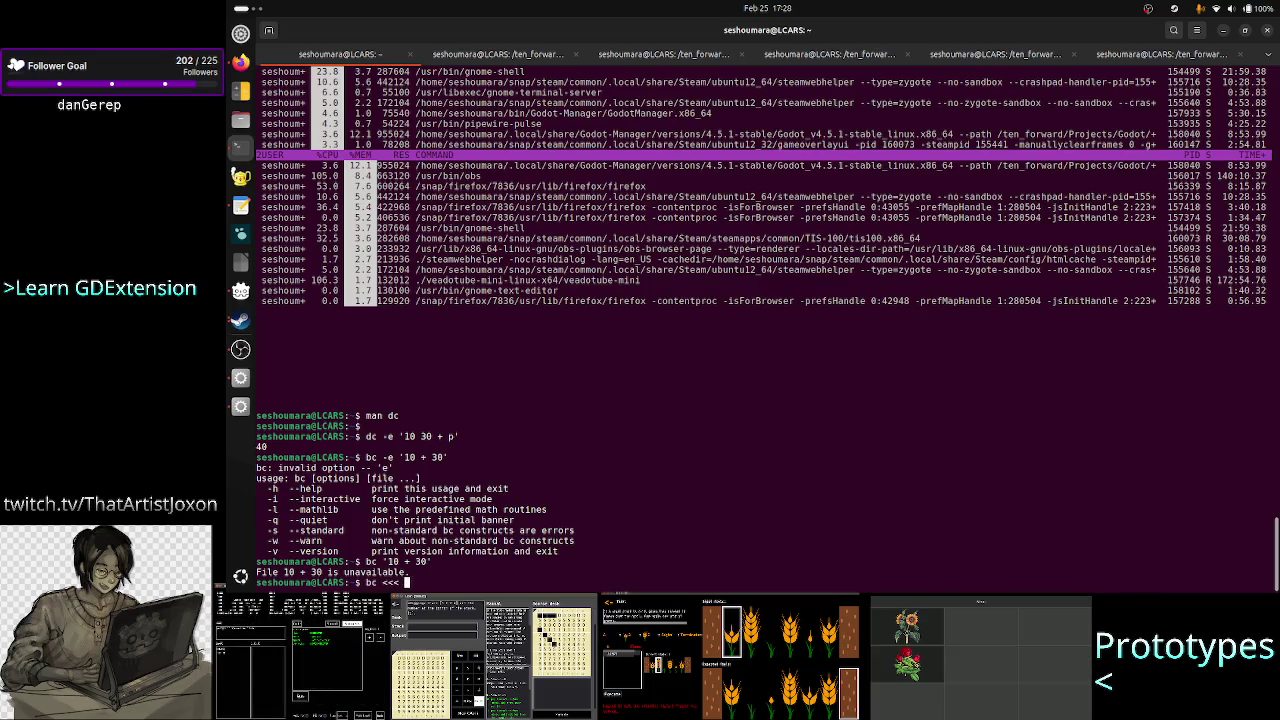
type("'")
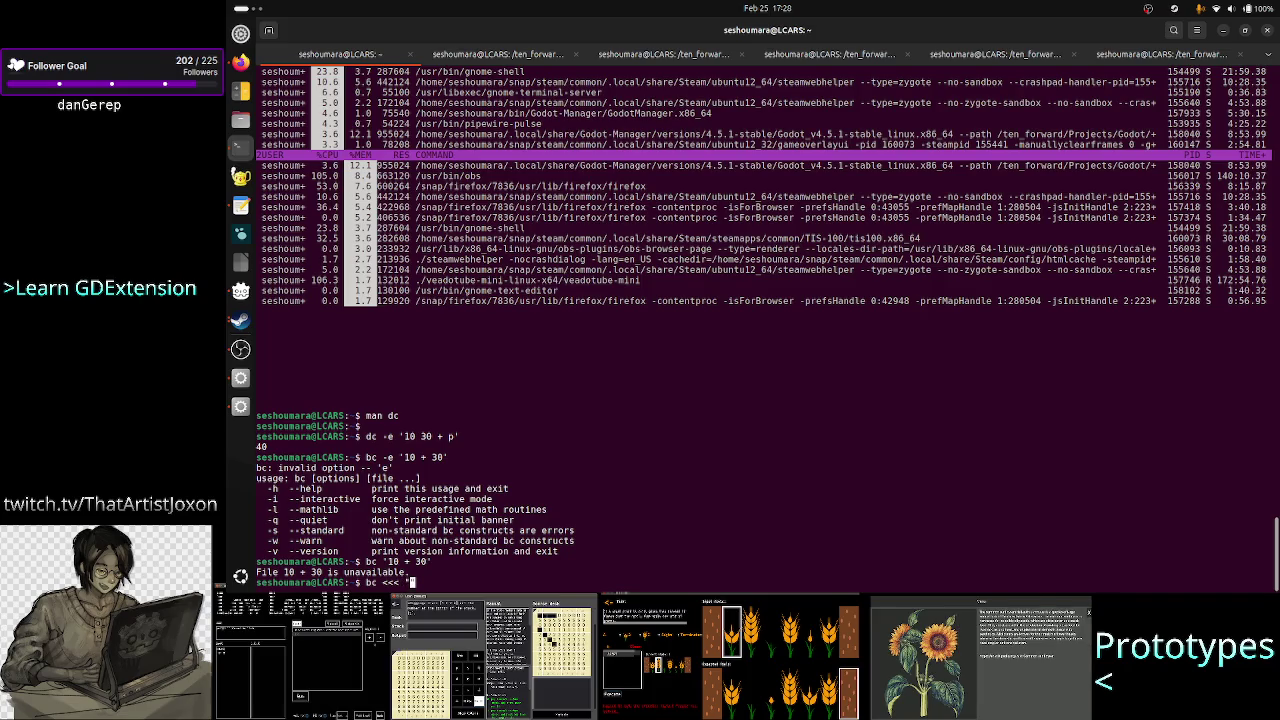
type(" 1")
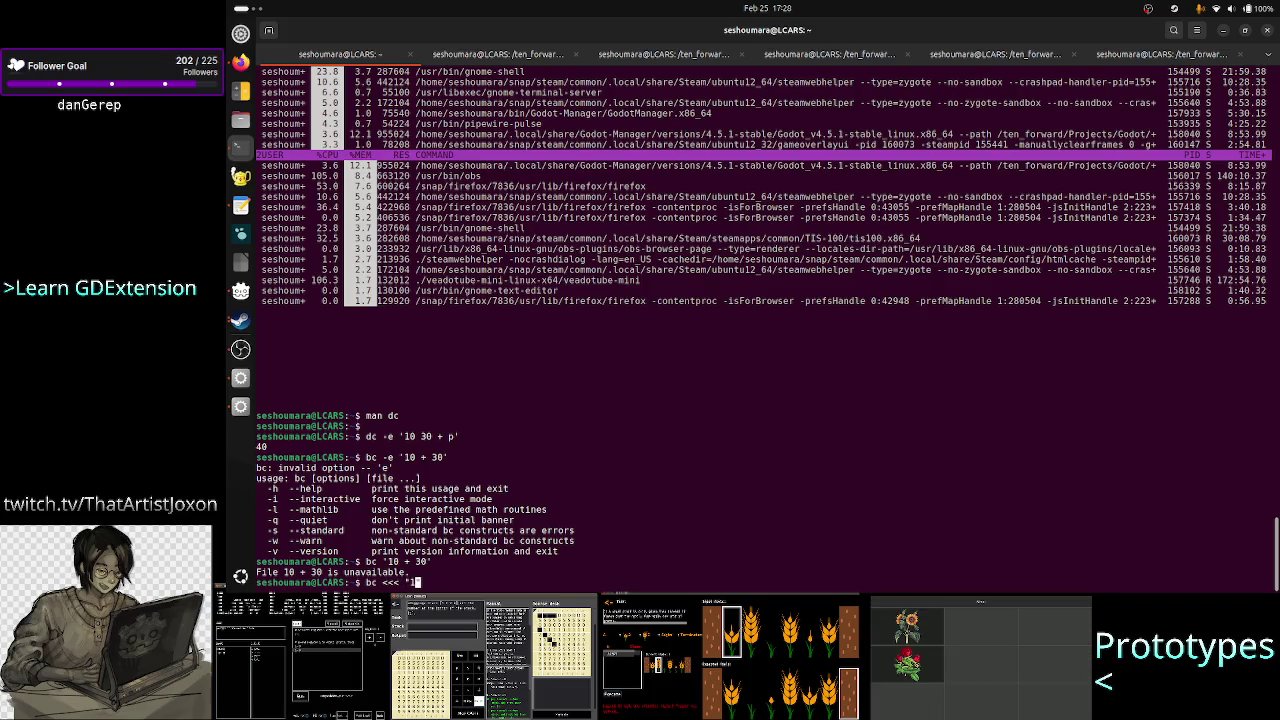
type("\"")
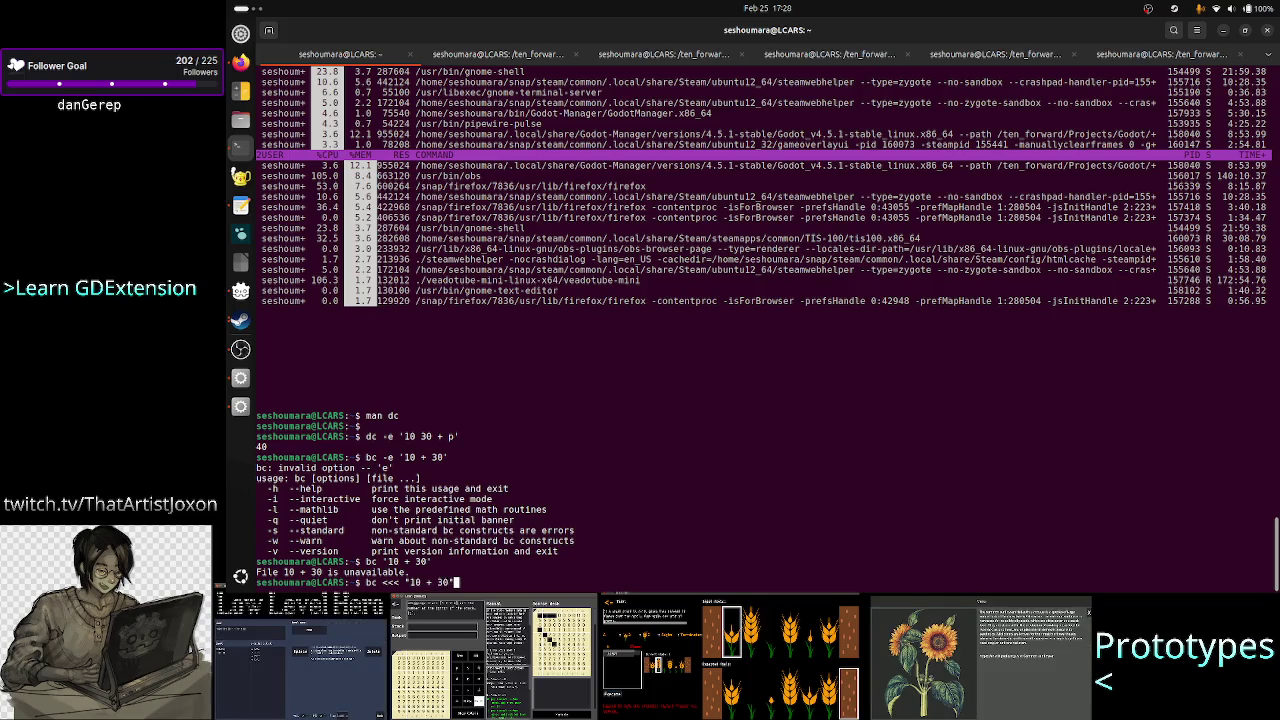
key("Return")
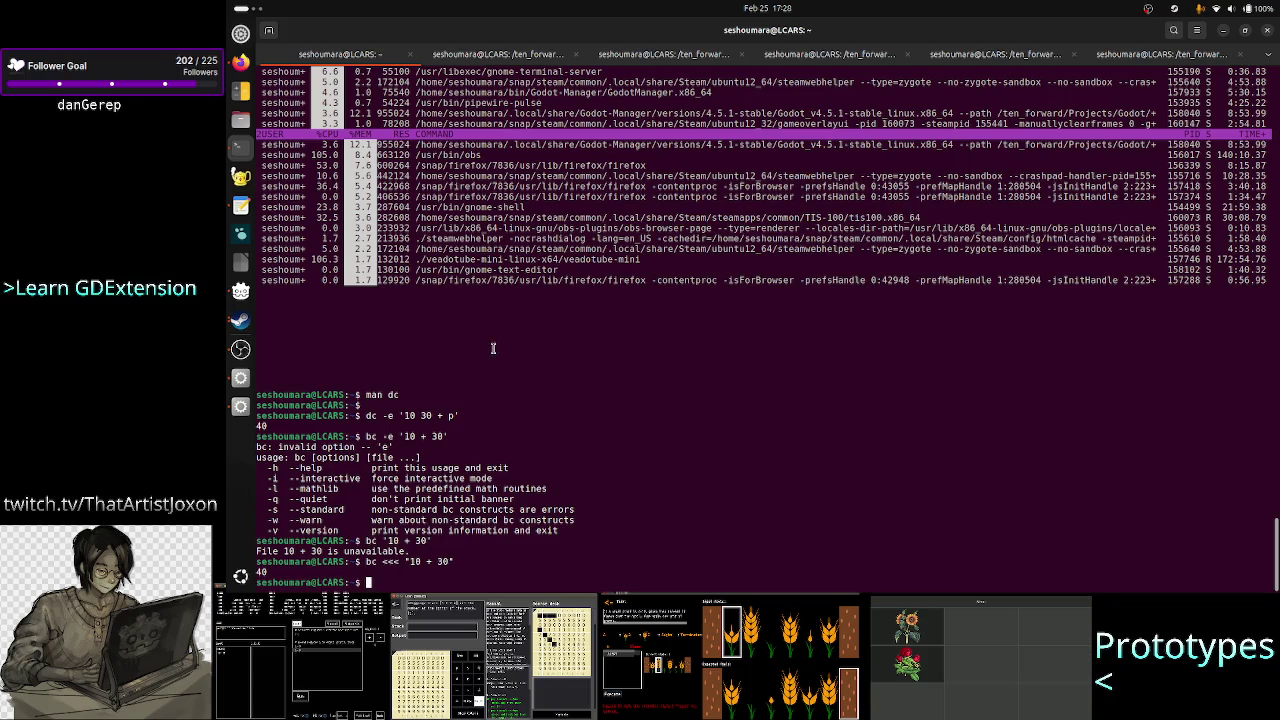
- Highlight the dc and bc expressions in the output, then launch top
left_click_drag(399, 414, 471, 414)
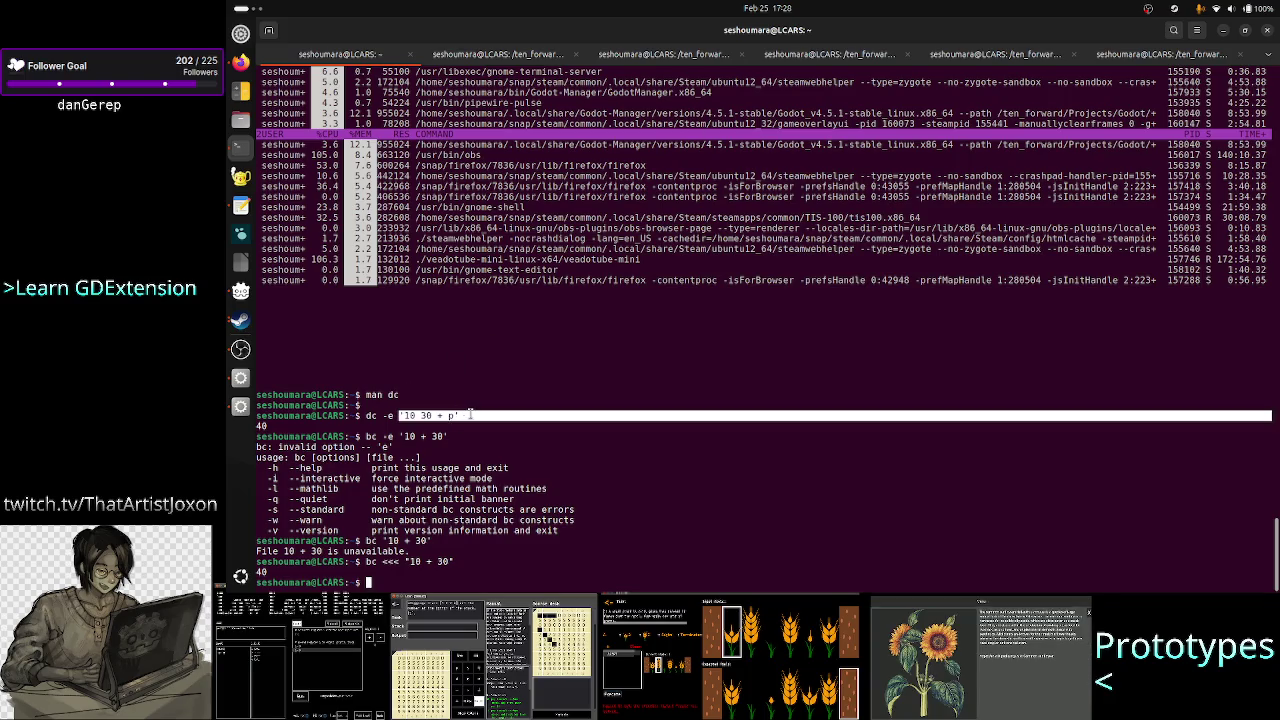
left_click(408, 563)
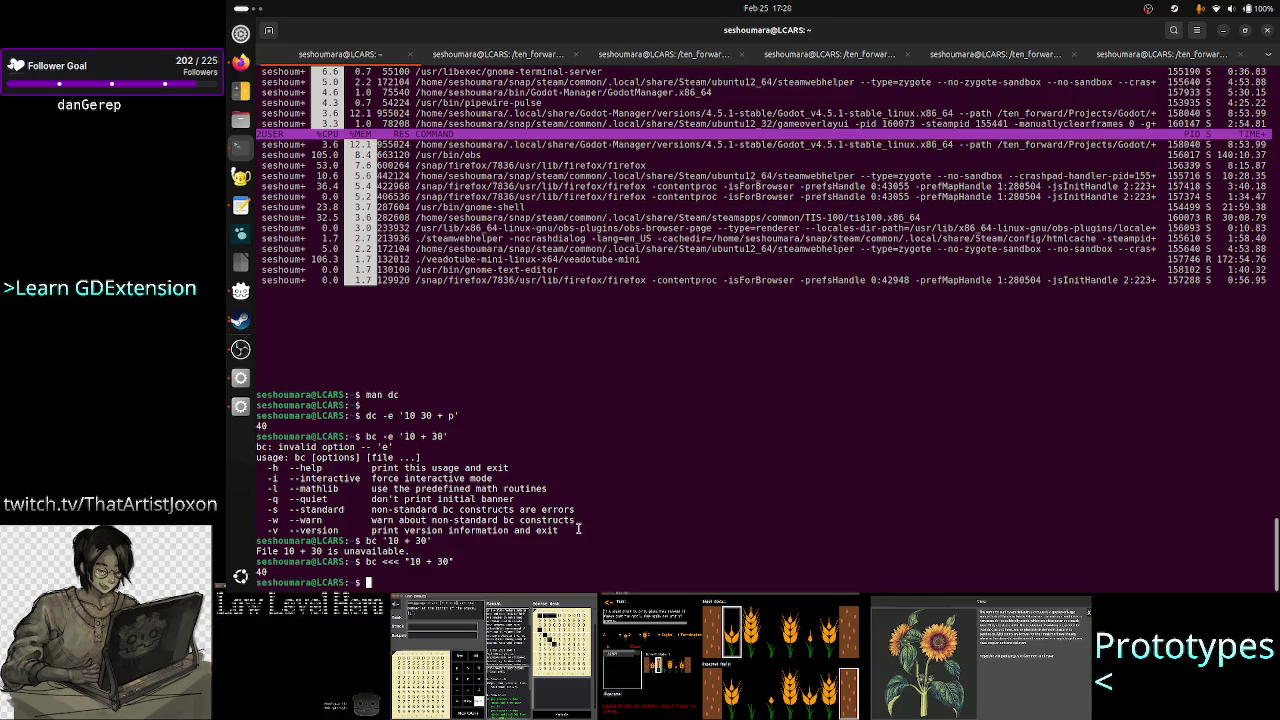
left_click_drag(405, 562, 452, 562)
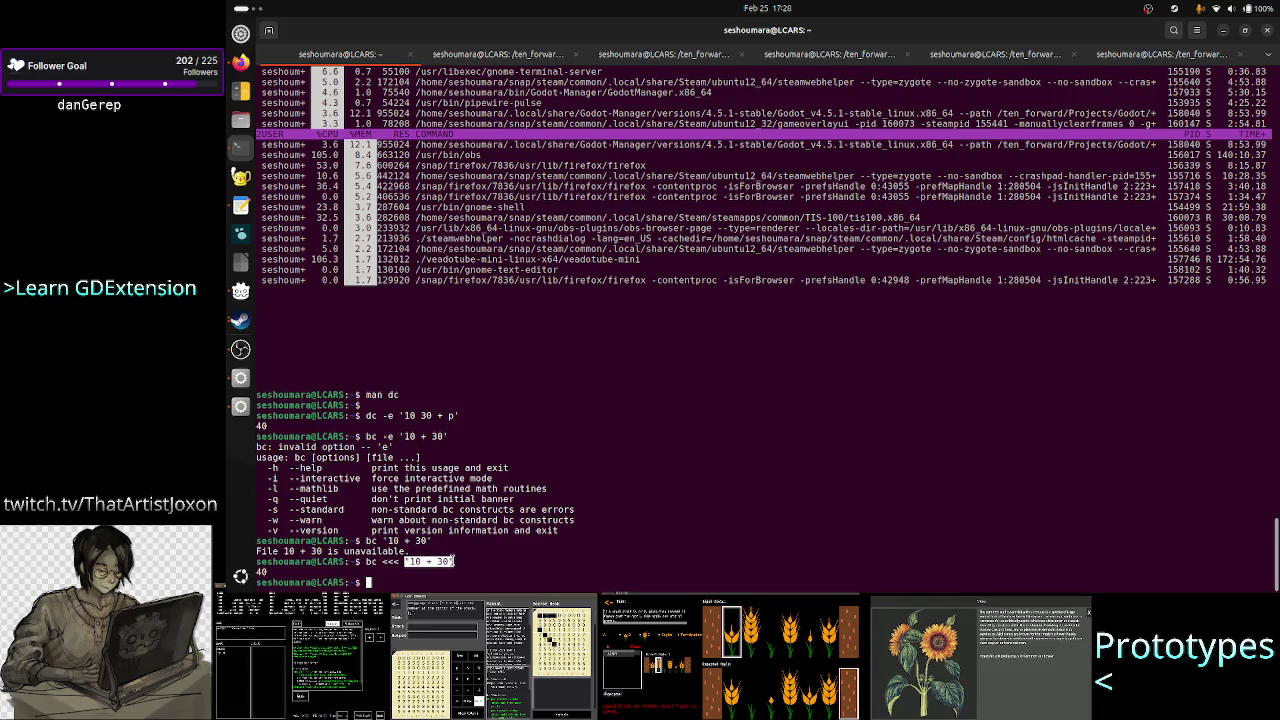
left_click(536, 549)
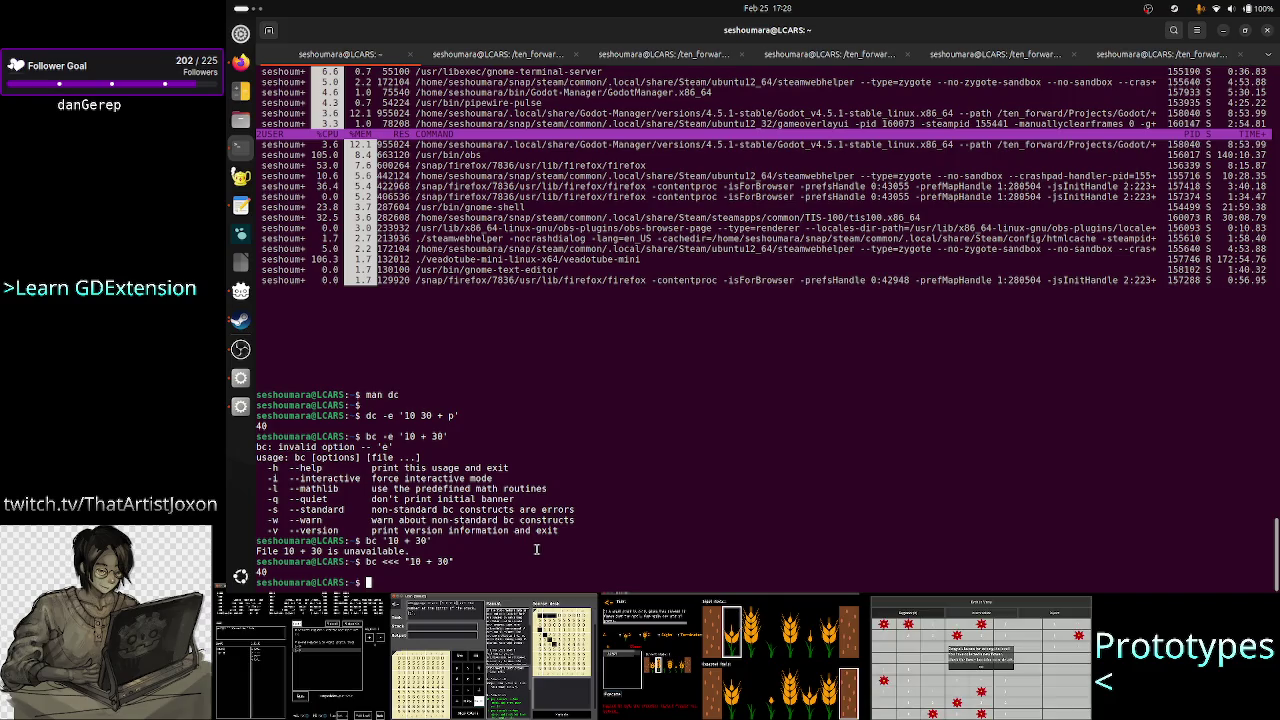
type("top")
key("Return")
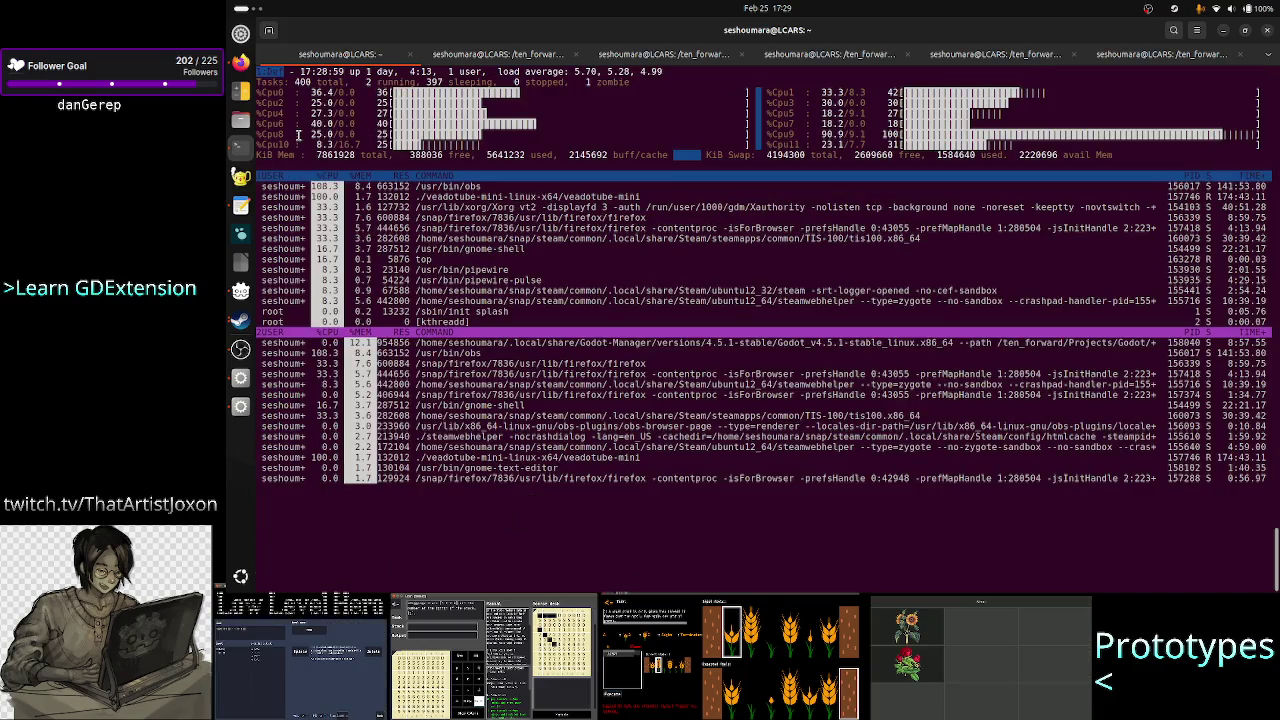
- Bring the Firefox Twitch Stream Manager in front of the terminal
left_click(240, 64)
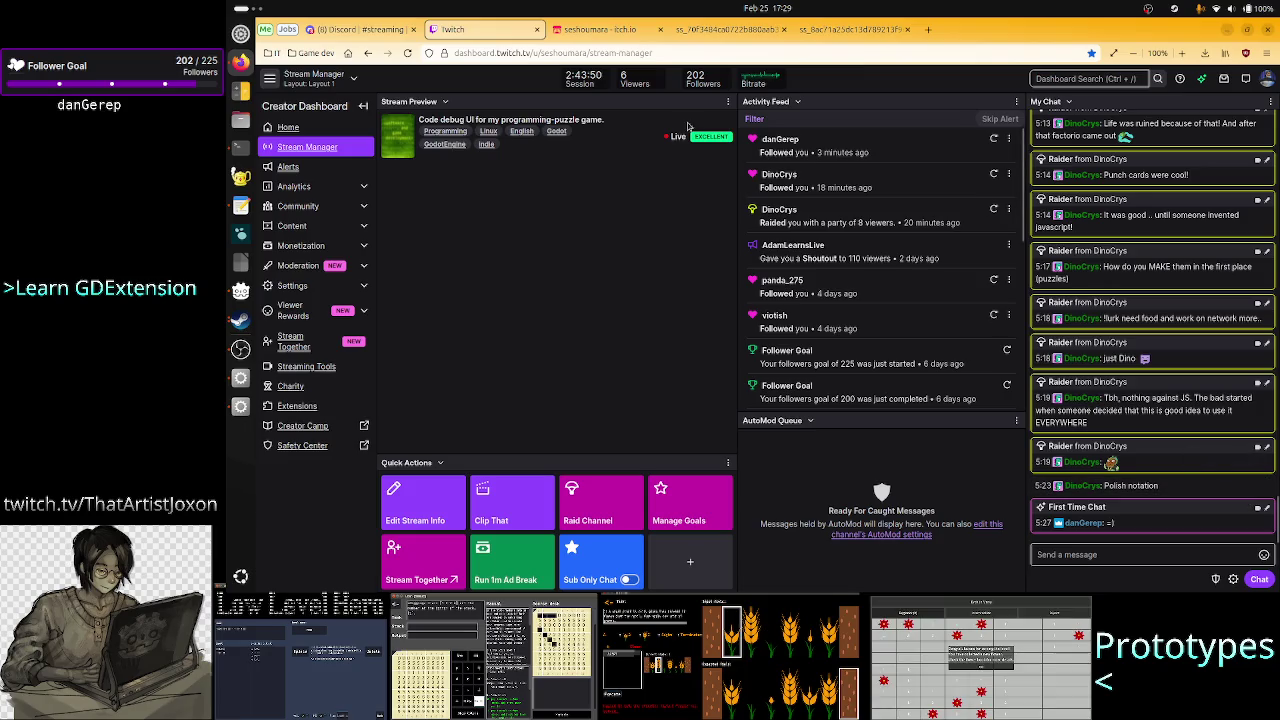
- Browse the developer's itch.io profile page down and back to the top, then return to TIS-100
left_click(607, 31)
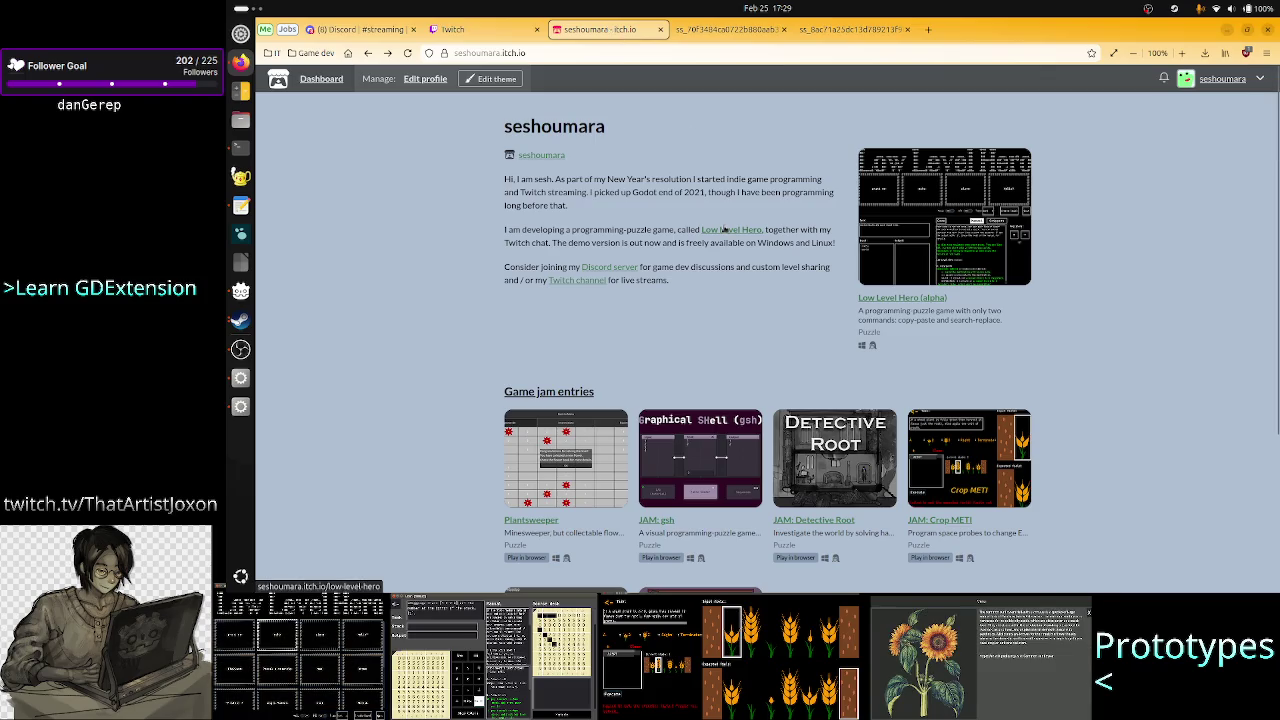
scroll(735, 453, "down", 3)
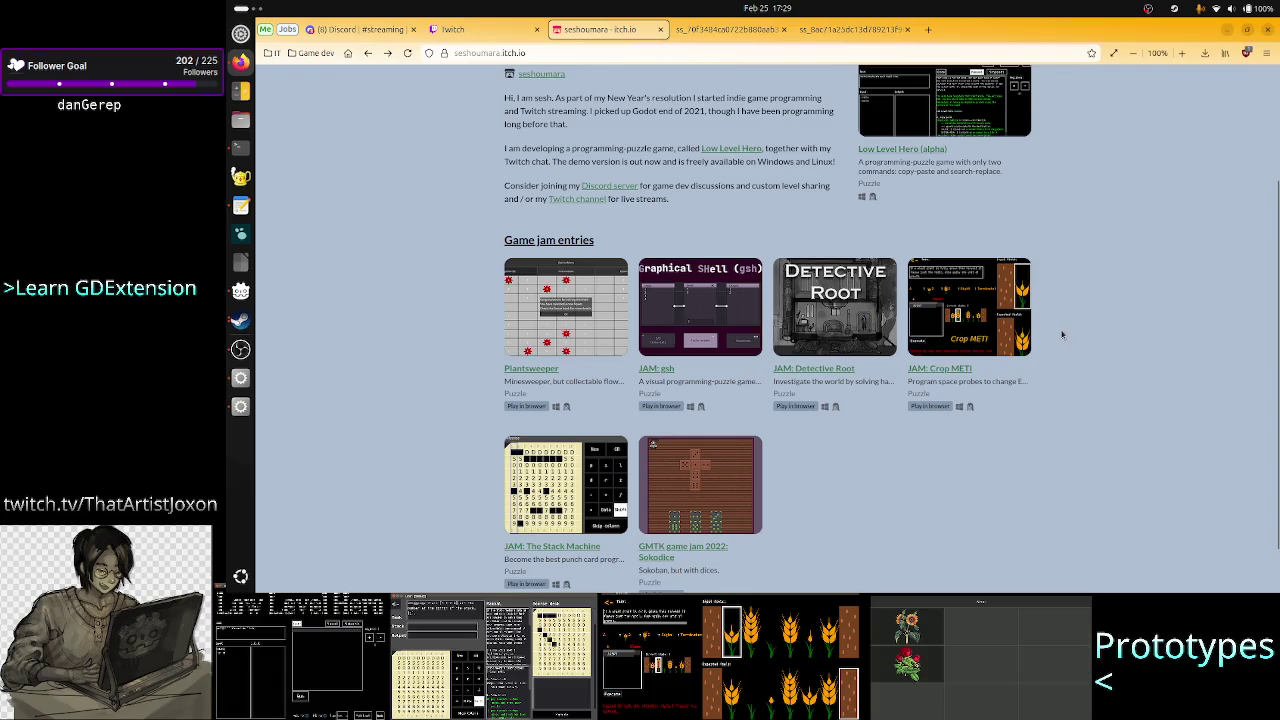
scroll(1042, 265, "up", 3)
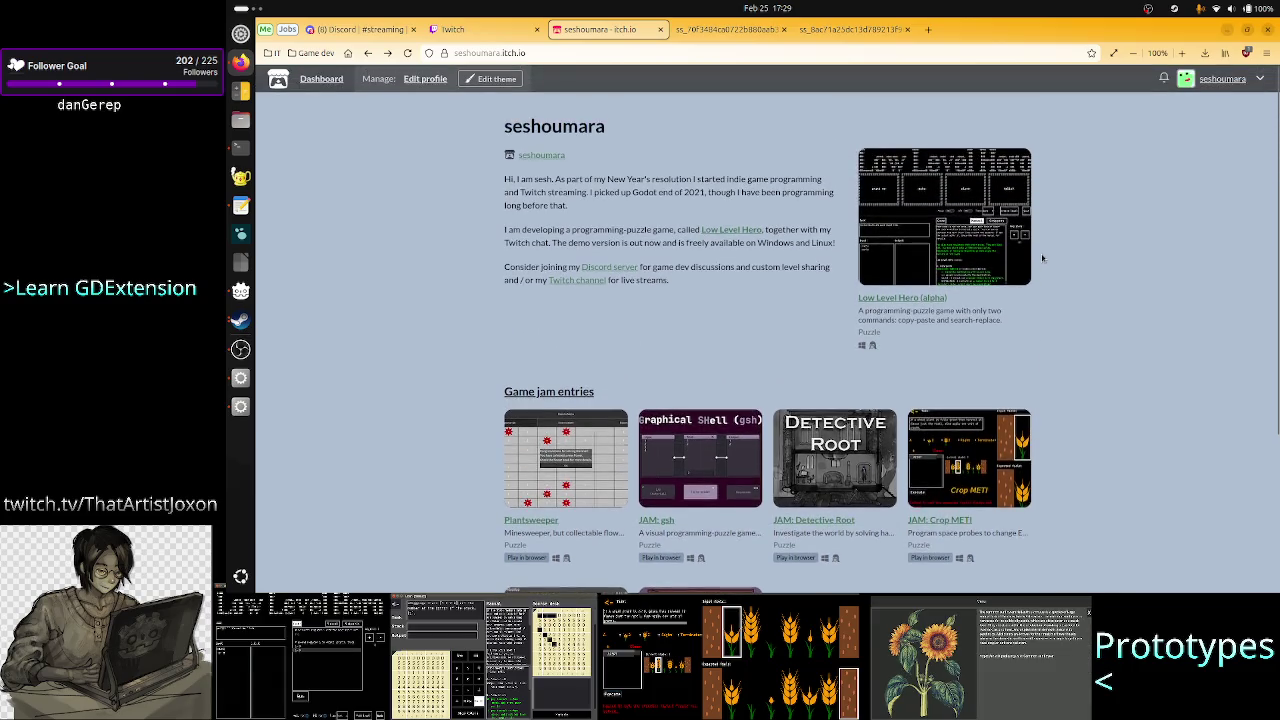
scroll(1057, 409, "down", 4)
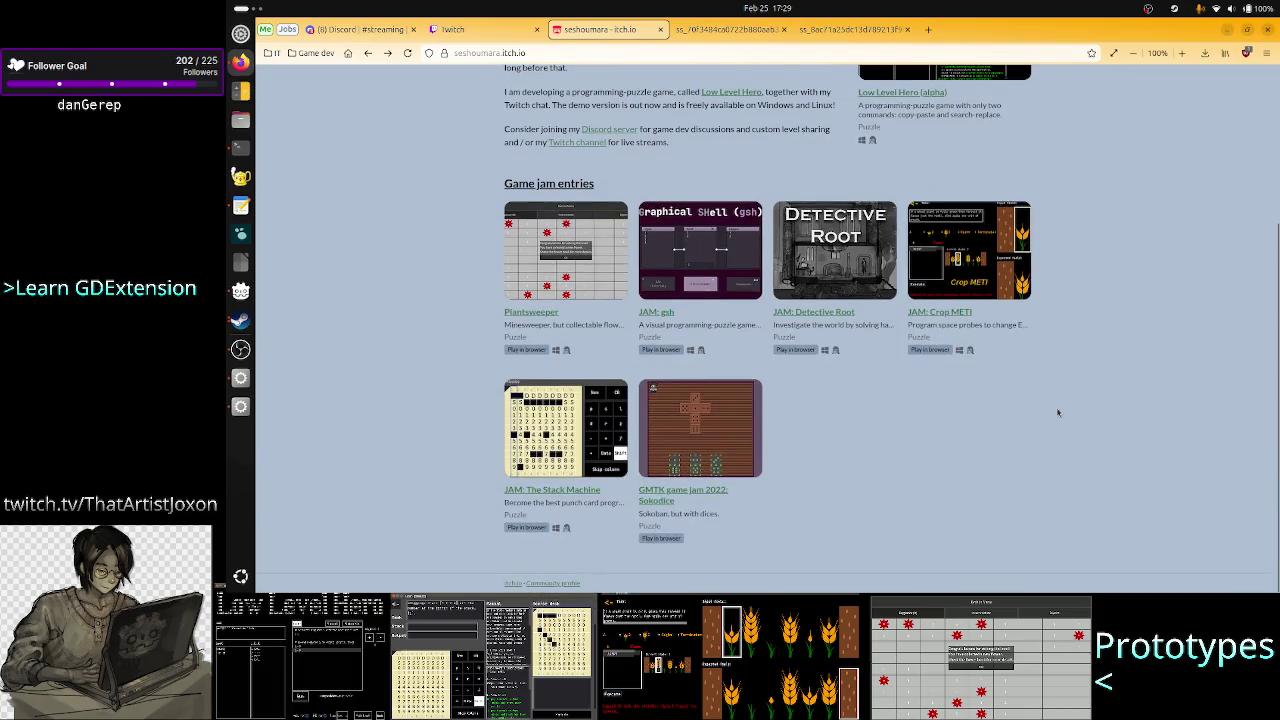
scroll(1058, 412, "up", 1)
scroll(1058, 412, "up", 3)
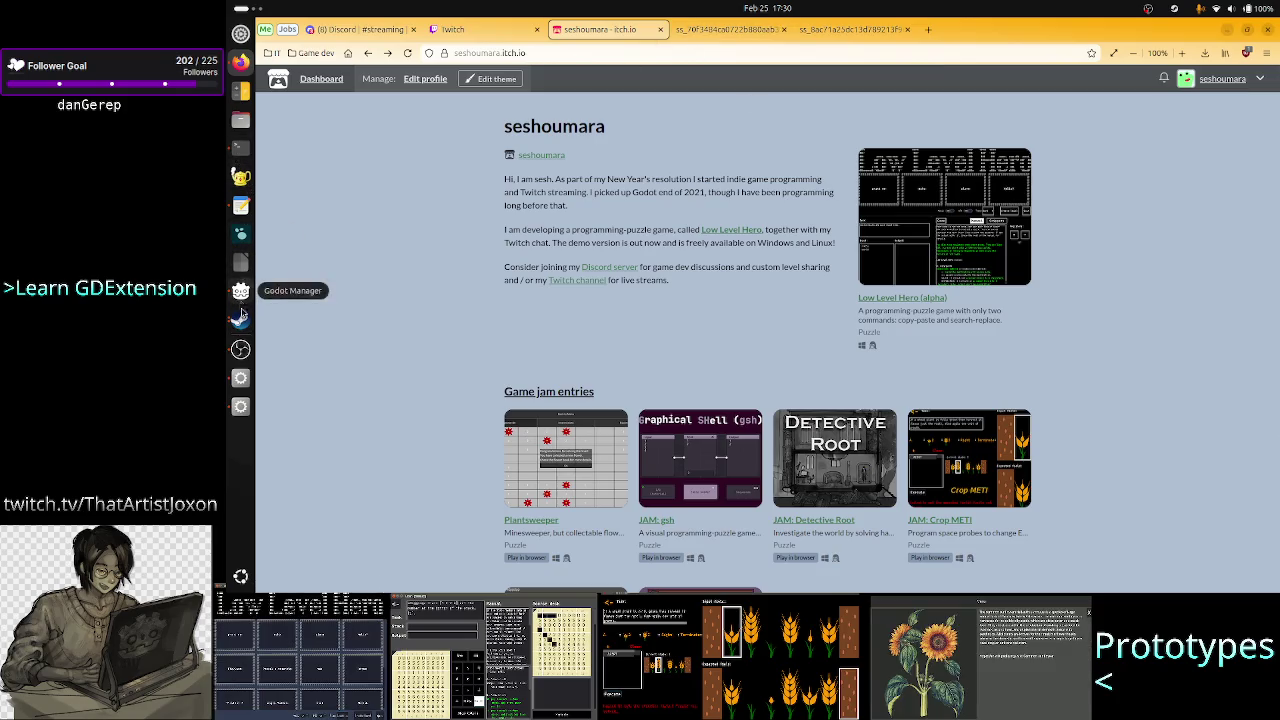
left_click(240, 320)
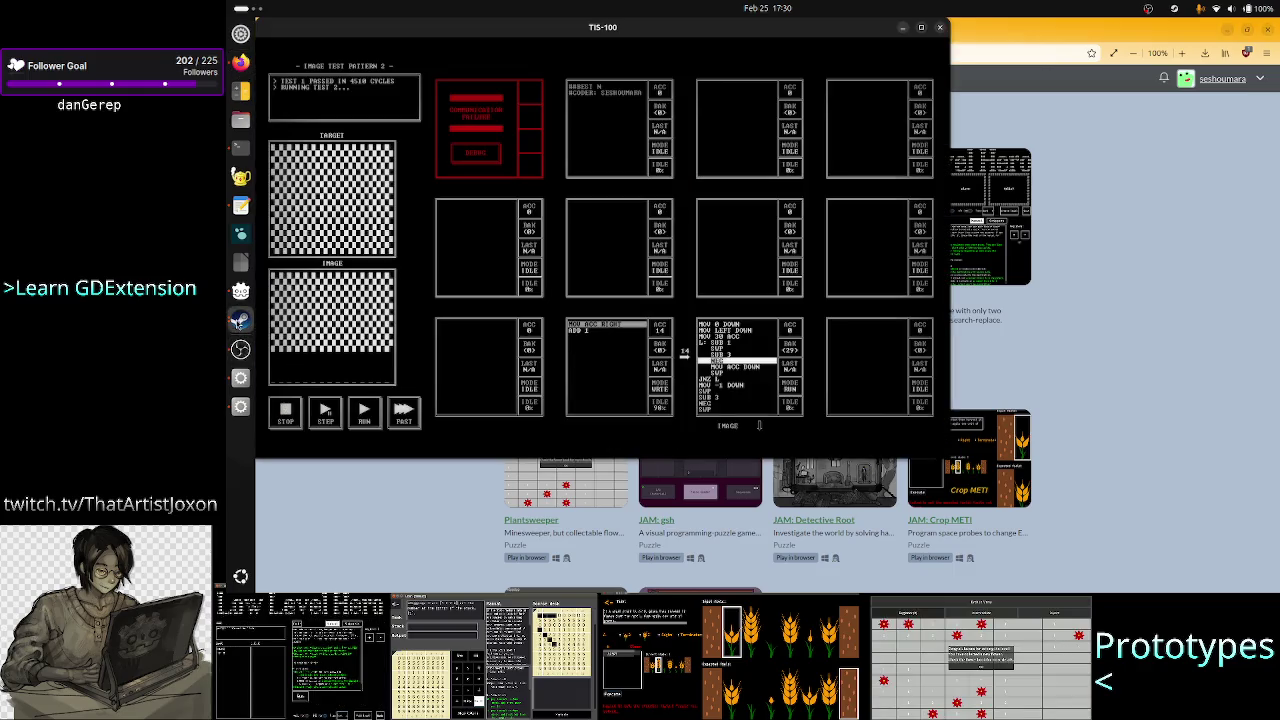
- Stop the Image Test Pattern 2 test, single-step it a few times, reset, and run again
left_click(292, 416)
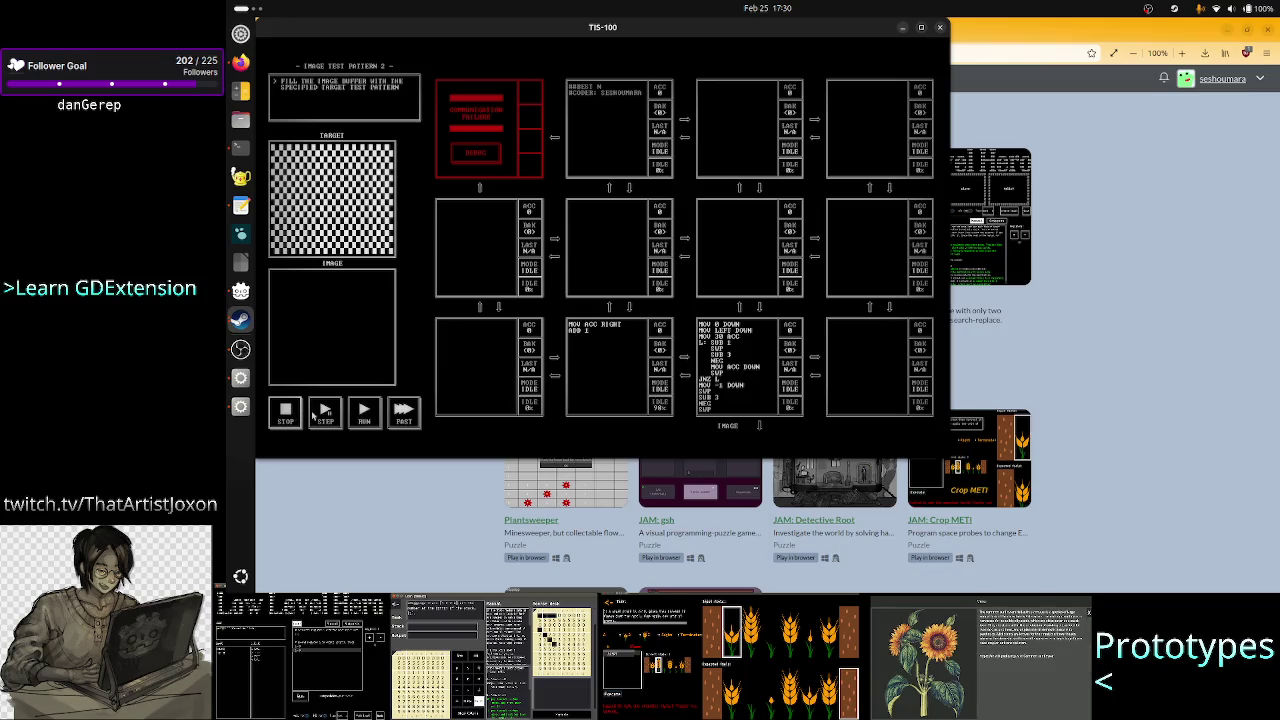
left_click(325, 413)
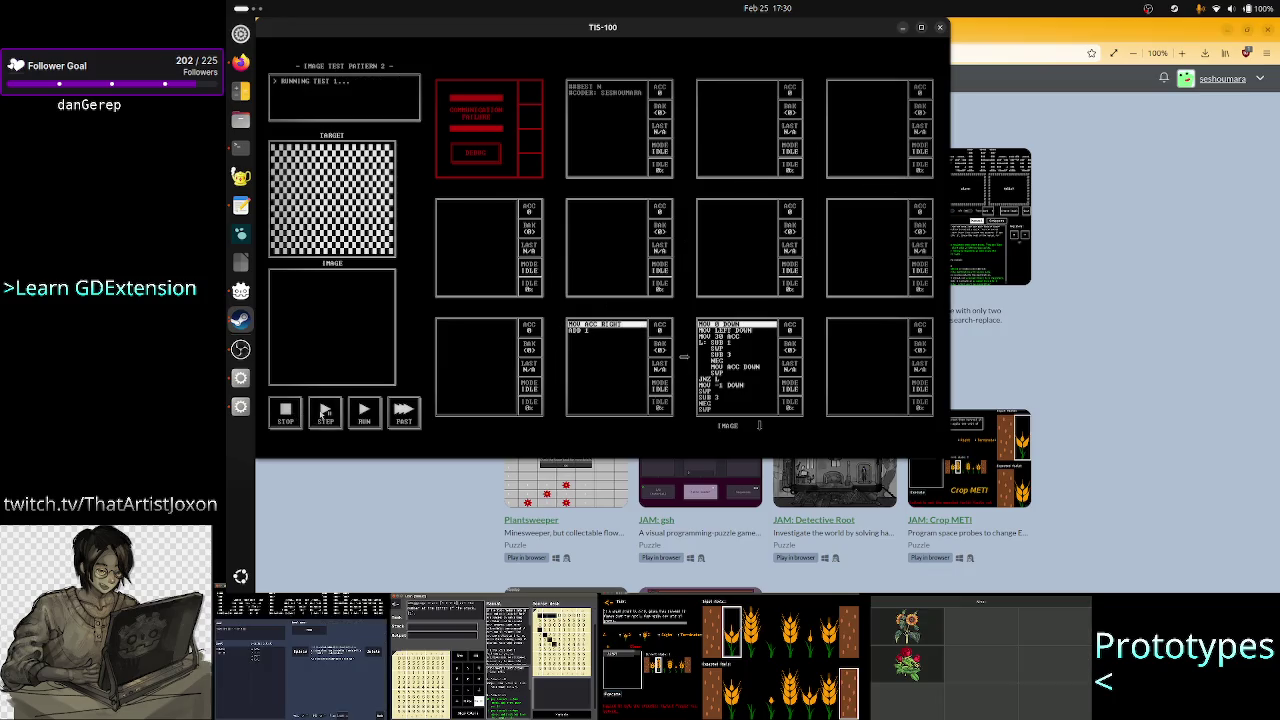
left_click(325, 413)
left_click(325, 413)
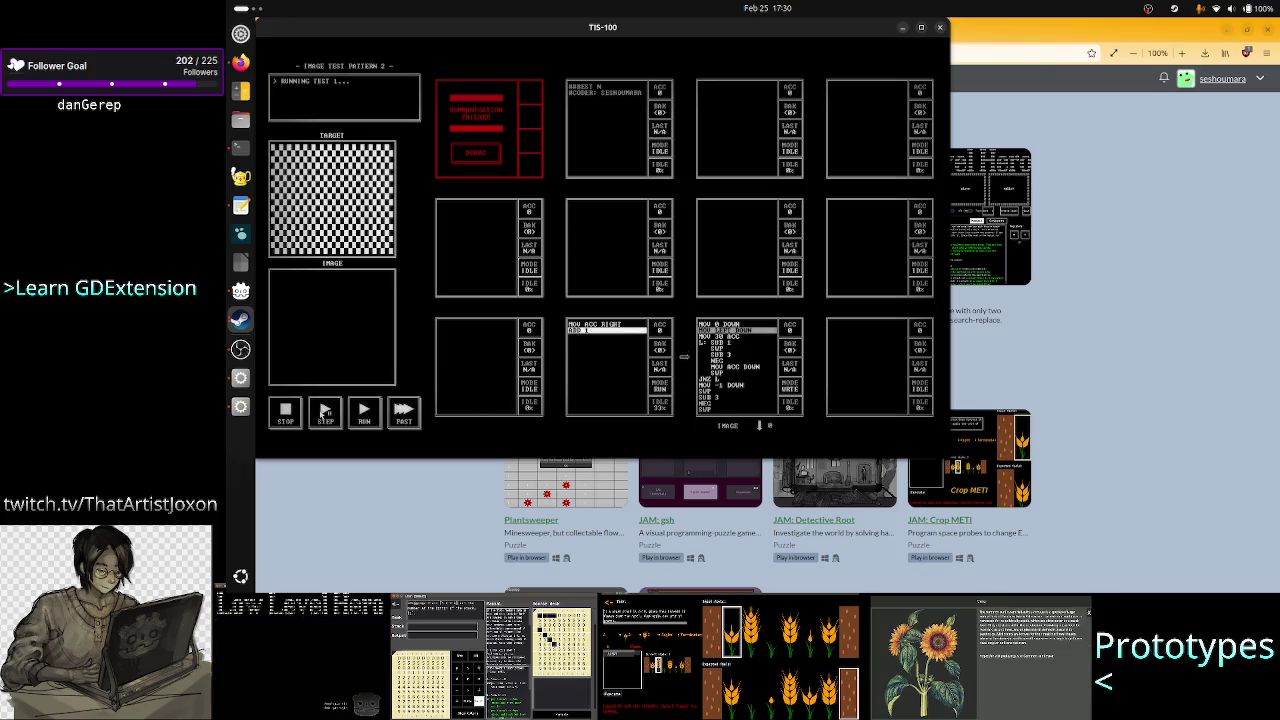
left_click(285, 410)
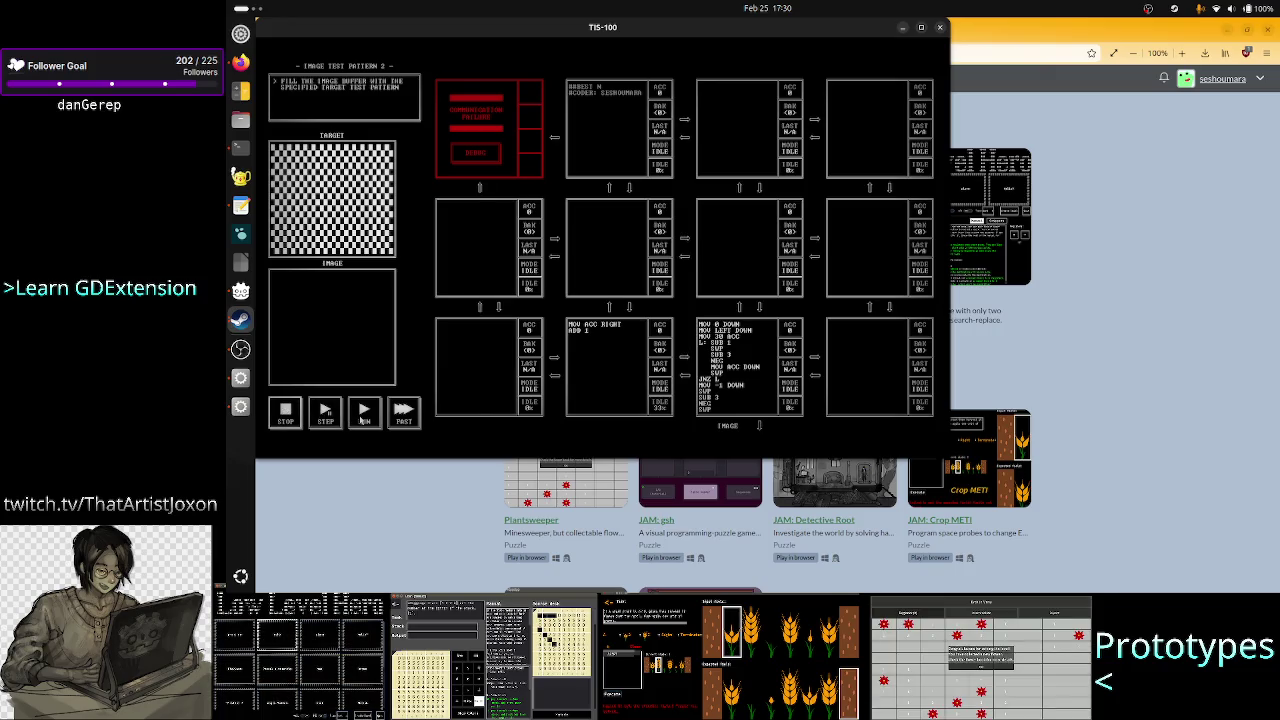
left_click(363, 413)
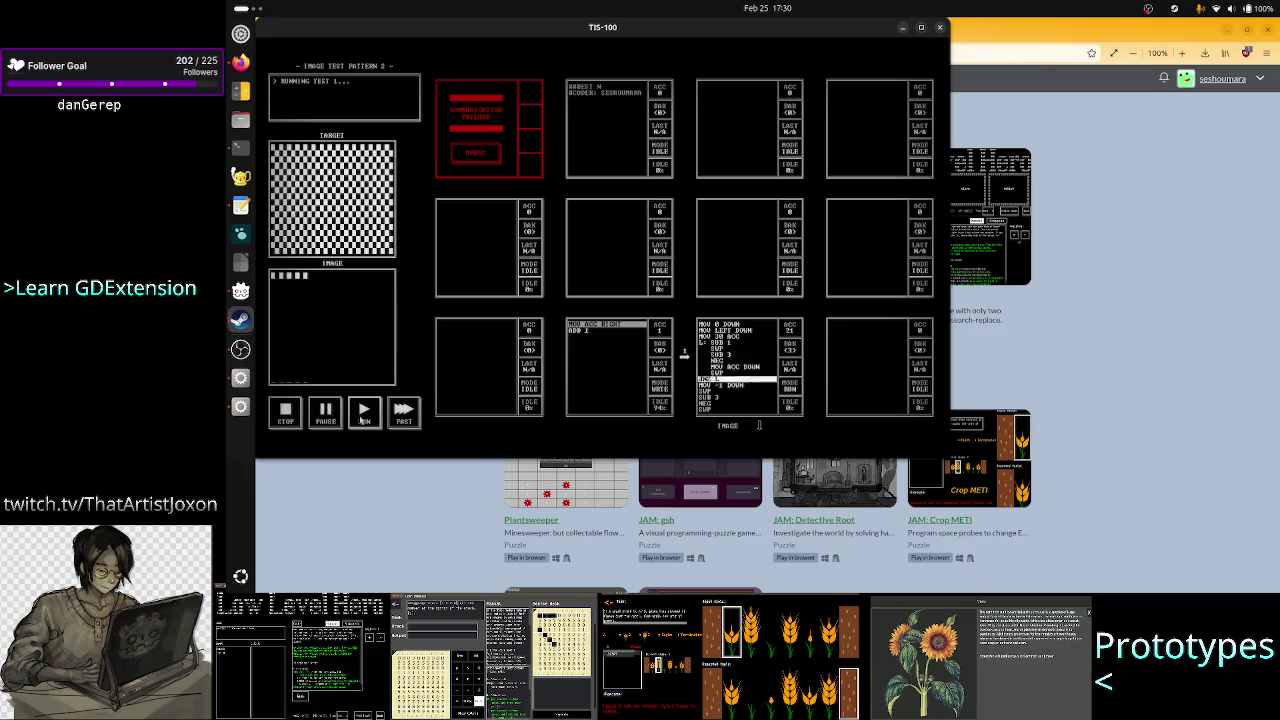
- Pause and step the node to MOV ACC DOWN, then resume until it passes with 4510 cycles
left_click(325, 413)
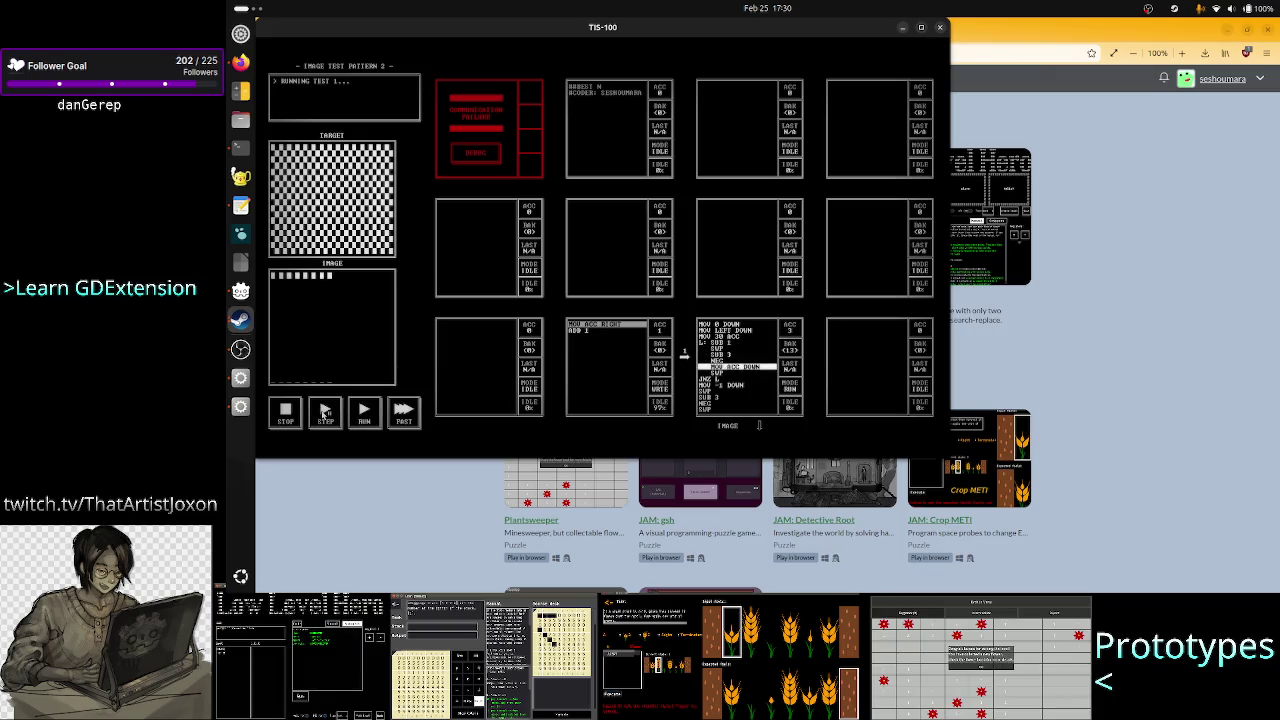
left_click(325, 413)
left_click(325, 413)
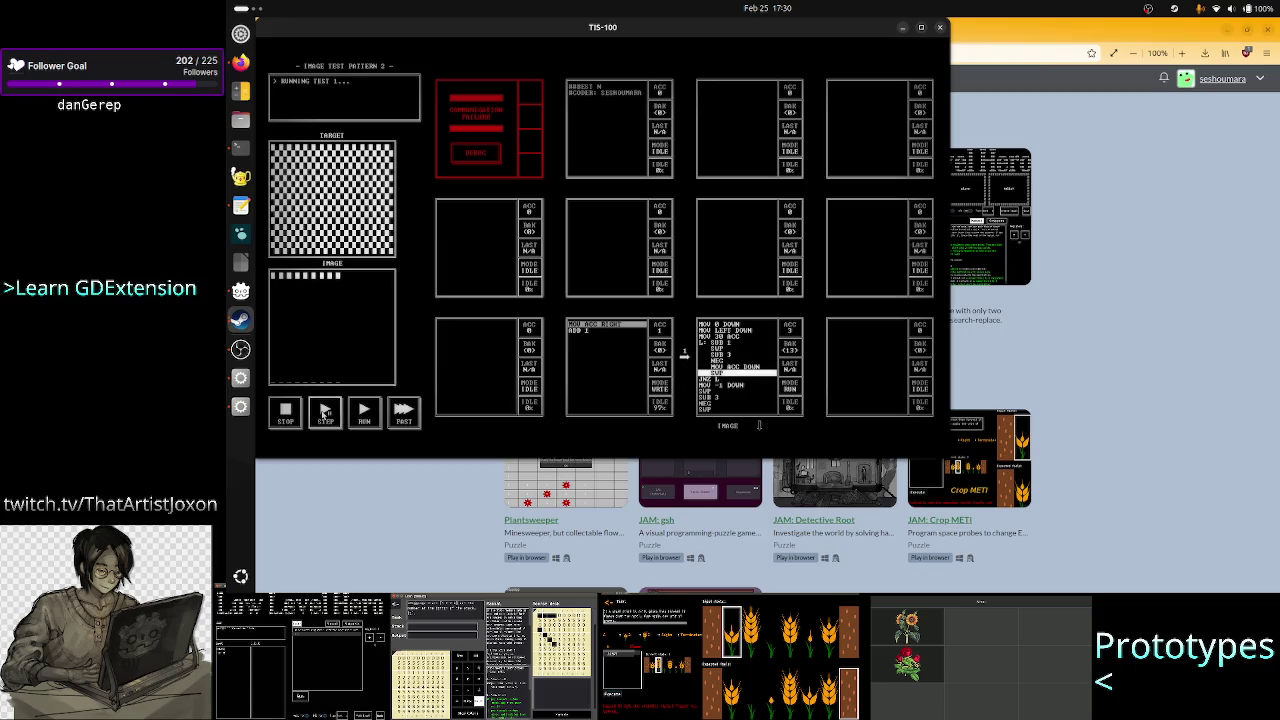
left_click(325, 413)
left_click(325, 413)
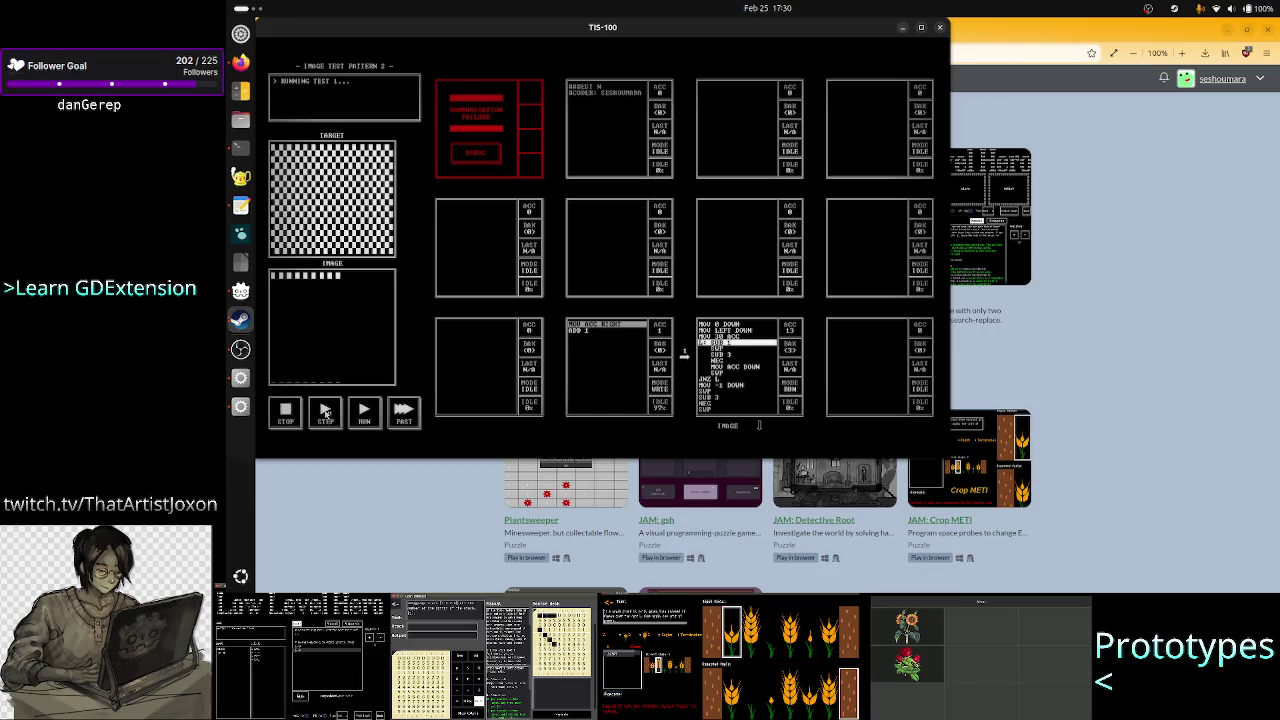
left_click(325, 413)
left_click(325, 413)
left_click(325, 413)
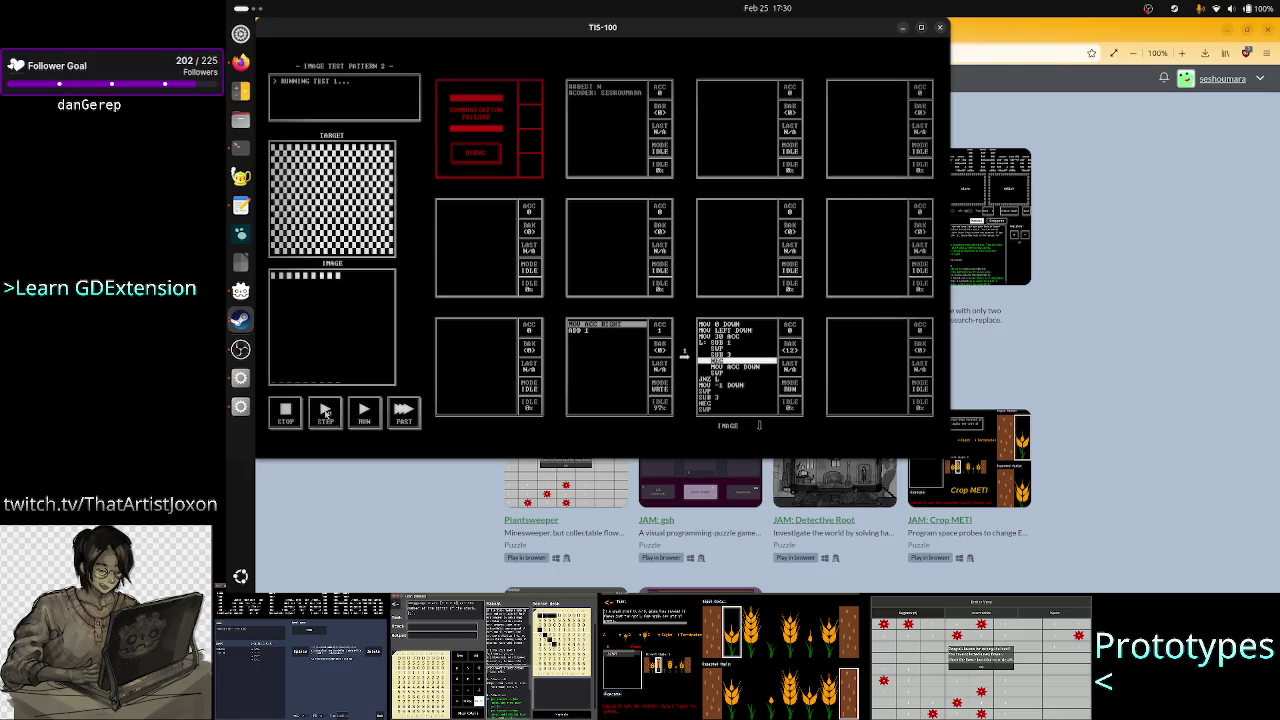
left_click(325, 413)
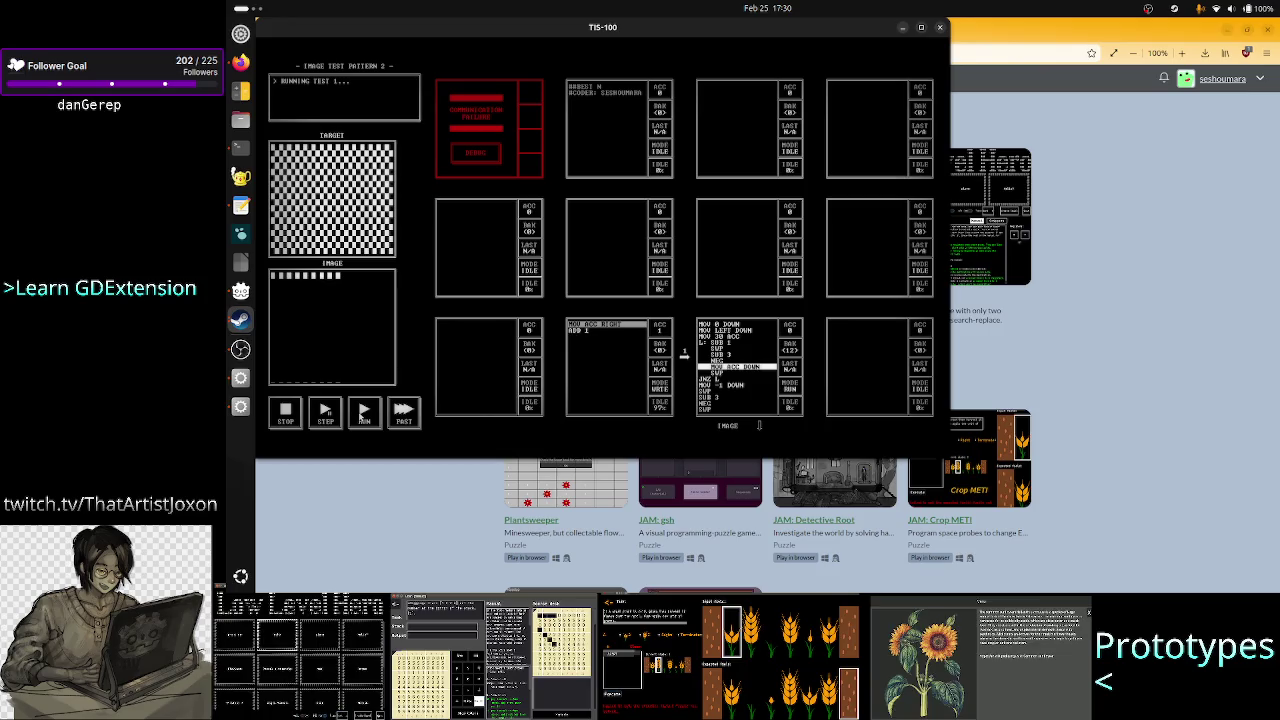
left_click(364, 418)
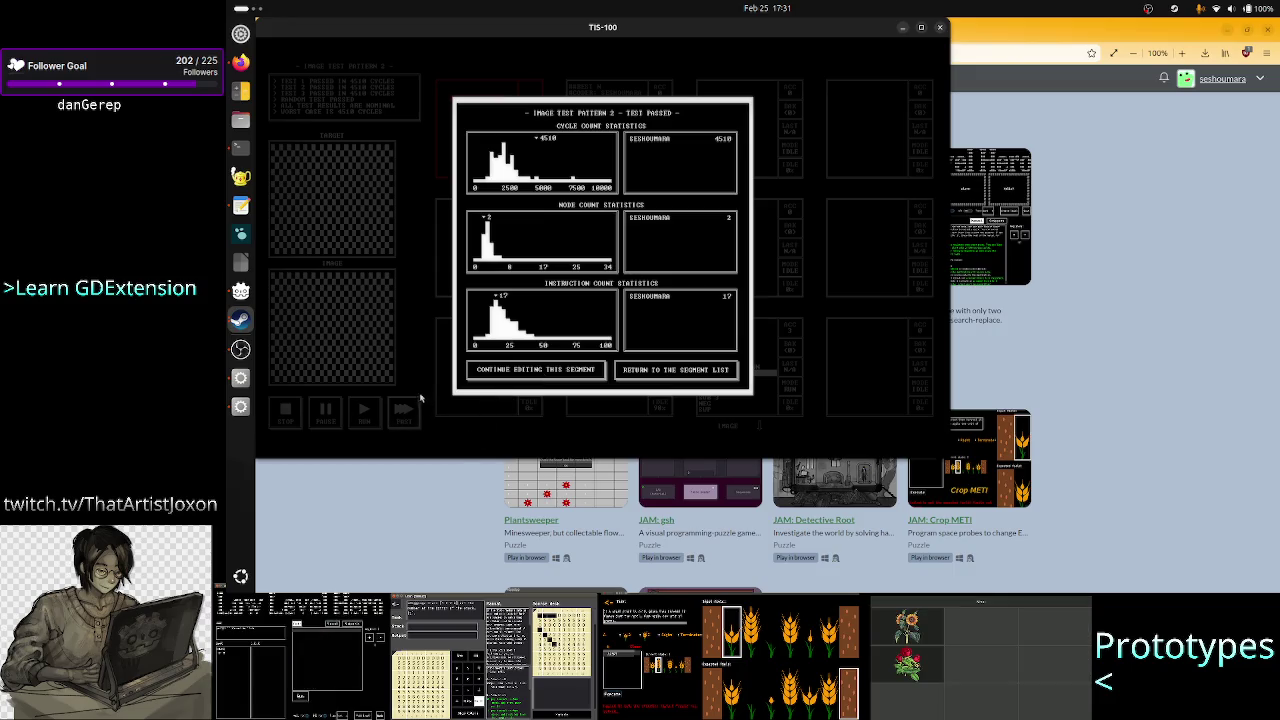
- Close the TIS-100 test results, minimize the game, and bring Godot forward
left_click(527, 372)
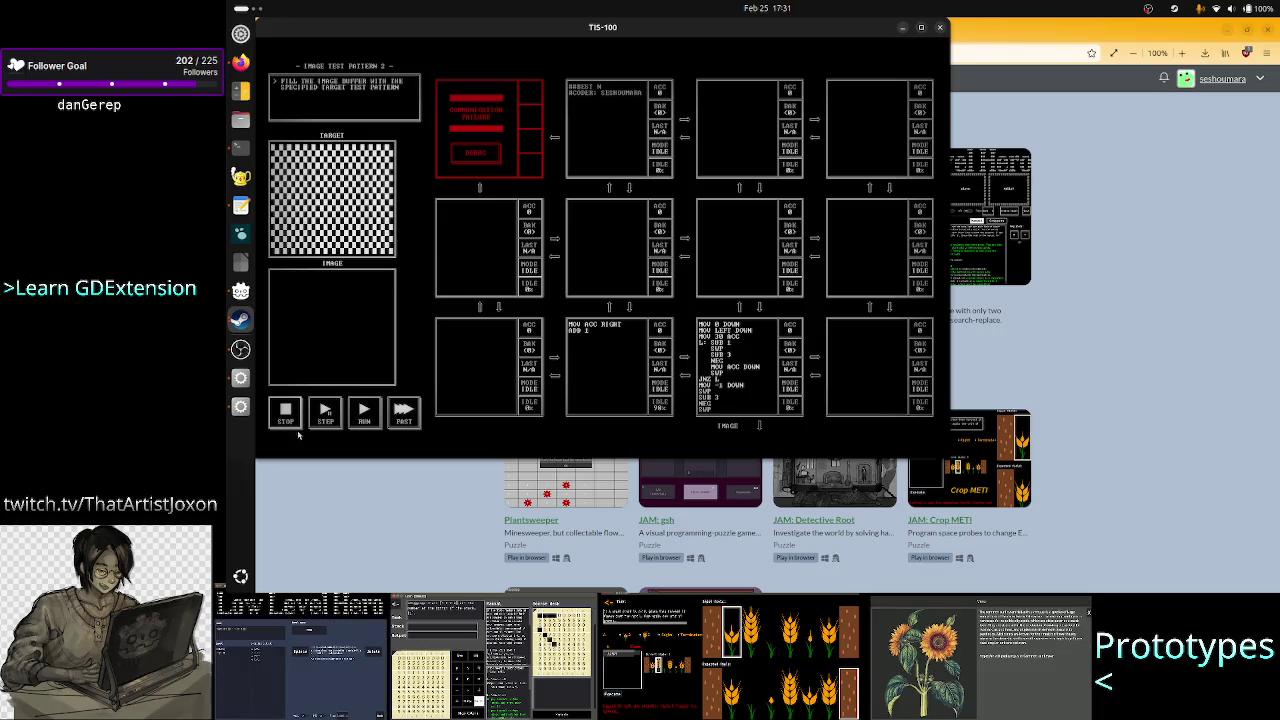
left_click(903, 30)
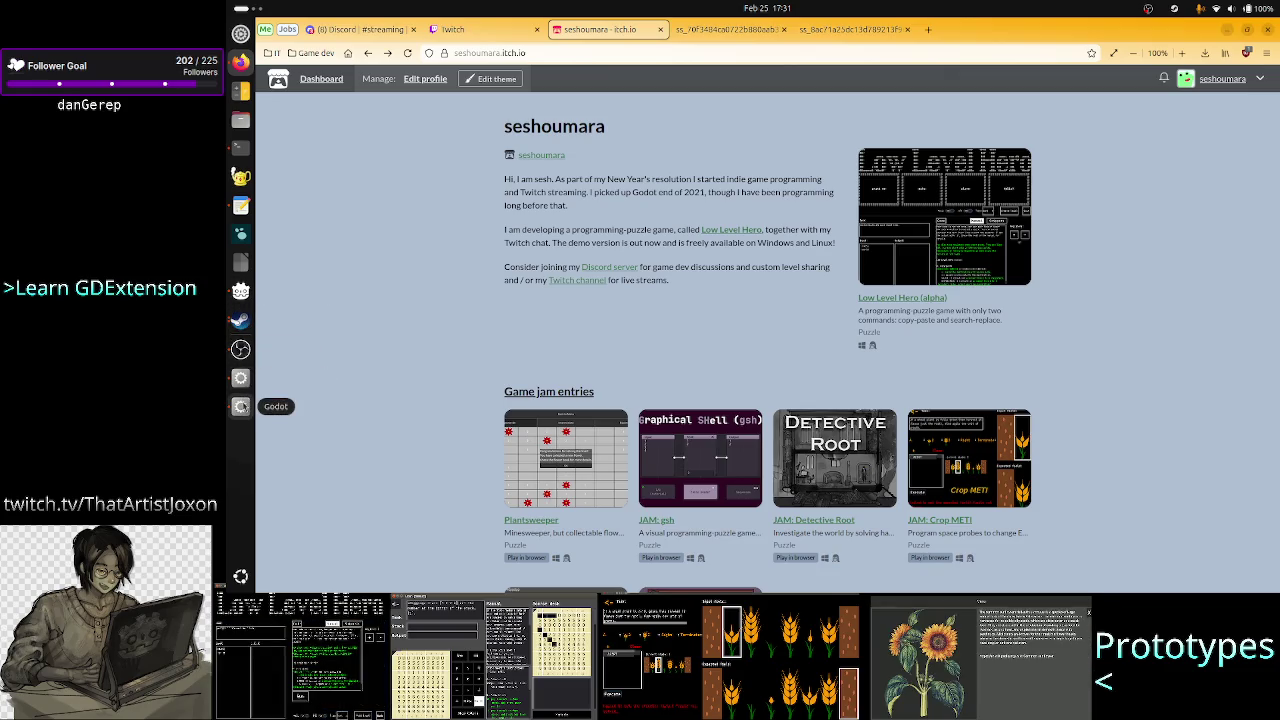
left_click(241, 407)
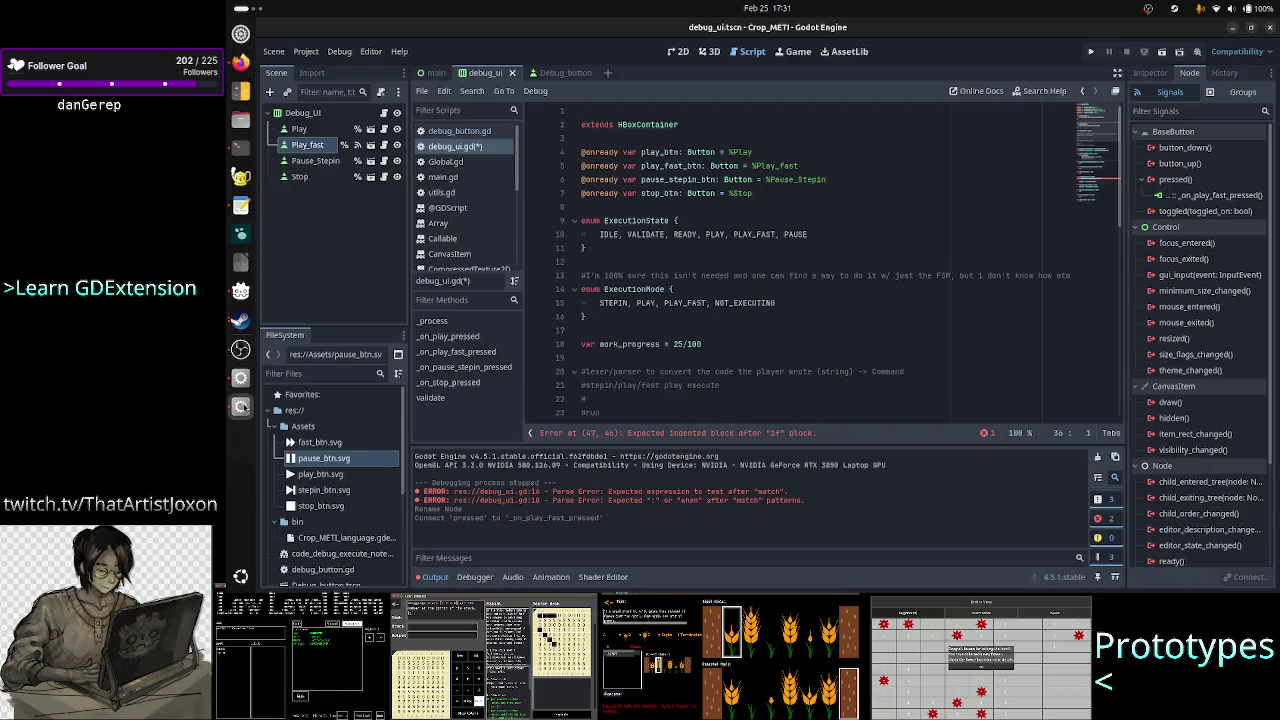
- Collapse the Output panel in debug_ui.gd and place the caret on the state-note lines 25–28
left_click(695, 275)
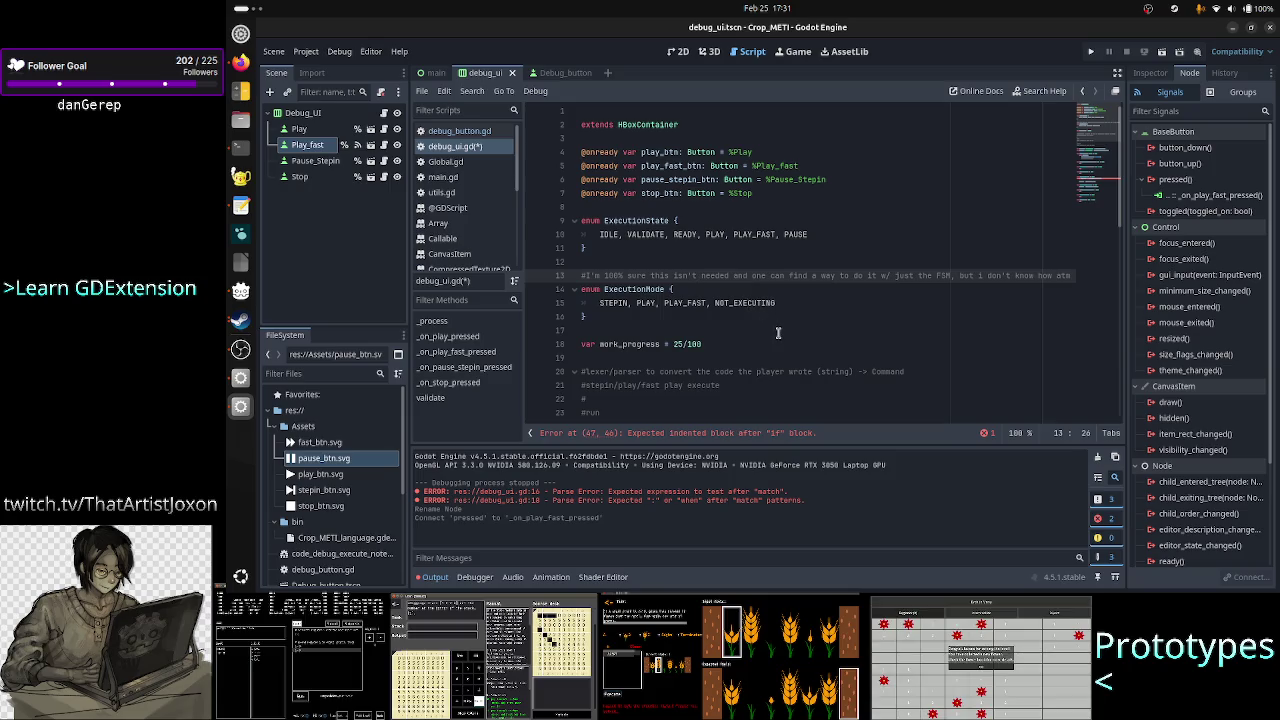
scroll(776, 328, "down", 4)
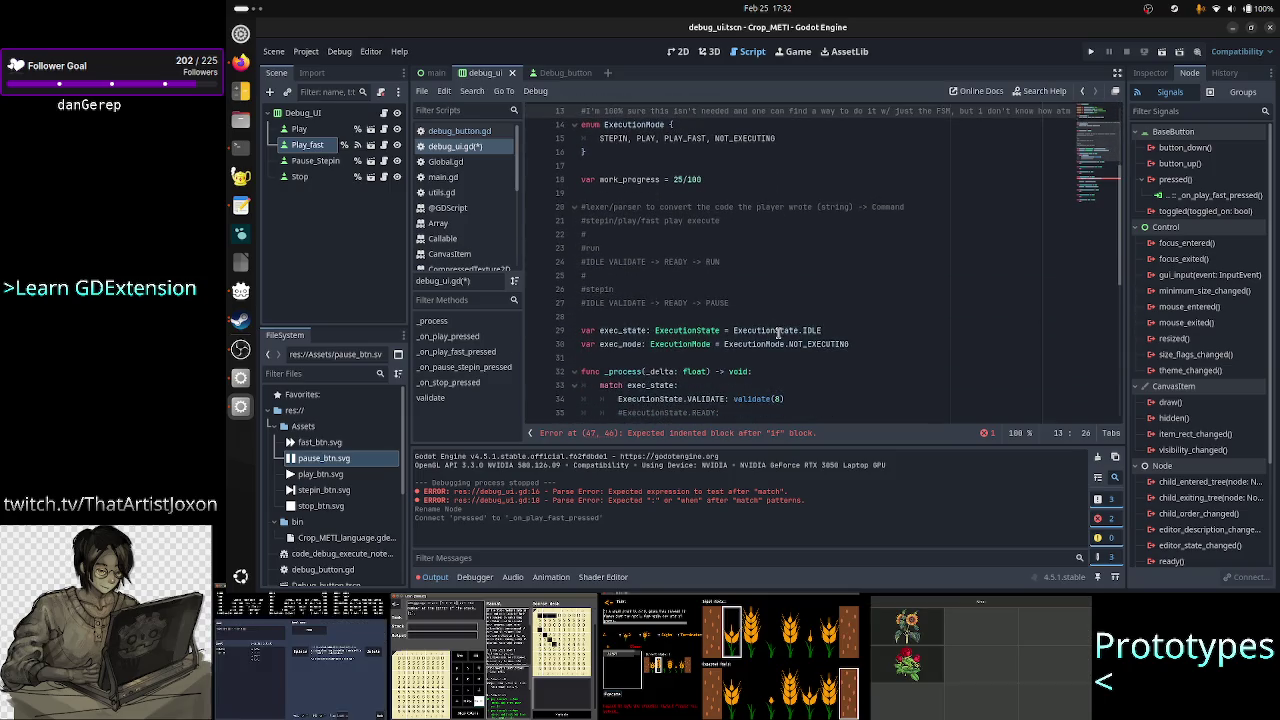
left_click(437, 578)
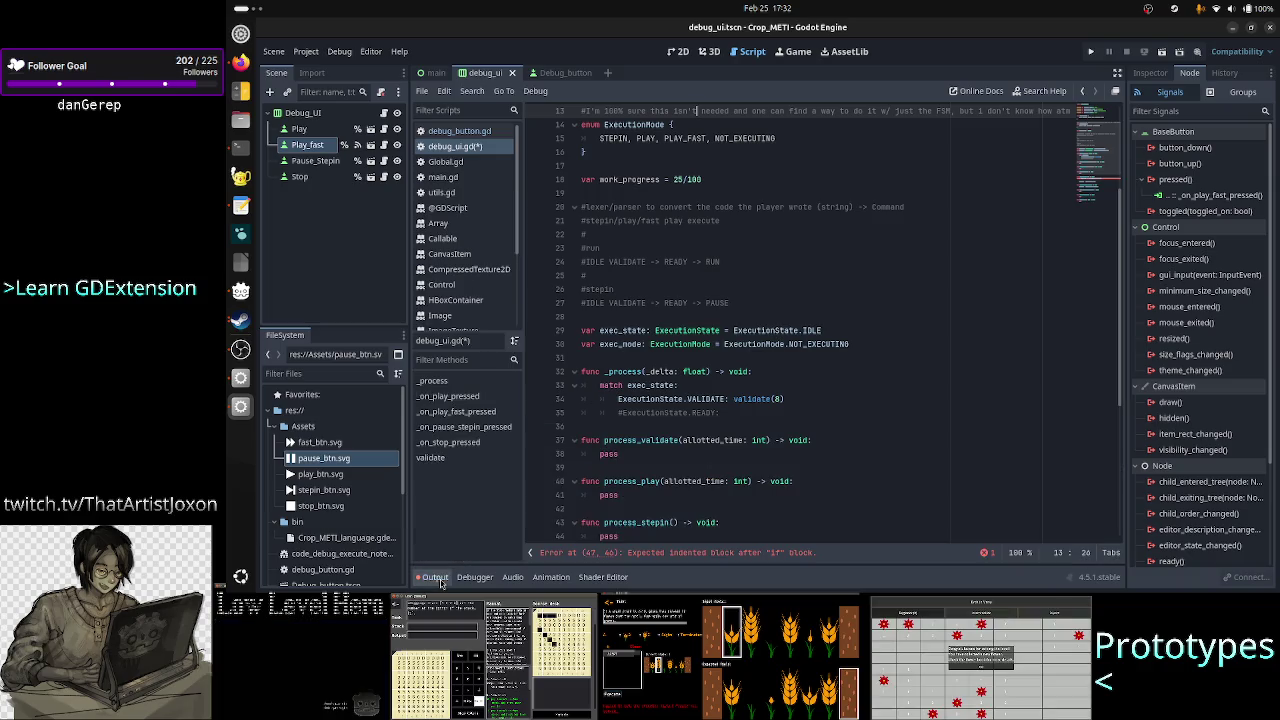
left_click(692, 315)
key("Left")
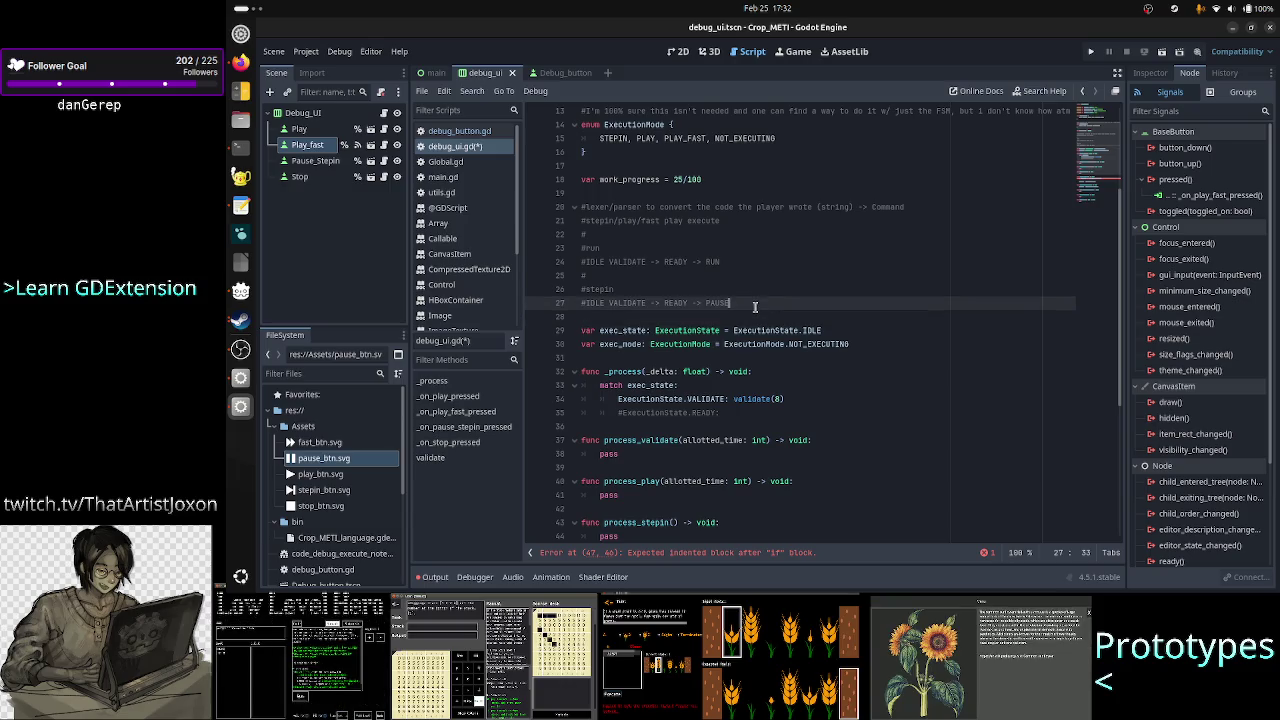
left_click(692, 315)
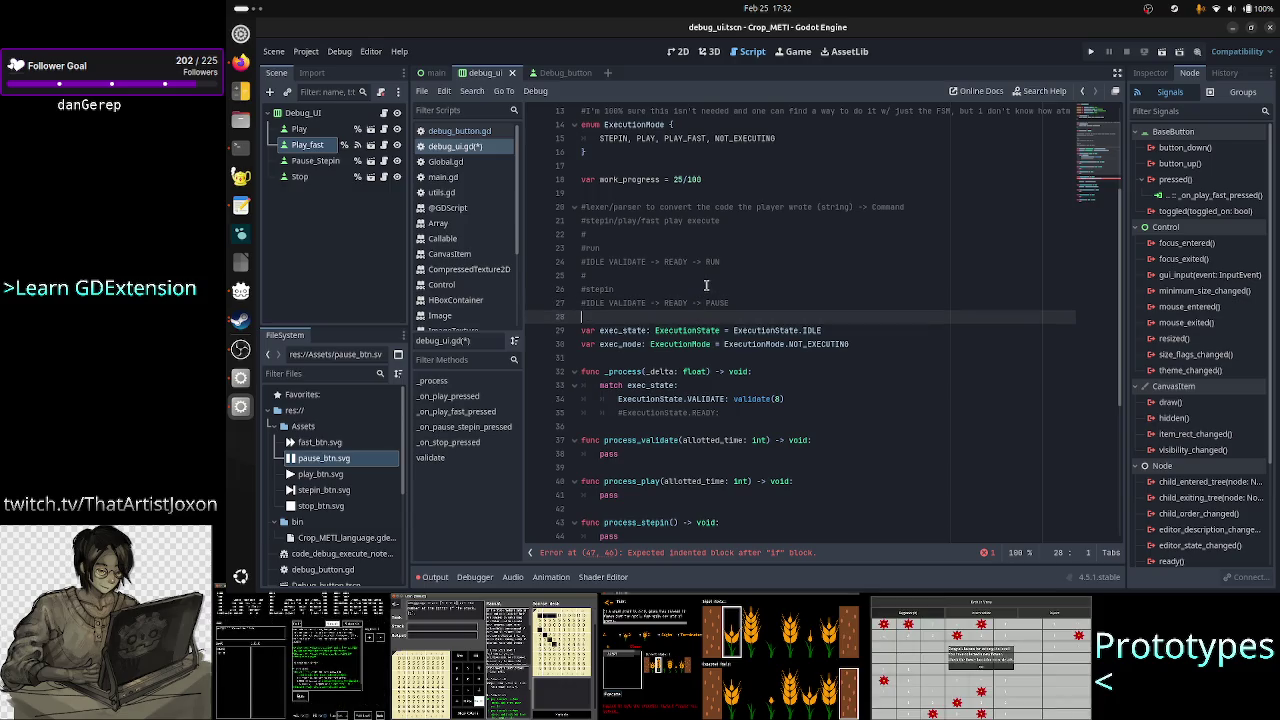
left_click(706, 285)
left_click(746, 306)
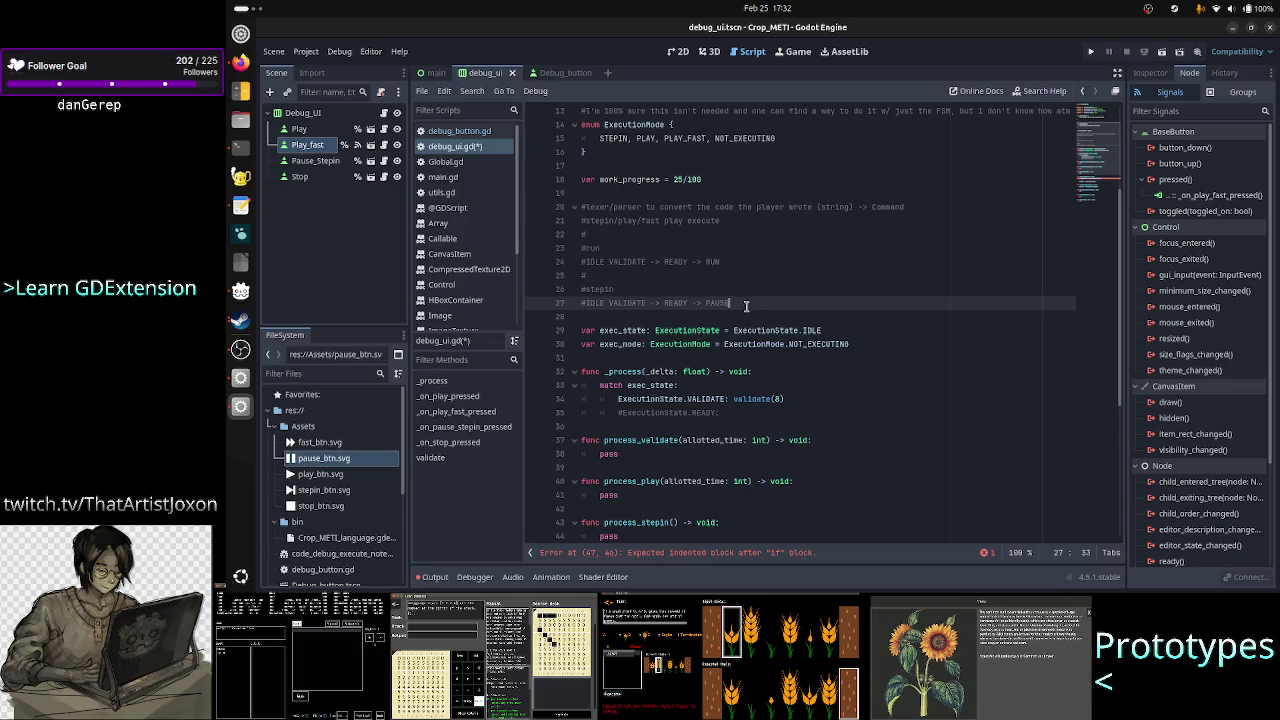
left_click(678, 315)
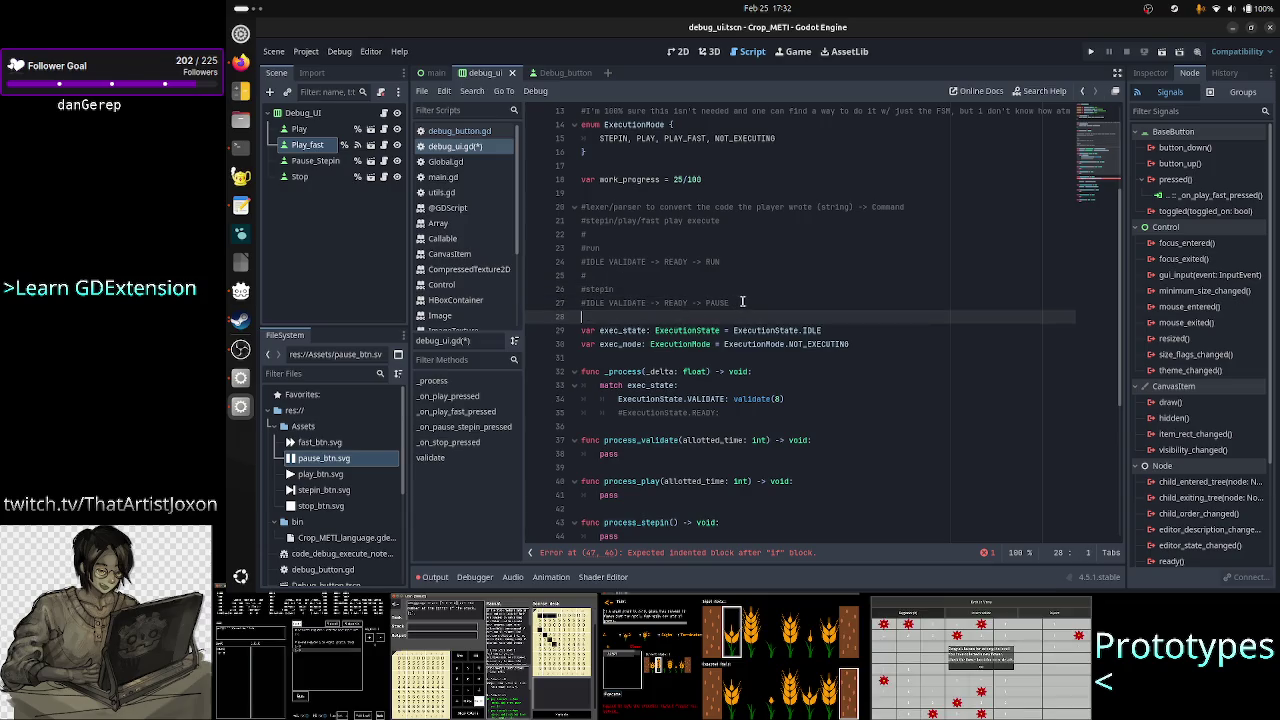
left_click(673, 275)
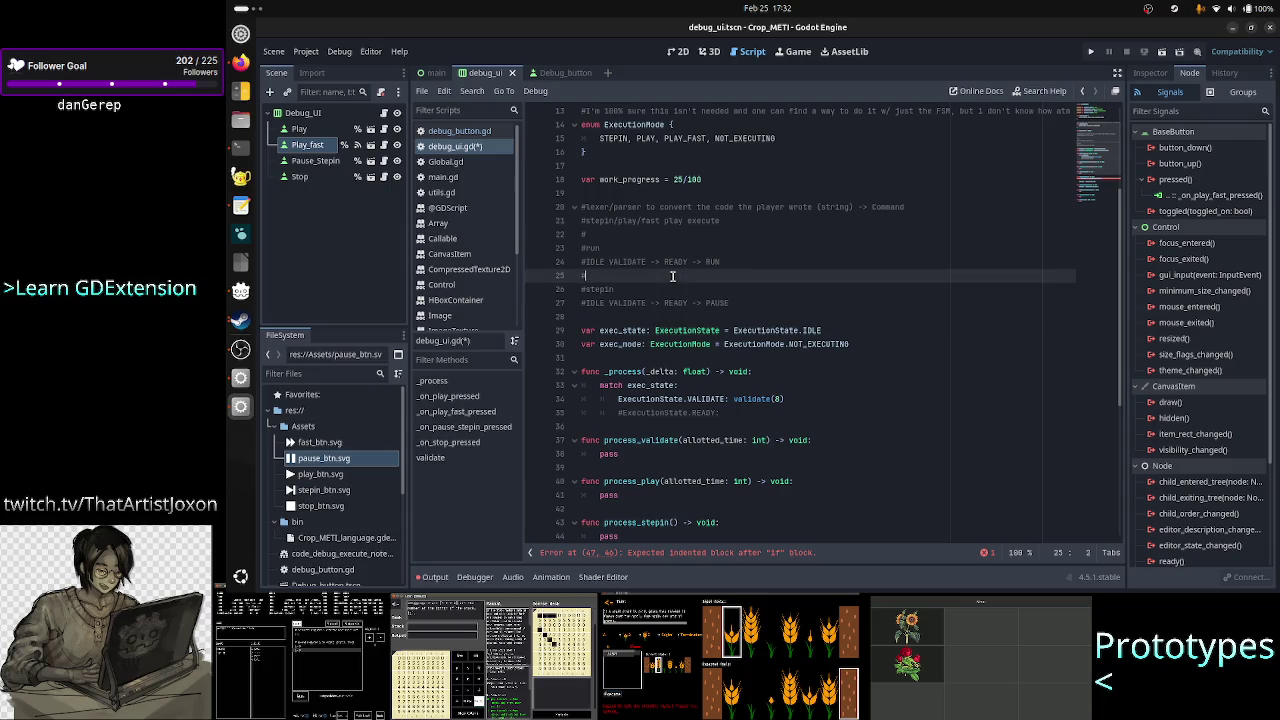
scroll(744, 265, "up", 2)
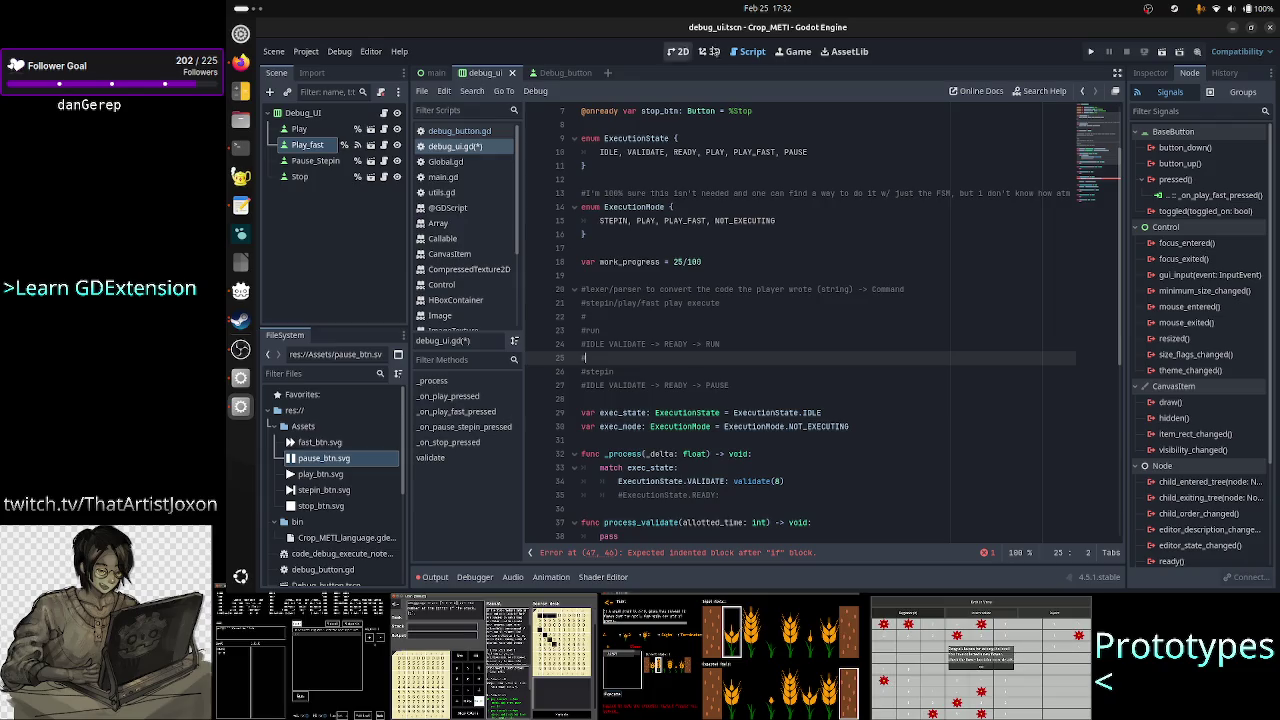
- Run the project, check the debug UI scene in 2D, then stop and return to debug_ui.gd
left_click(1089, 52)
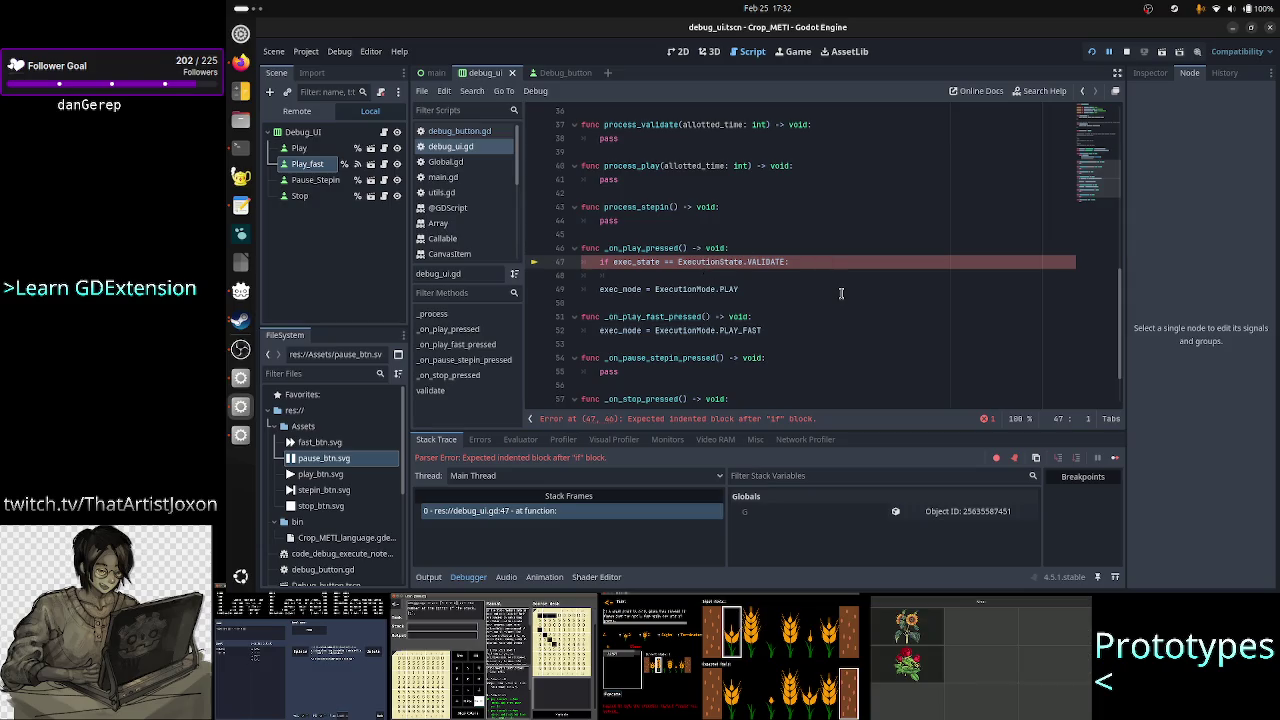
left_click(681, 55)
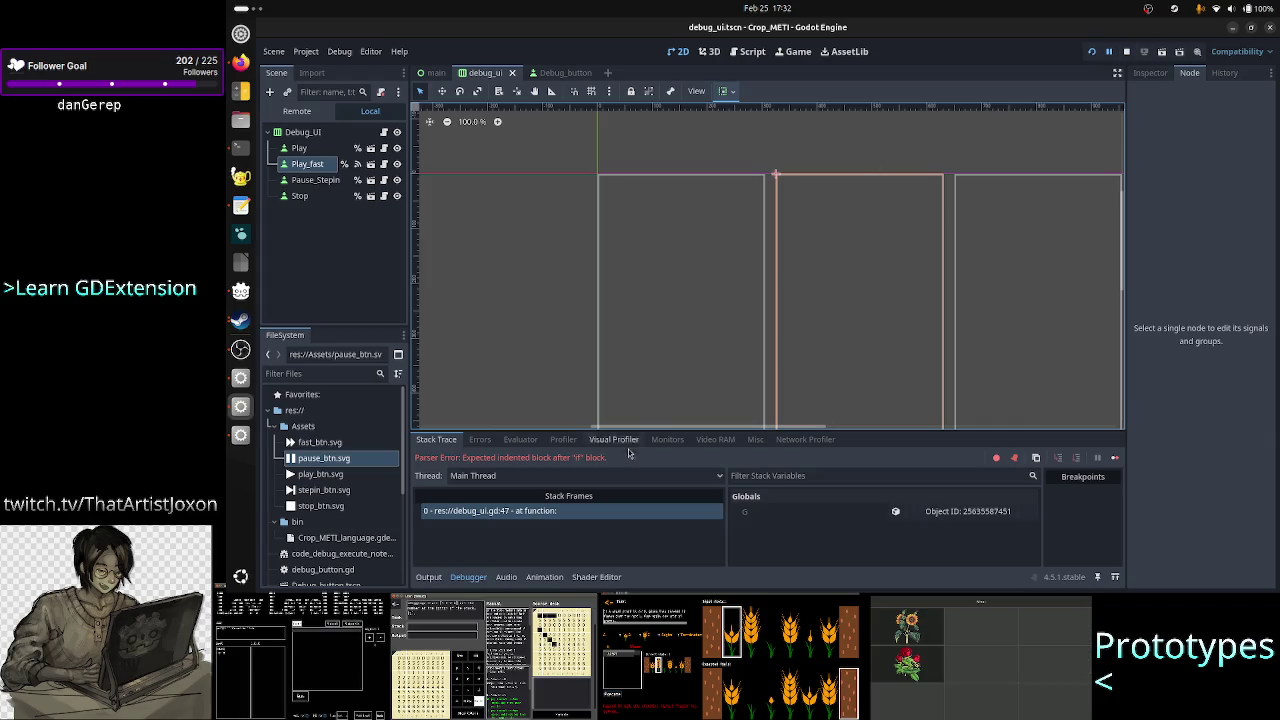
scroll(786, 430, "right", 3)
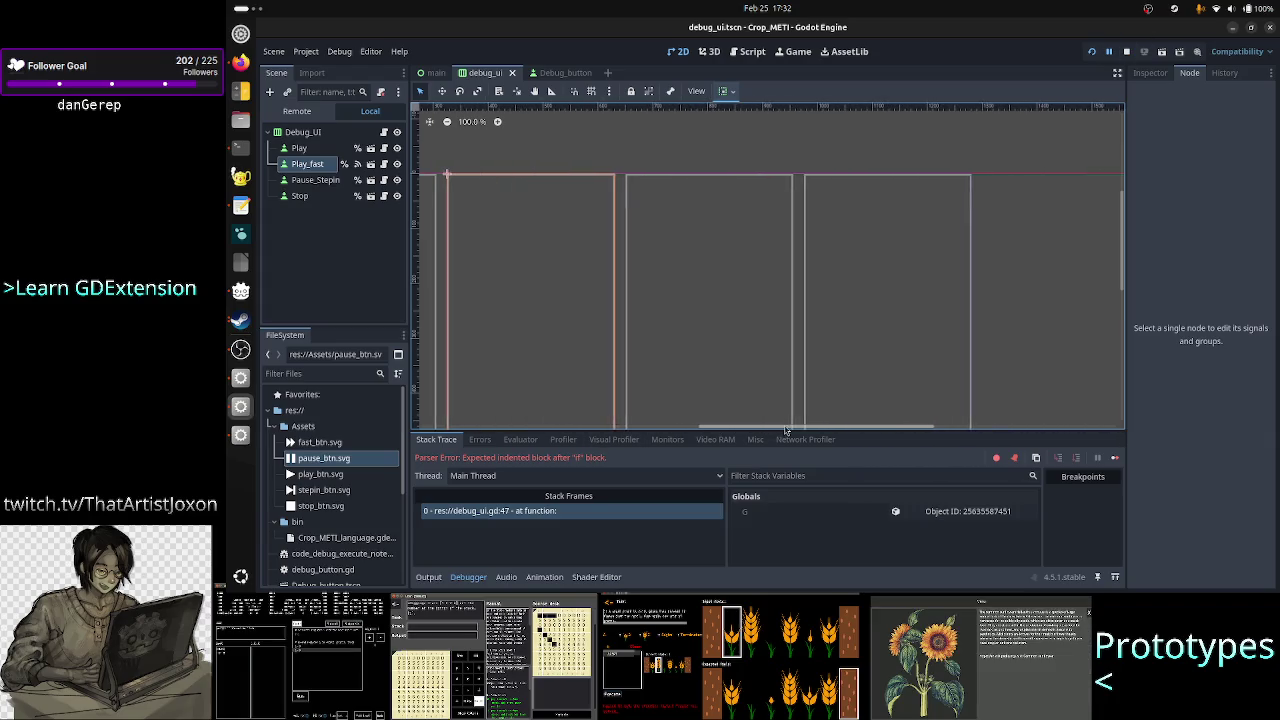
scroll(786, 430, "left", 2)
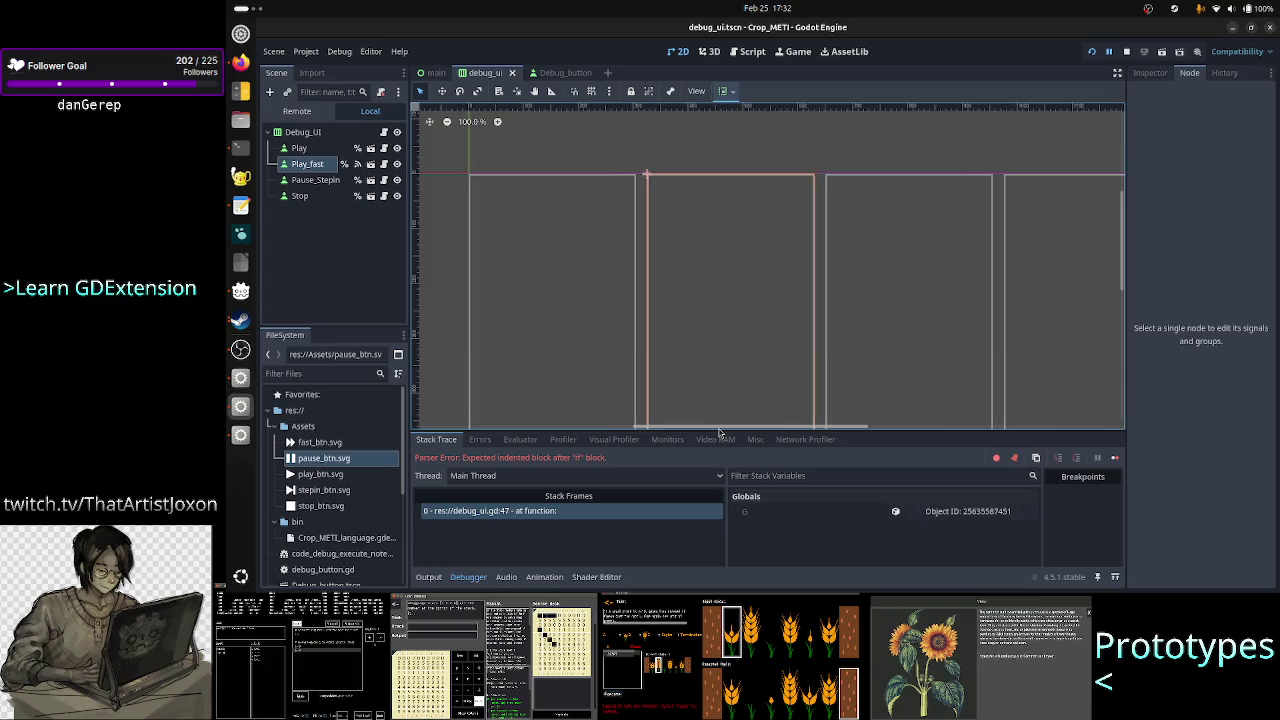
left_click(1127, 52)
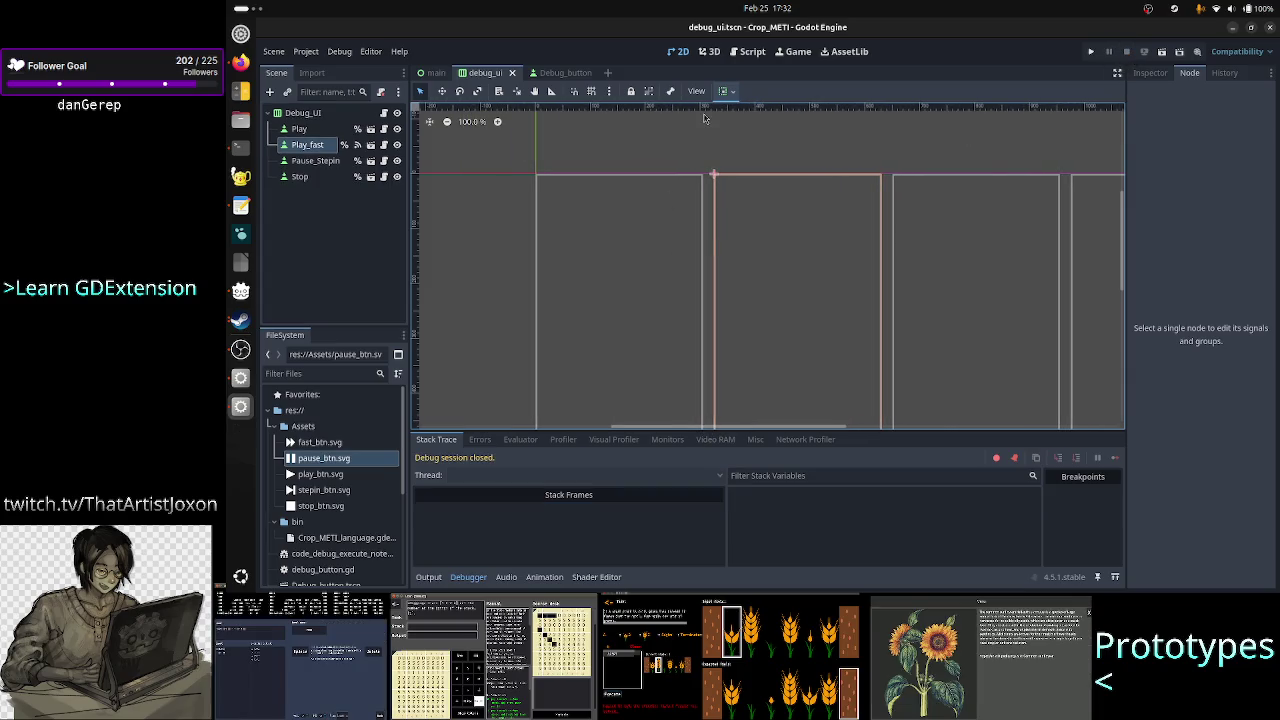
left_click(752, 51)
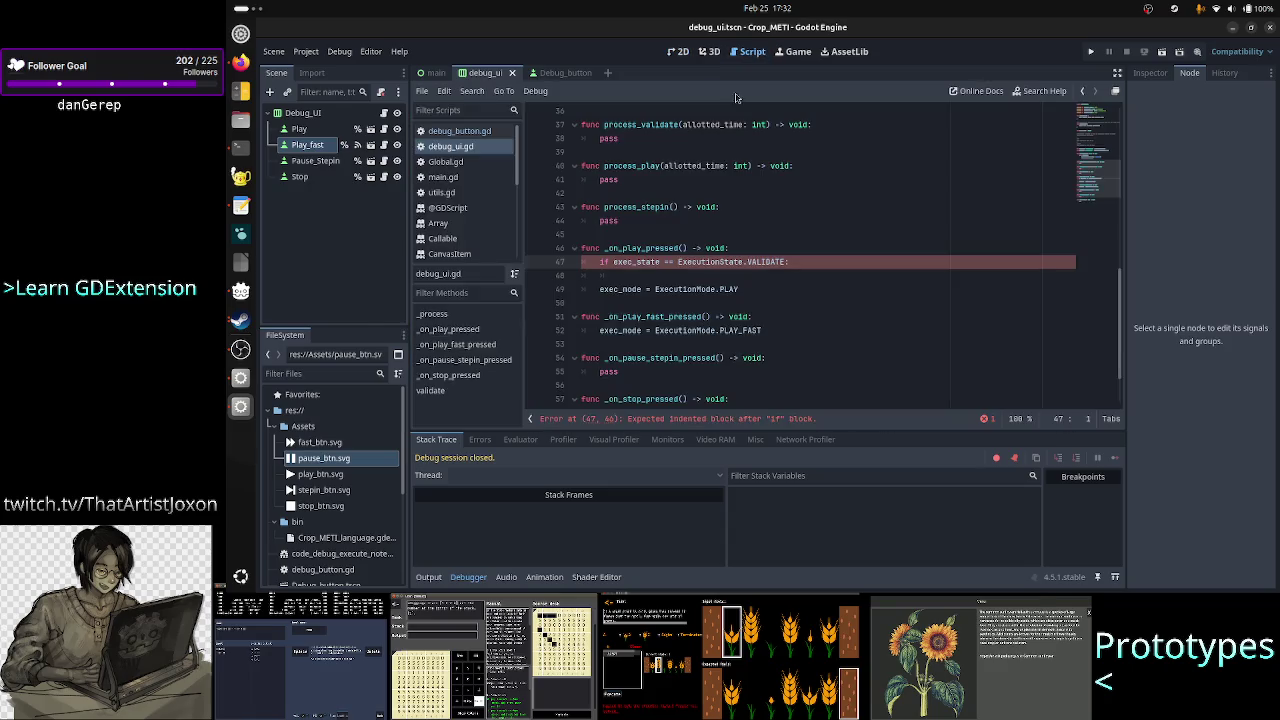
- Delete the blank indented line under line 47's if so exec_mode = ExecutionMode.PLAY follows directly
left_click(824, 259)
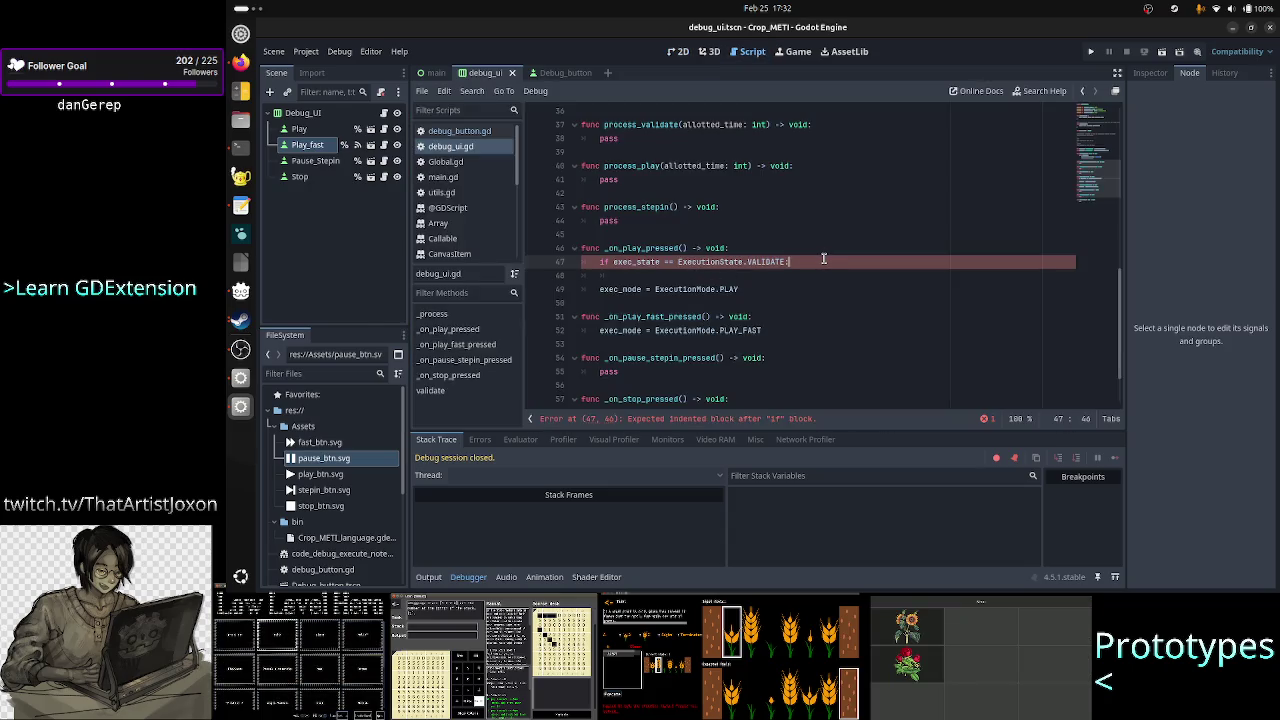
key("Down")
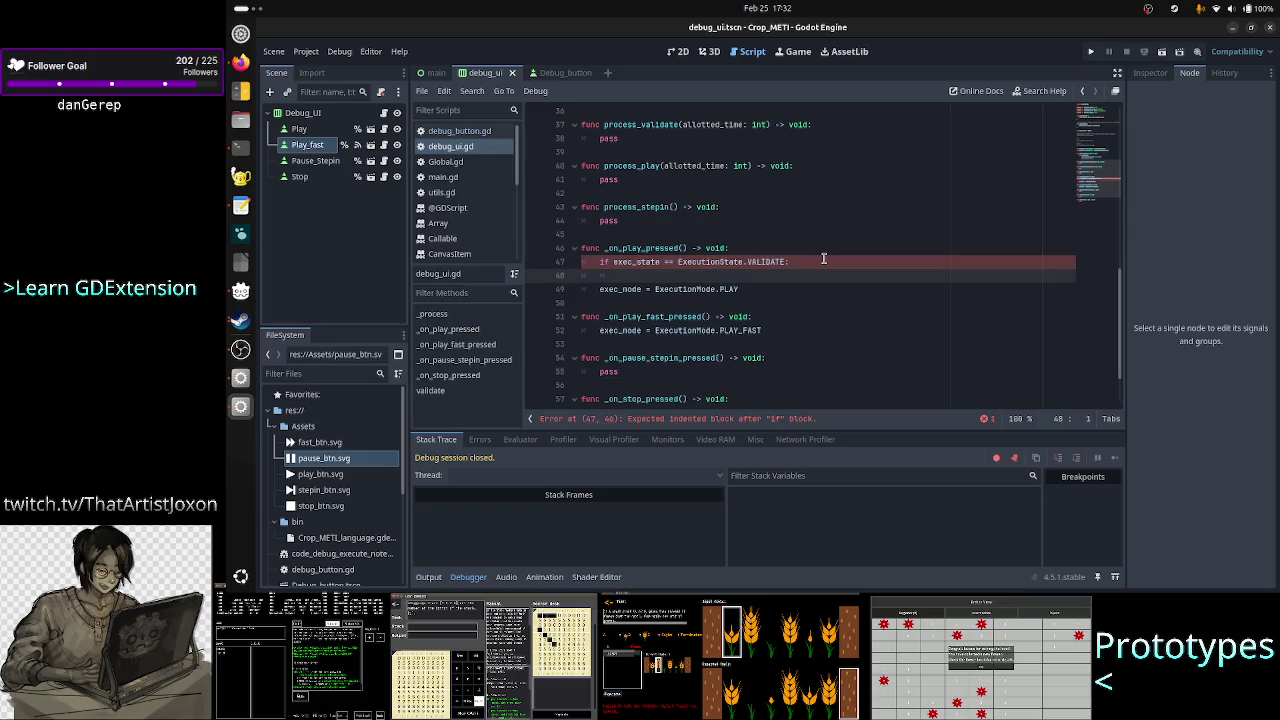
key("Tab")
key("Tab")
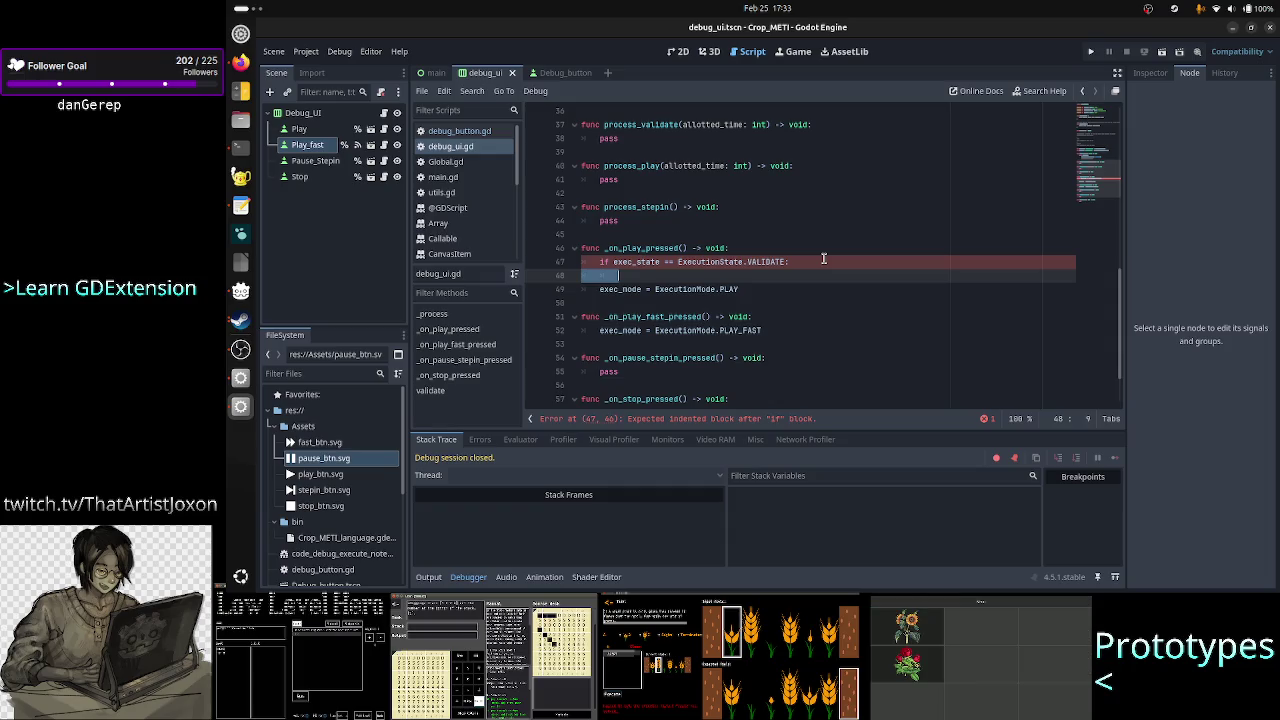
key("BackSpace")
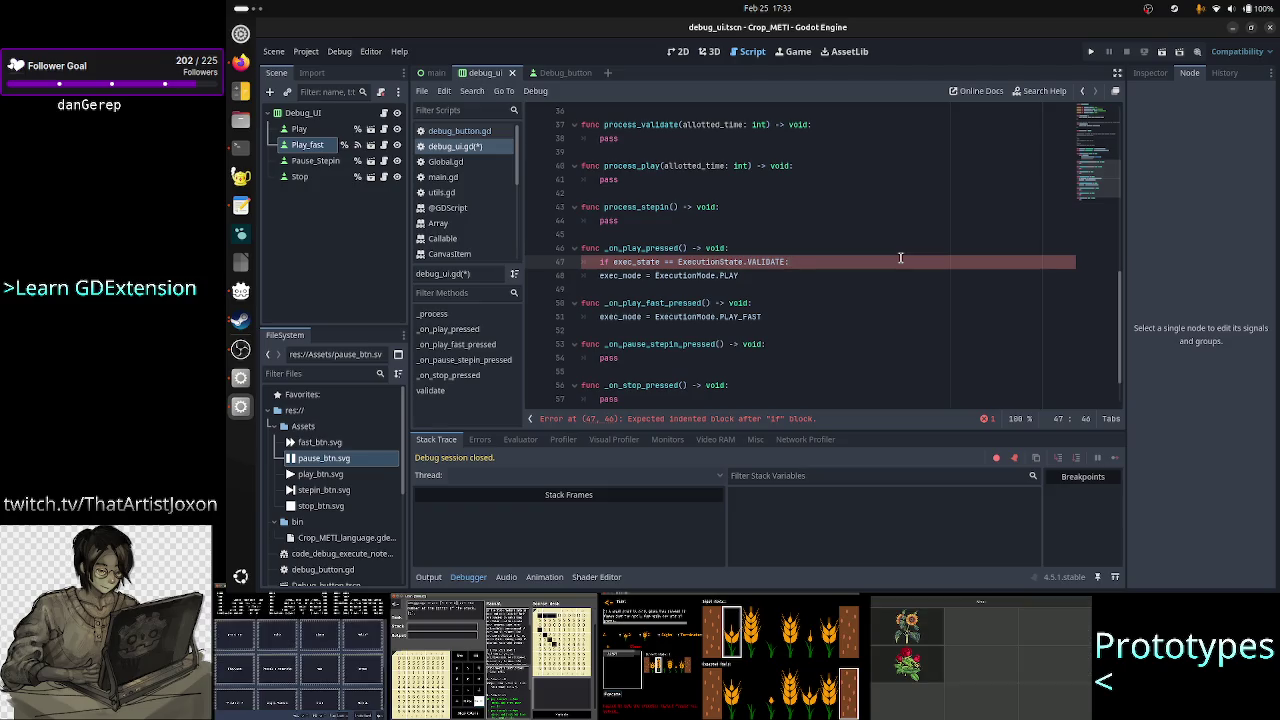
key("Up")
key("End")
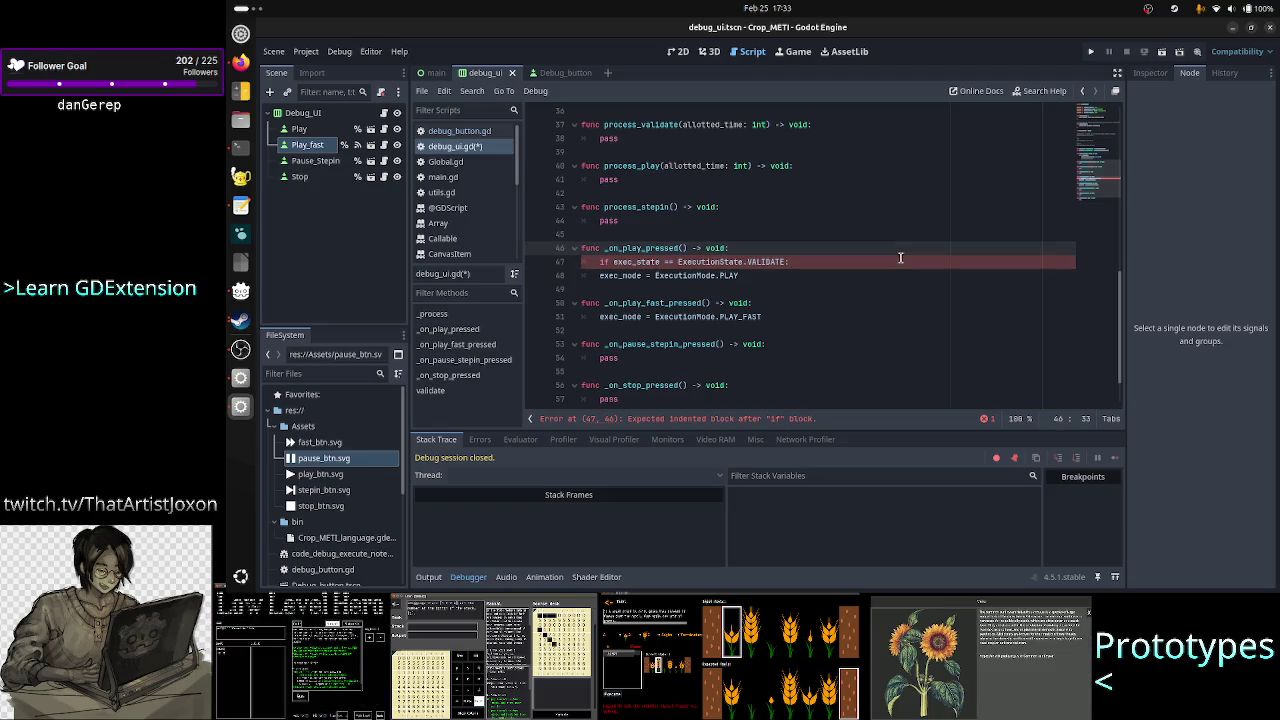
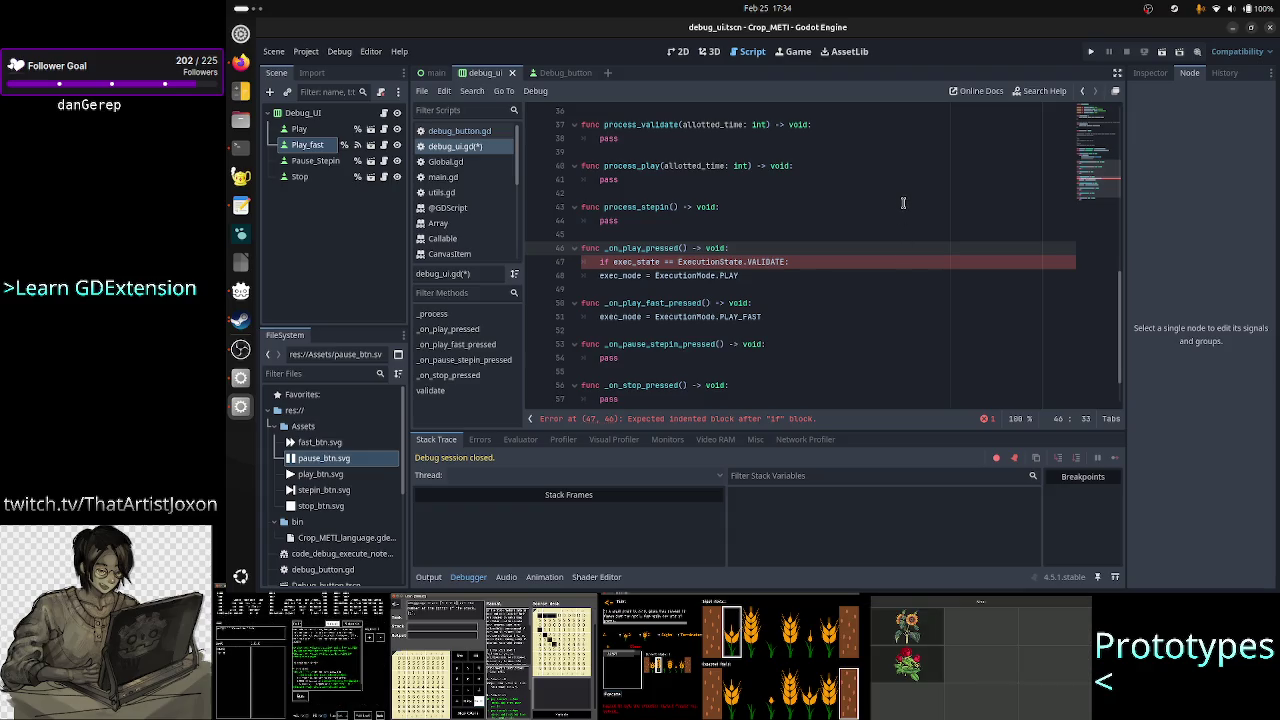
- Scroll debug_ui.gd back to the top and bring the TIS-100 game window forward
scroll(903, 203, "up", 4)
scroll(903, 203, "up", 6)
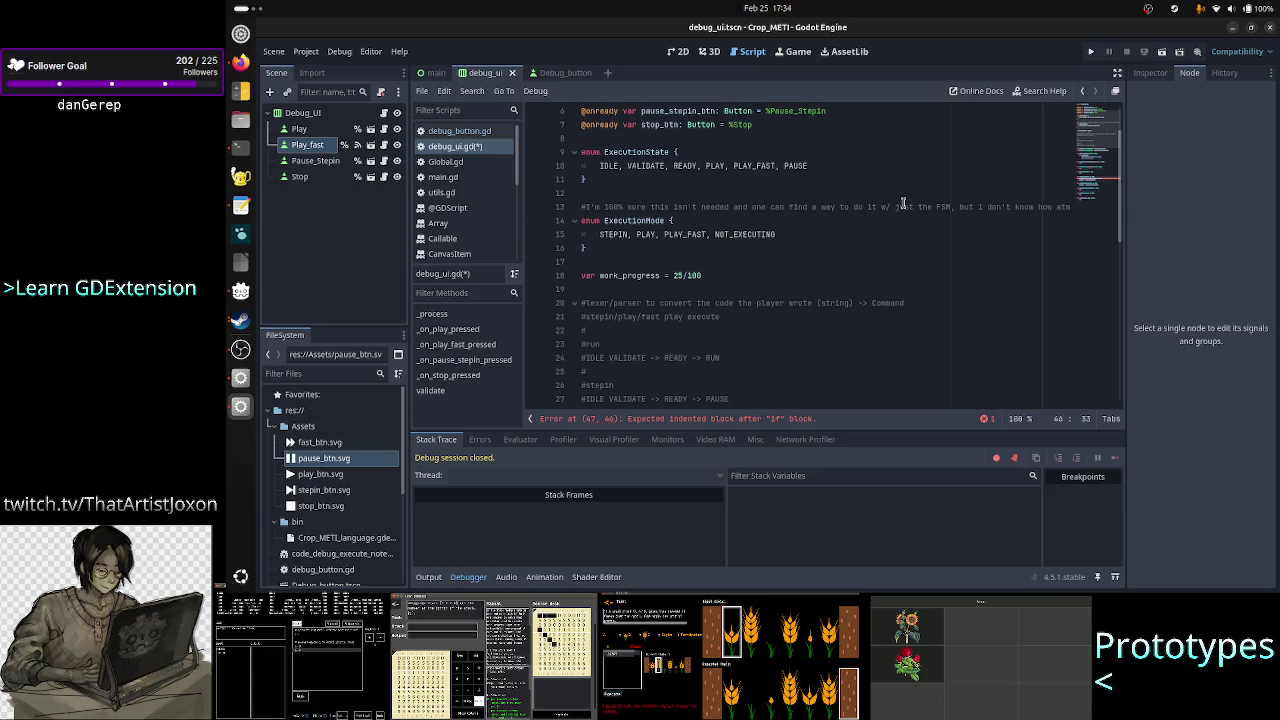
left_click(241, 320)
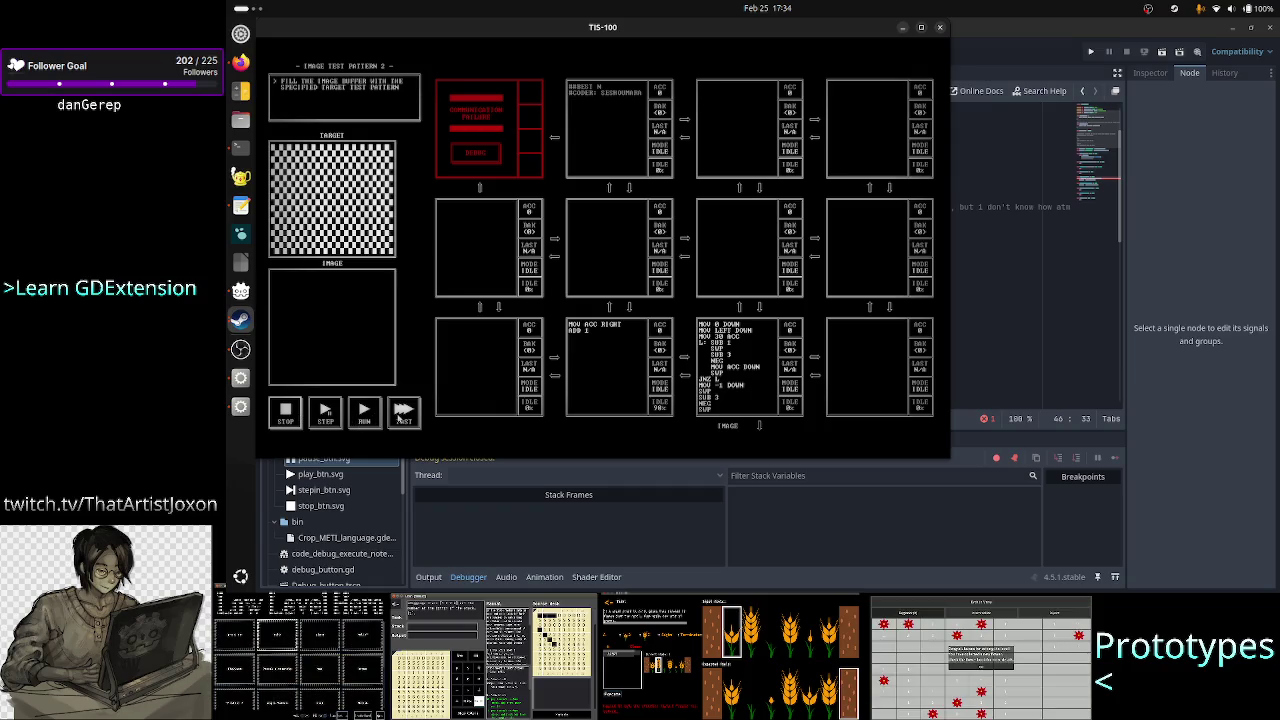
- Run, pause, stop, step and fast-run the image test program
left_click(372, 420)
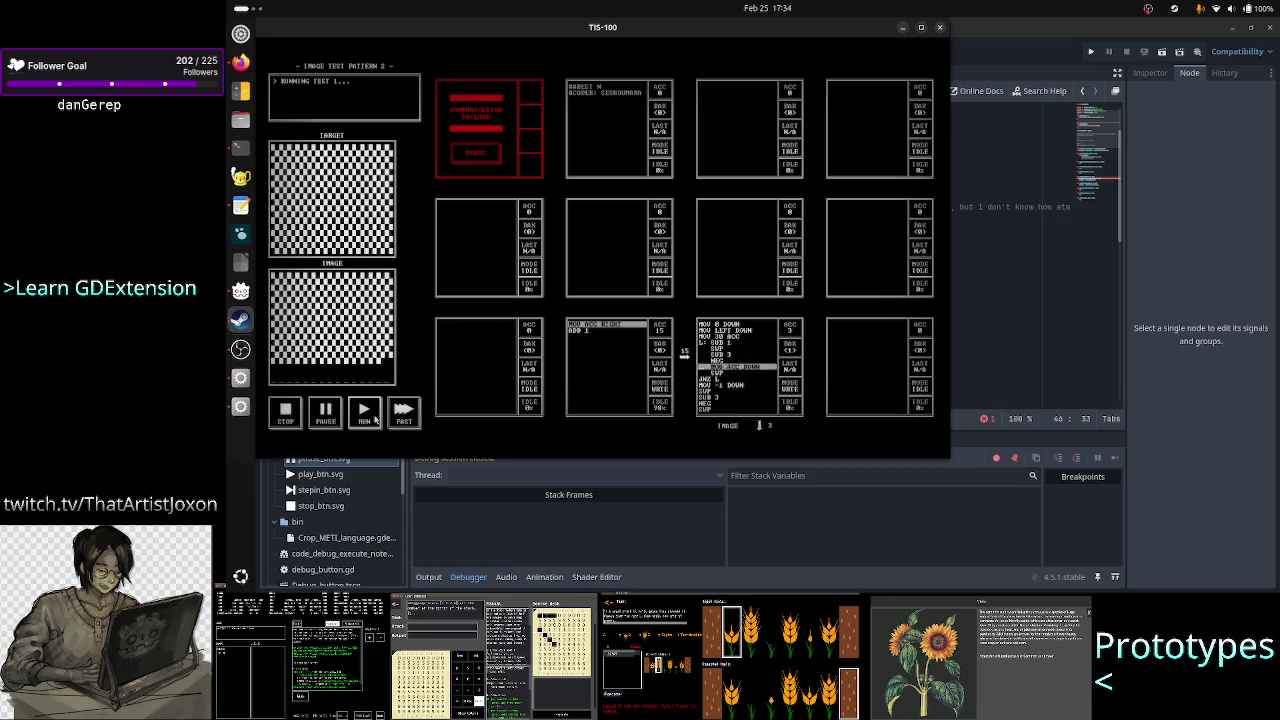
left_click(328, 414)
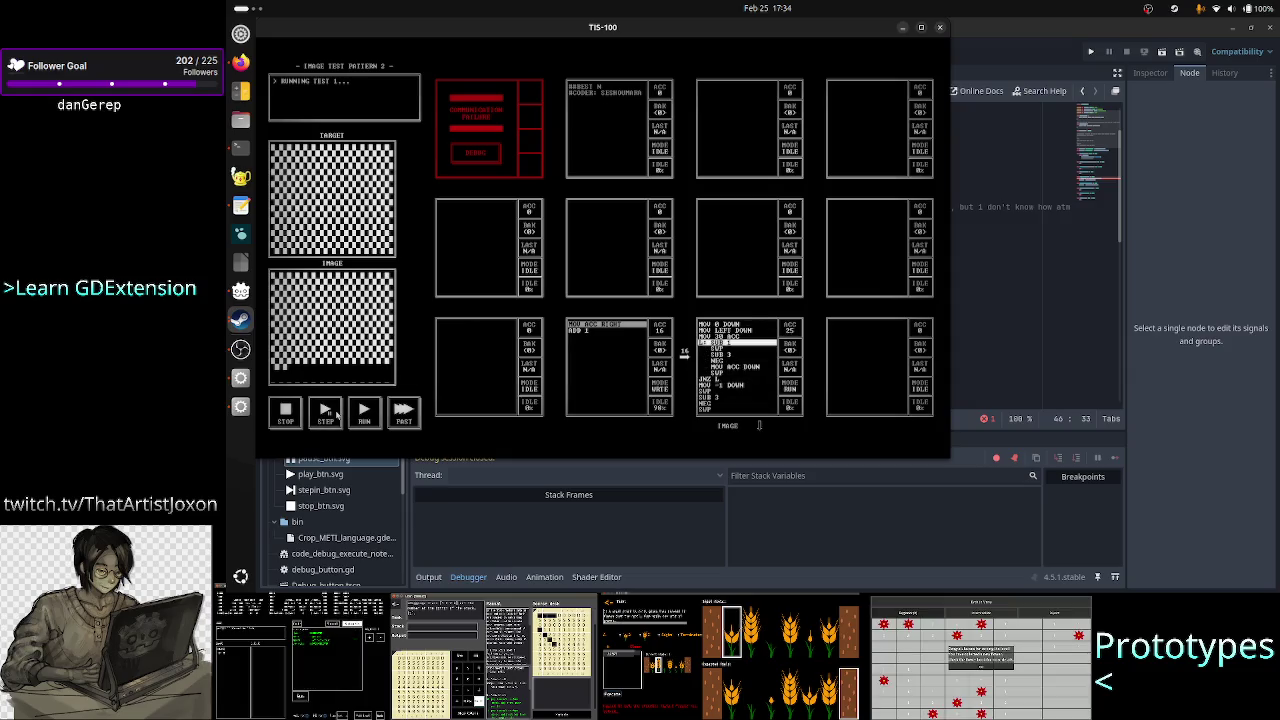
left_click(286, 414)
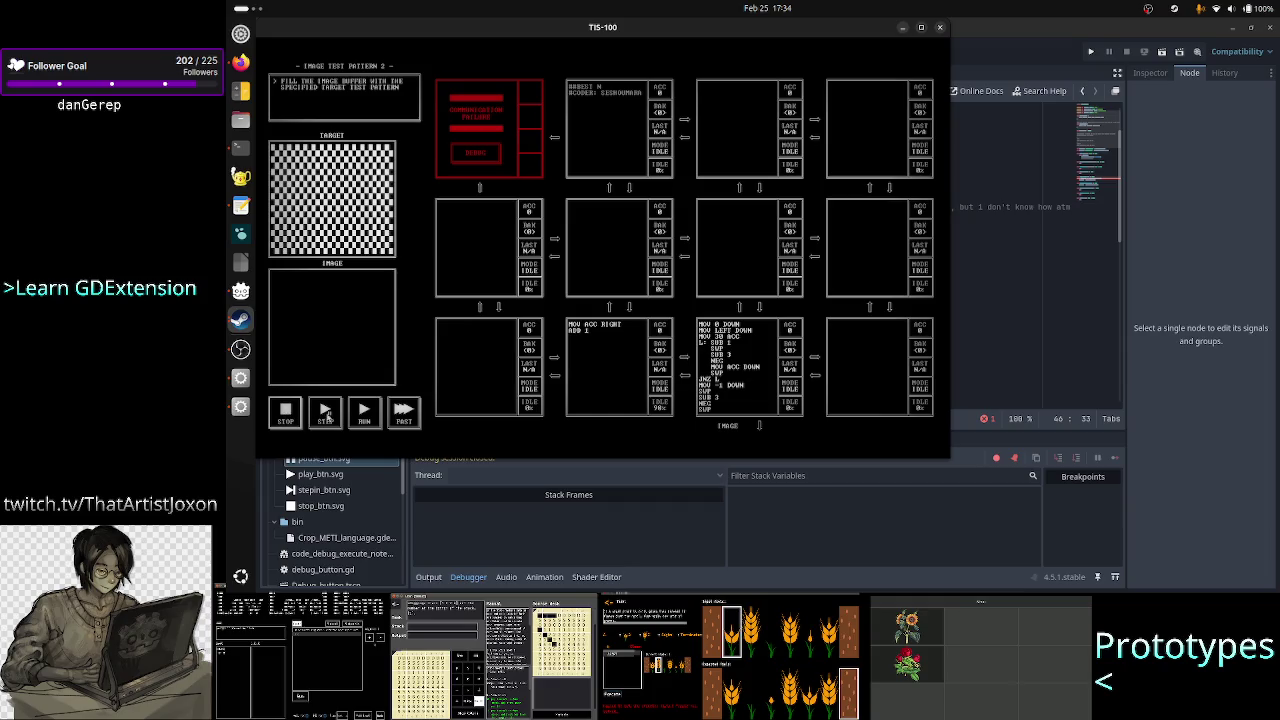
left_click(330, 416)
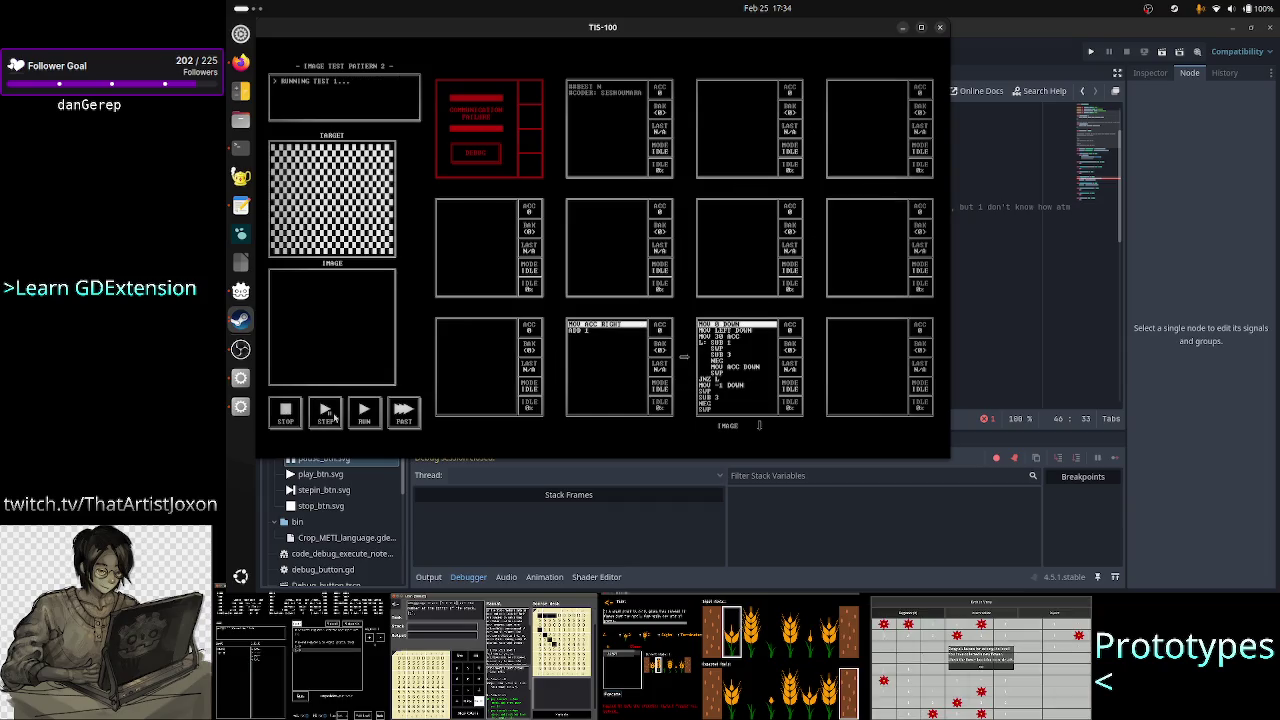
left_click(403, 416)
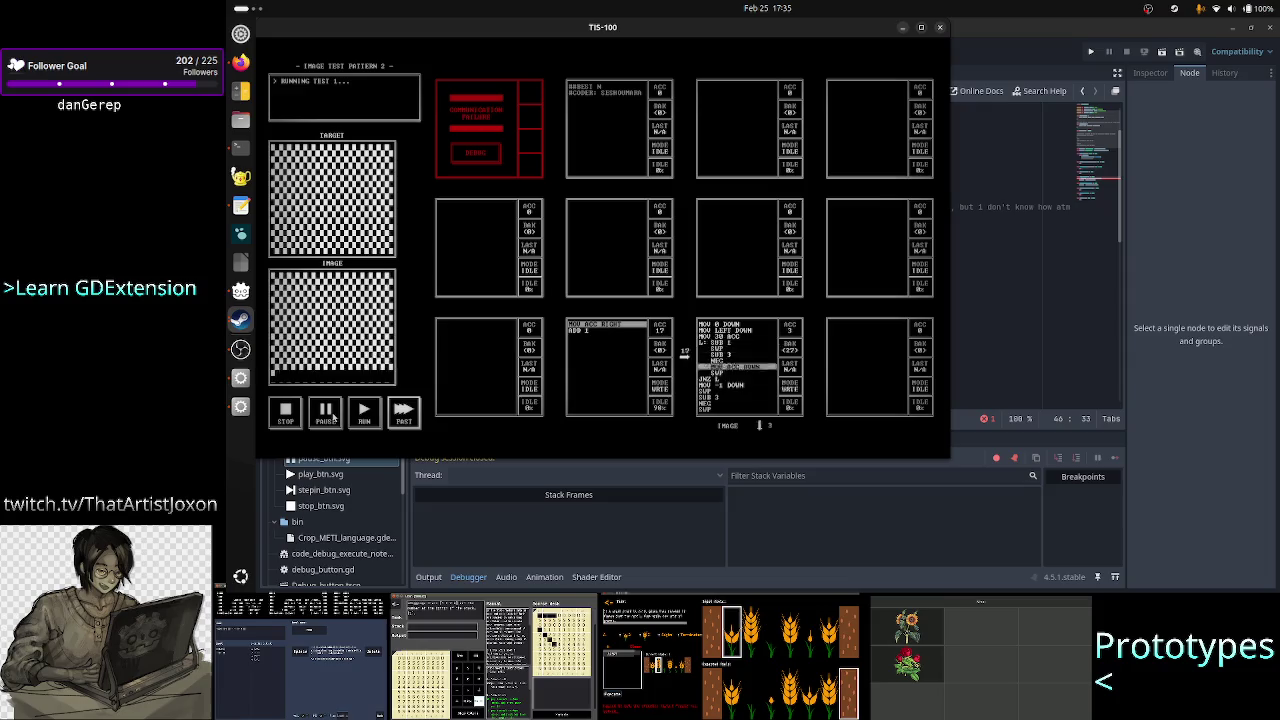
- Pause during test 2, step four instructions to MOV ACC DOWN, then resume running
left_click(328, 416)
left_click(328, 416)
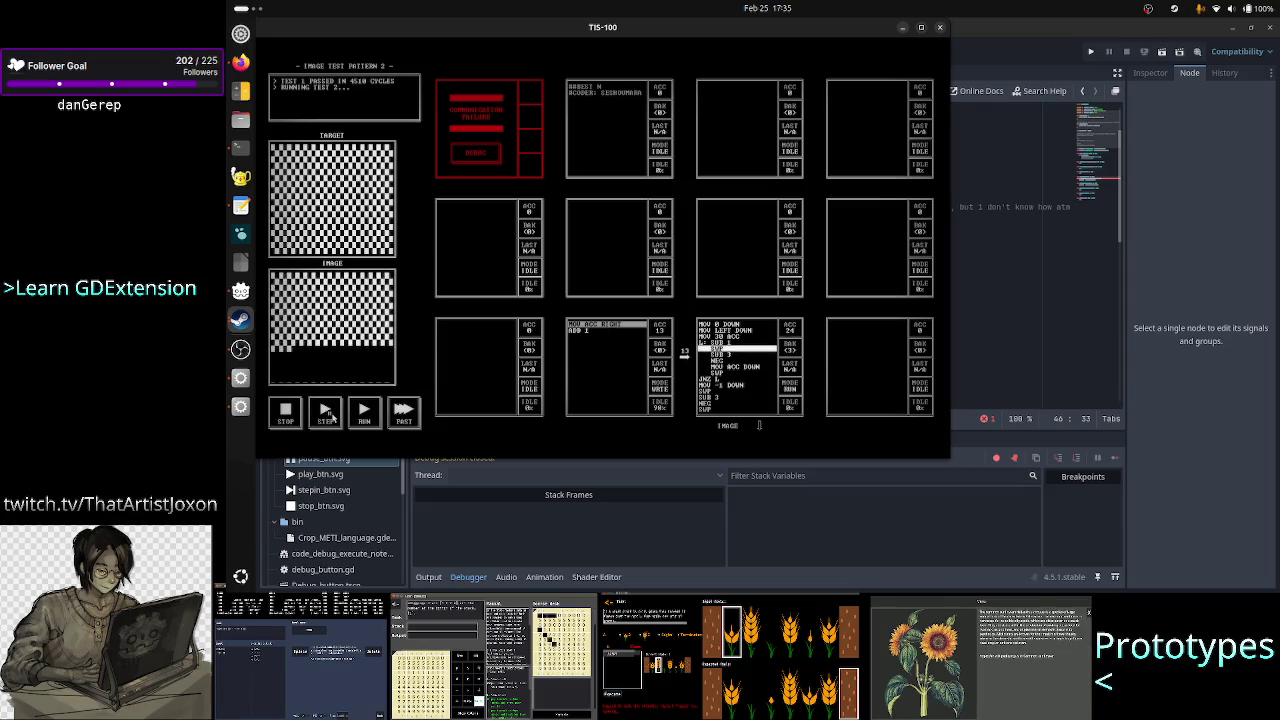
left_click(328, 416)
left_click(328, 416)
left_click(326, 416)
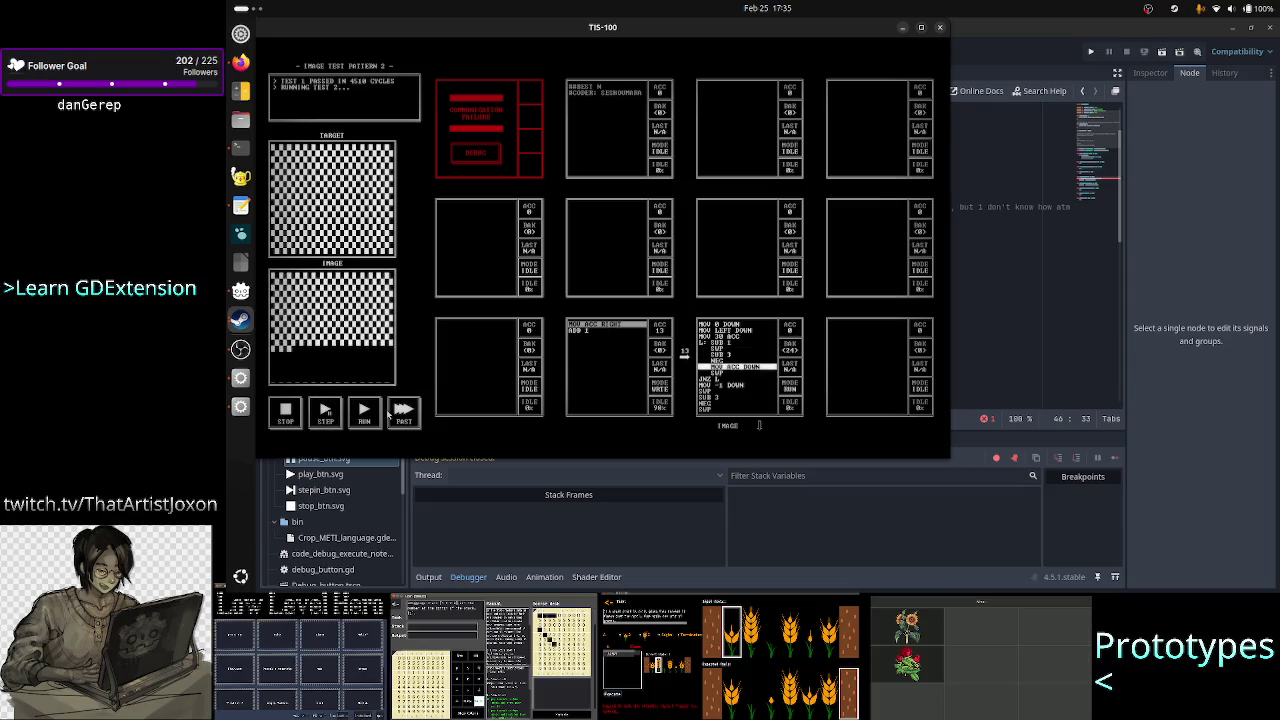
left_click(370, 418)
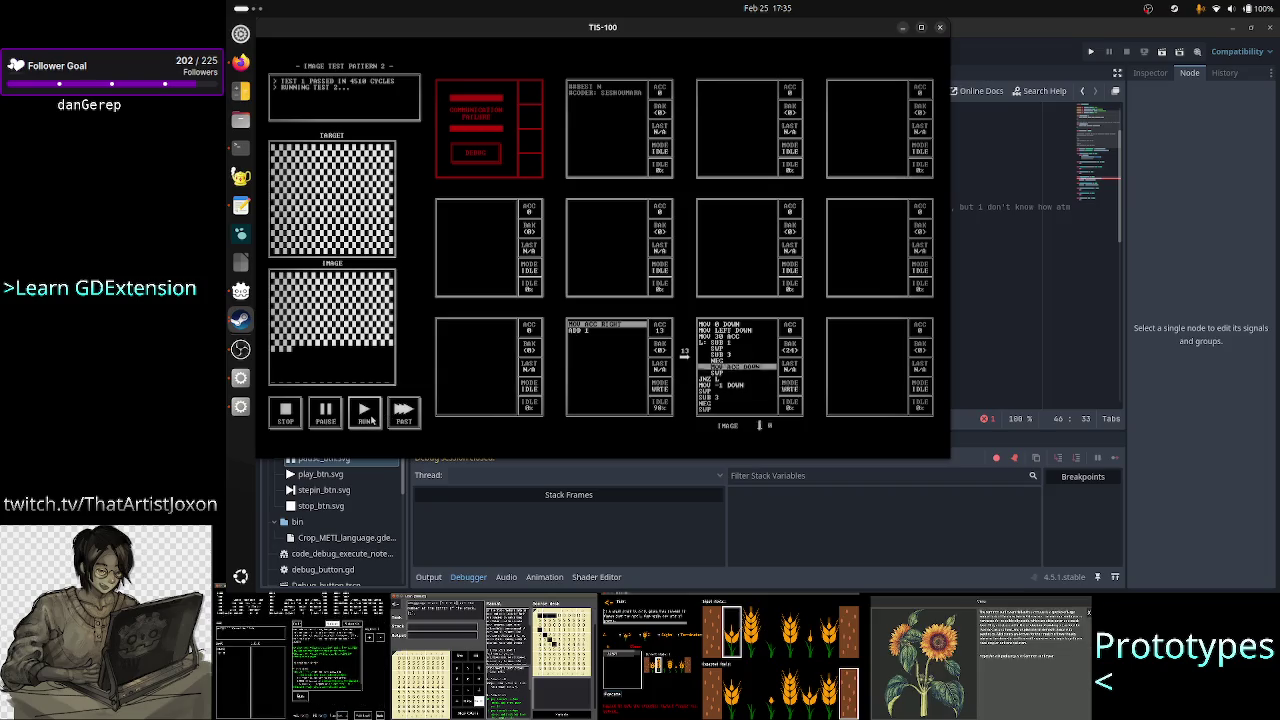
- Pause in test 3, rerun and stop the checker pattern twice, then return to Godot
left_click(325, 413)
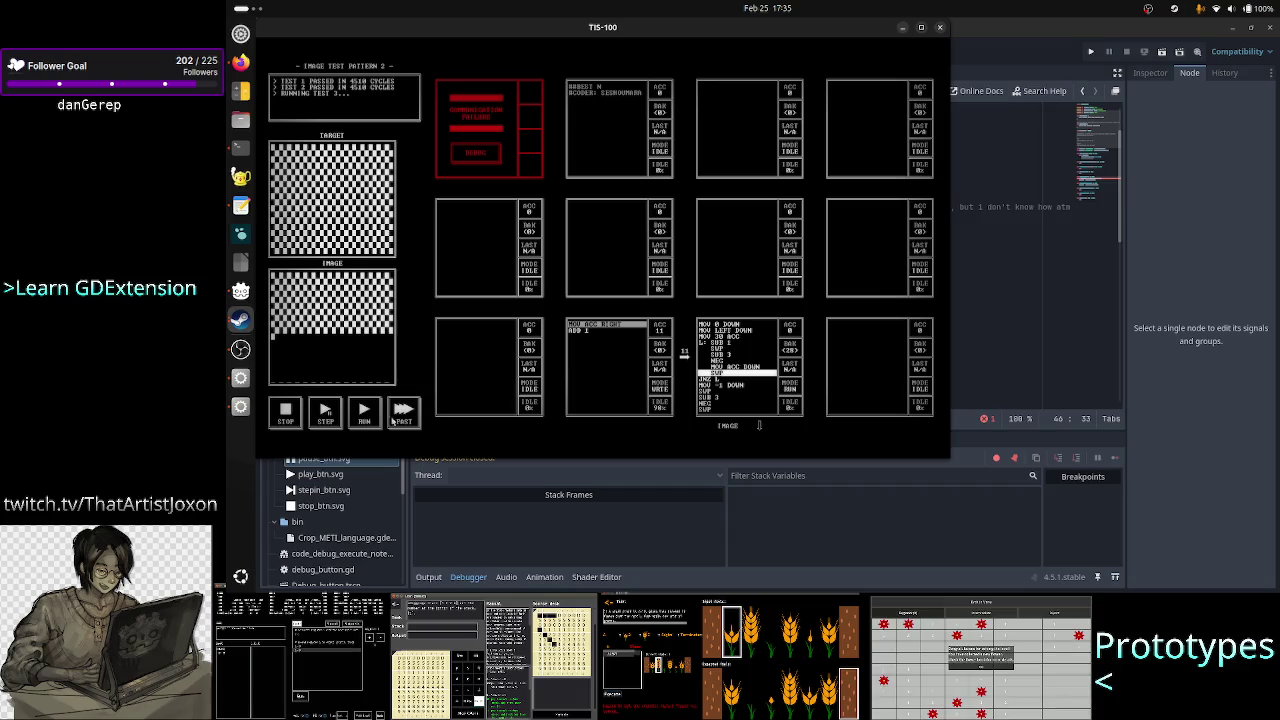
left_click(364, 414)
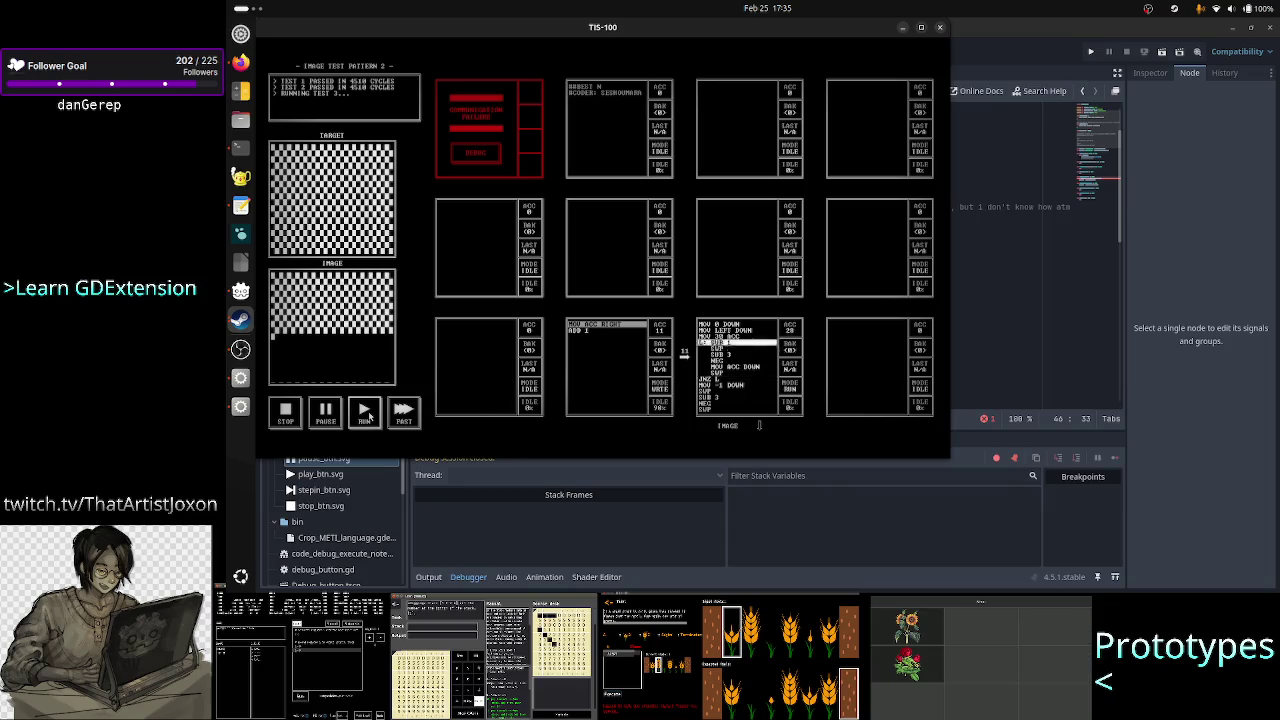
left_click(285, 412)
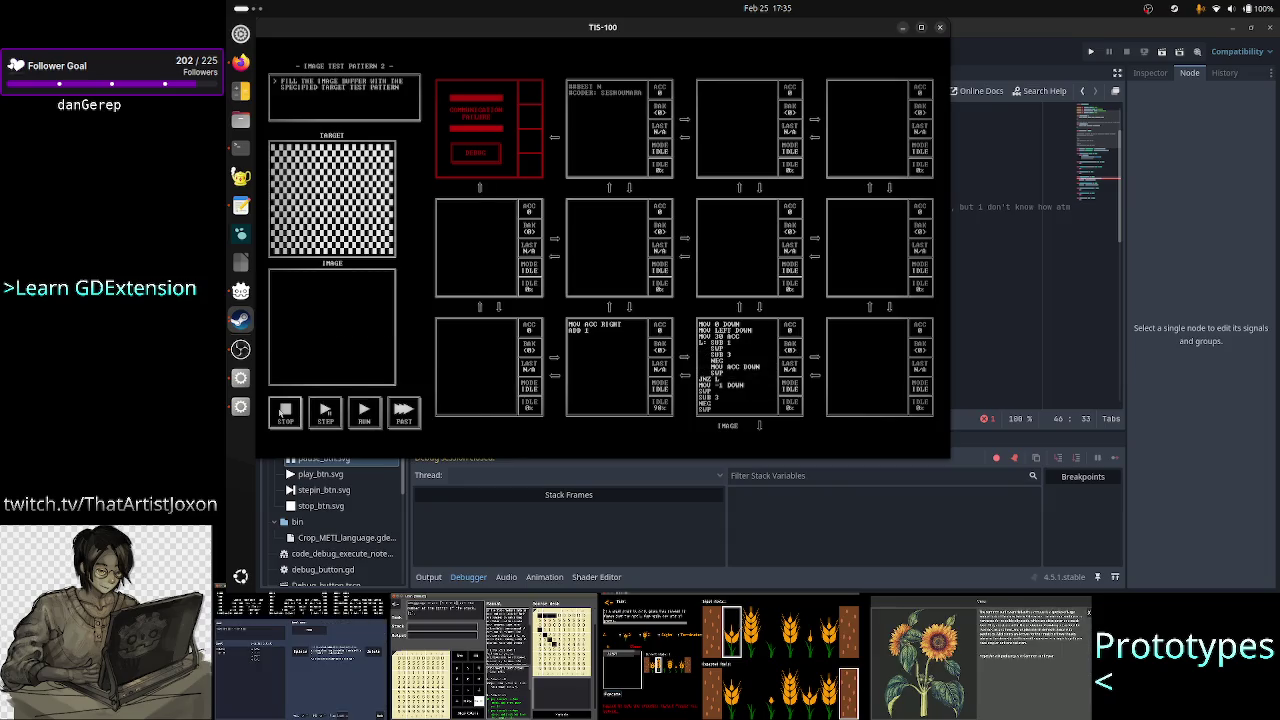
left_click(374, 420)
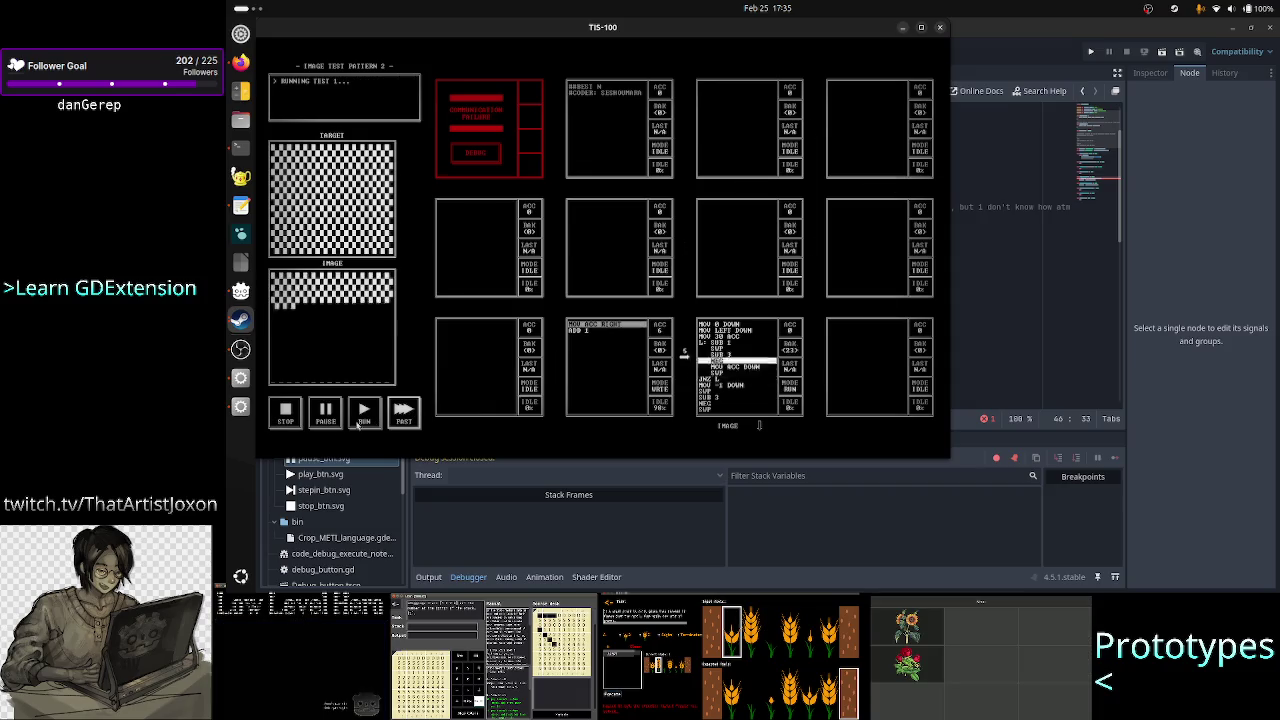
left_click(285, 412)
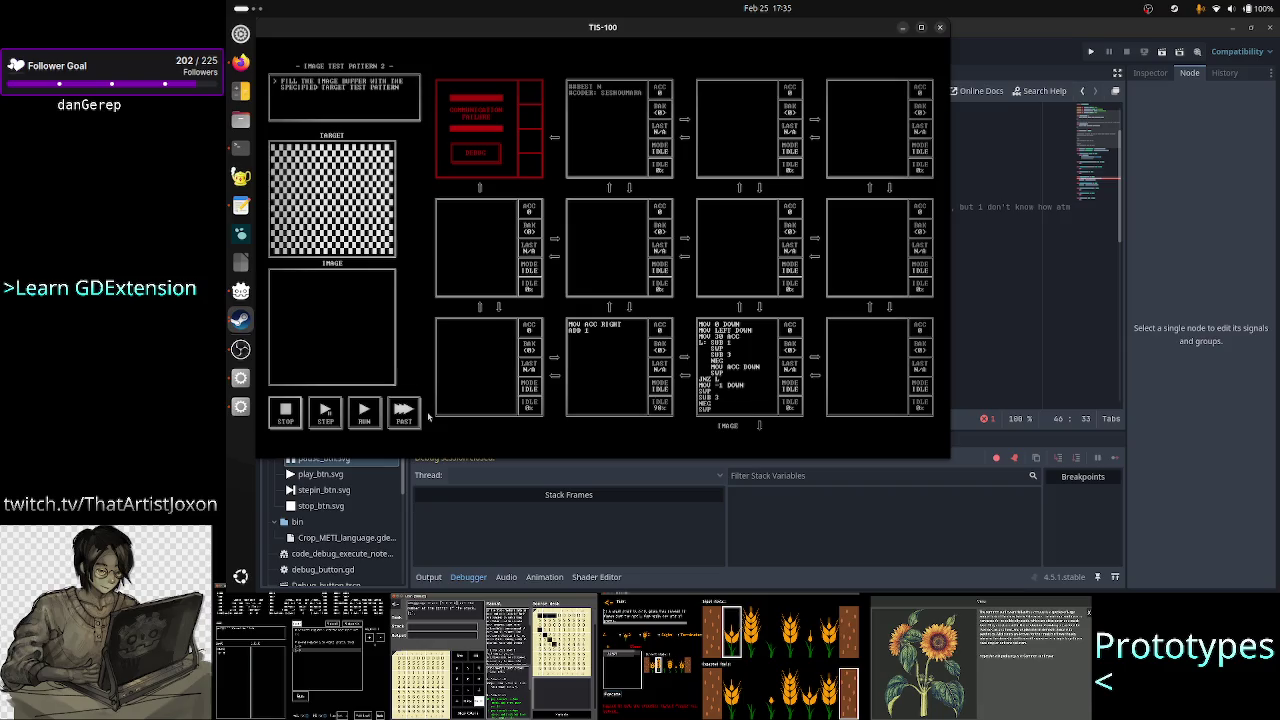
left_click(1008, 37)
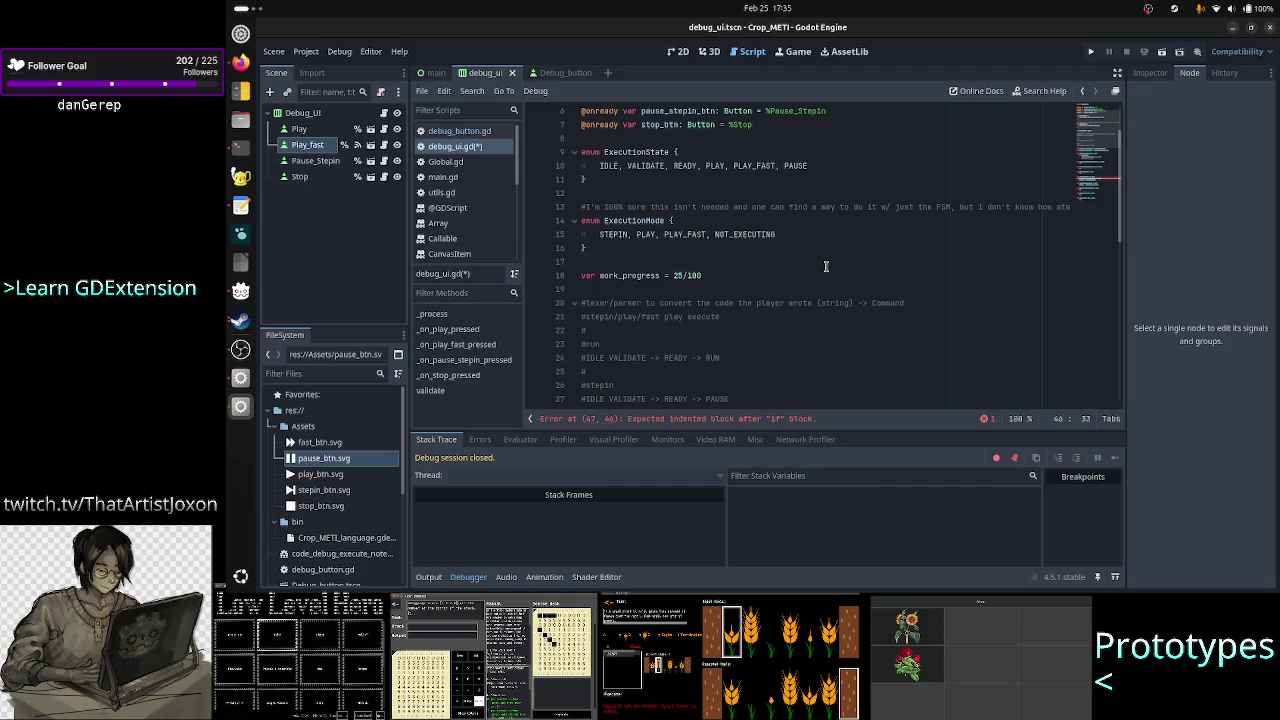
- Scroll down in debug_ui.gd and bring the browser with the itch.io profile forward
scroll(855, 290, "down", 1)
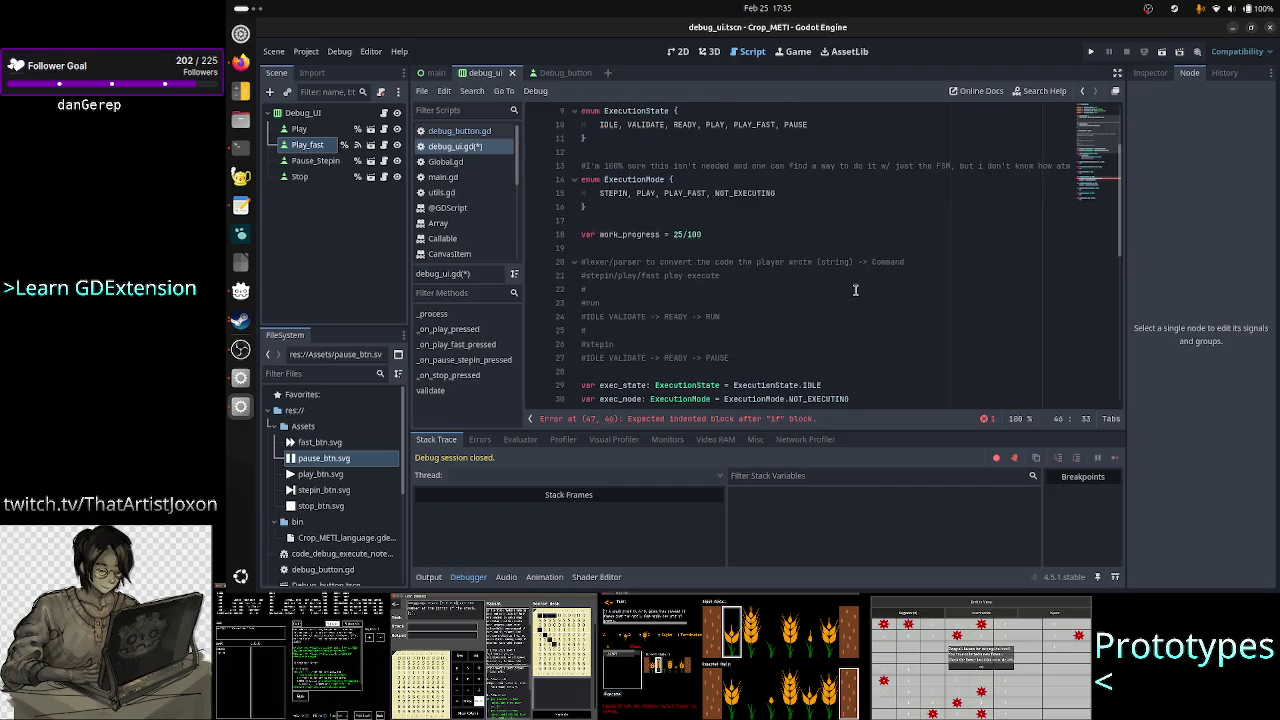
scroll(855, 290, "down", 1)
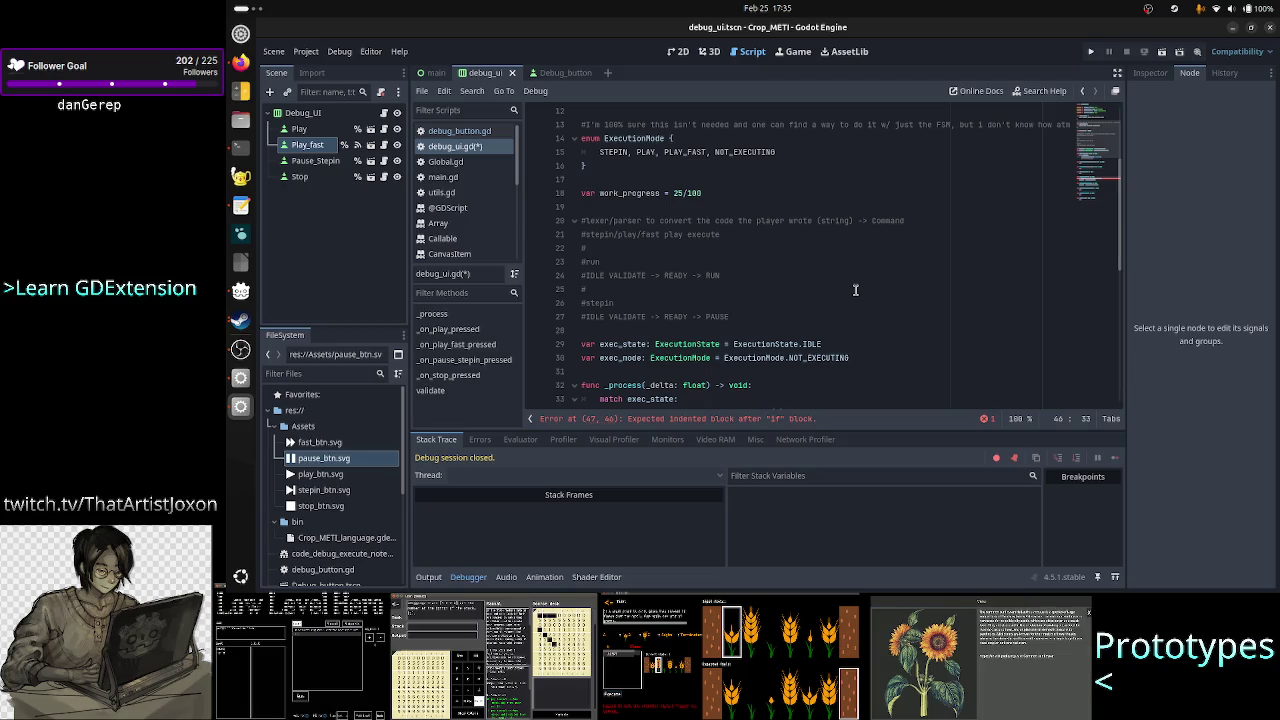
left_click(238, 68)
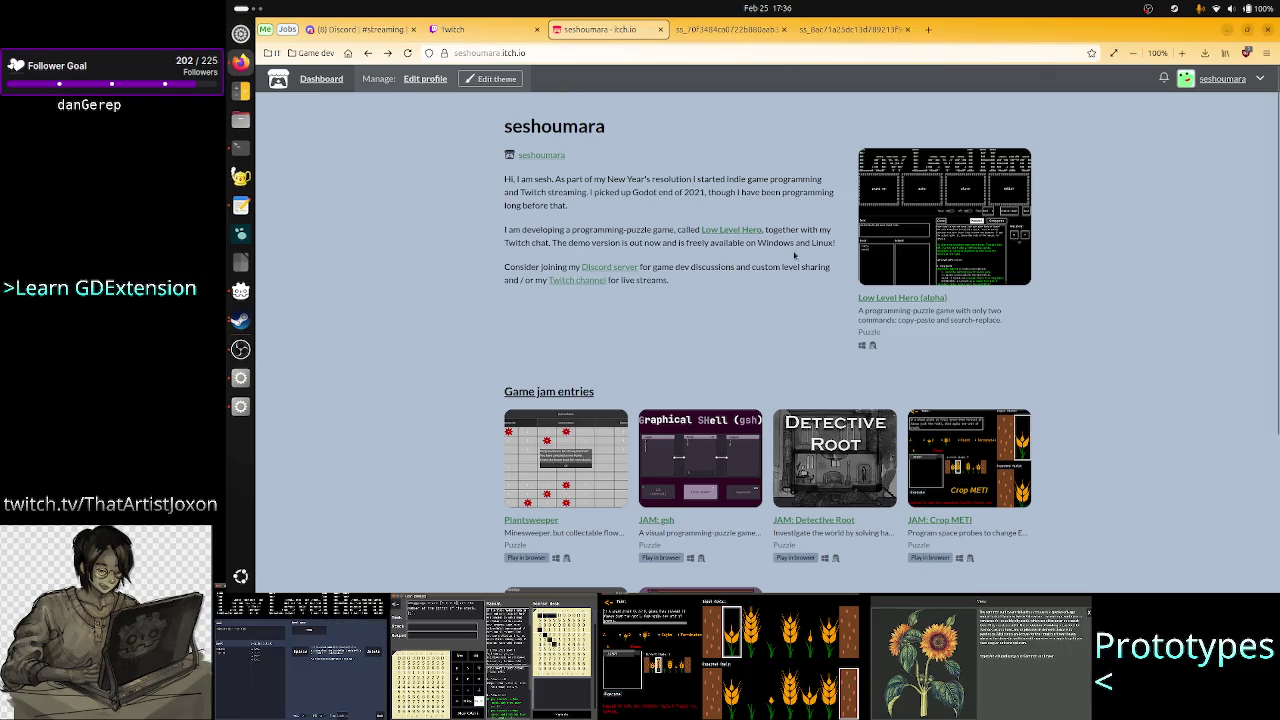
scroll(865, 397, "down", 3)
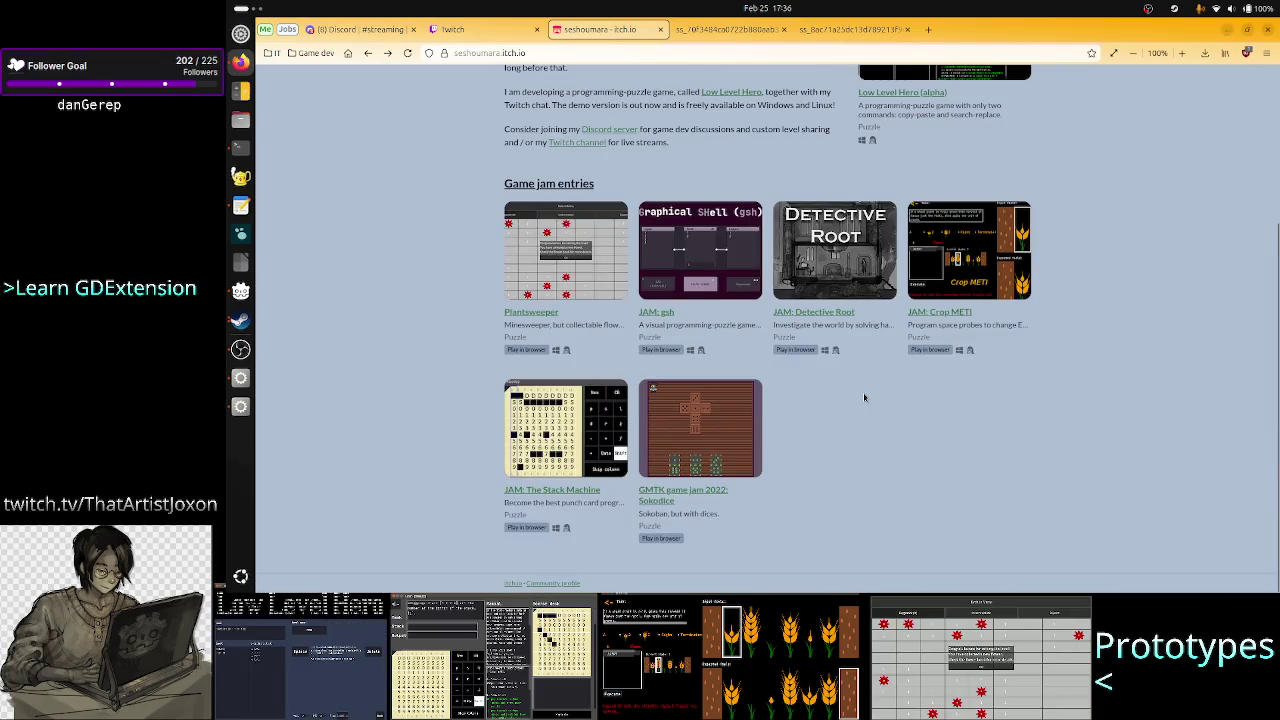
scroll(863, 392, "up", 3)
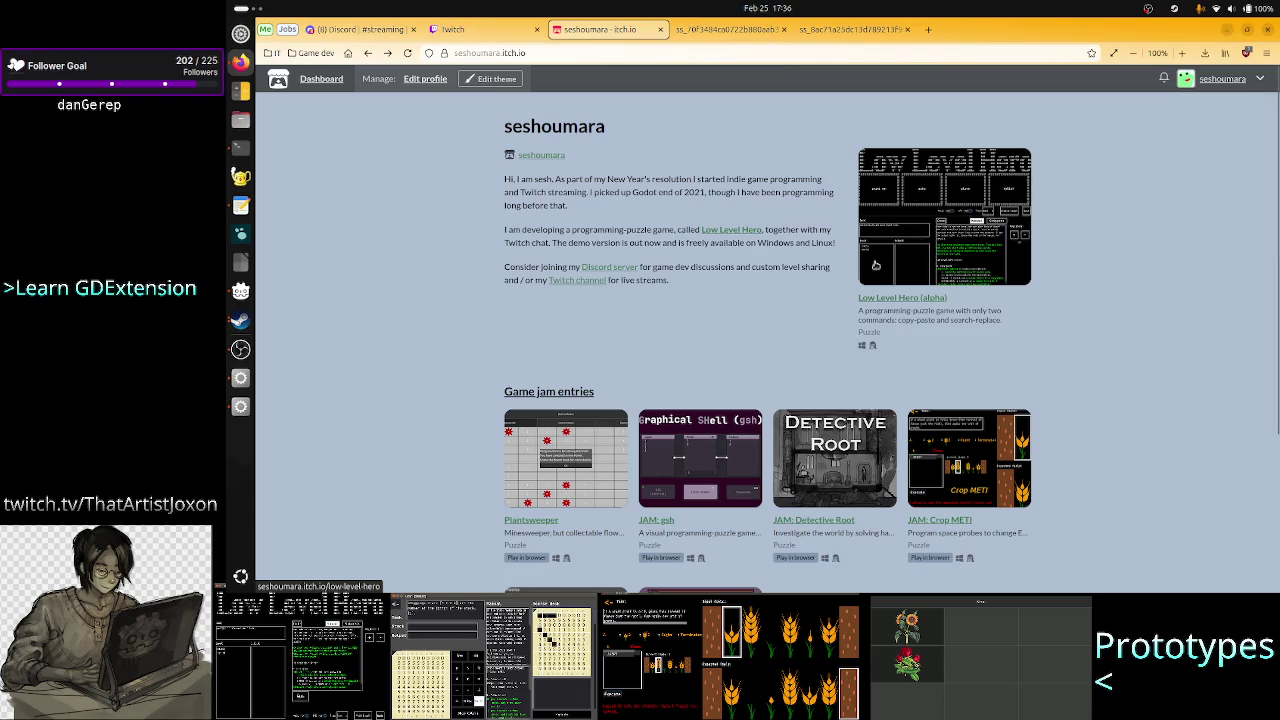
left_click(960, 240)
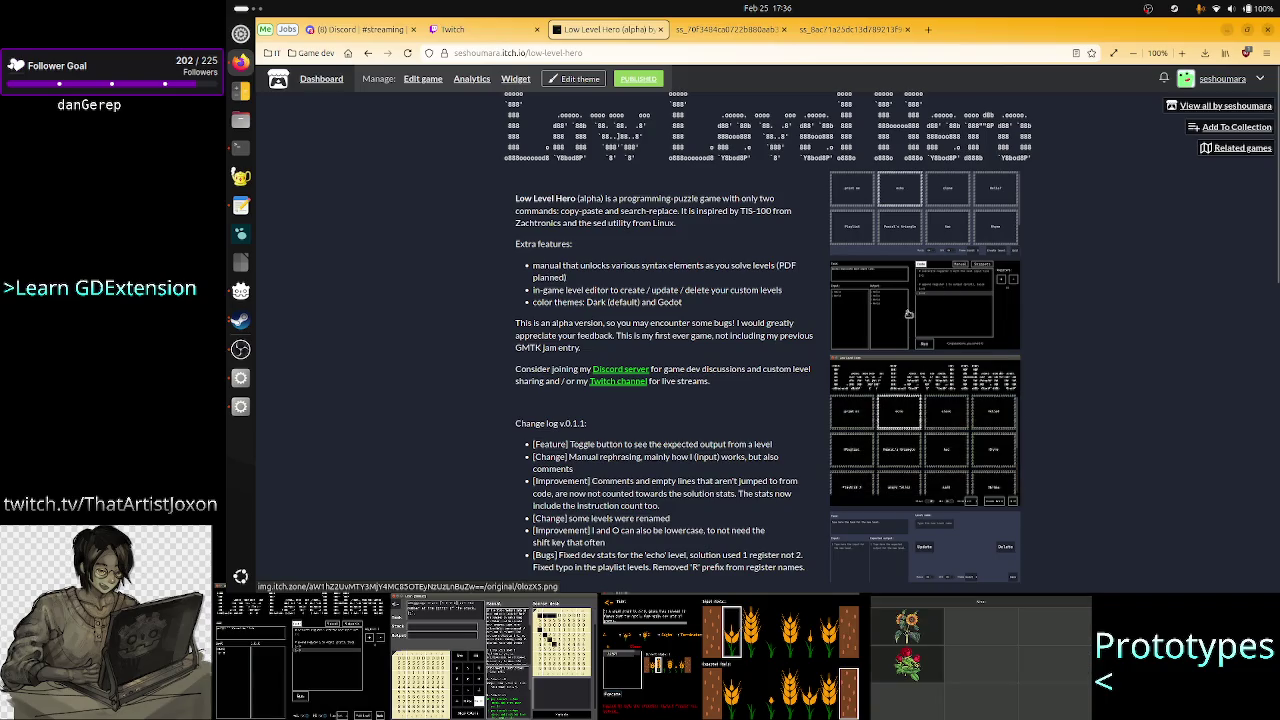
left_click(938, 312)
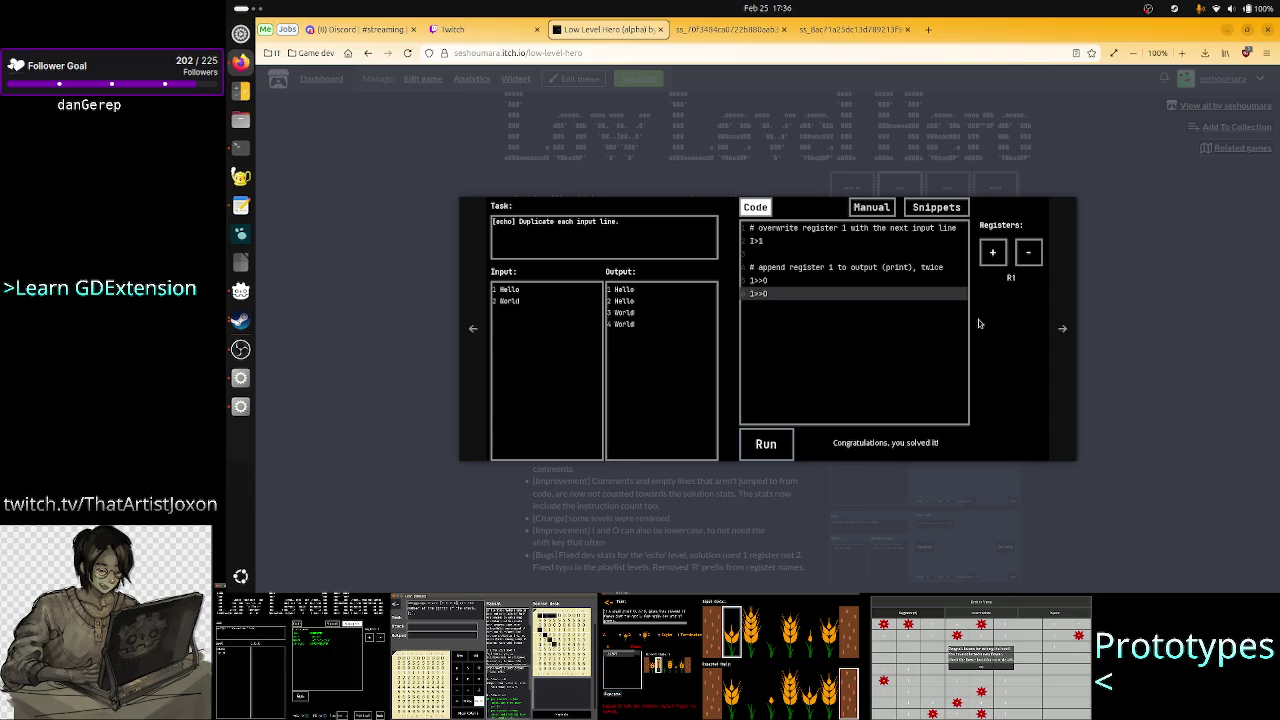
left_click(1138, 332)
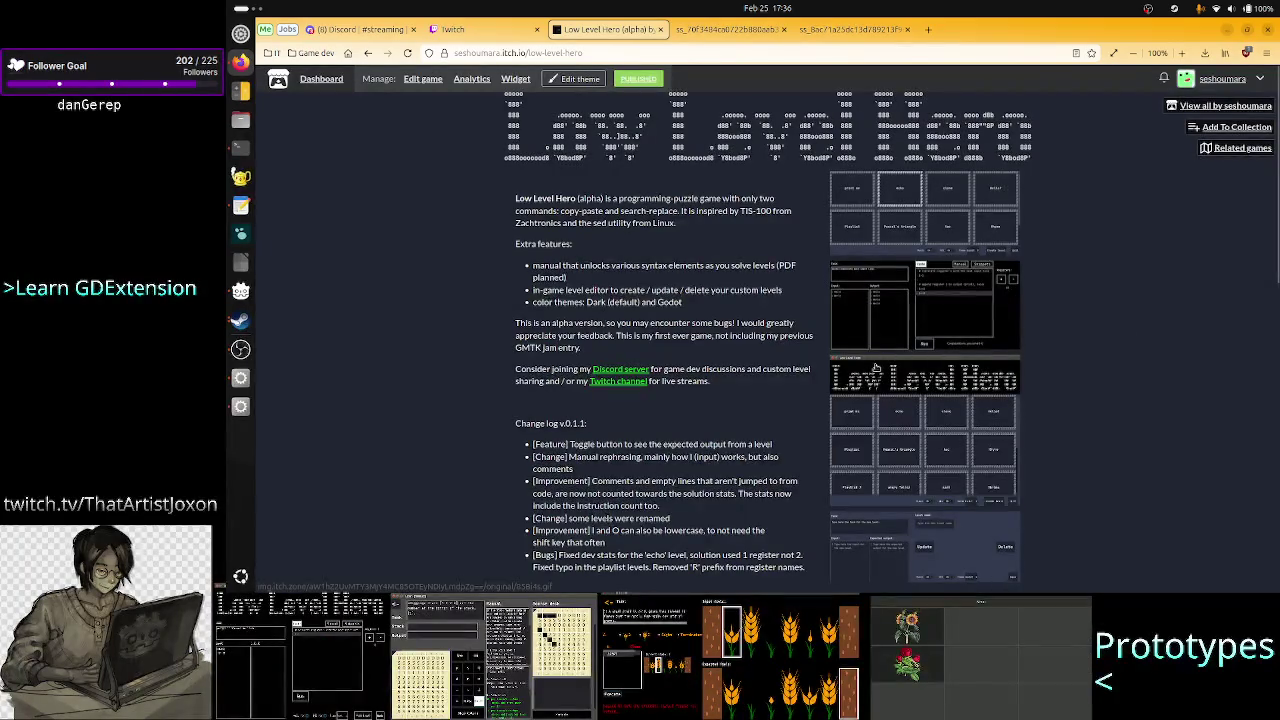
left_click(368, 53)
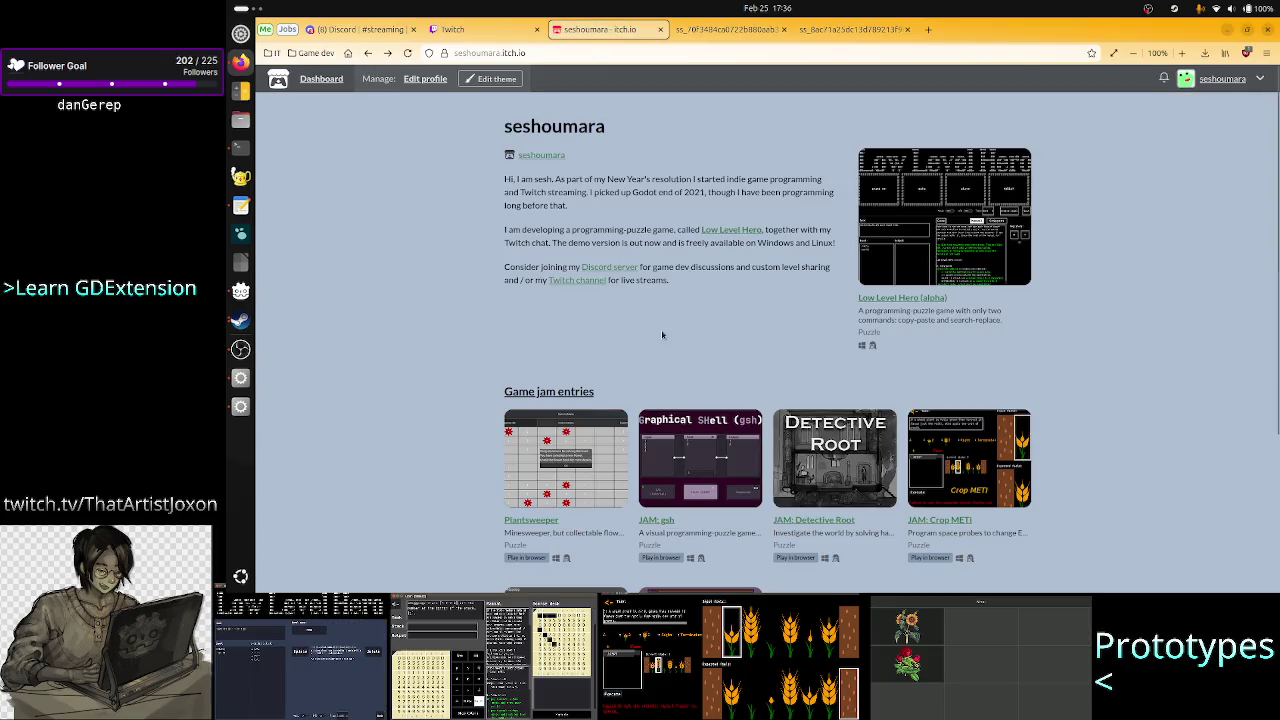
scroll(1020, 376, "down", 3)
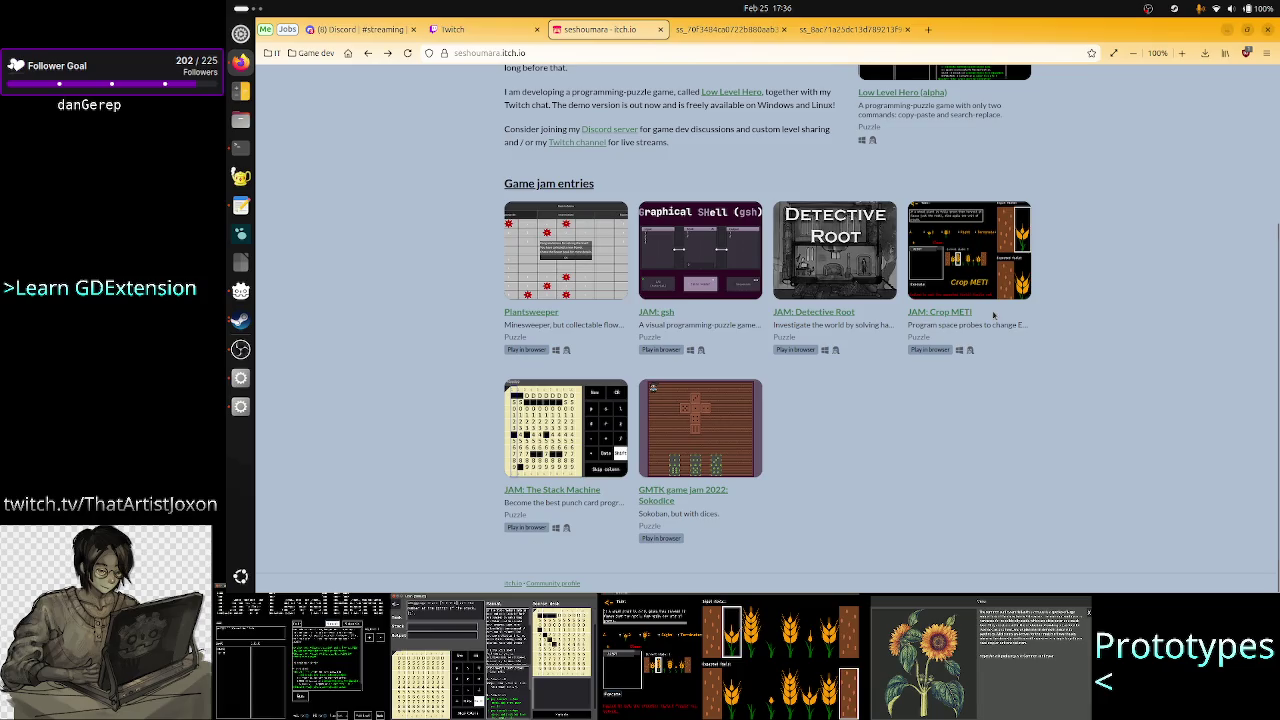
scroll(1048, 311, "up", 4)
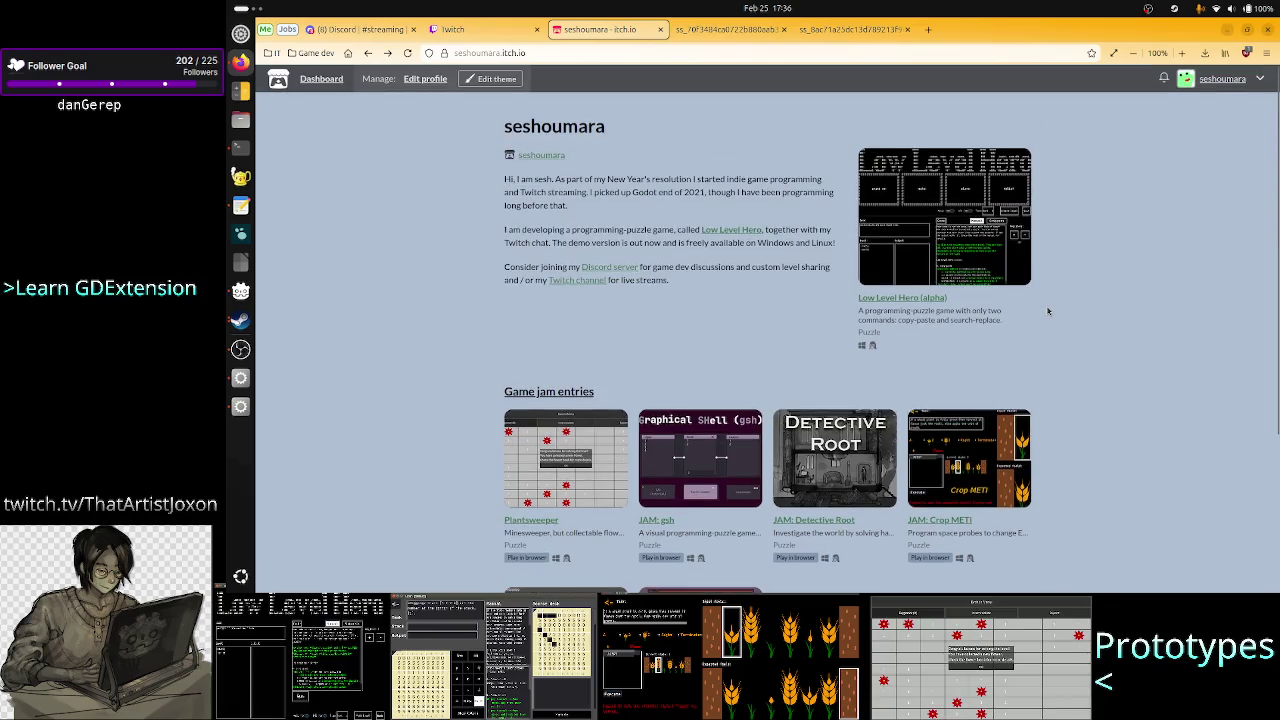
scroll(1048, 311, "down", 1)
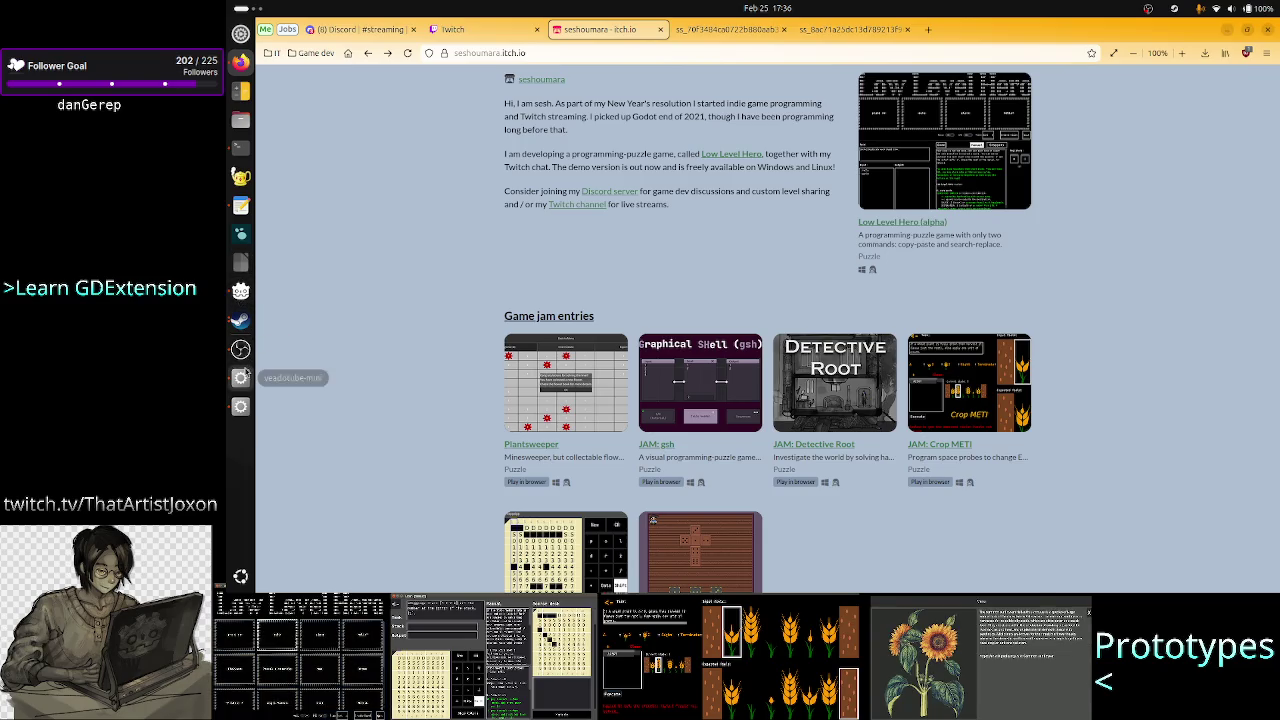
- Bring Godot forward, scroll through debug_ui.gd, then switch to the TIS-100 game window
left_click(242, 405)
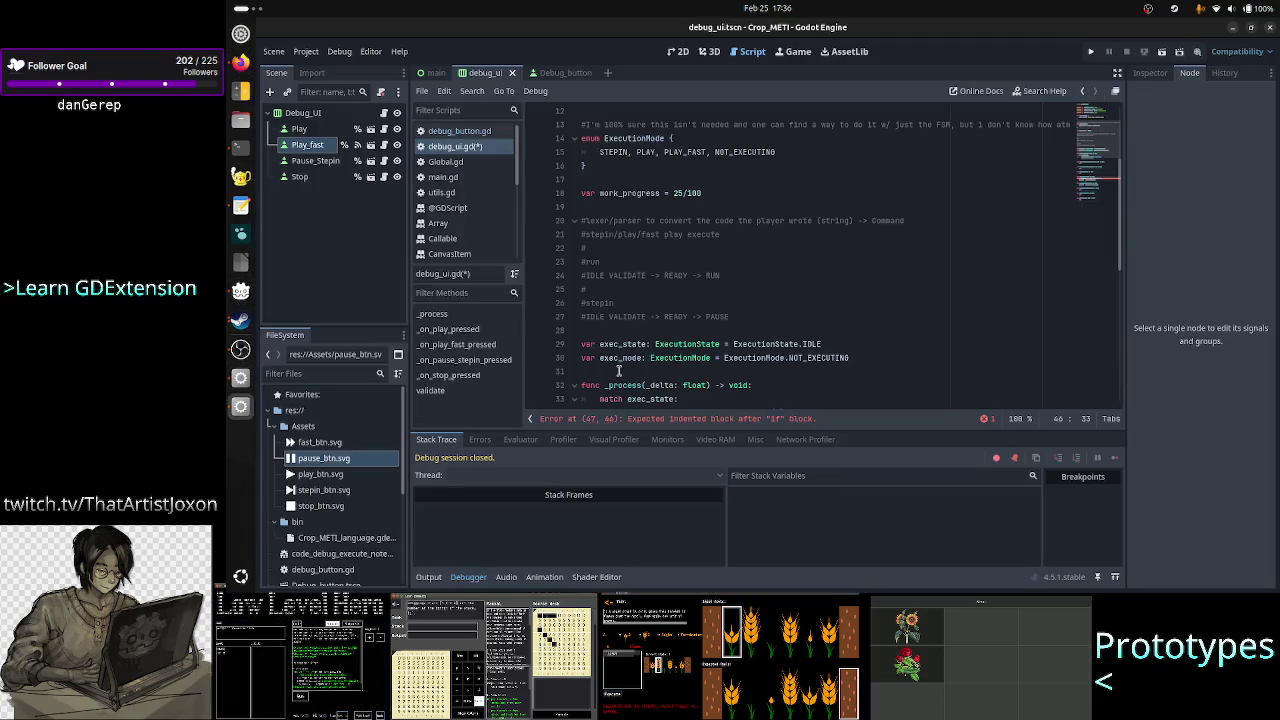
scroll(743, 320, "down", 1)
scroll(743, 320, "down", 4)
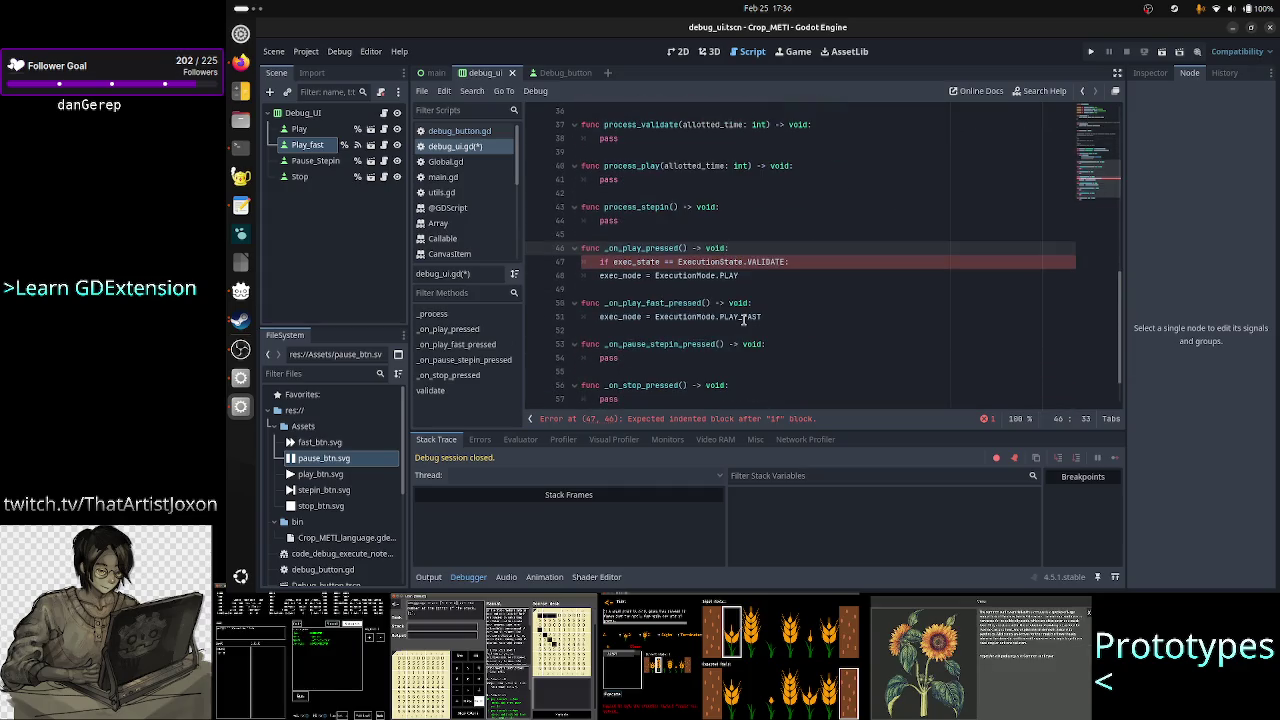
scroll(743, 318, "up", 2)
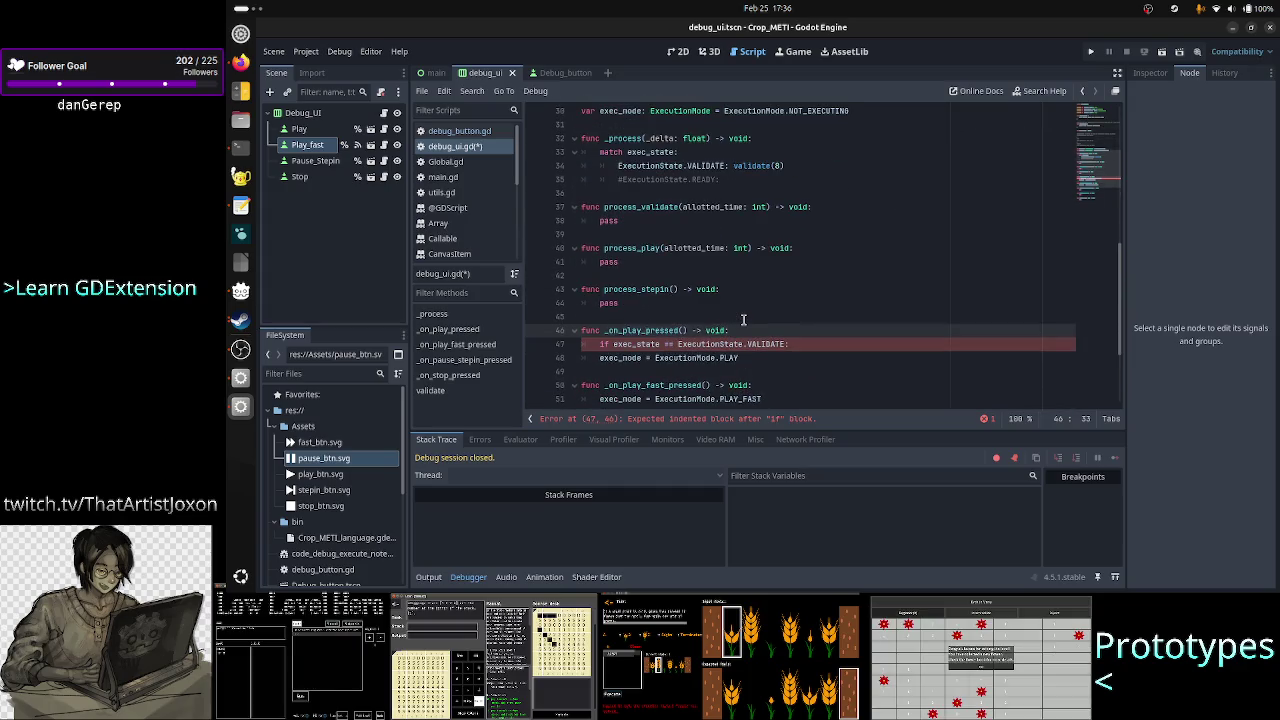
left_click(240, 320)
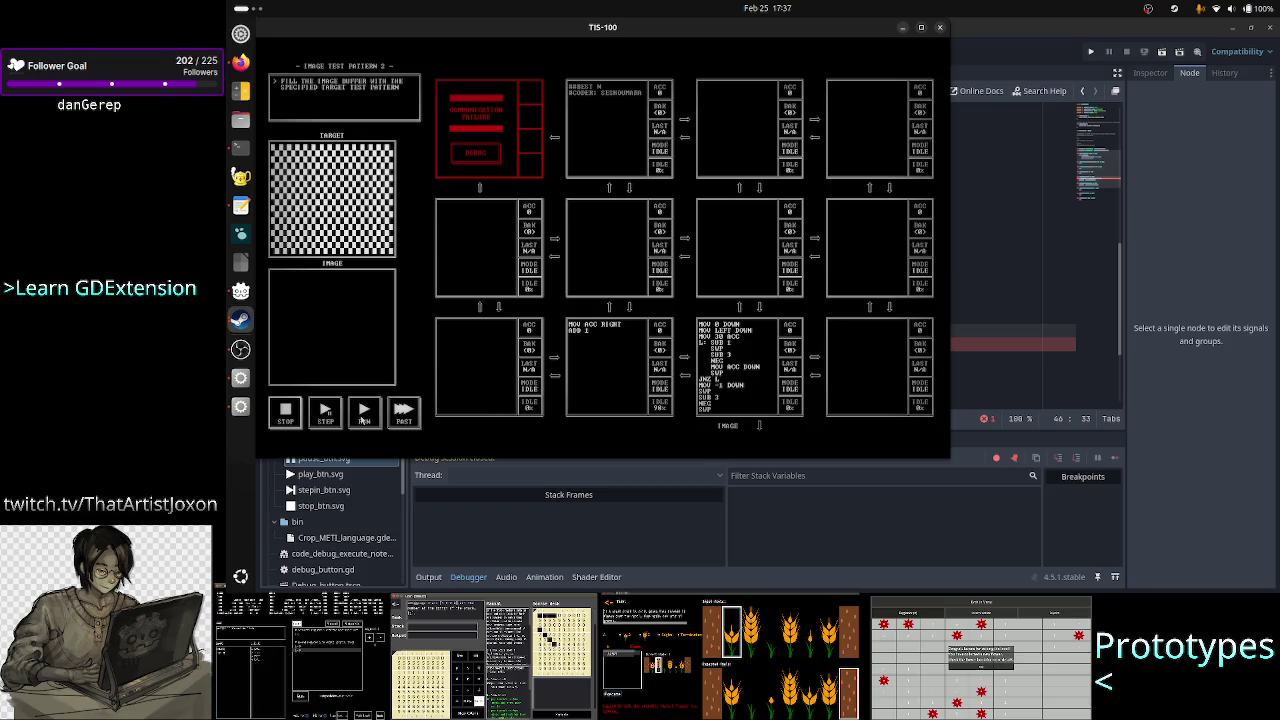
- Step the Image Test Pattern 3 program twice, run it briefly, then pause and step once
left_click(325, 413)
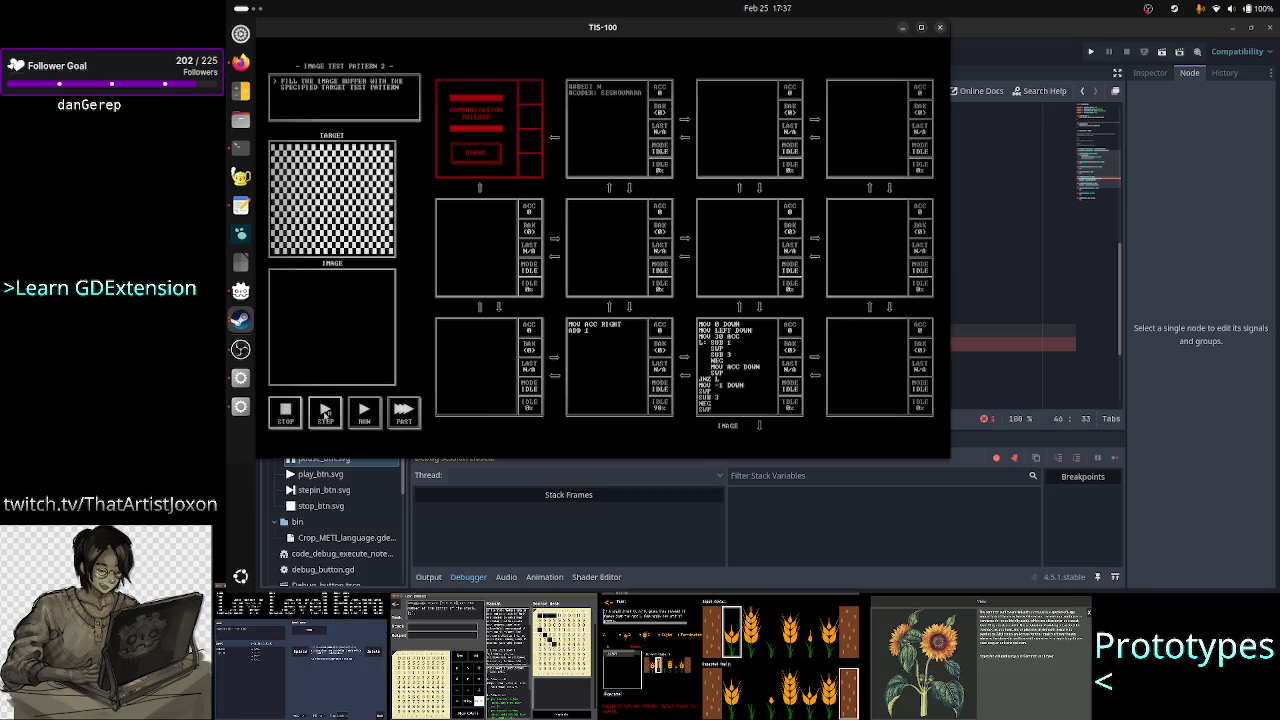
left_click(325, 413)
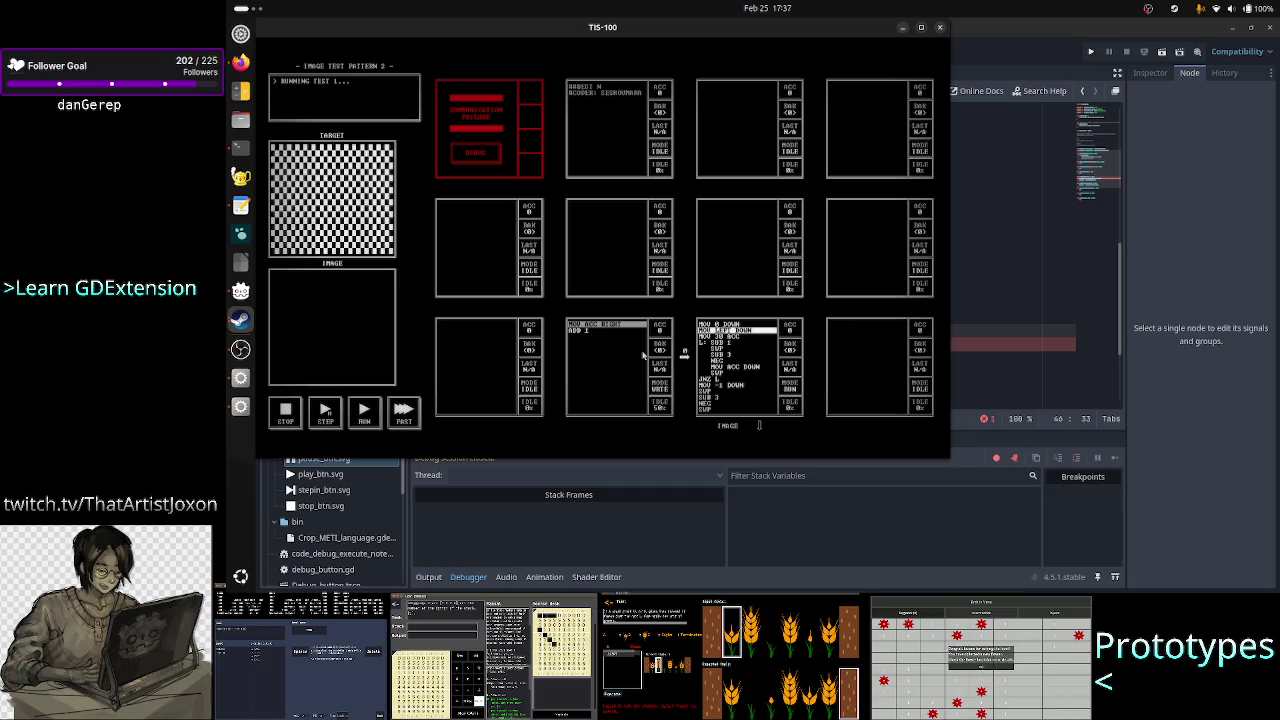
left_click(366, 410)
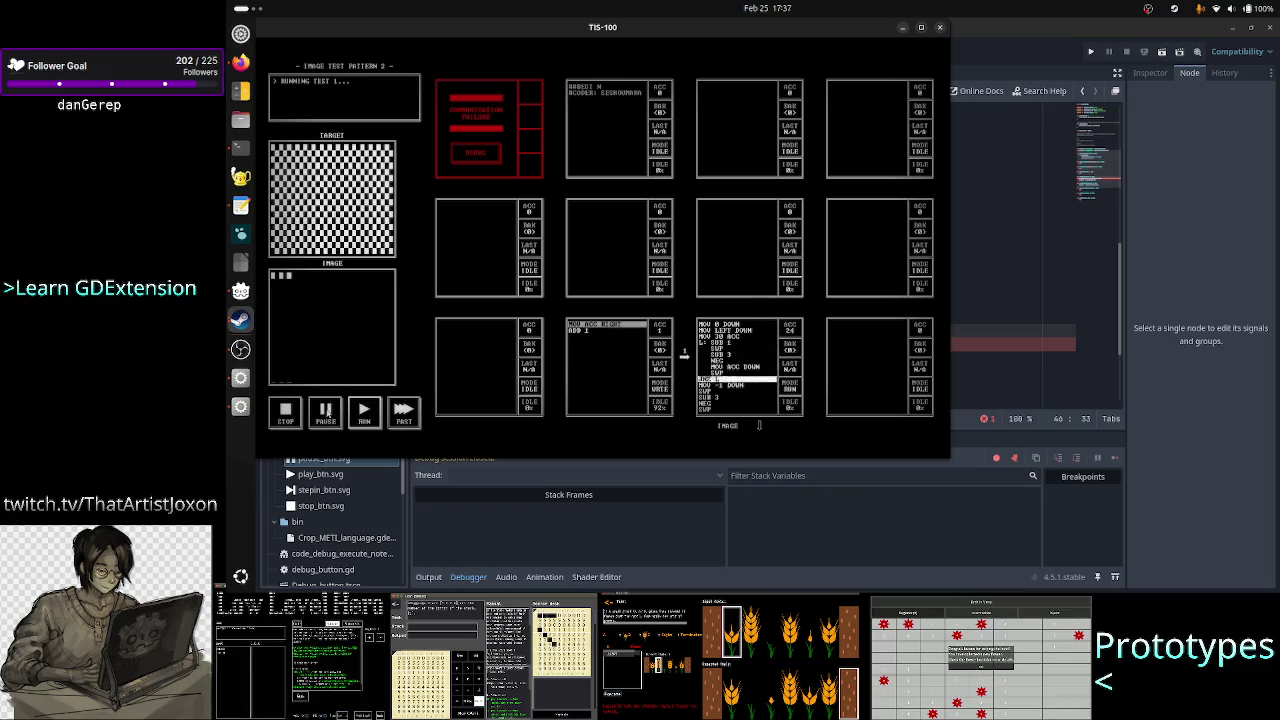
left_click(326, 411)
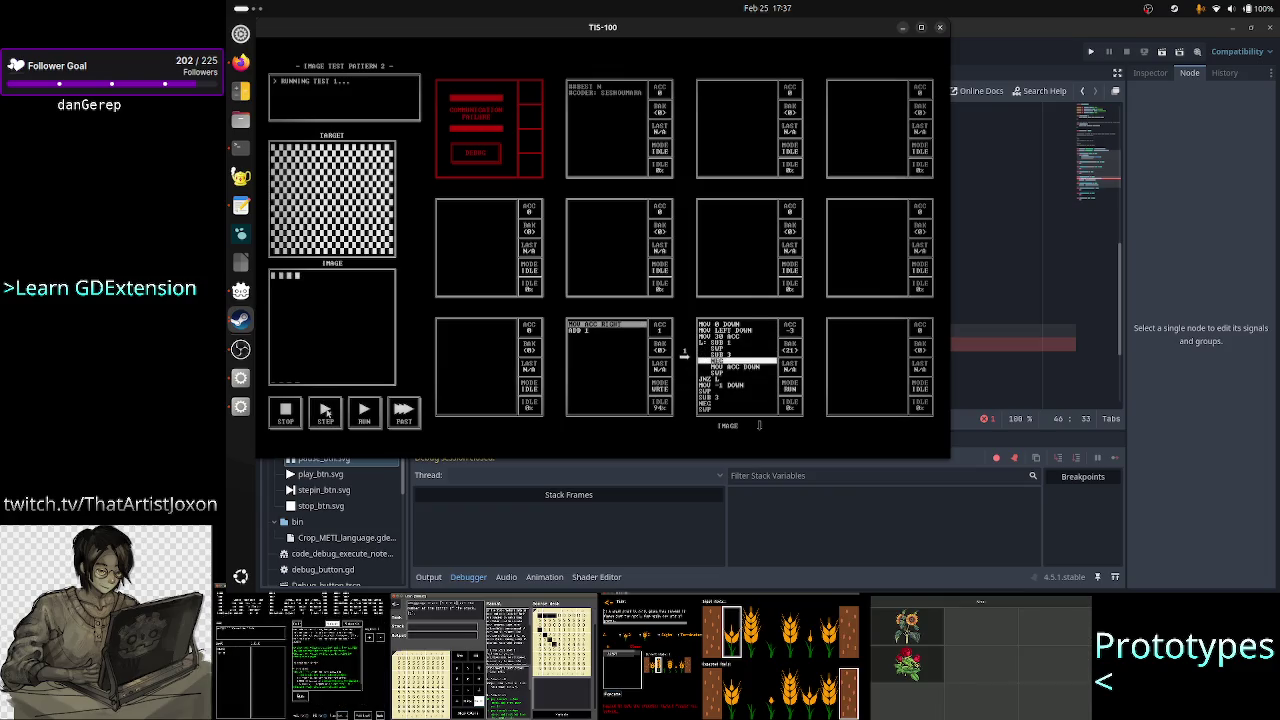
left_click(326, 411)
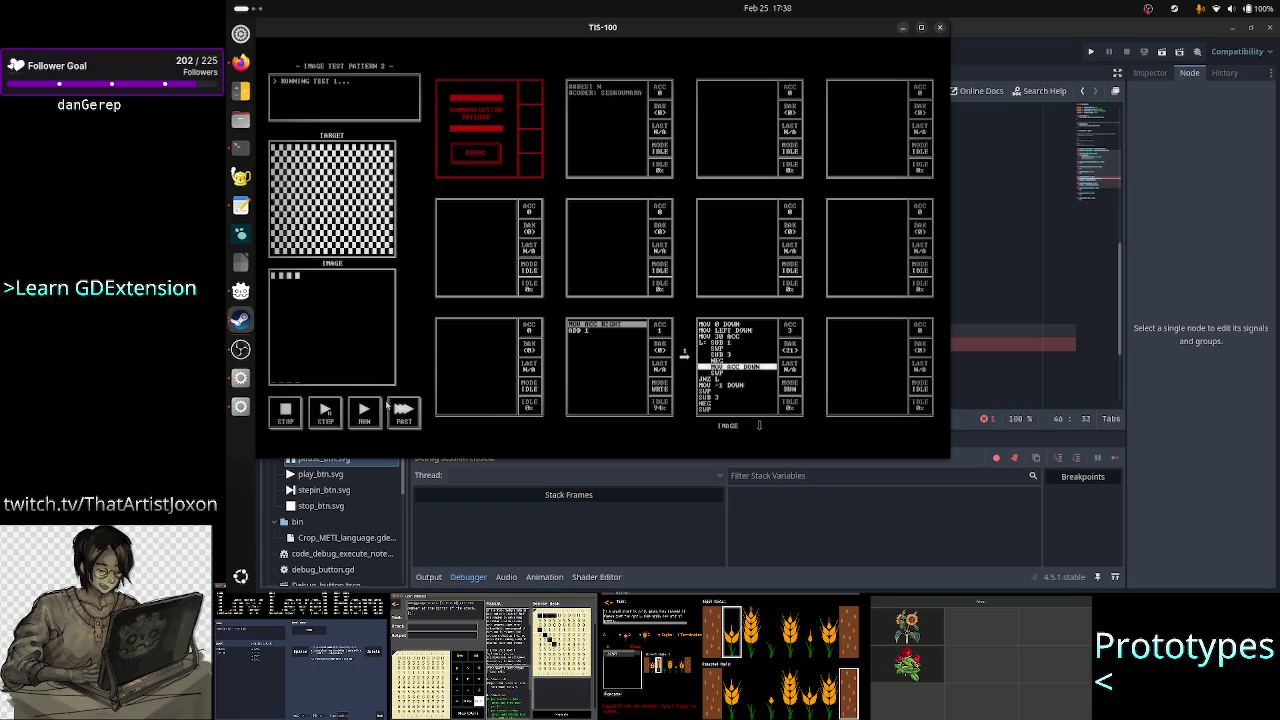
- Run and pause twice more, step once to inspect the nodes, then bring up the notes file
left_click(366, 408)
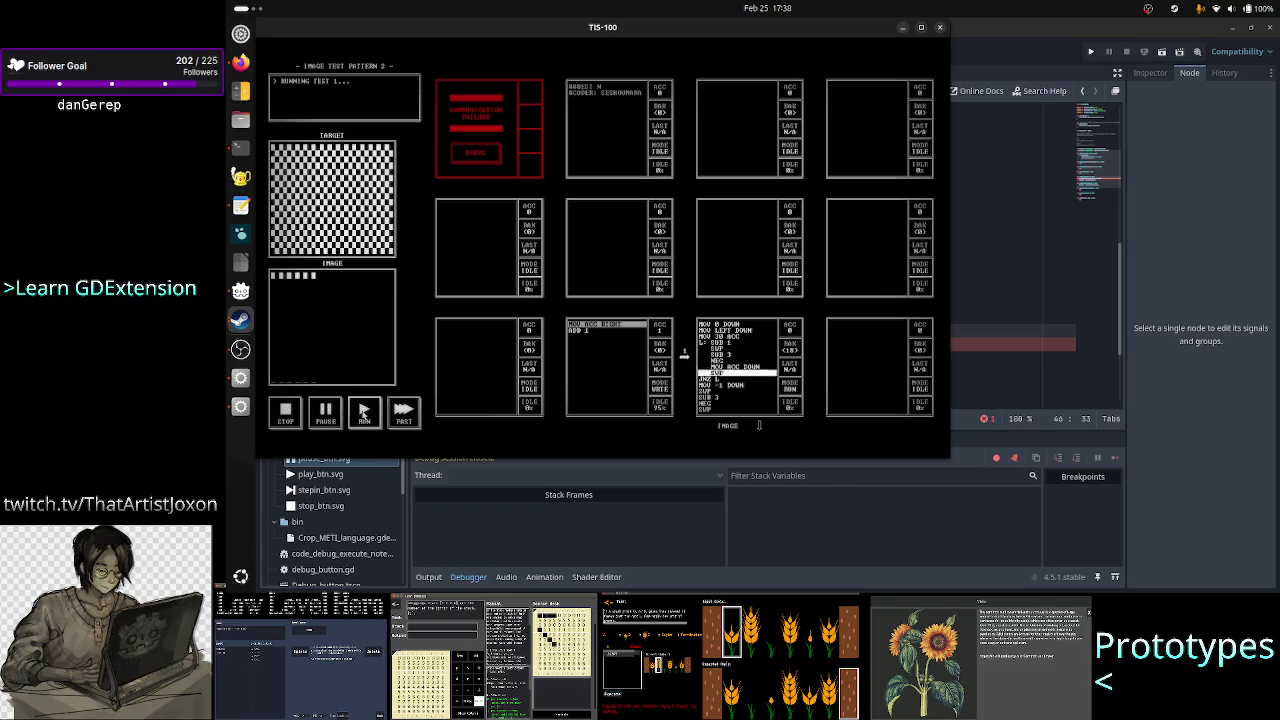
left_click(326, 412)
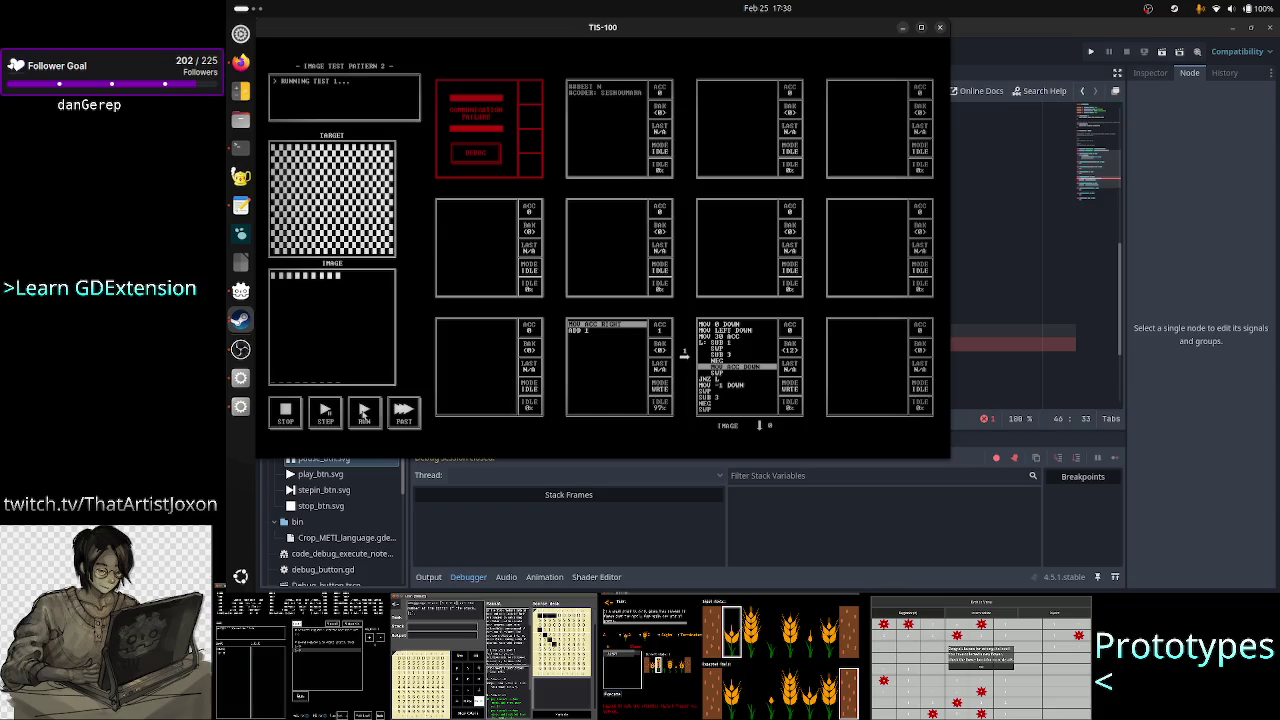
left_click(364, 415)
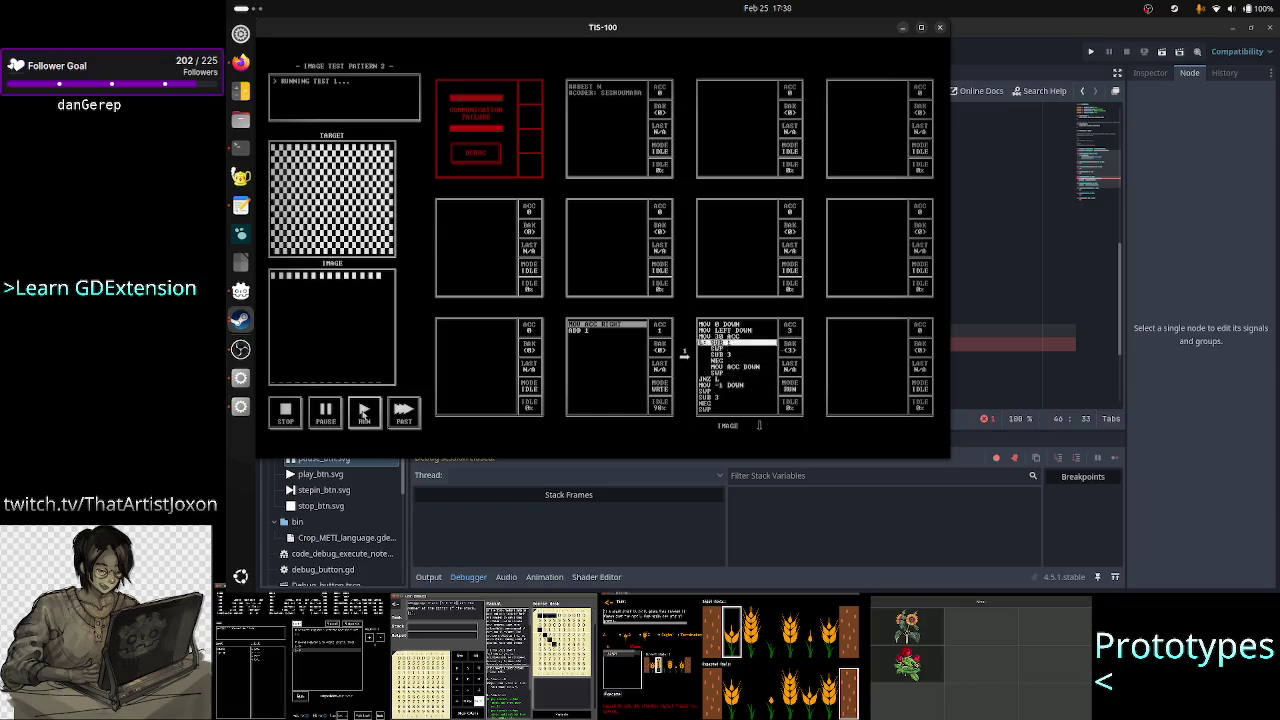
left_click(334, 416)
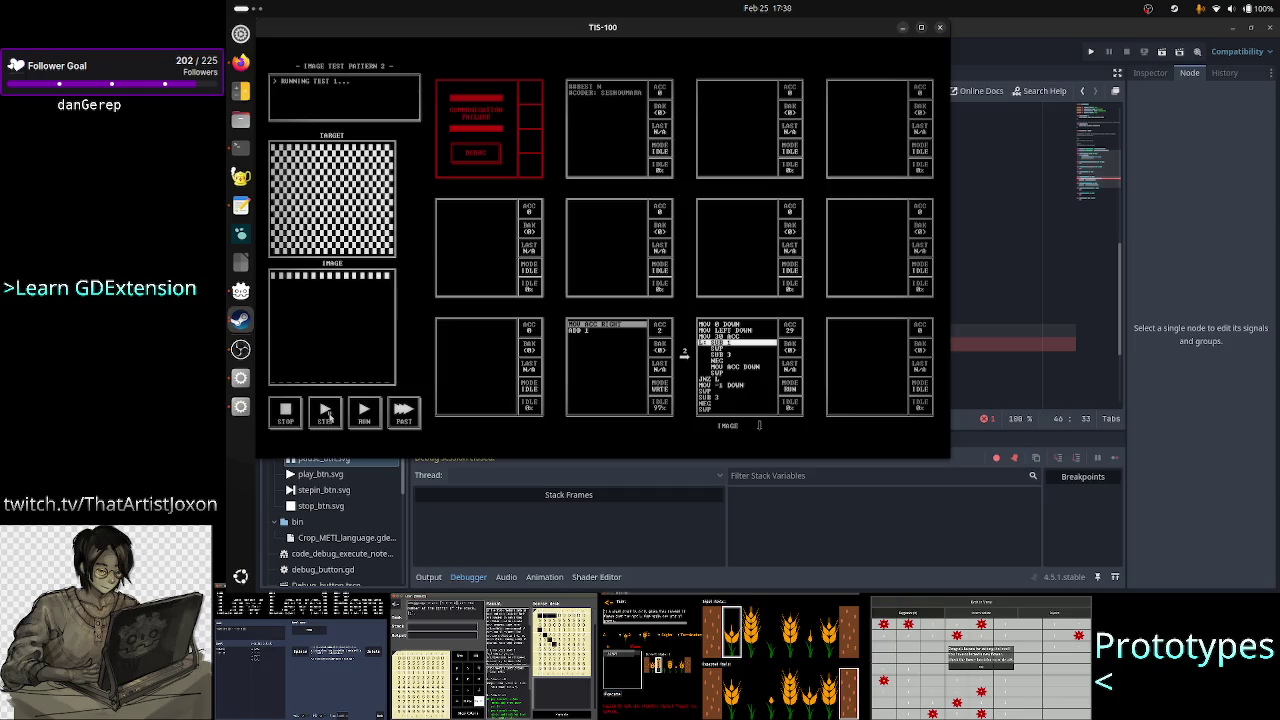
left_click(329, 418)
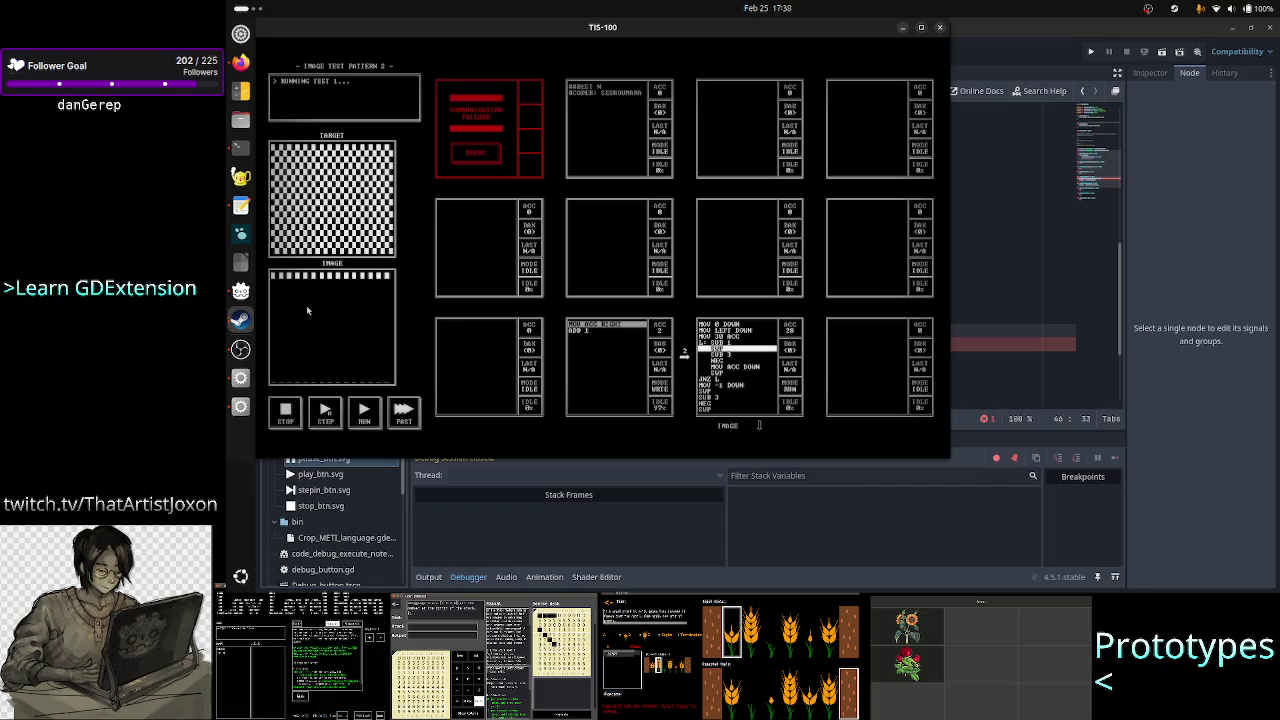
left_click(241, 205)
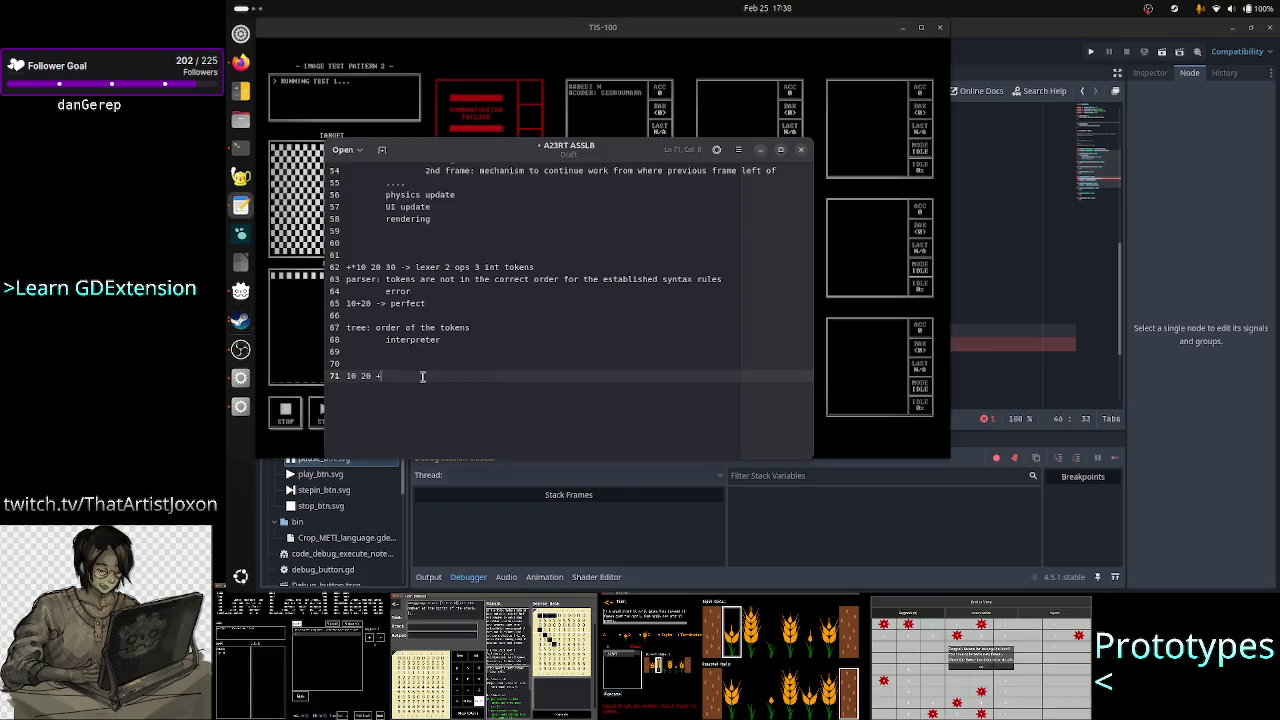
- Select the notes from line 67 to the end, clear the selection, and scroll up
left_click_drag(423, 375, 355, 327)
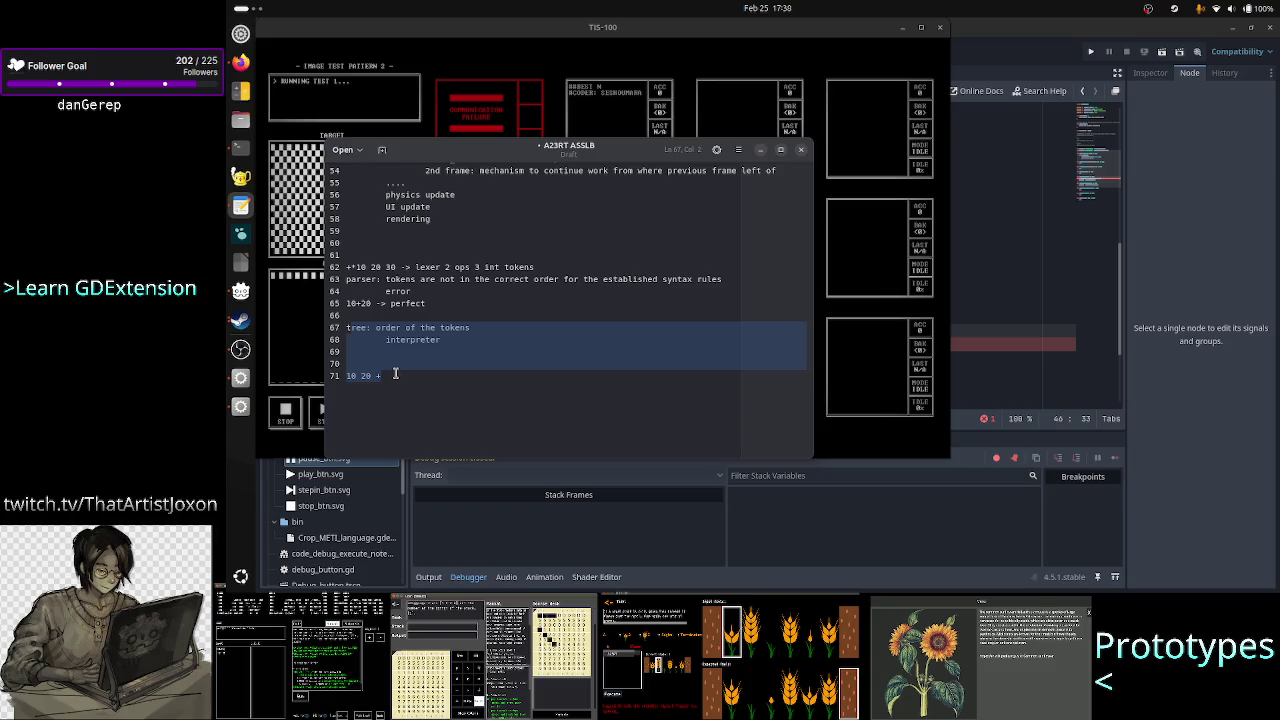
left_click(500, 328)
scroll(500, 328, "up", 7)
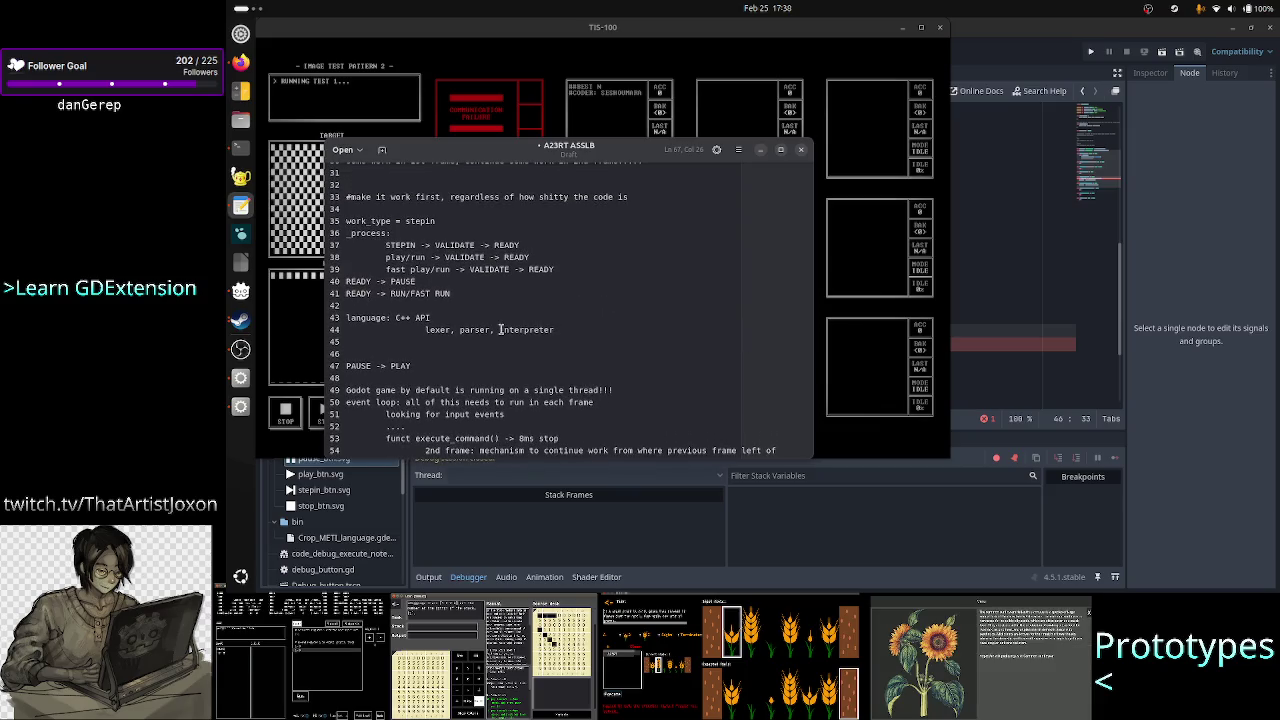
scroll(495, 328, "up", 2)
scroll(490, 328, "up", 1)
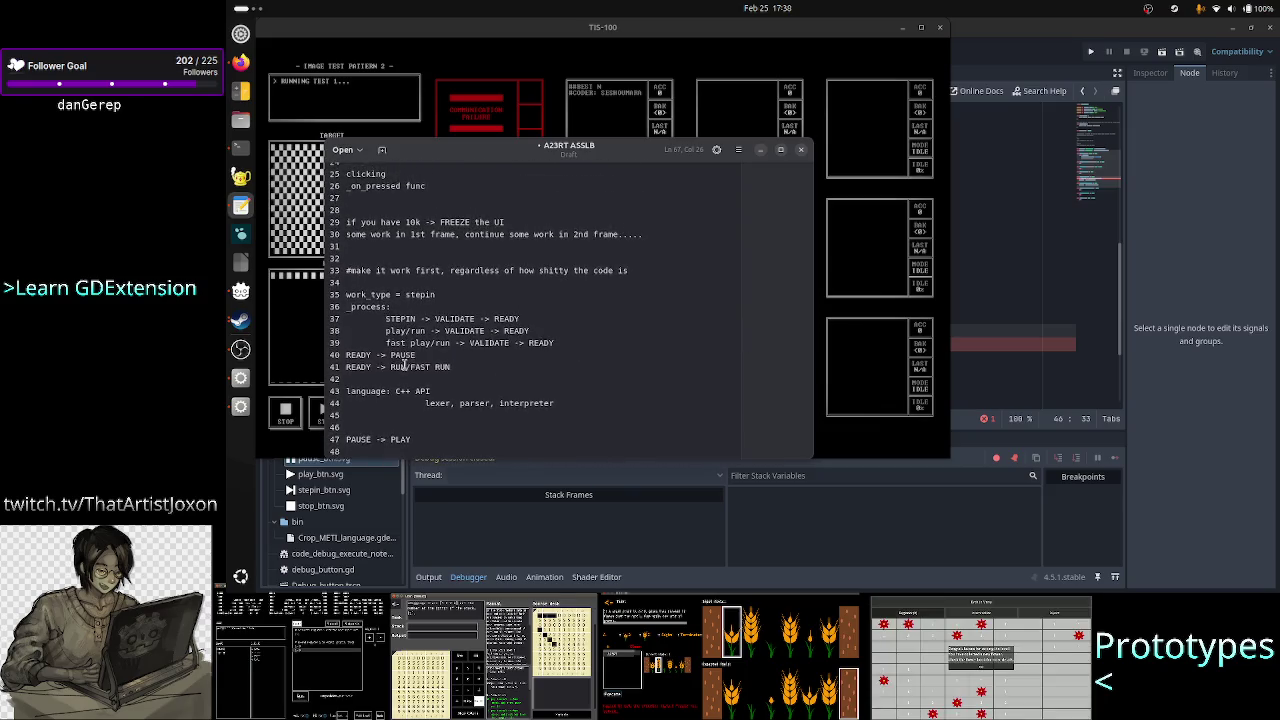
- Select the word PAUSE on line 40, then return to the TIS-100 game
double_click(404, 357)
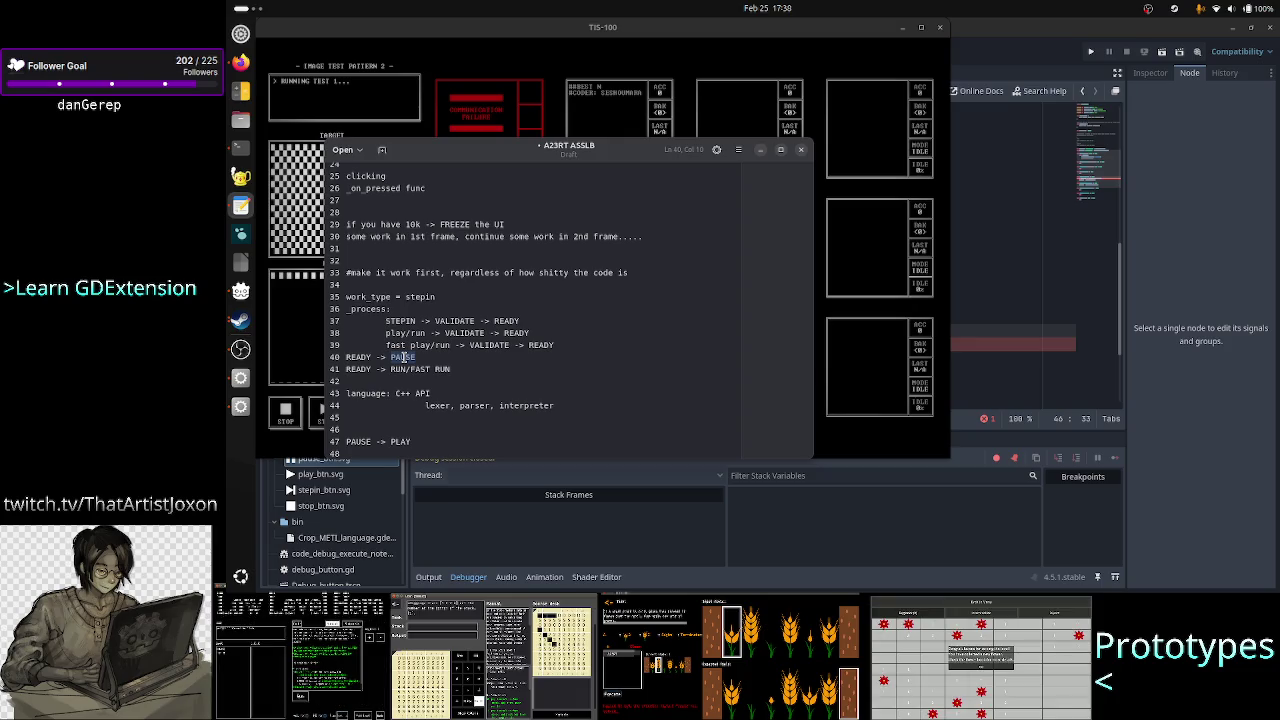
left_click(432, 357)
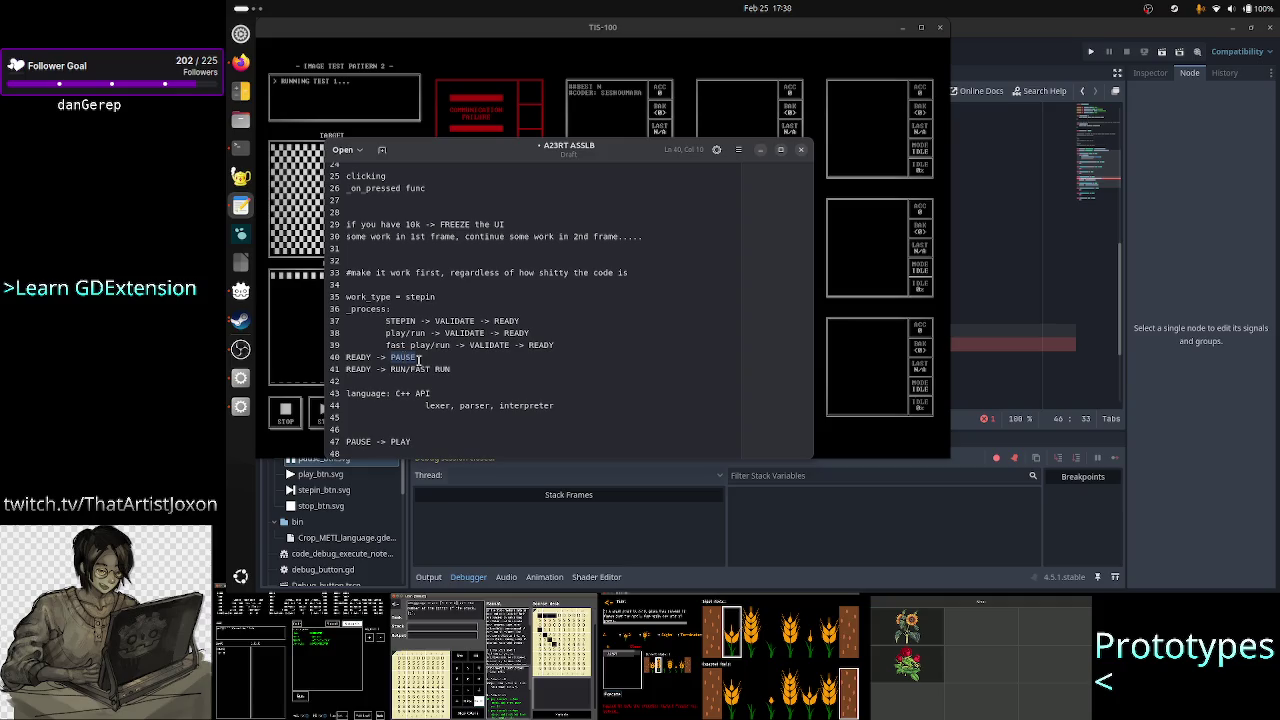
left_click_drag(432, 357, 392, 356)
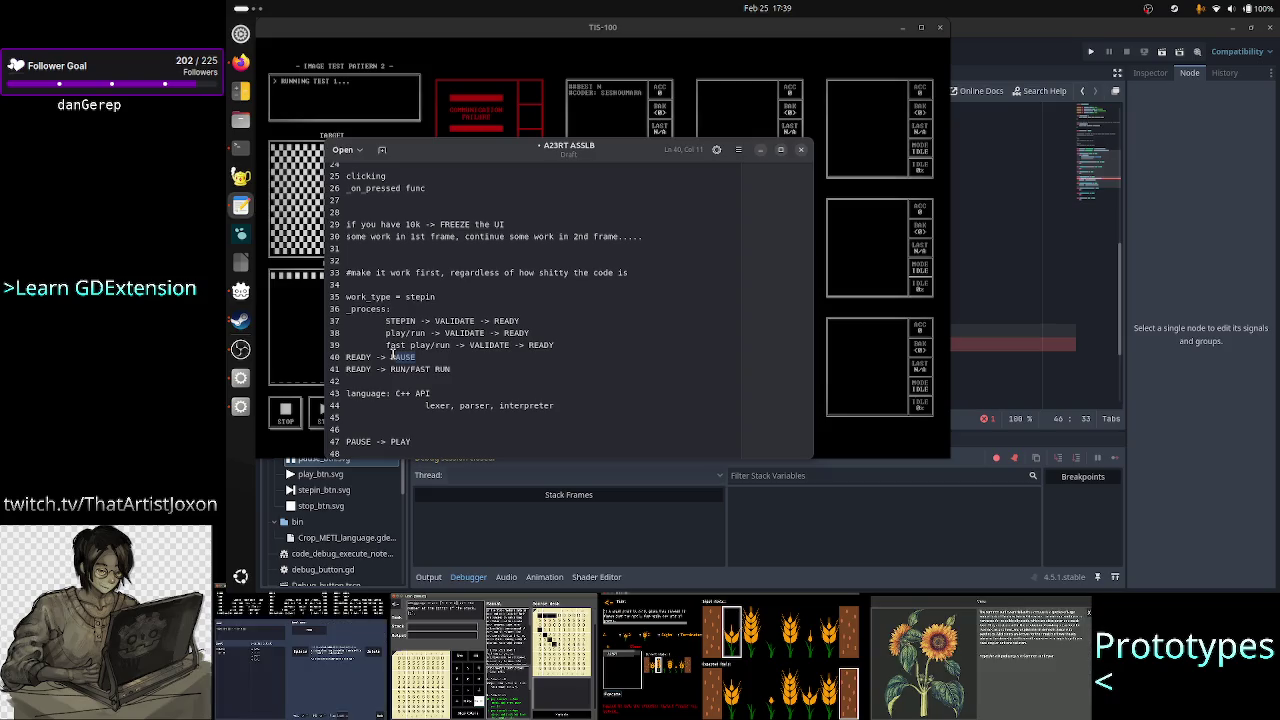
left_click(282, 345)
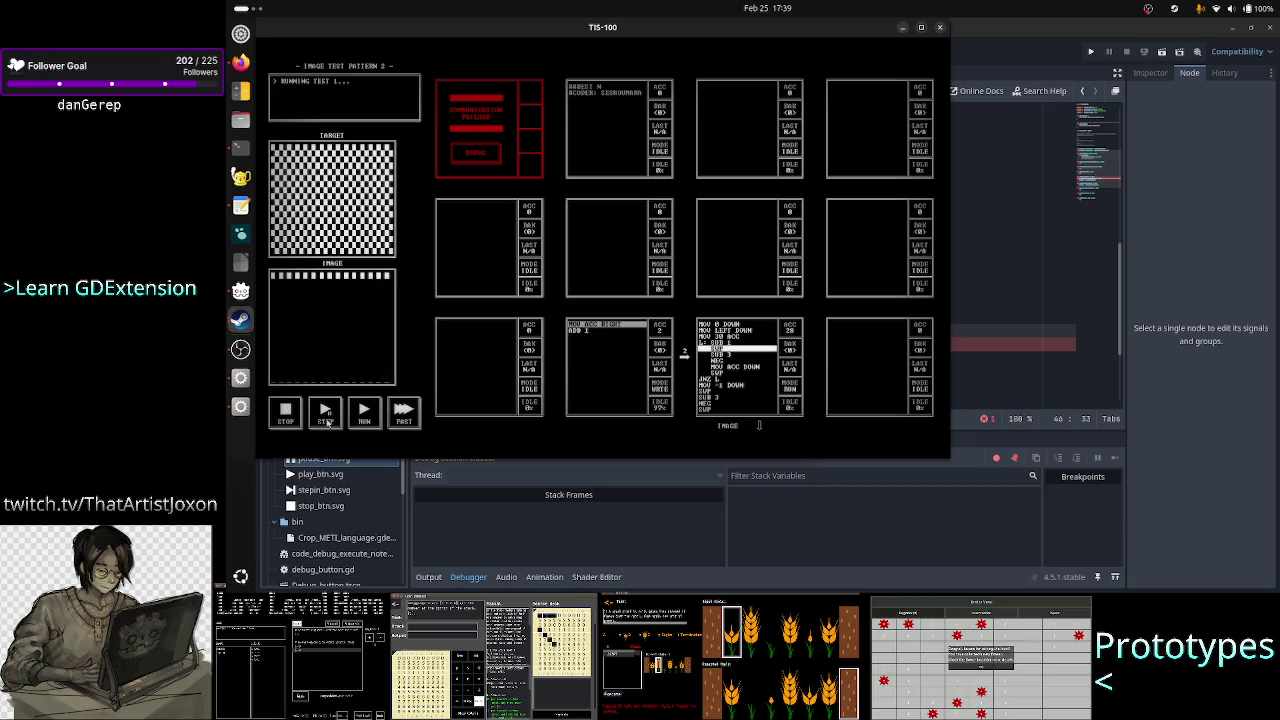
- Advance the paused program one instruction and bring the notes file back up
left_click(326, 418)
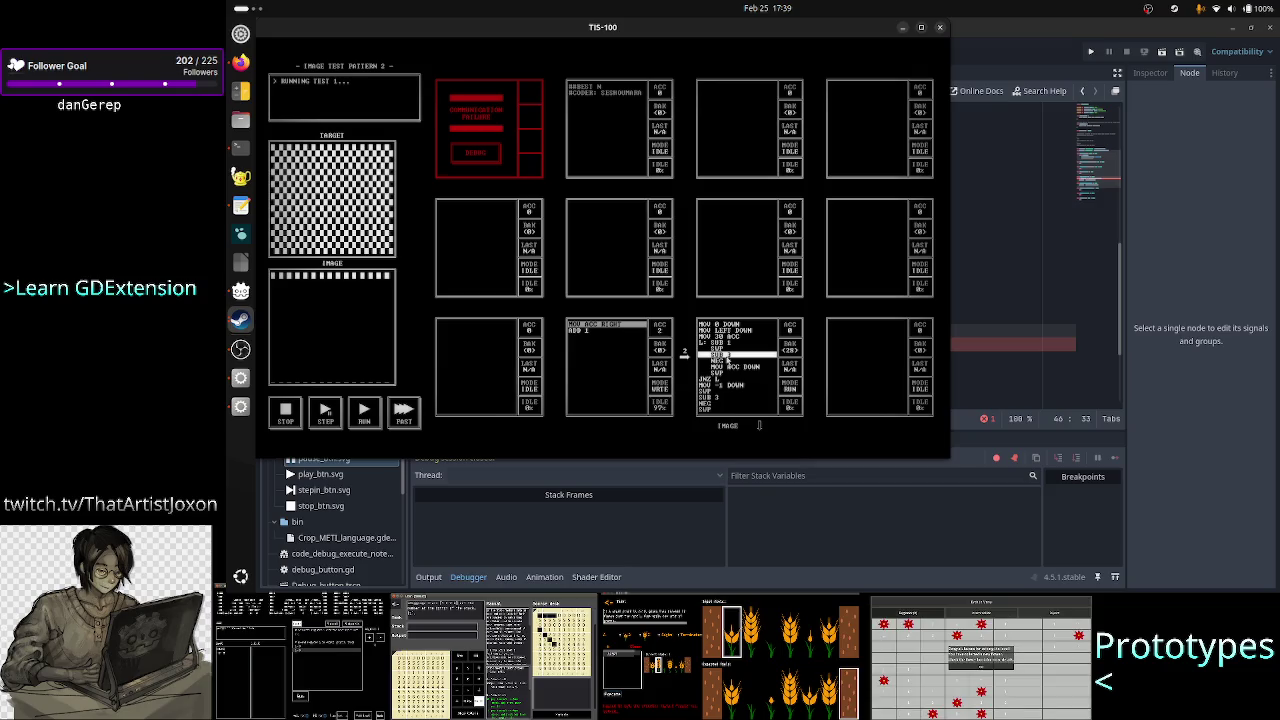
left_click(241, 206)
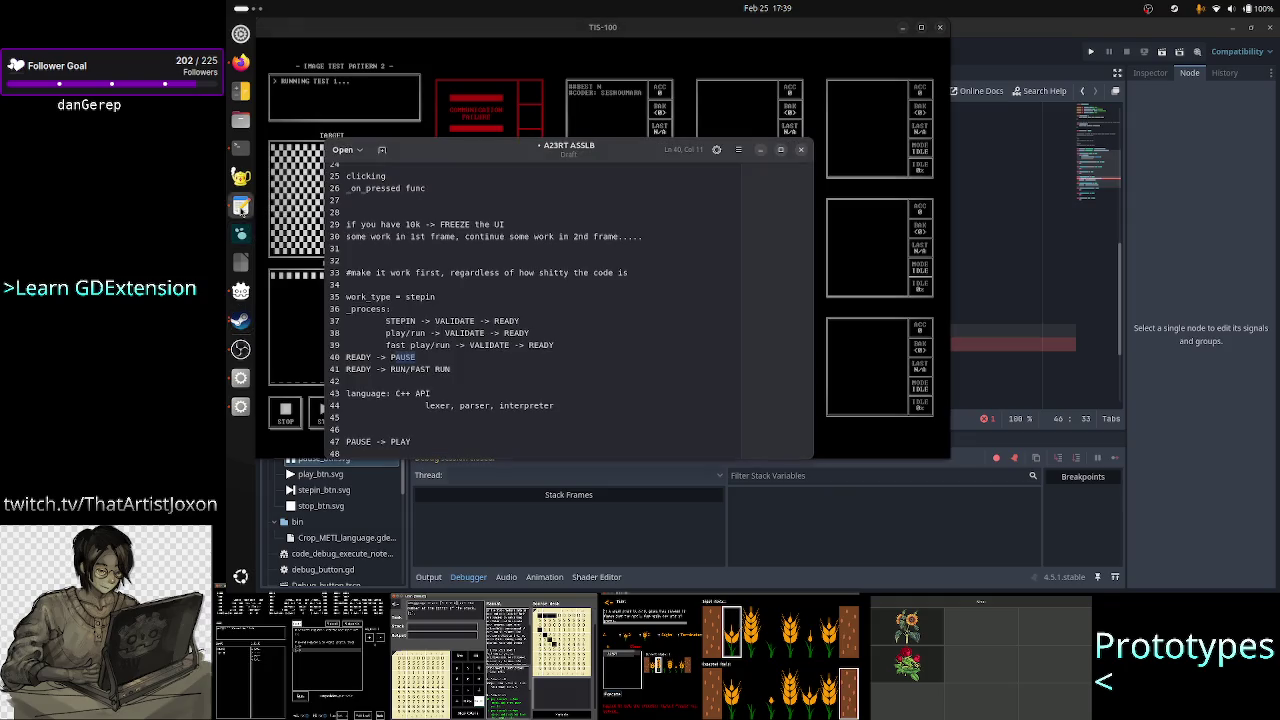
- Add a 'PAUSE -> RUN' line below line 40 in the notes
left_click(536, 358)
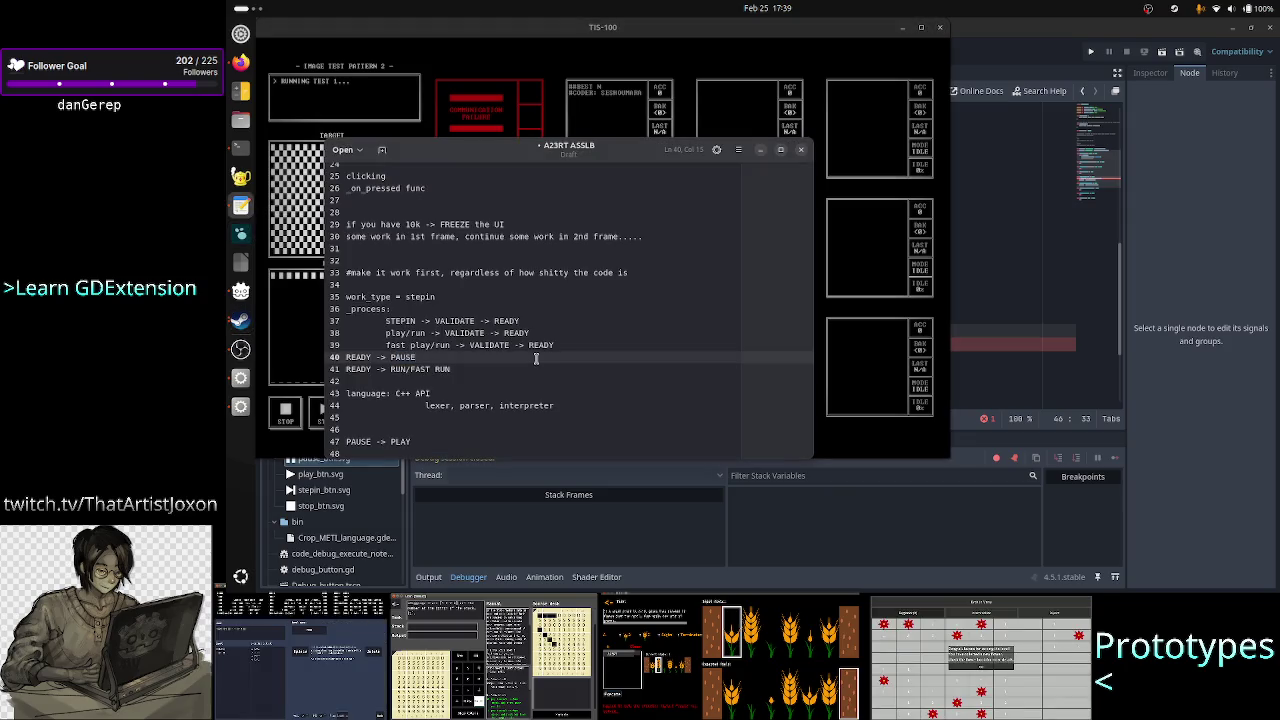
key("Down")
key("Down")
key("Return")
key("Return")
key("Up")
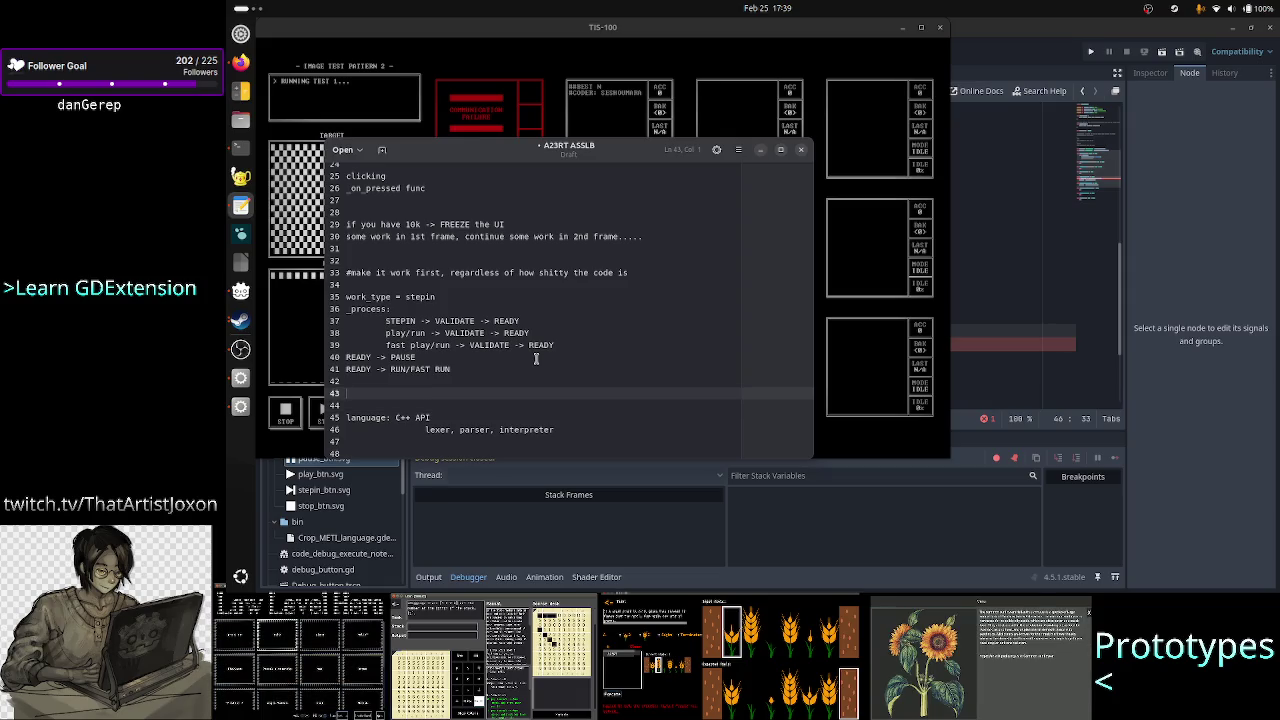
type("PAUSE")
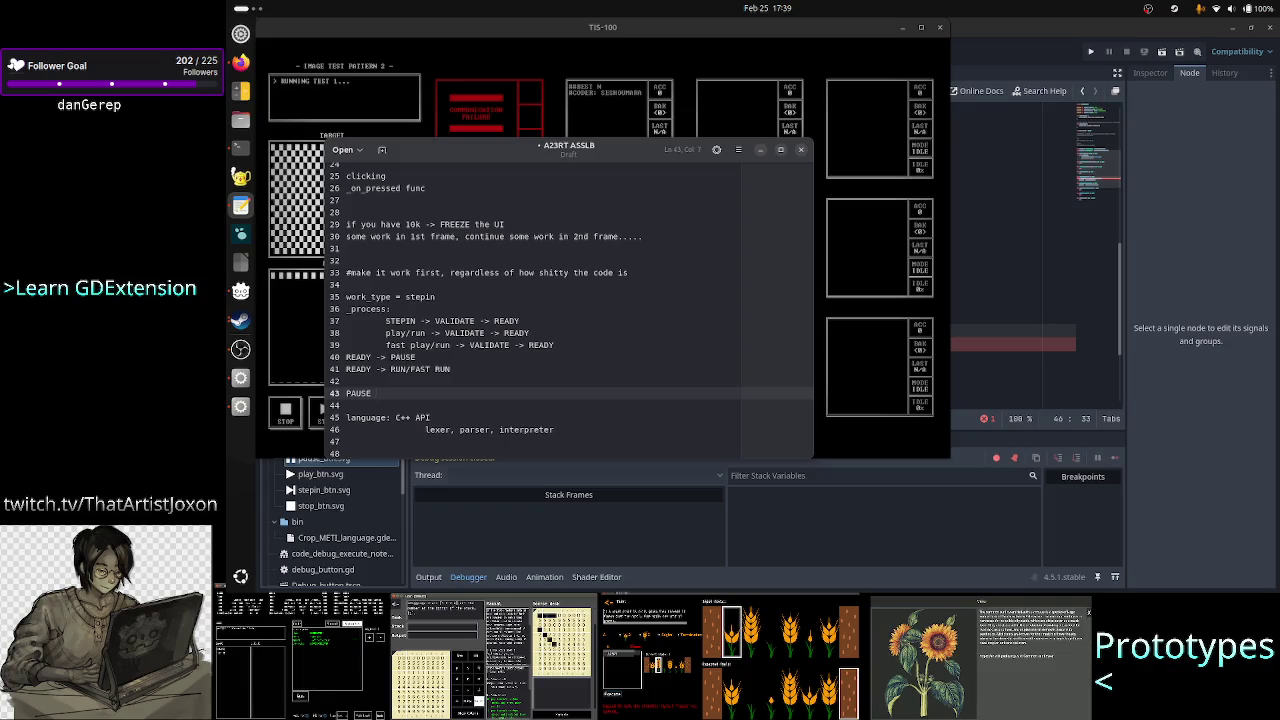
type(" -> ")
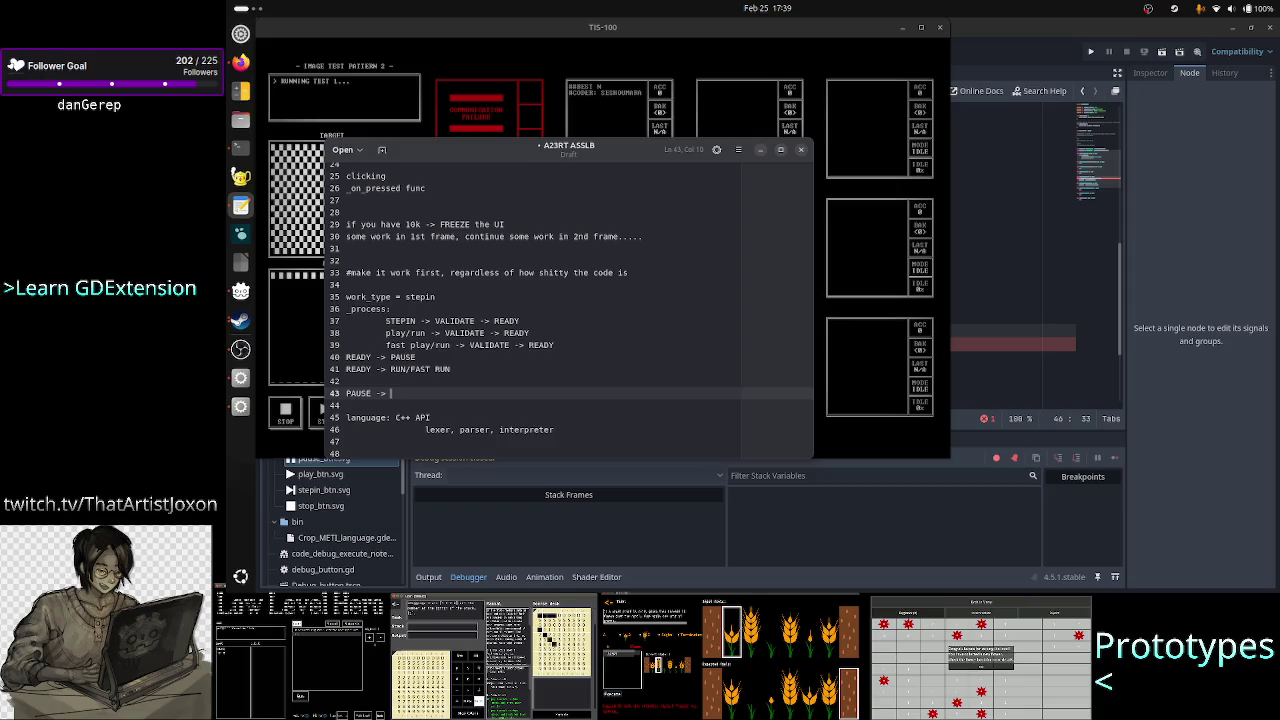
type("RUN")
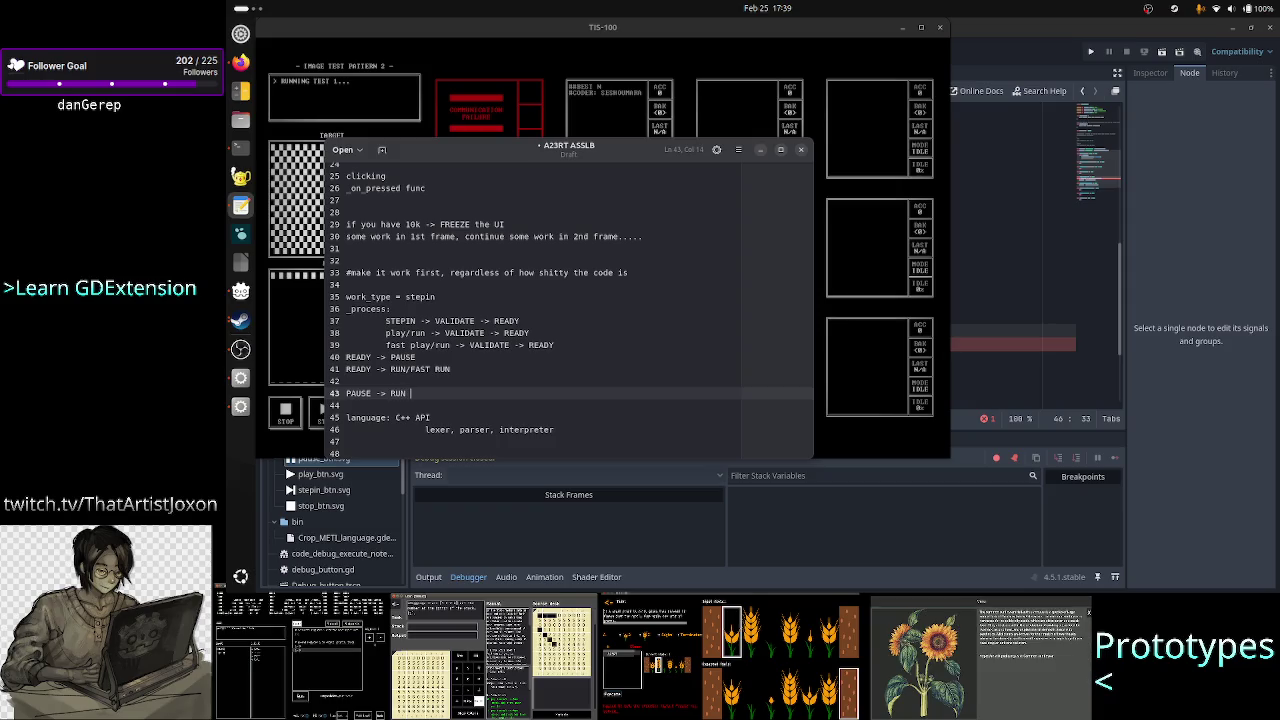
key("BackSpace")
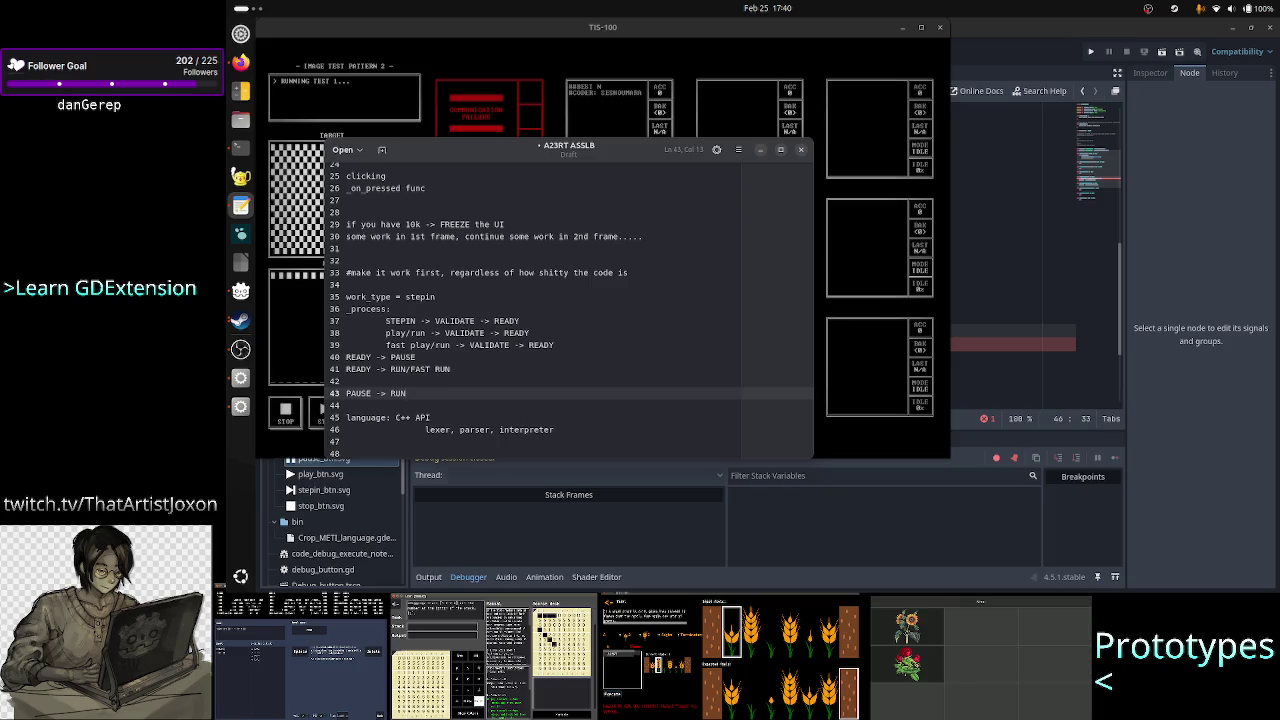
- Add the line 'PAUSE -> RUN_ONE -> PAUSE' beneath it
key("Return")
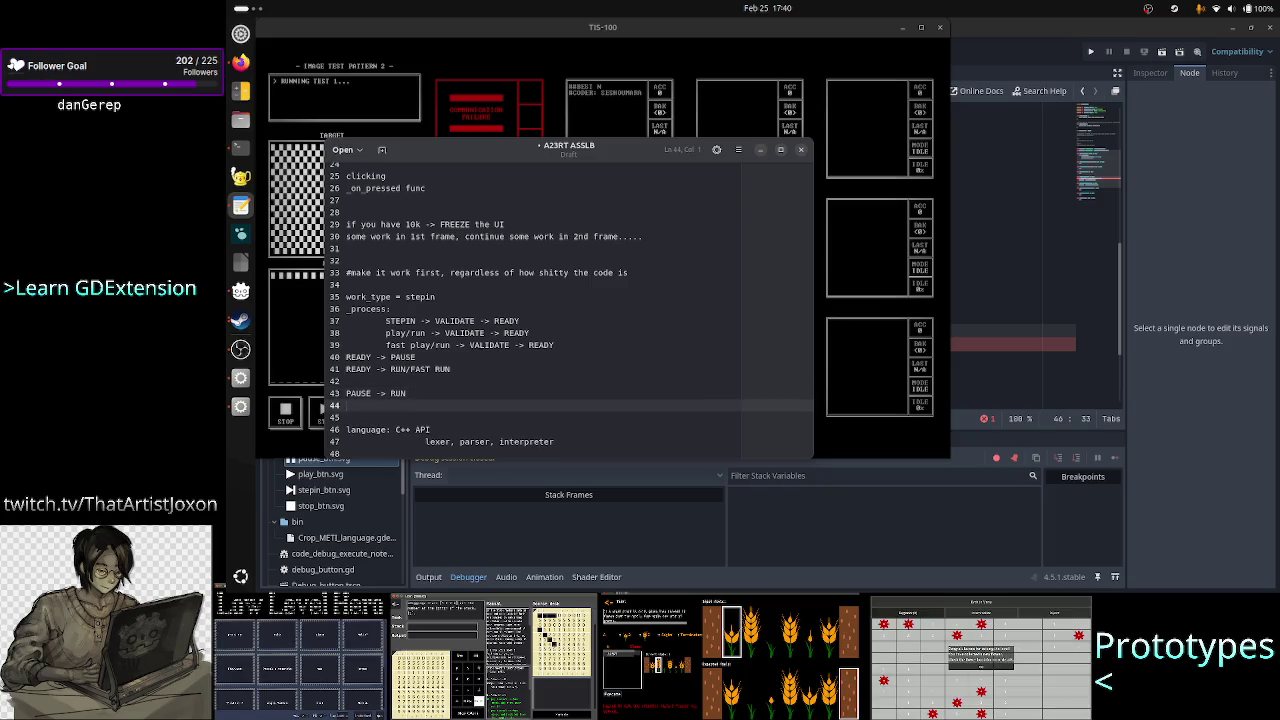
type("PAUSE -> RUN_ONE ->")
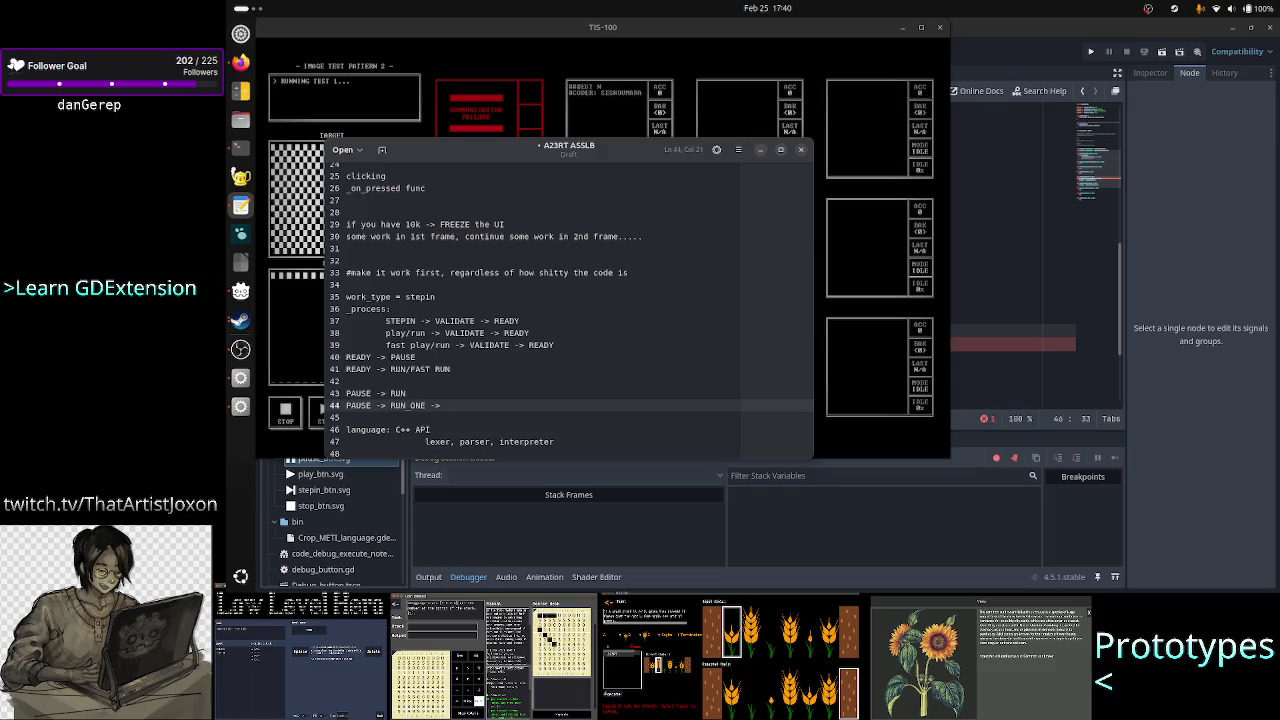
key("Left")
key("Left")
key("Left")
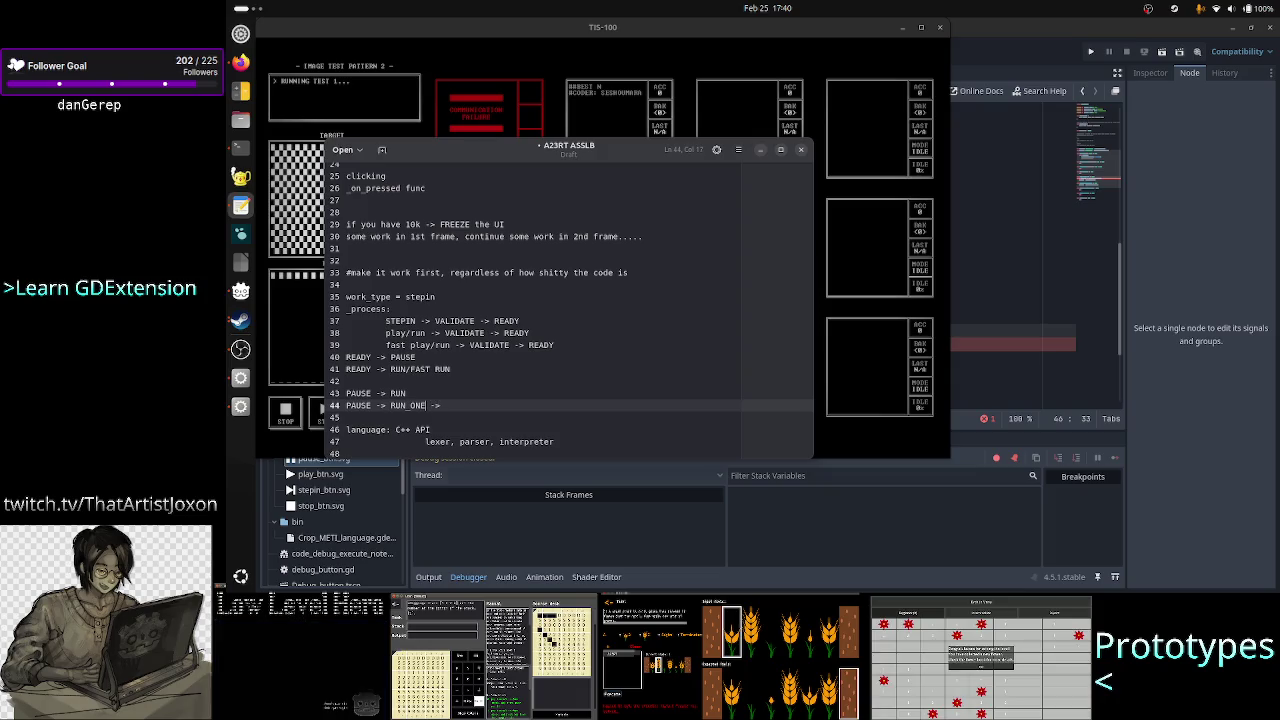
key("ctrl+shift+Left")
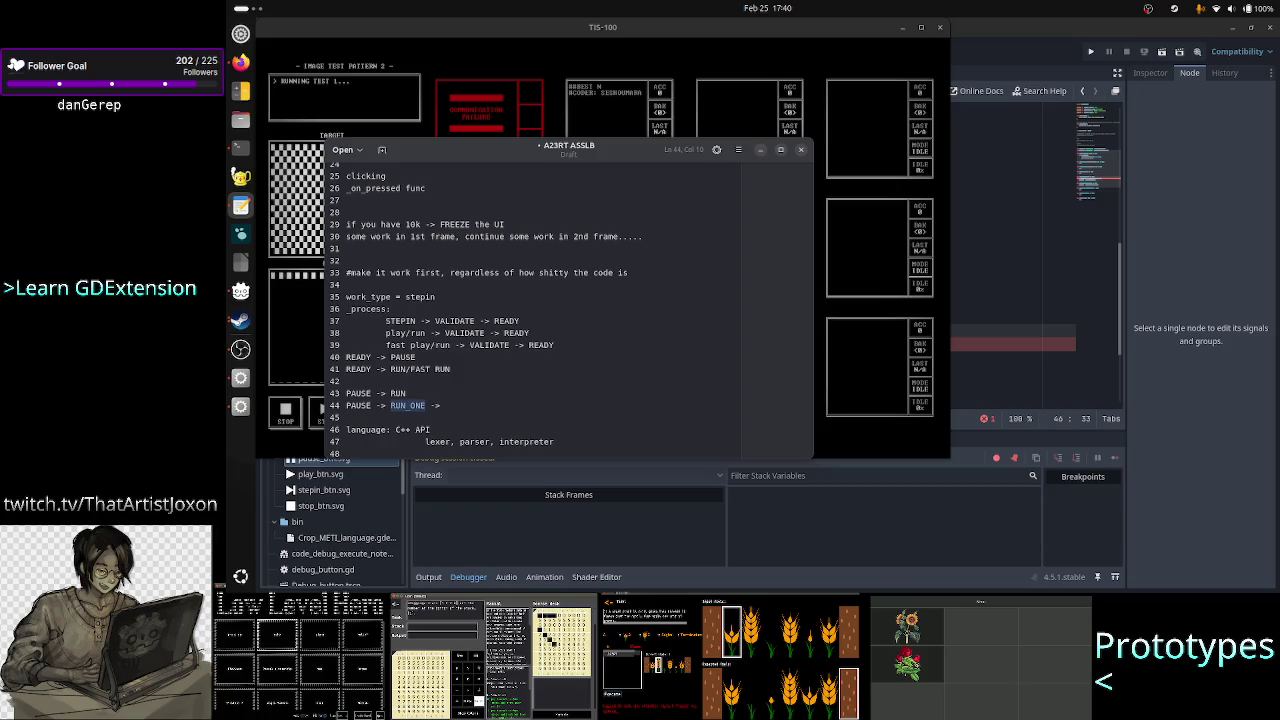
key("Right")
key("Right")
key("Right")
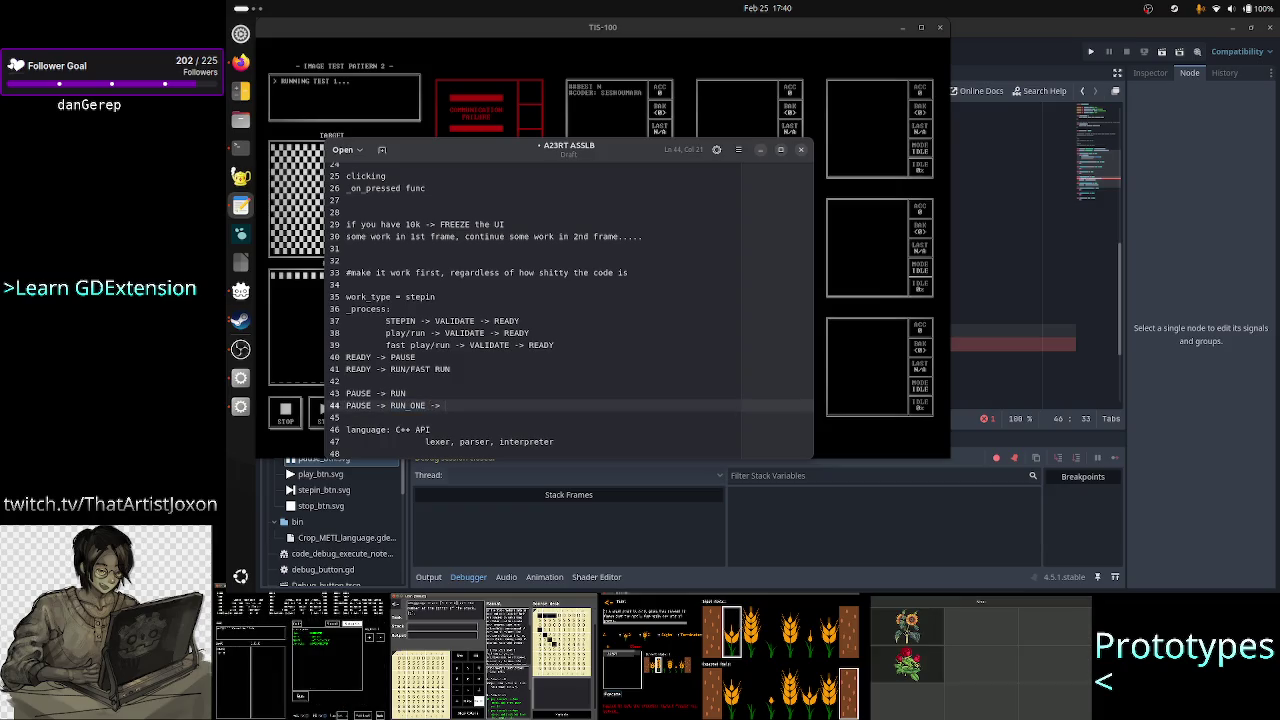
type("PAUSE")
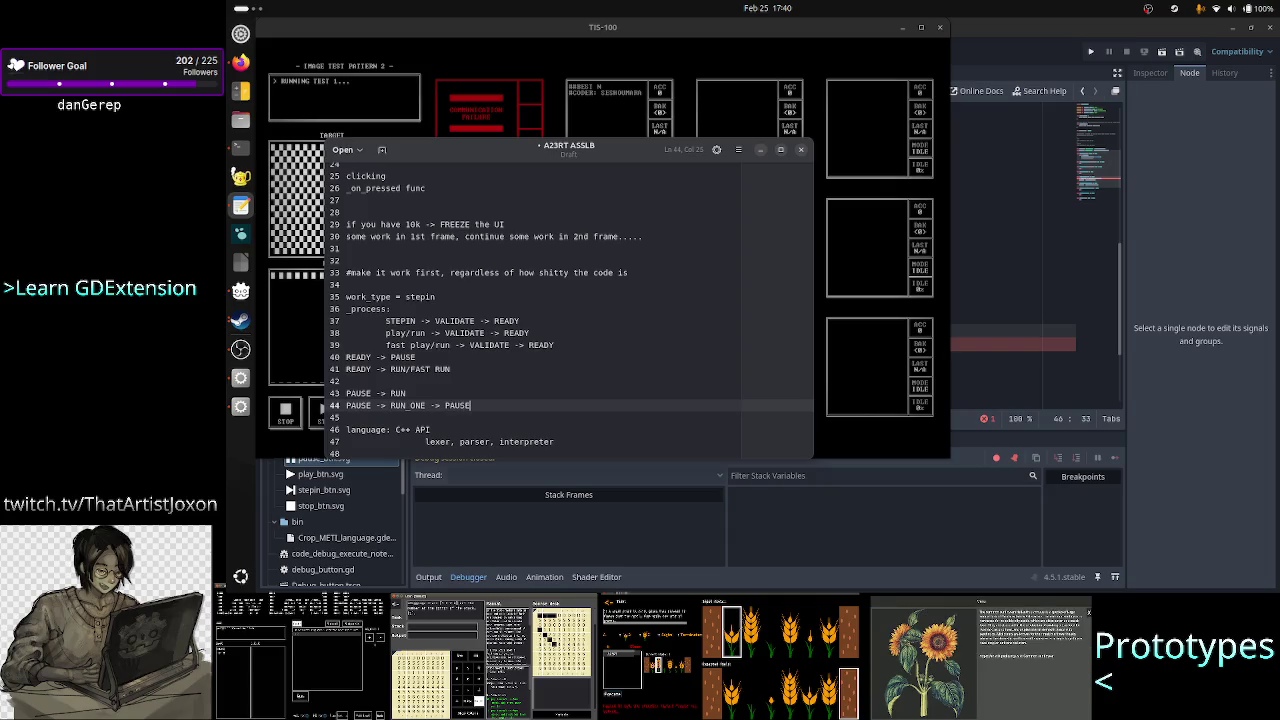
- Check the word RUN on line 43, then bring Godot's debug_ui.gd forward
key("Up")
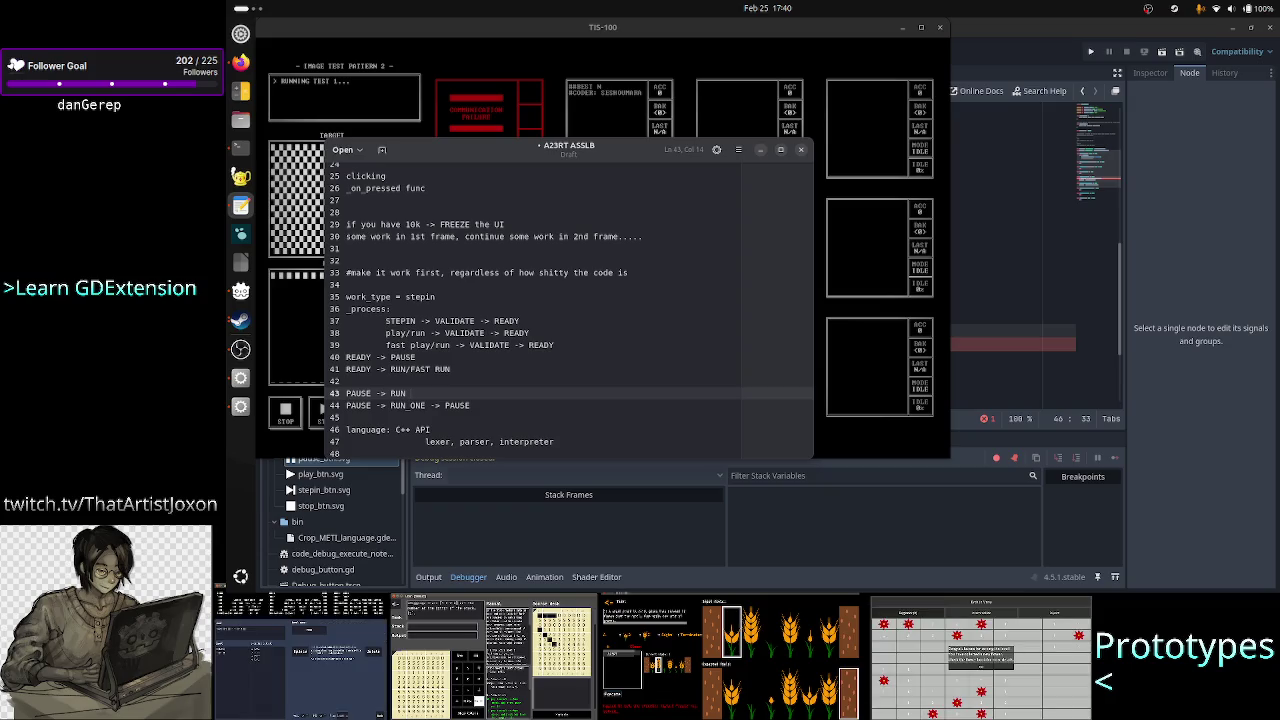
key("BackSpace")
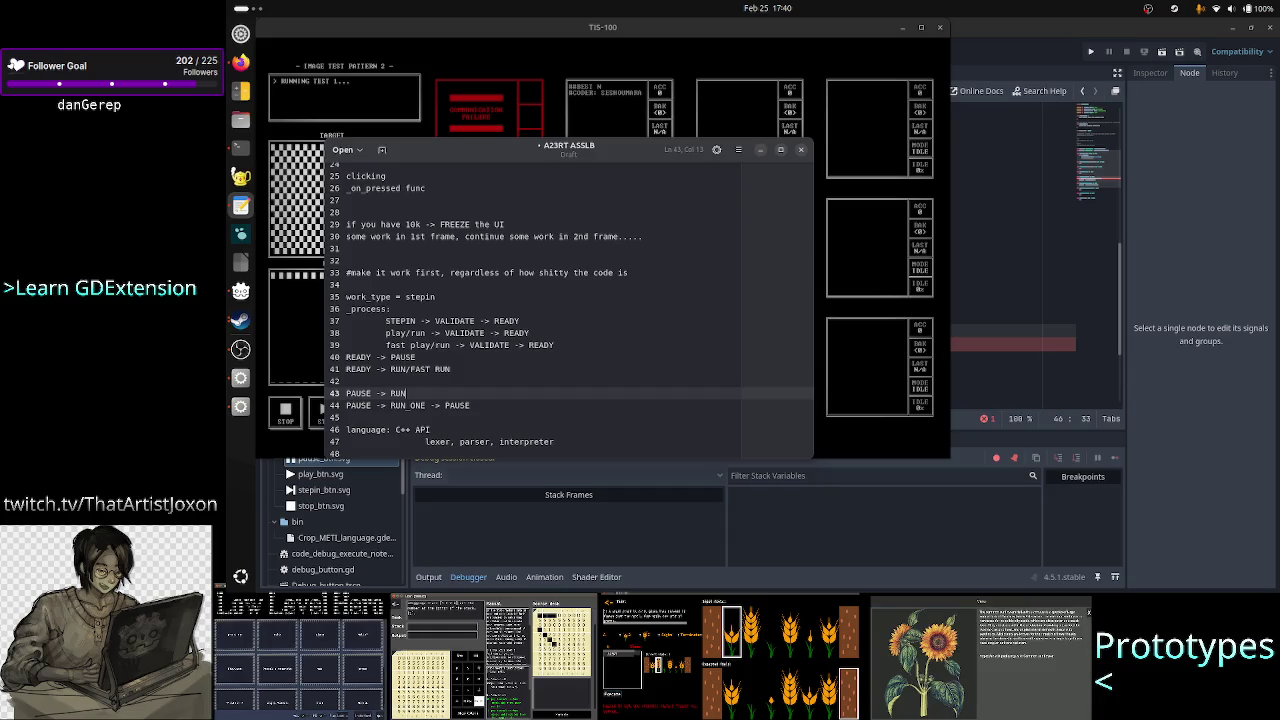
key("shift+Left")
key("shift+Left")
key("shift+Left")
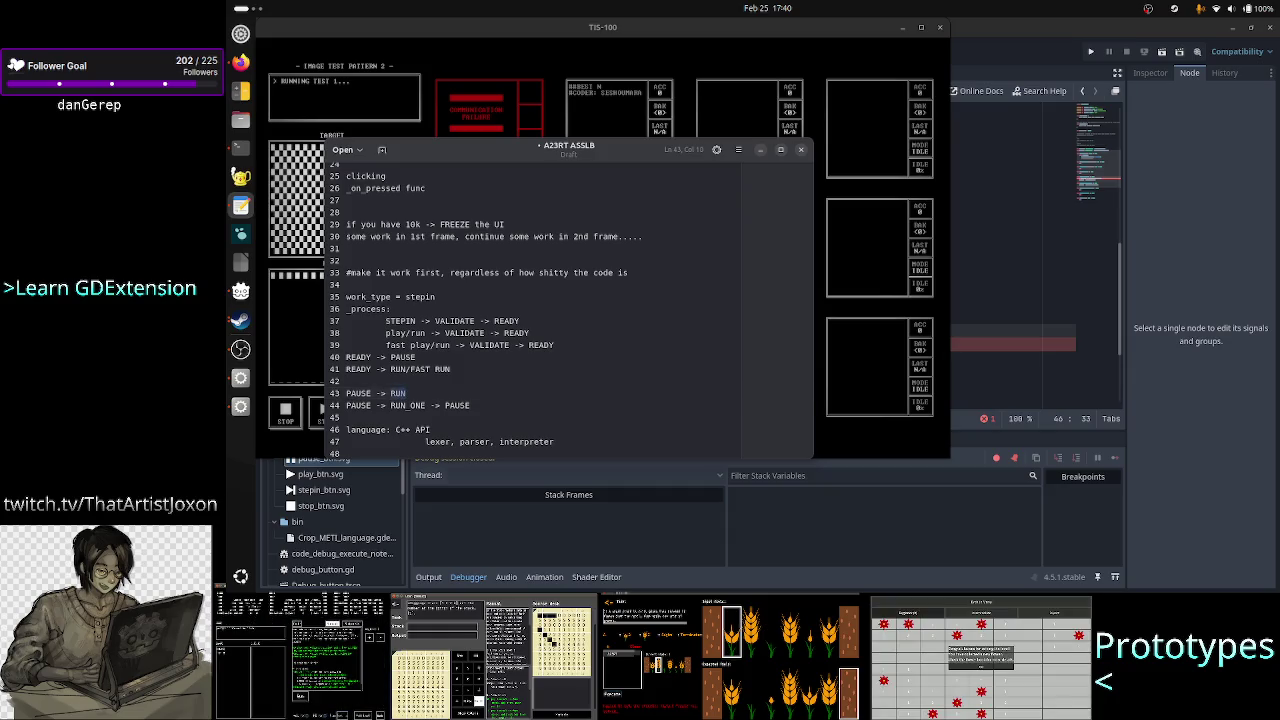
key("Right")
key("Right")
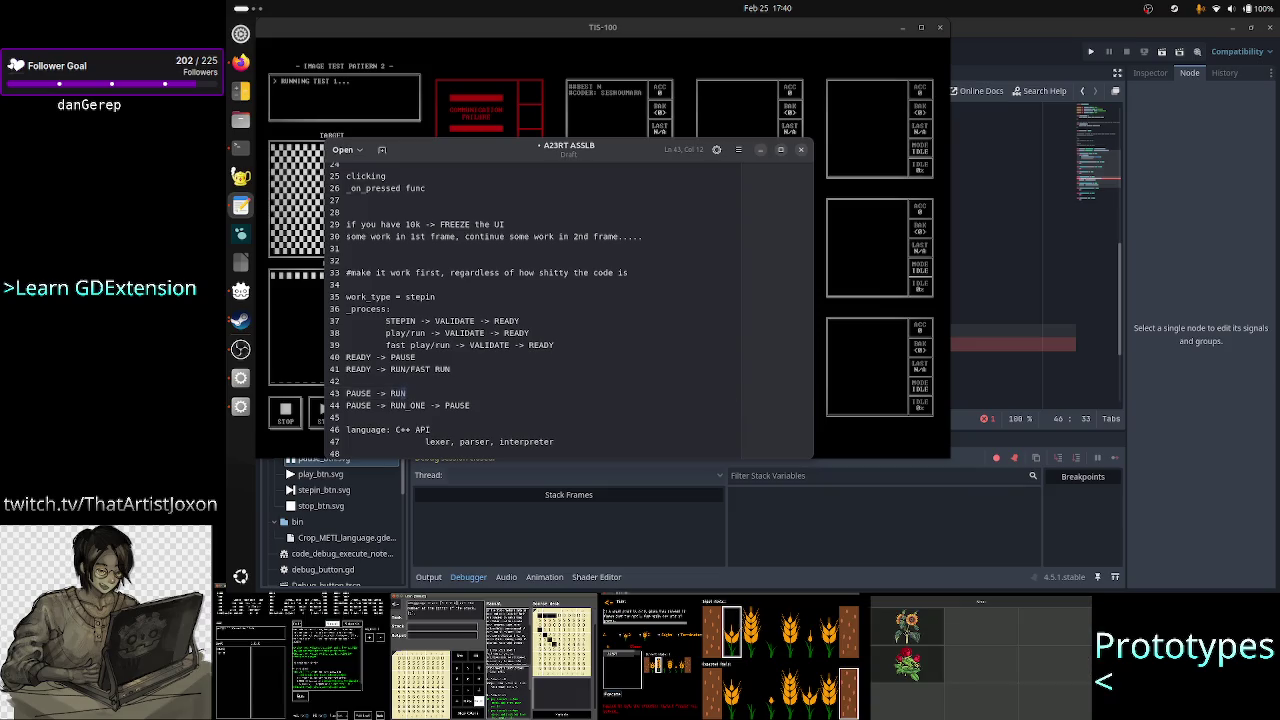
key("shift+Left")
key("shift+Left")
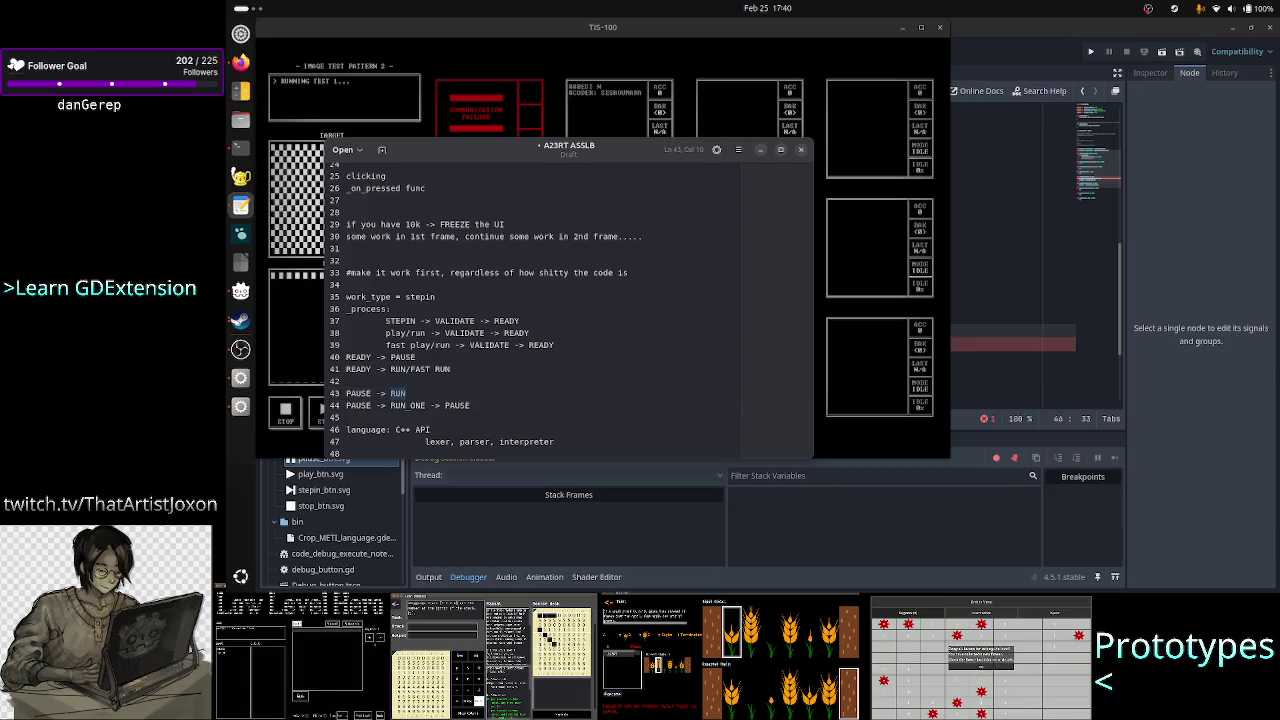
key("End")
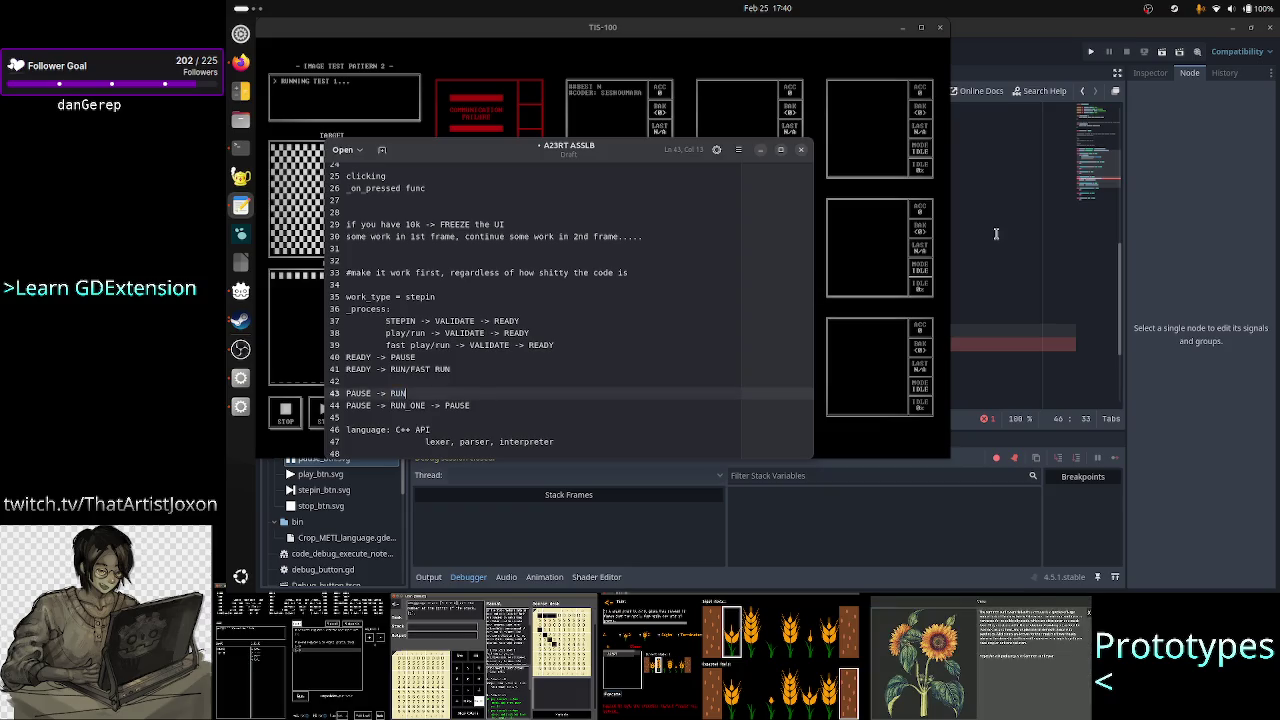
left_click(996, 233)
scroll(876, 242, "up", 8)
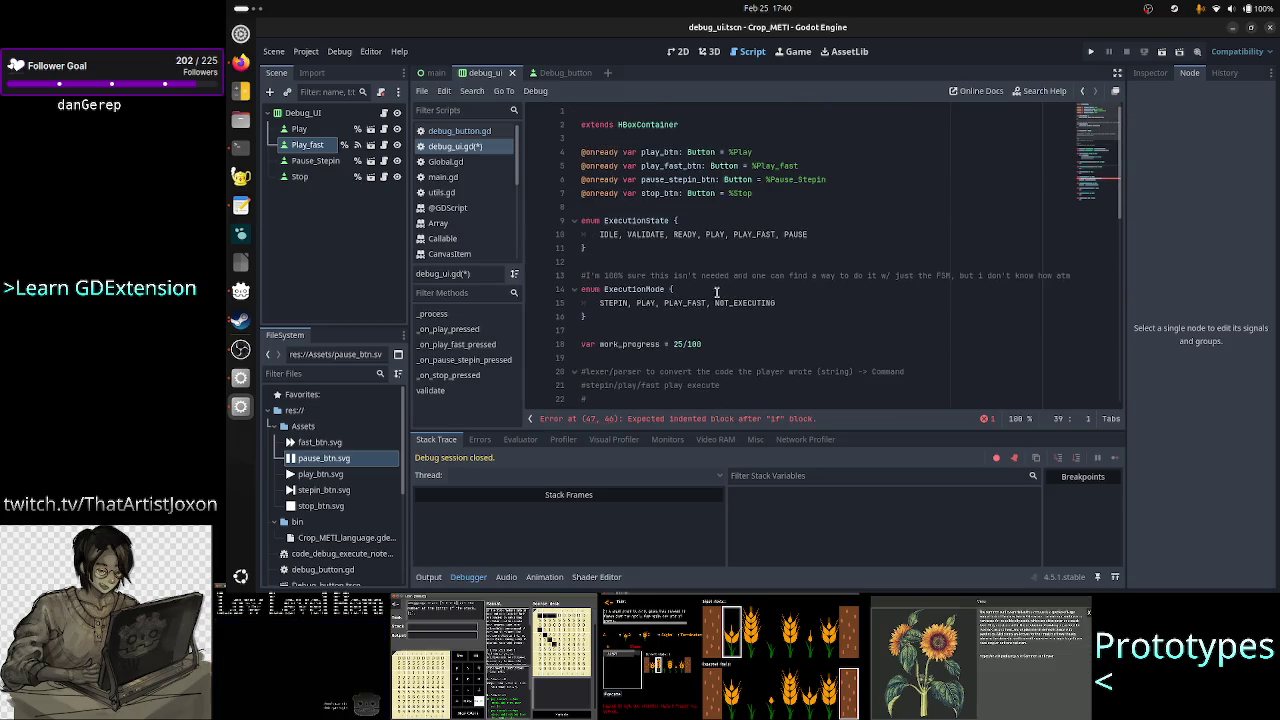
- Insert the comment '#a23rt-> TOKENS -> Command' on a new line 9 above the ExecutionState enum
left_click(690, 221)
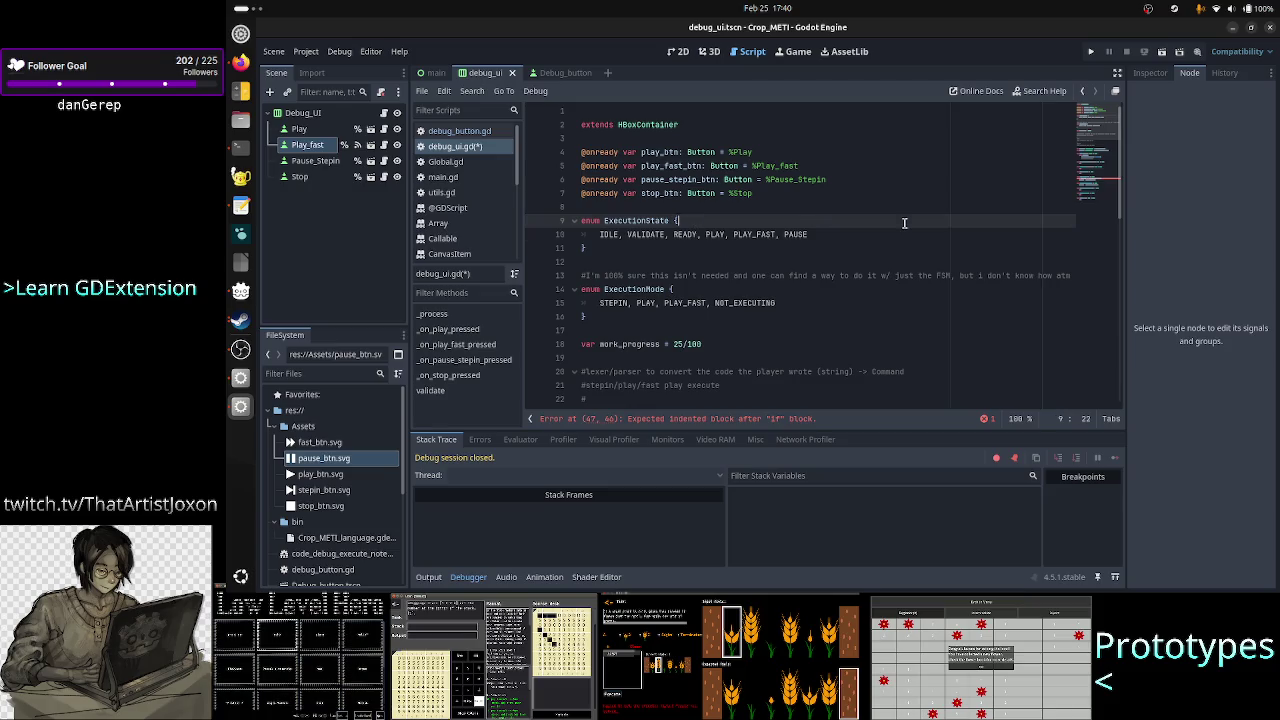
key("Down")
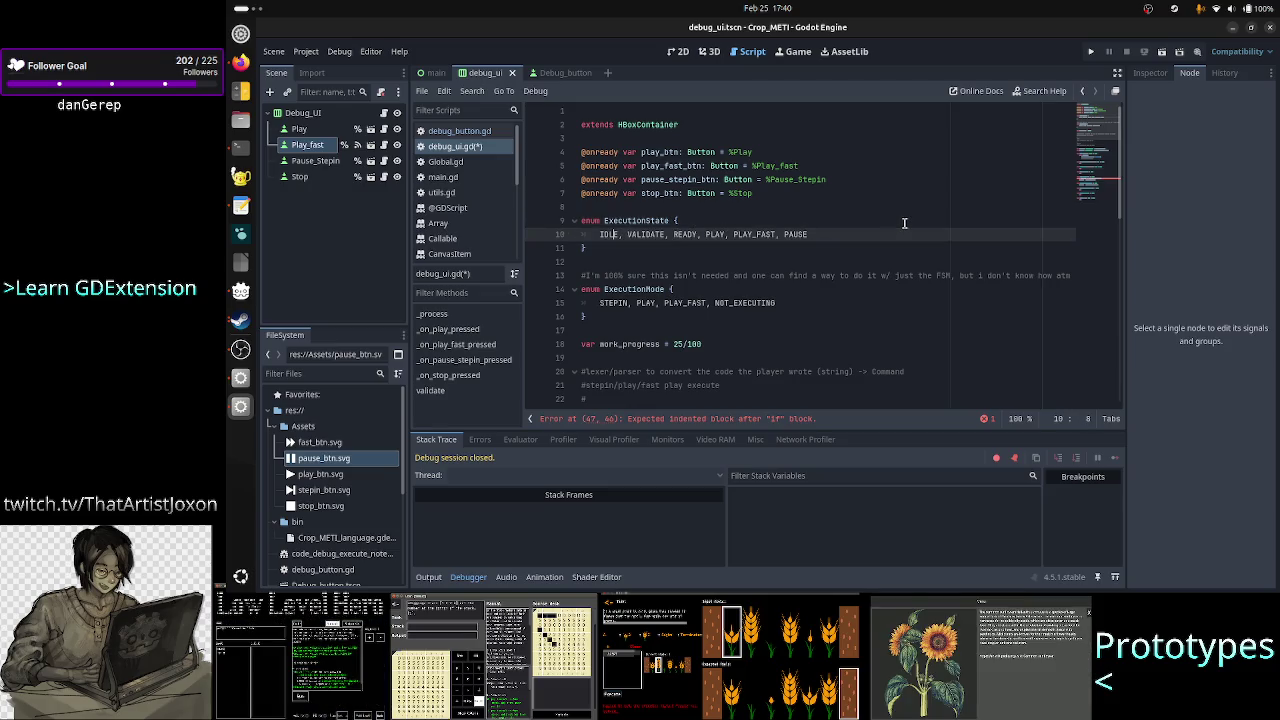
key("ctrl+Right")
key("ctrl+Right")
key("Right")
key("Right")
key("Right")
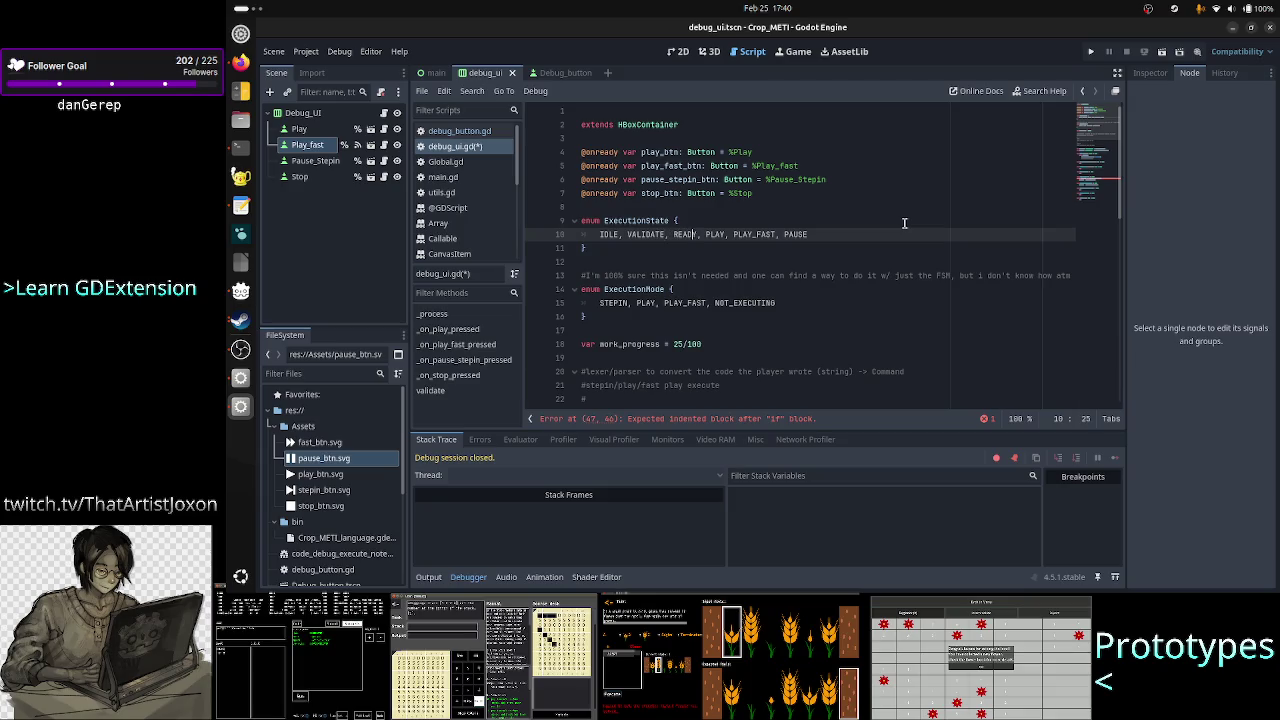
key("Left")
key("Left")
key("Left")
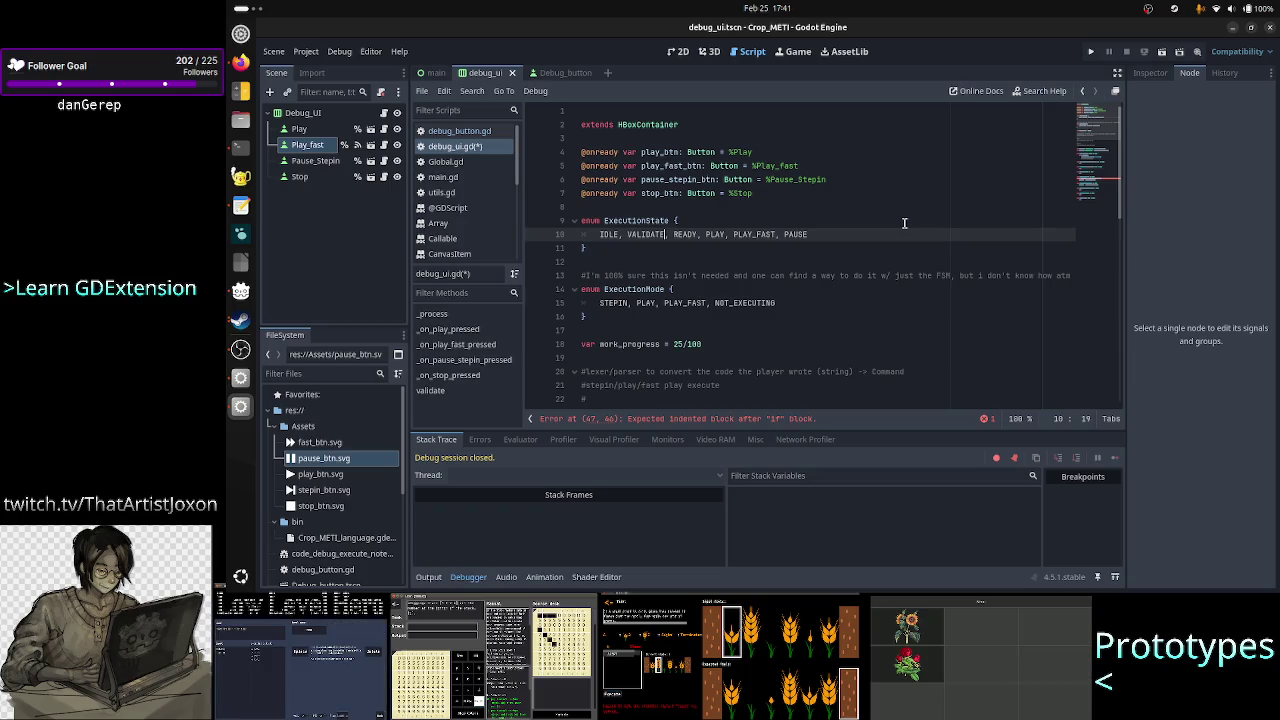
key("Up")
key("Up")
key("Return")
key("Return")
key("Up")
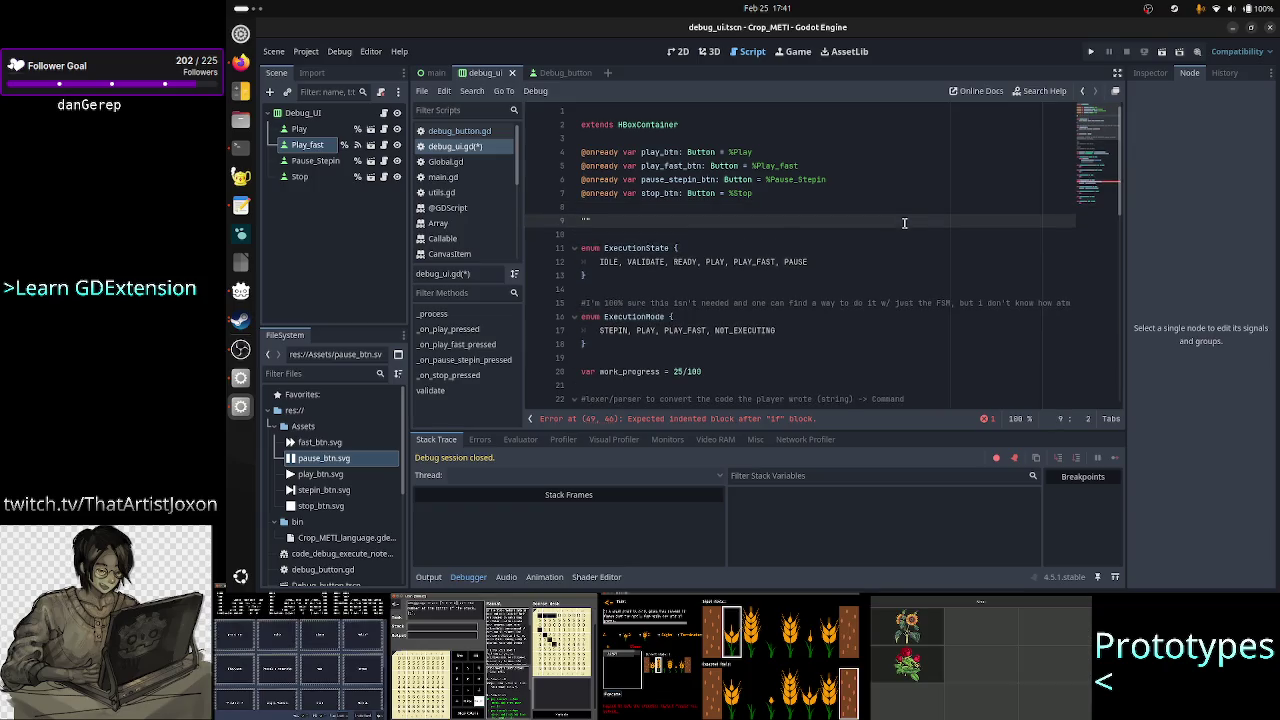
type("#")
type("a23rt")
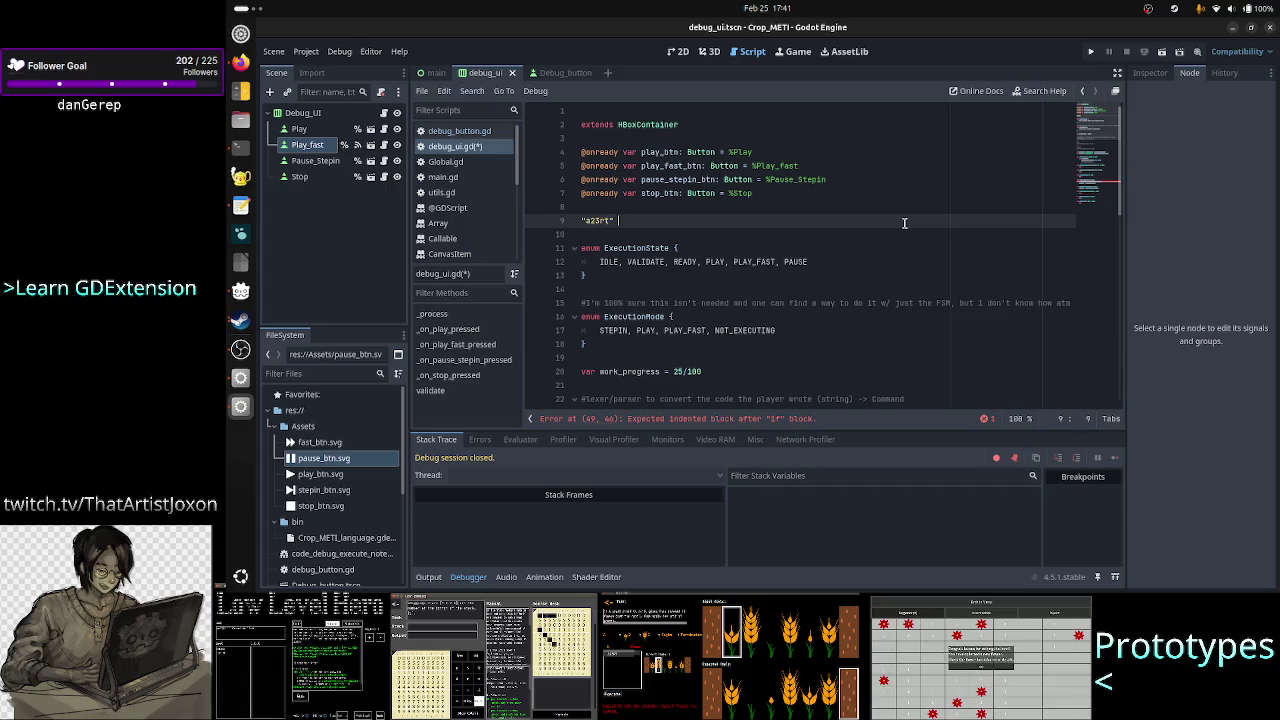
type("-> T")
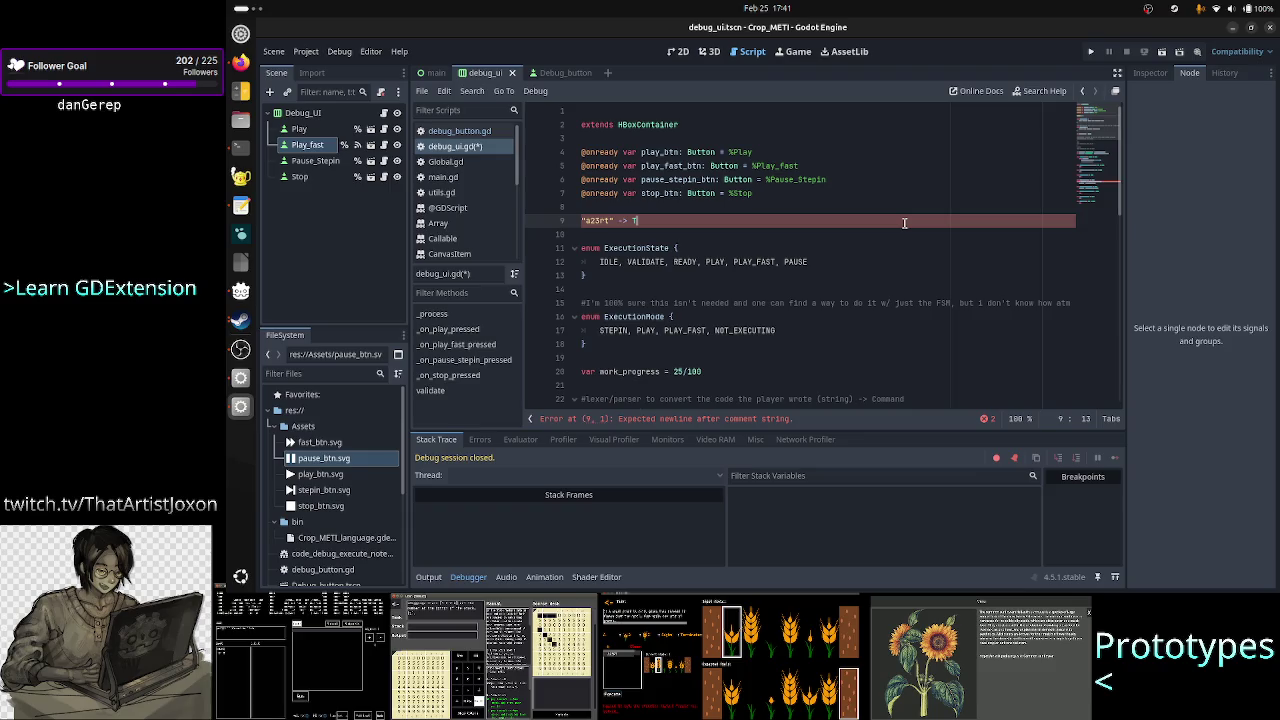
type("OK")
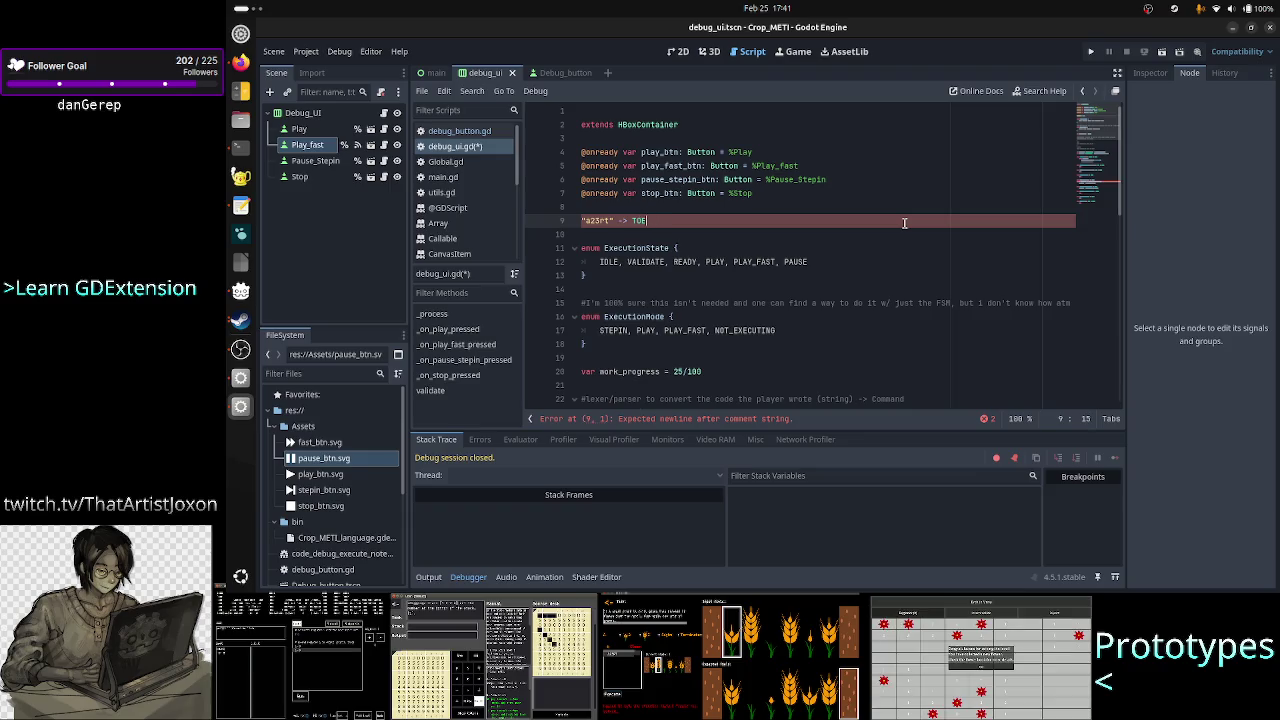
type("ENS ")
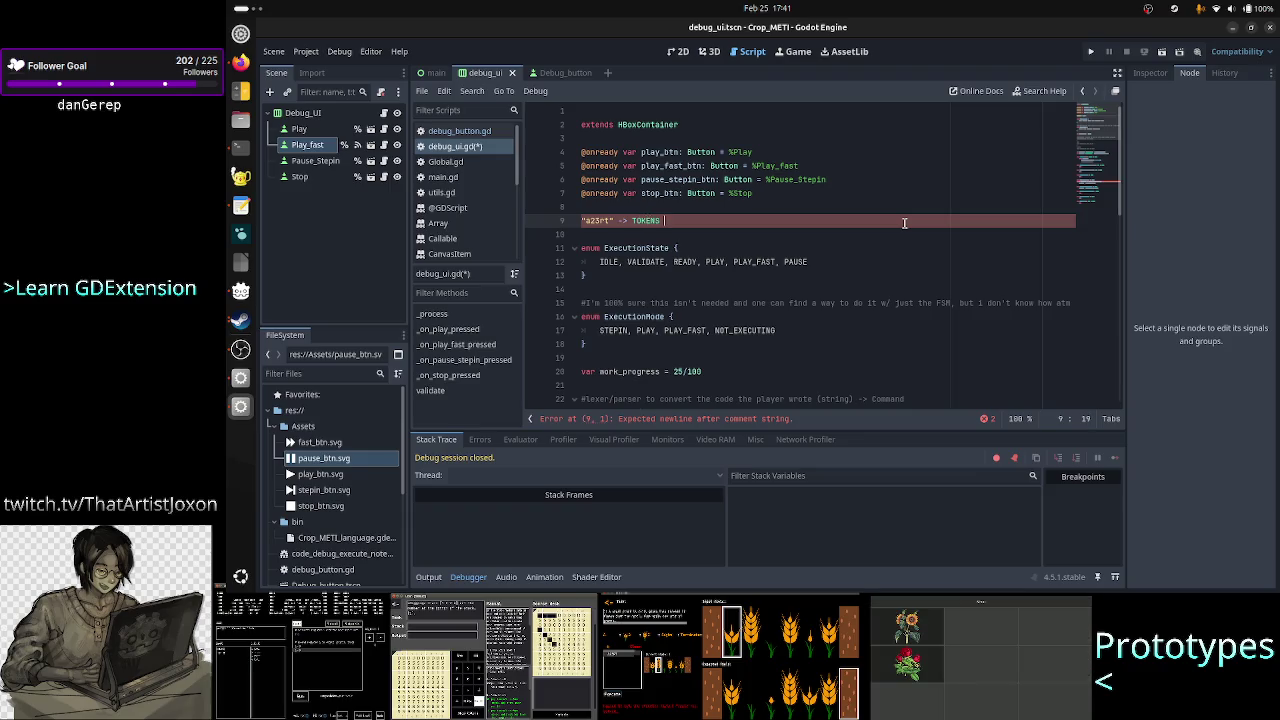
type("-> Com")
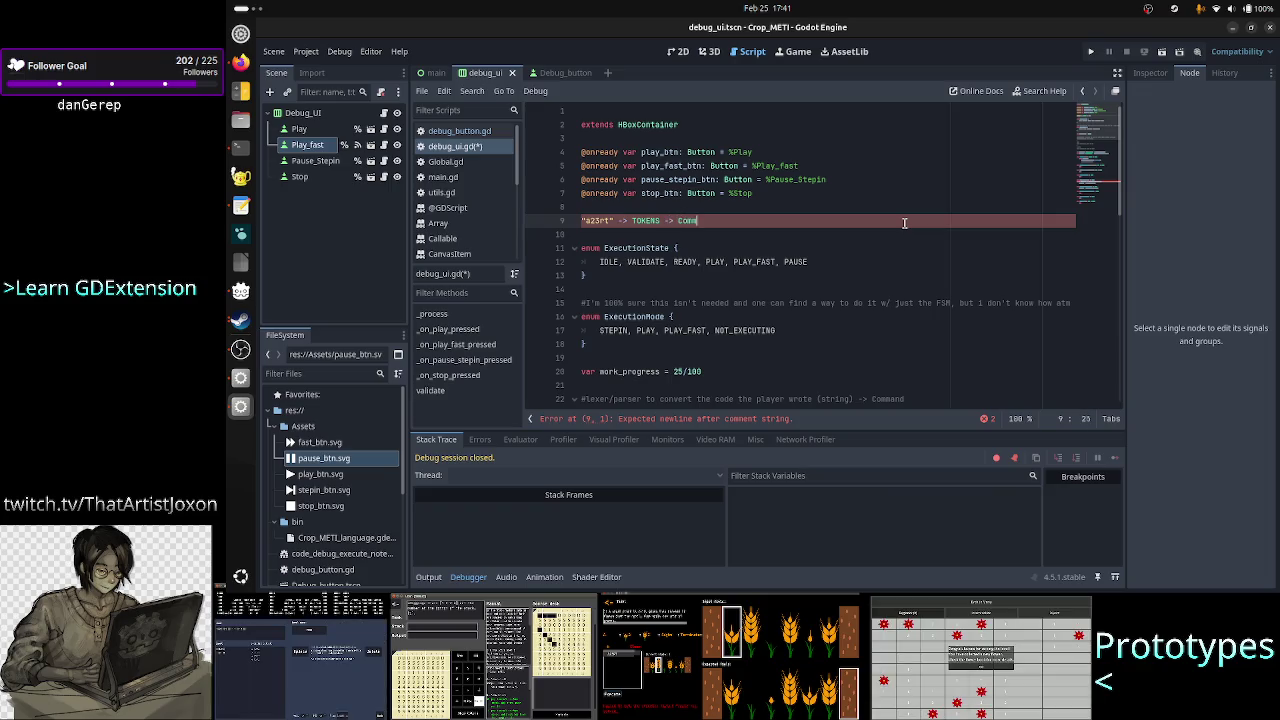
type("mand")
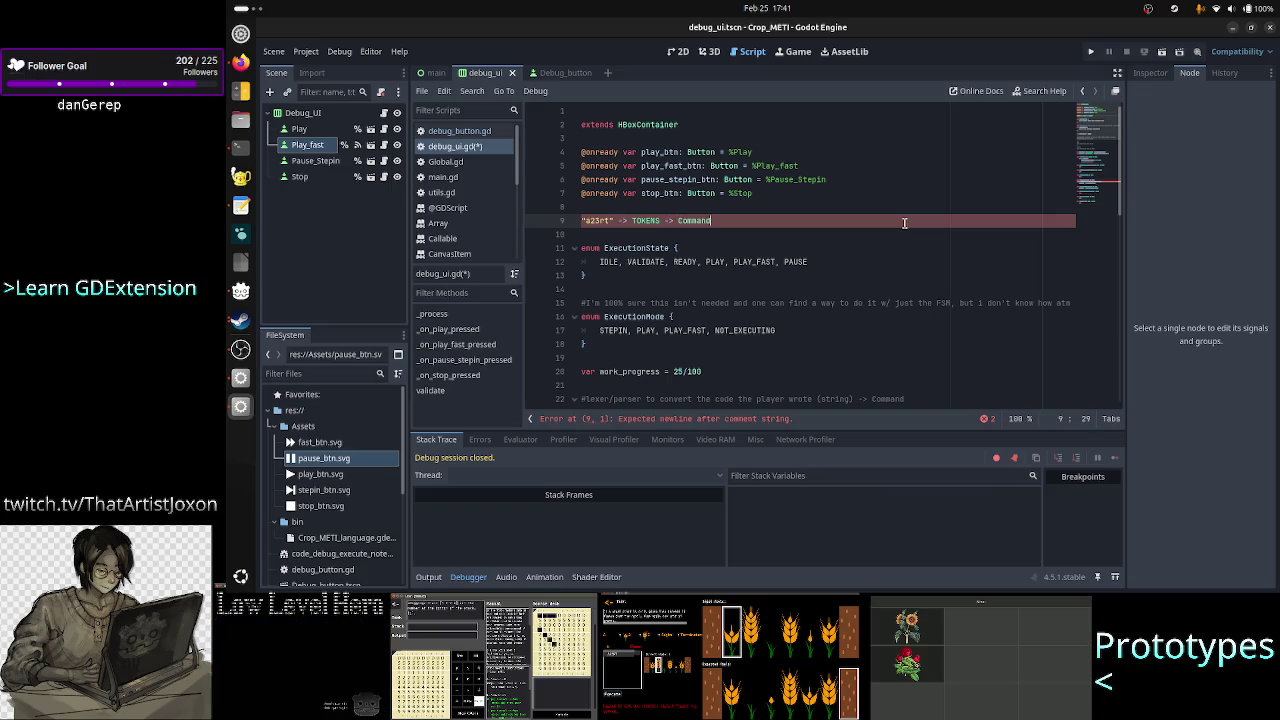
- Select the words TOKENS, Command and the quoted a23rt text in the new note
key("Up")
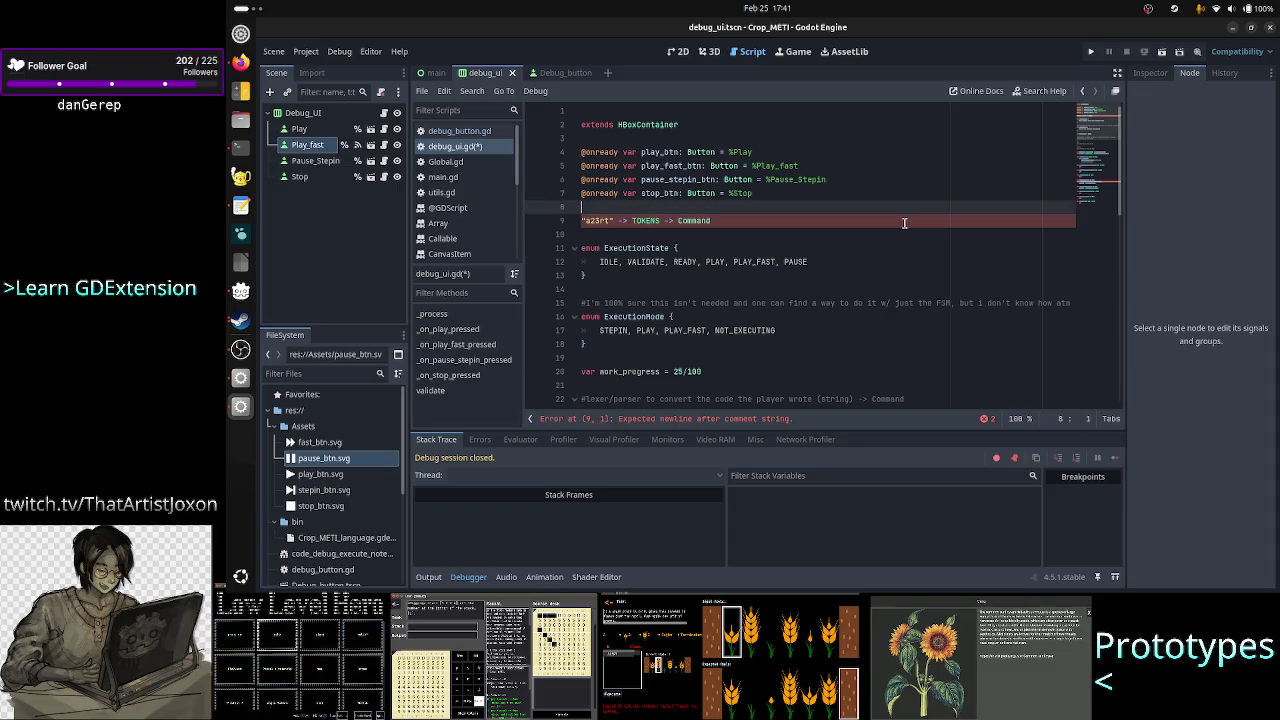
left_click(641, 221)
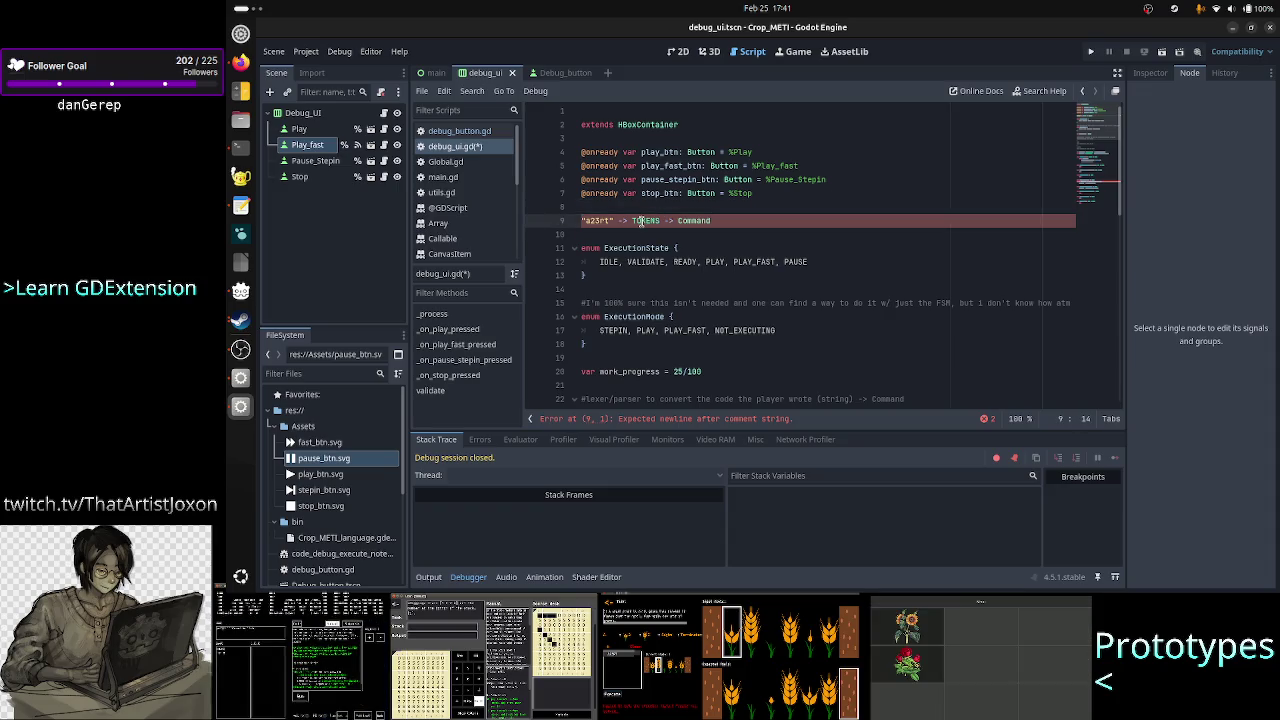
double_click(694, 221)
left_click(728, 226)
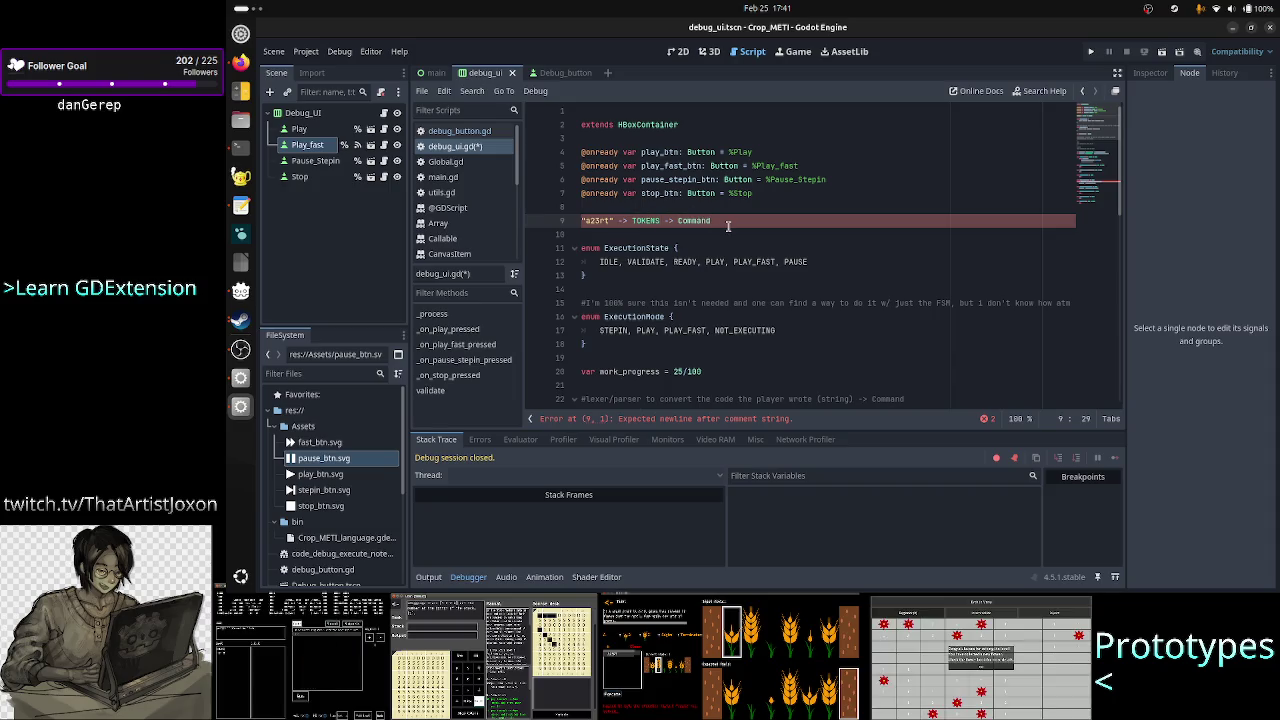
key("Home")
key("shift+Right")
key("shift+Right")
key("shift+Right")
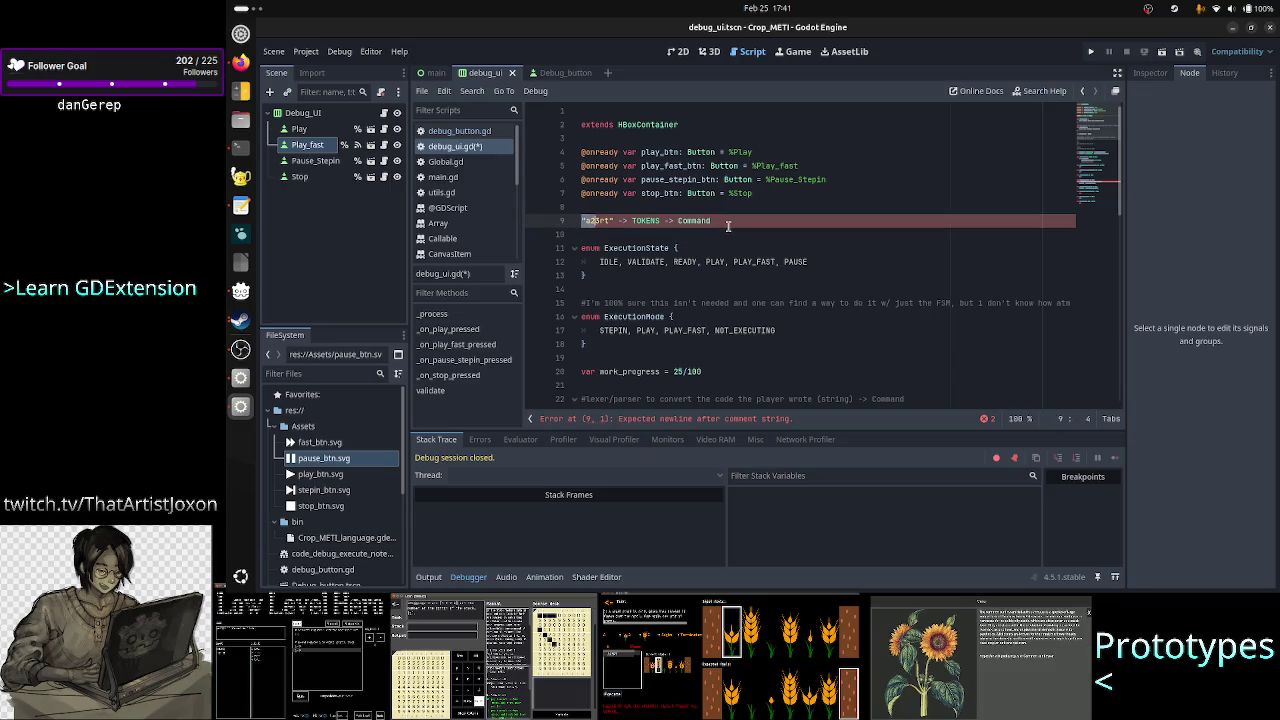
key("shift+Right")
key("shift+Right")
key("shift+Right")
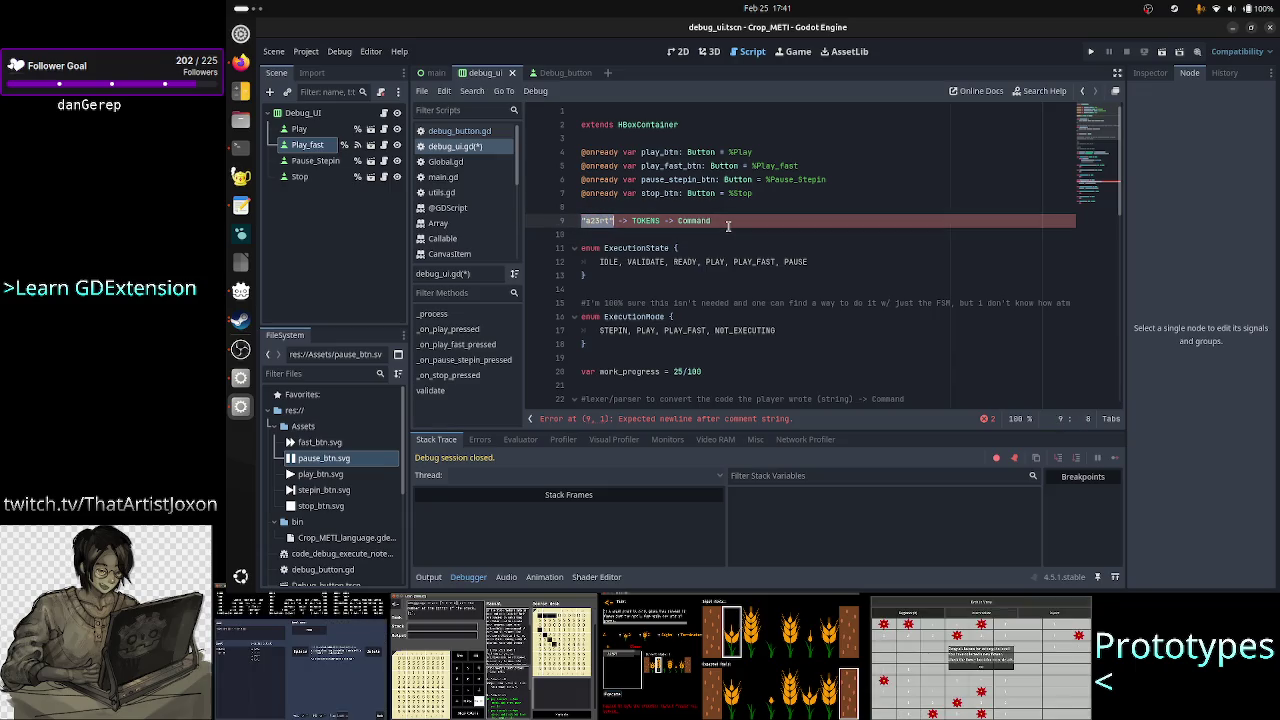
- Select VALIDATE in the enum, then return and select Command at the note's end
key("Right")
key("Down")
key("Down")
key("Down")
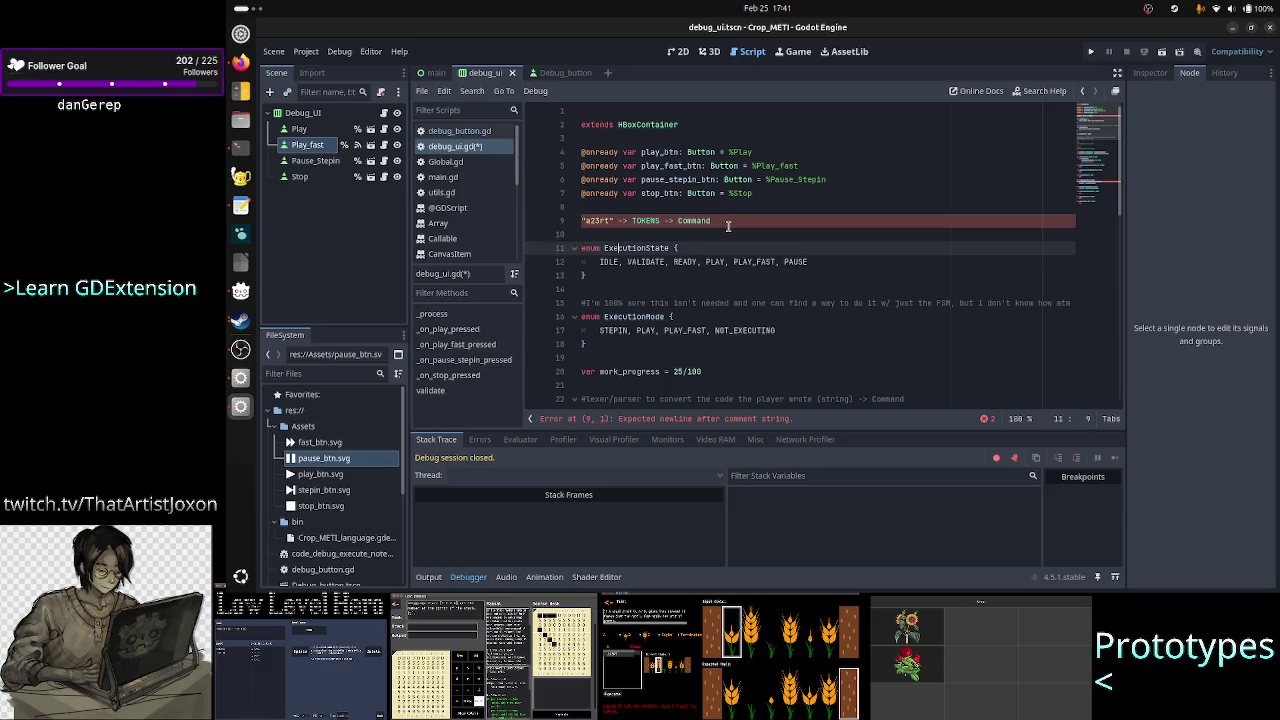
key("shift+Right")
key("shift+Right")
key("shift+Right")
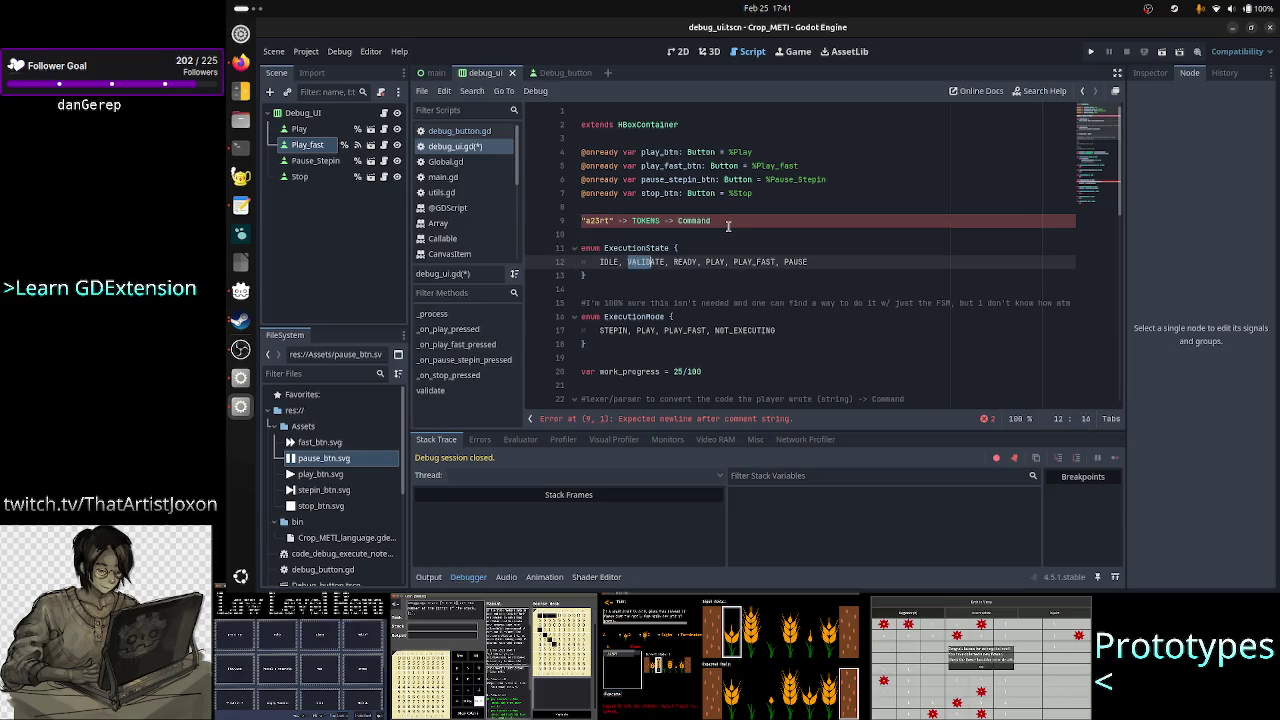
key("Right")
key("Up")
key("Up")
key("Up")
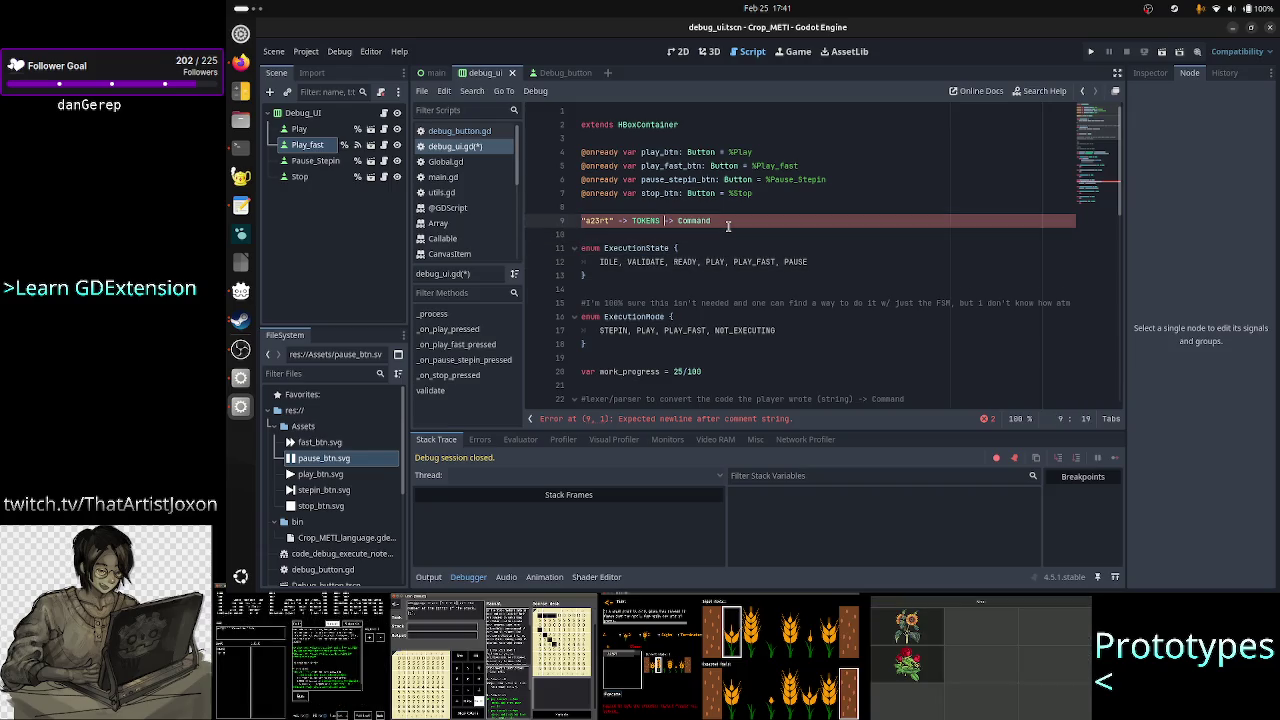
key("Right")
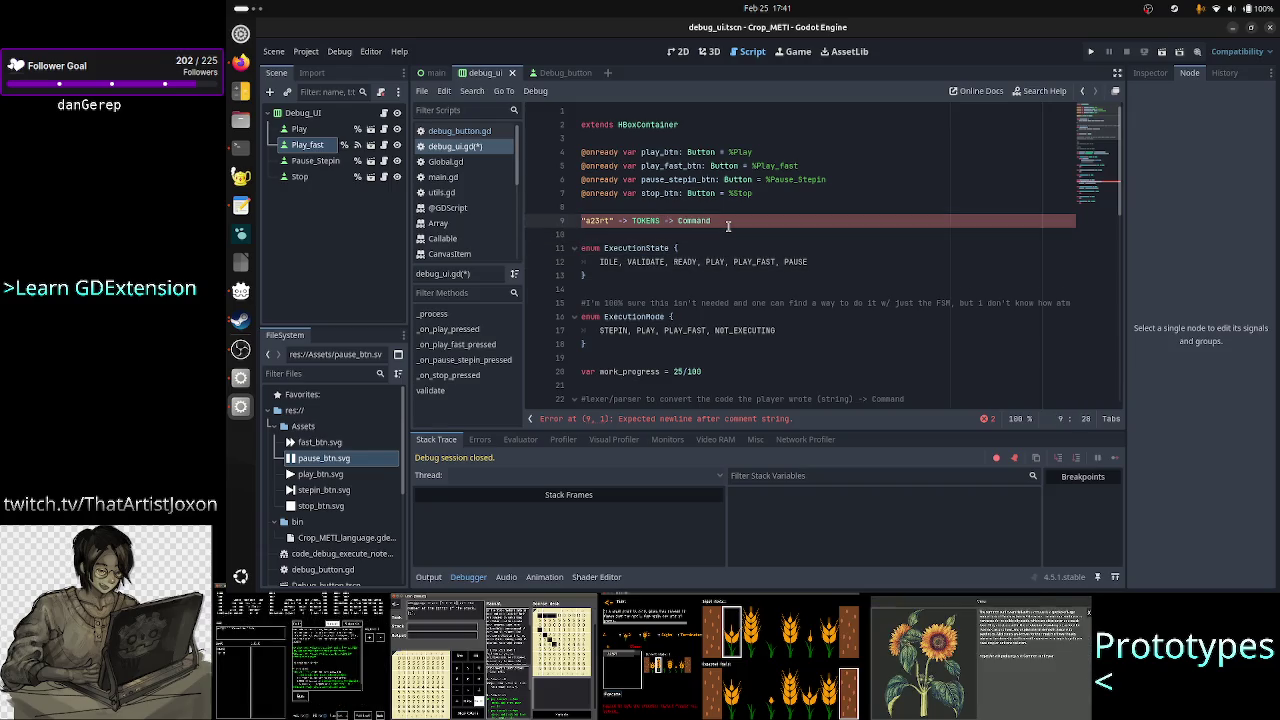
key("Right")
key("shift+Left")
key("shift+Left")
key("shift+Left")
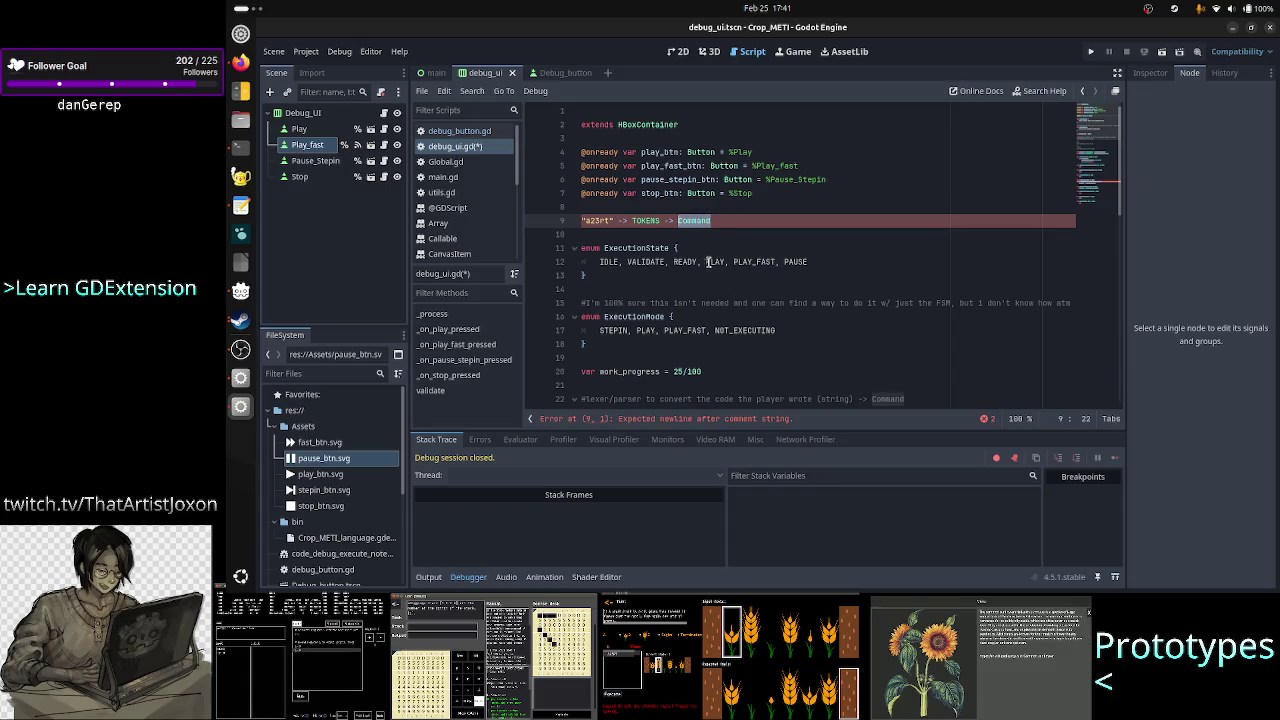
left_click(740, 220)
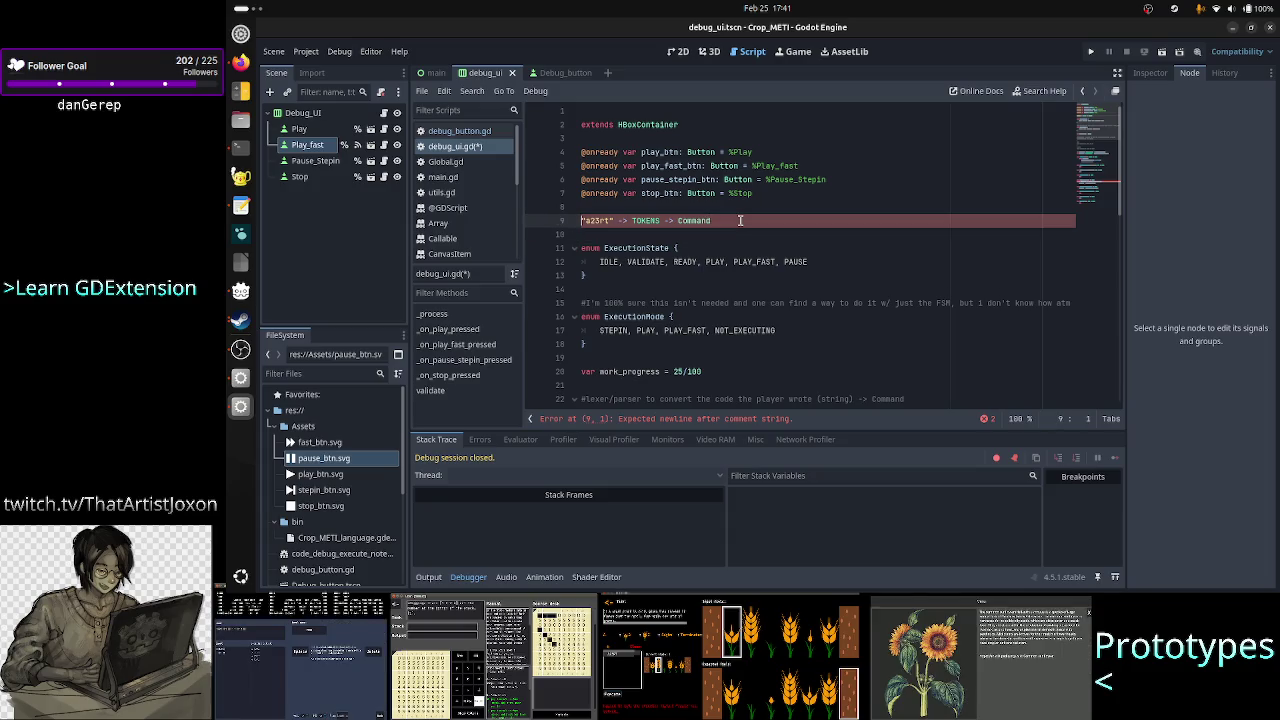
- Replace the old note line with a new comment '#adkffhsdfhsl' above the enum
triple_click(740, 220)
key("BackSpace")
key("BackSpace")
key("BackSpace")
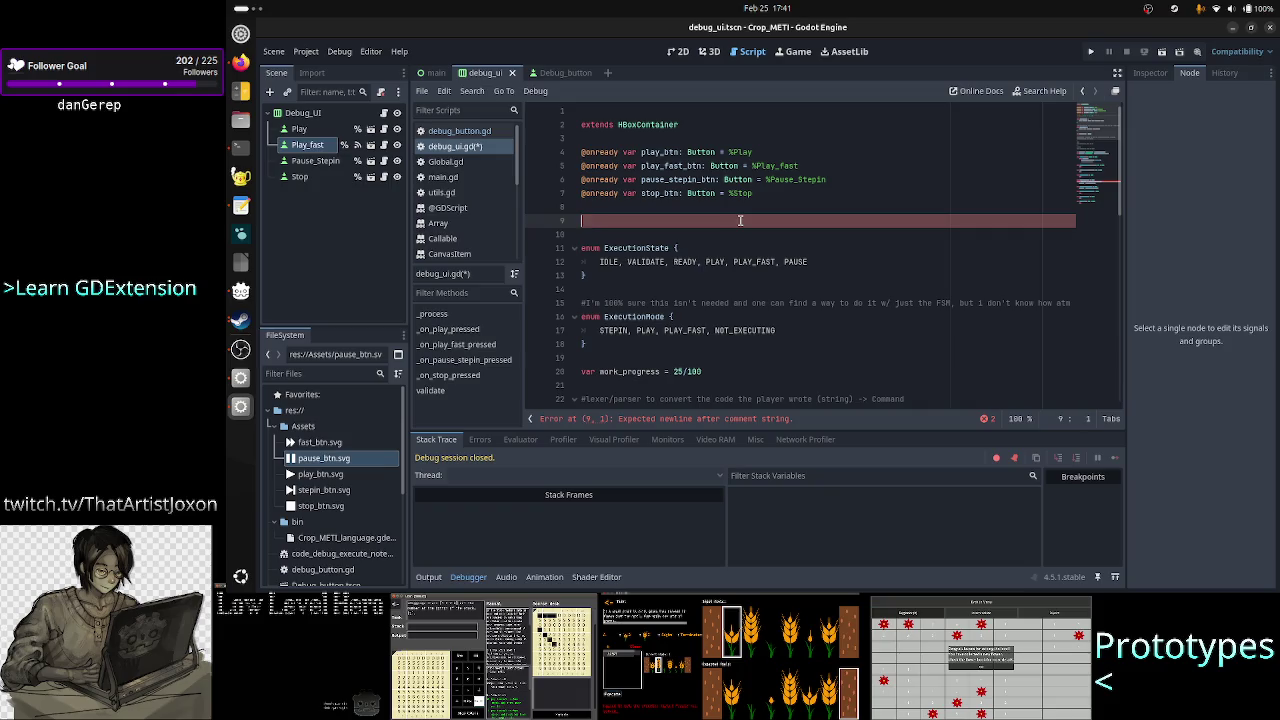
key("Down")
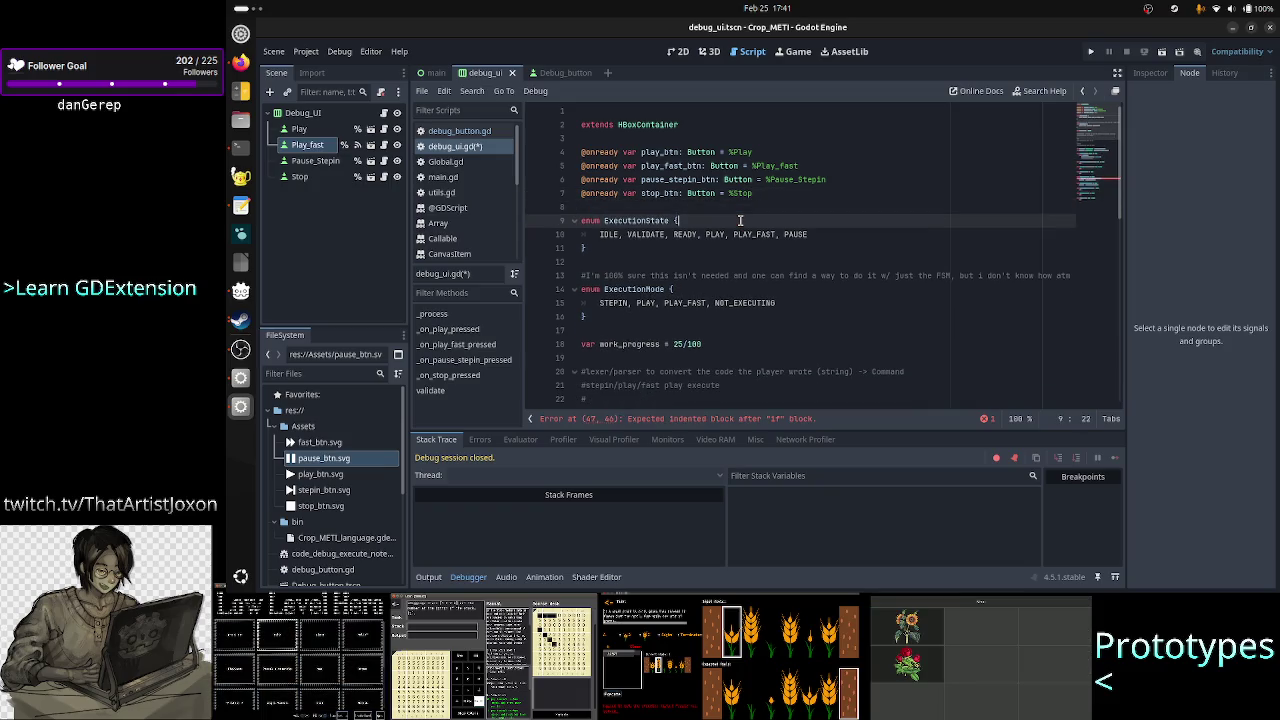
key("Return")
key("Return")
key("Up")
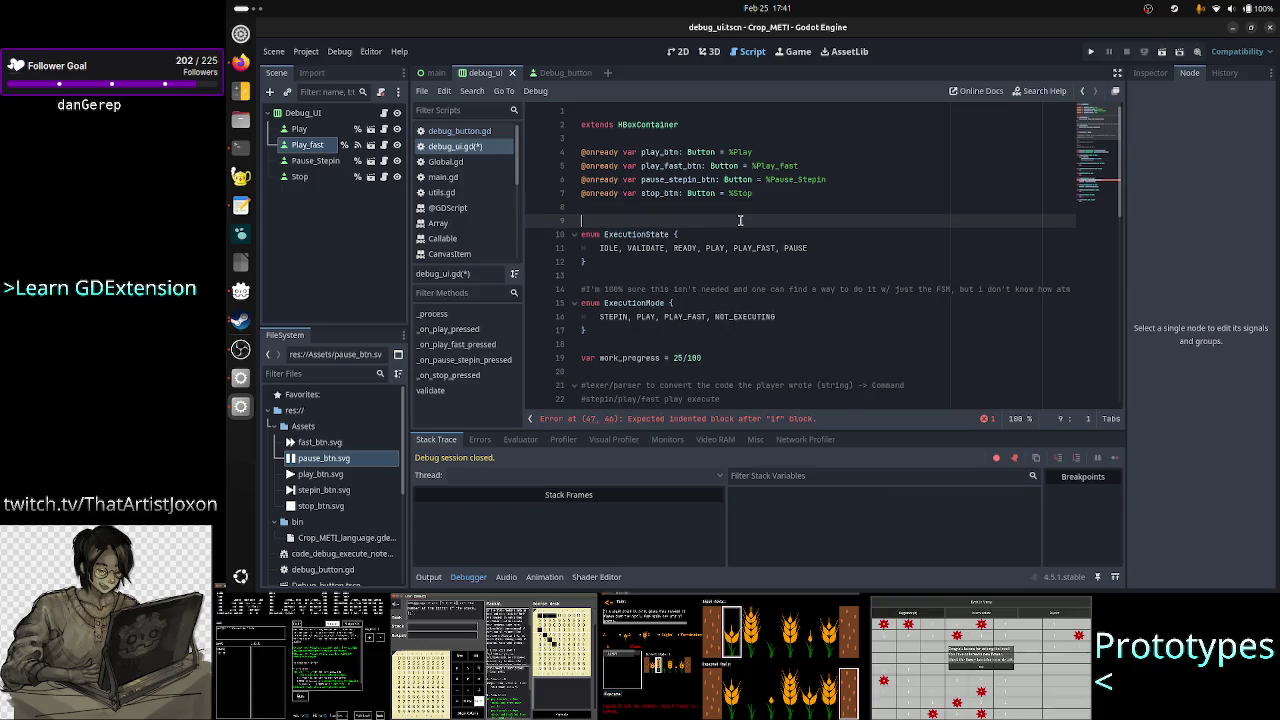
type("#adkffhsdfhsl")
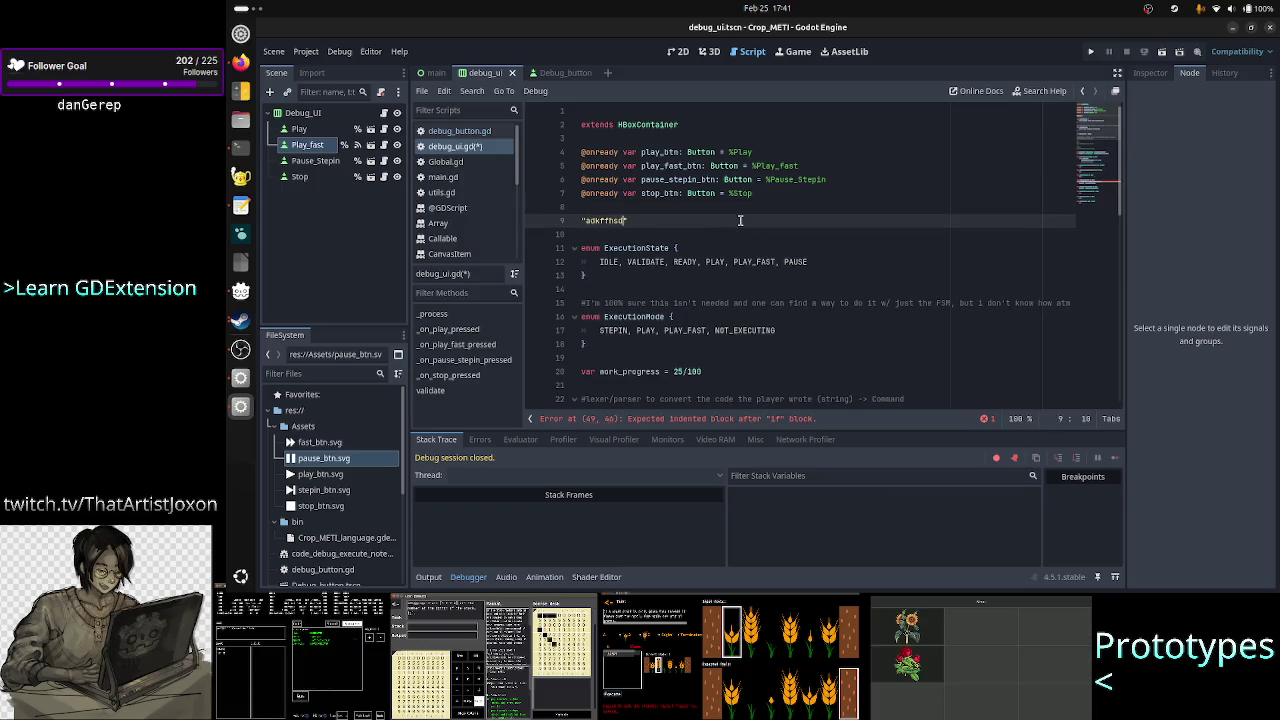
- Continue the comment: lexer or parser raises error -> no command is created -> validation failed
double_click(650, 261)
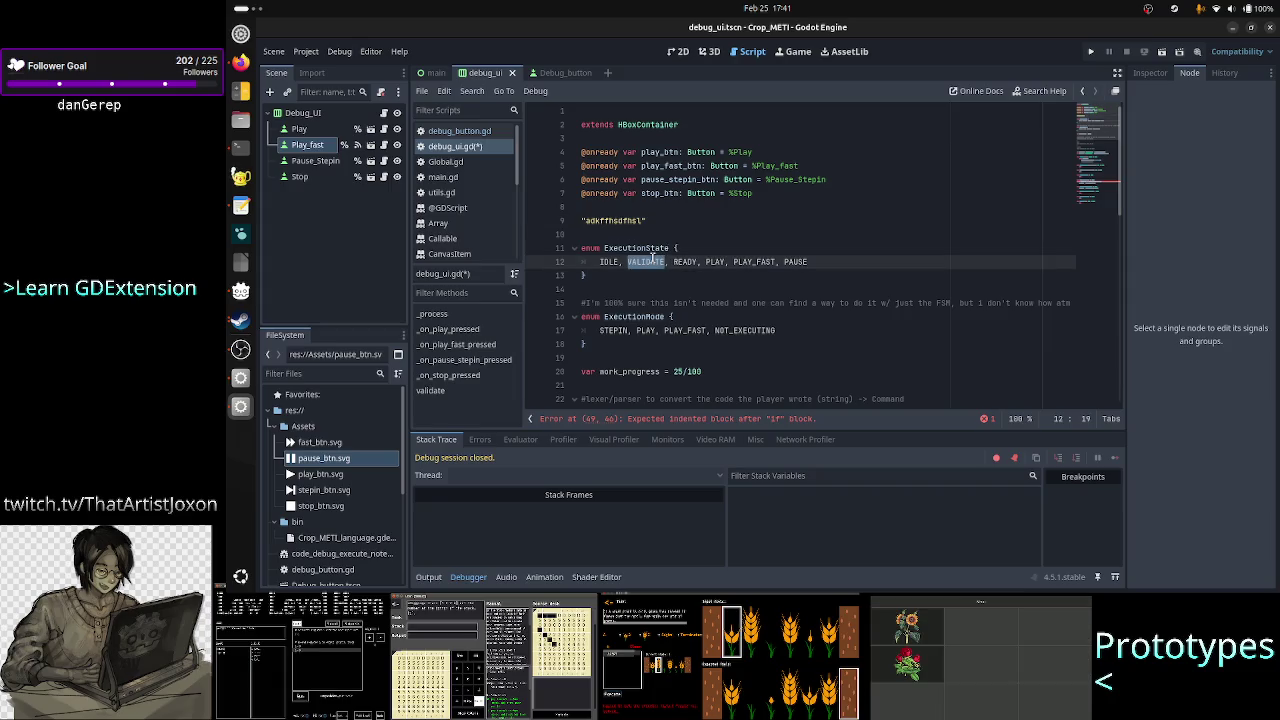
left_click(658, 221)
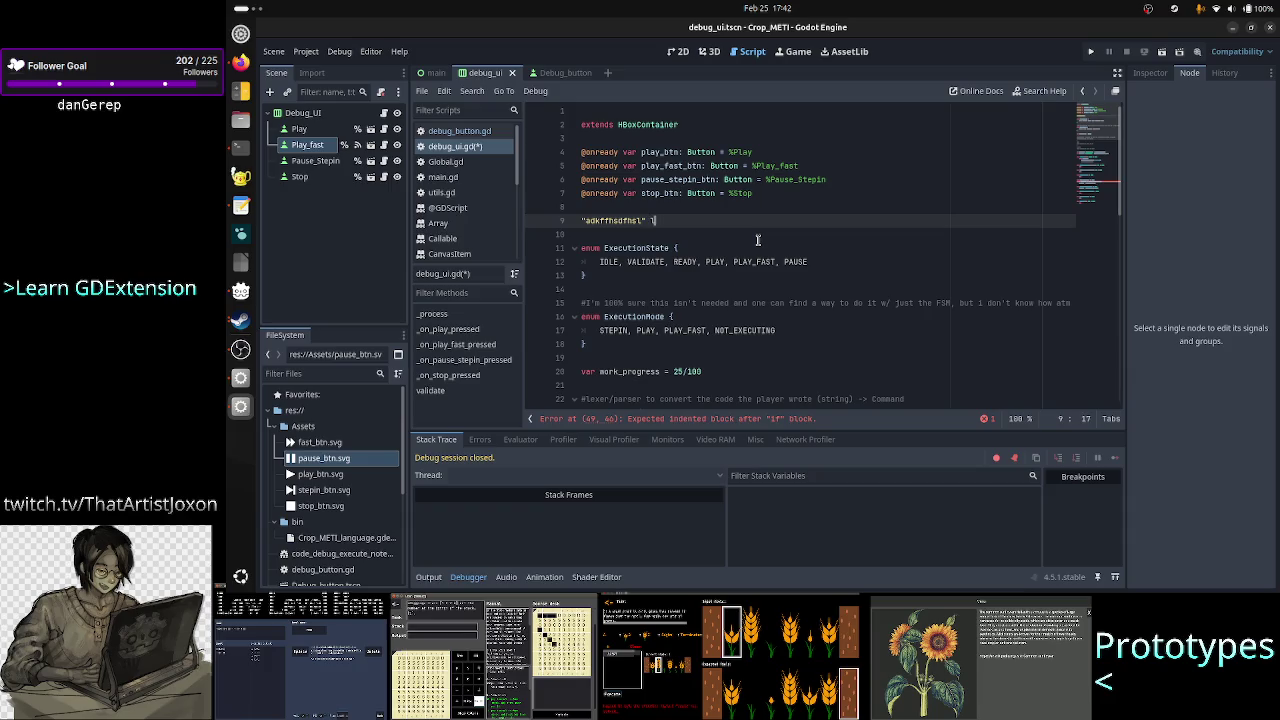
type("exer and/")
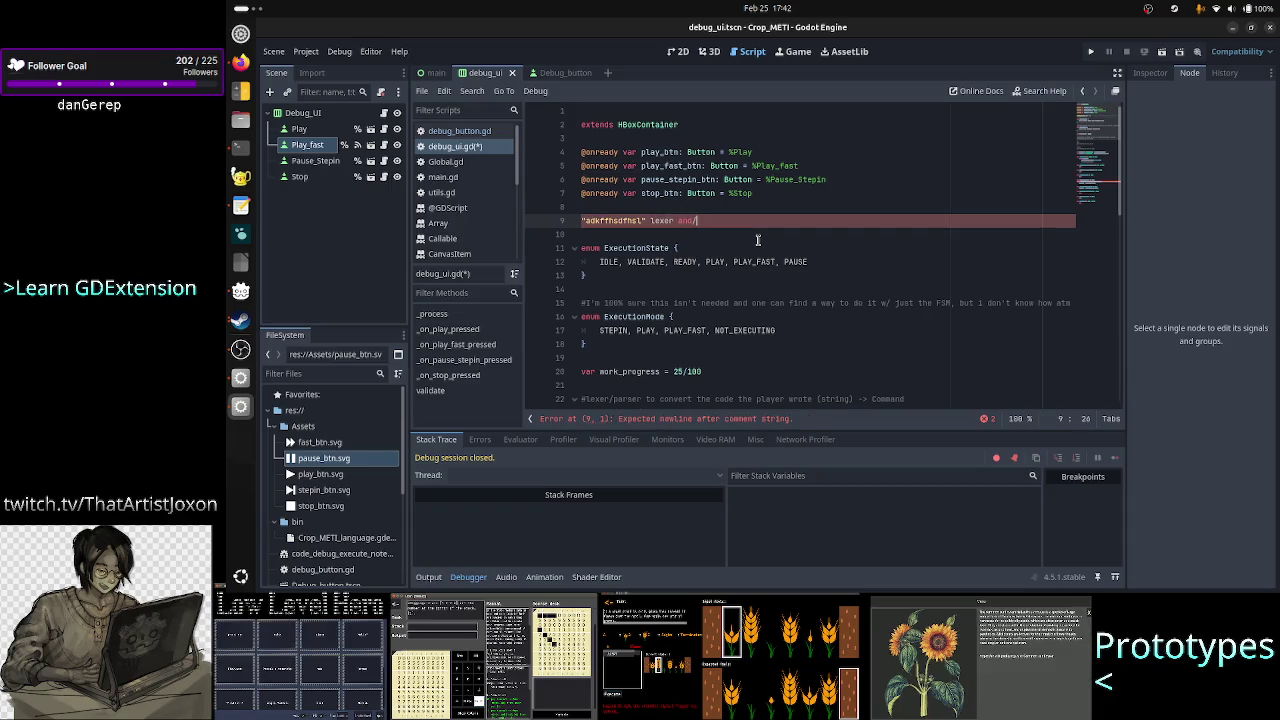
key("BackSpace")
key("BackSpace")
key("BackSpace")
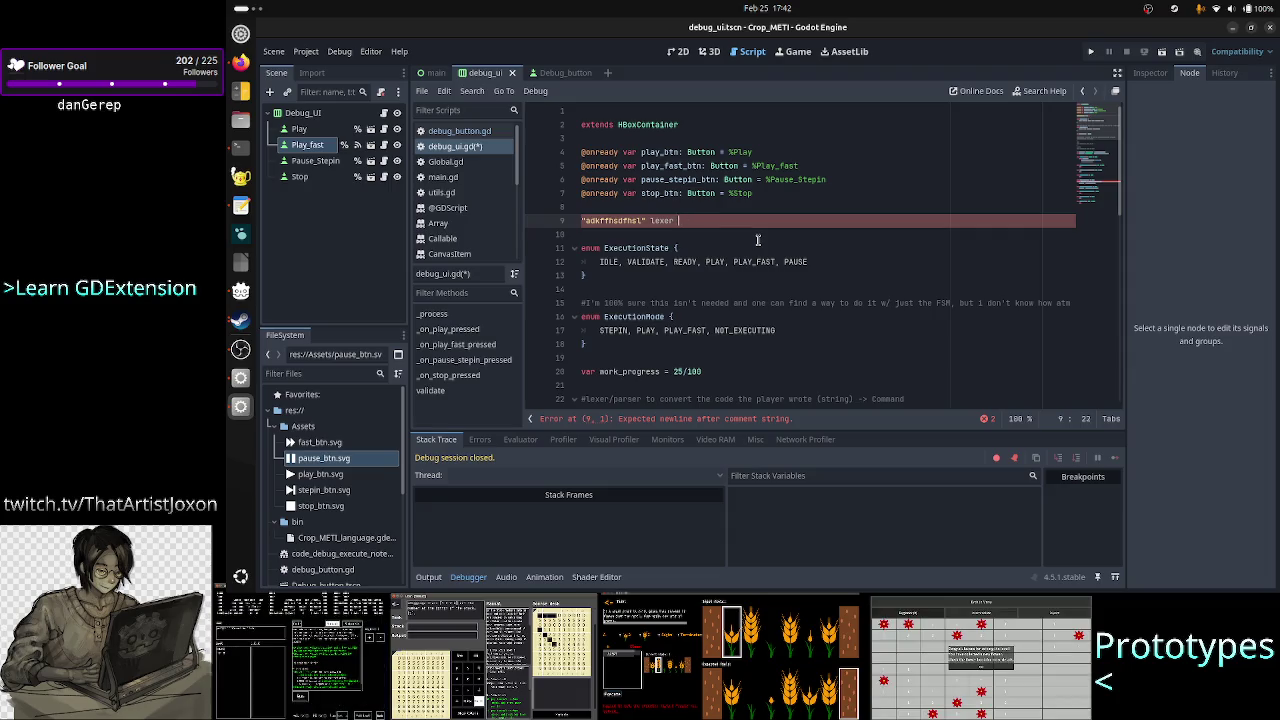
type("orparser g")
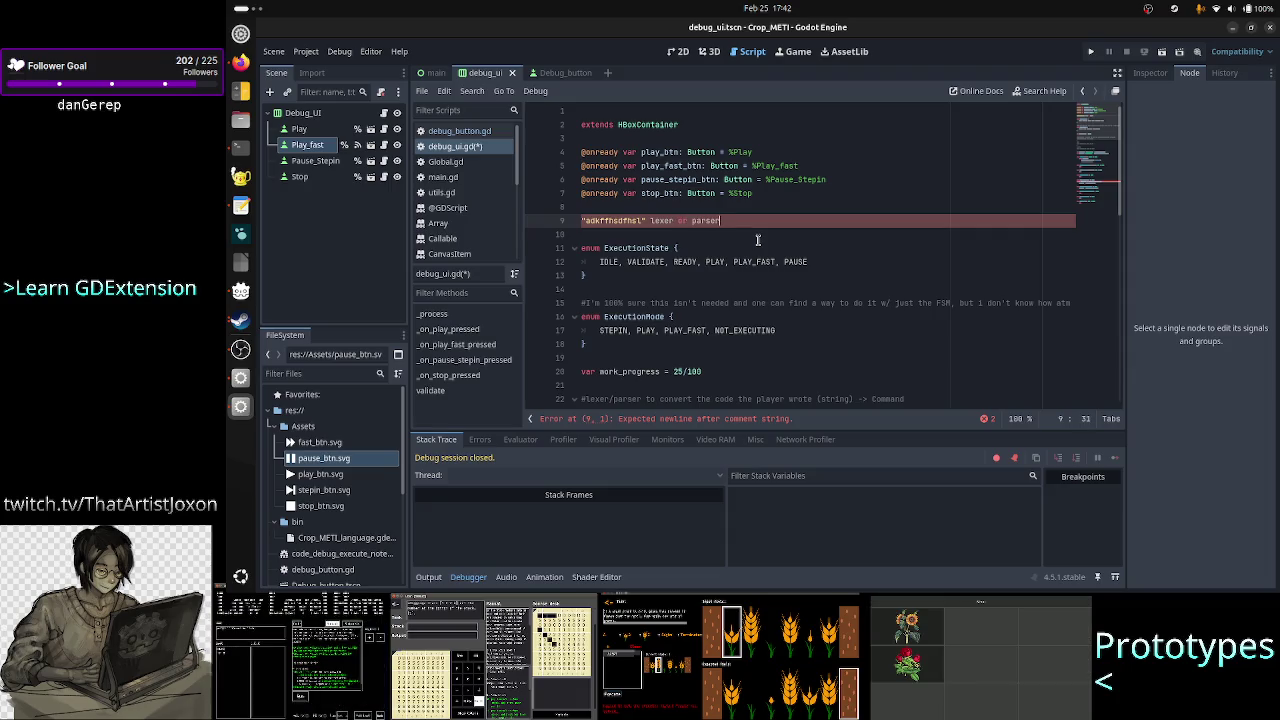
type("ses er")
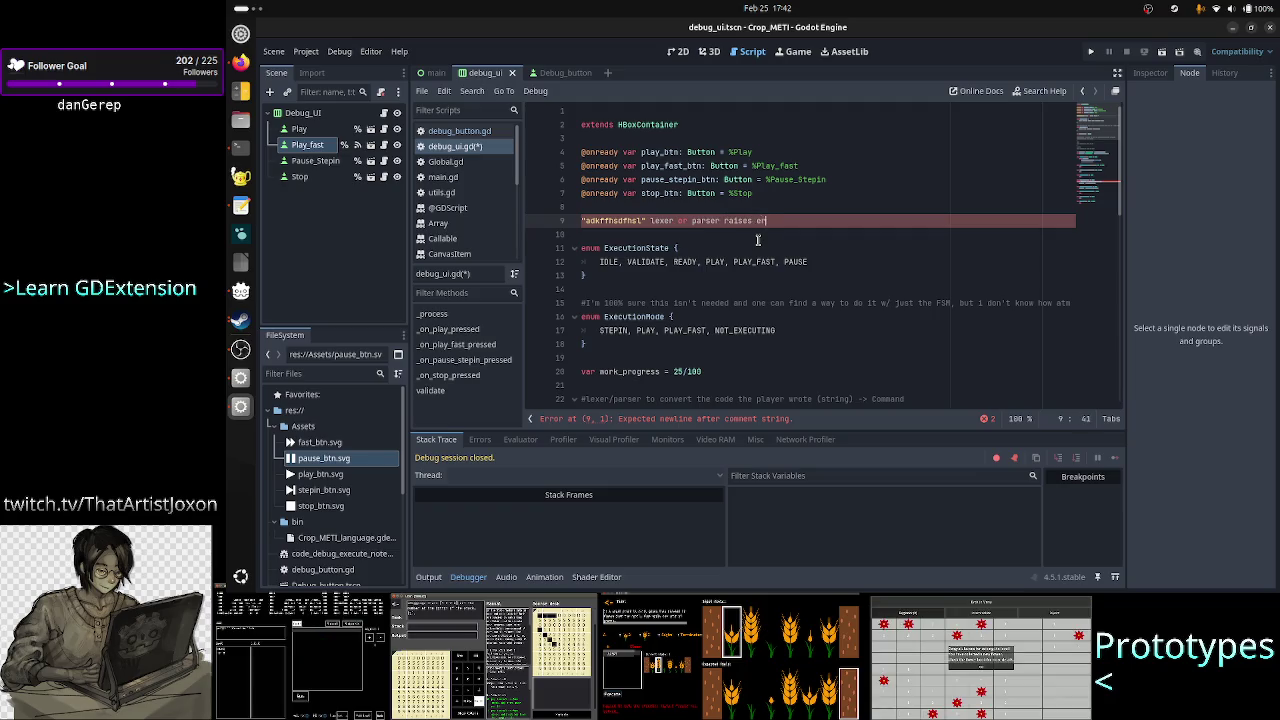
type("ror ->")
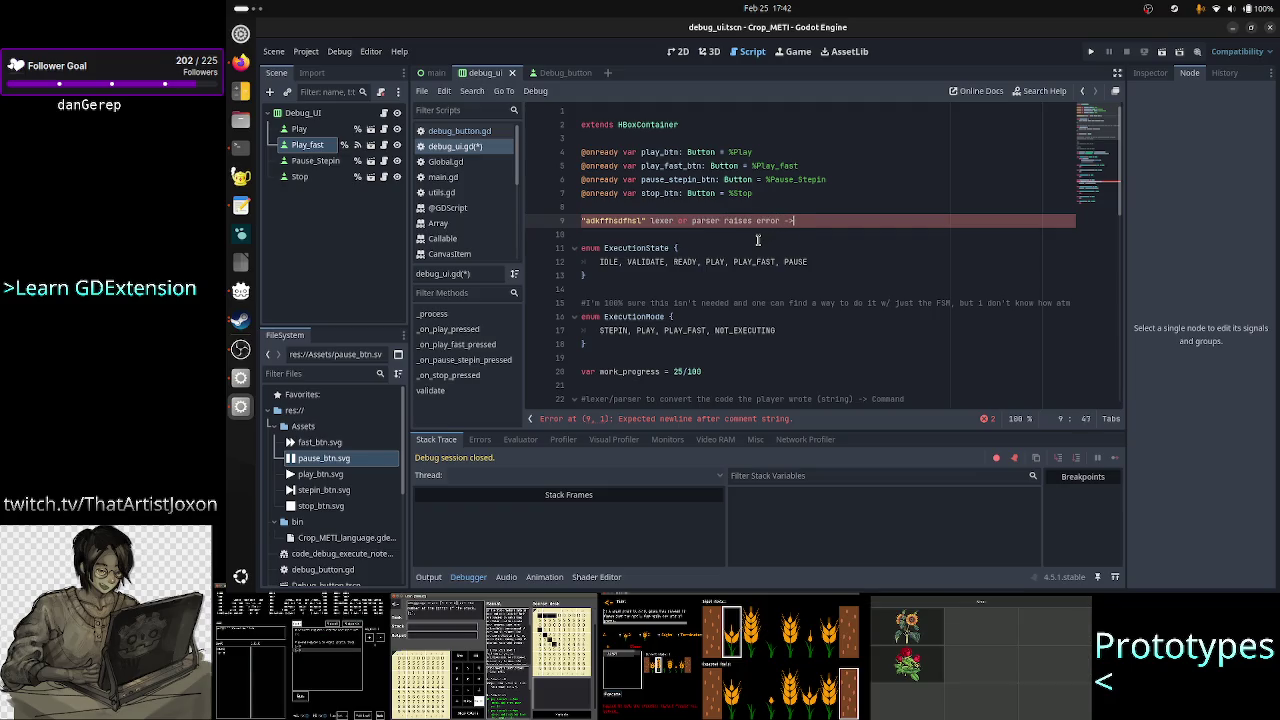
type(" no command is")
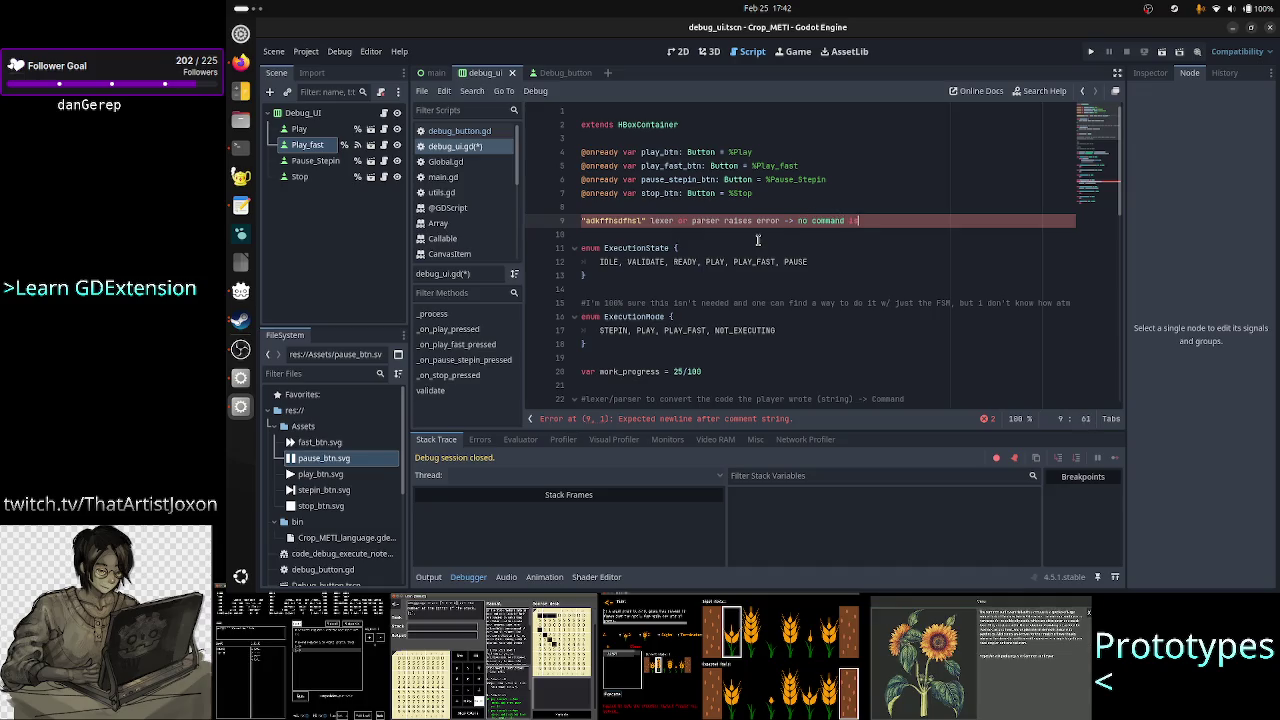
type(" created  ")
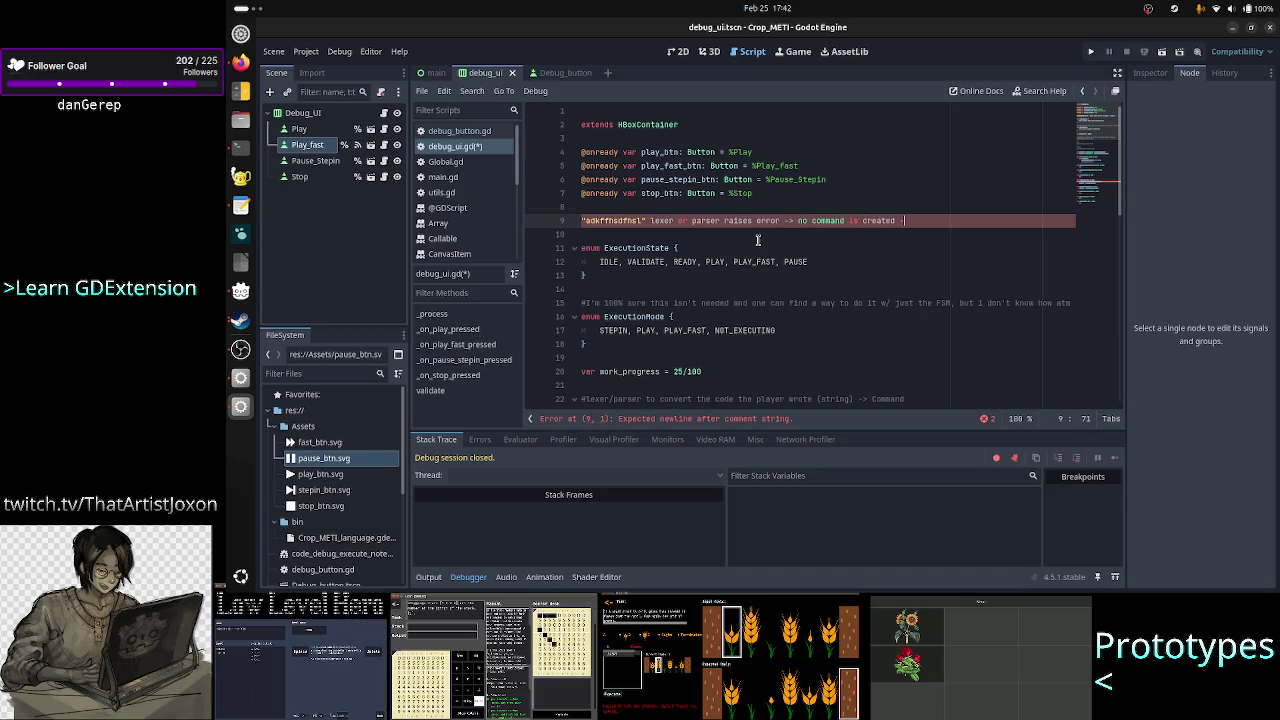
type("-> valida")
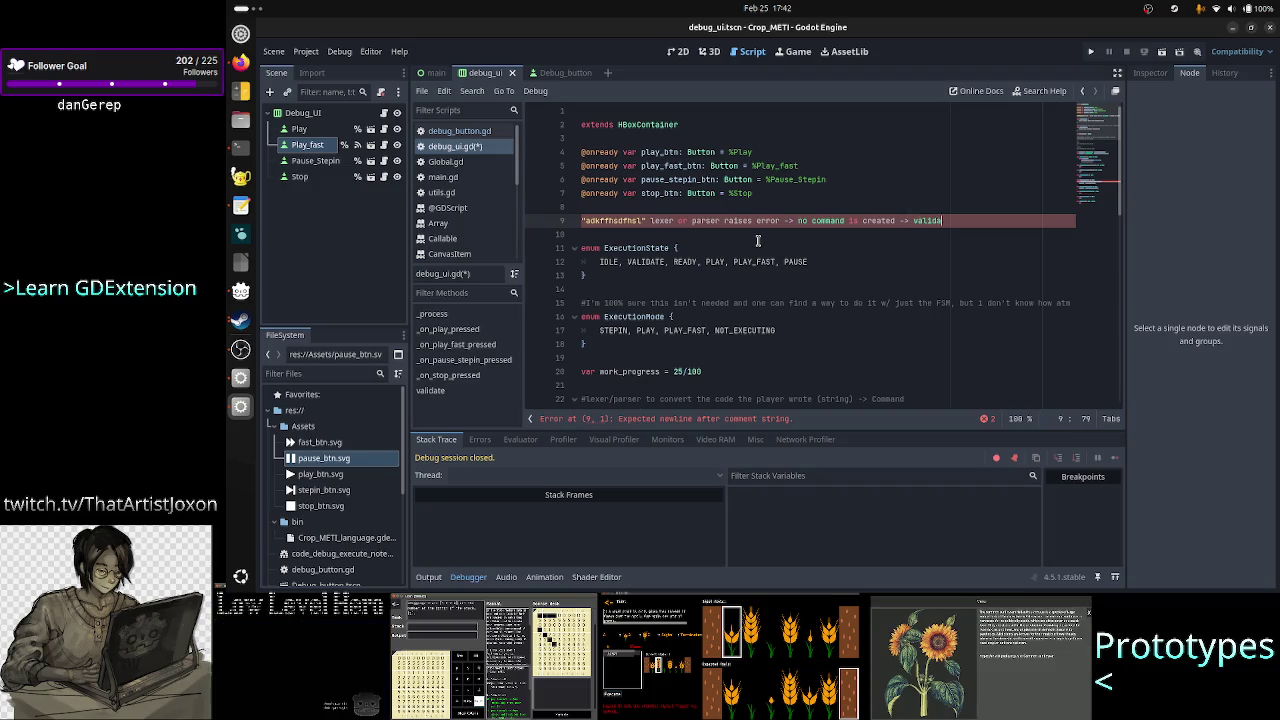
type("tion failed")
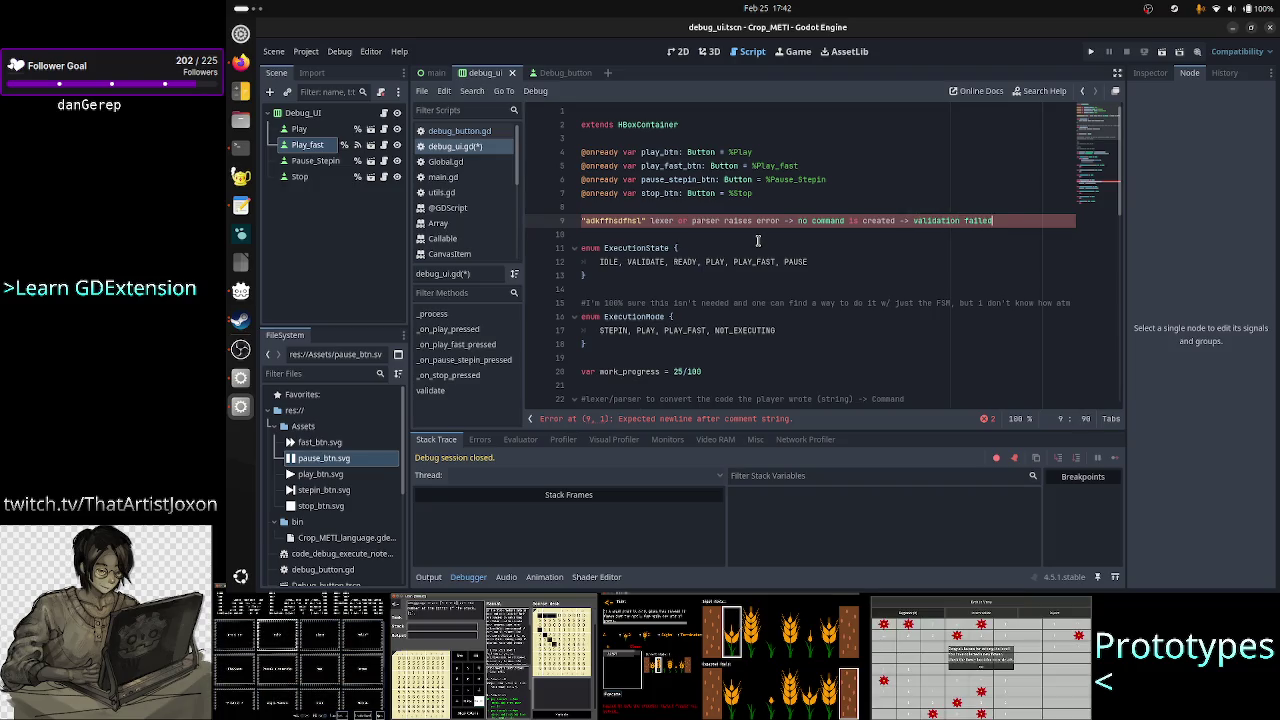
key("Down")
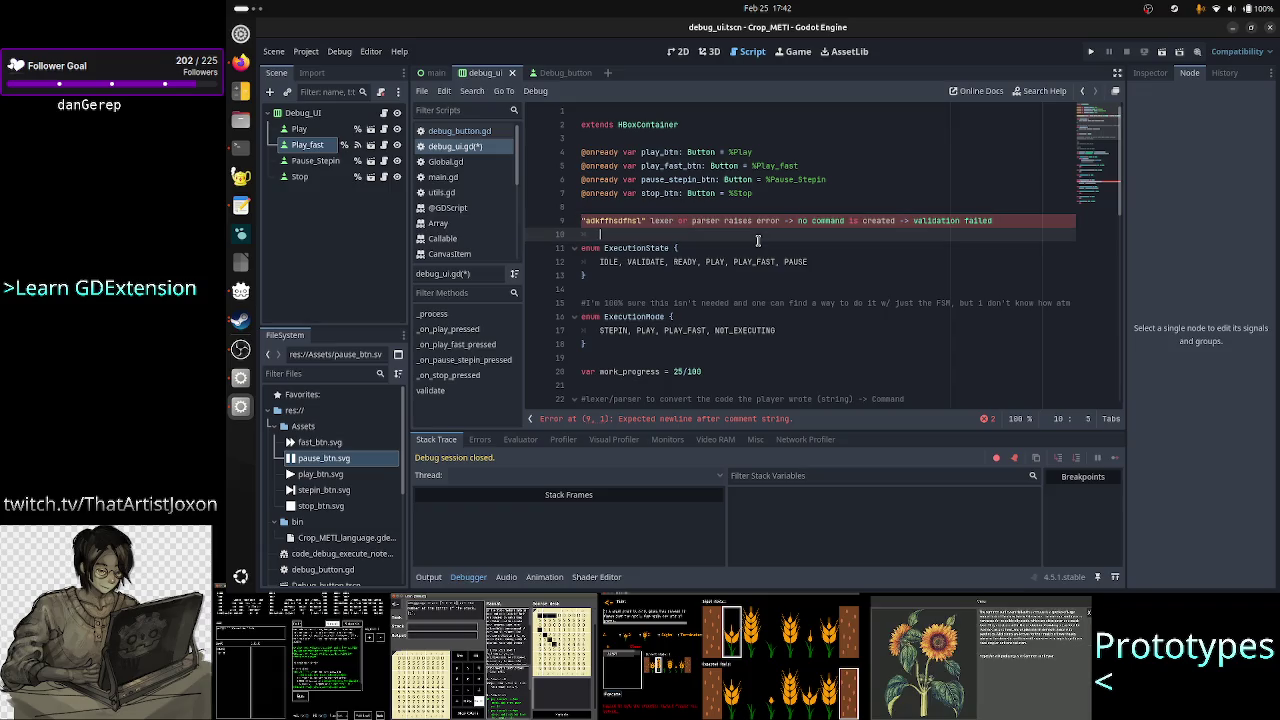
key("Up")
key("Home")
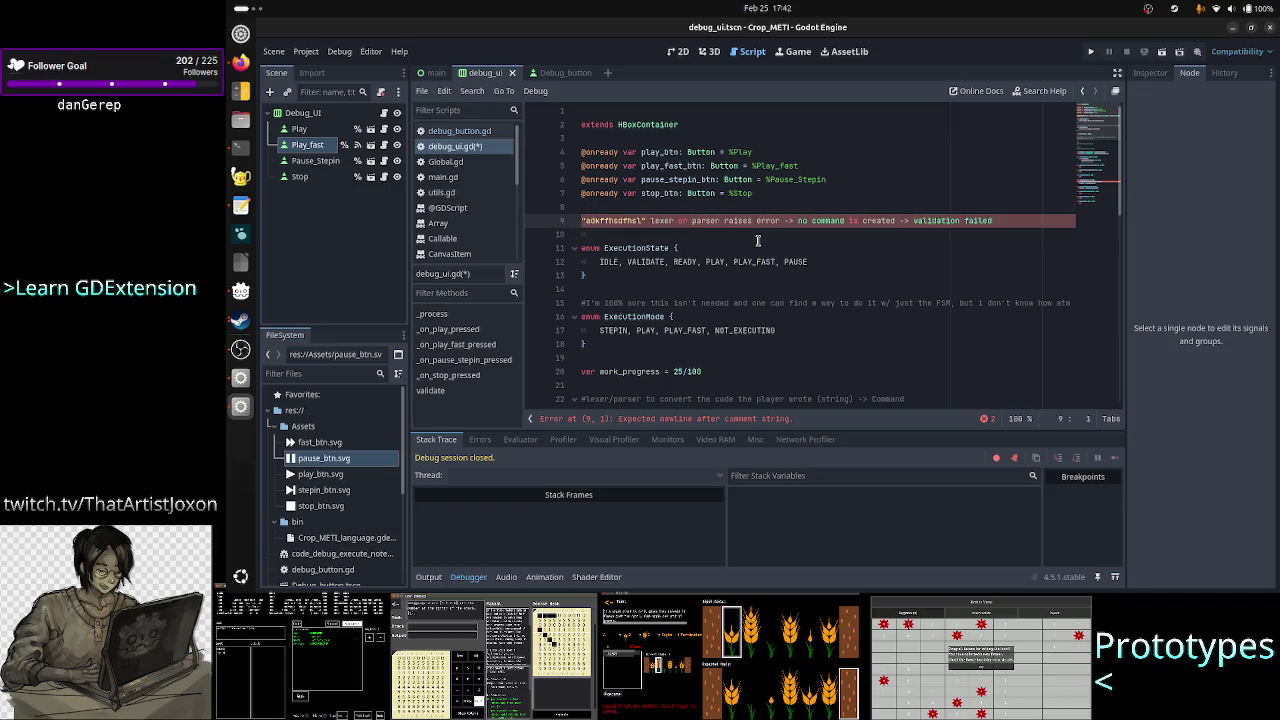
key("shift+Down")
key("shift+Down")
- Delete the note and blank line, then inspect the IDLE and VALIDATE values on line 10
key("Delete")
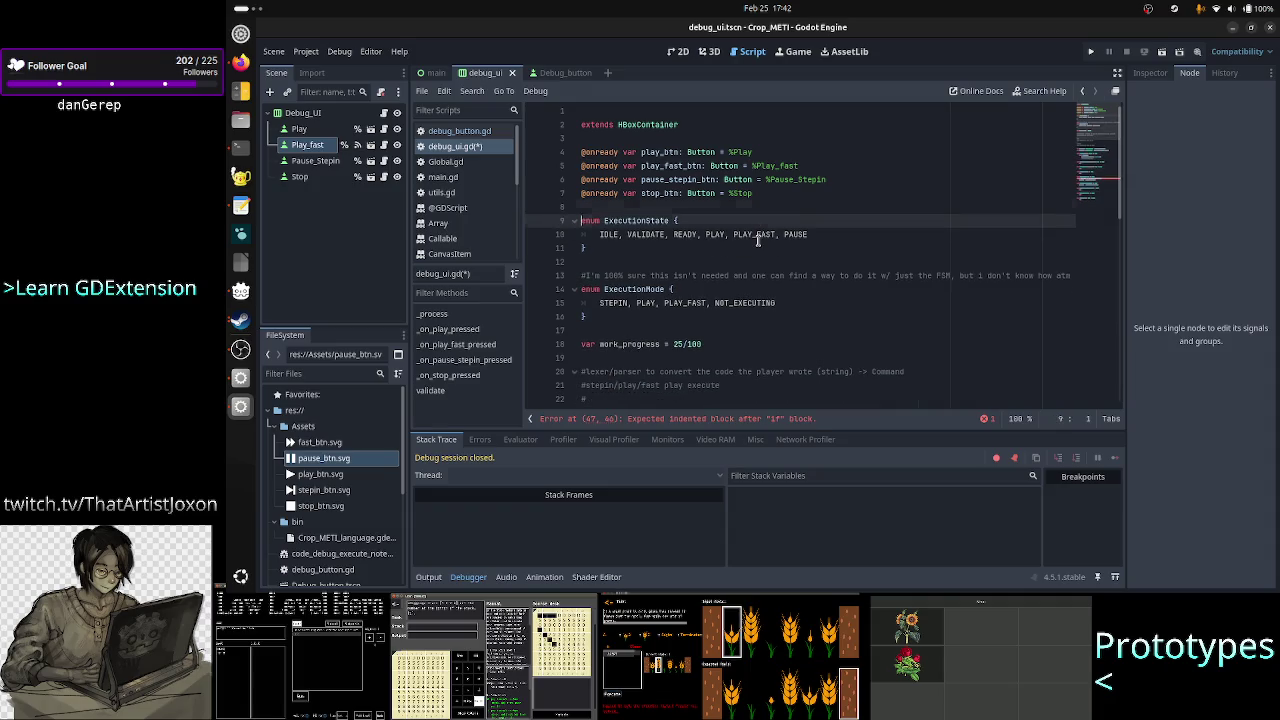
key("Down")
key("Down")
key("Up")
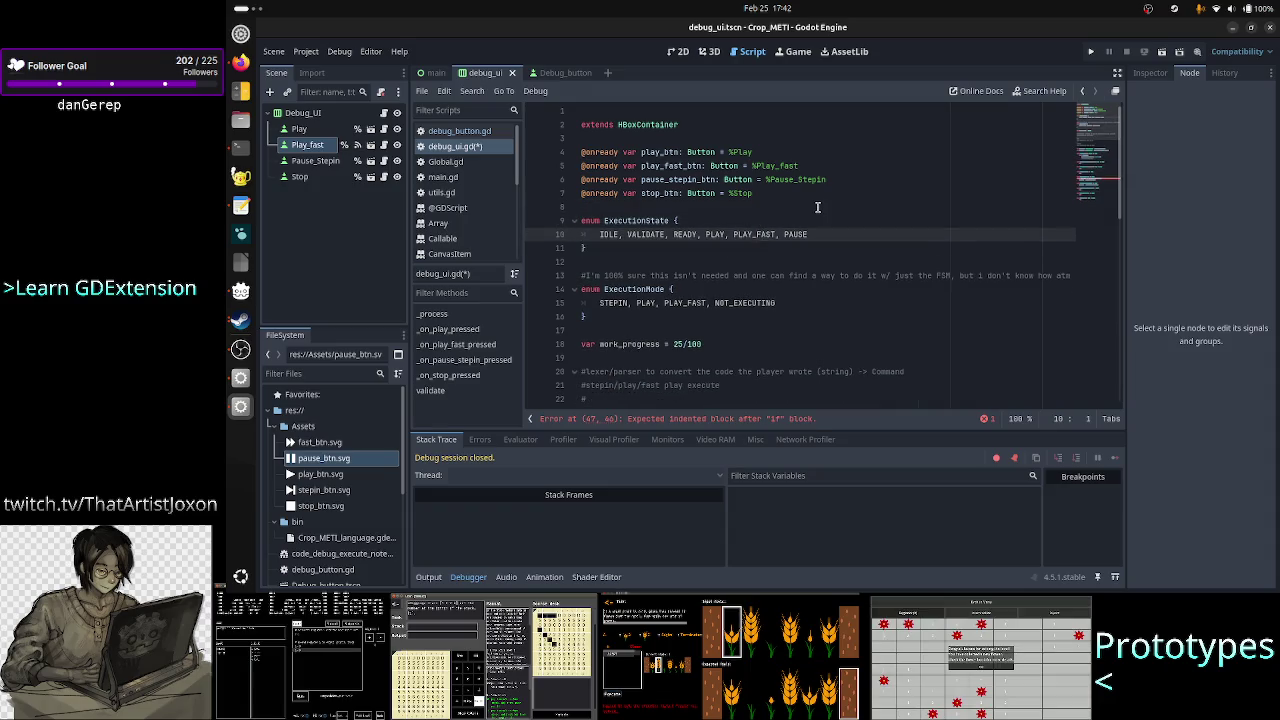
key("Right")
key("shift+Right")
key("shift+Right")
key("shift+Right")
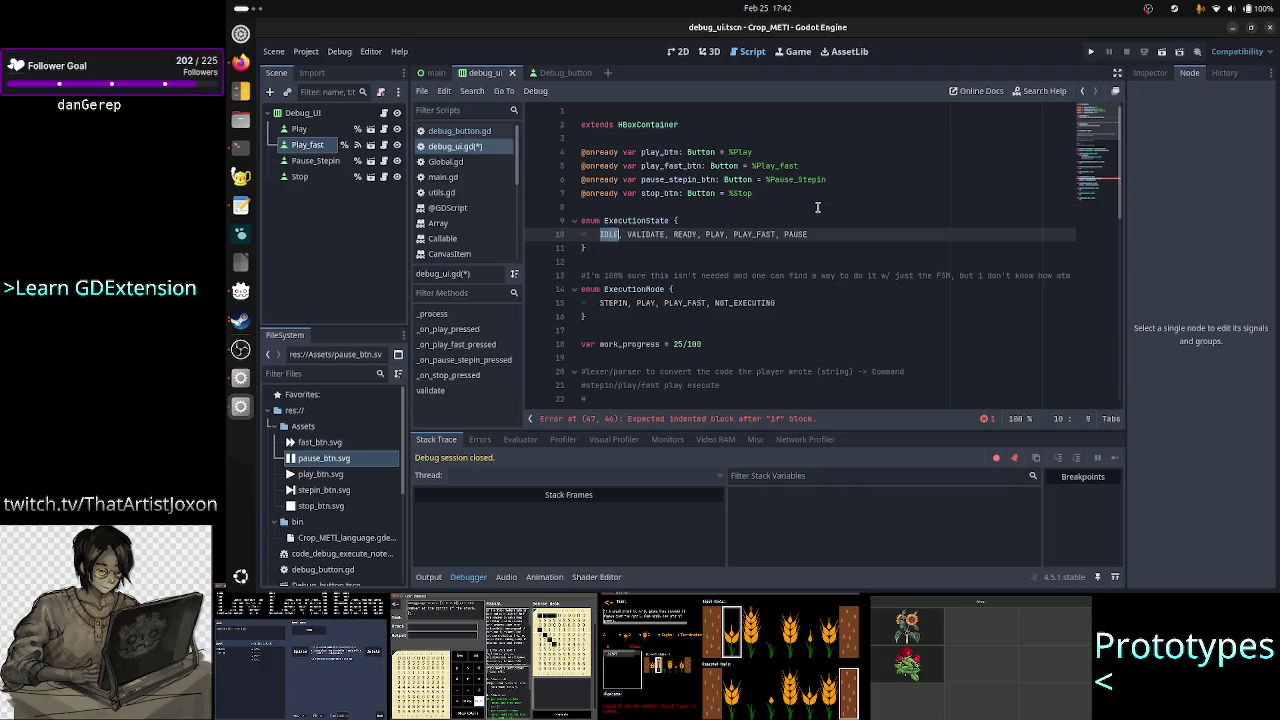
key("Right")
key("Right")
key("Right")
key("shift+Right")
key("shift+Right")
key("shift+Right")
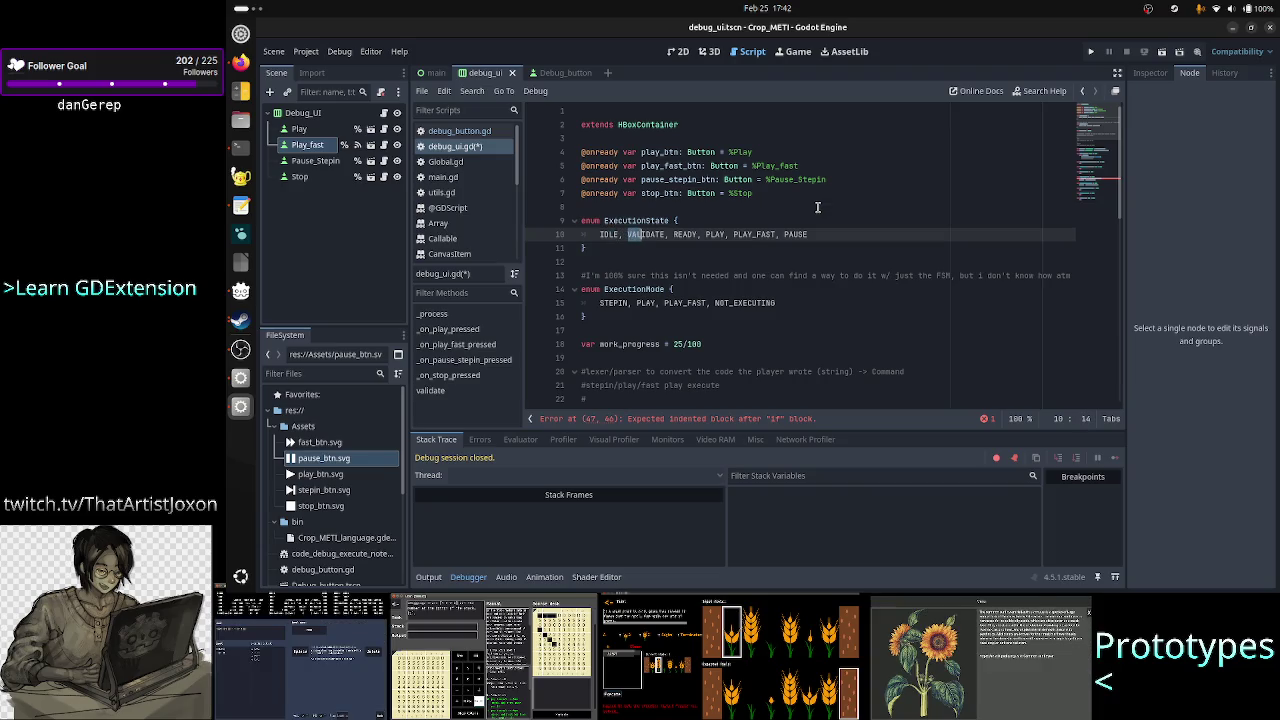
key("shift+Right")
key("shift+Right")
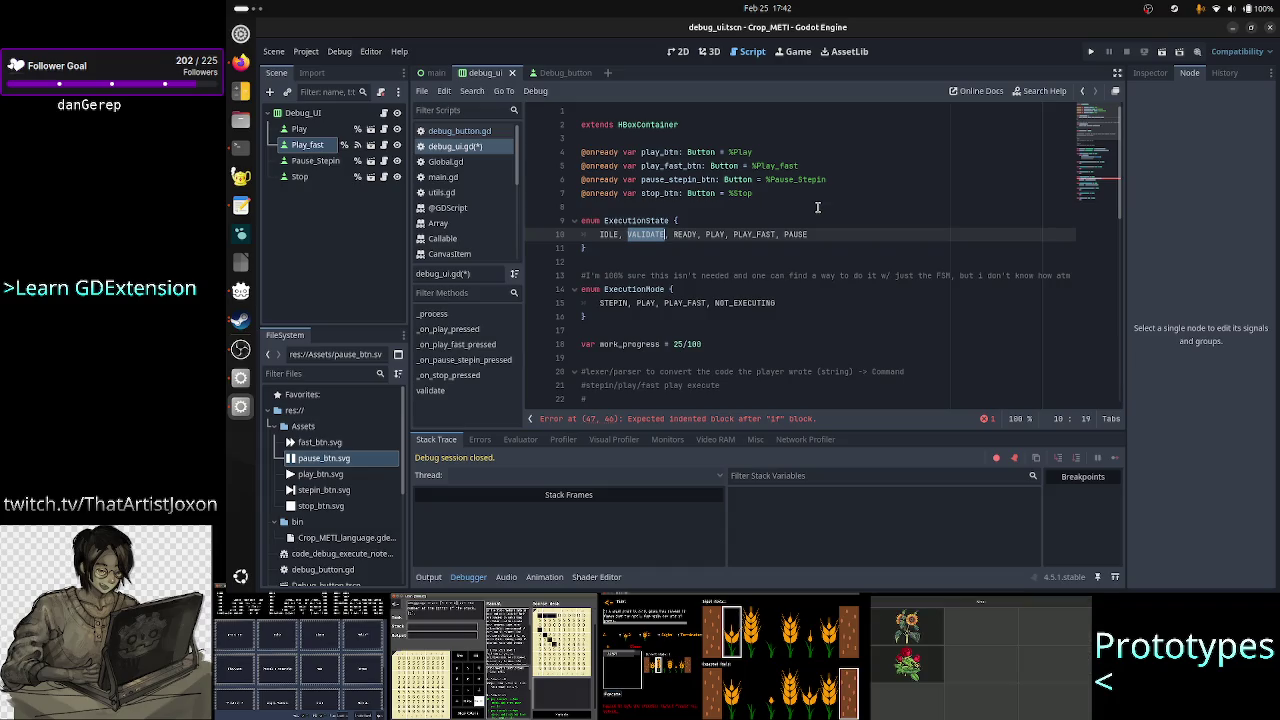
key("shift+Left")
key("shift+Left")
key("shift+Left")
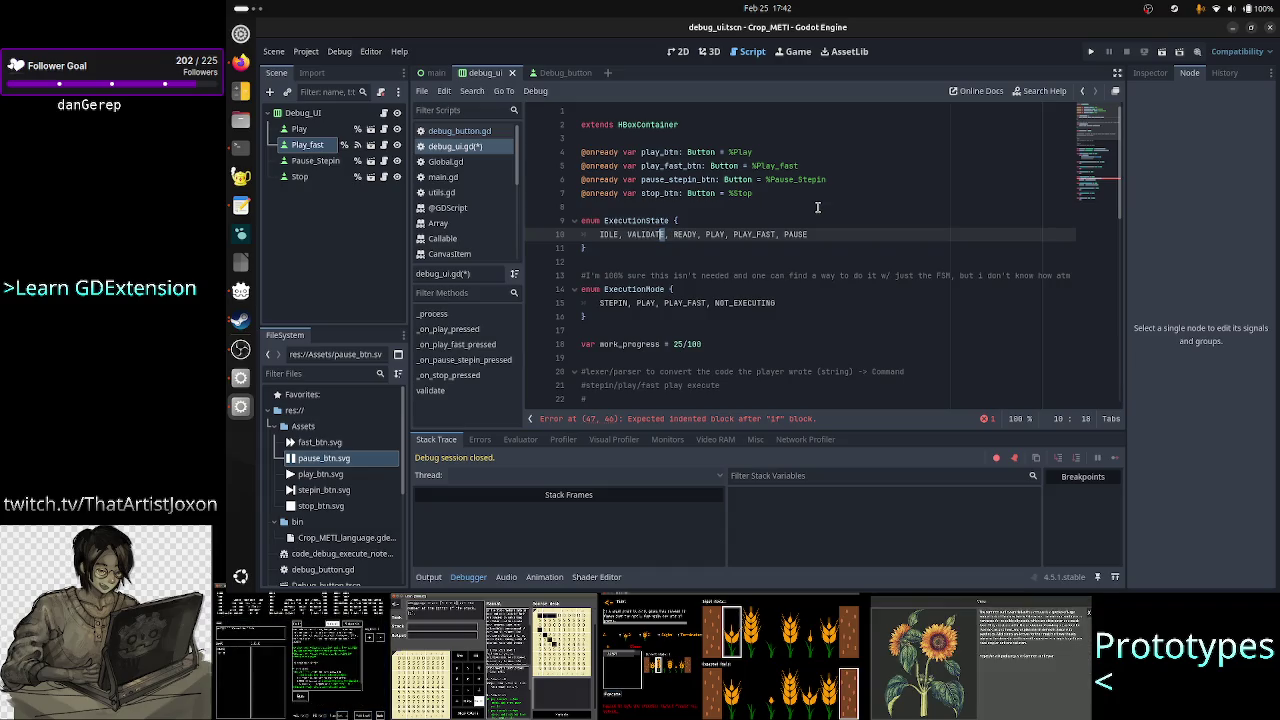
- Step to the READY value and remove a stray question mark typed after it
key("Right")
key("Right")
key("Right")
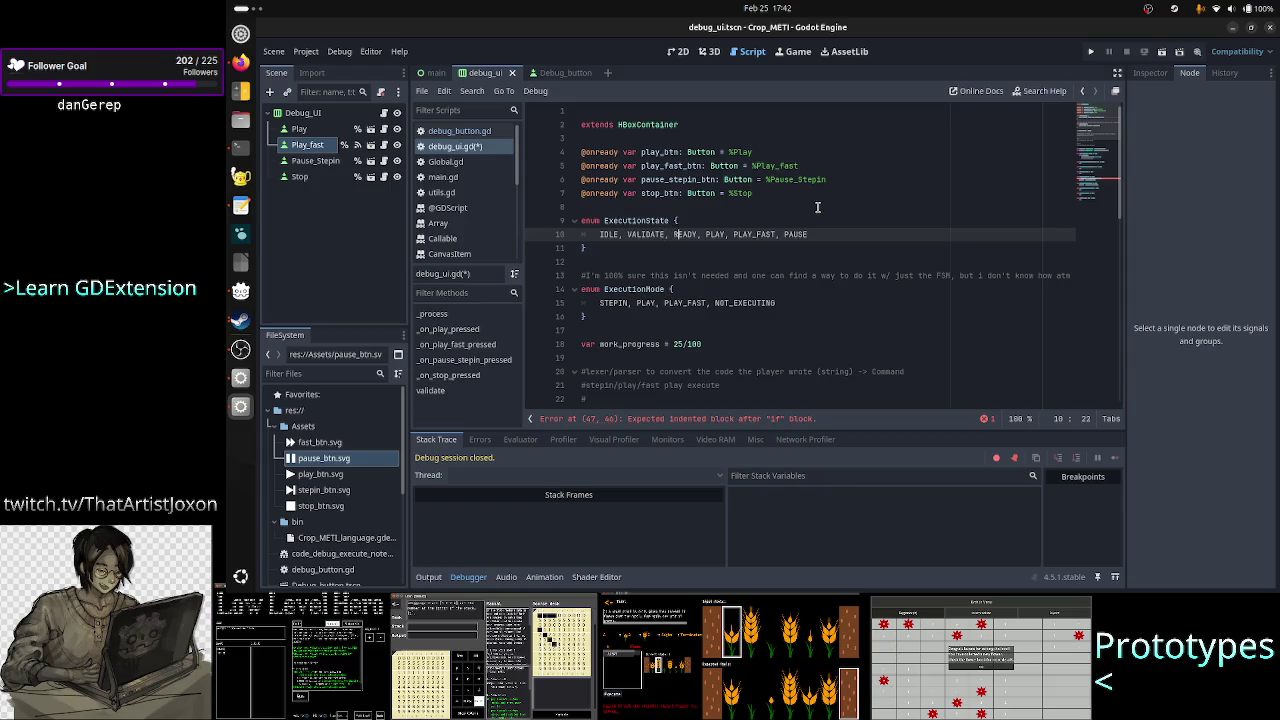
key("shift+Right")
key("shift+Right")
key("shift+Right")
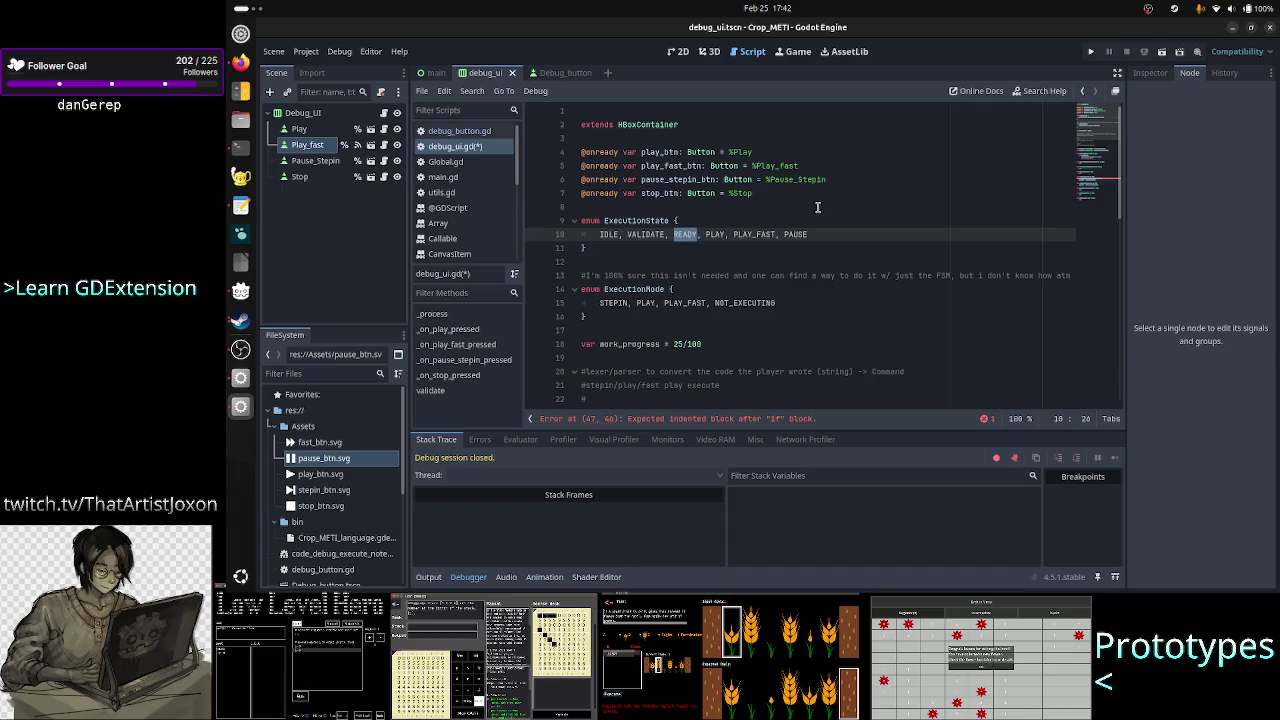
key("Right")
type("?")
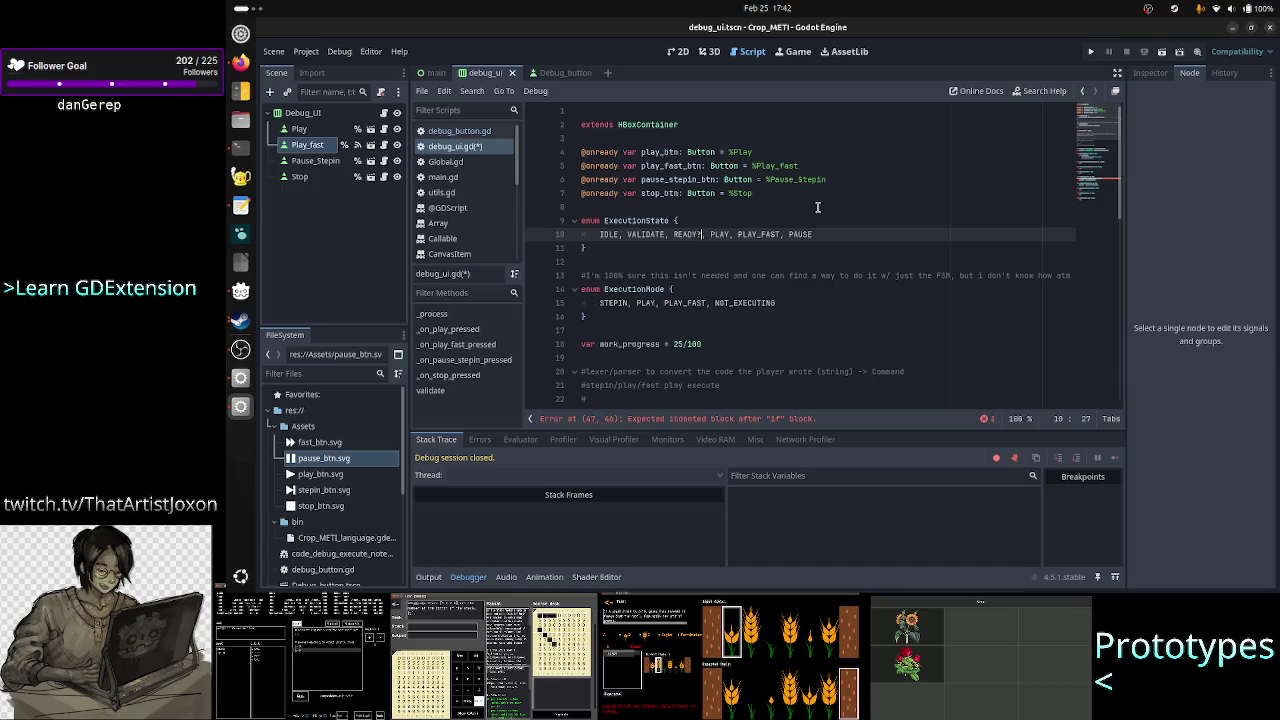
key("BackSpace")
key("Right")
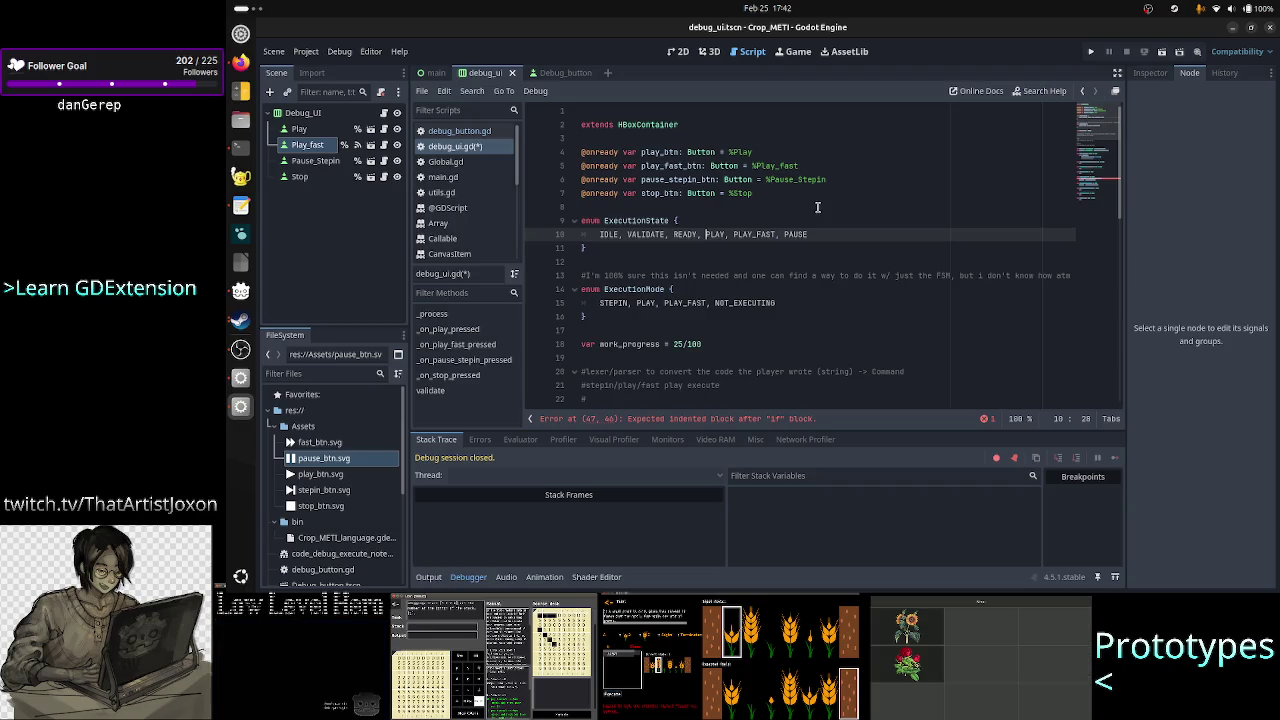
- Move past PLAY_FAST to the line's end and start appending ', RUN_ONE' after PAUSE
key("Right")
key("Right")
key("Right")
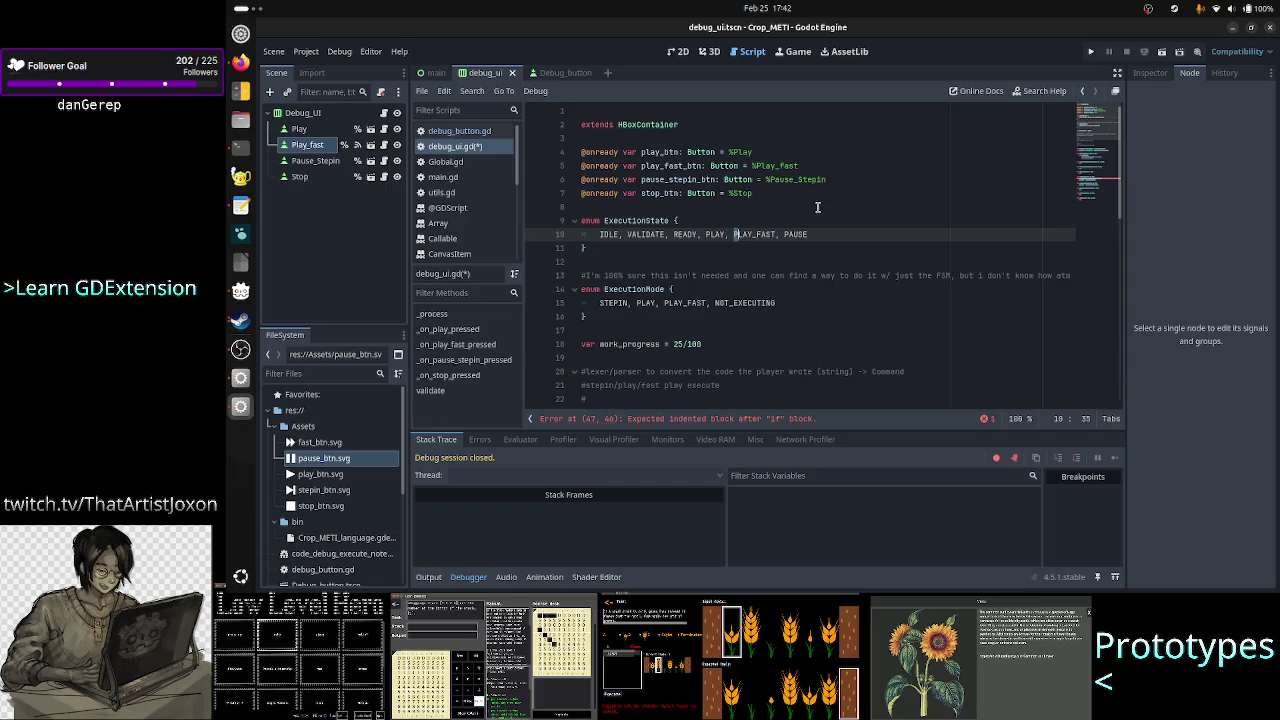
key("shift+Right")
key("shift+Right")
key("shift+Right")
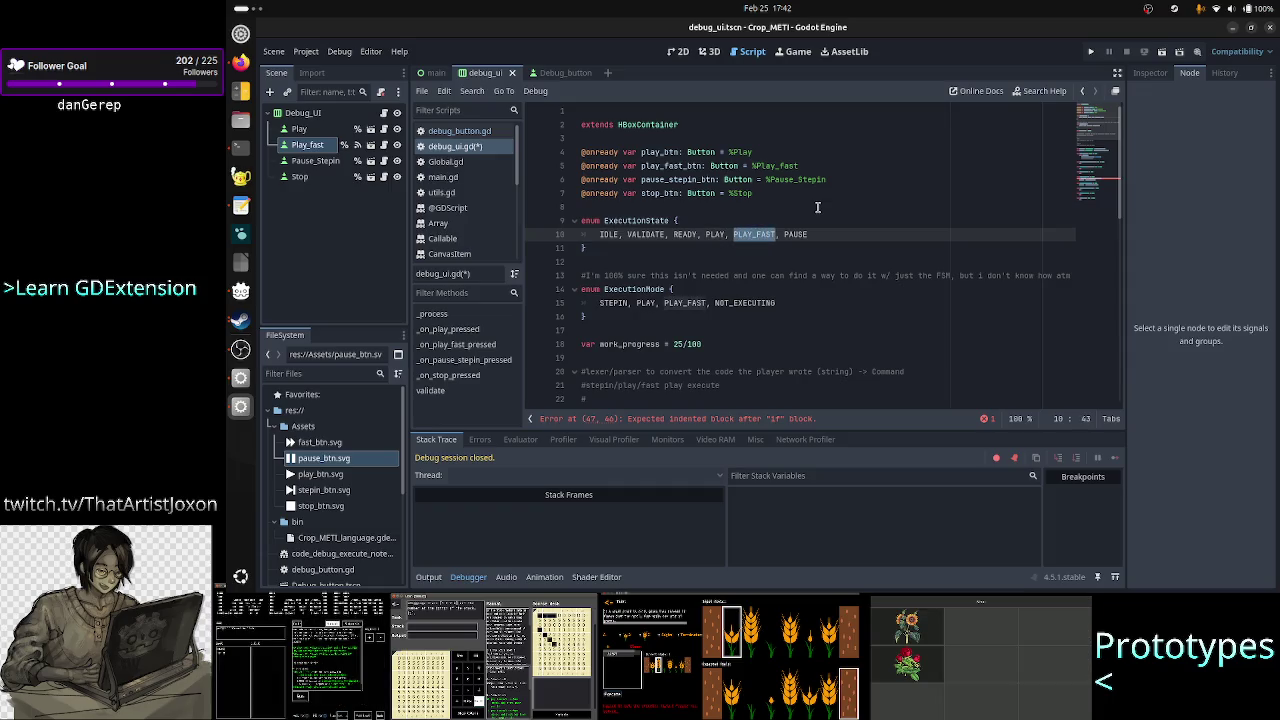
key("Right")
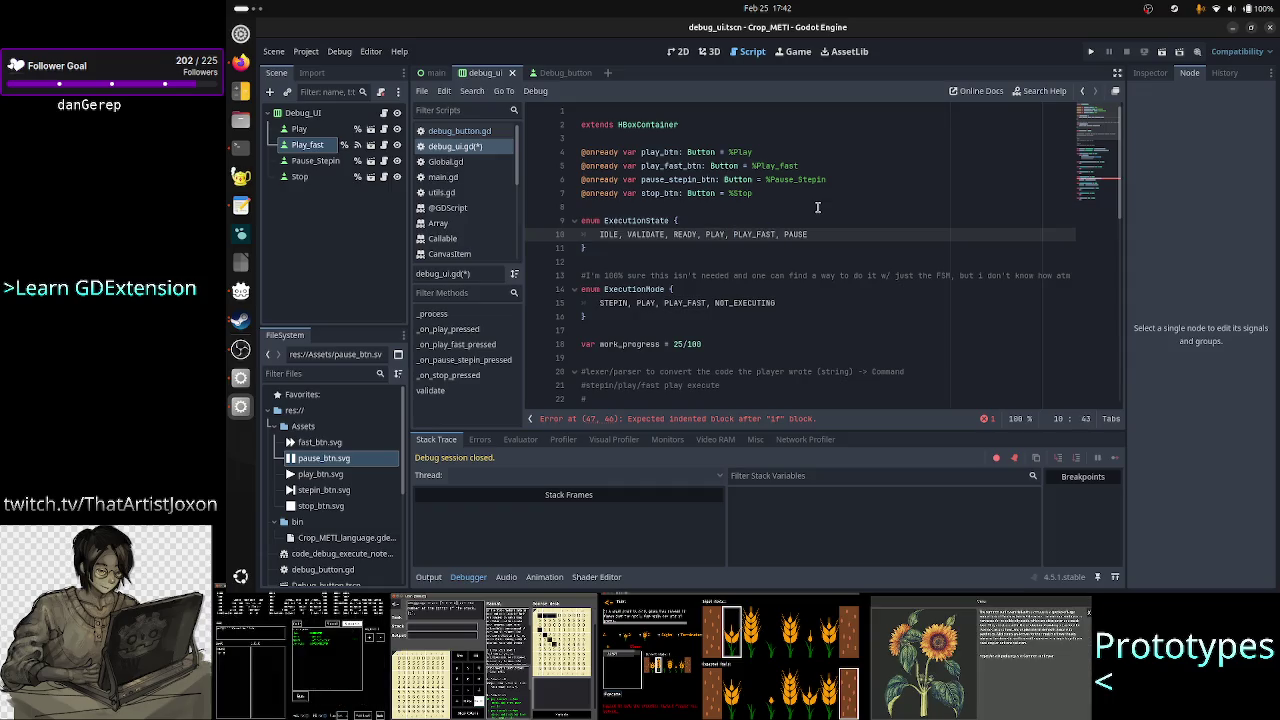
key("shift+Left")
key("shift+Left")
key("shift+Left")
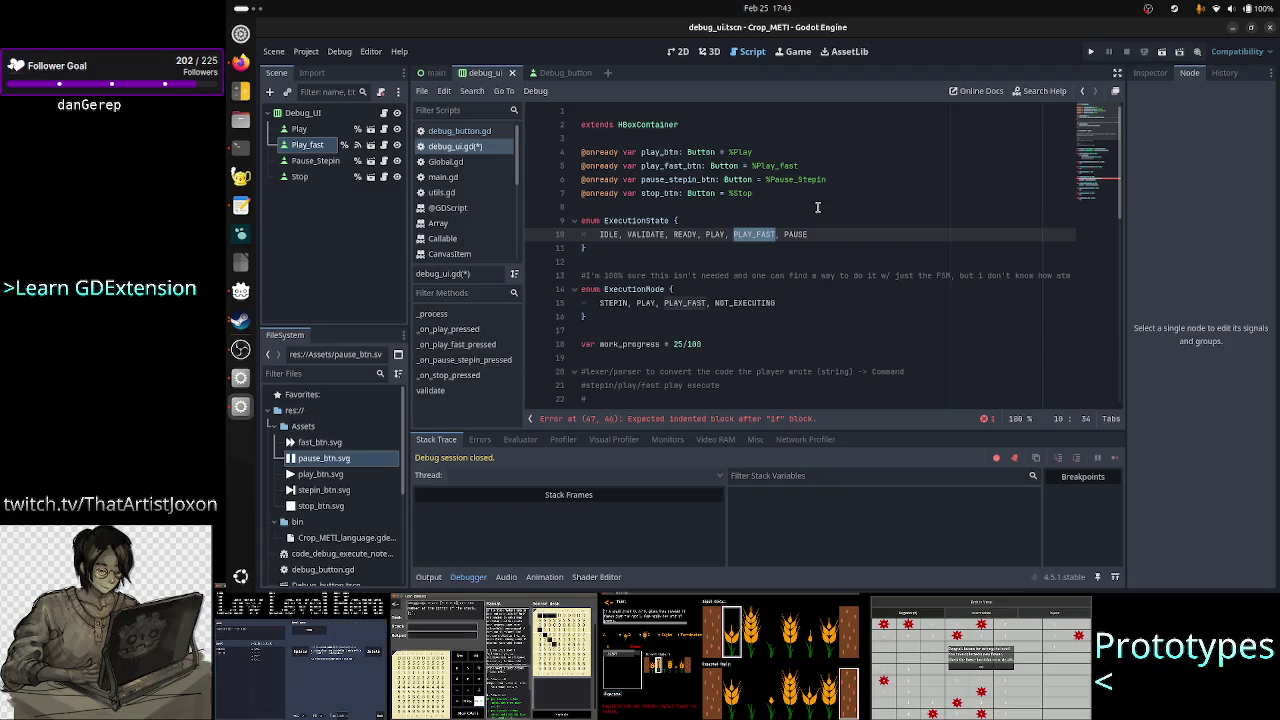
key("Right")
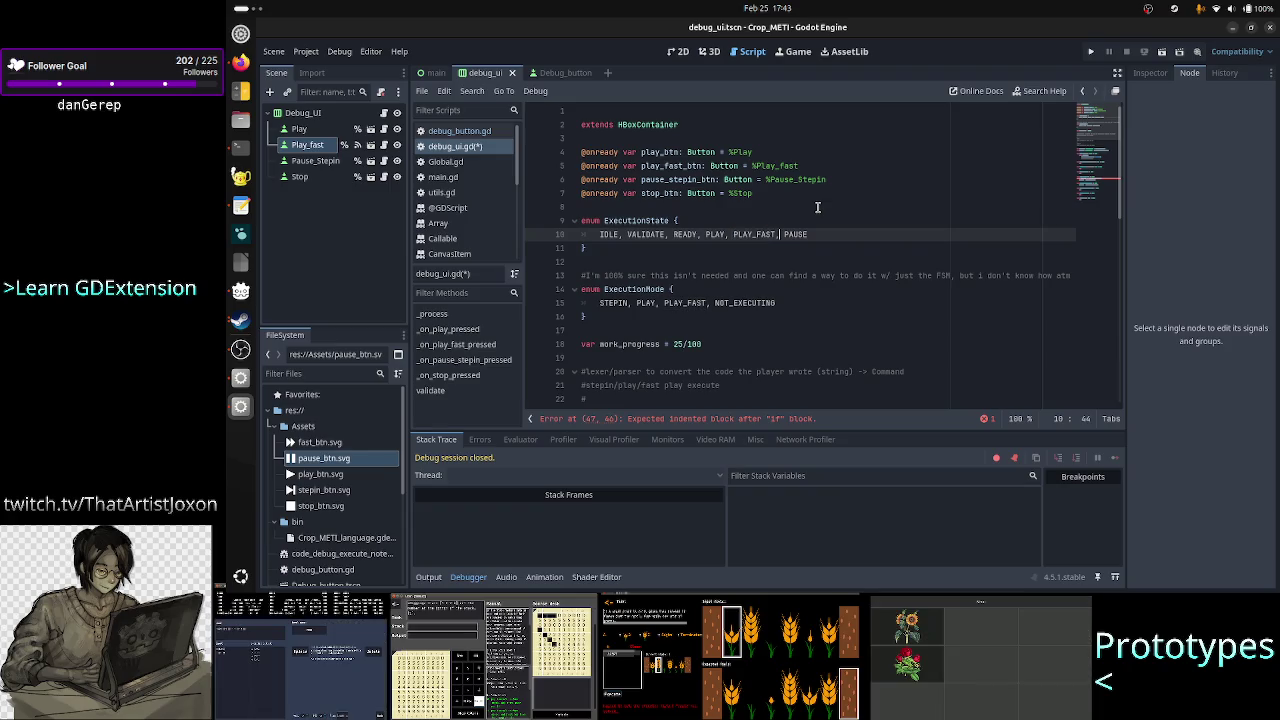
key("End")
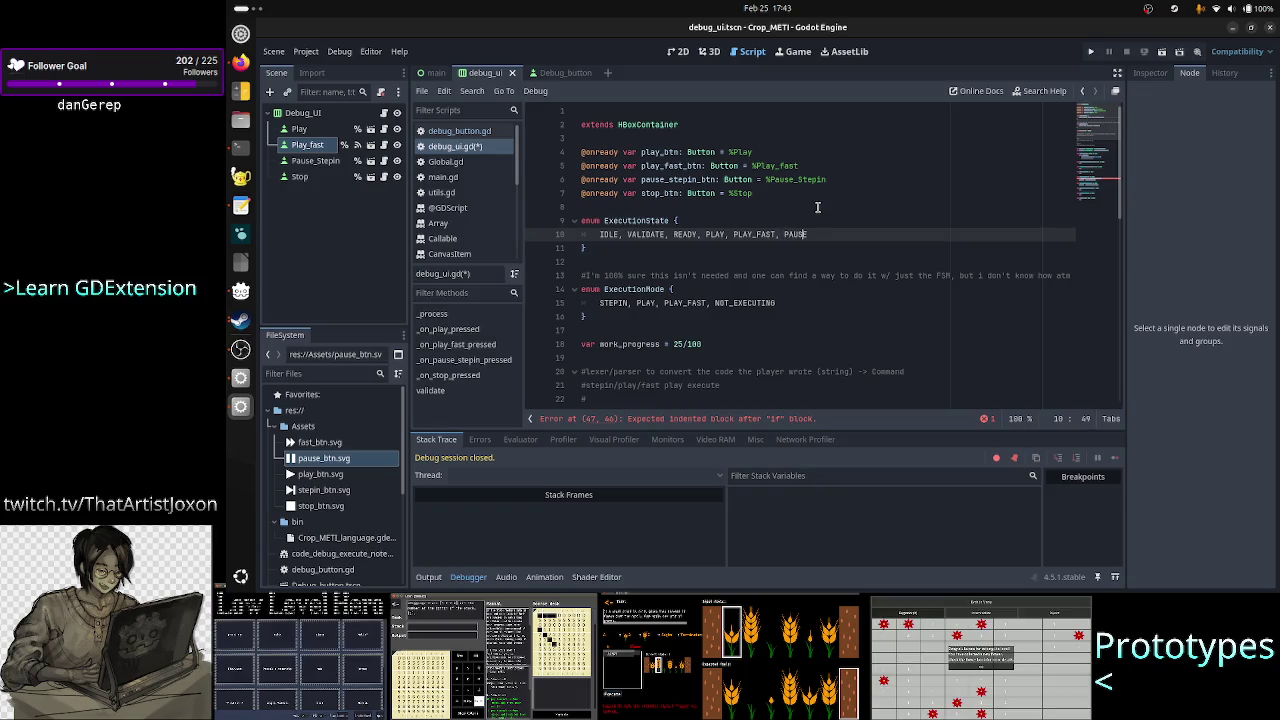
type(", R")
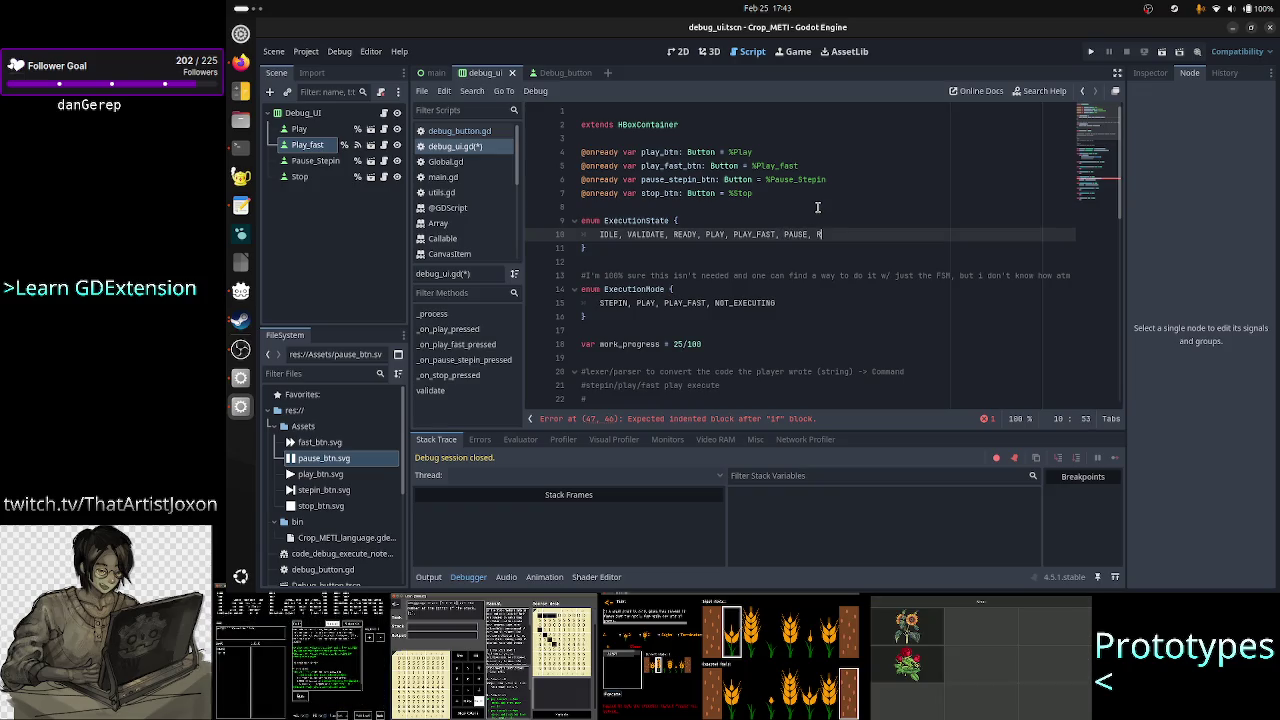
key("BackSpace")
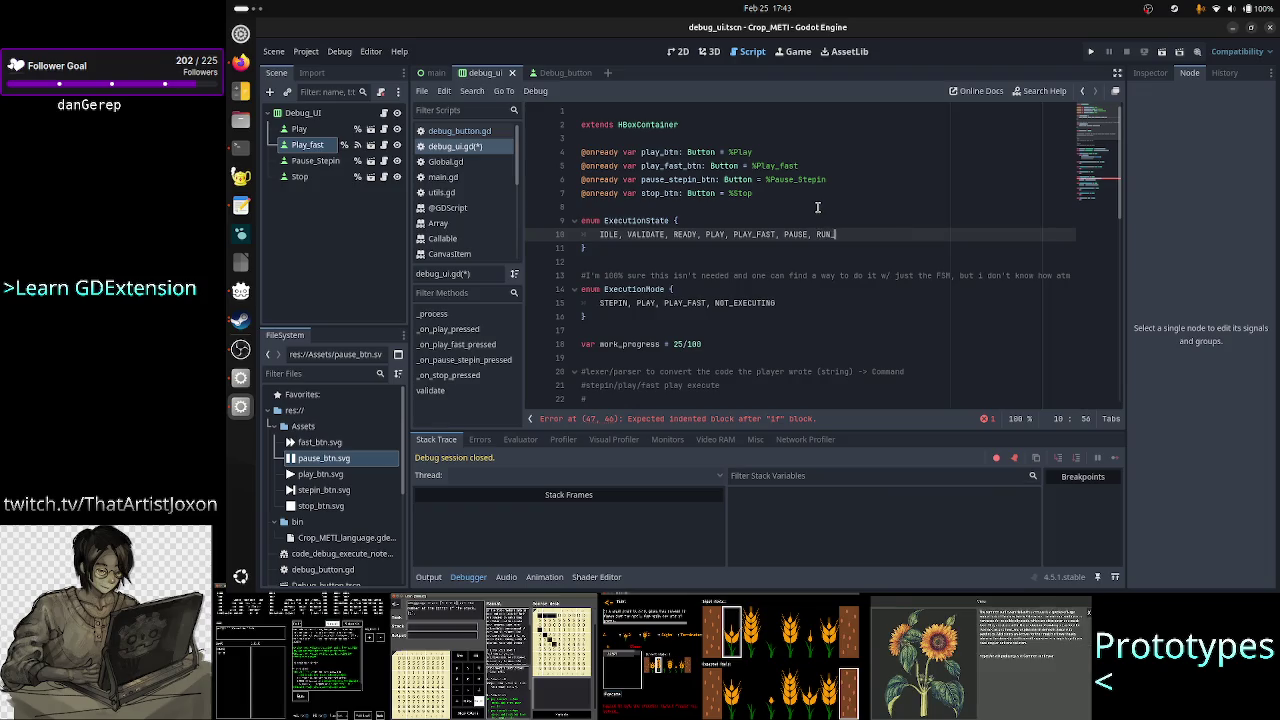
type("ONE")
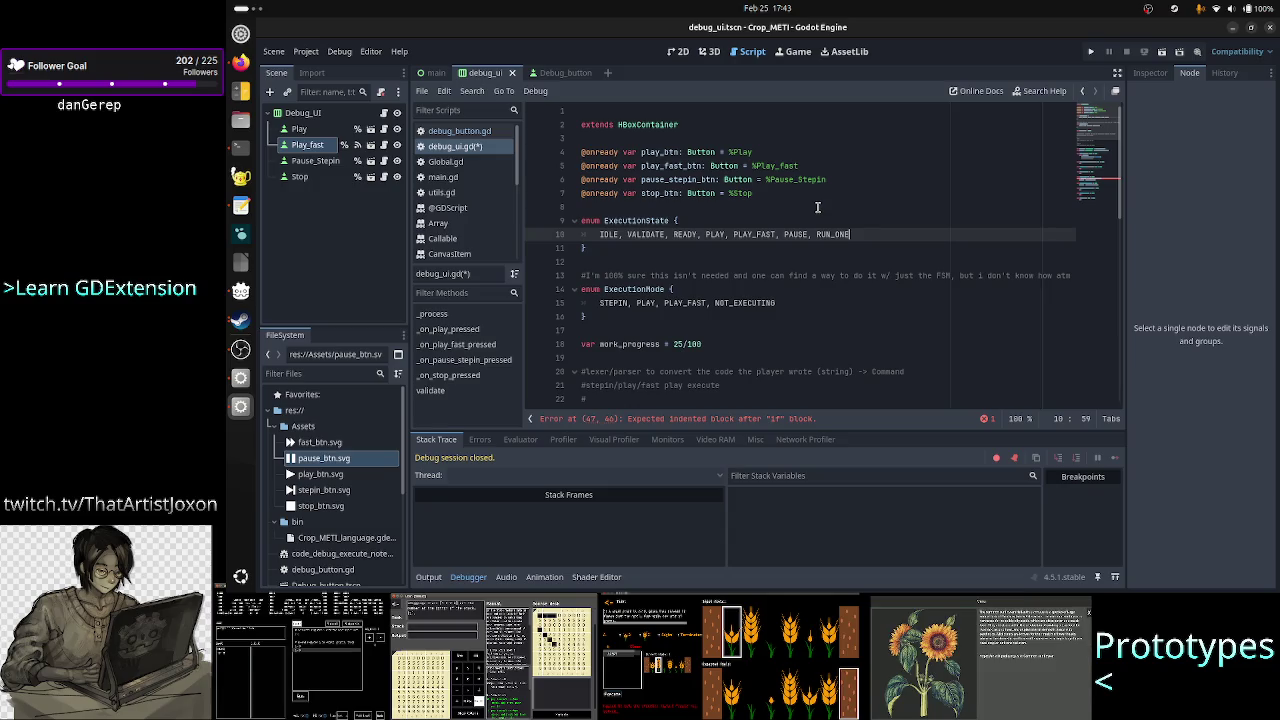
- Save debug_ui.gd, open the Play_fast node's context menu, and switch to the itch.io page in Firefox
key("ctrl+s")
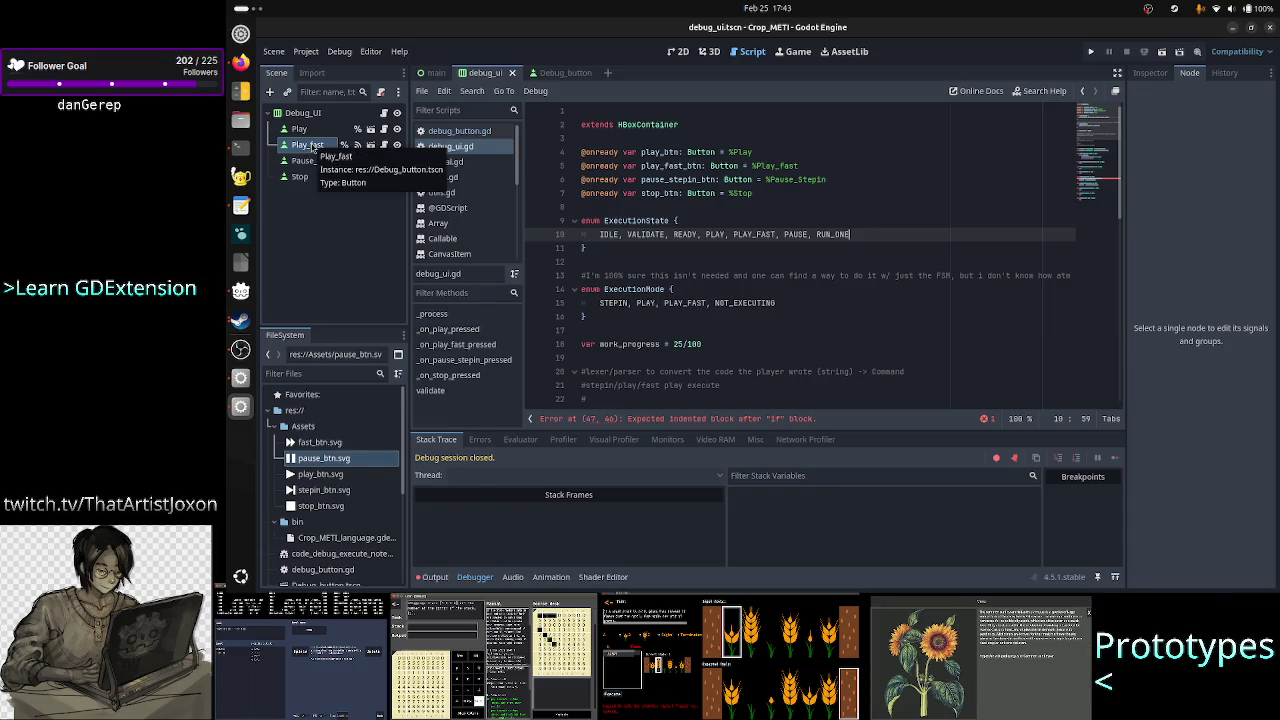
right_click(312, 146)
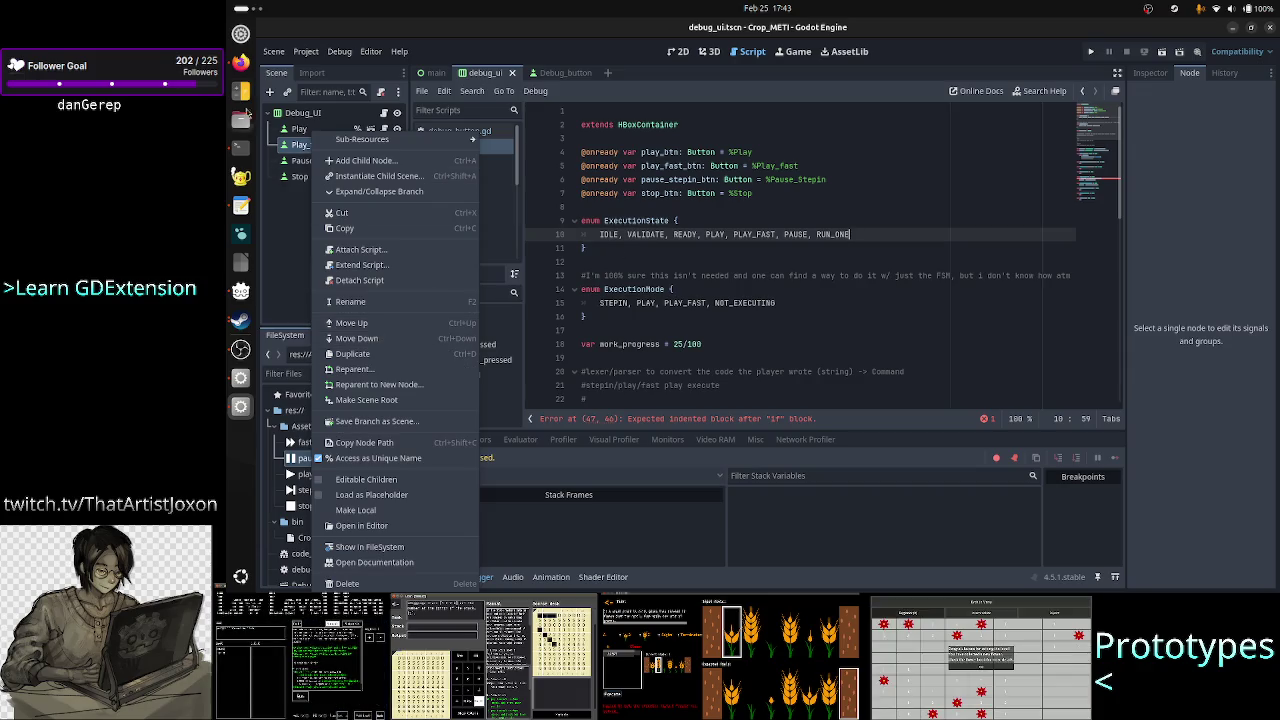
left_click(240, 62)
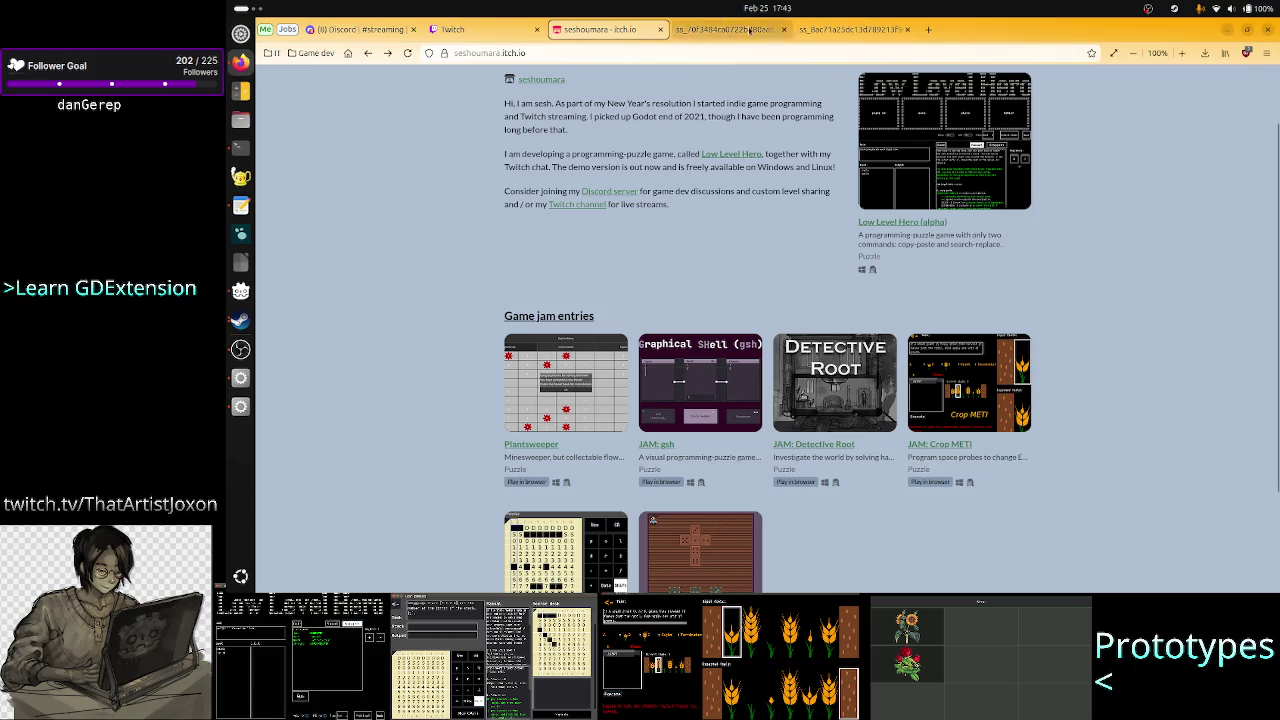
- View the TIS-100 screenshot tab, glance at the terminal running top, then return to Godot
left_click(850, 29)
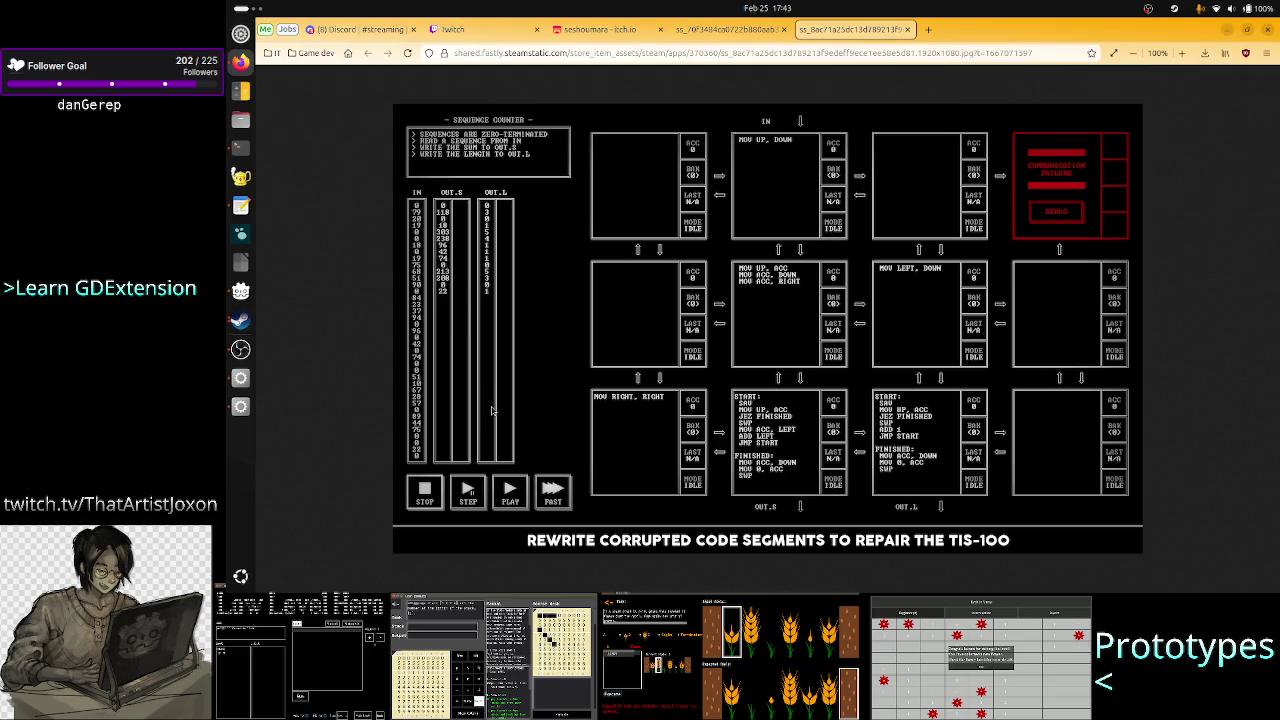
left_click(240, 147)
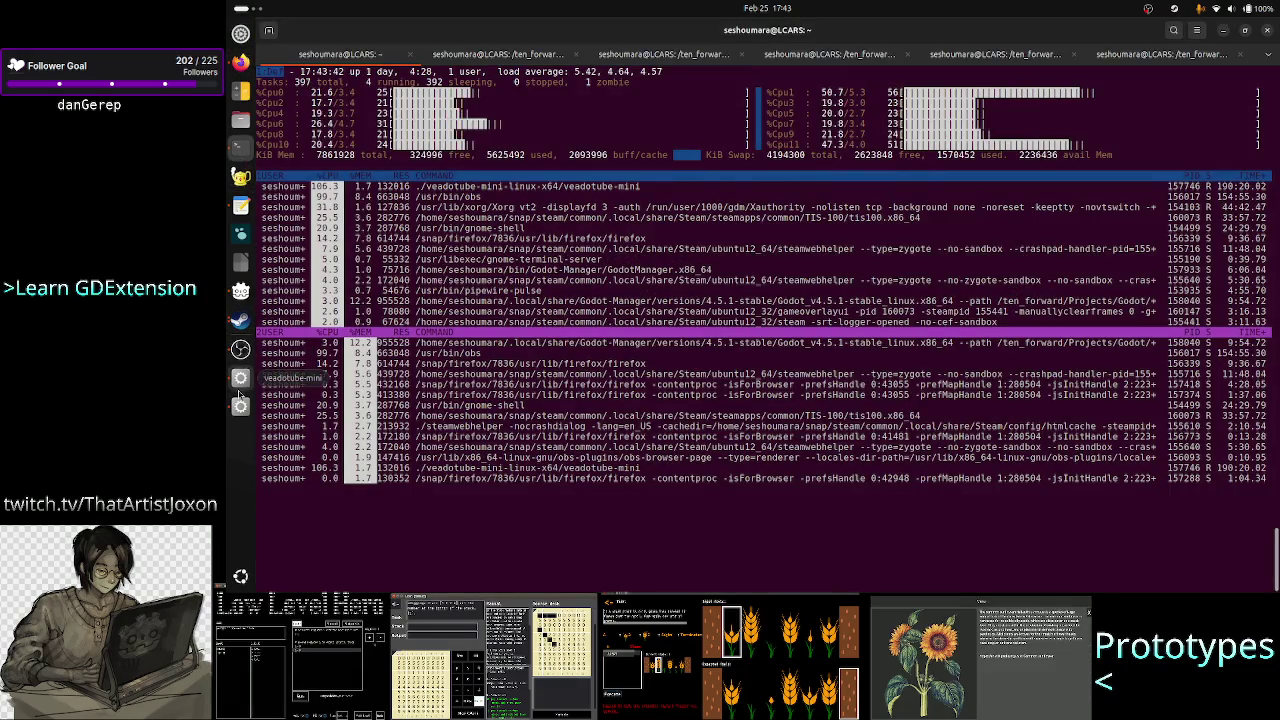
left_click(241, 406)
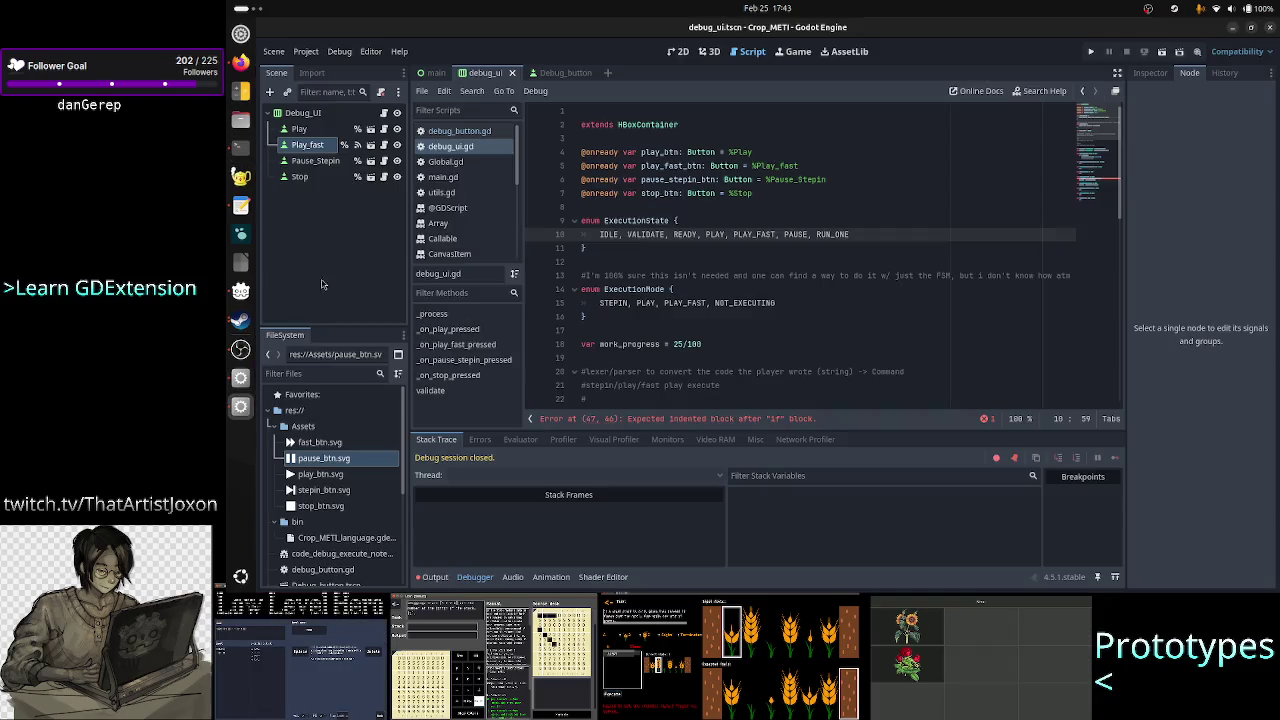
- Rename the Play_fast node to Run_fast in the Scene dock
left_click(318, 145)
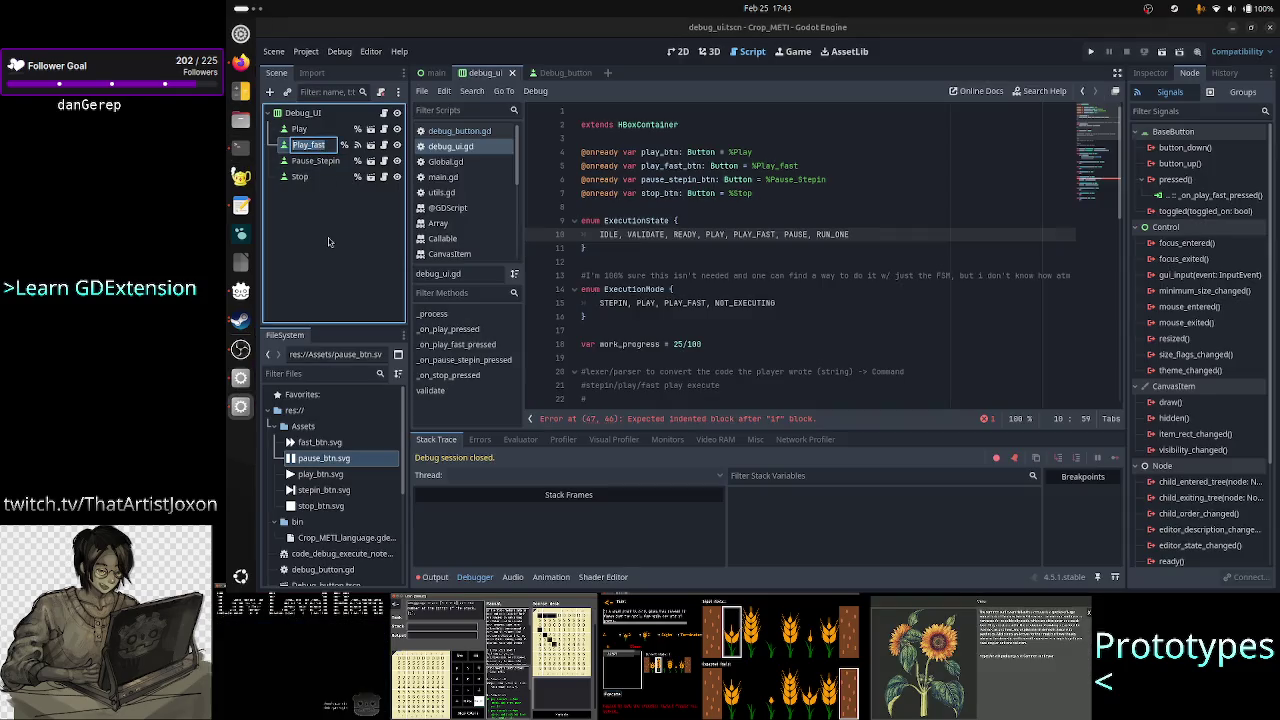
key("shift+Right")
key("shift+Right")
key("shift+Right")
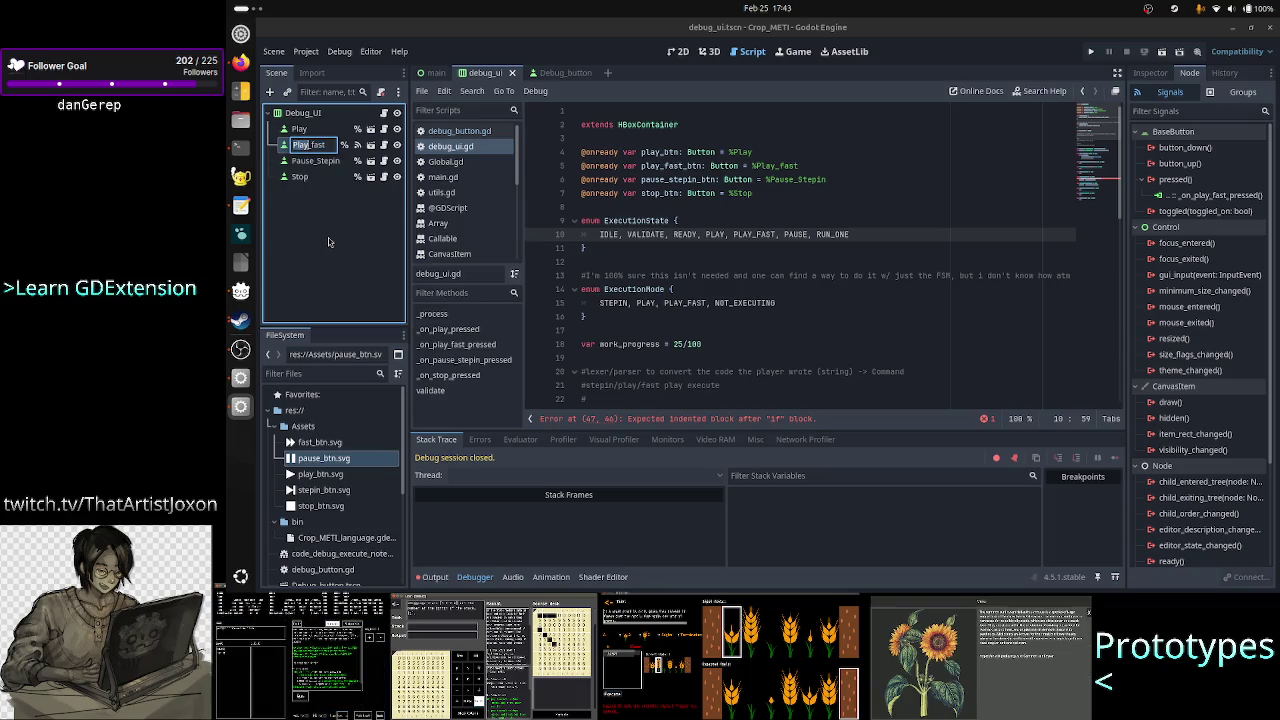
type("Run")
key("Return")
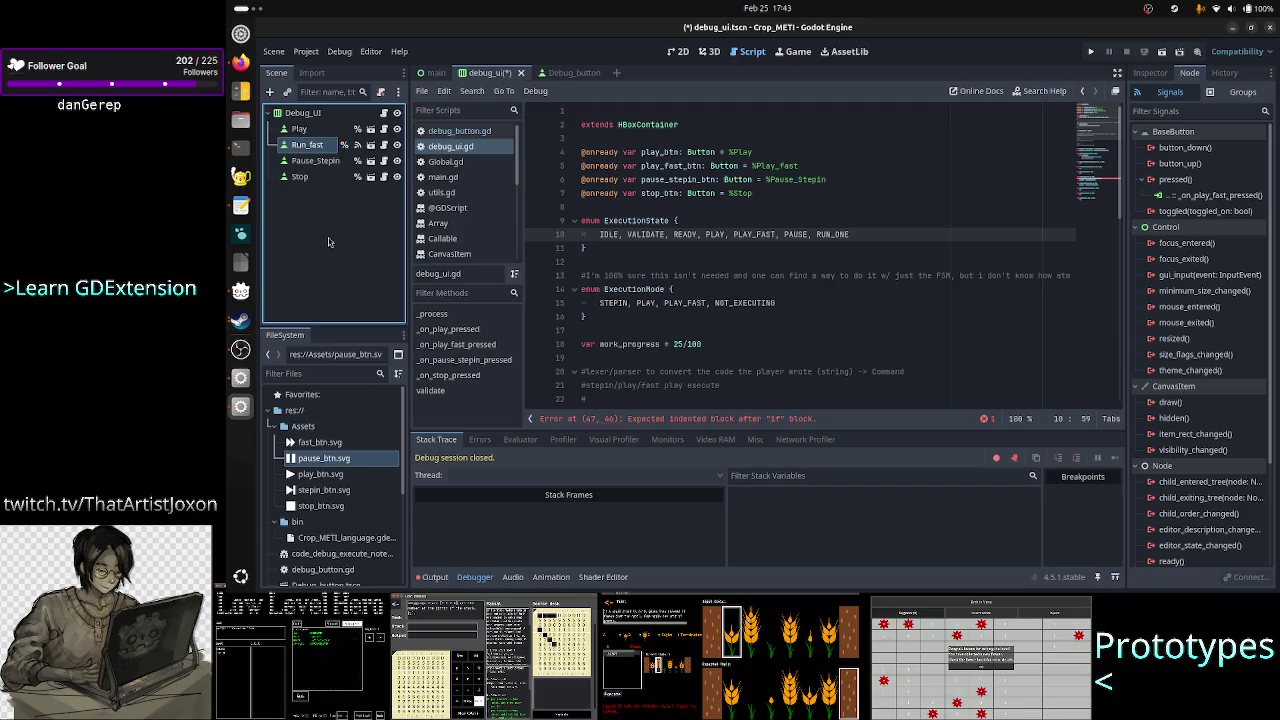
- Rename the Play node to Run and place the cursor in line 4's %Play path
key("Up")
key("F2")
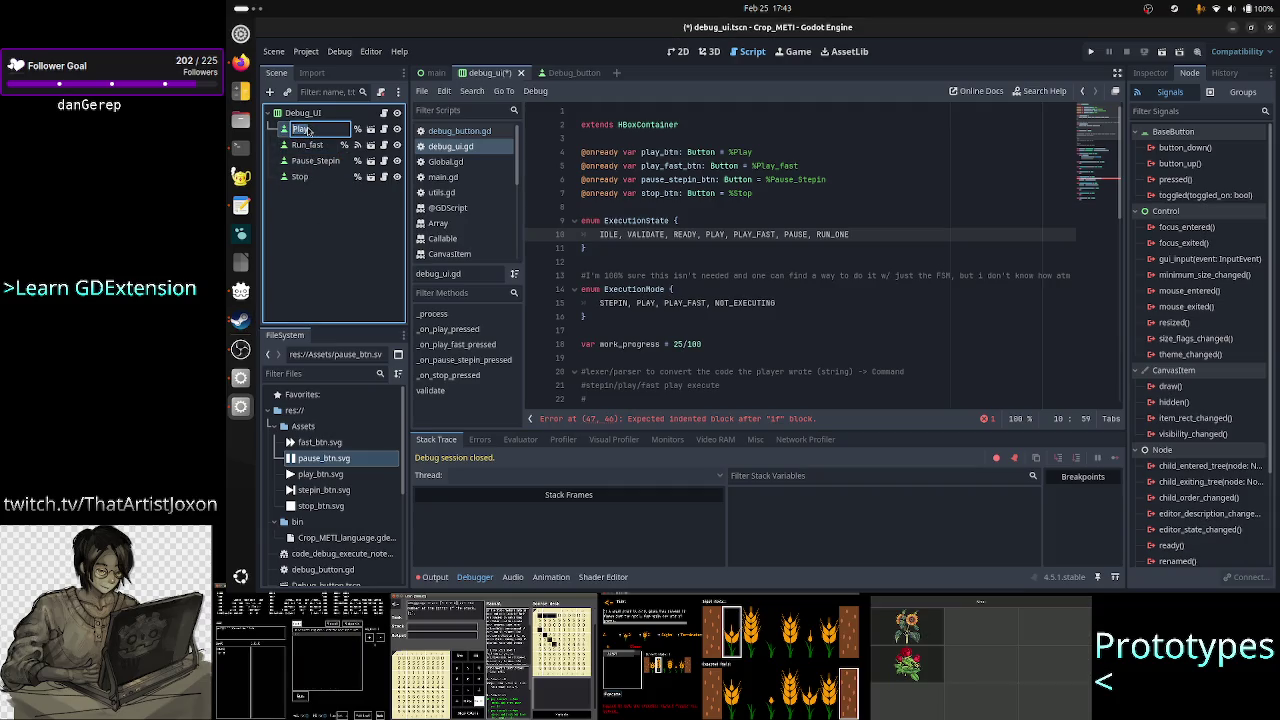
type("Run")
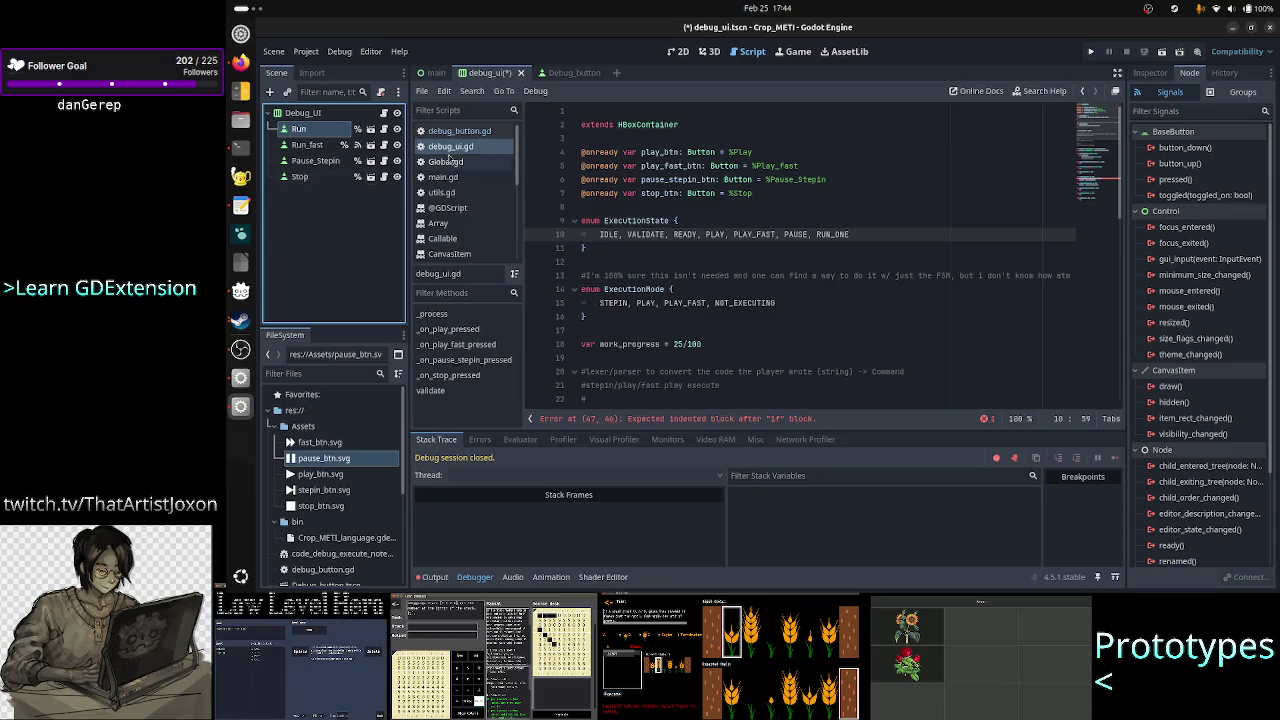
left_click(781, 152)
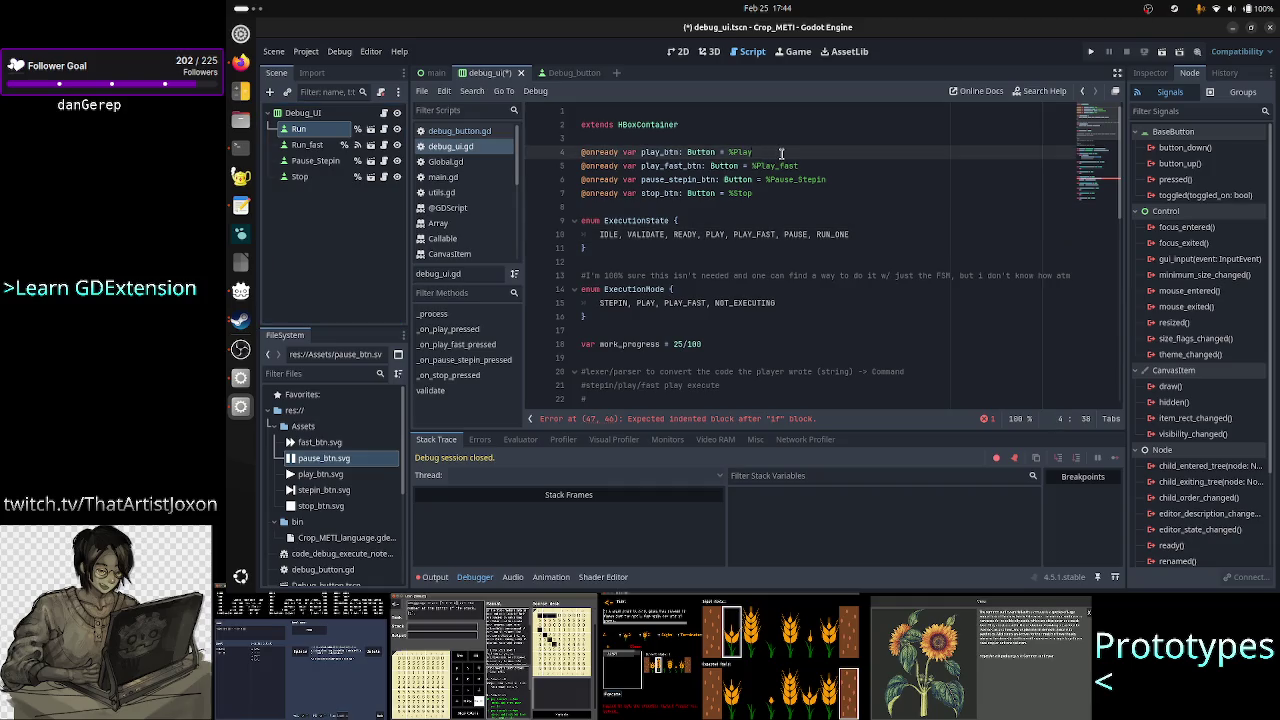
- On line 4, change %Play to %Run and rename play_btn to run_btn
key("BackSpace")
key("BackSpace")
key("BackSpace")
type("Run")
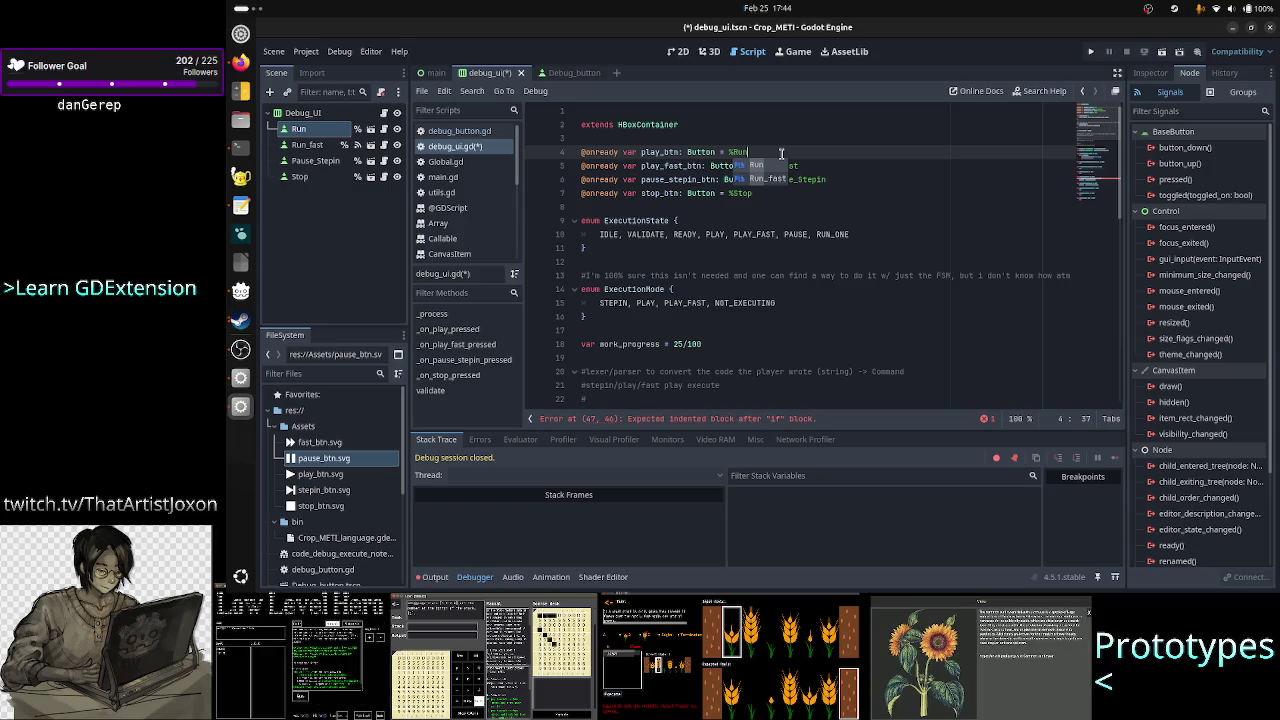
key("Escape")
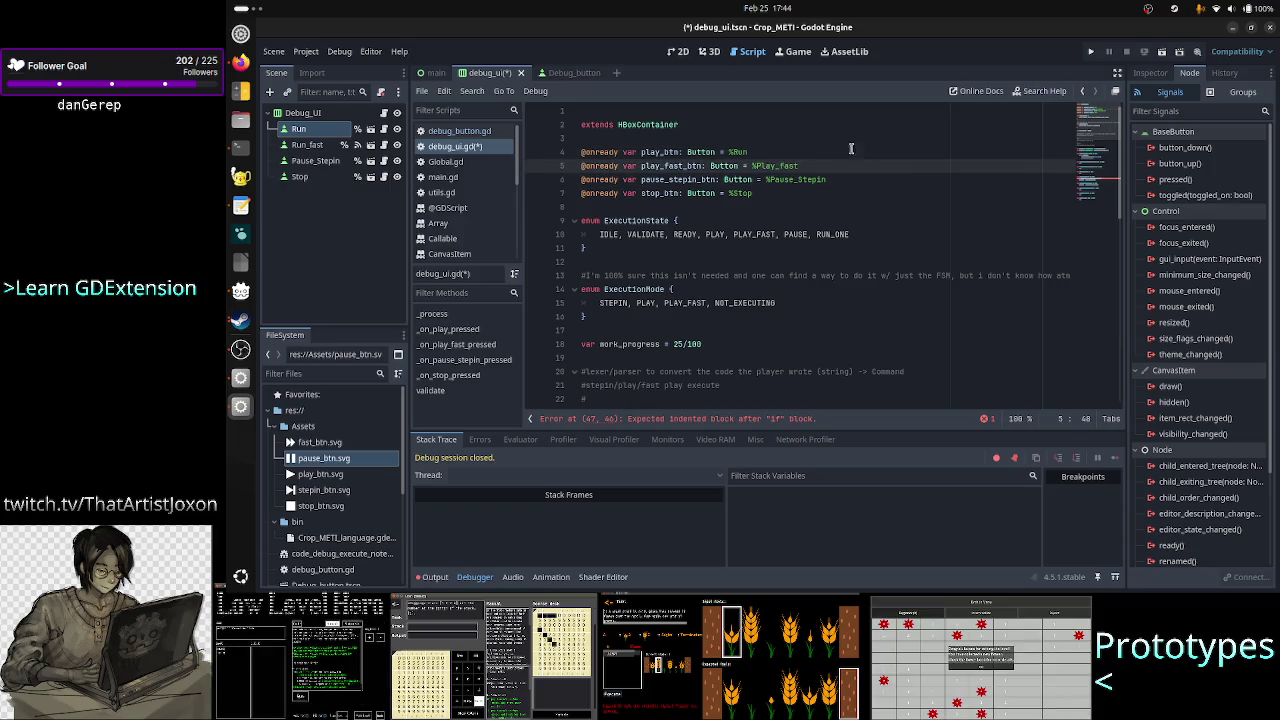
key("Left")
key("Left")
key("Left")
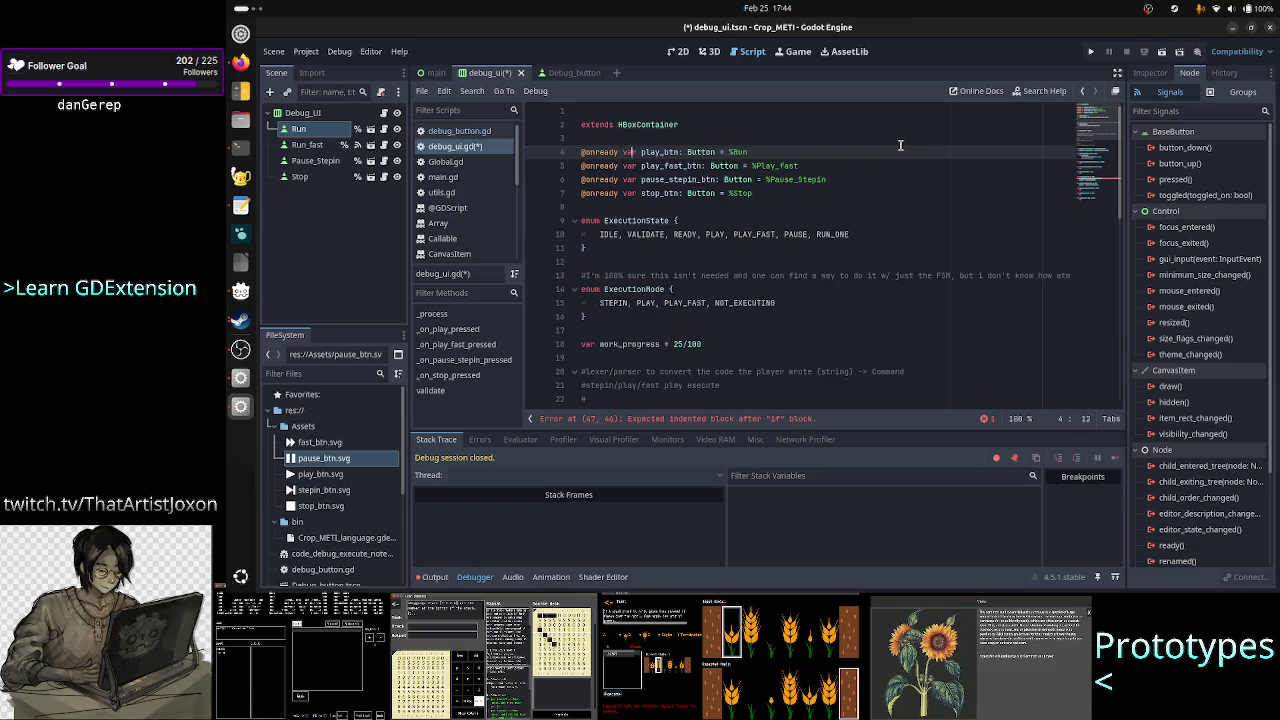
key("BackSpace")
key("BackSpace")
key("BackSpace")
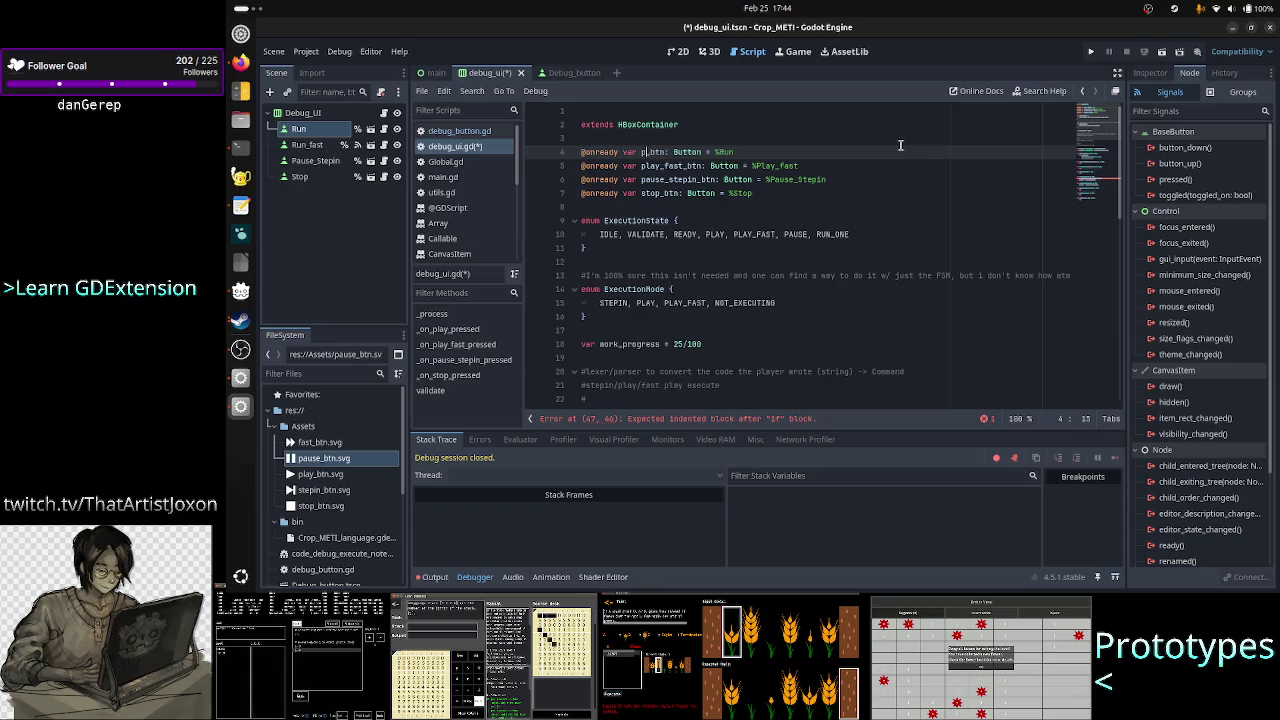
type("run")
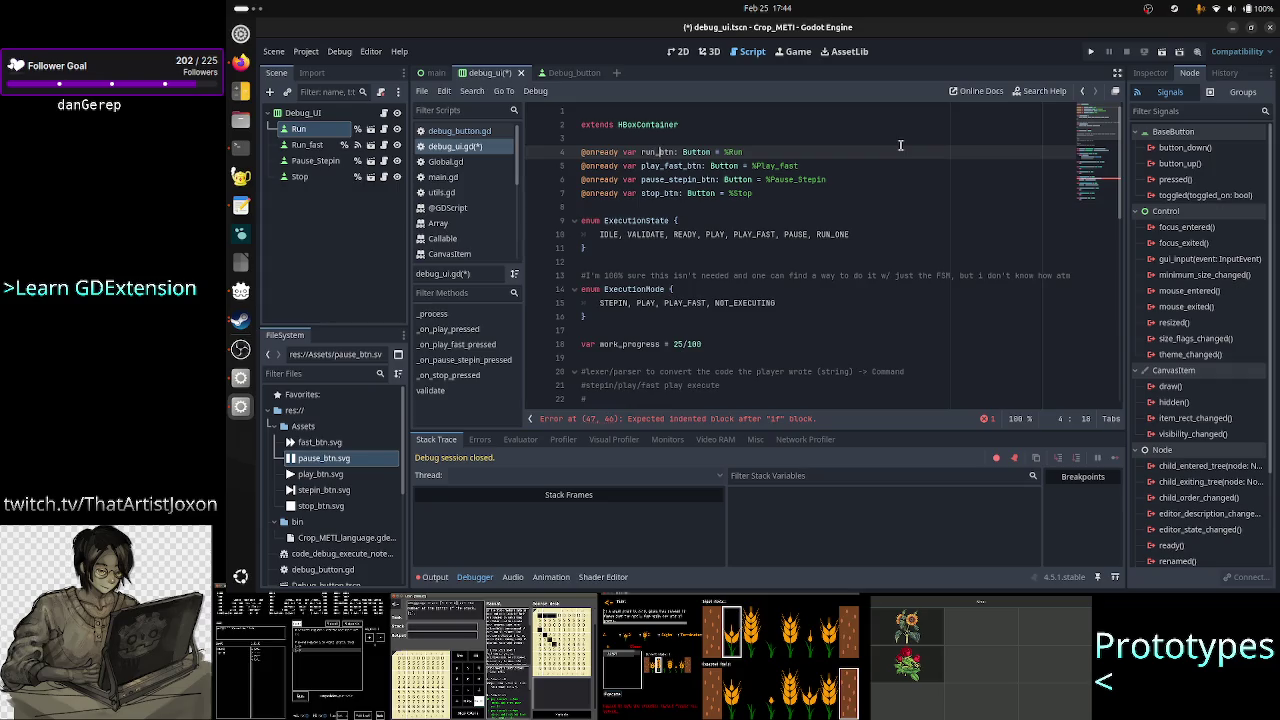
key("Right")
key("Right")
key("Right")
key("Down")
- Rename play_fast_btn to run_fast_btn and point it at %Run_fast
key("Right")
key("Right")
key("Right")
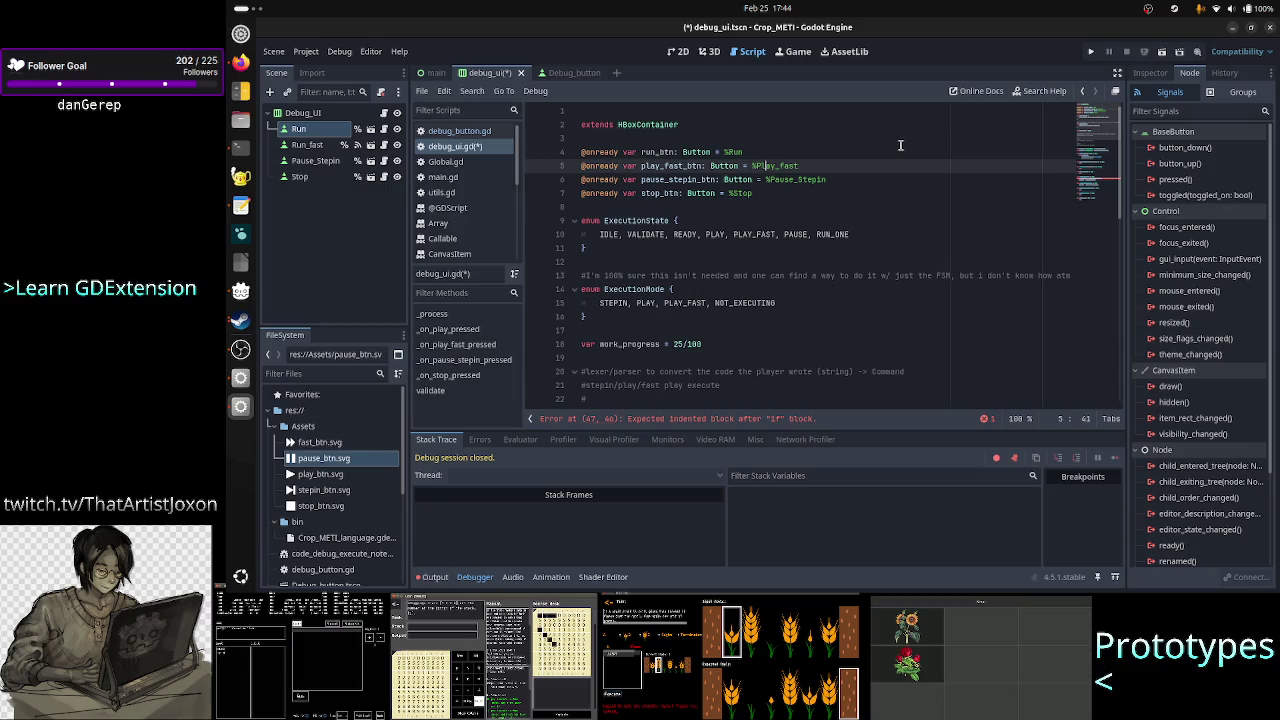
key("Right")
key("Right")
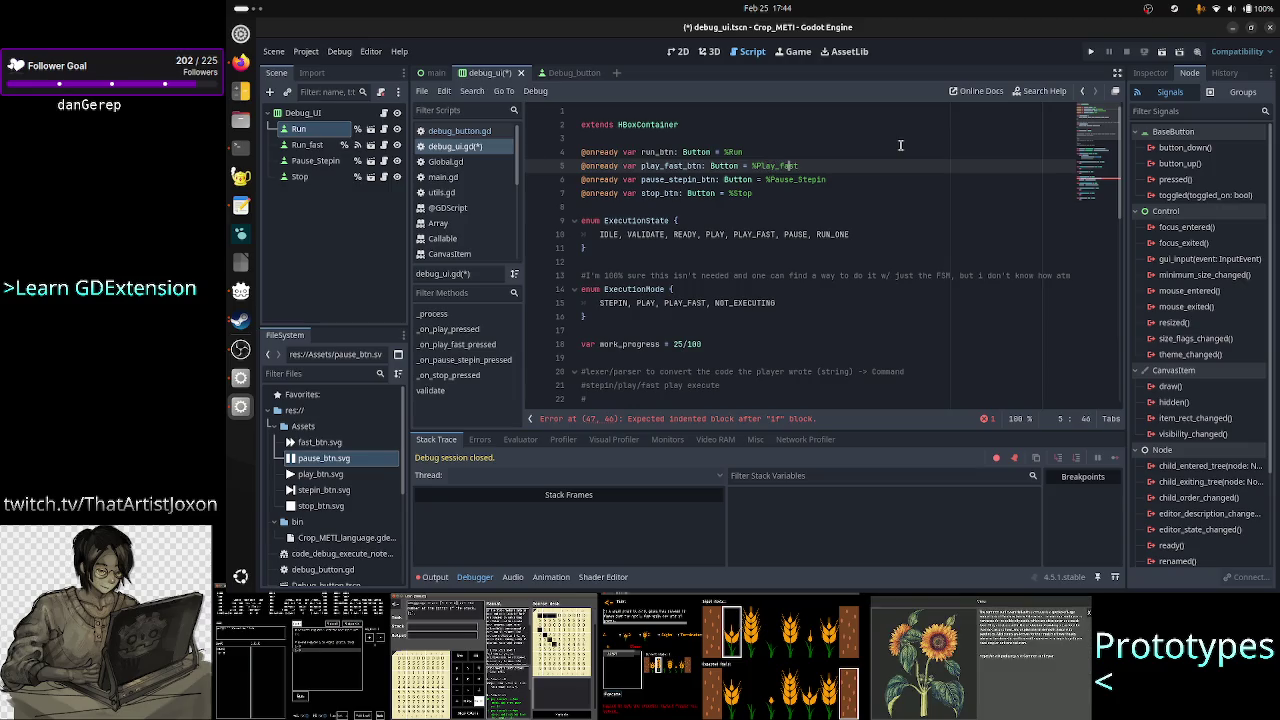
key("Right")
key("Right")
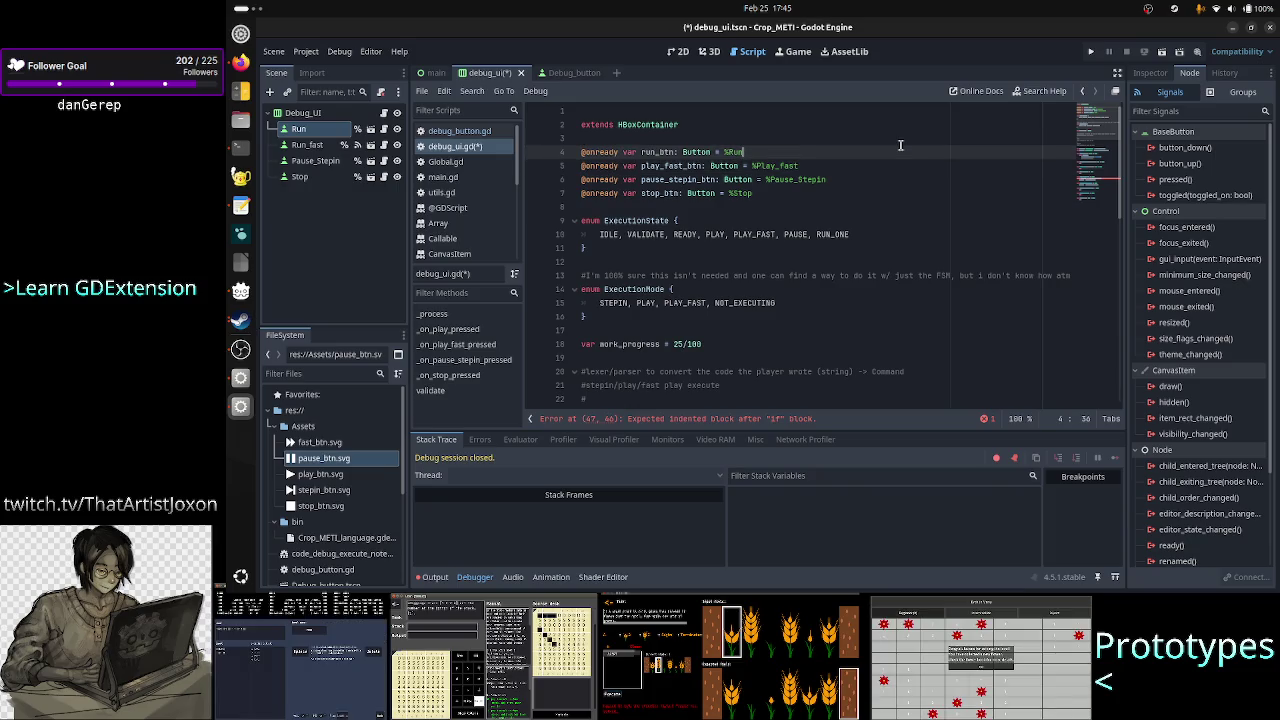
key("BackSpace")
key("Left")
key("Left")
key("Left")
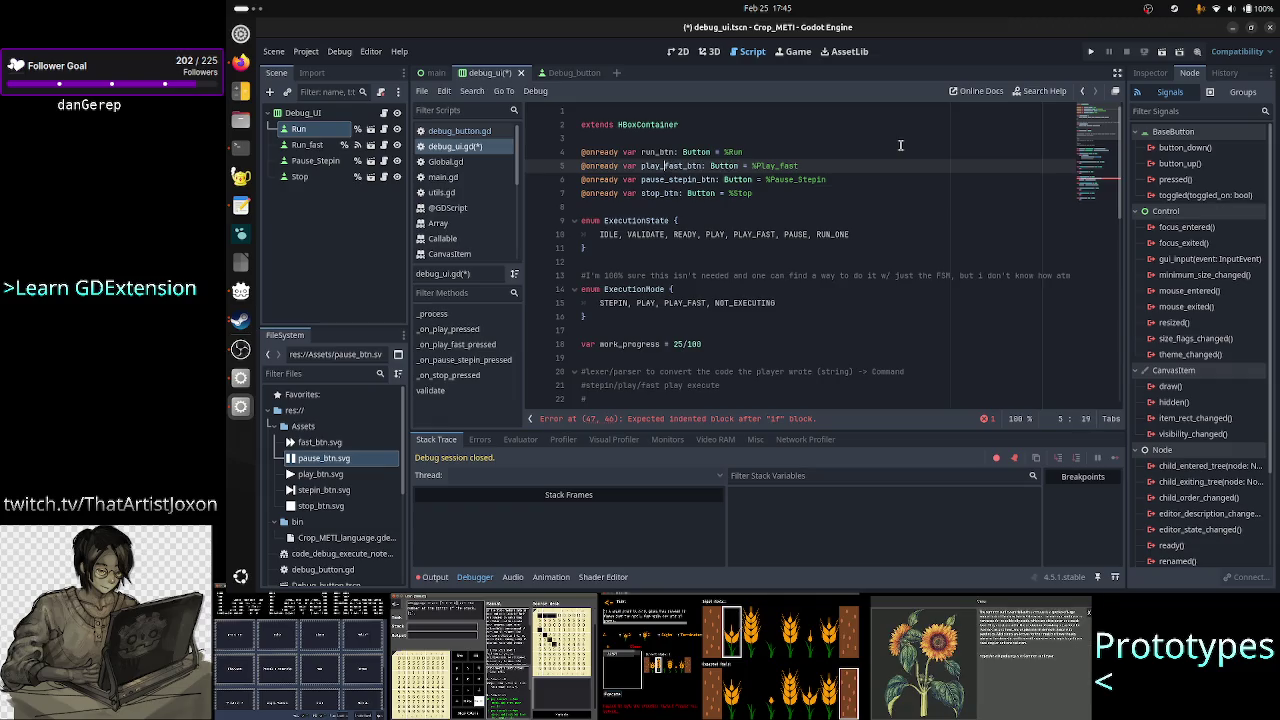
key("BackSpace")
key("BackSpace")
key("BackSpace")
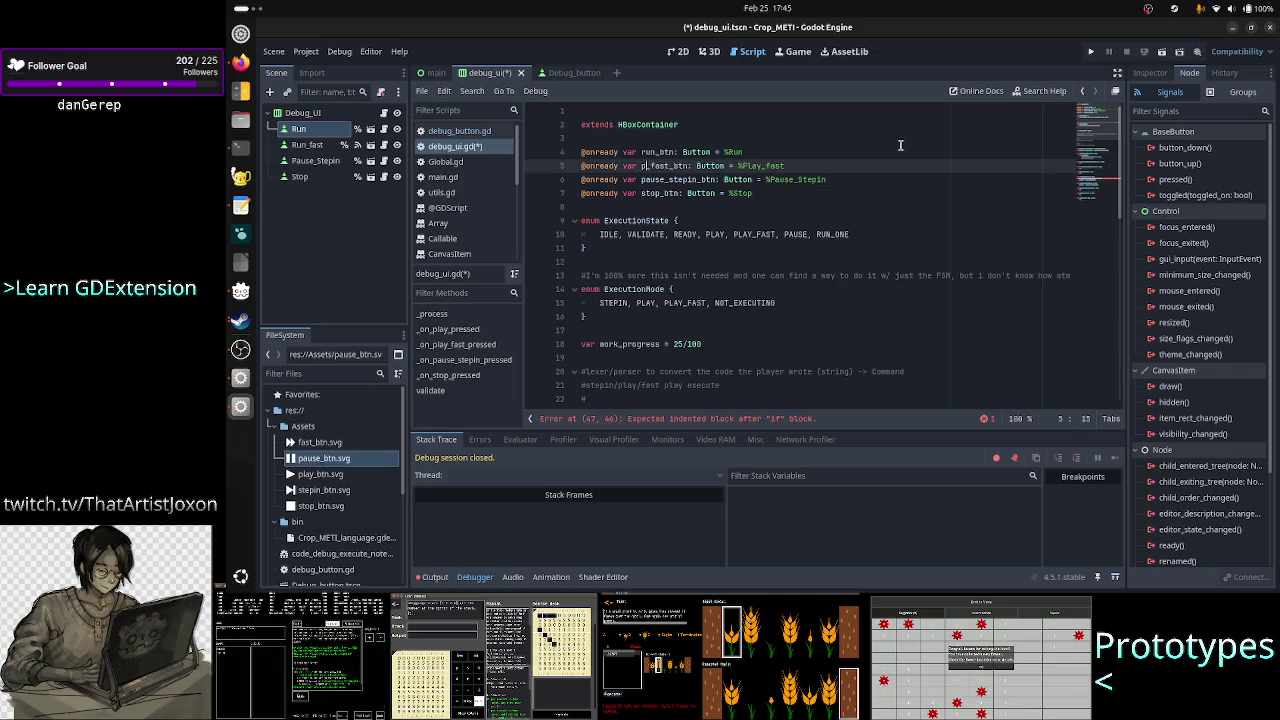
type("run")
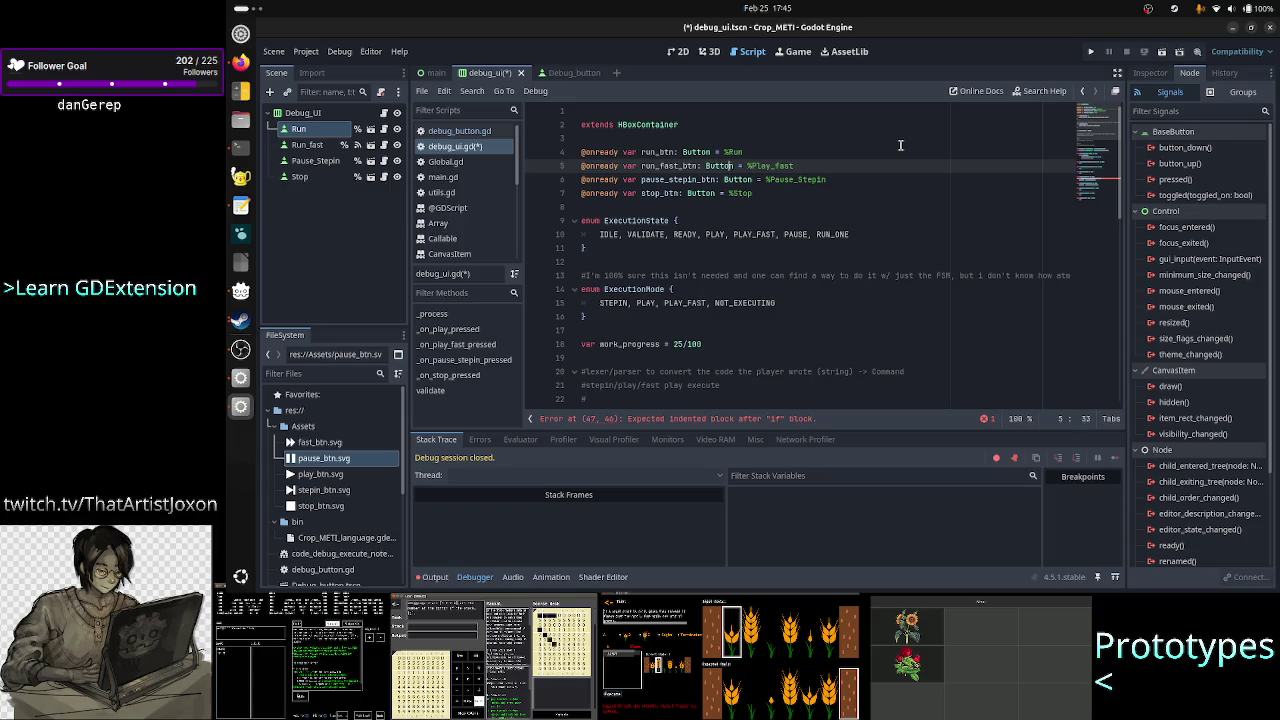
key("Right")
key("Right")
key("Right")
key("BackSpace")
key("BackSpace")
key("BackSpace")
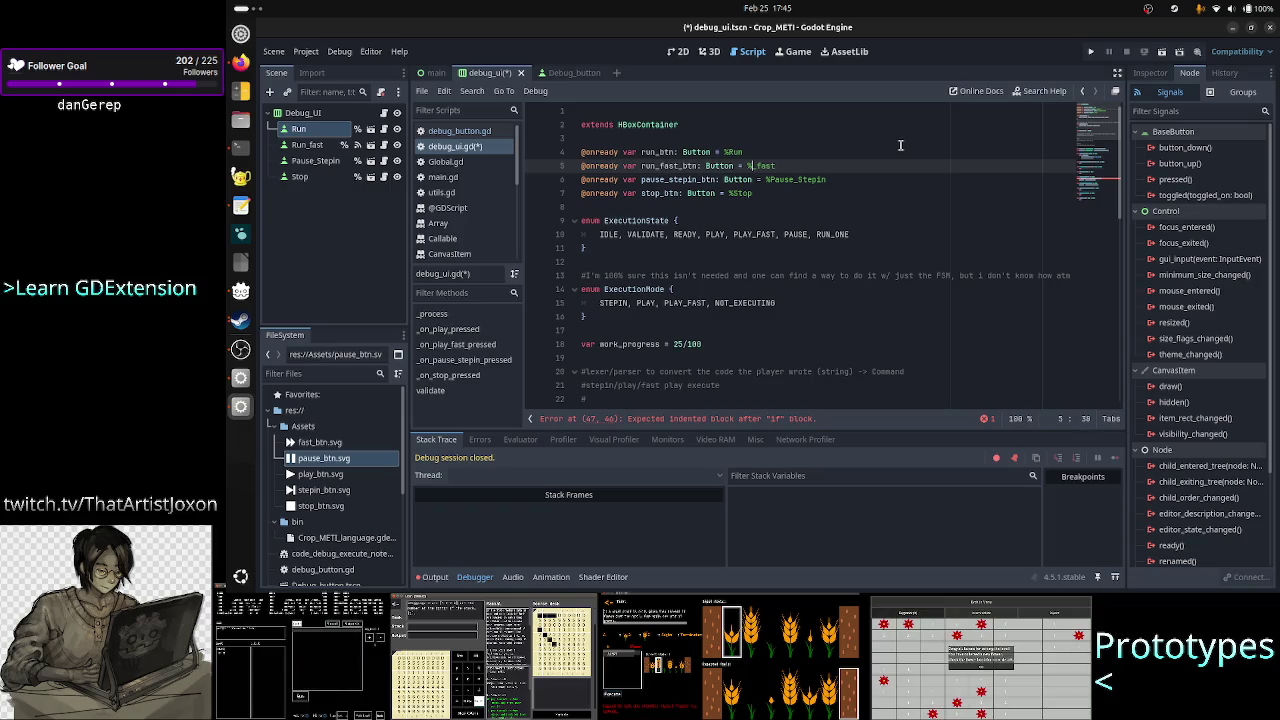
type("Run")
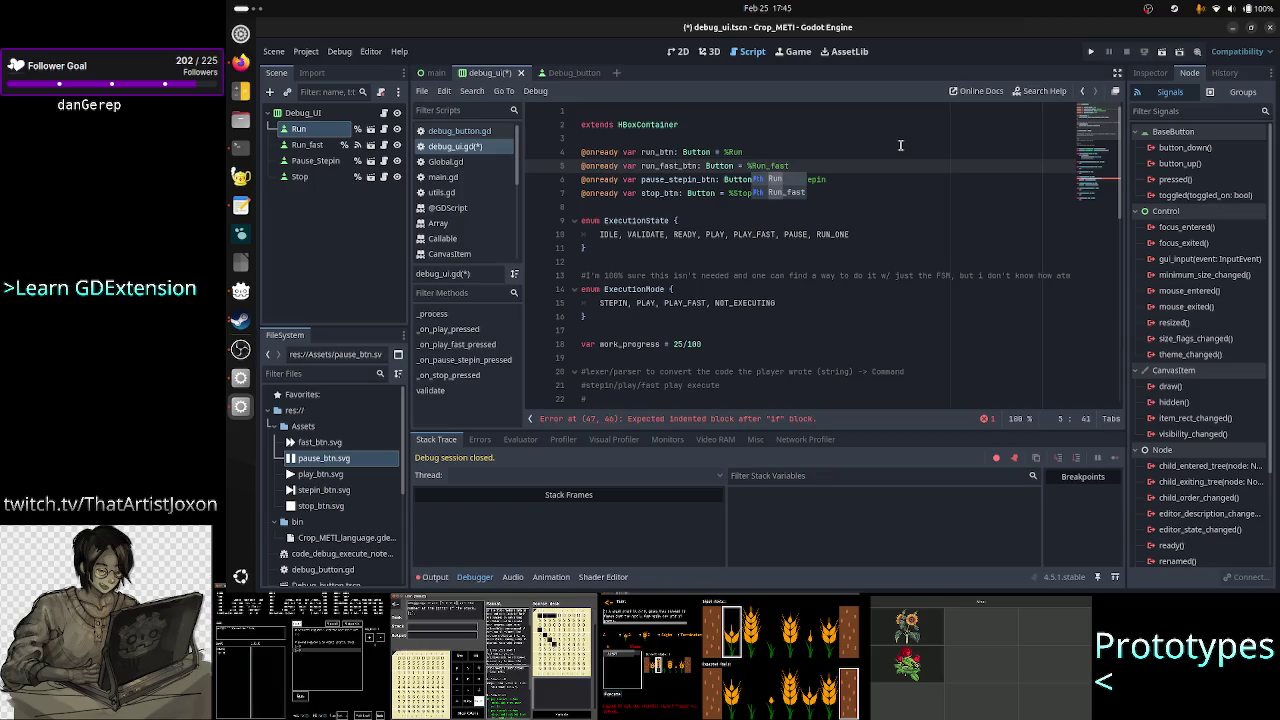
key("Escape")
key("Down")
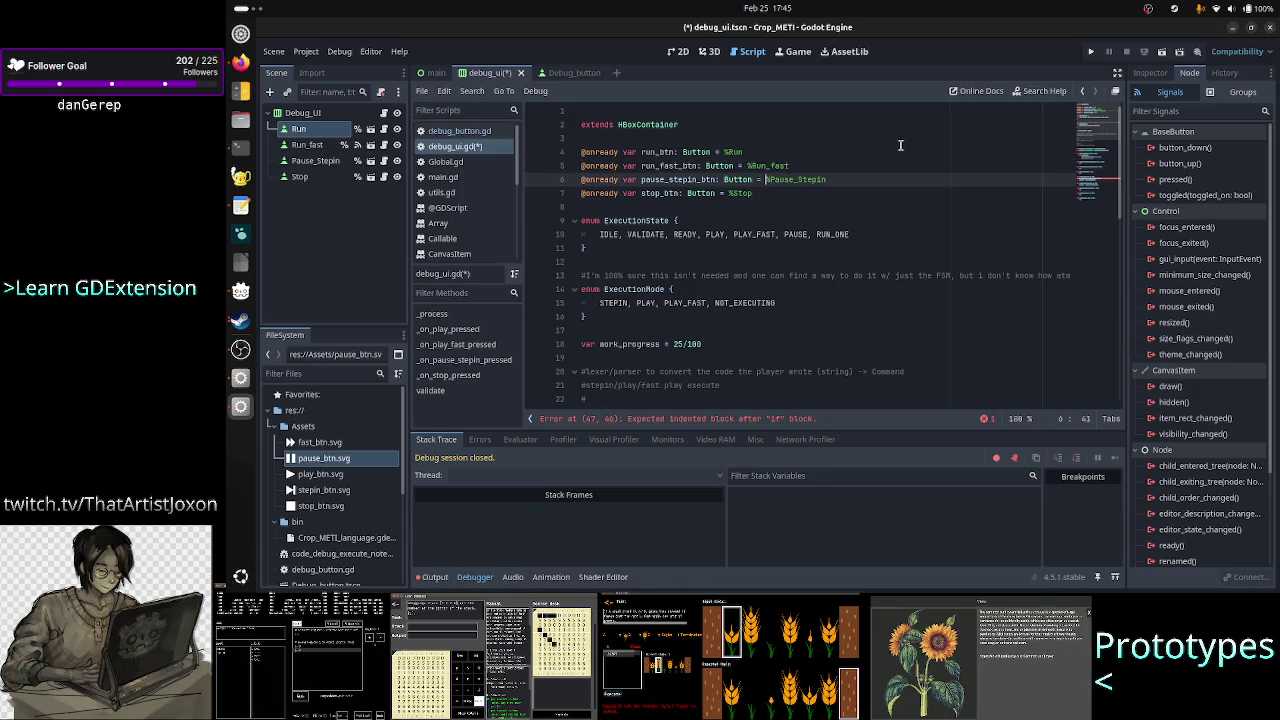
key("Down")
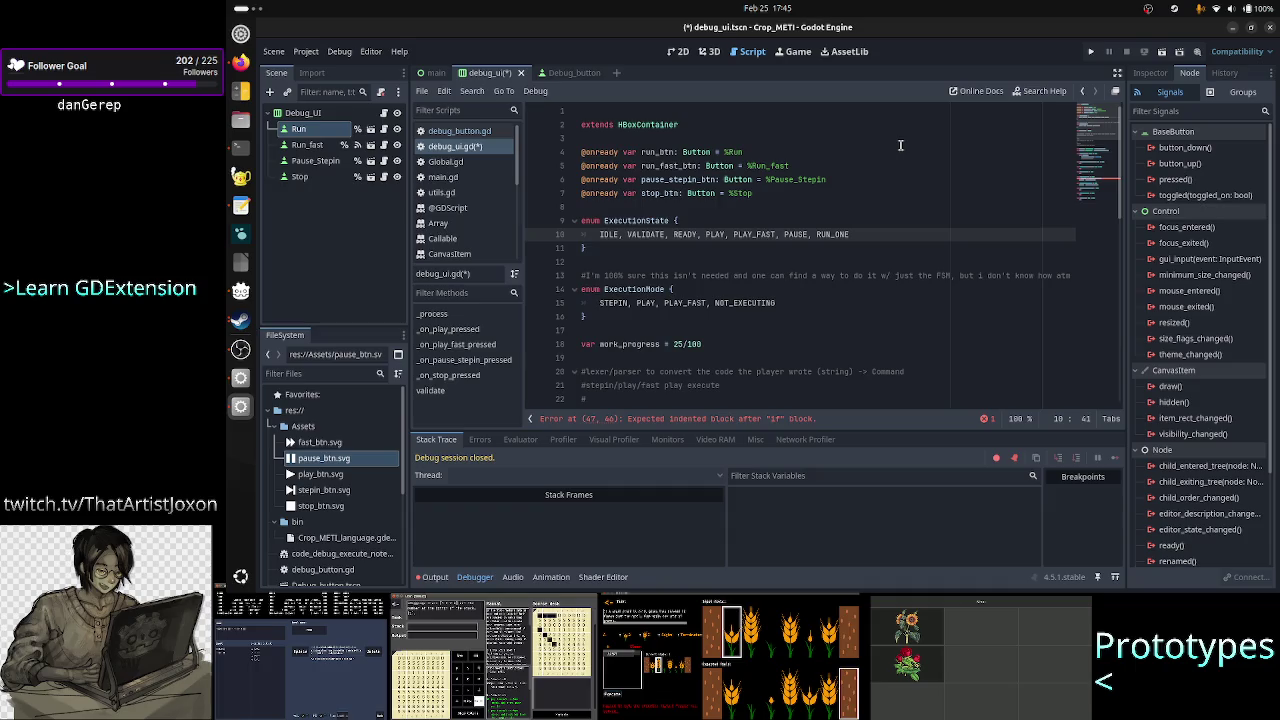
- In ExecutionState, rename PLAY to RUN and PLAY_FAST to RUN_FAST
key("Left")
key("Left")
key("Left")
key("BackSpace")
key("BackSpace")
key("BackSpace")
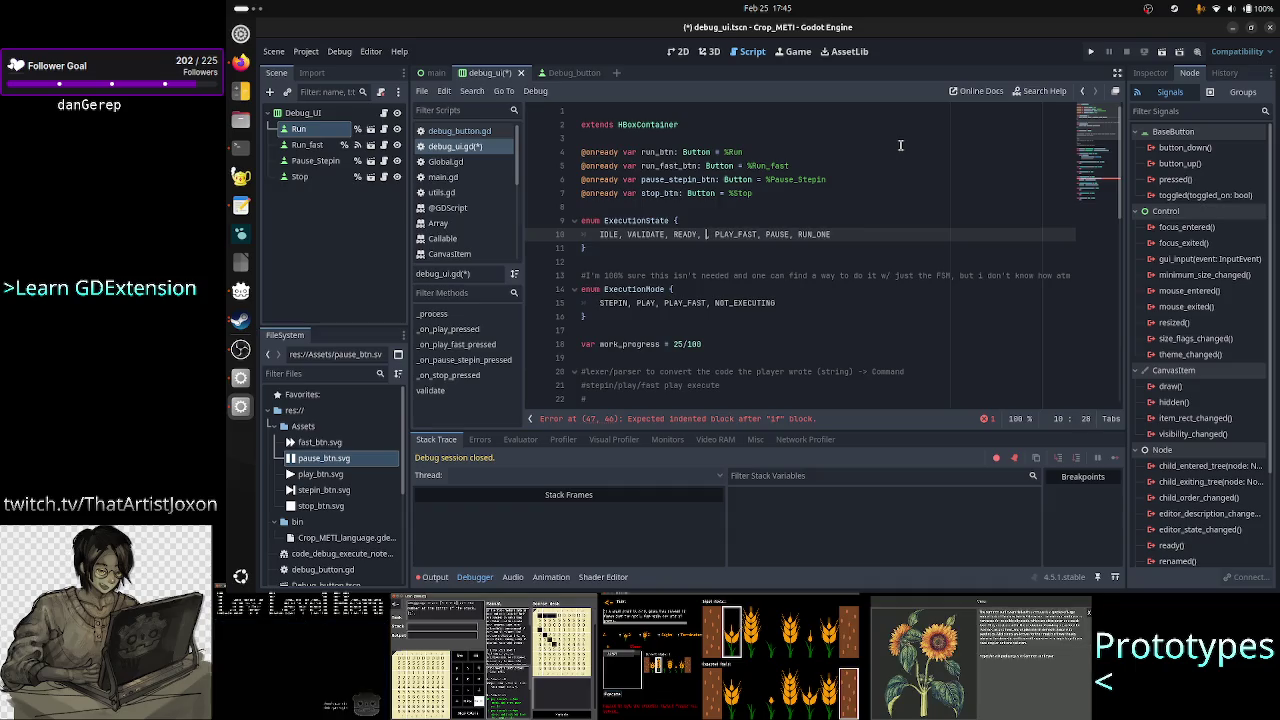
type("RUN")
key("Right")
key("Right")
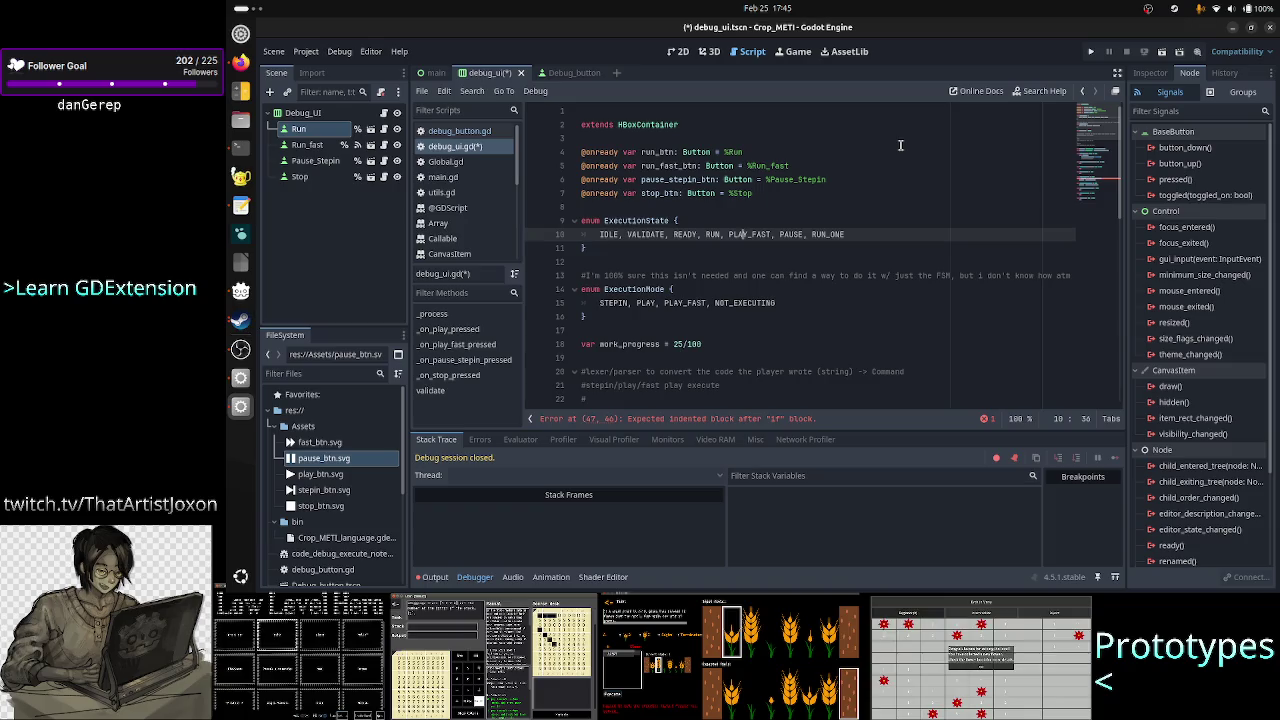
key("Right")
key("BackSpace")
key("BackSpace")
key("BackSpace")
type("RUN")
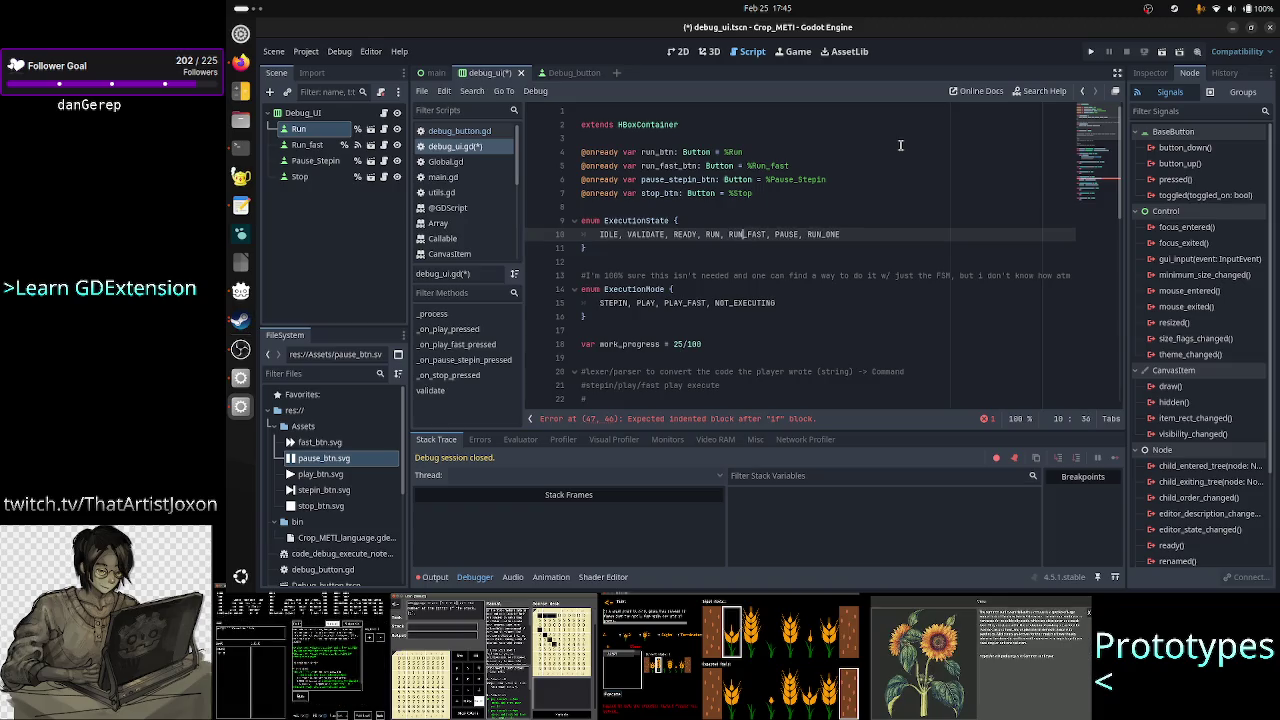
key("Left")
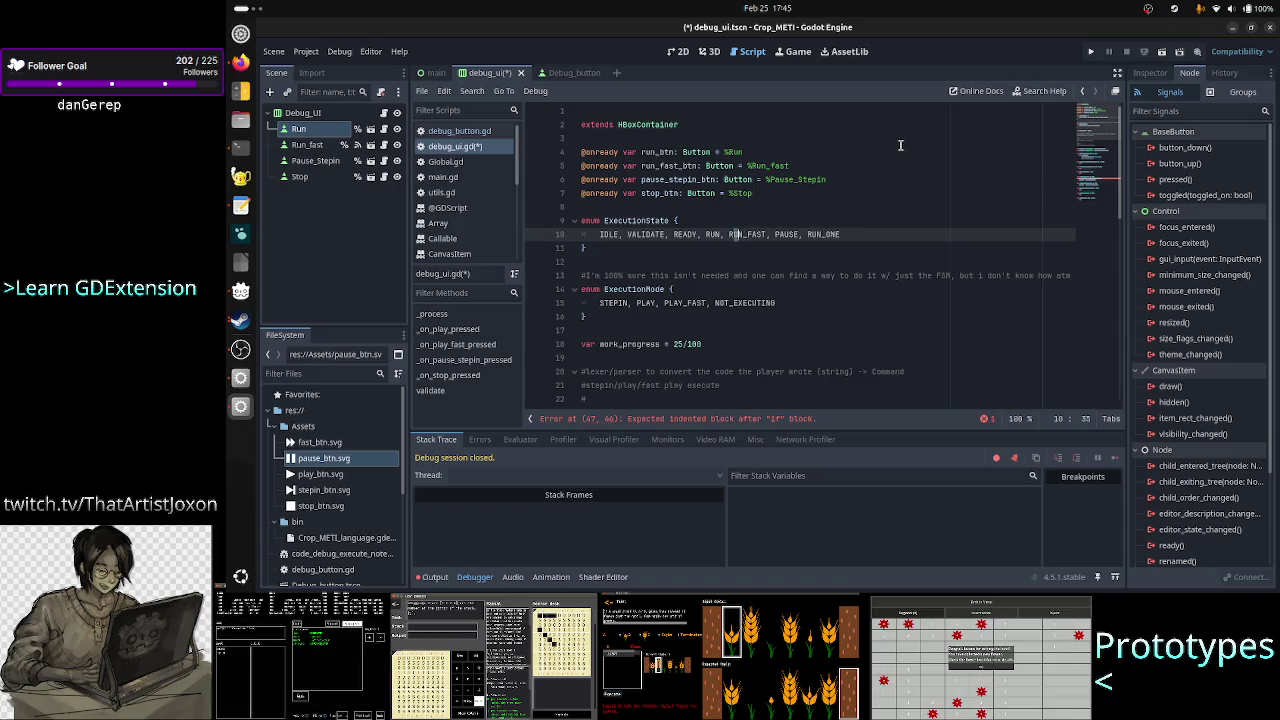
key("Right")
key("Right")
key("Right")
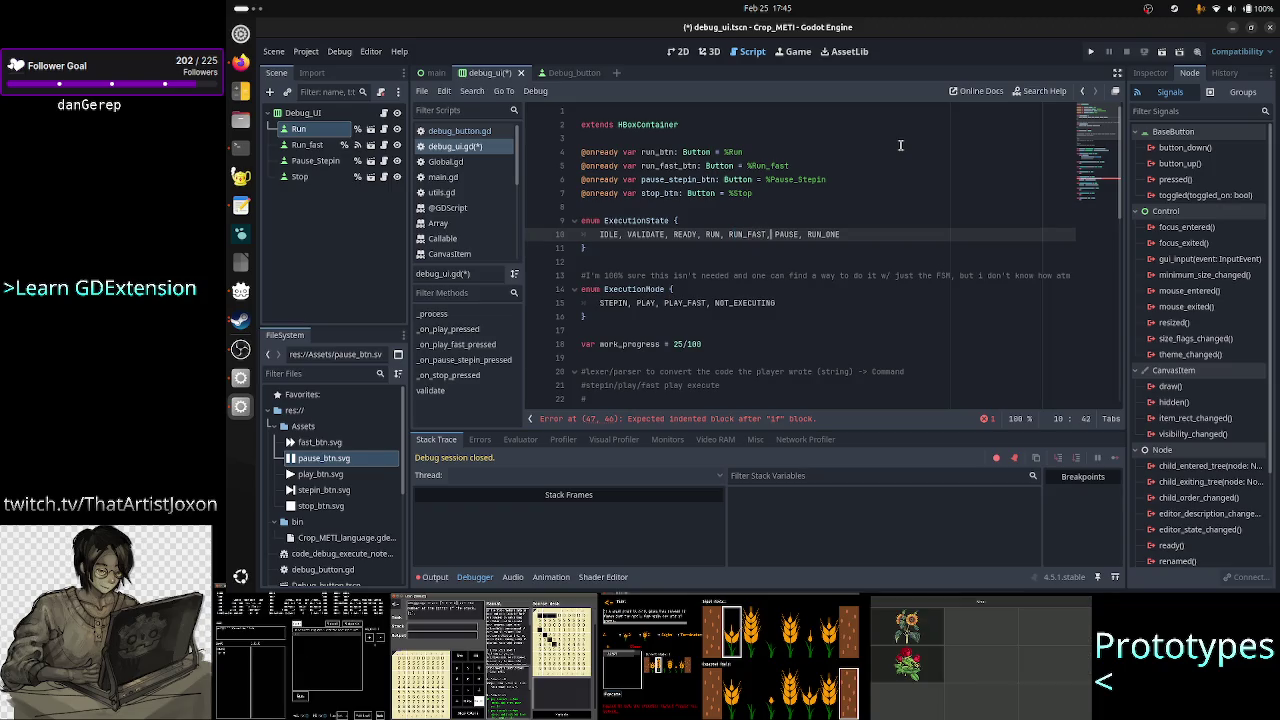
key("Right")
key("Right")
key("Right")
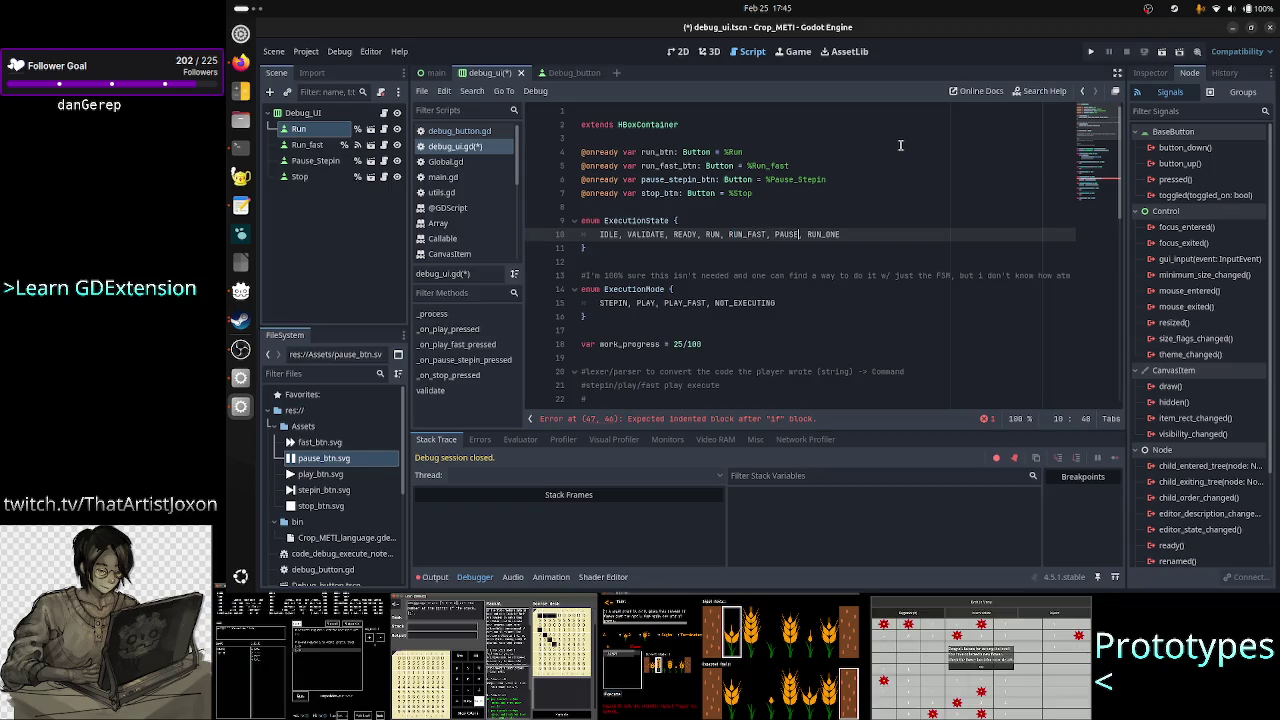
- In ExecutionMode, rename PLAY to RUN and PLAY_FAST to RUN_FAST
key("Down")
key("Down")
key("Down")
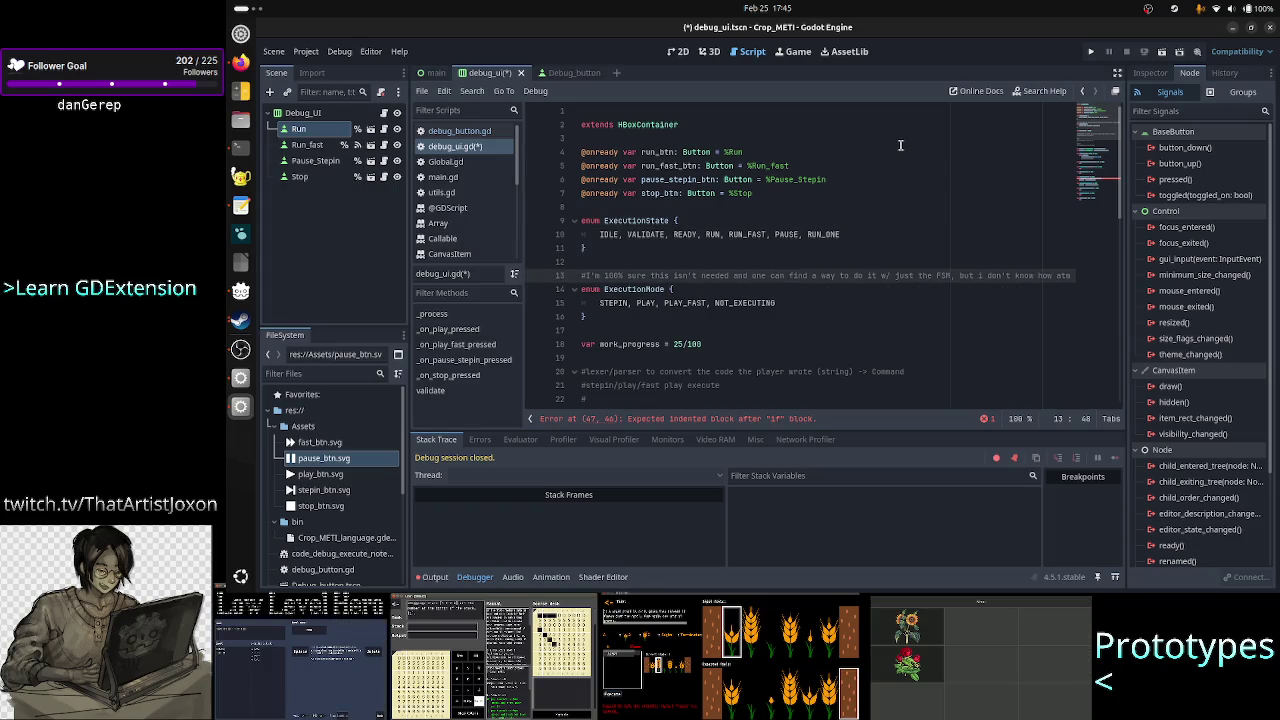
key("Down")
key("Down")
key("Home")
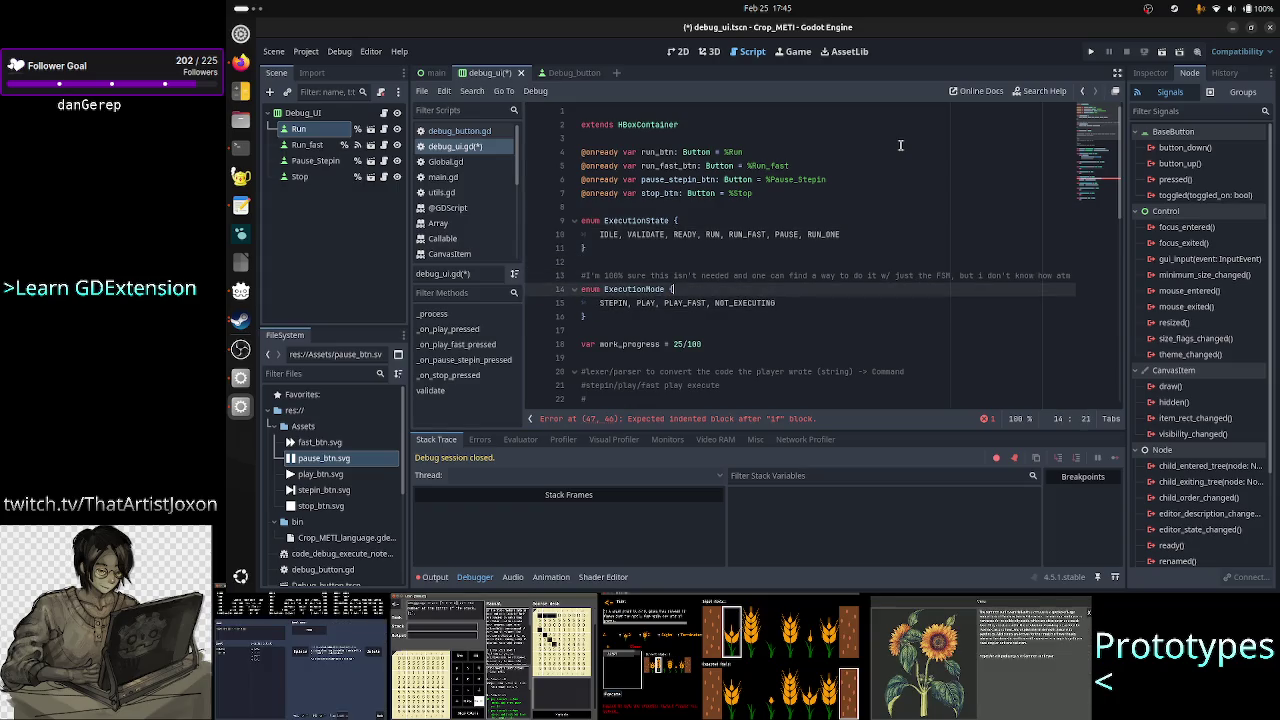
key("Right")
key("Right")
key("Right")
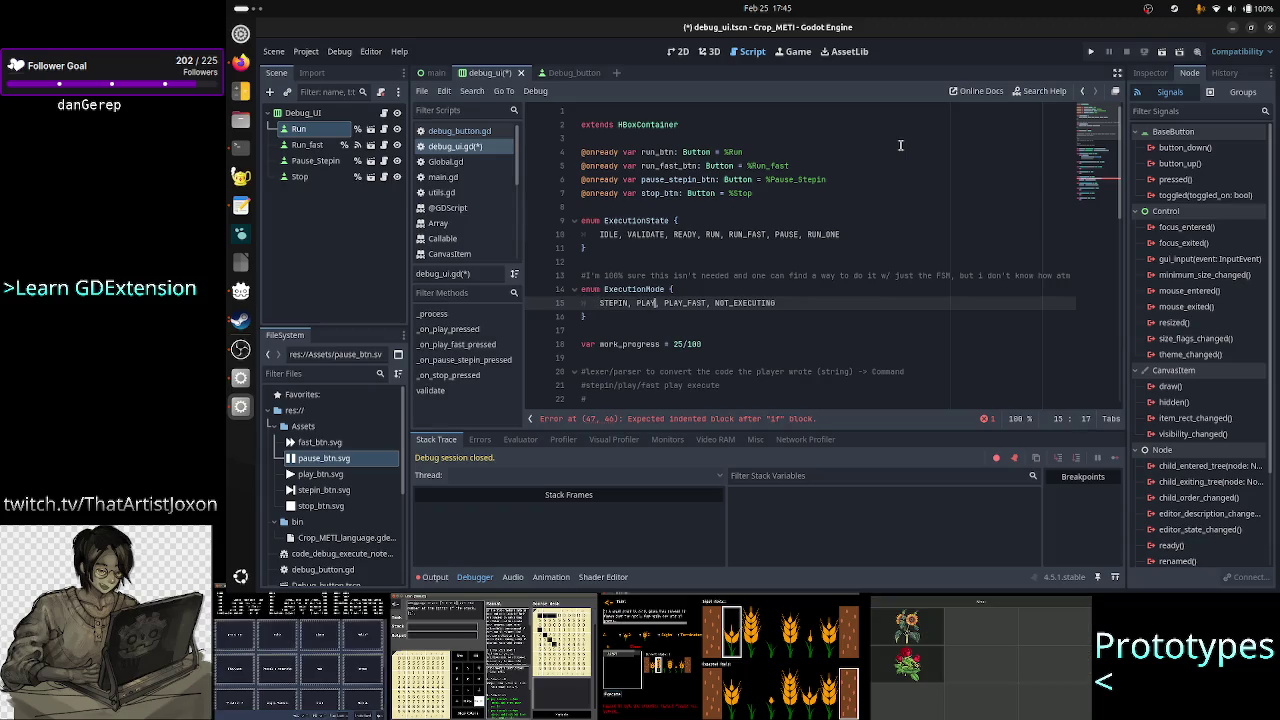
key("Delete")
key("Delete")
key("Delete")
type("RUN")
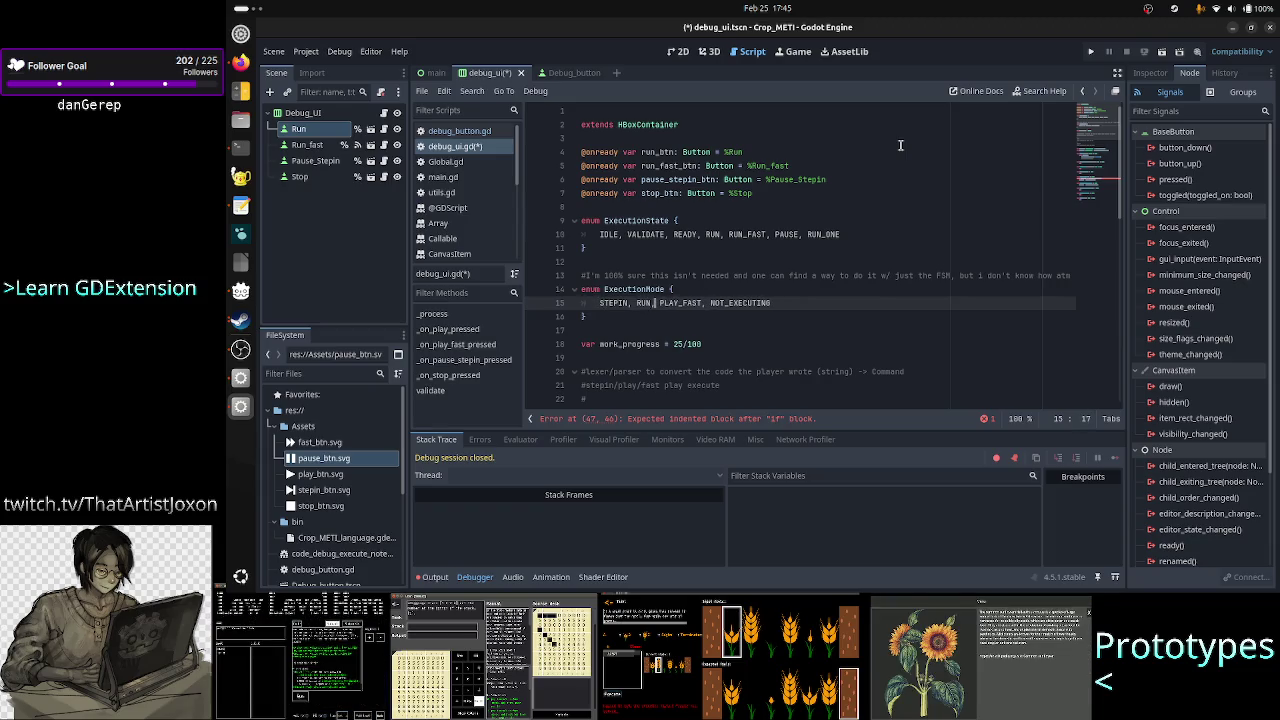
key("Right")
key("Right")
key("Right")
key("BackSpace")
key("BackSpace")
key("BackSpace")
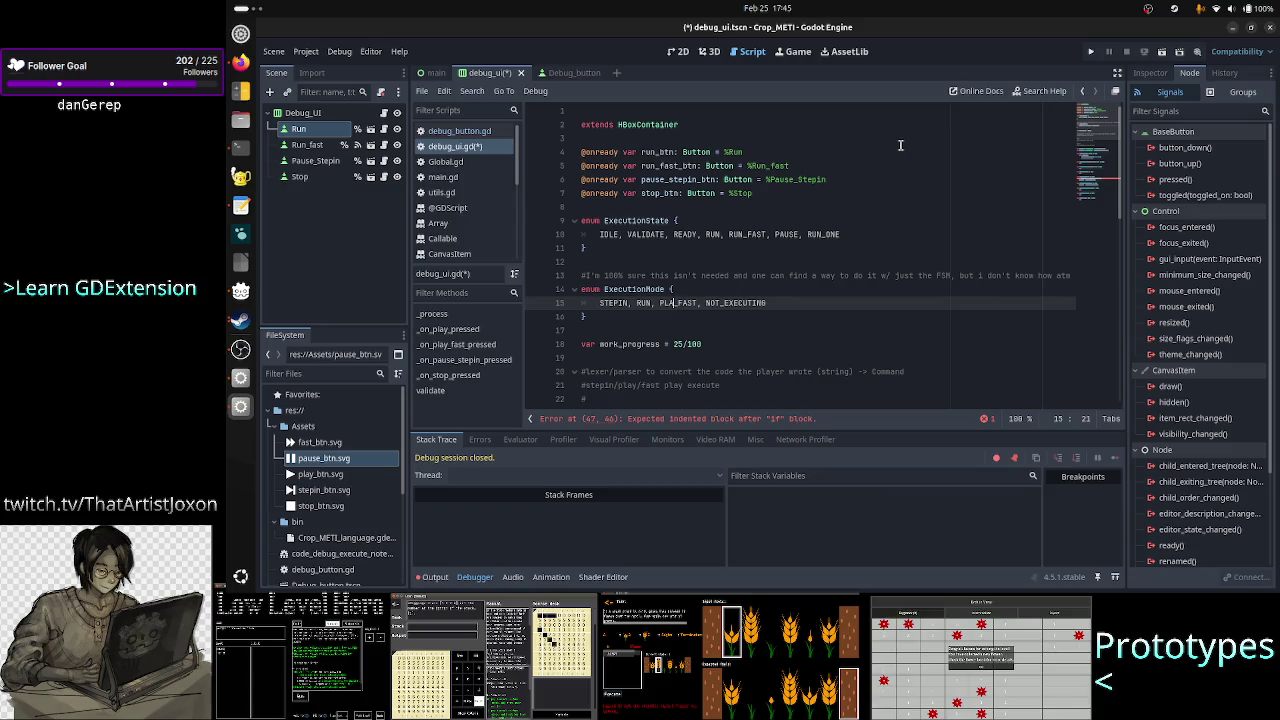
type("RUN")
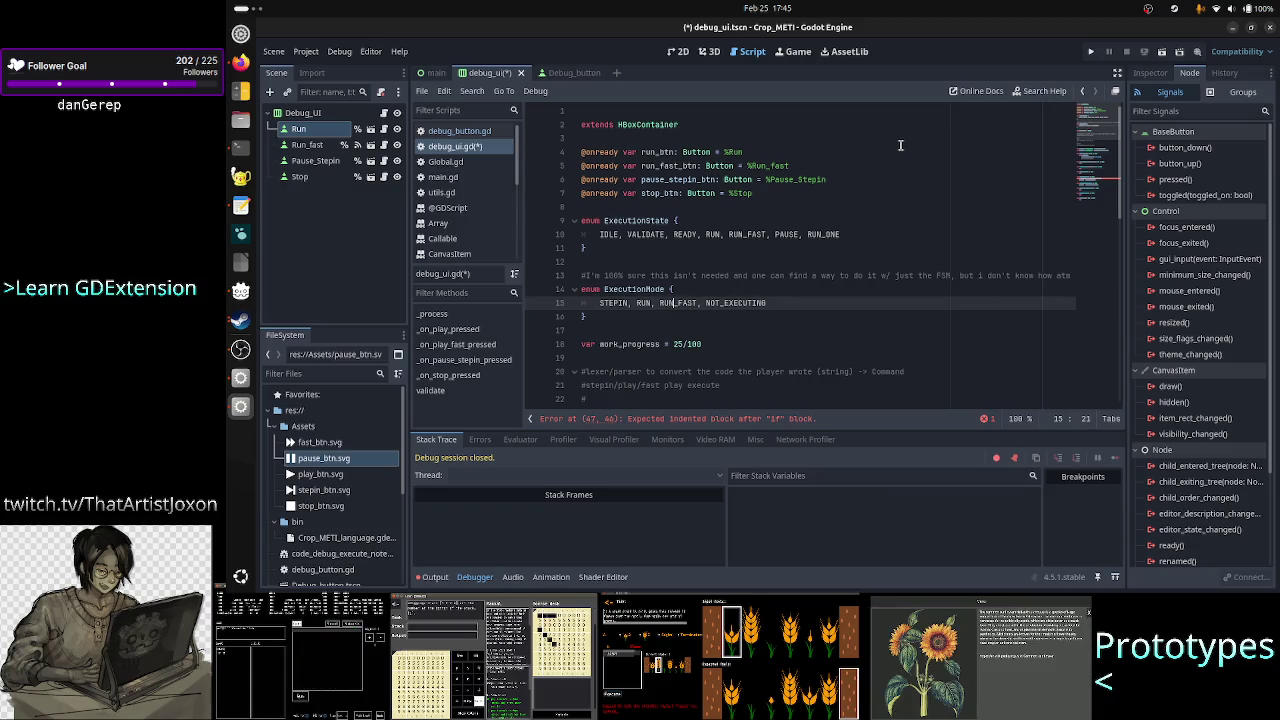
- Replace the misspelled NOT_EXECUTIN value in ExecutionMode with NOT_RUNNING
key("Up")
key("Up")
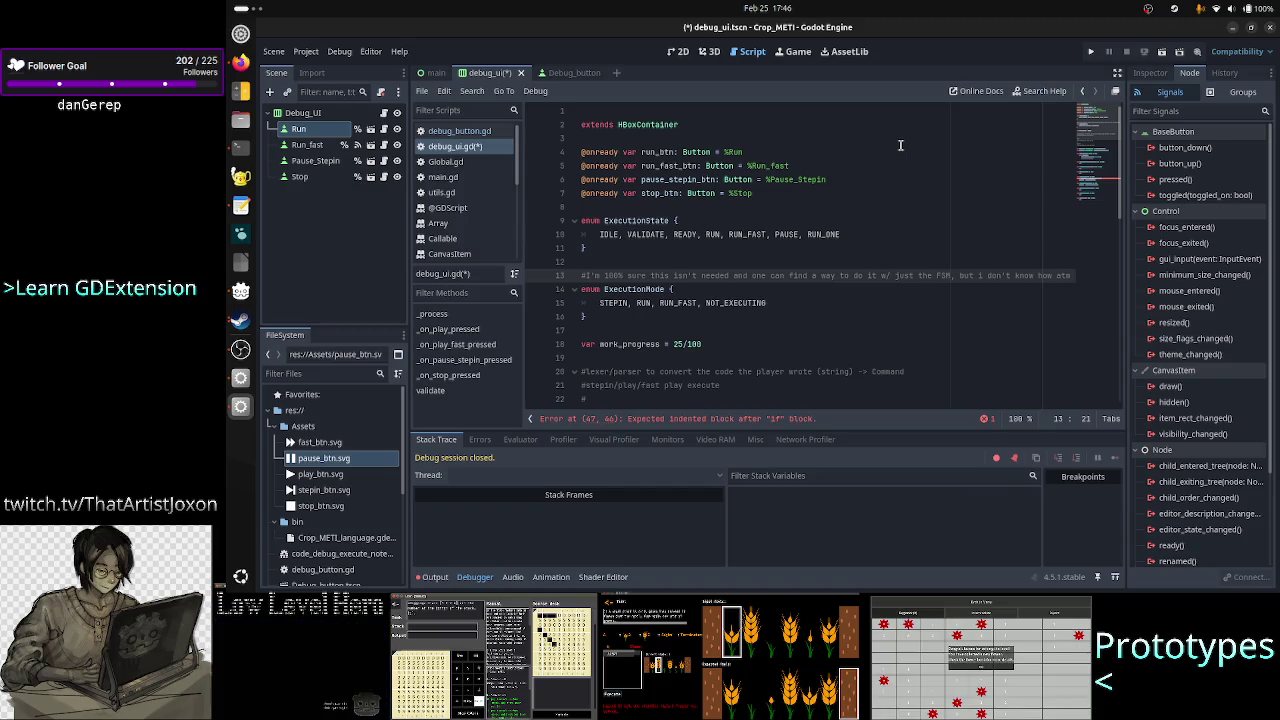
key("Down")
key("Down")
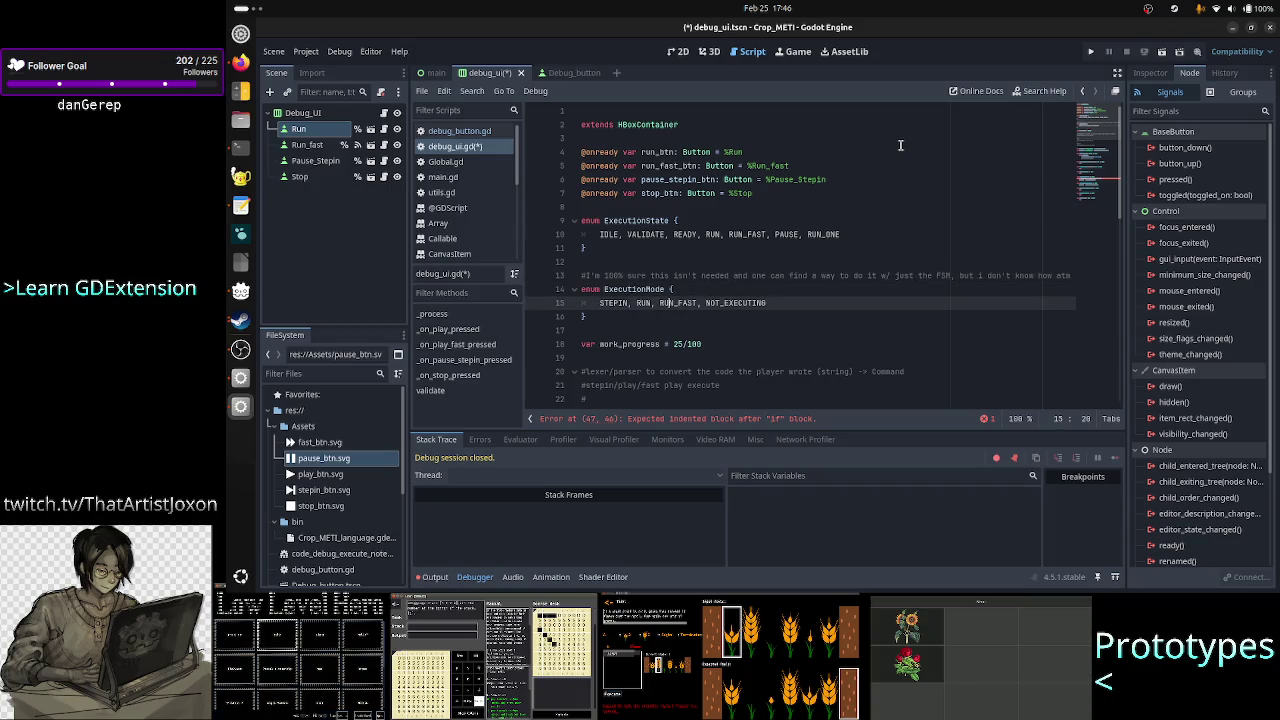
key("Right")
key("Right")
key("Right")
key("Right")
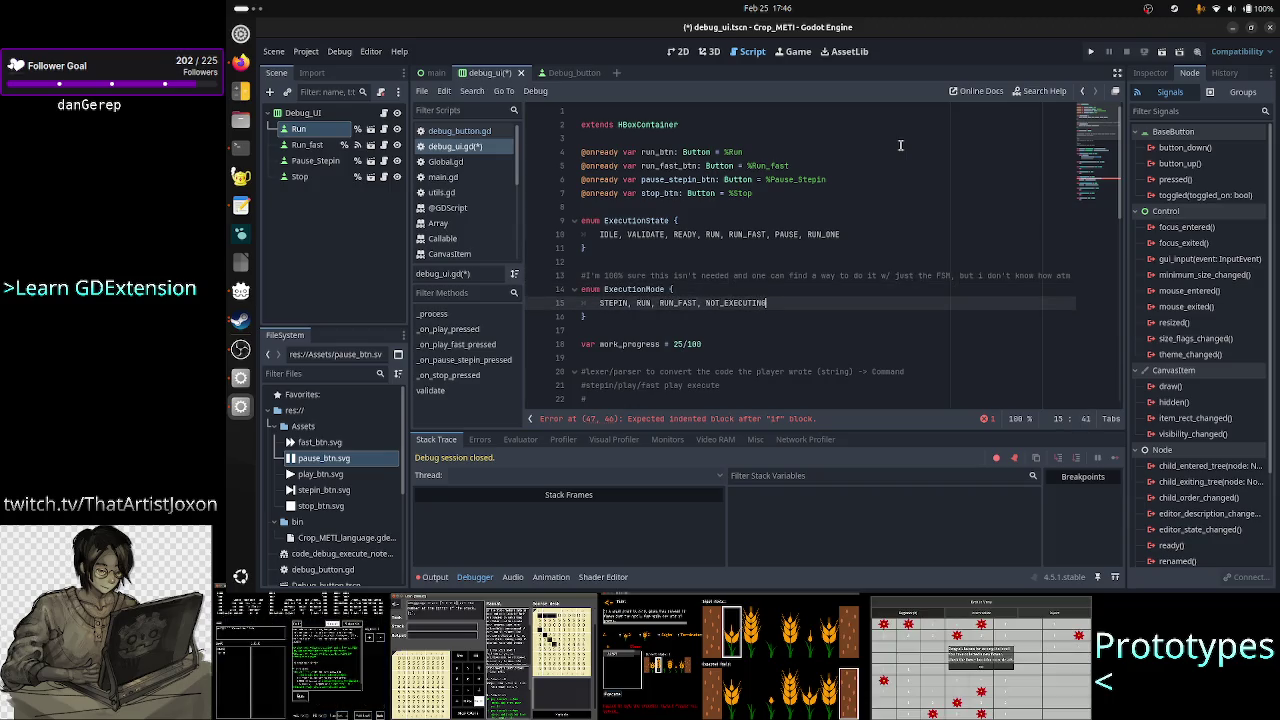
key("BackSpace")
key("BackSpace")
key("BackSpace")
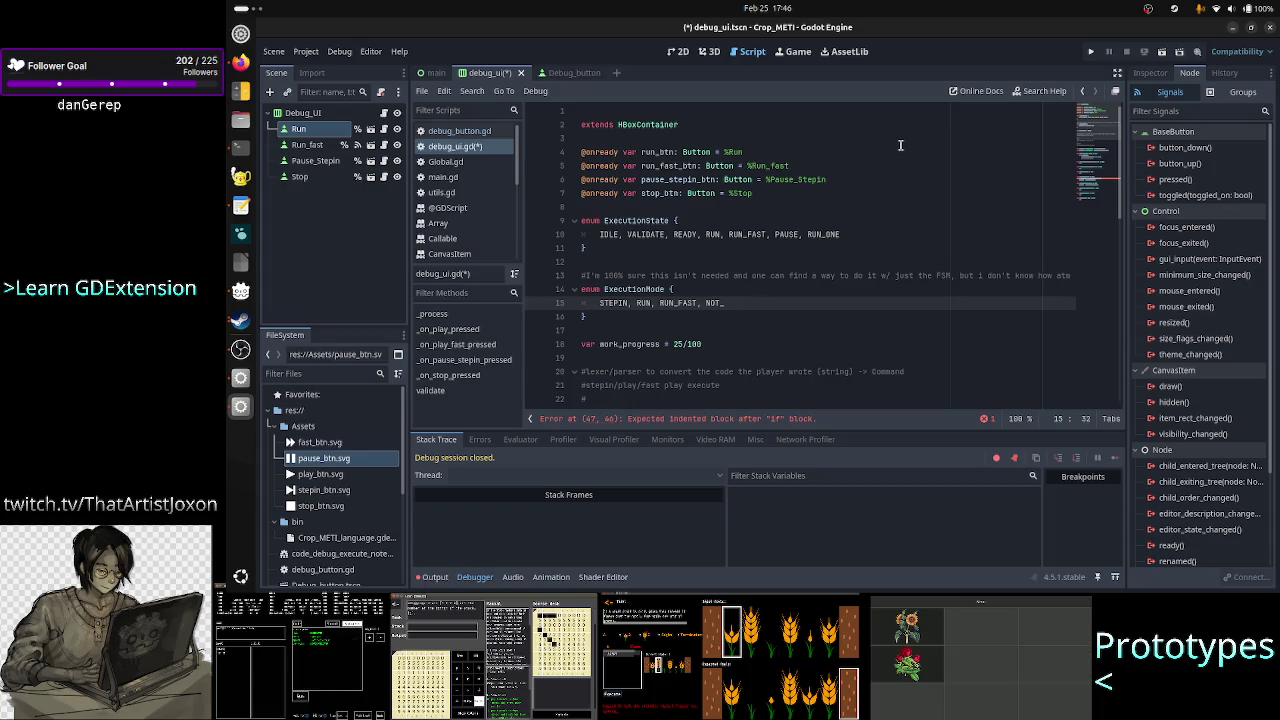
type("RUNNING")
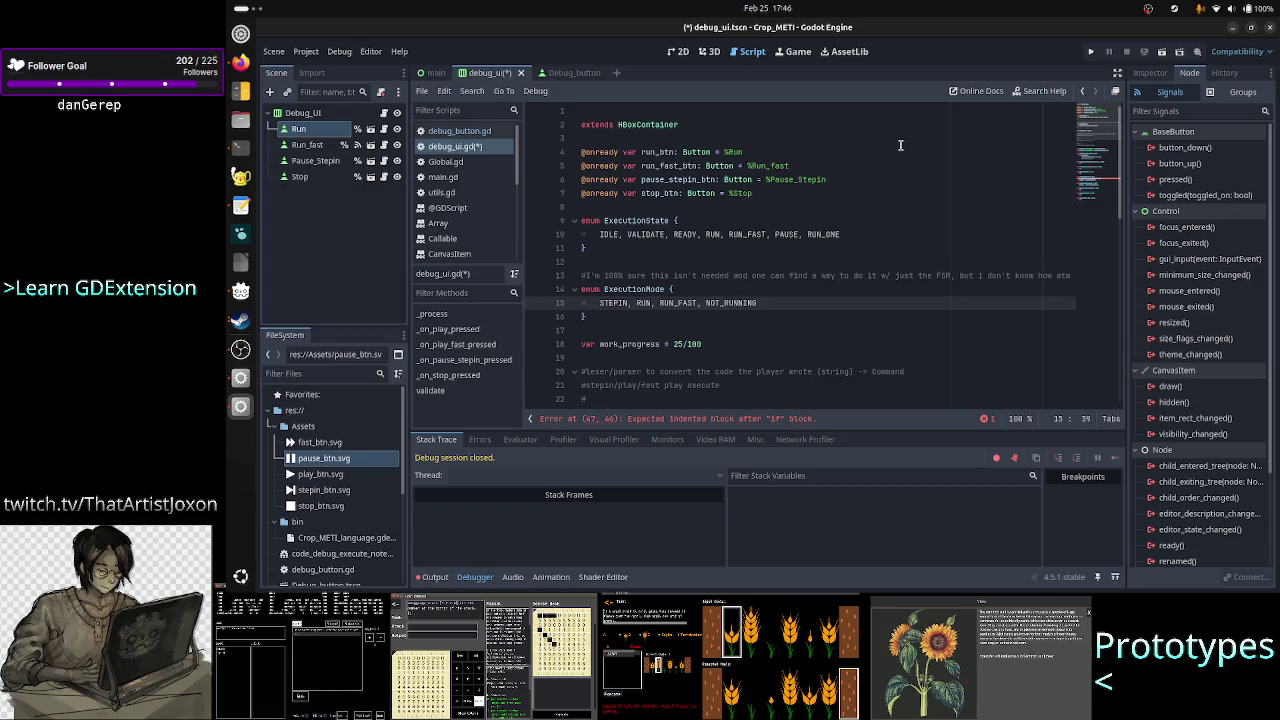
key("Down")
key("Down")
key("Down")
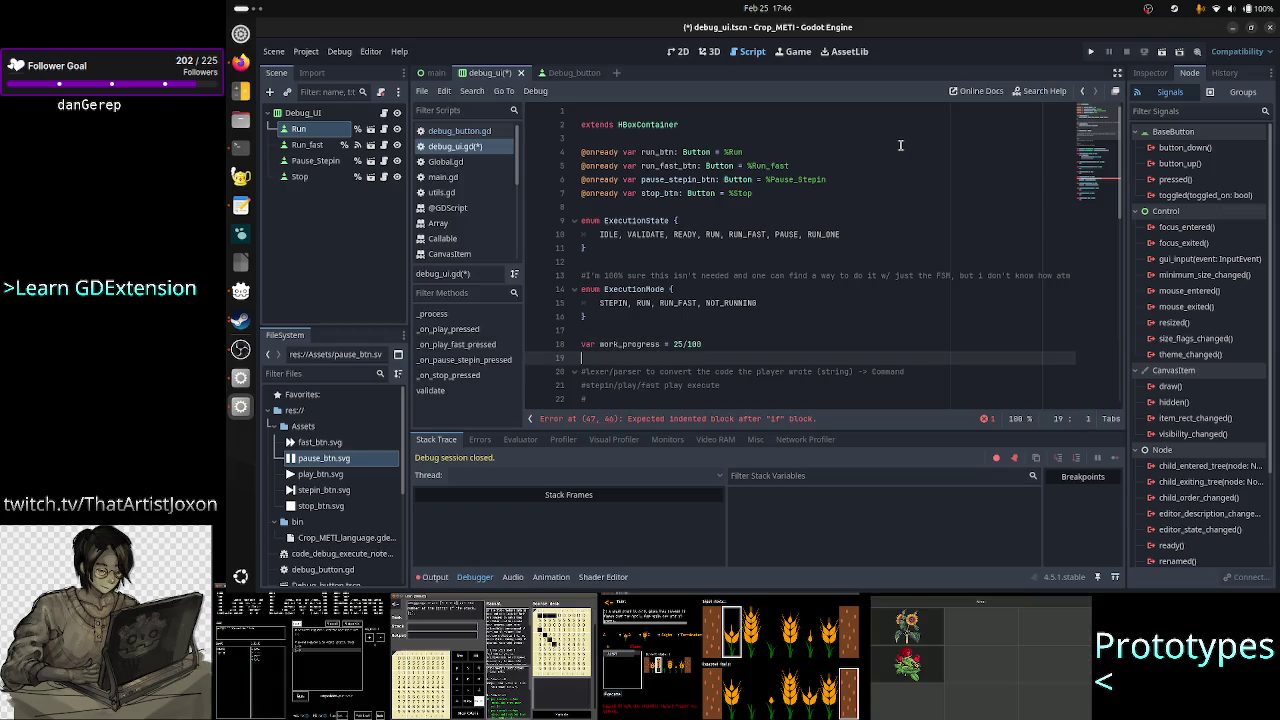
- Comment out the work_progress variable with Ctrl+K
key("Up")
key("shift+Down")
key("shift+Up")
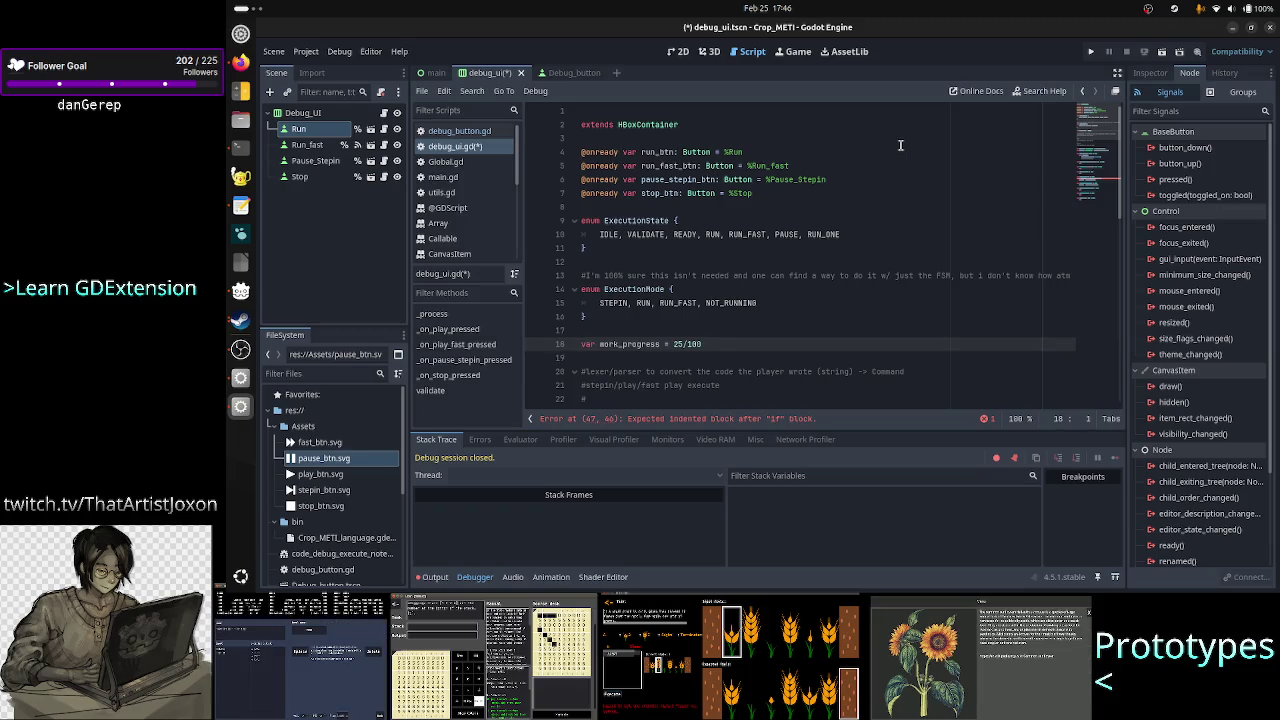
key("ctrl+k")
key("Down")
key("Down")
key("Down")
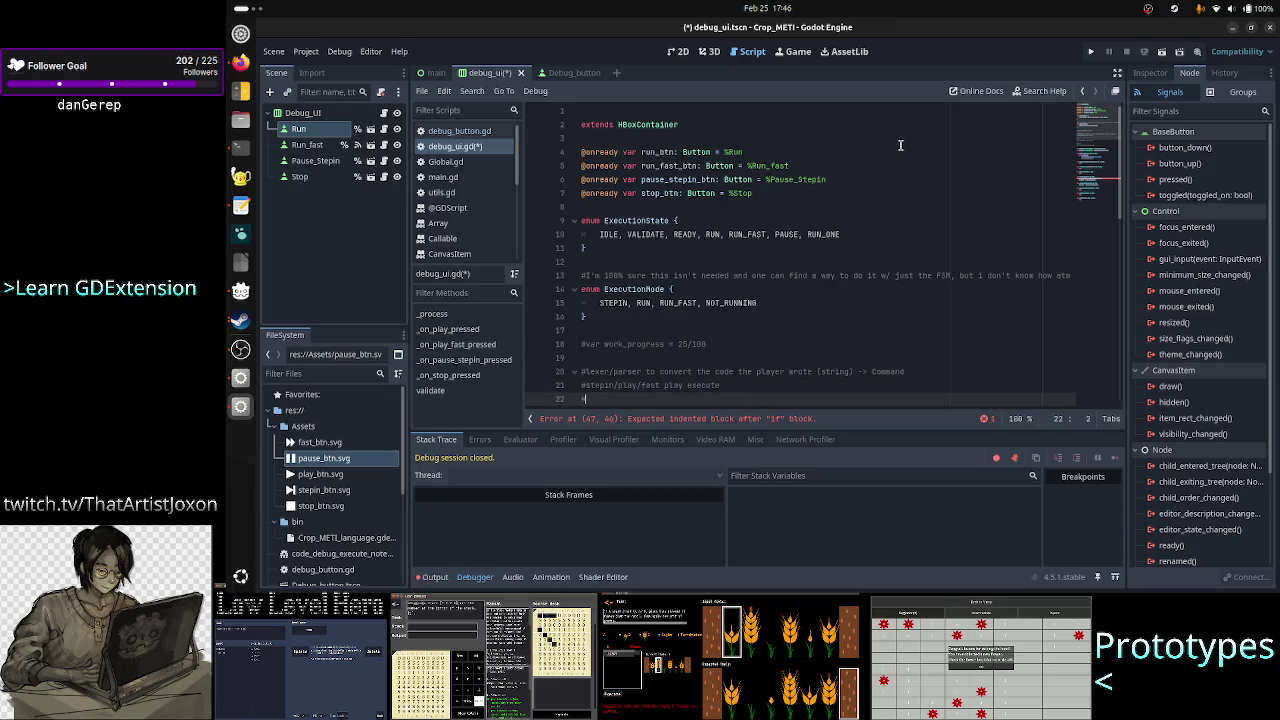
- Delete the lexer/parser planning comment block above exec_state
key("Up")
key("Up")
key("Up")
key("Up")
key("Down")
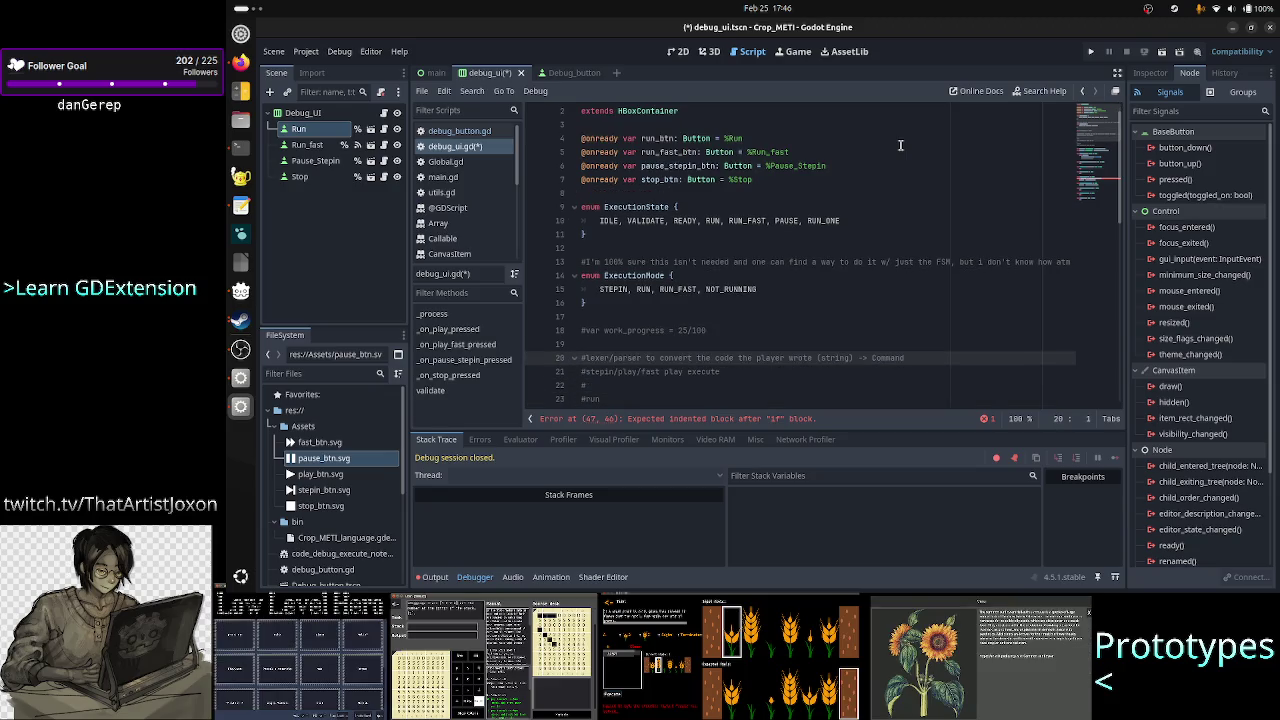
key("shift+Down")
key("shift+Down")
key("shift+Down")
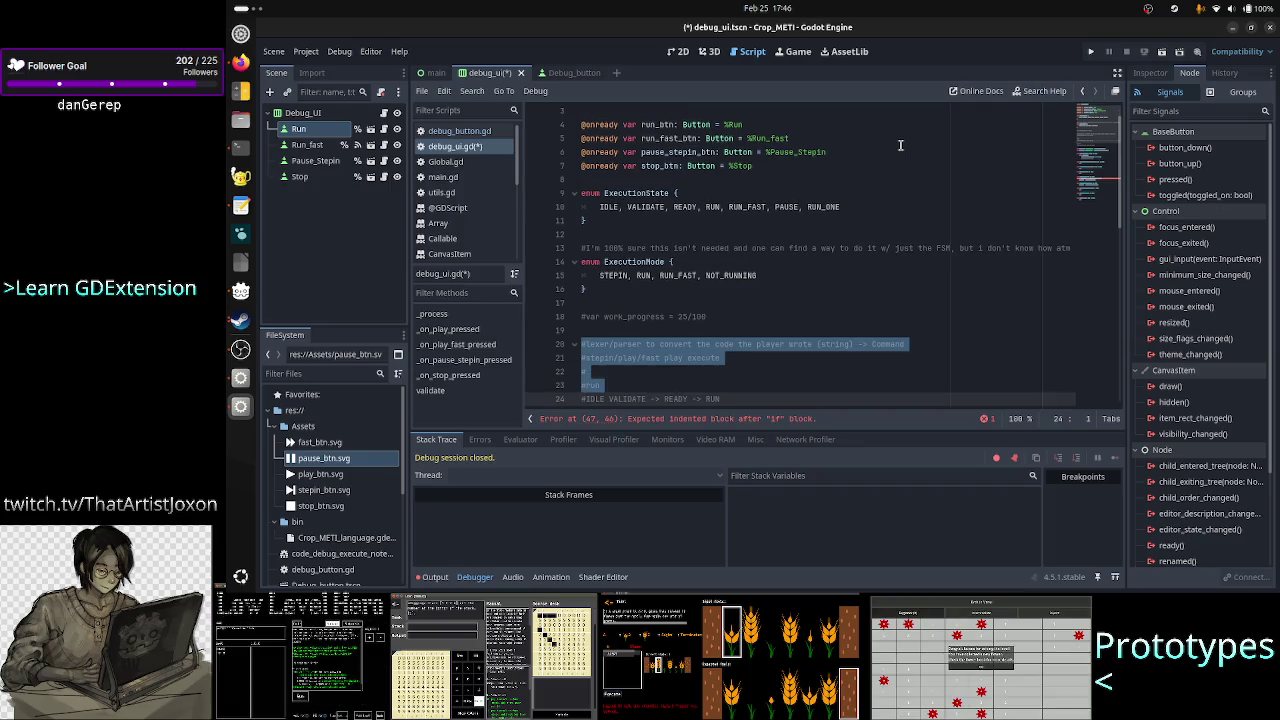
key("shift+Down")
key("shift+Down")
key("shift+Down")
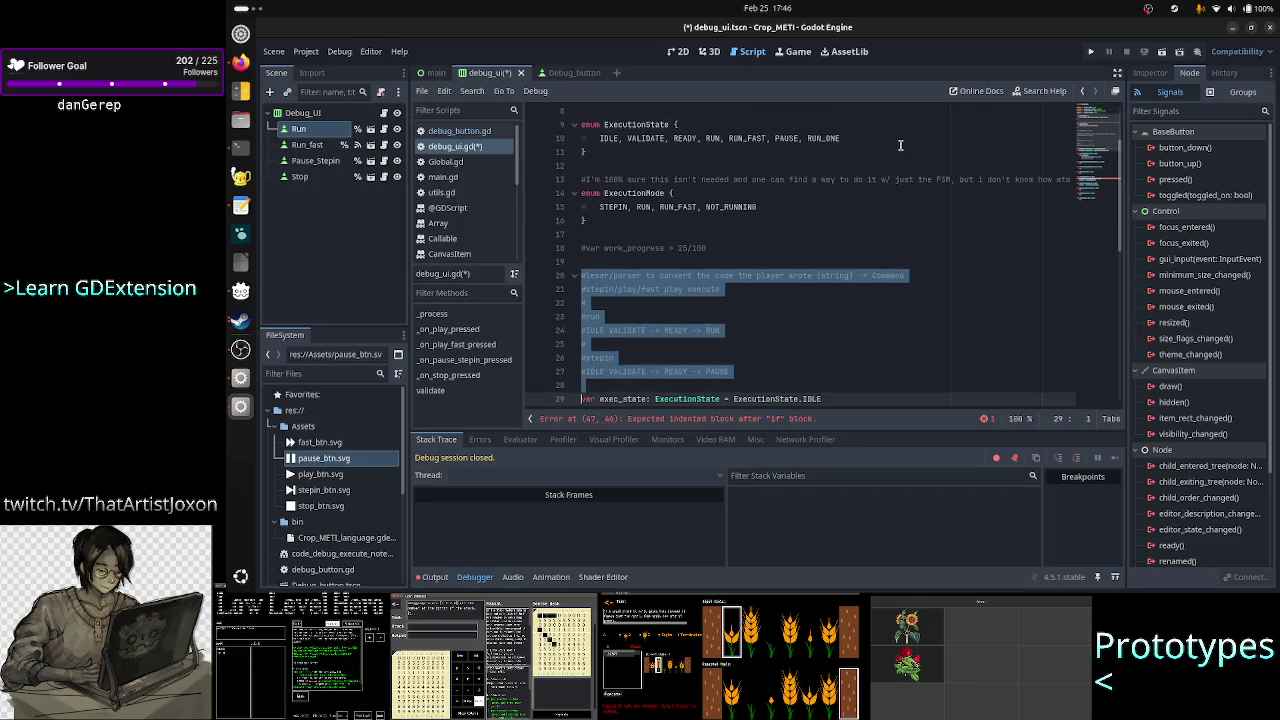
key("BackSpace")
key("Up")
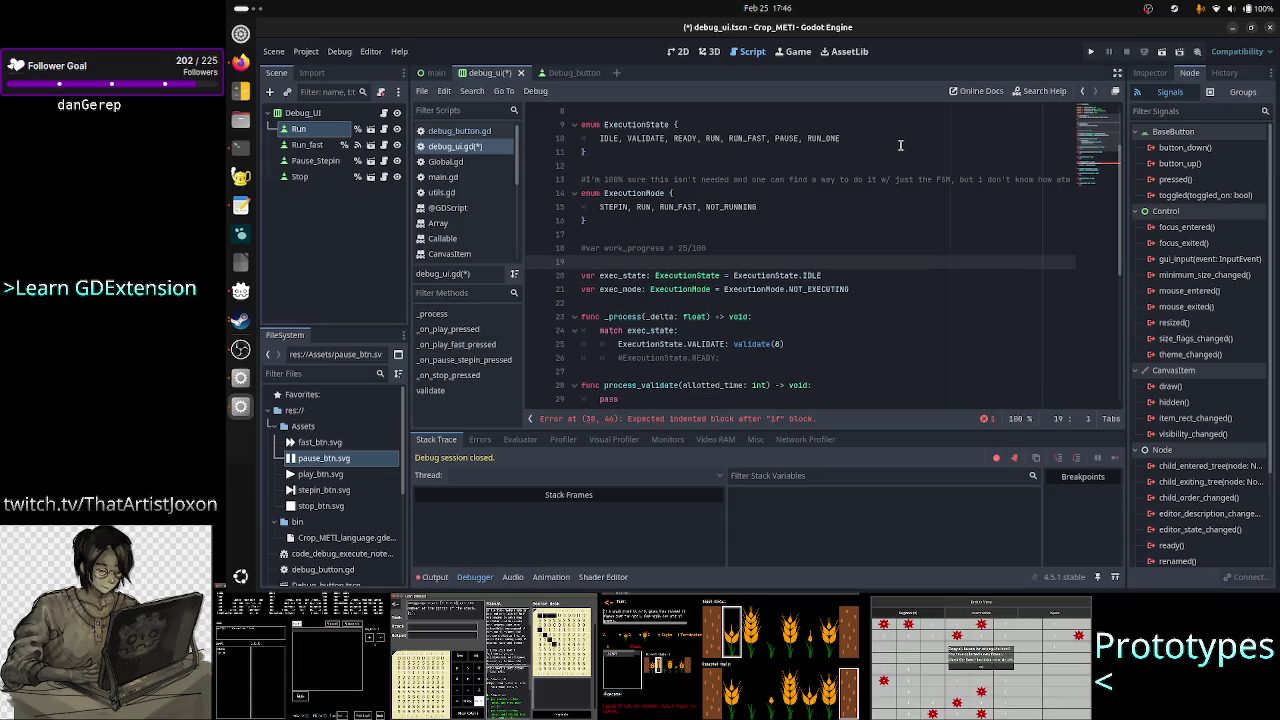
key("Down")
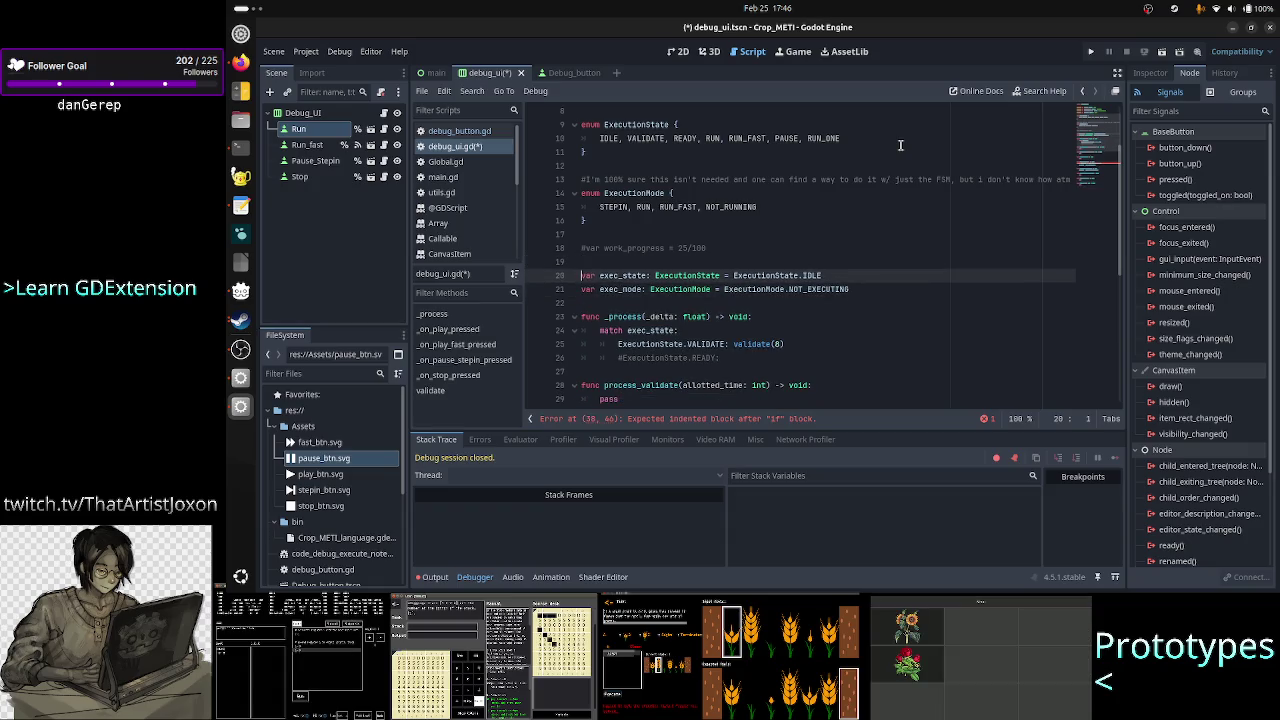
- Rename the exec_state and exec_mode variables to run_state and run_mode
key("Right")
key("Right")
key("Right")
key("BackSpace")
key("BackSpace")
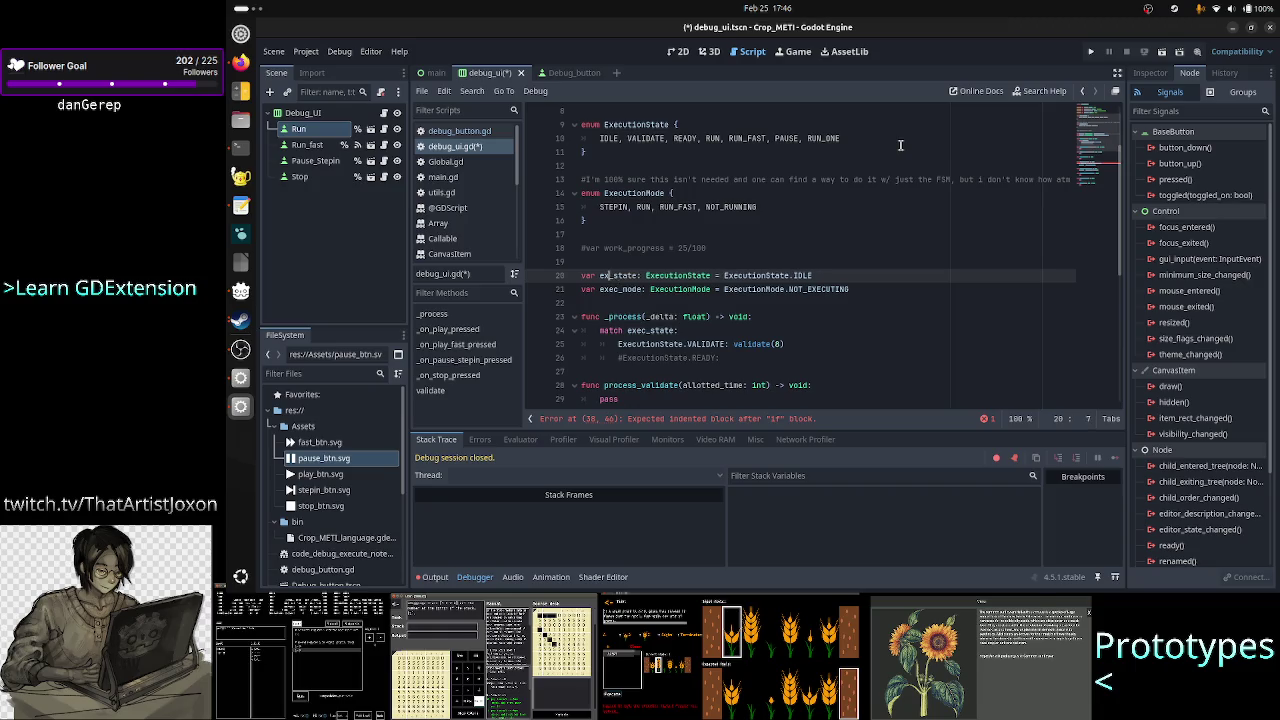
key("BackSpace")
key("BackSpace")
type("run")
key("Down")
key("Right")
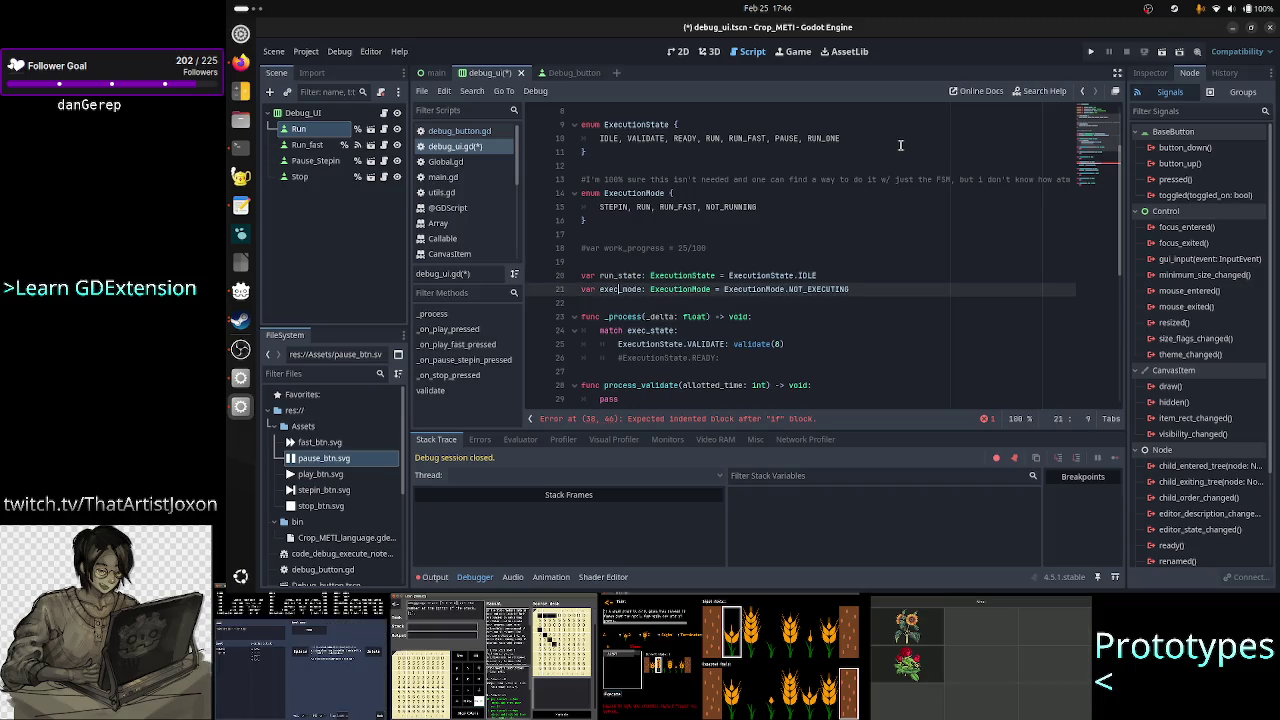
key("BackSpace")
key("BackSpace")
key("BackSpace")
type("run")
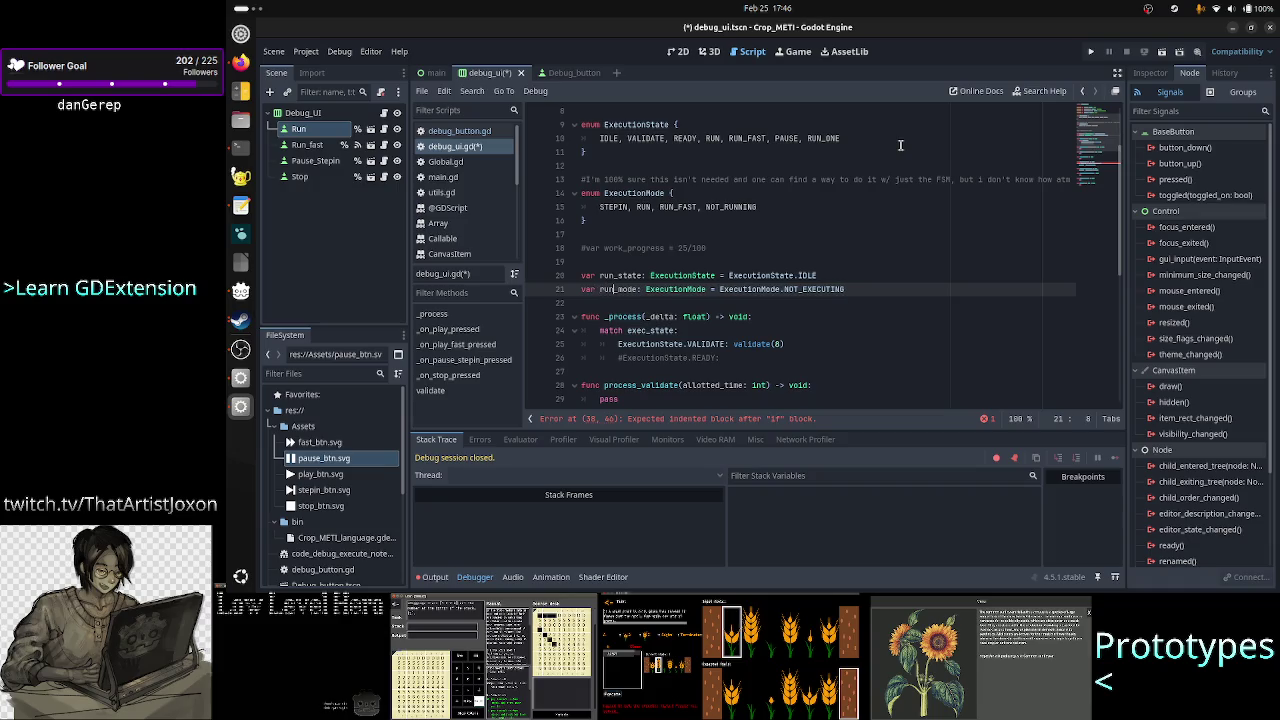
key("Right")
key("Right")
key("Right")
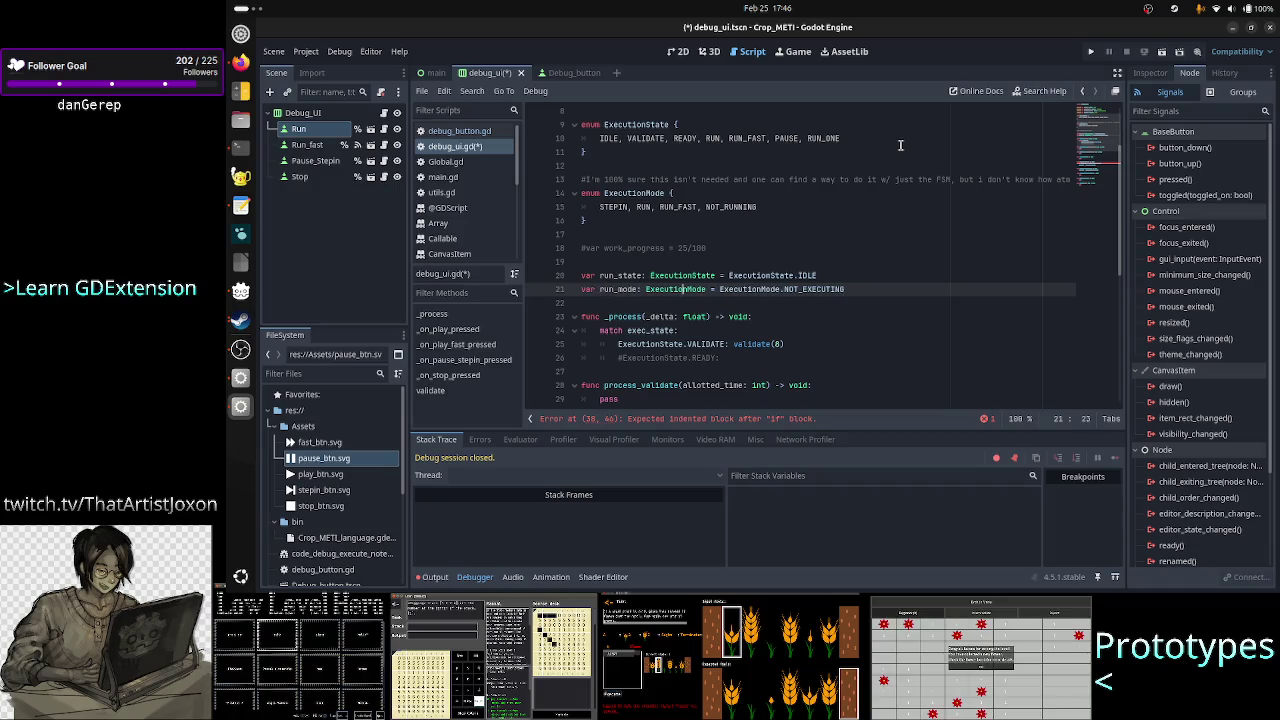
key("Right")
key("Right")
key("Right")
- Rename the ExecutionState enum to RunState
key("Up")
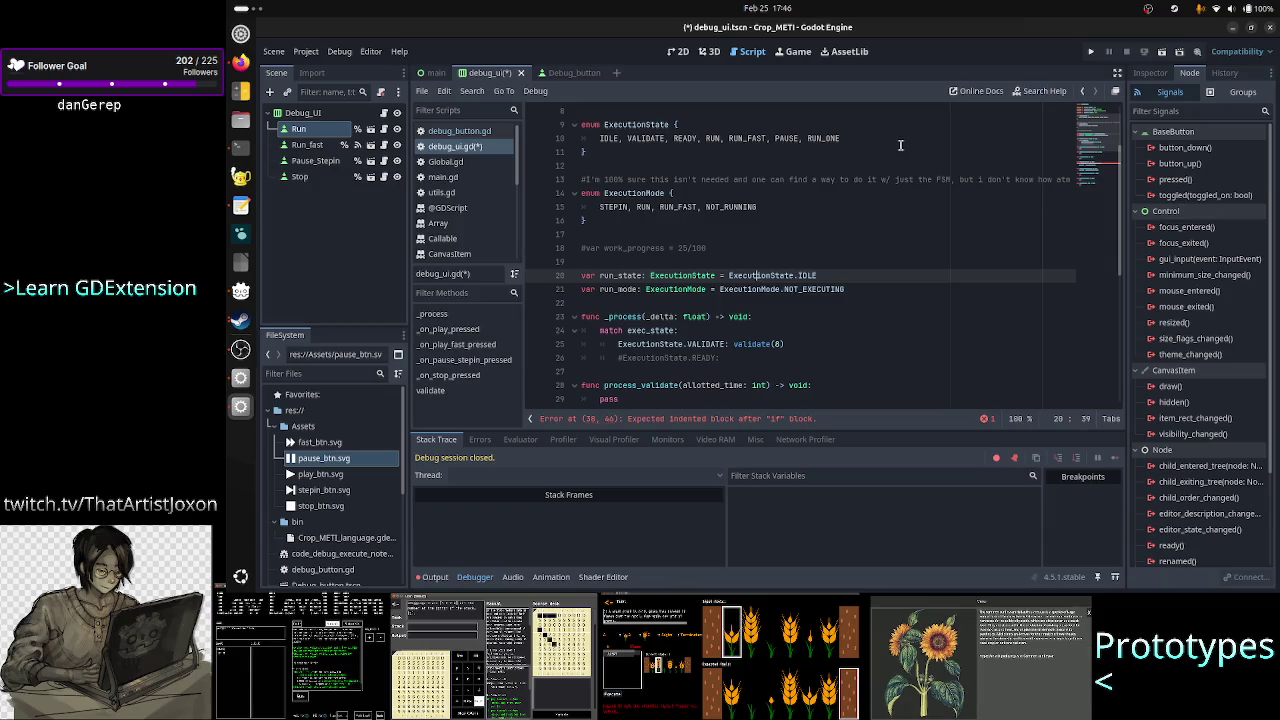
key("Up")
key("Up")
key("Up")
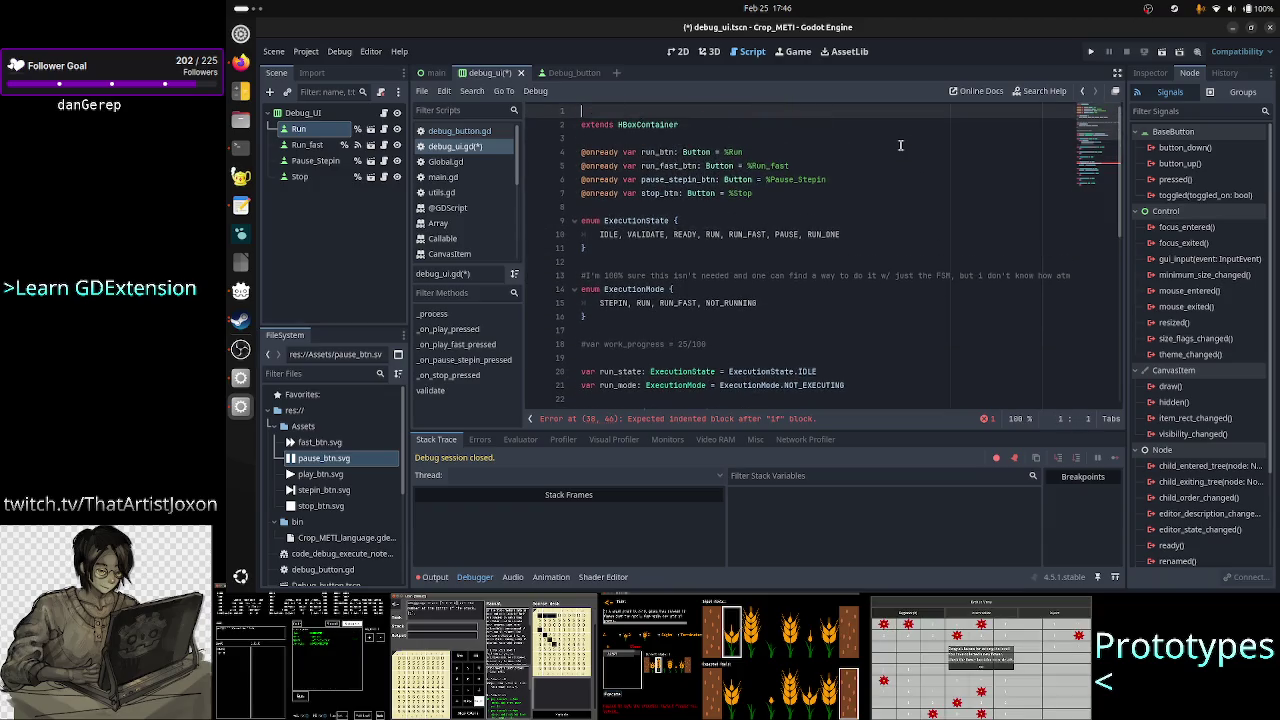
key("Down")
key("Down")
key("Down")
key("Down")
key("Down")
key("Right")
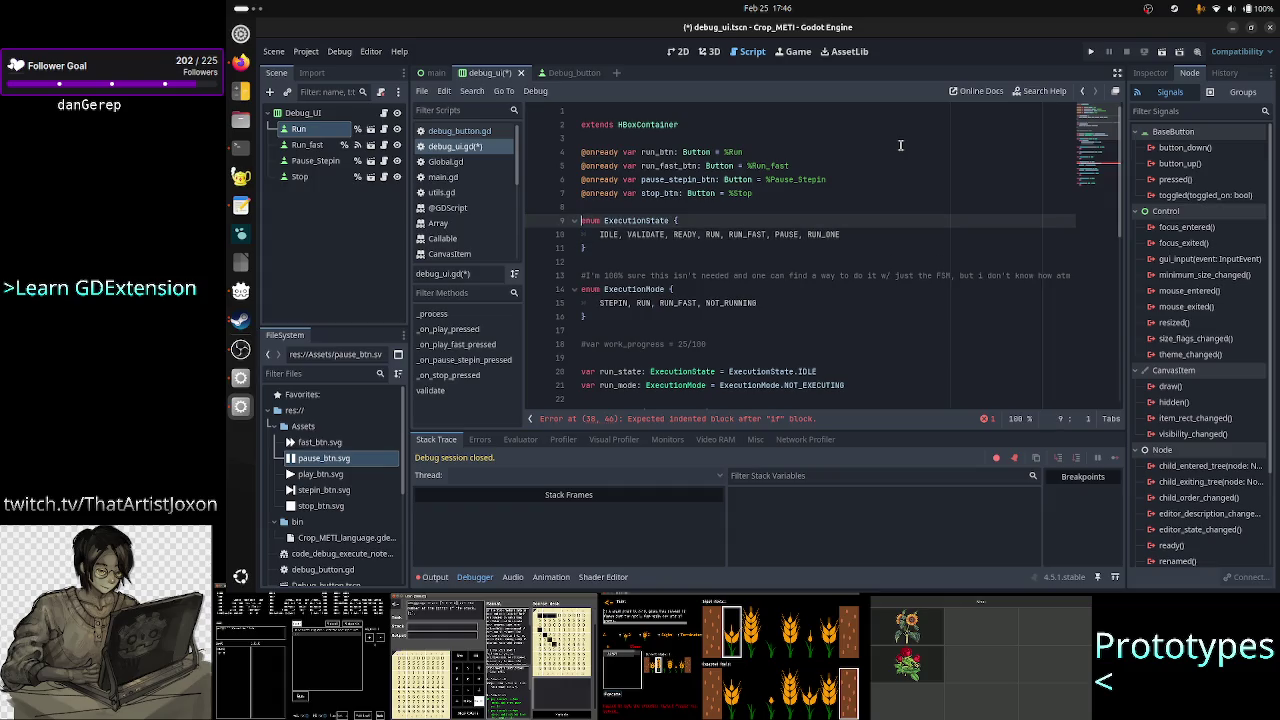
key("BackSpace")
key("BackSpace")
key("BackSpace")
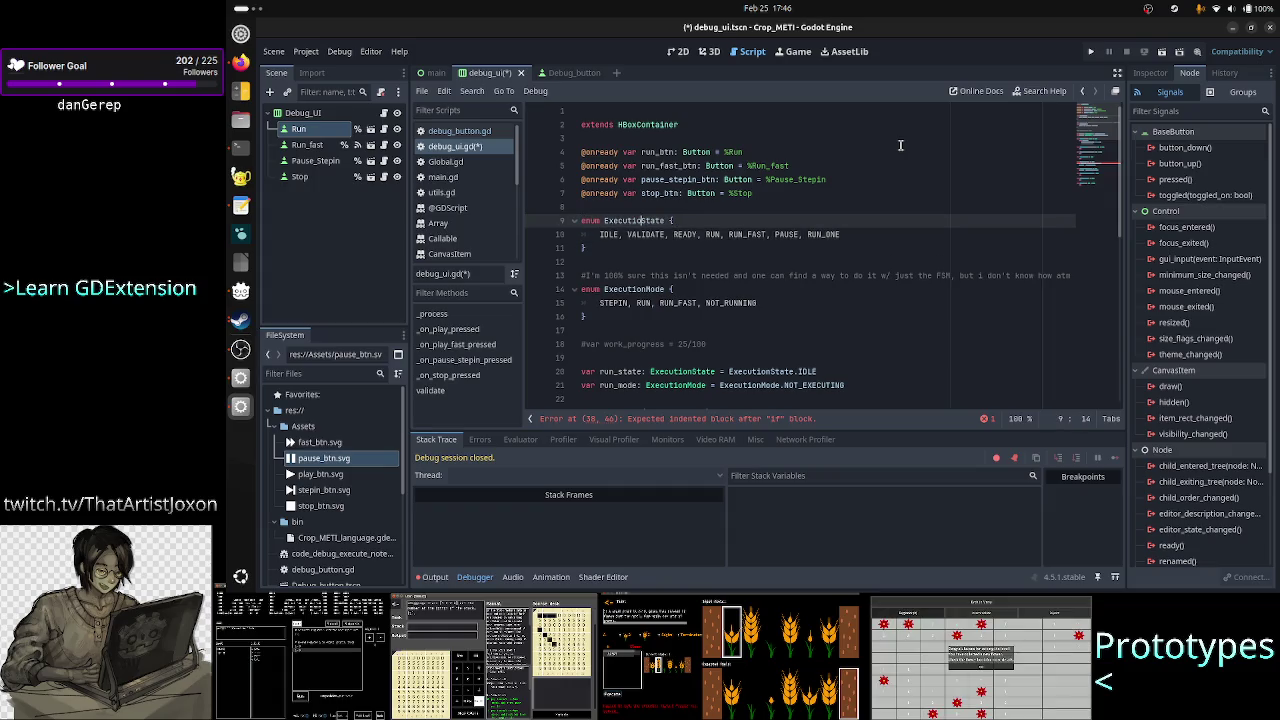
key("BackSpace")
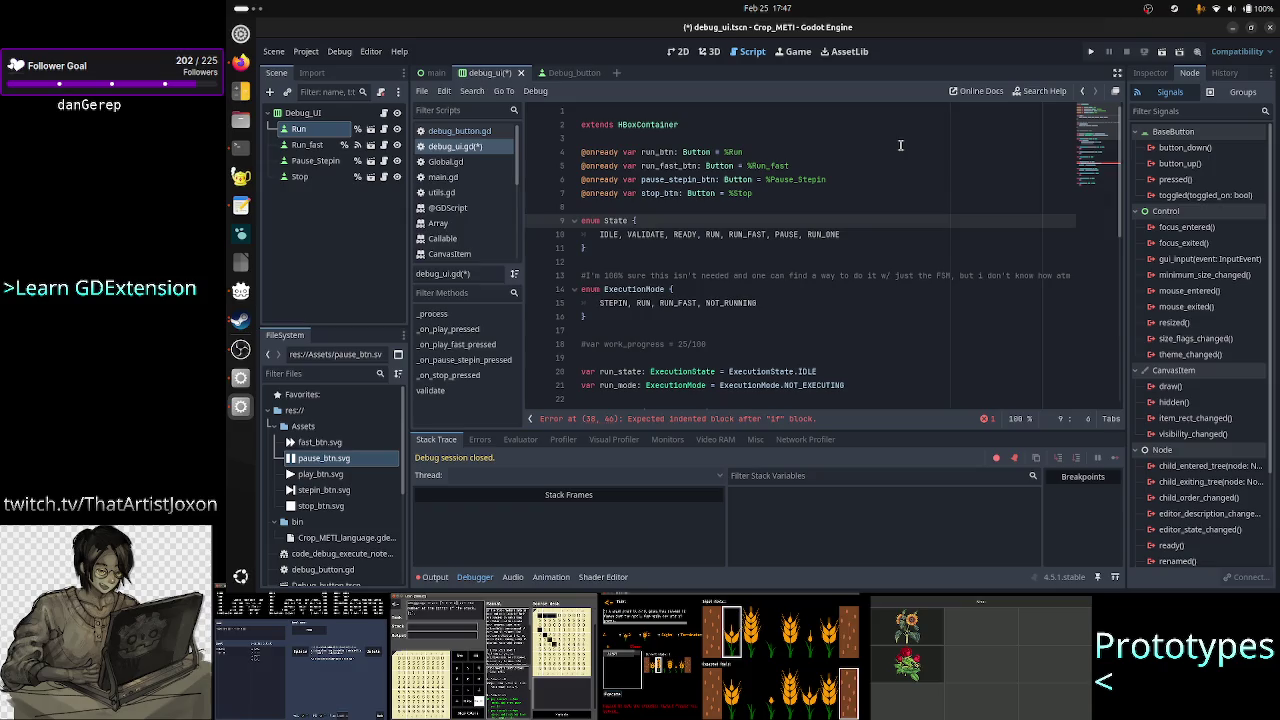
type("Run")
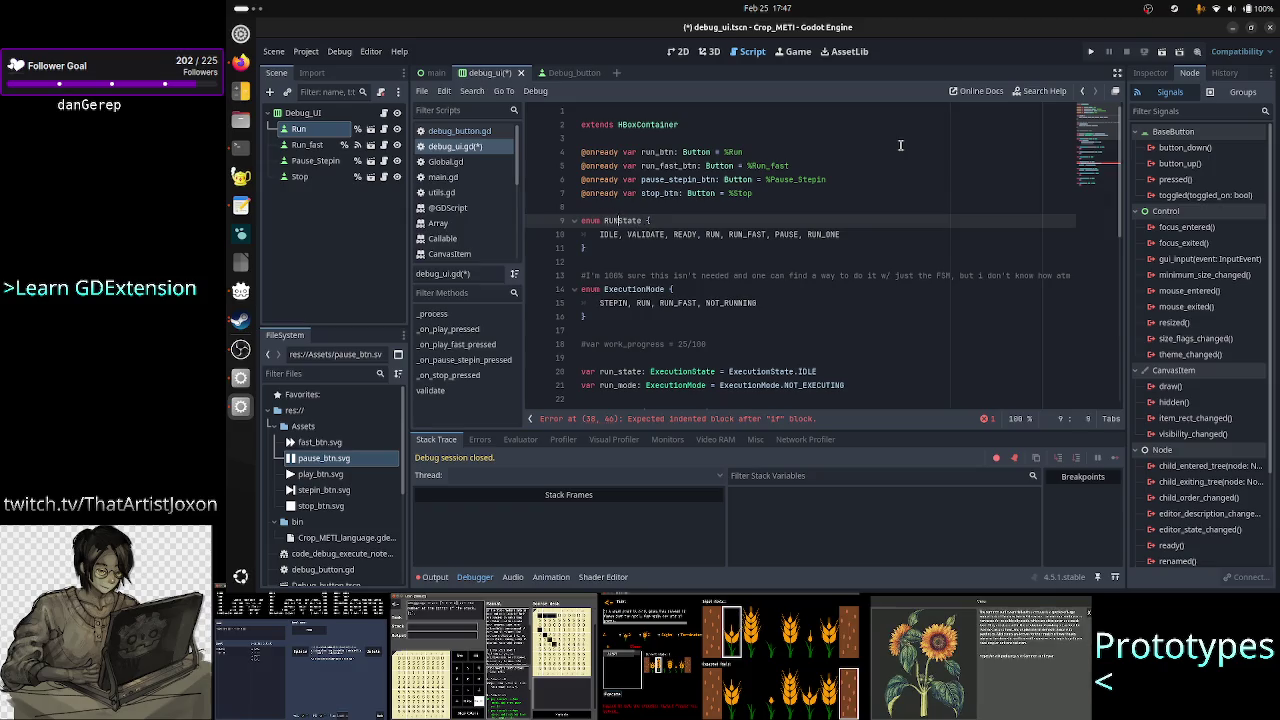
- Rename the ExecutionMode enum to RunMode
key("Down")
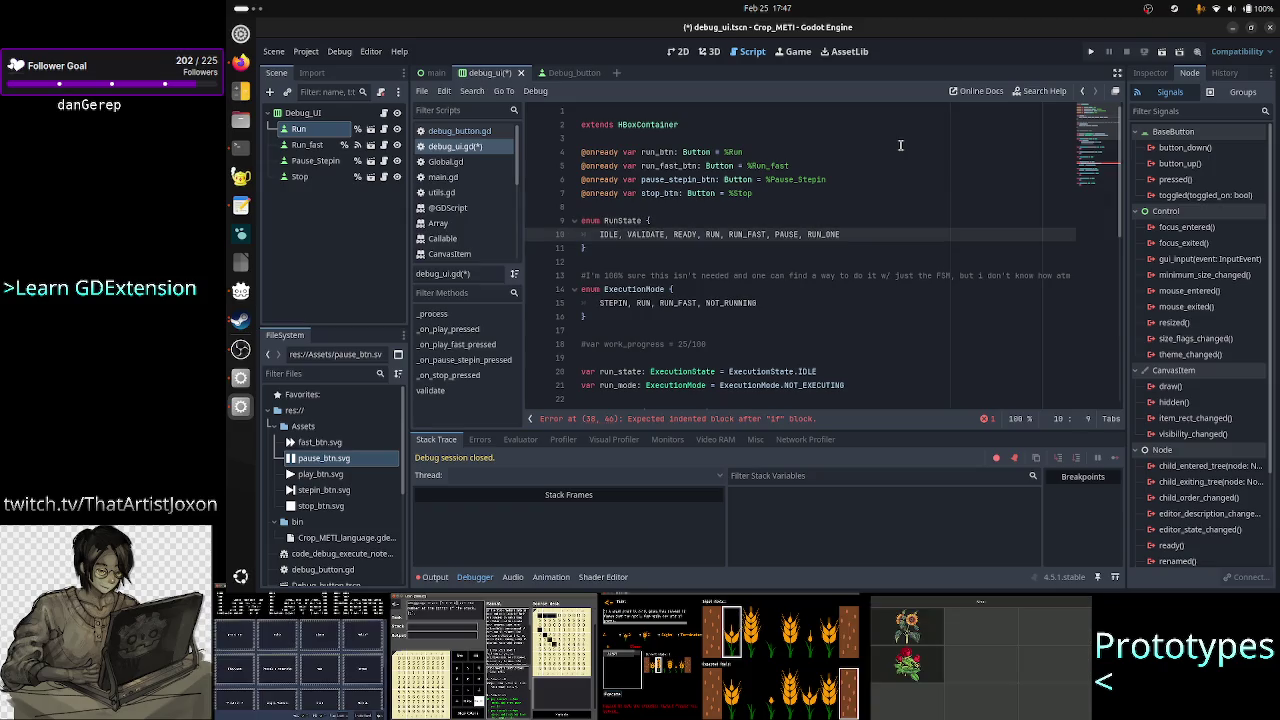
key("Down")
key("Down")
key("Down")
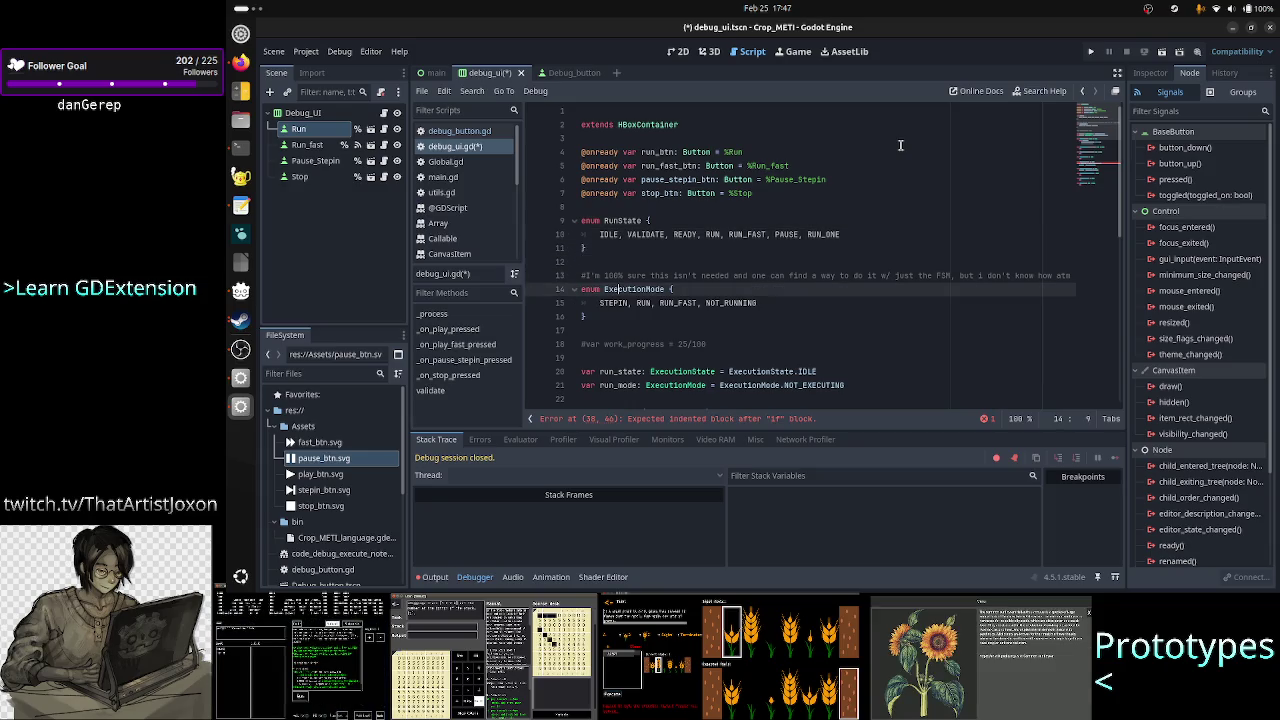
key("Right")
key("Right")
key("Right")
key("BackSpace")
key("BackSpace")
key("BackSpace")
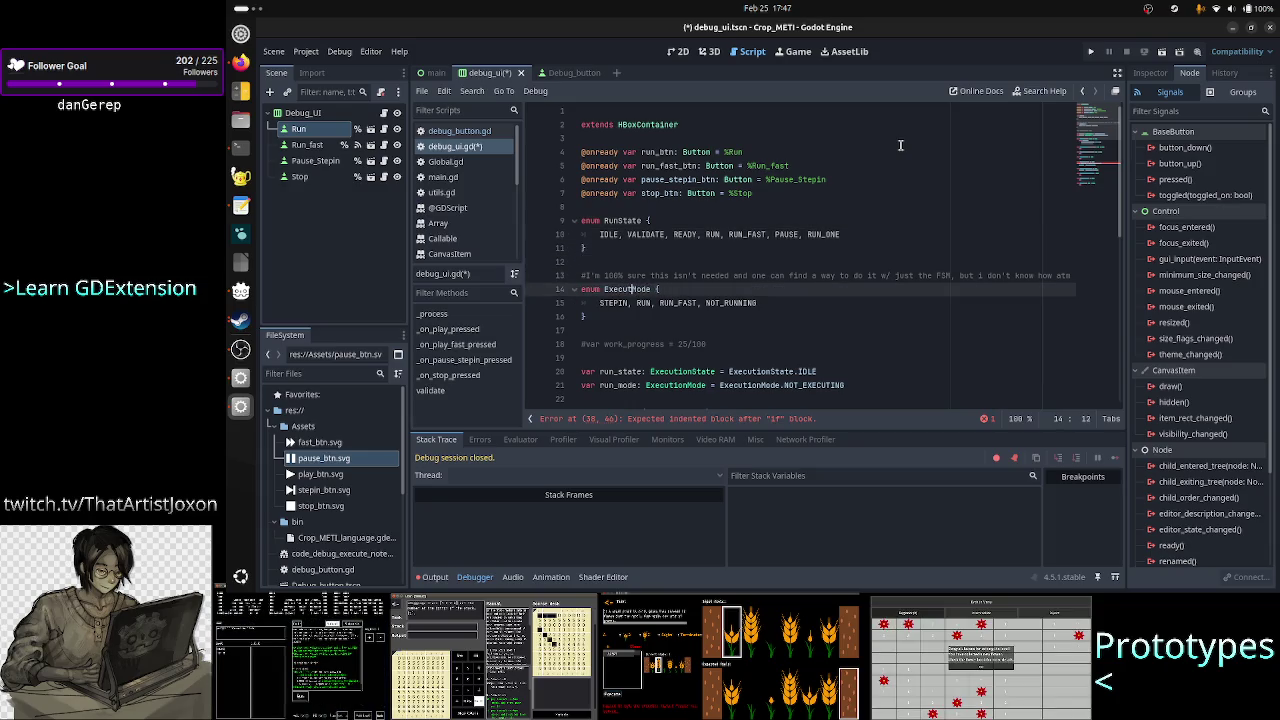
type("Run")
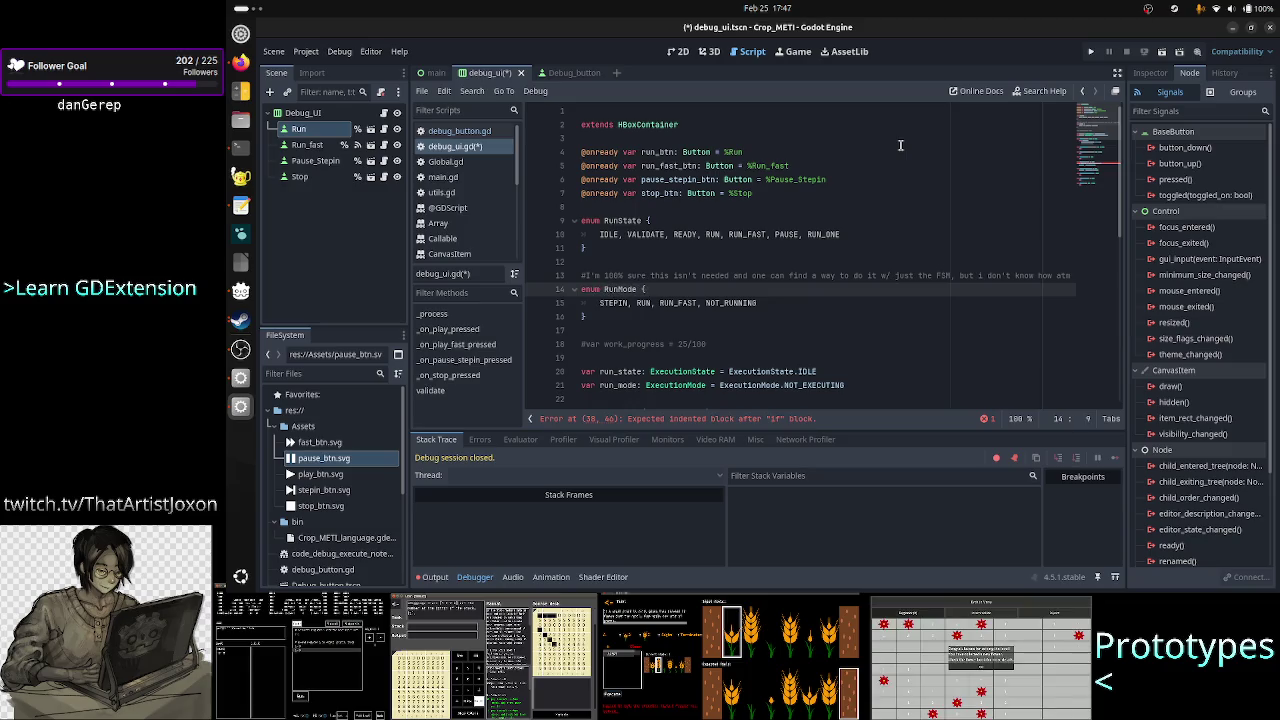
key("Down")
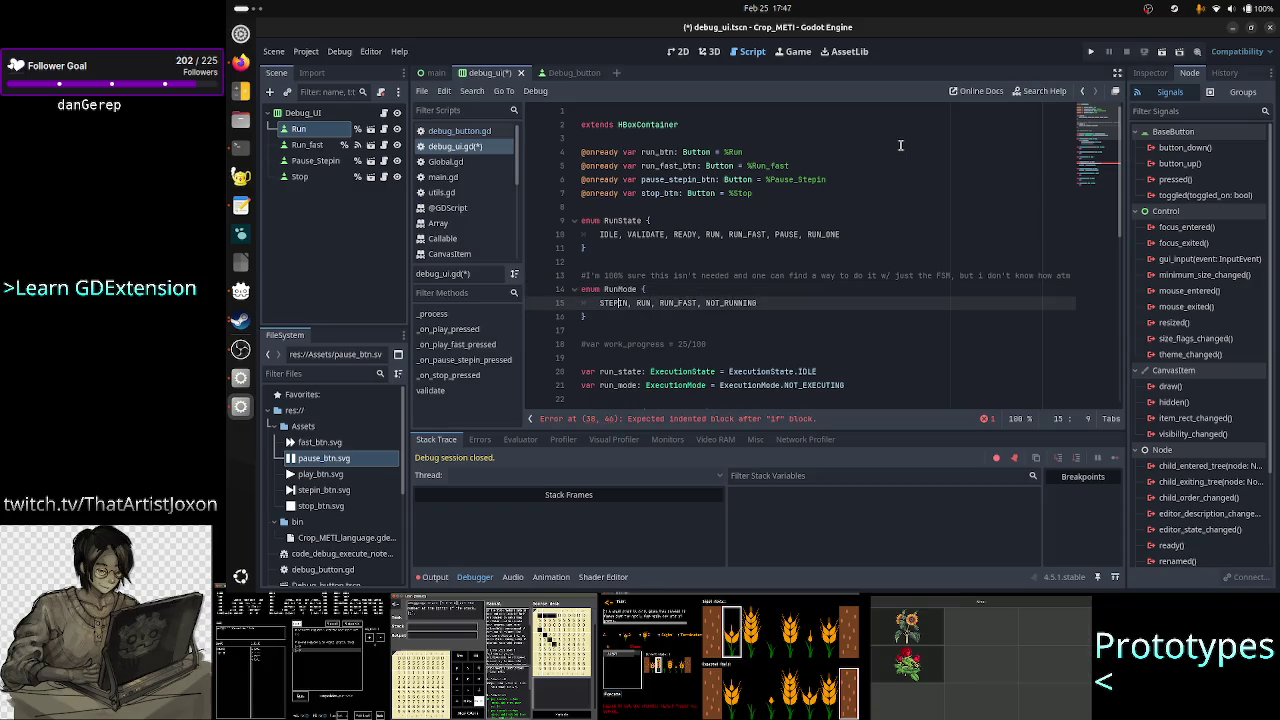
- Replace the ExecutionState and ExecutionMode types on lines 20–21 with RunState and RunMode
key("Down")
key("Down")
key("Down")
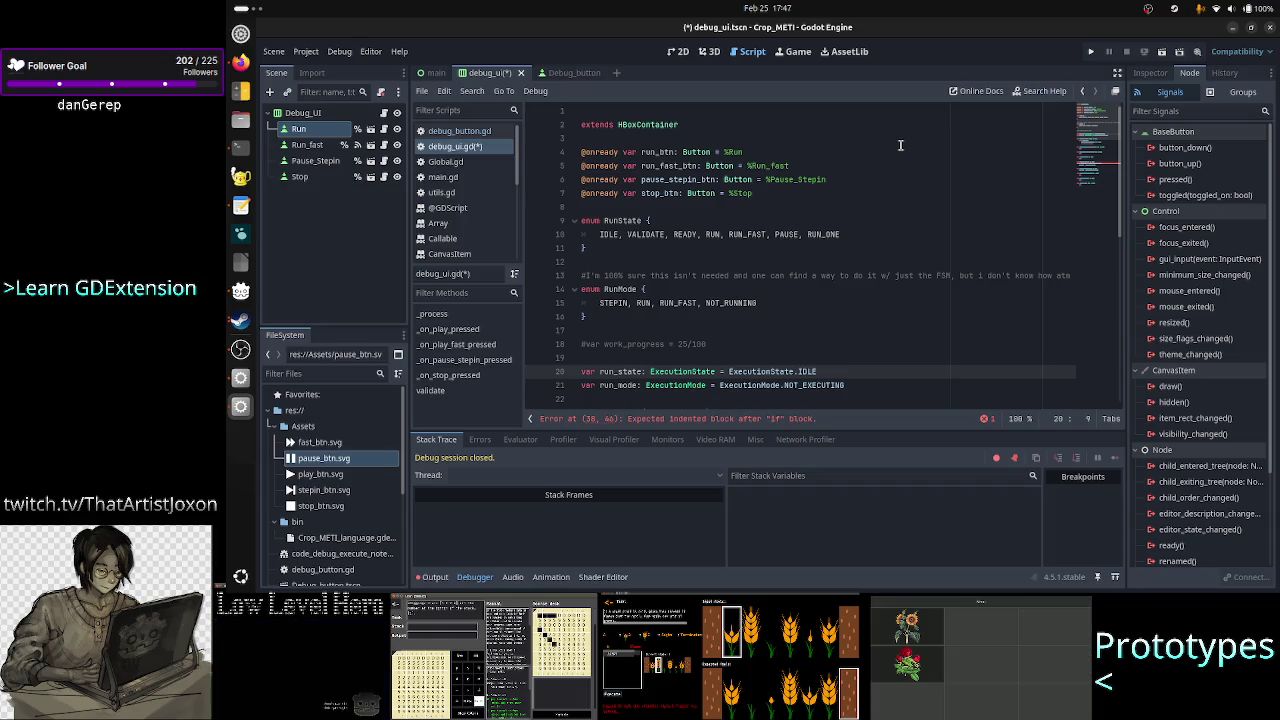
key("Right")
key("Right")
key("Right")
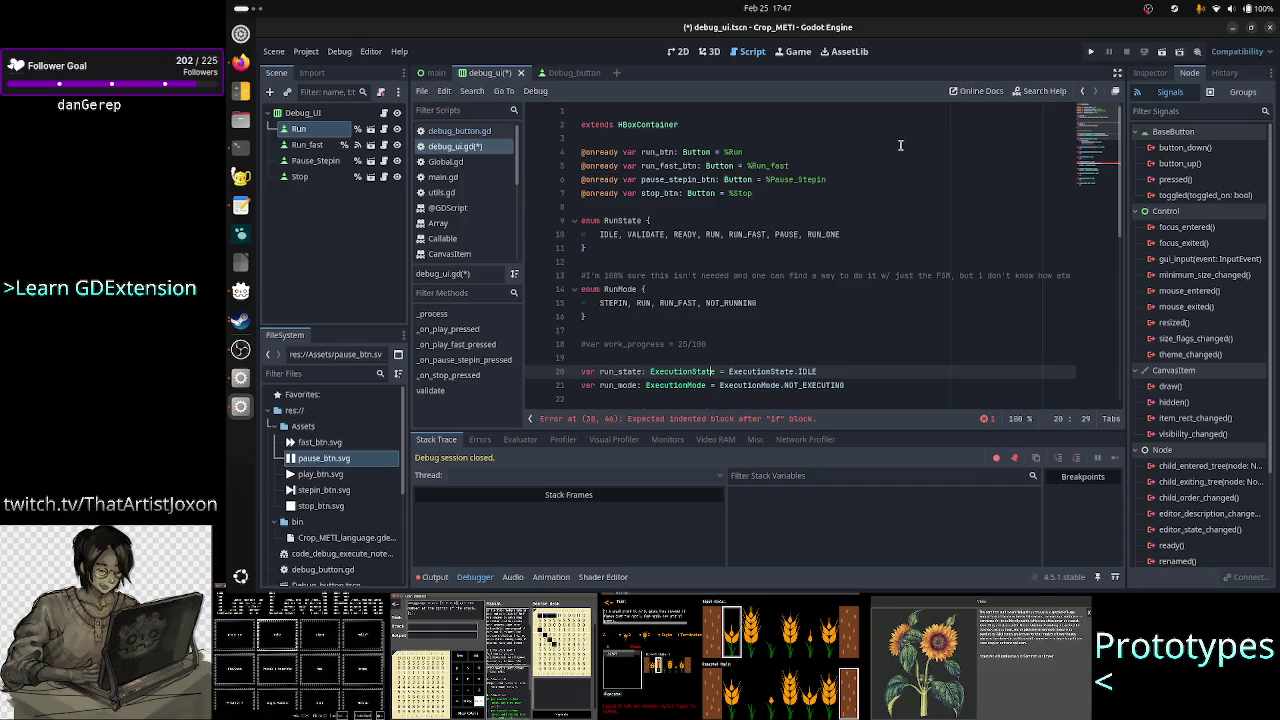
key("Left")
key("Left")
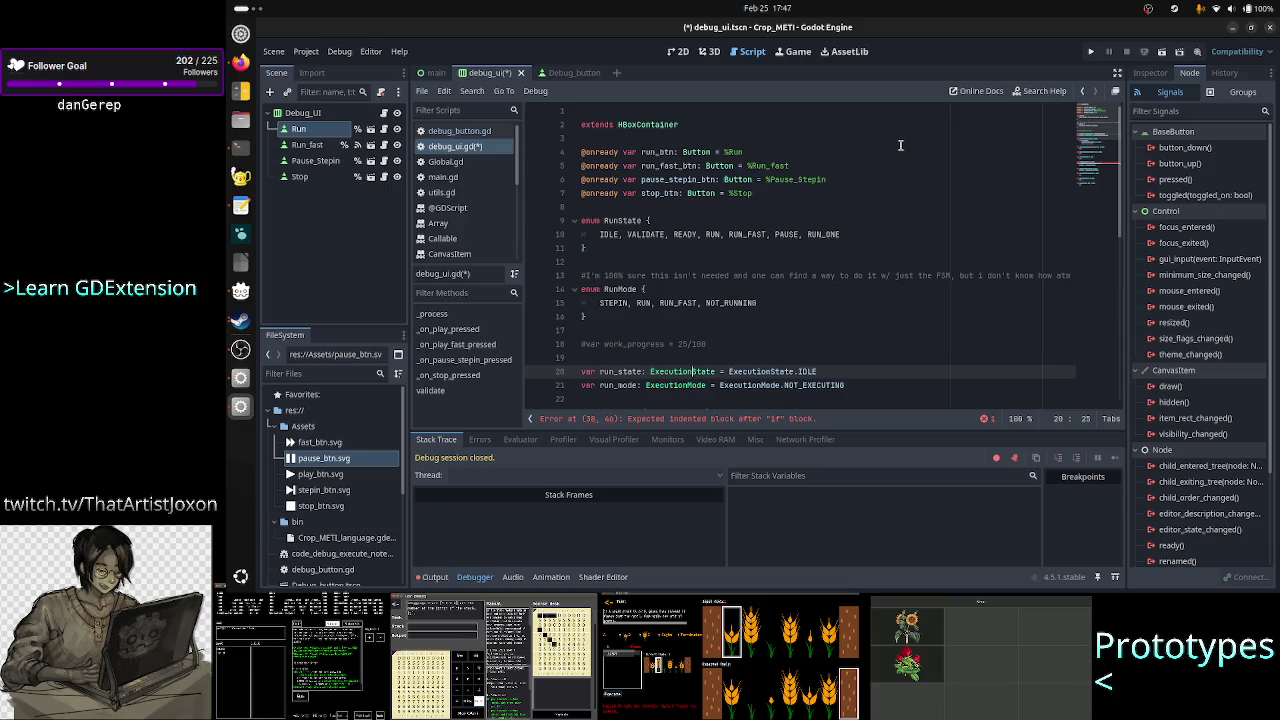
key("Delete")
key("BackSpace")
key("BackSpace")
key("BackSpace")
type("Run")
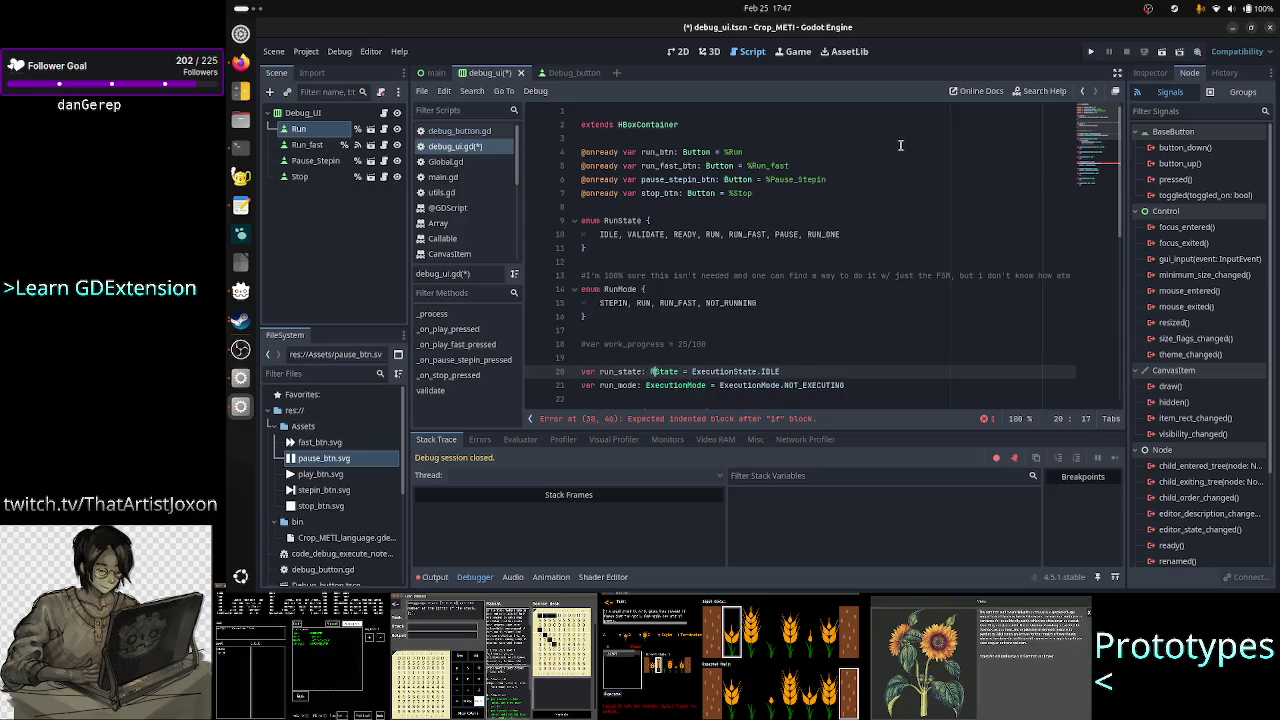
key("Escape")
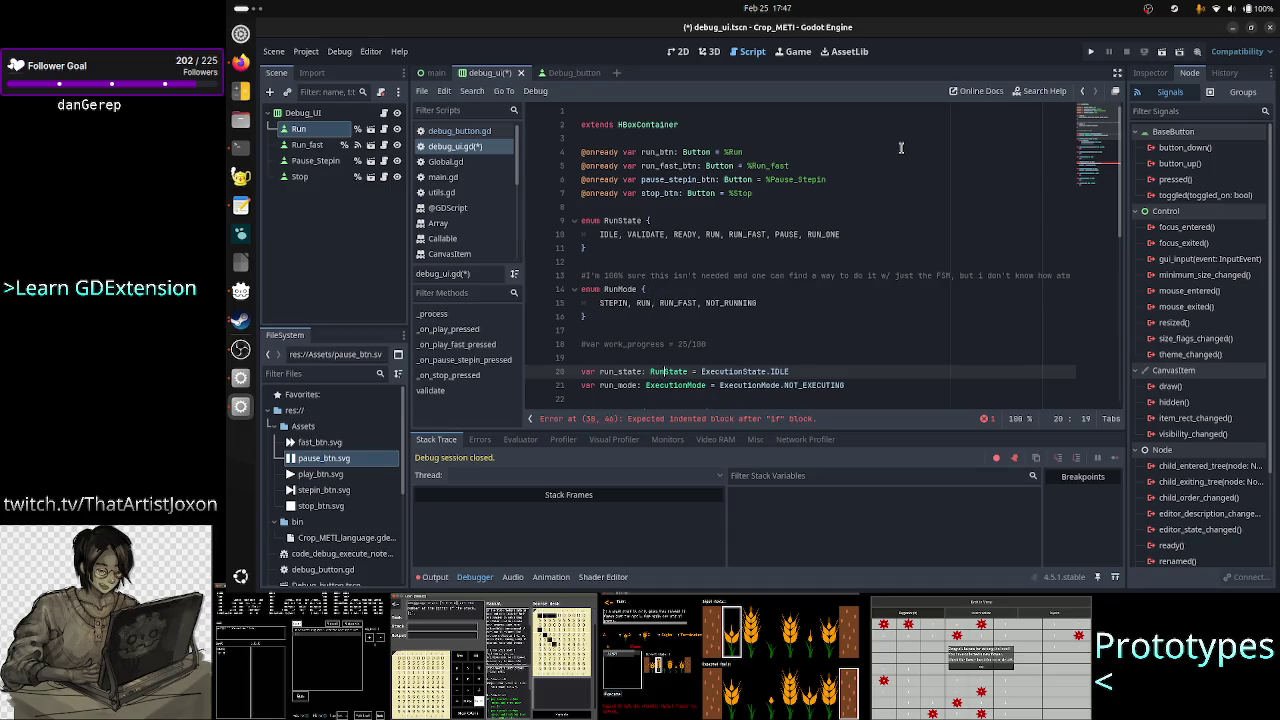
key("Down")
key("Delete")
key("Delete")
key("BackSpace")
key("BackSpace")
key("BackSpace")
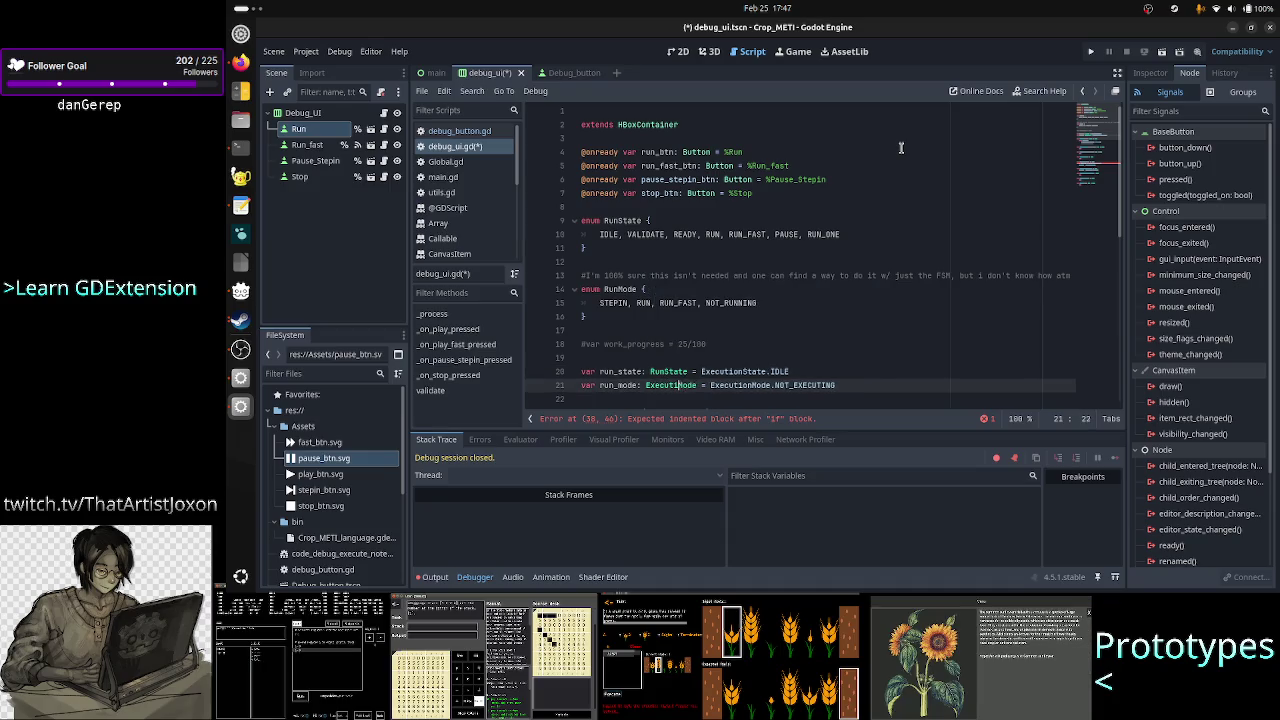
key("BackSpace")
type("Run")
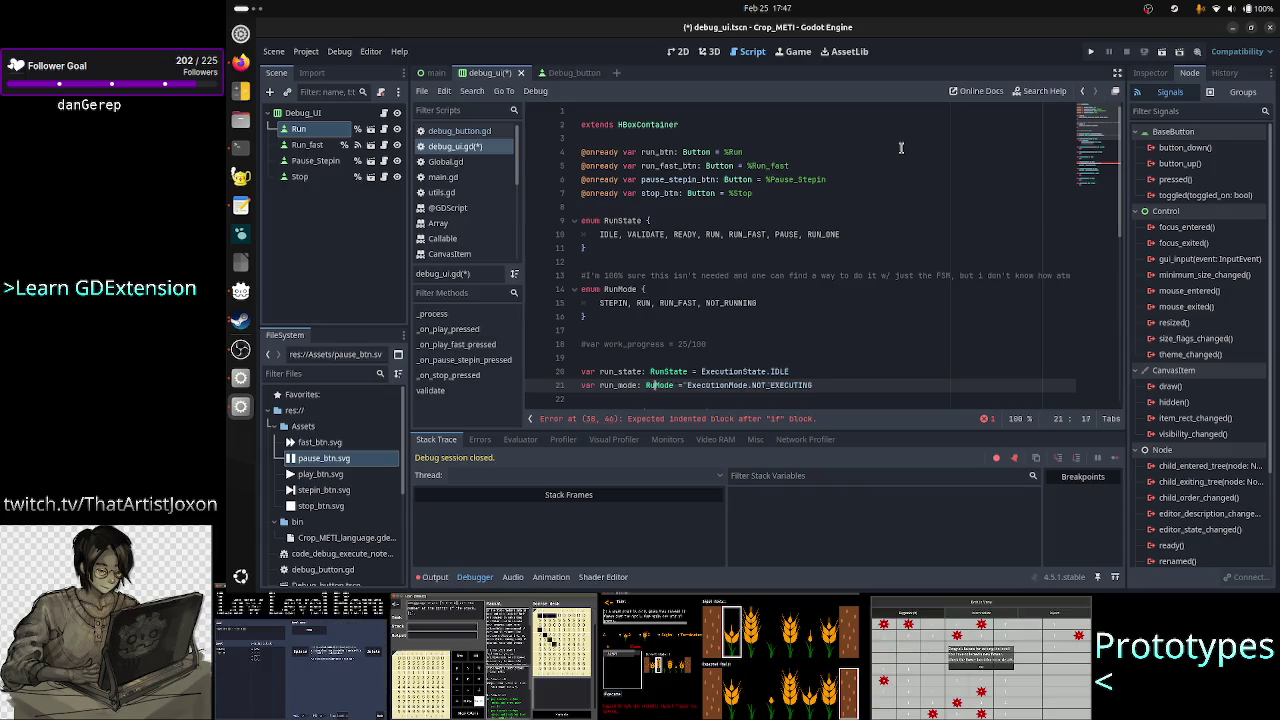
key("Escape")
- Fix the leftover type names so run_state and run_mode read RunState and RunMode
key("Up")
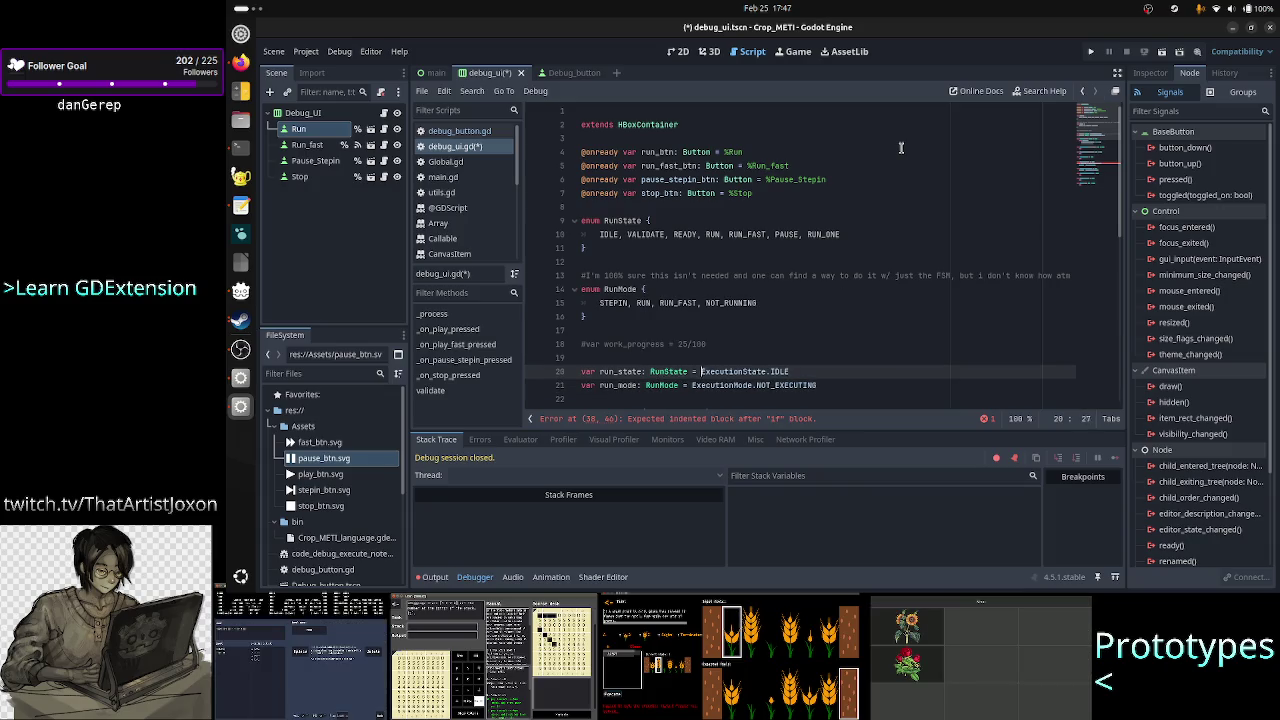
key("Right")
key("Right")
key("Right")
key("BackSpace")
key("BackSpace")
key("BackSpace")
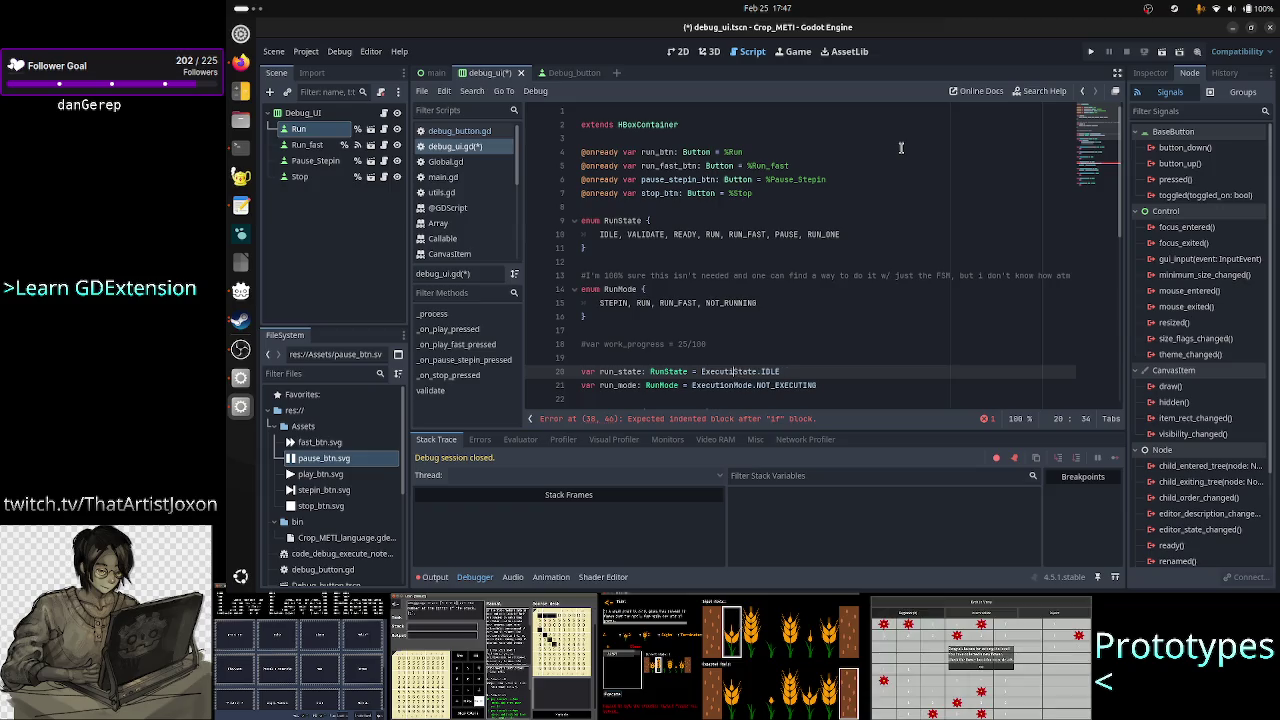
type("Run")
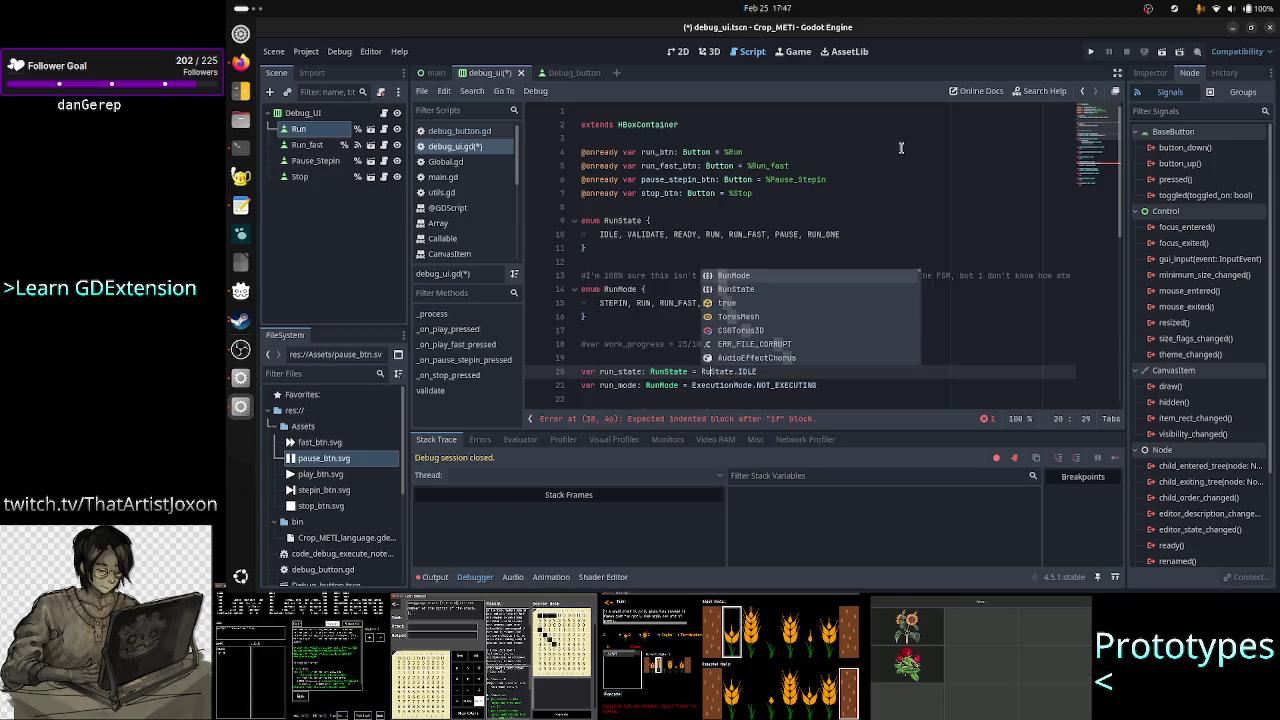
key("Down")
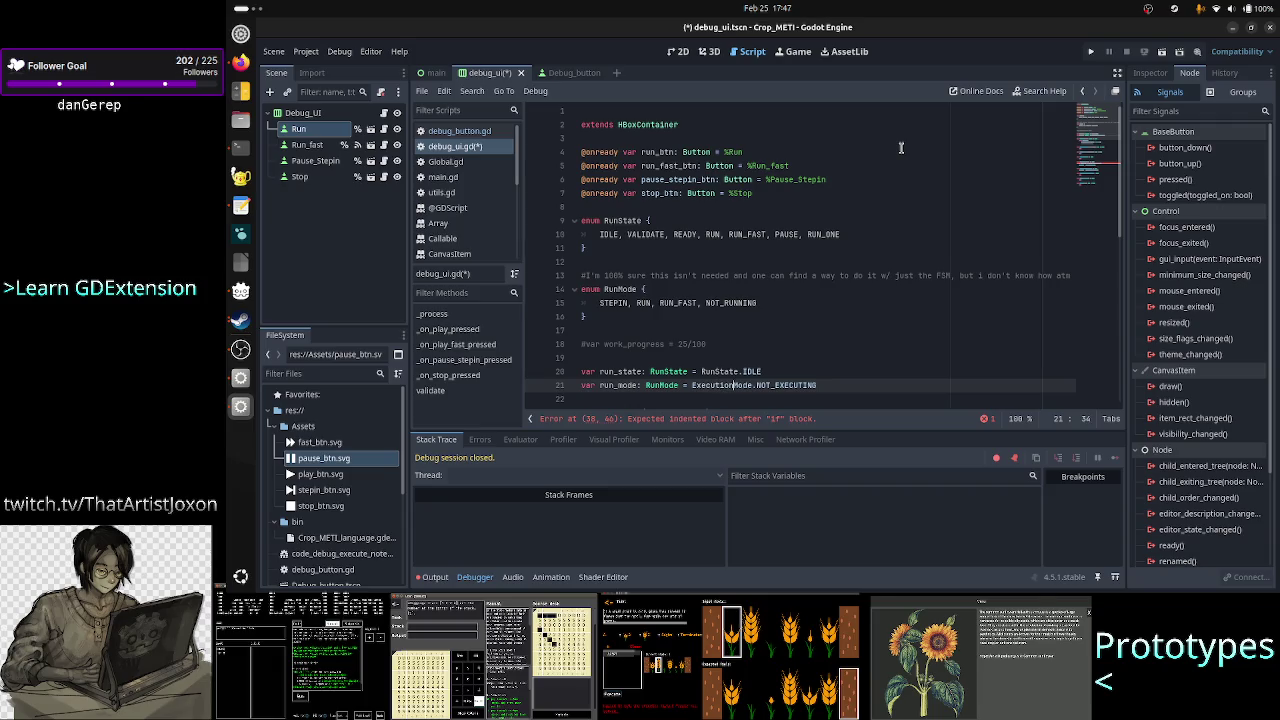
key("BackSpace")
key("BackSpace")
key("BackSpace")
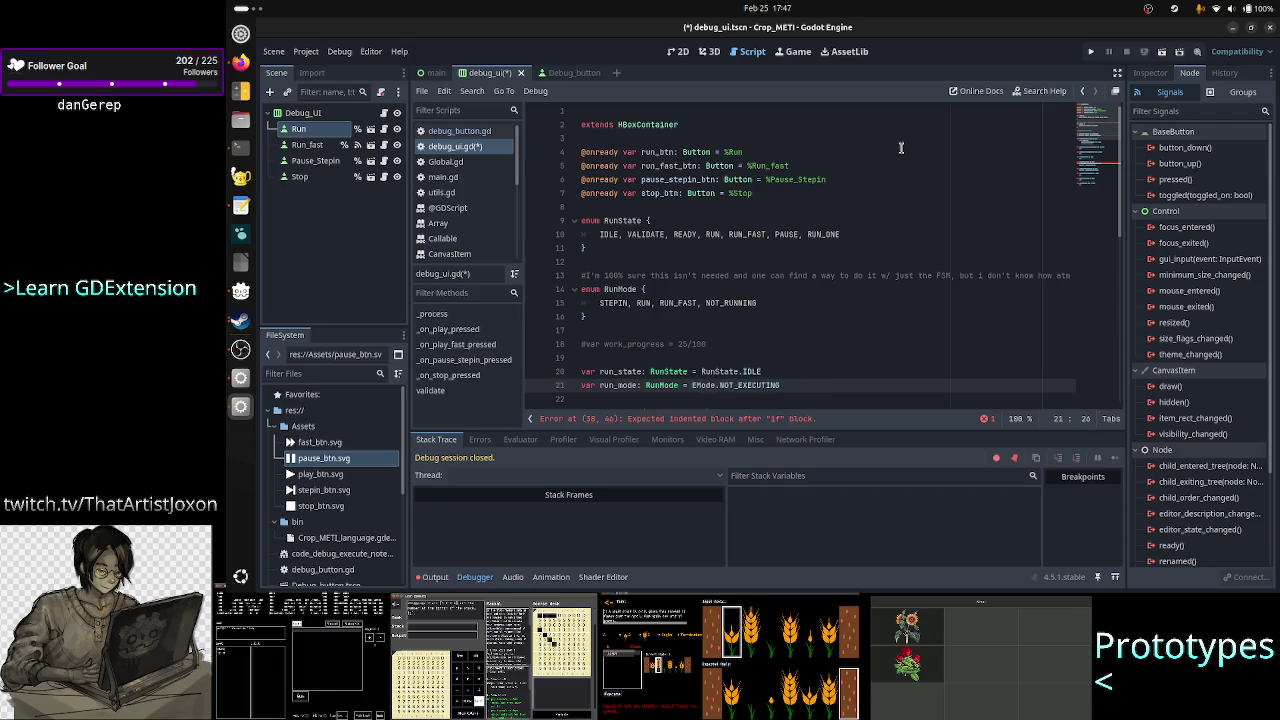
key("BackSpace")
type("Run")
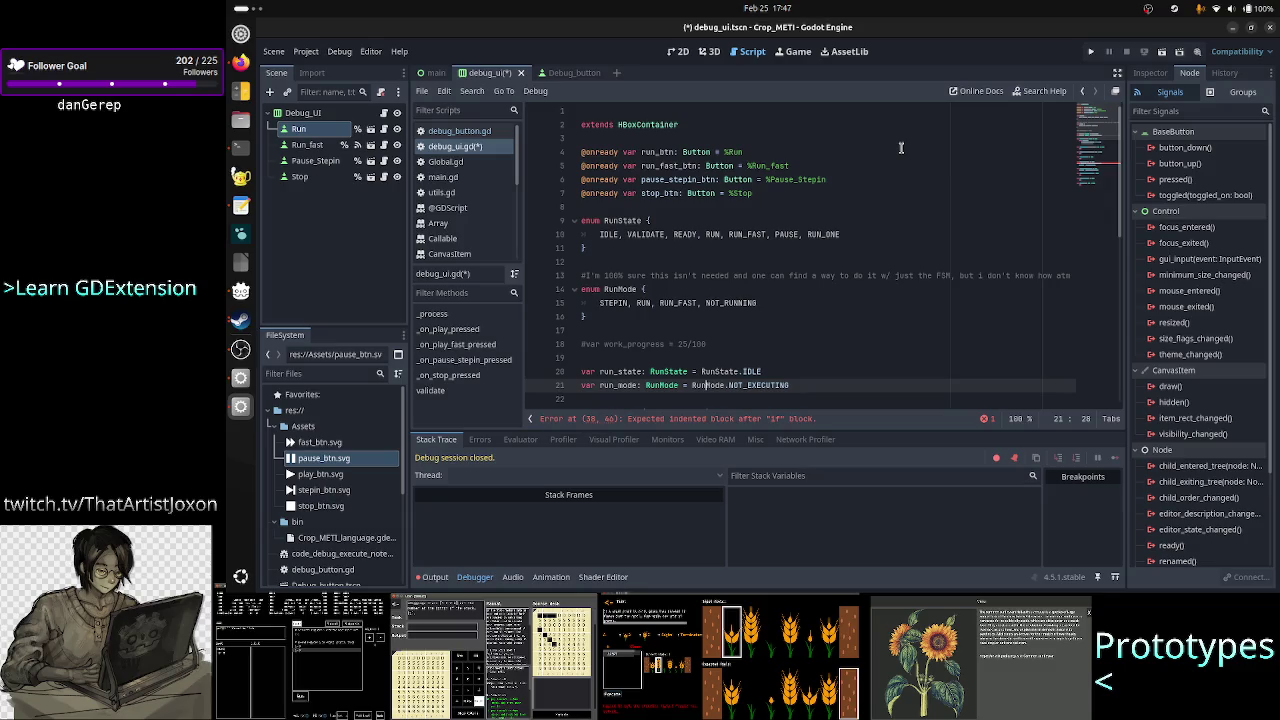
- Change run_mode's default from NOT_EXECUTING to RunMode.NOT_RUNNING using autocomplete
key("Right")
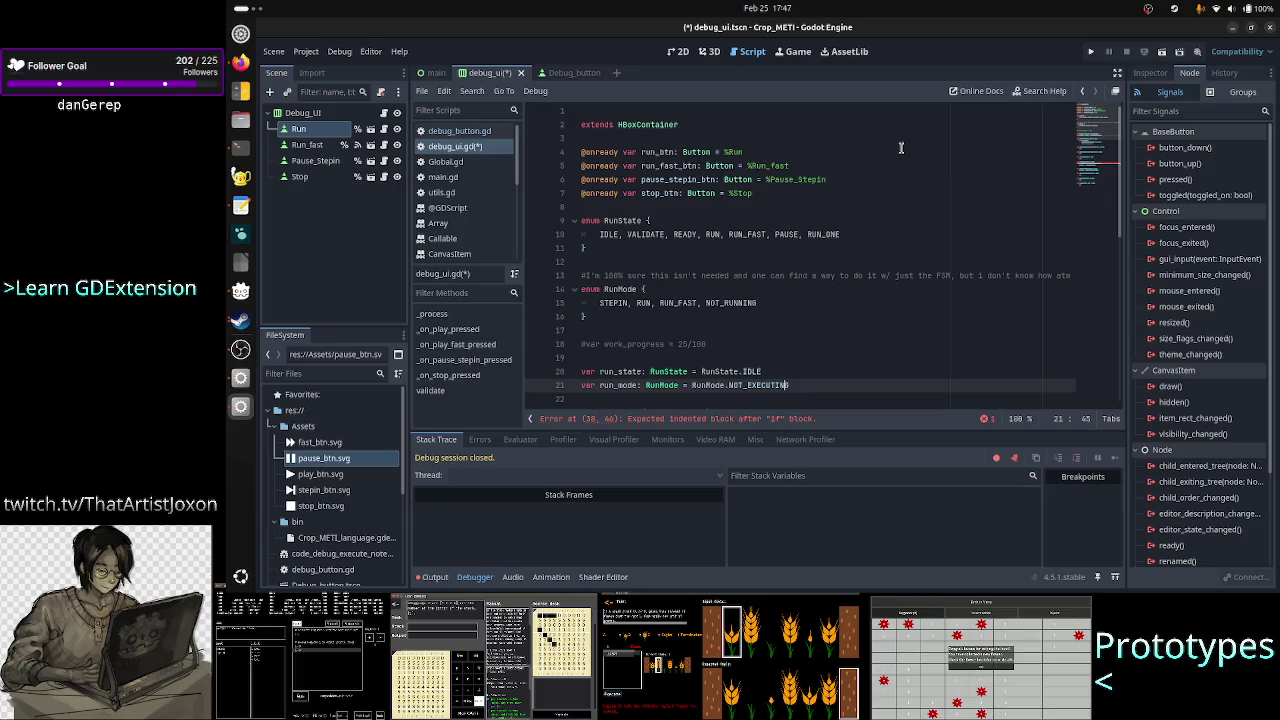
type("G")
key("BackSpace")
key("BackSpace")
key("BackSpace")
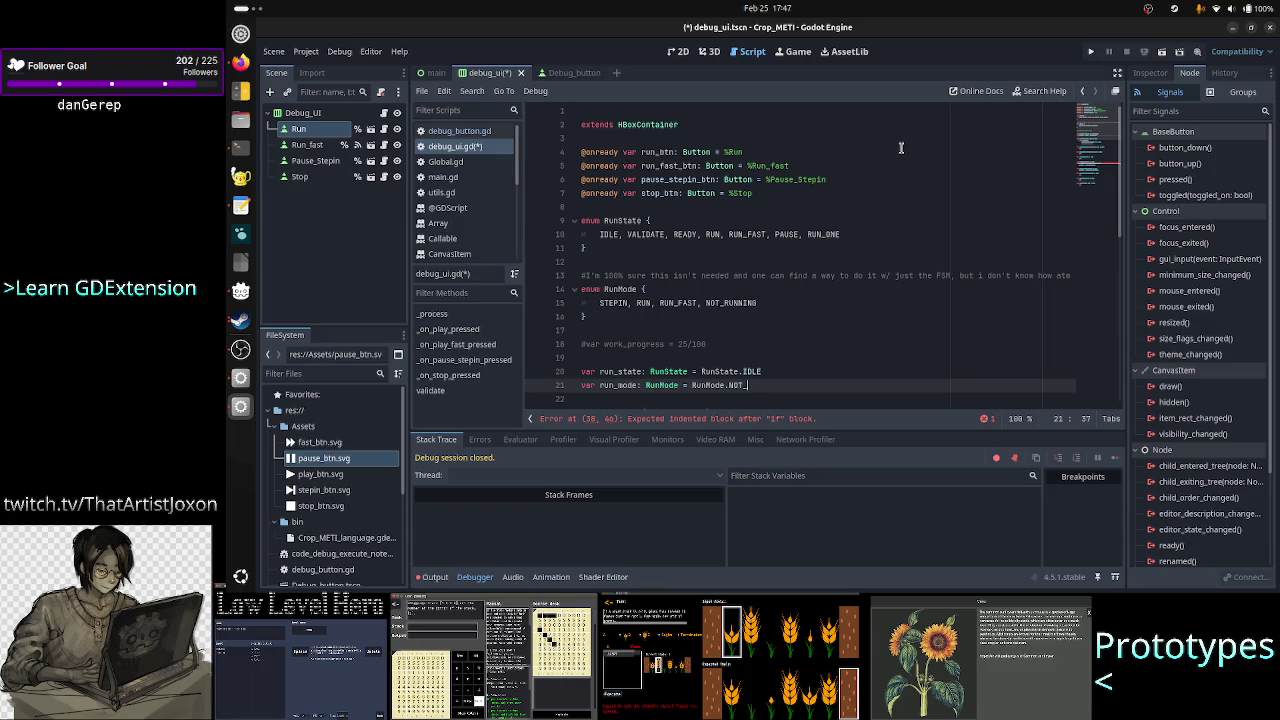
type("R")
key("Return")
key("Down")
key("Down")
key("Down")
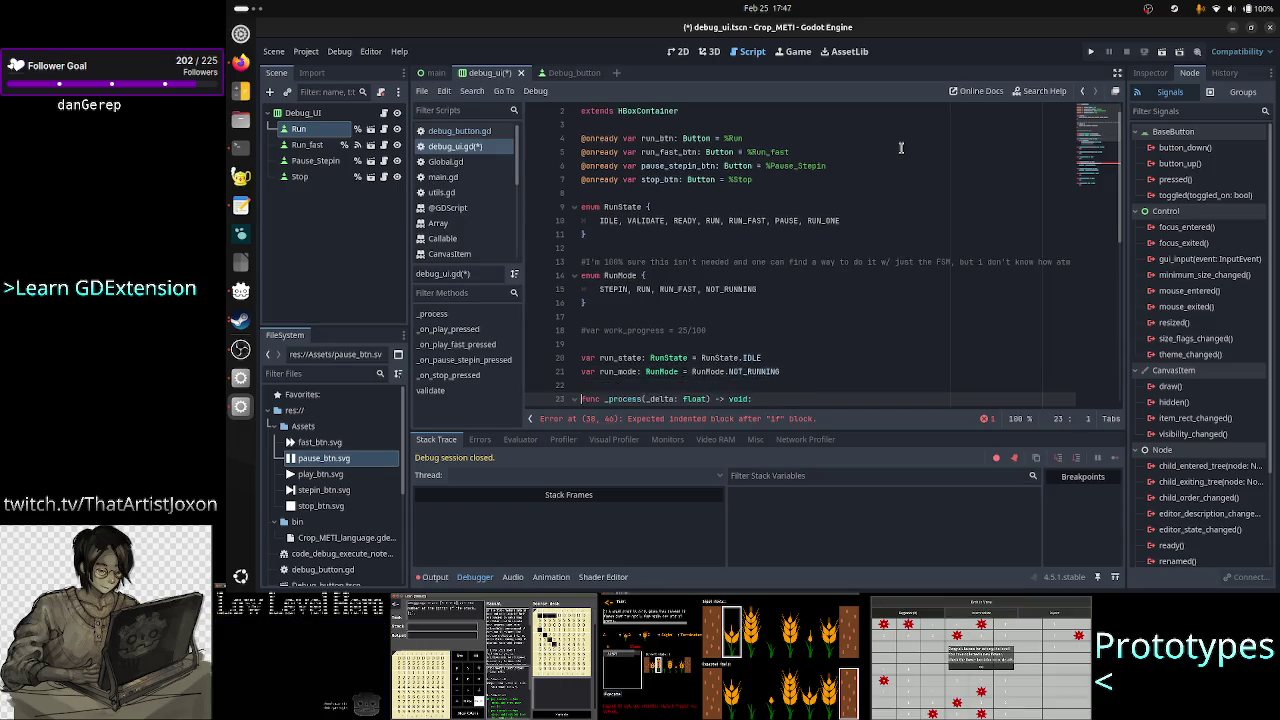
- Change line 24 to 'match run_state:'
key("Up")
key("Up")
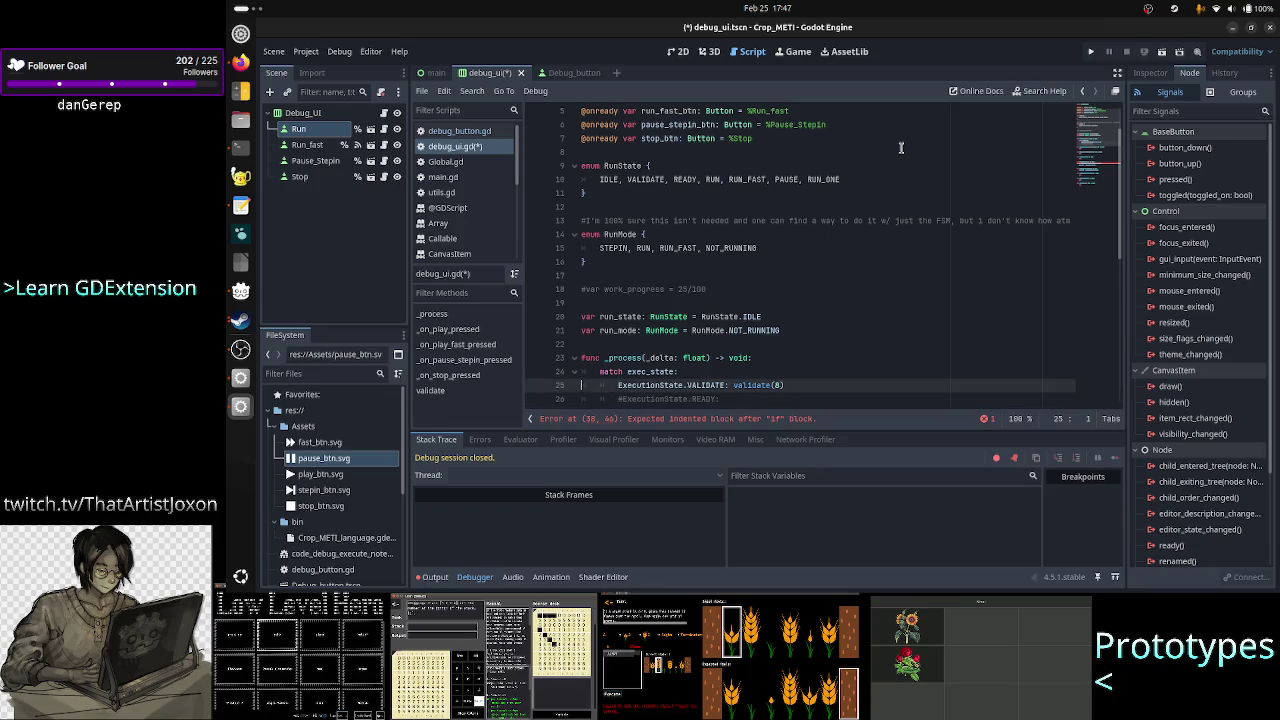
key("End")
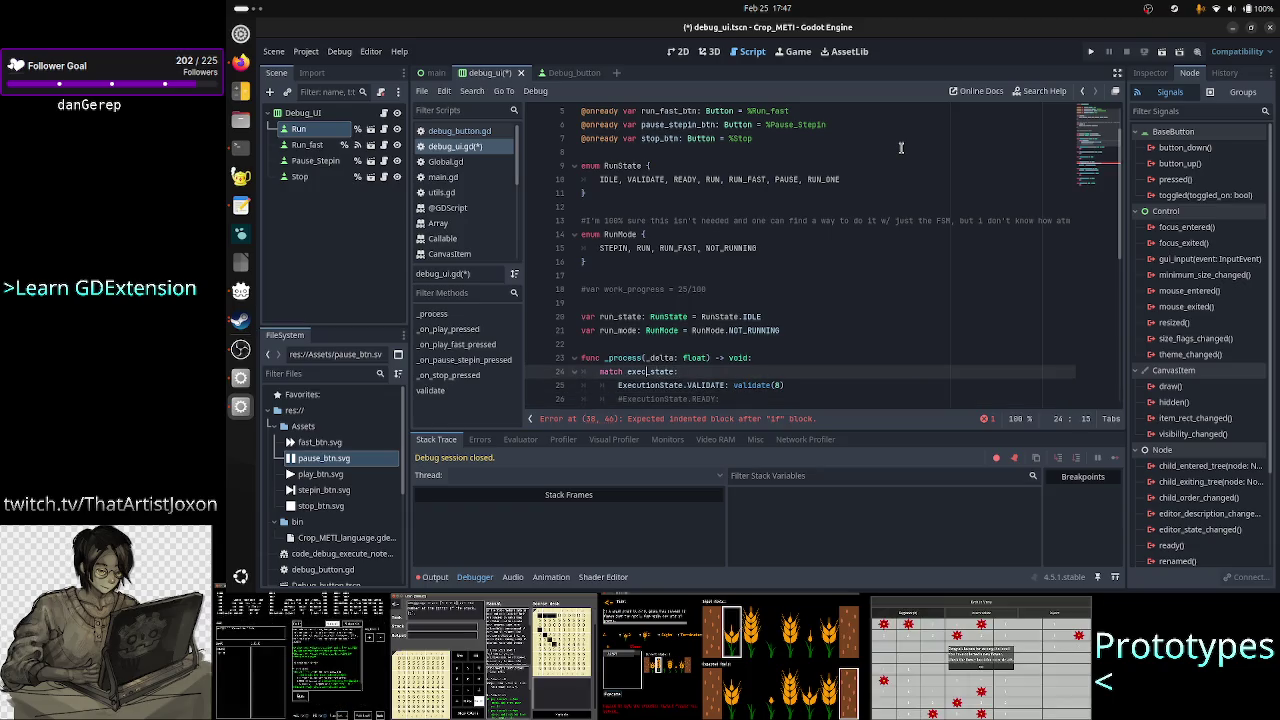
key("BackSpace")
key("BackSpace")
key("BackSpace")
type("run")
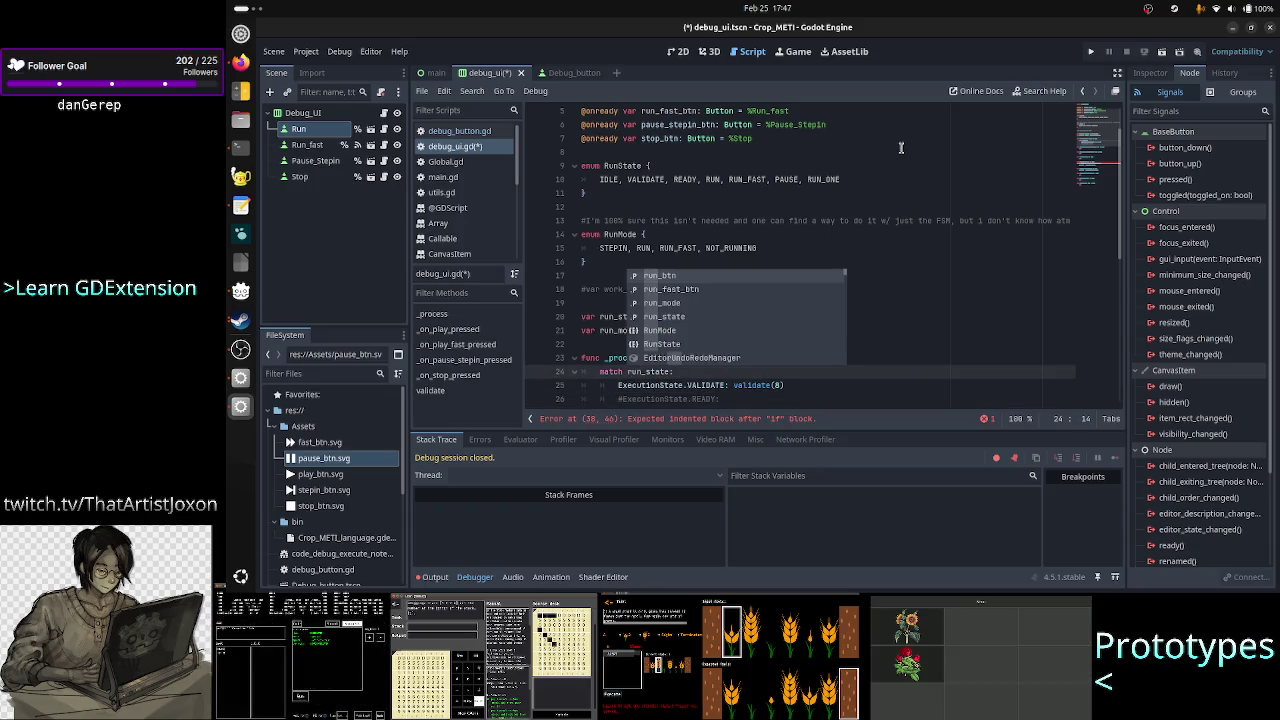
key("Escape")
- Rename ExecutionState to RunState in the VALIDATE case and the commented #READY case
key("Down")
key("Right")
key("Right")
key("Right")
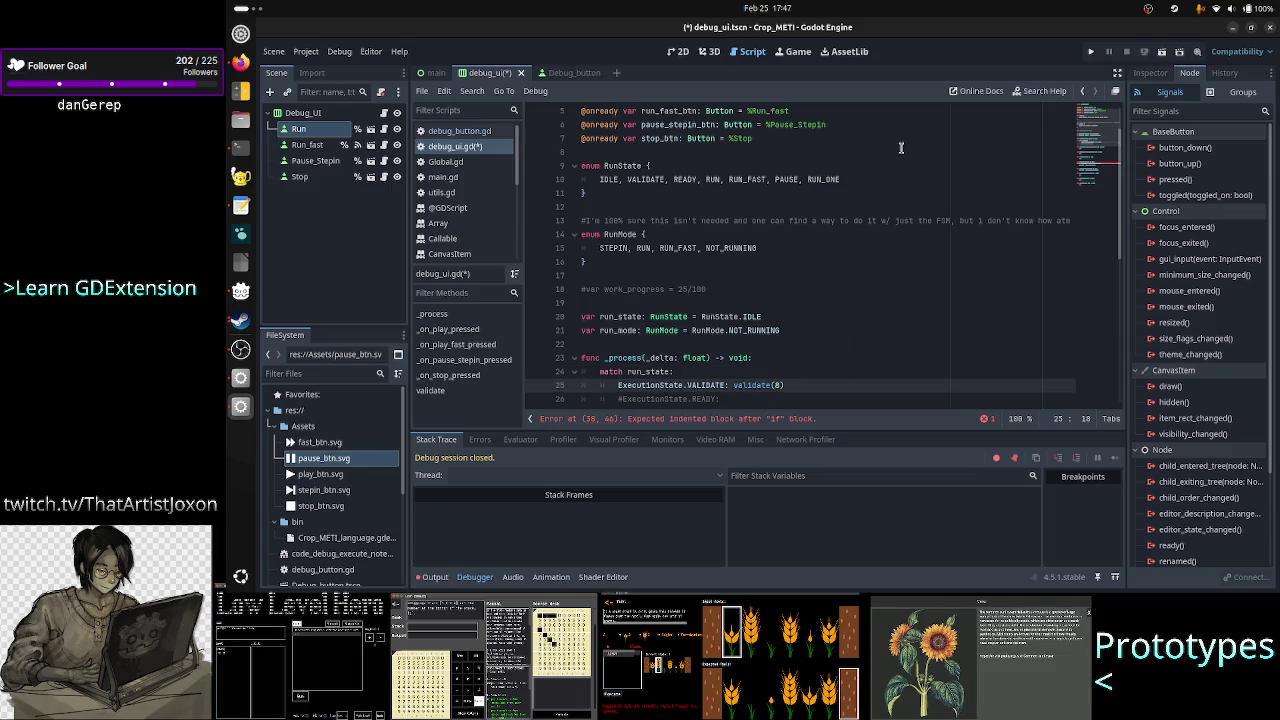
key("ctrl+BackSpace")
type("RunState")
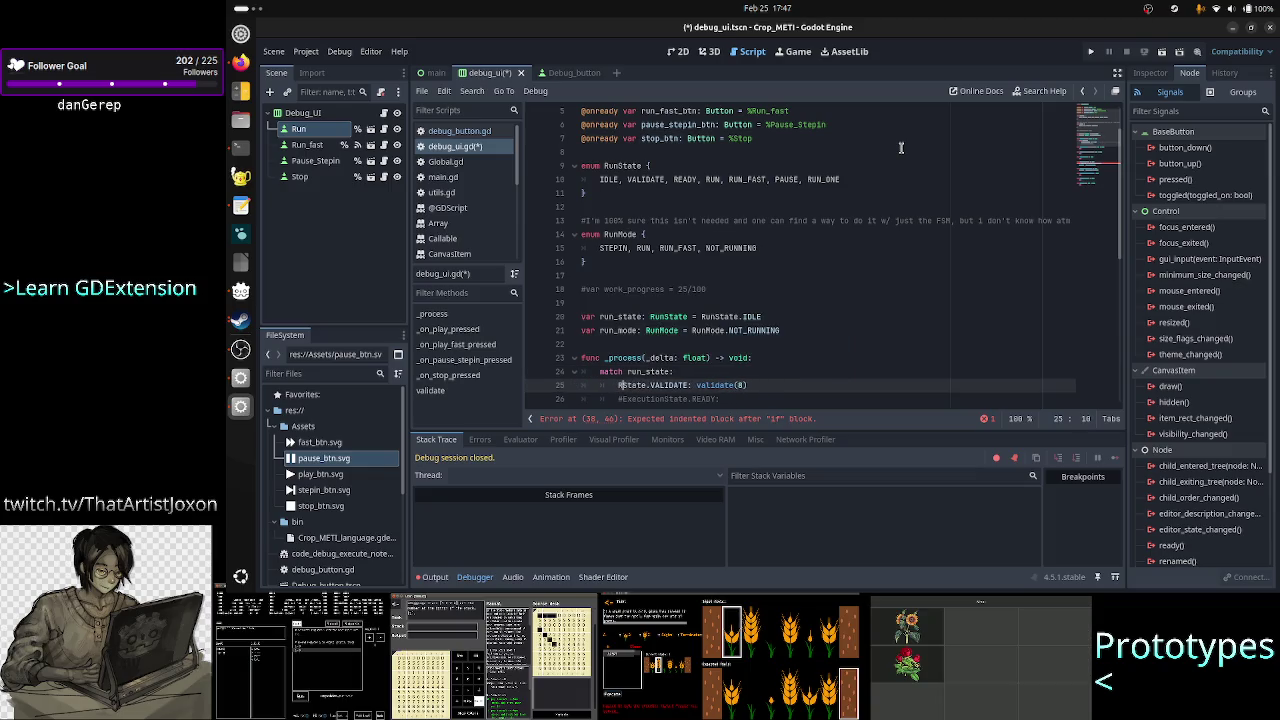
type("Run")
key("Escape")
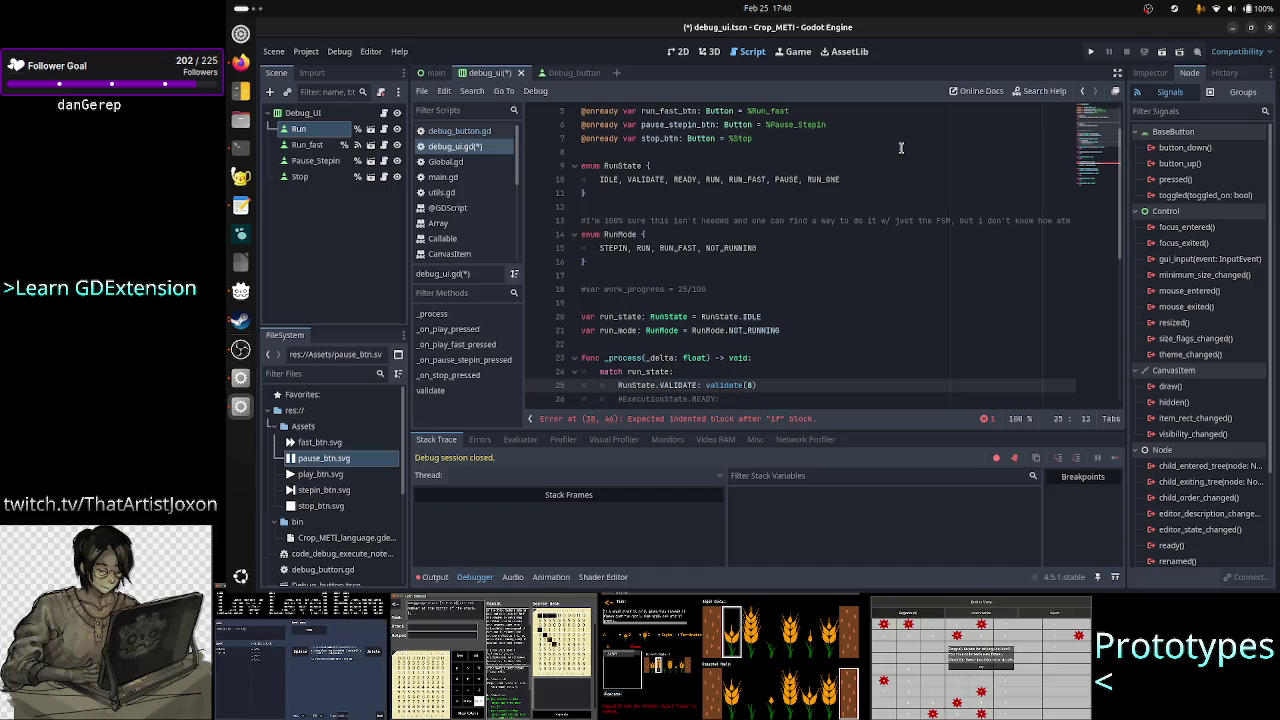
key("Down")
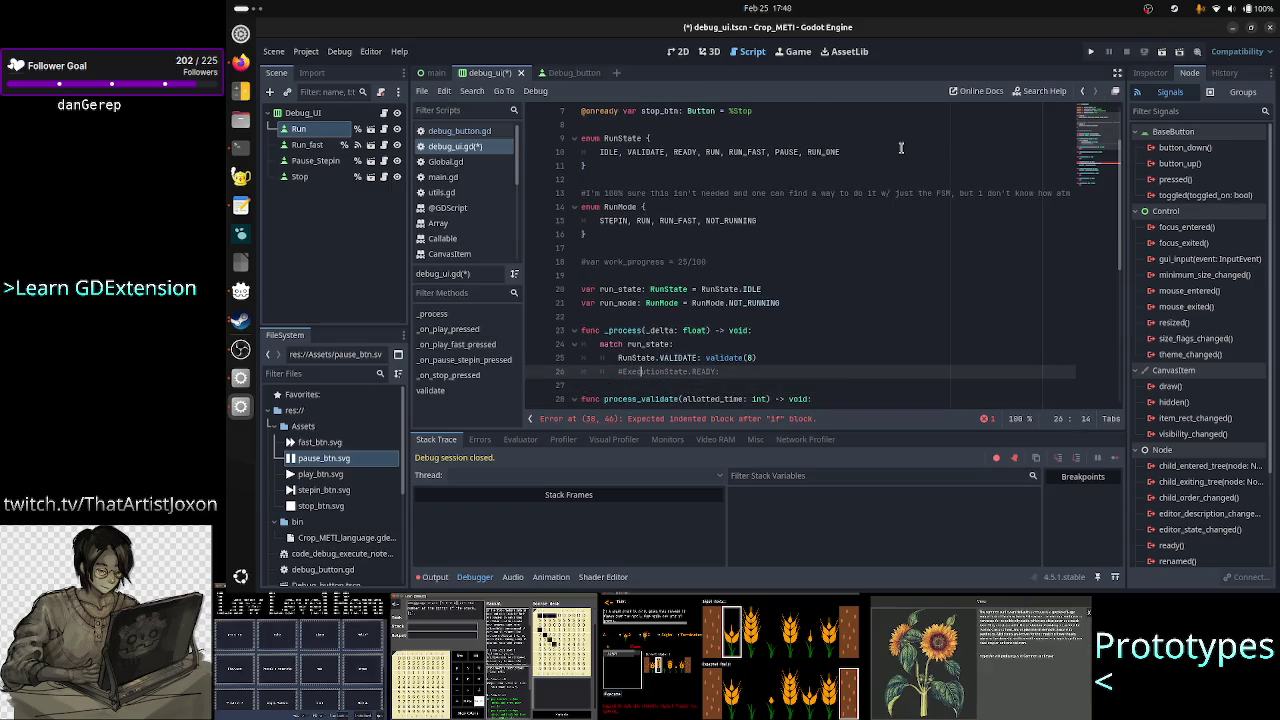
key("Right")
key("Right")
key("Right")
key("BackSpace")
key("BackSpace")
key("BackSpace")
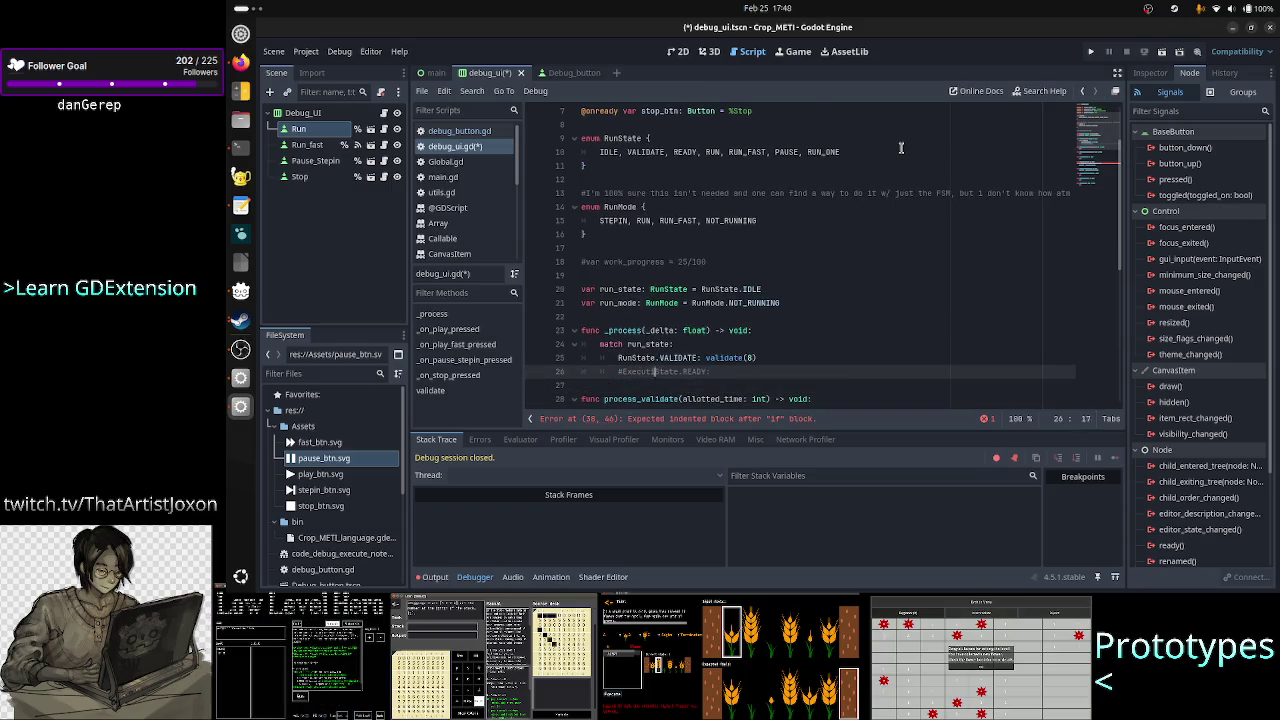
type("Run")
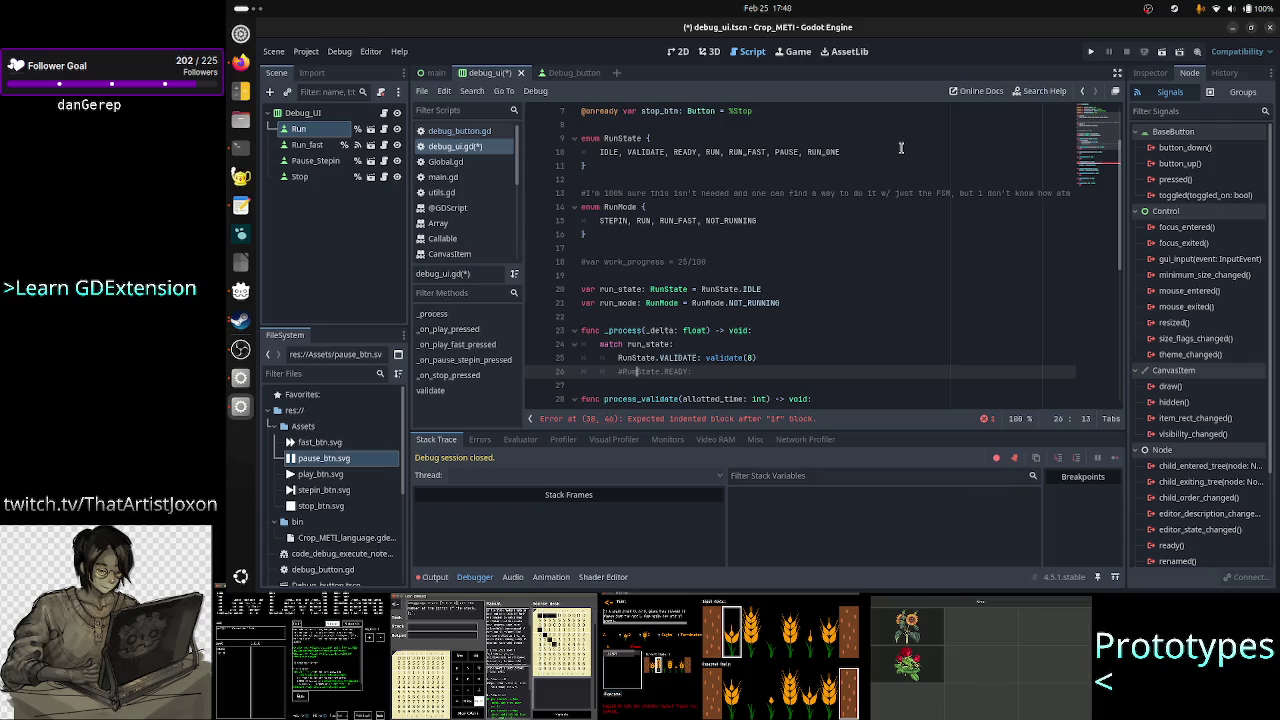
key("Down")
key("Down")
key("Down")
key("BackSpace")
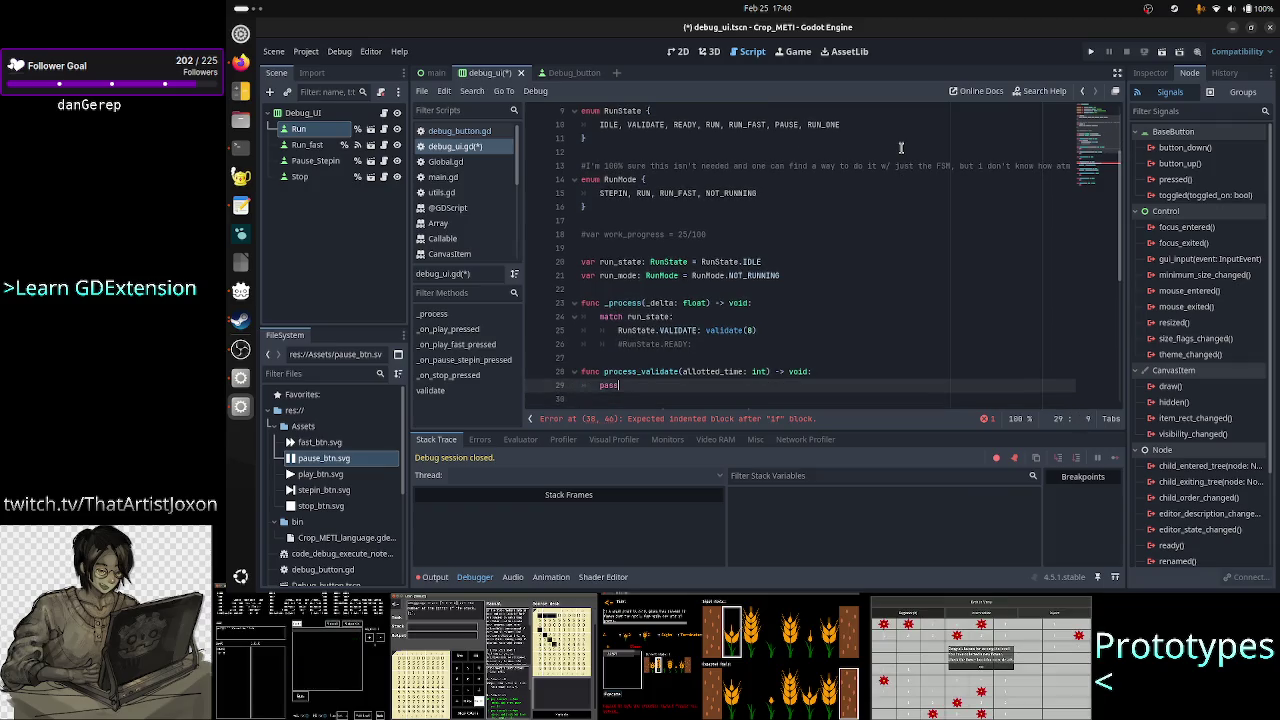
- Paste a copy of the stub below process_validate and rename it process_run
key("Return")
key("Return")
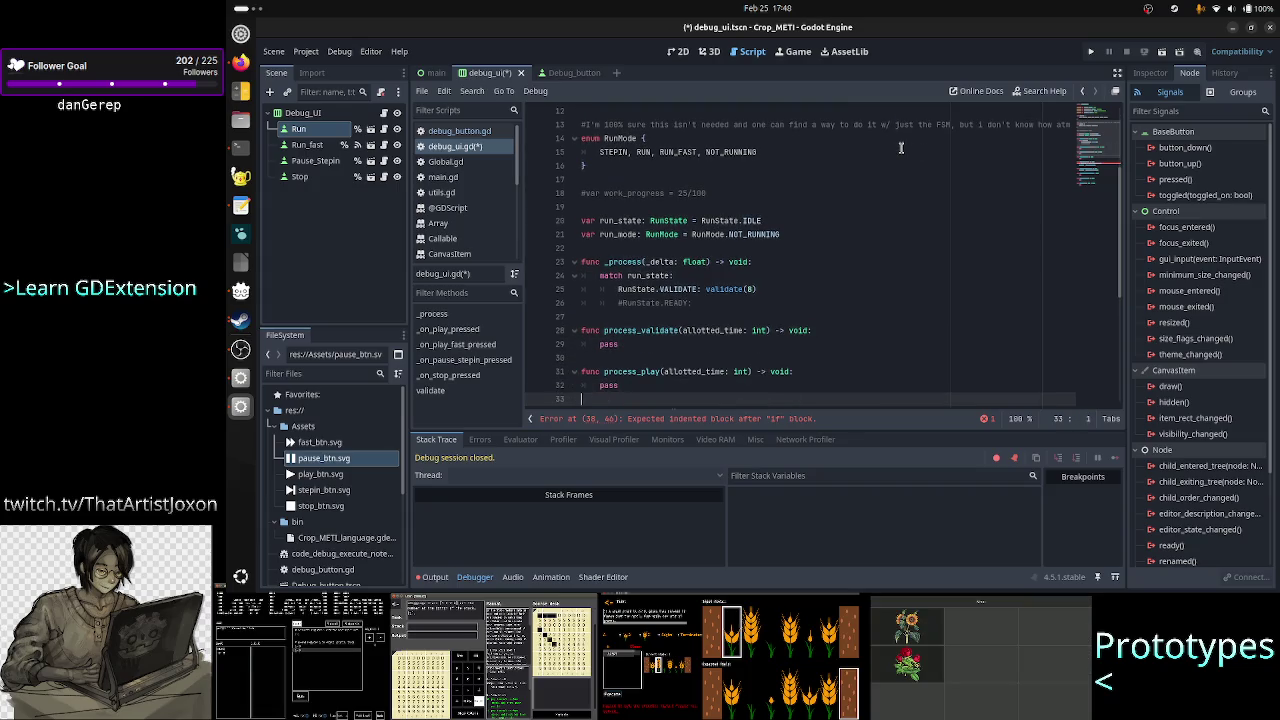
key("ctrl+v")
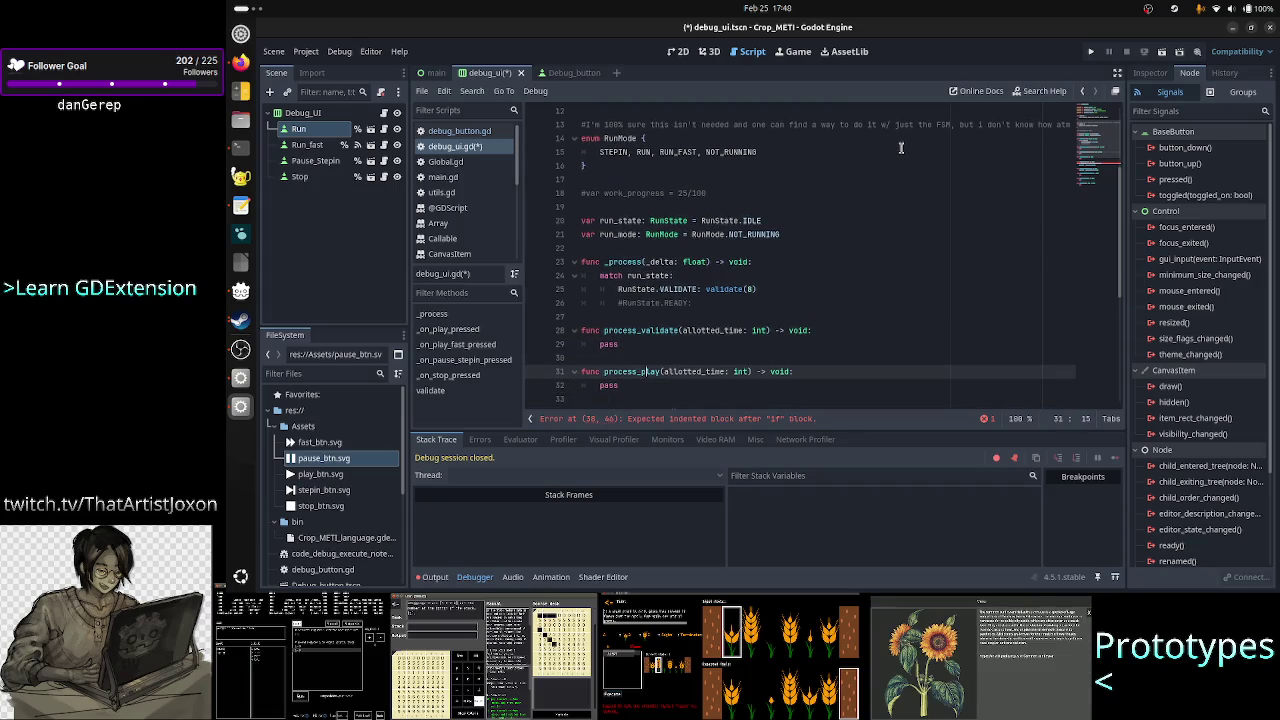
key("Right")
key("Right")
key("Right")
key("BackSpace")
key("BackSpace")
key("BackSpace")
type("run")
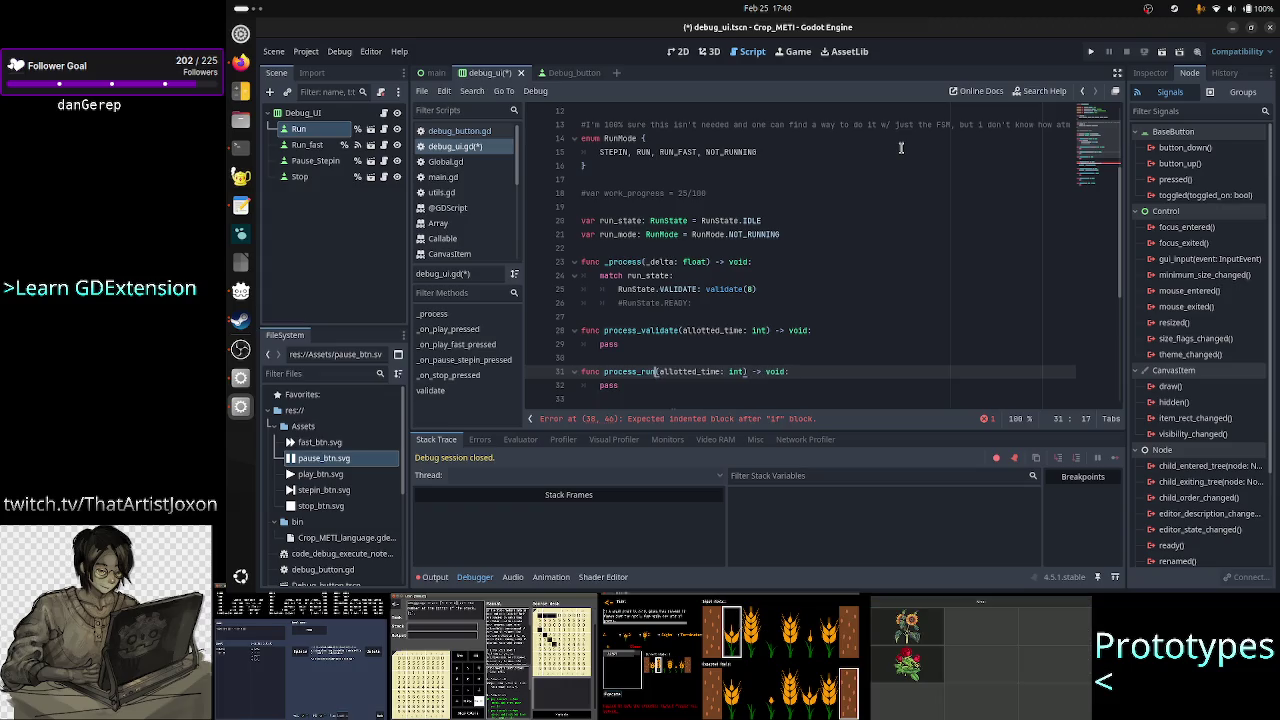
key("Down")
key("Down")
key("Down")
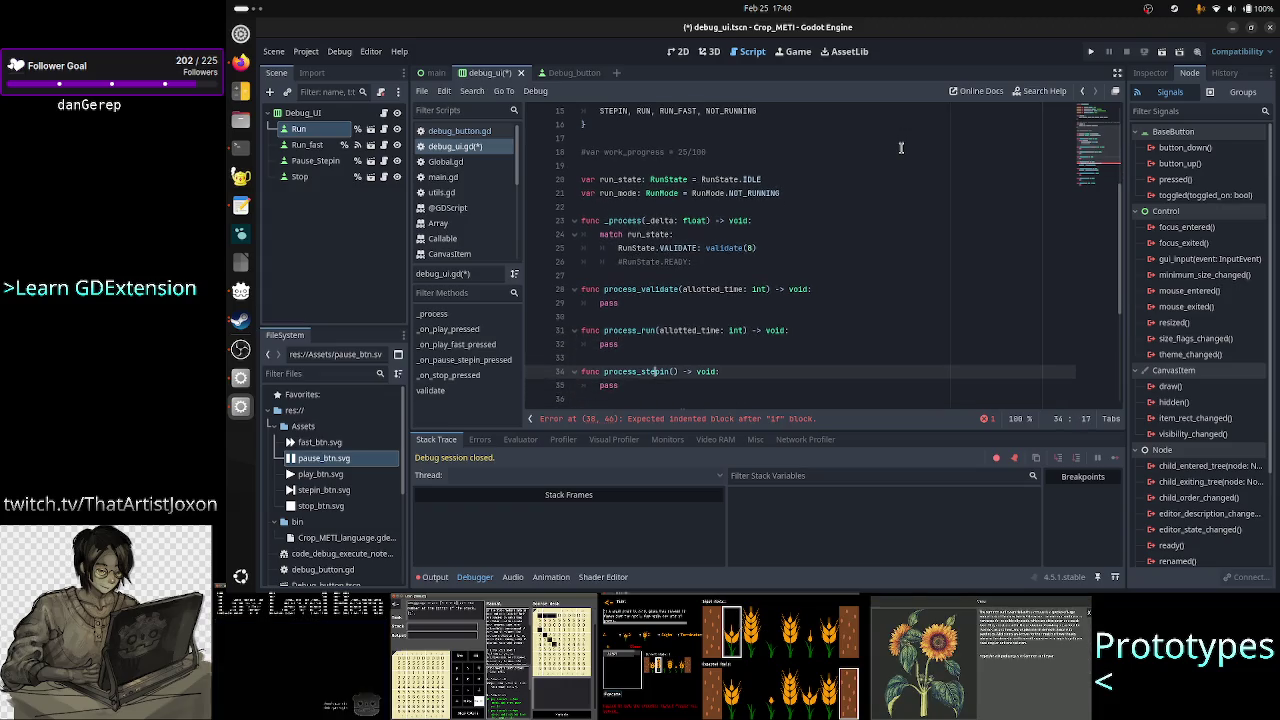
- Rename process_stepin to the run-once name process_run_one
key("Up")
key("Up")
key("Up")
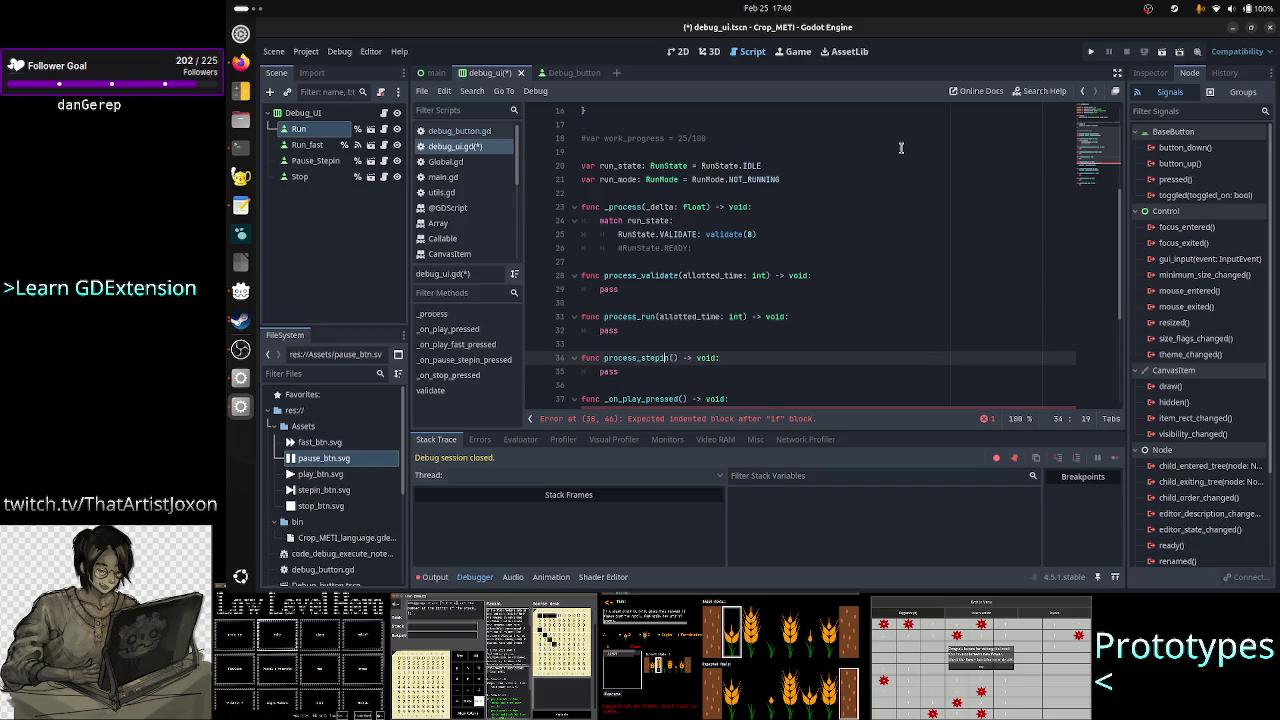
key("Right")
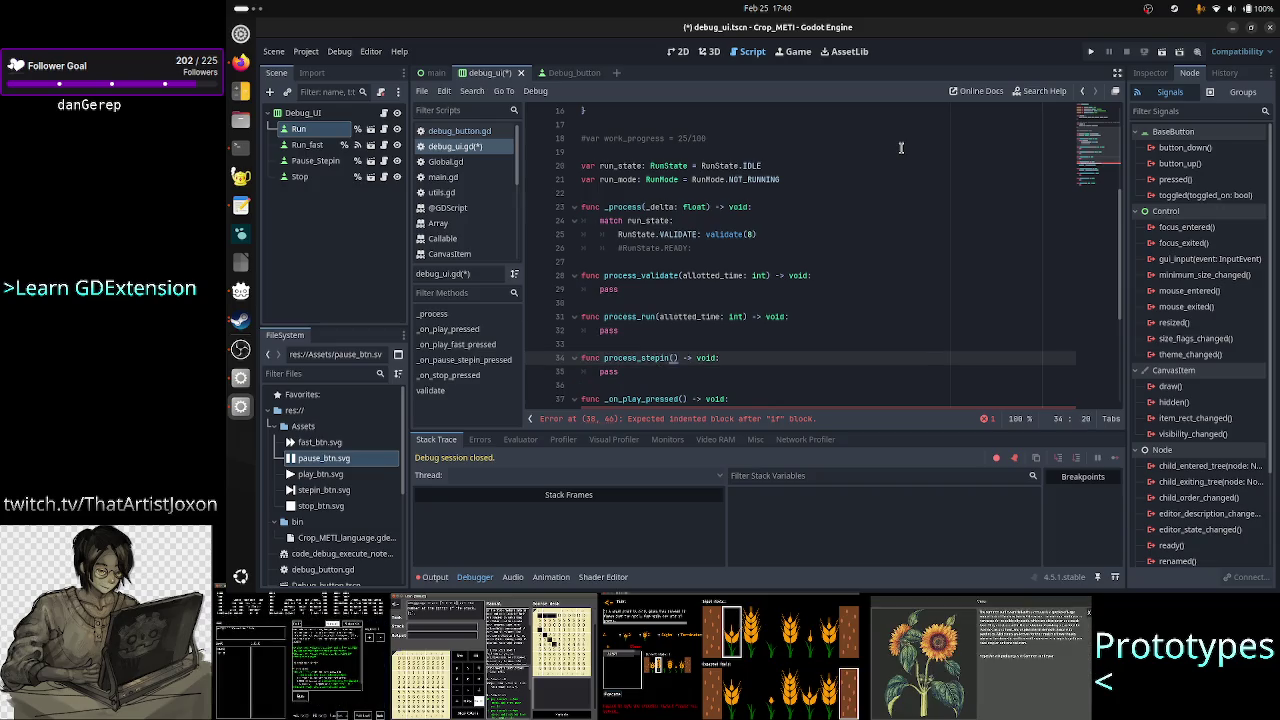
key("BackSpace")
key("BackSpace")
key("BackSpace")
type("run_s")
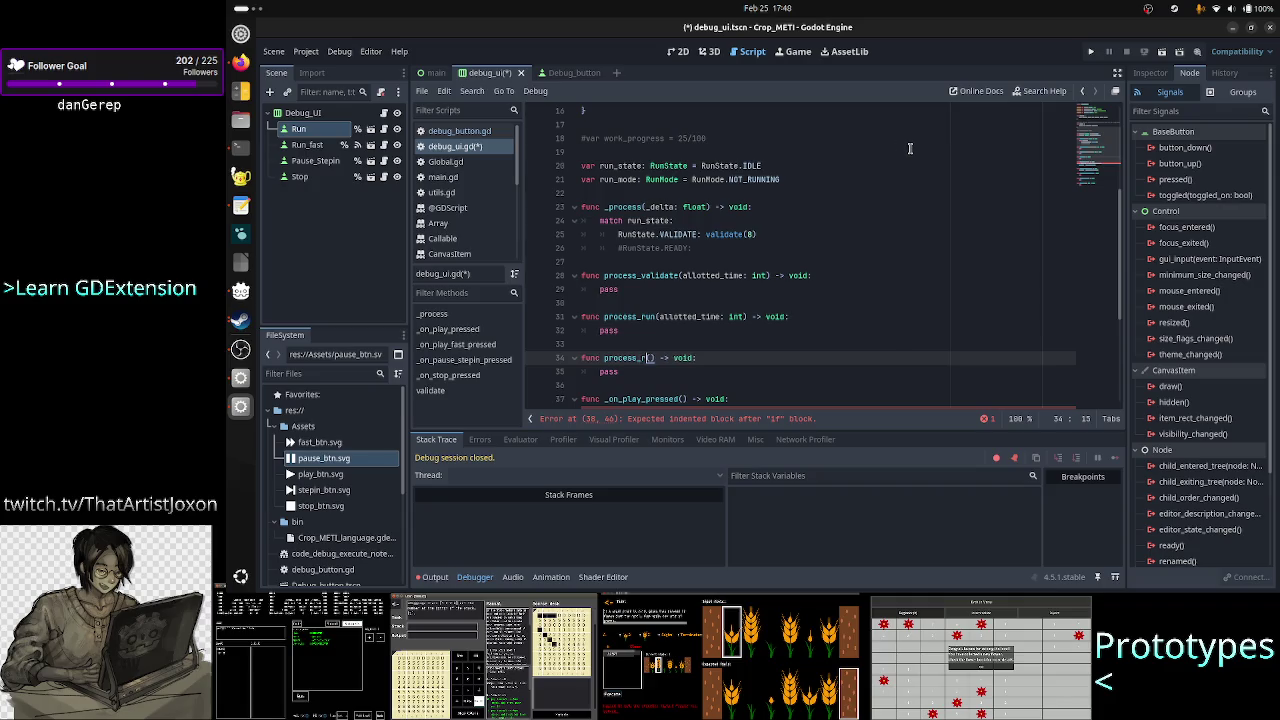
type("tate")
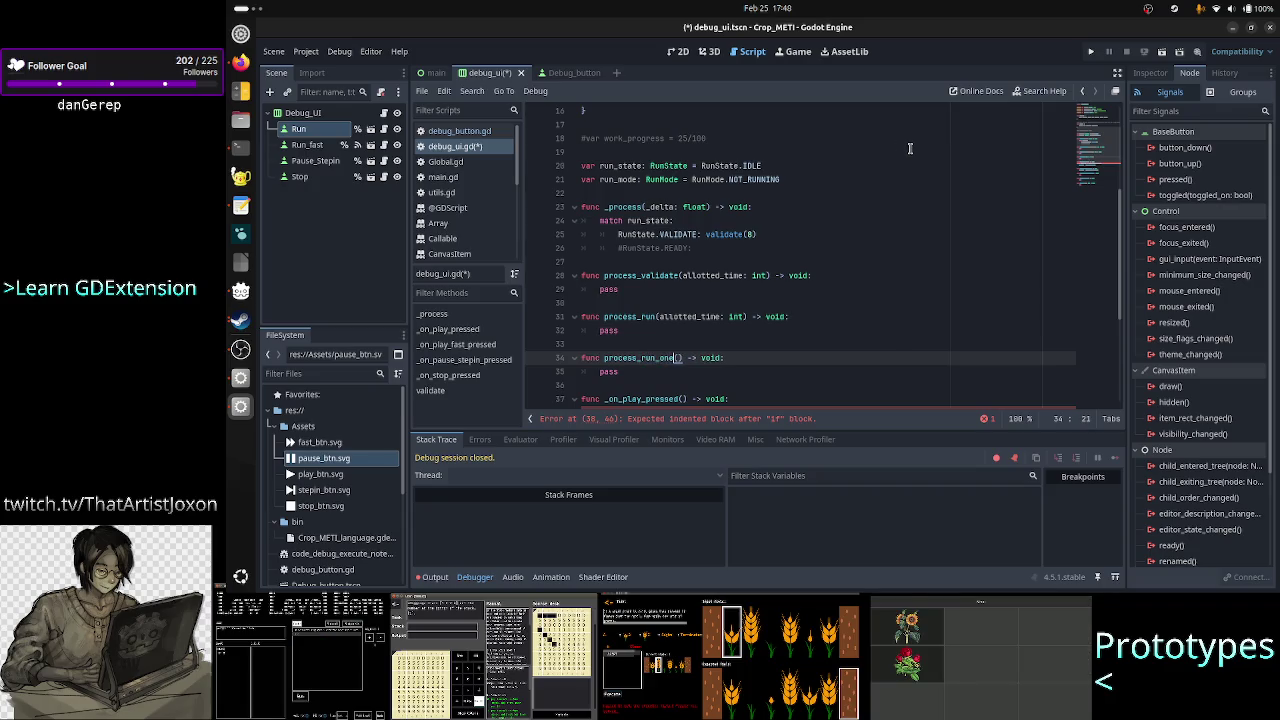
scroll(918, 152, "up", 5)
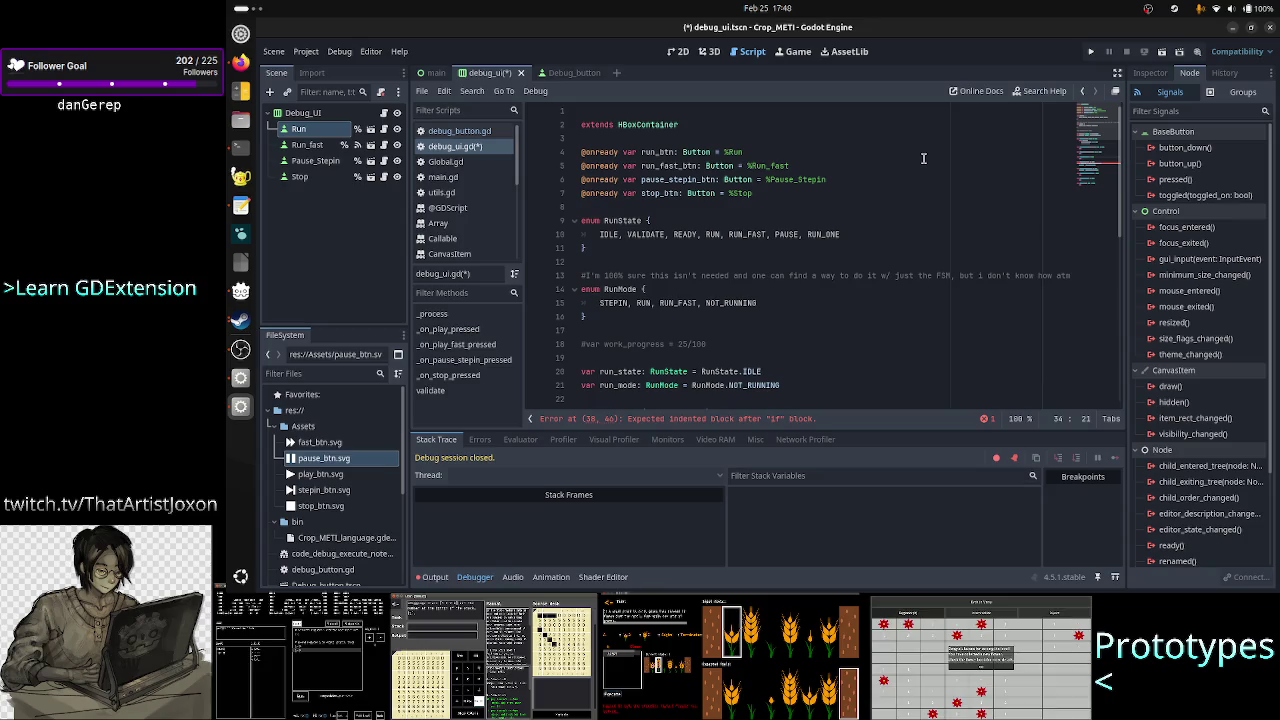
- Add the missing 'c' on line 34 so the stub reads process_run_once()
left_click(846, 235)
type("C")
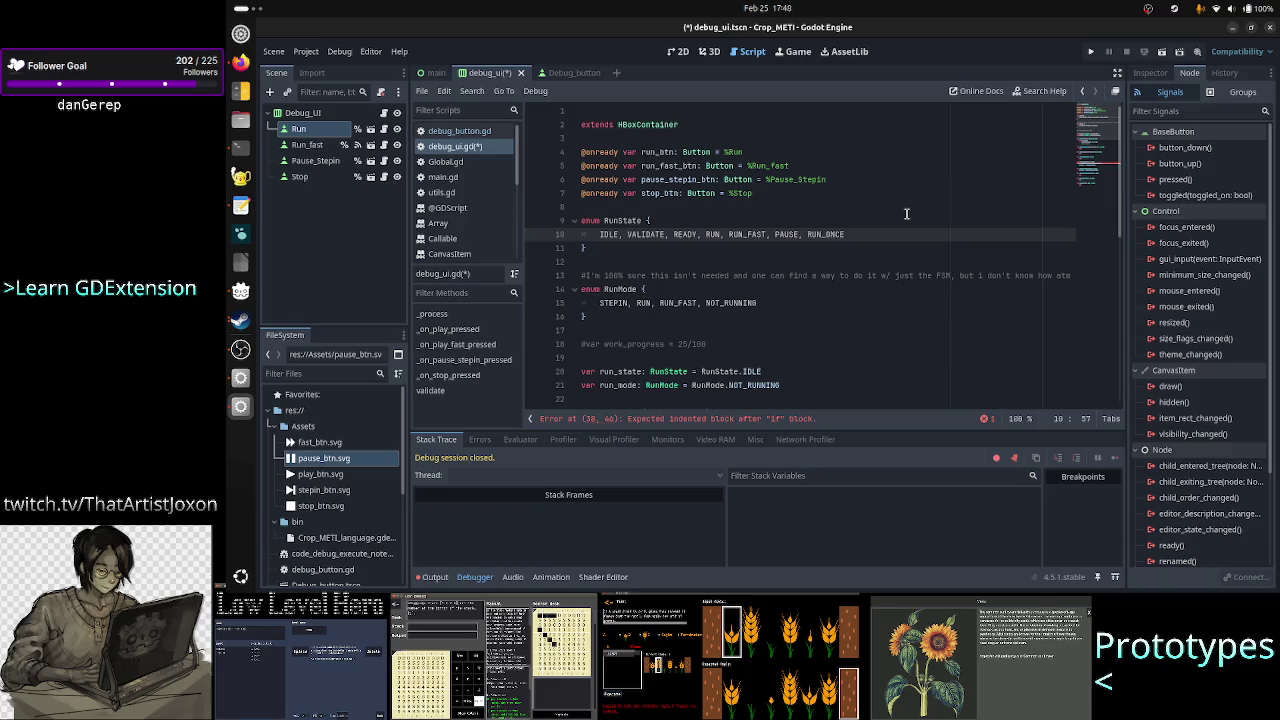
key("Down")
key("Down")
key("Down")
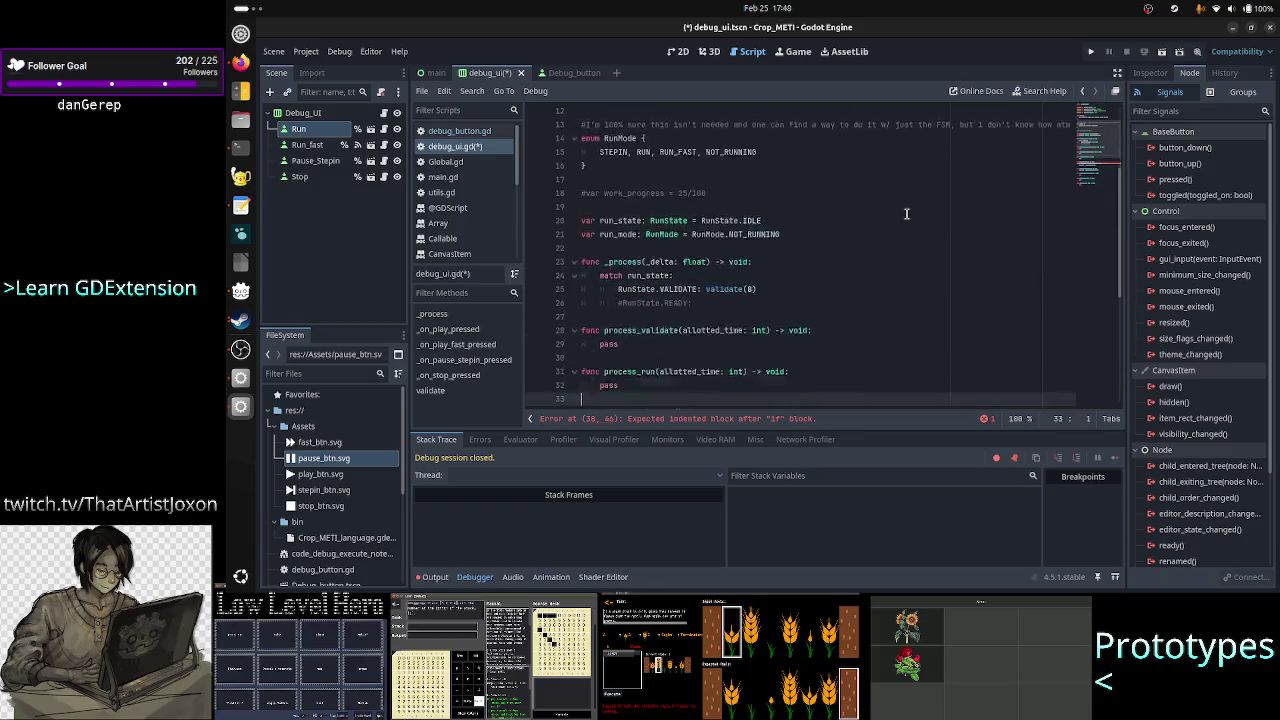
key("Down")
key("Down")
key("Down")
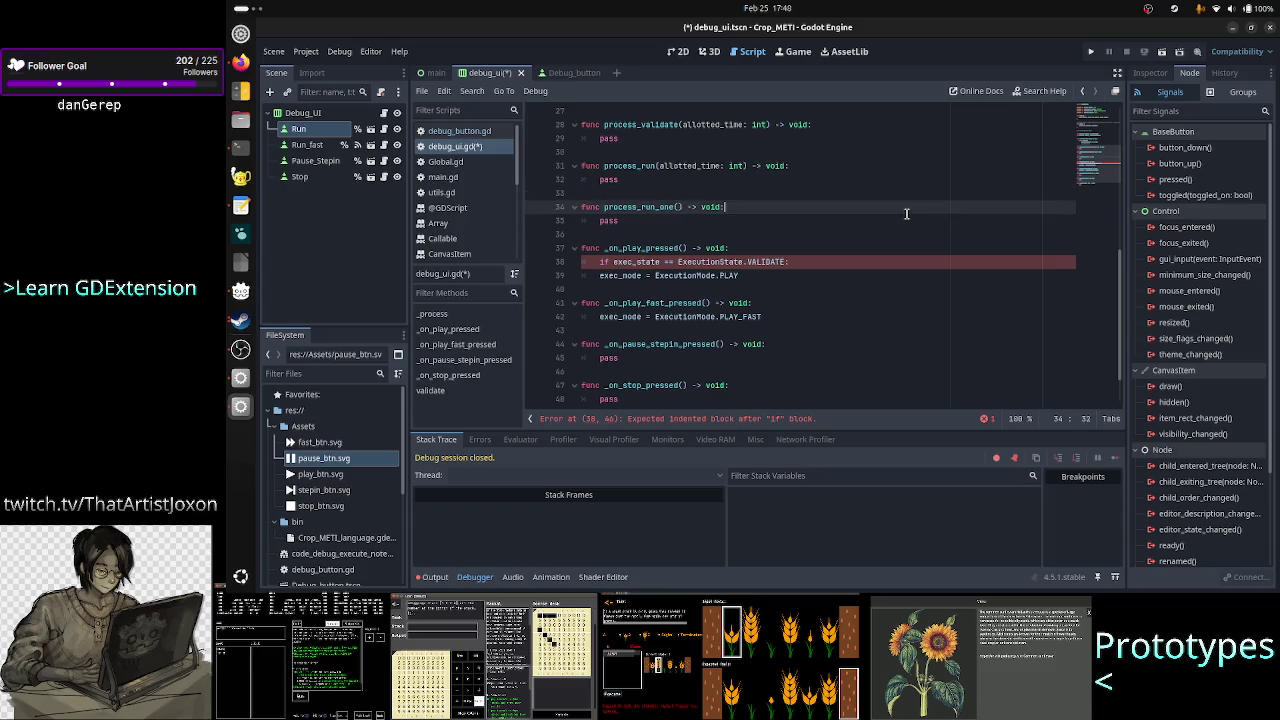
key("Left")
key("Left")
key("Left")
type("c")
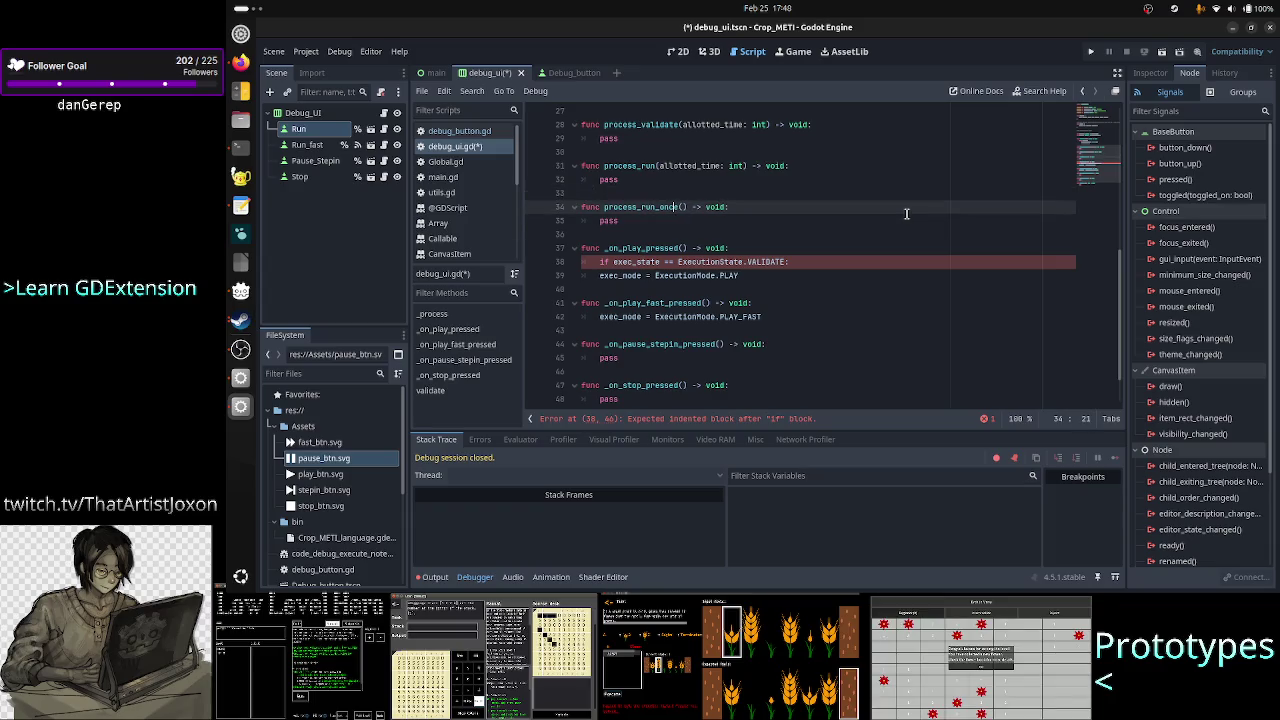
key("Down")
key("Down")
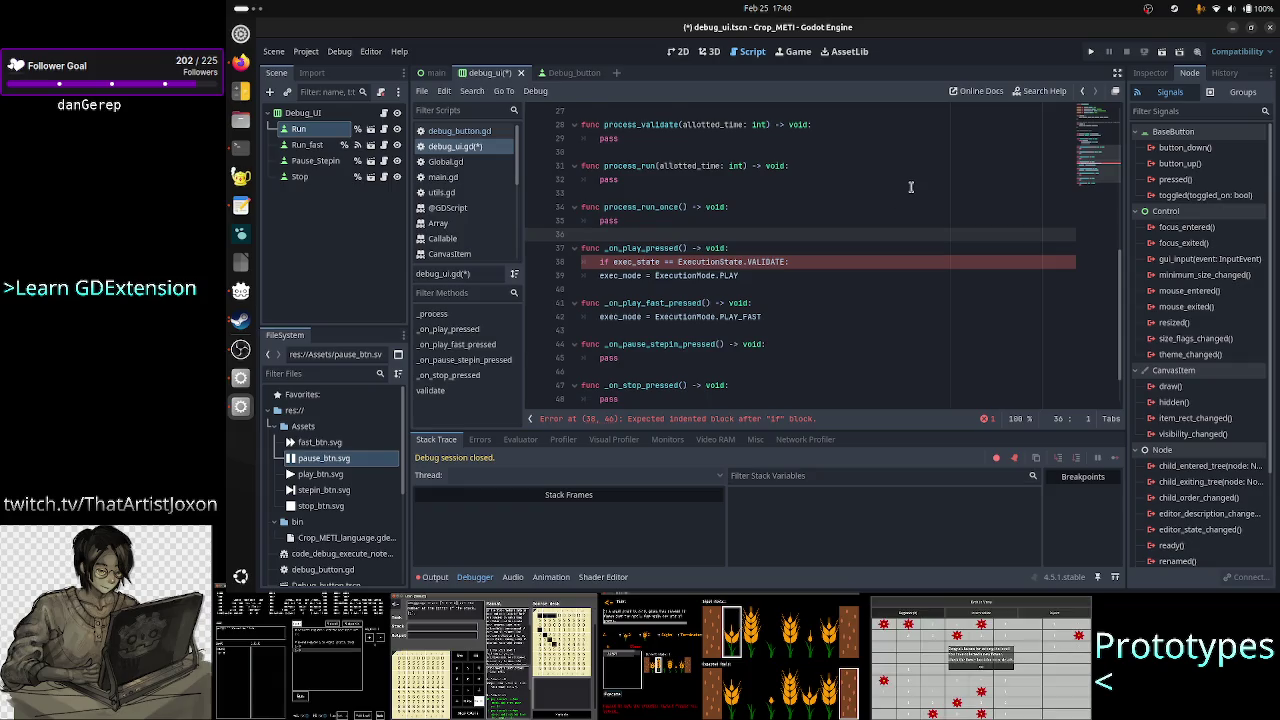
- Scroll through debug_ui.gd to review it, then switch to the TIS-100 game window
scroll(910, 187, "up", 2)
scroll(910, 187, "up", 1)
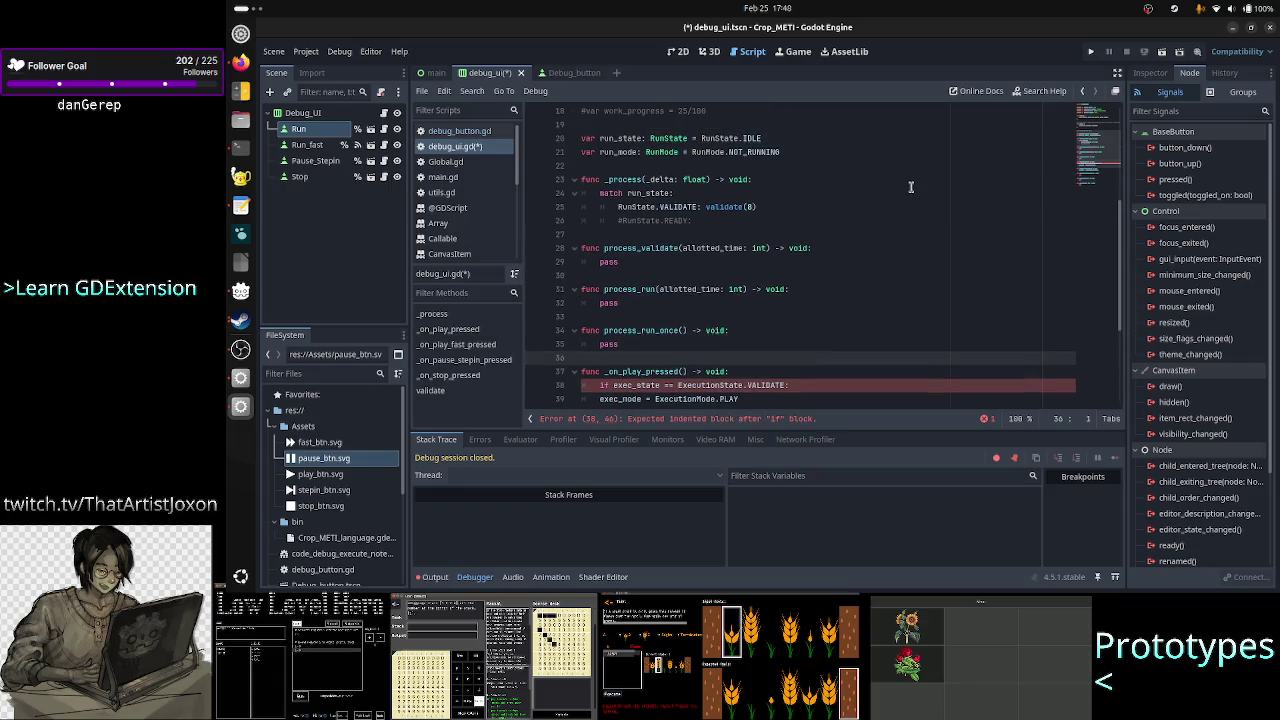
scroll(818, 213, "up", 5)
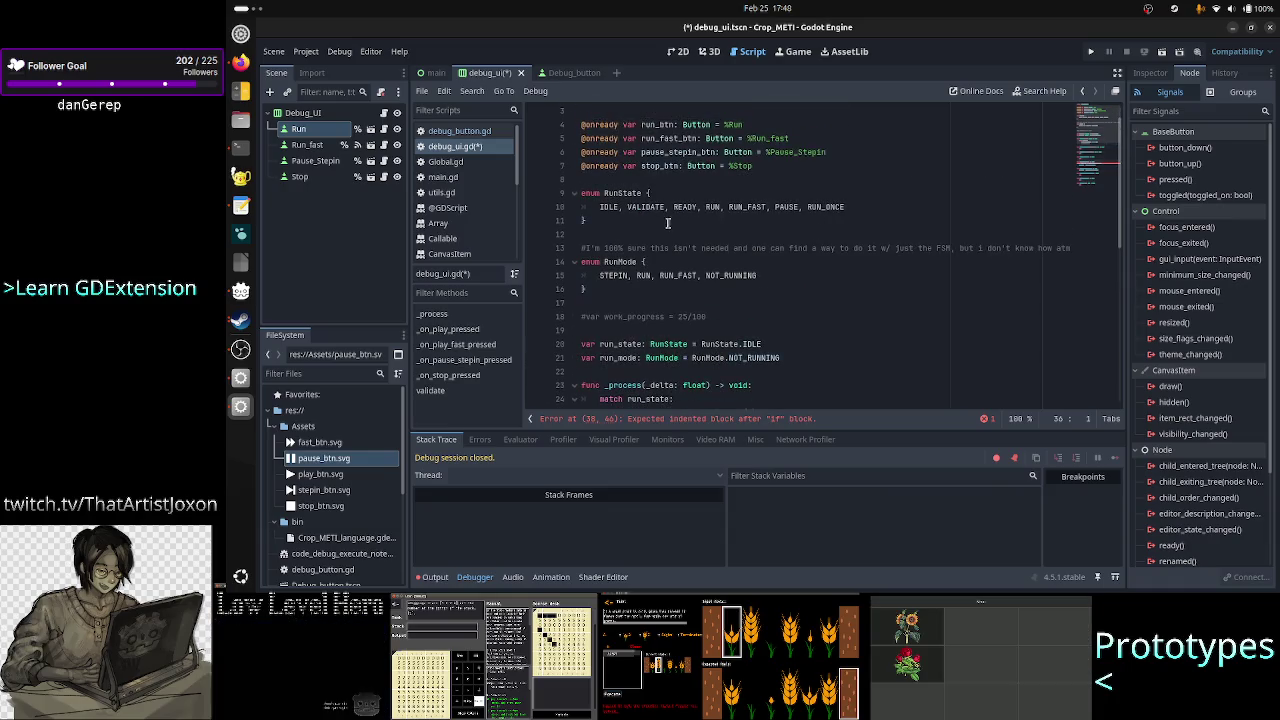
scroll(712, 265, "down", 1)
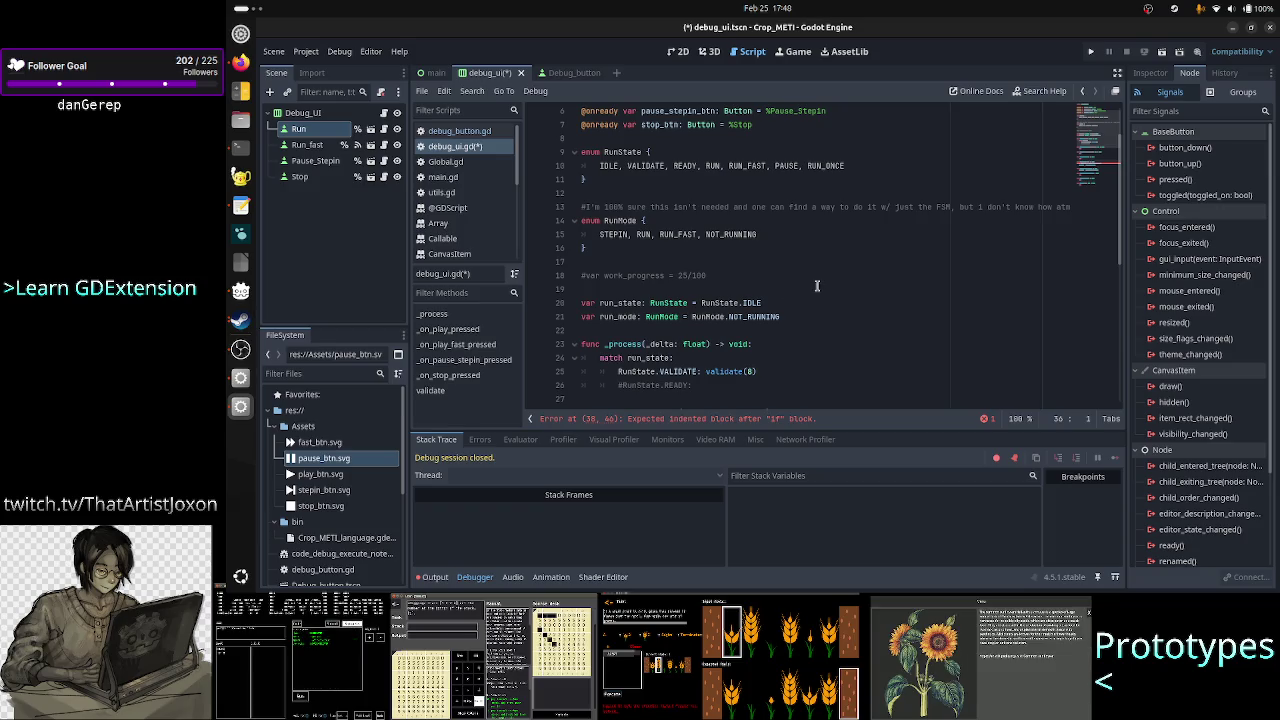
scroll(817, 286, "down", 5)
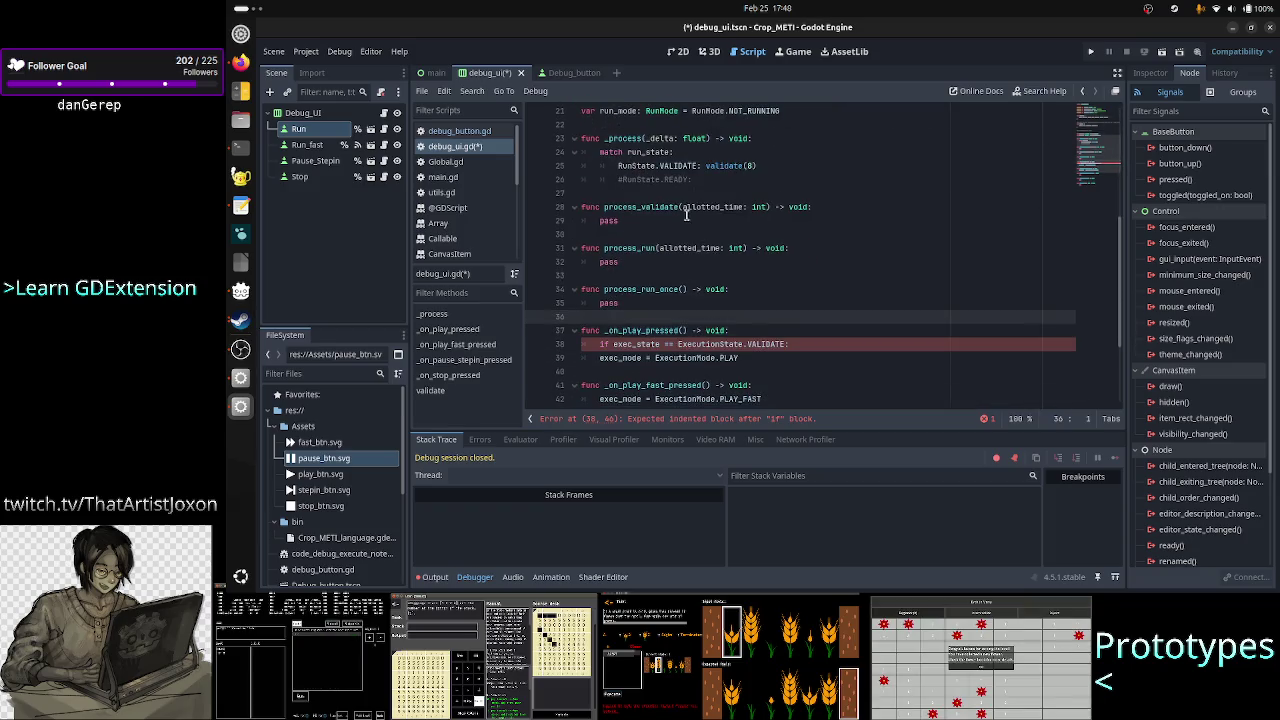
scroll(755, 272, "up", 5)
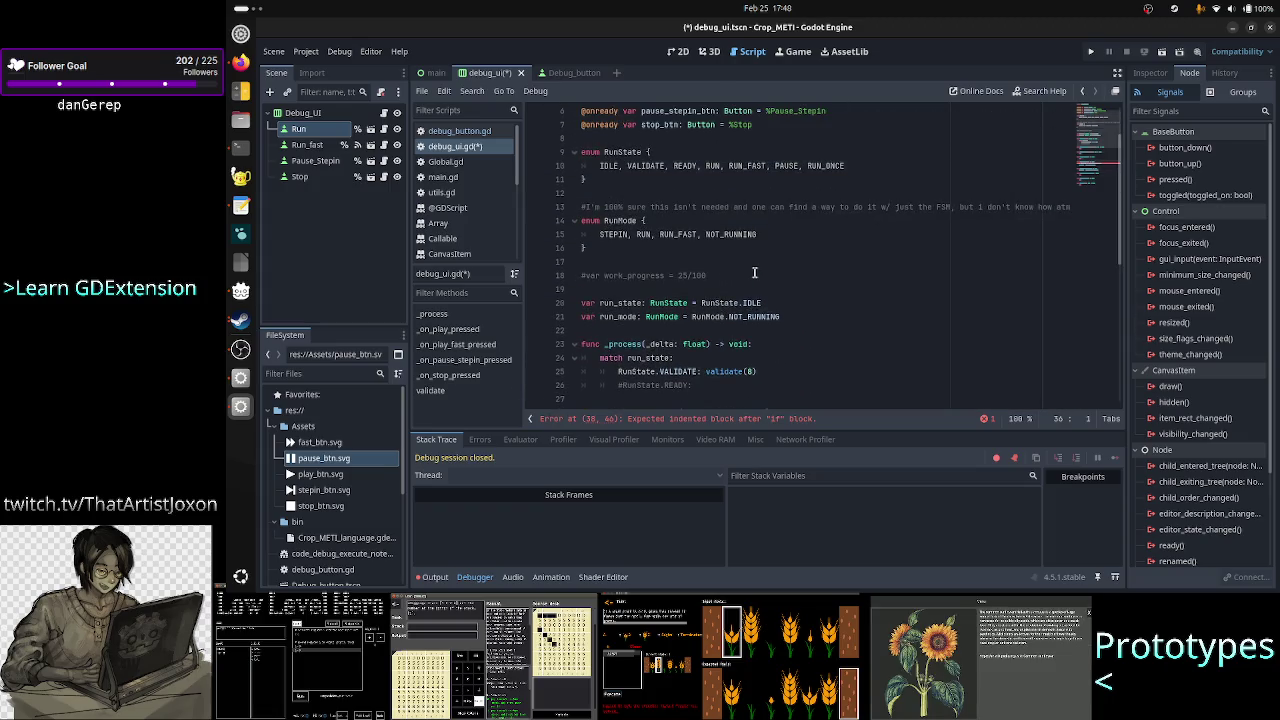
scroll(837, 247, "down", 4)
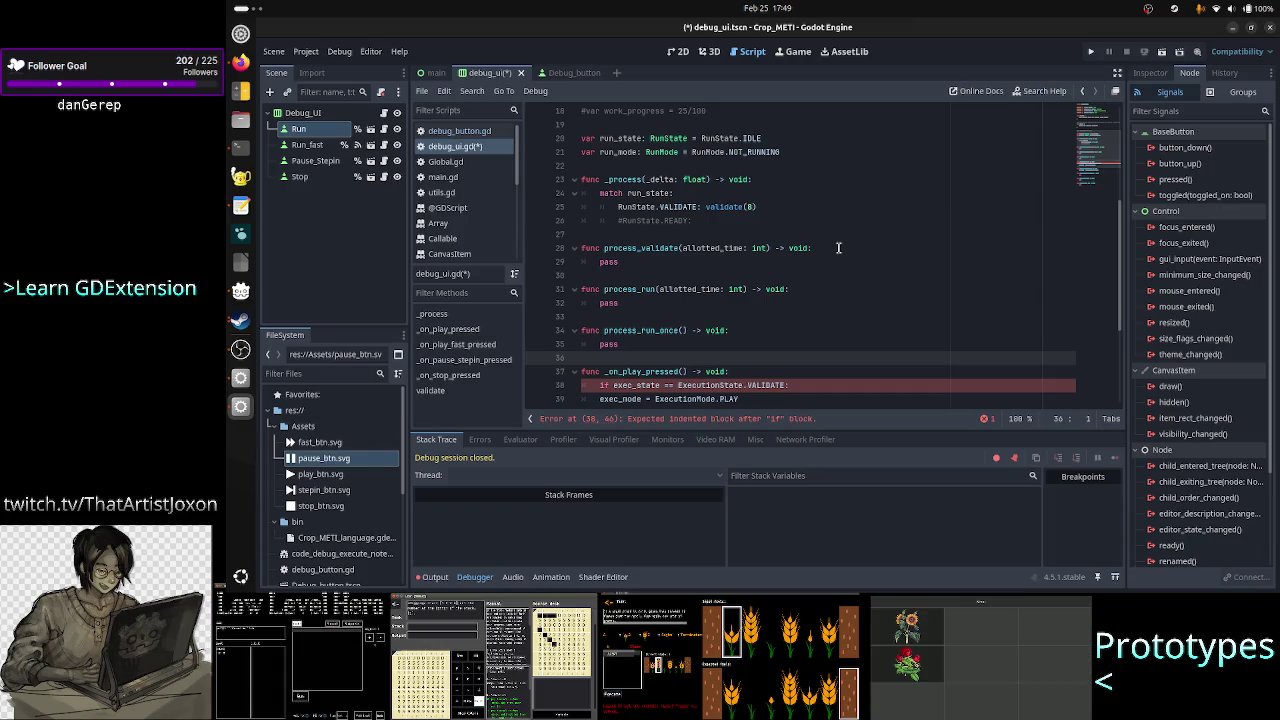
left_click(232, 324)
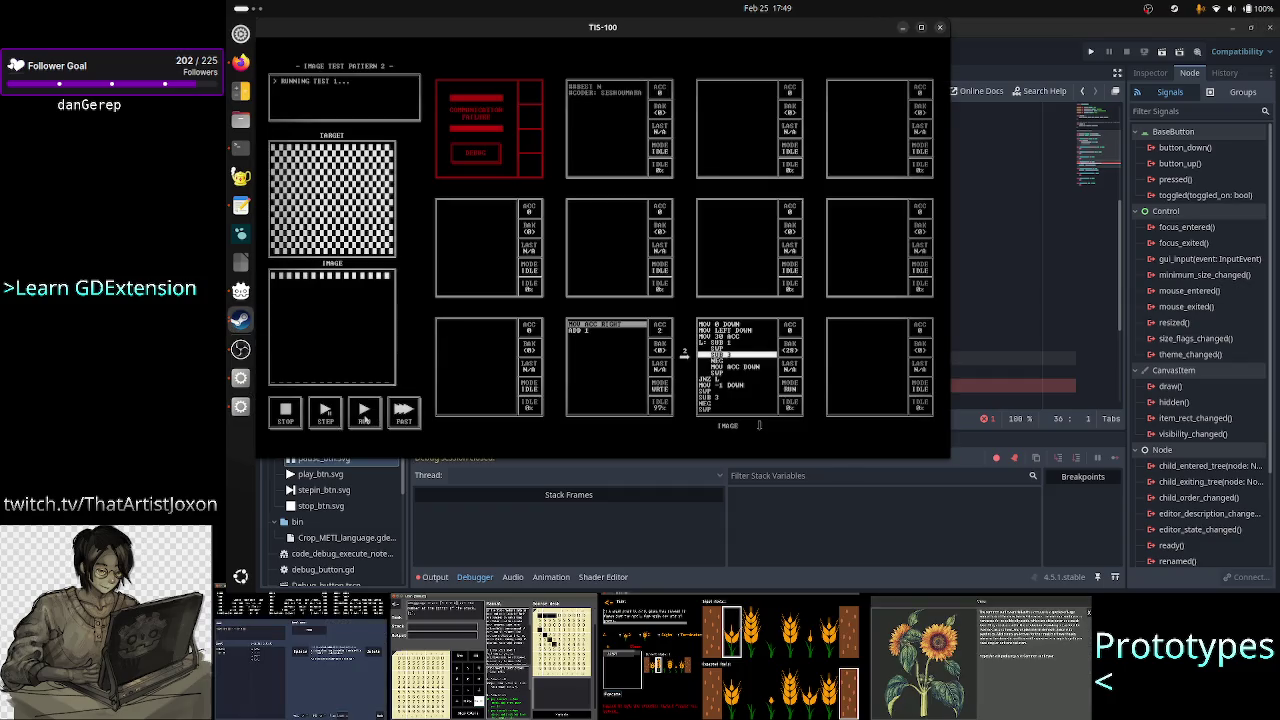
- Run the Image Test Pattern 2 program at FAST speed, close Test Passed, and return to Godot
left_click(365, 420)
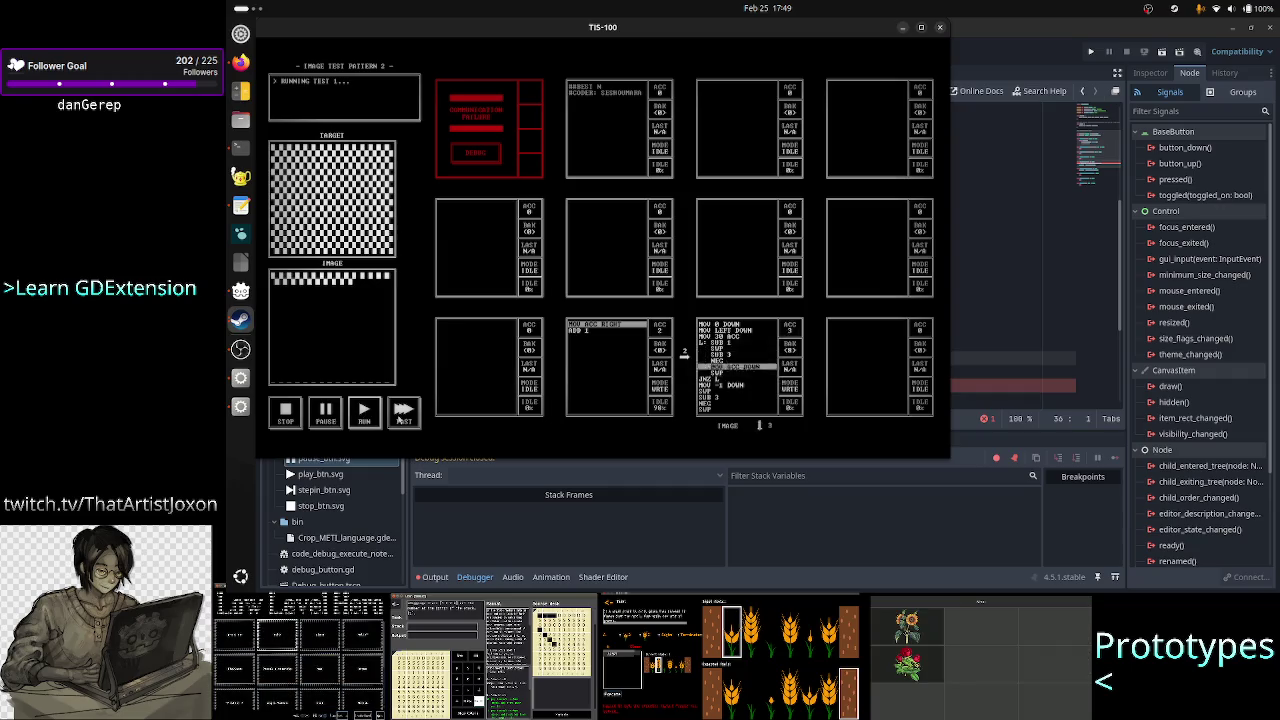
left_click(401, 420)
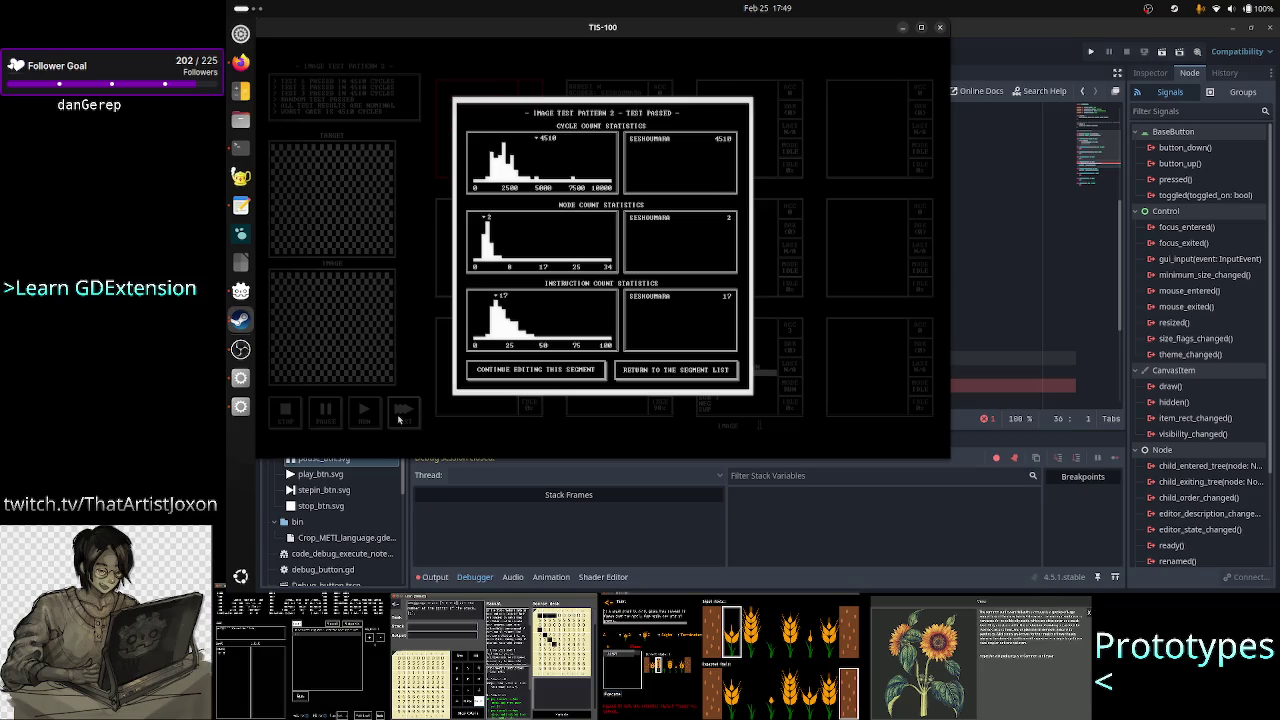
left_click(533, 370)
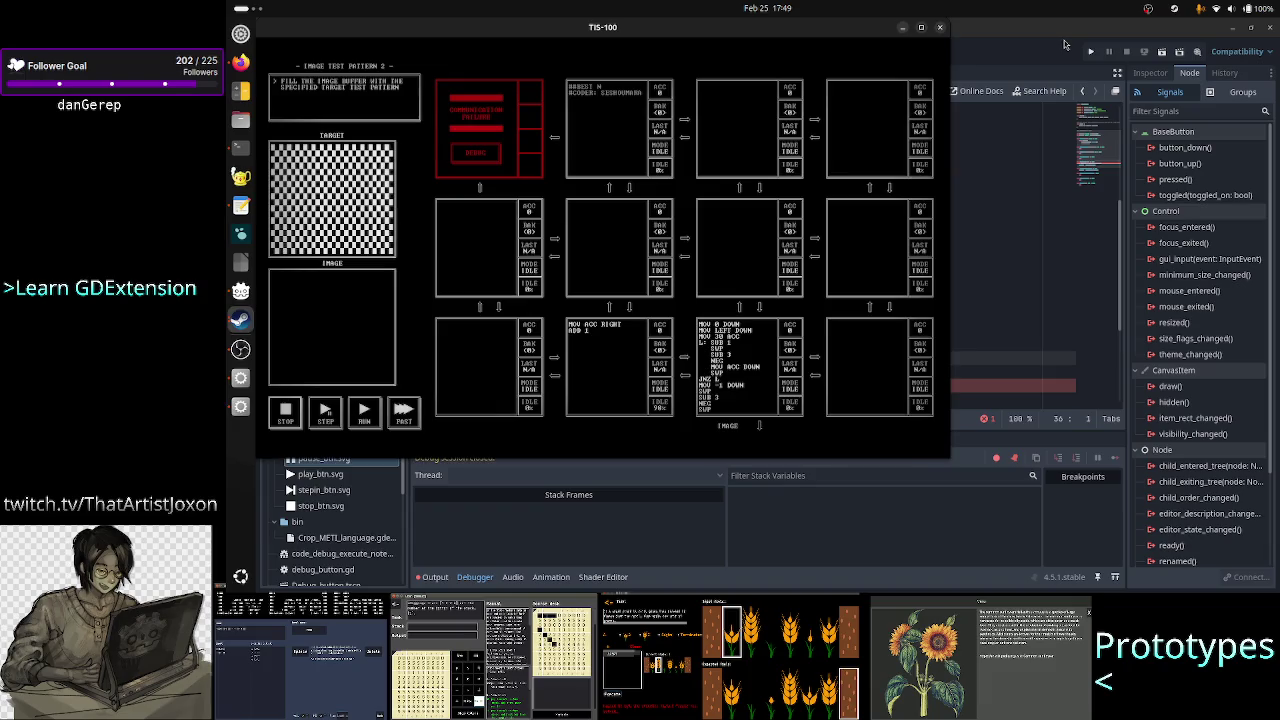
left_click(1064, 42)
scroll(871, 248, "up", 4)
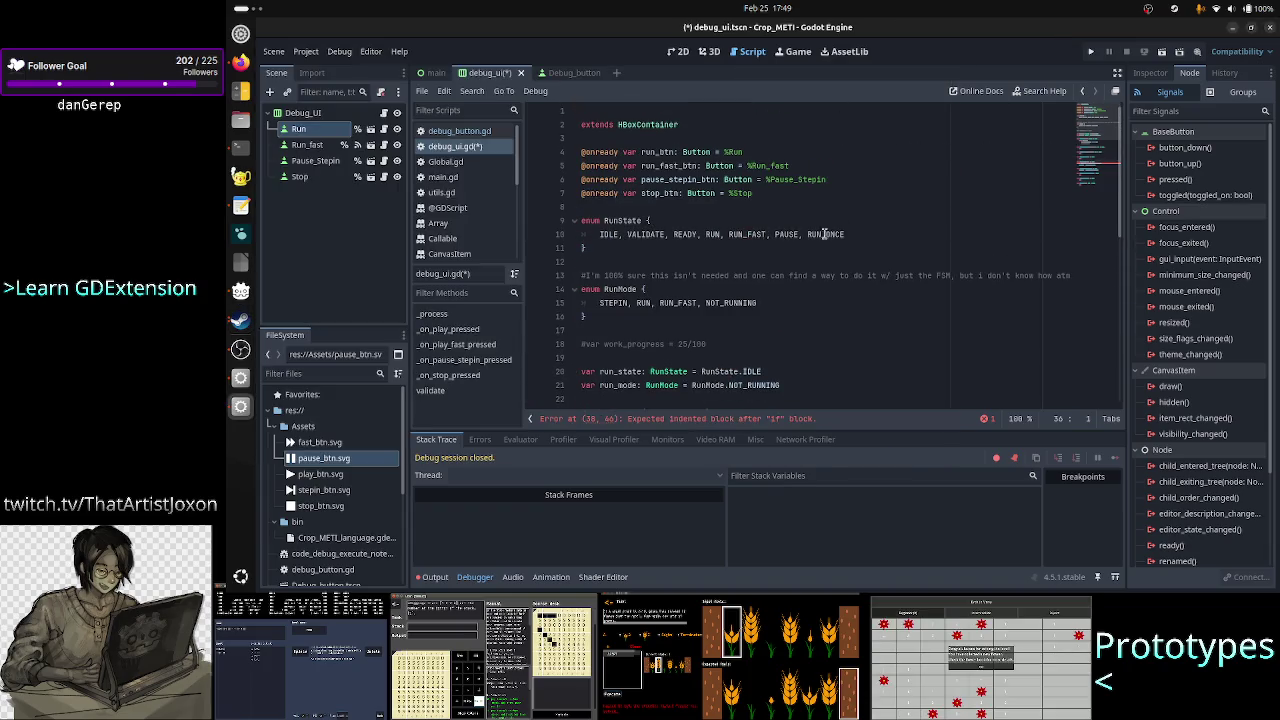
- Delete RUN_FAST from the RunState enum on line 10
left_click(750, 234)
double_click(750, 234)
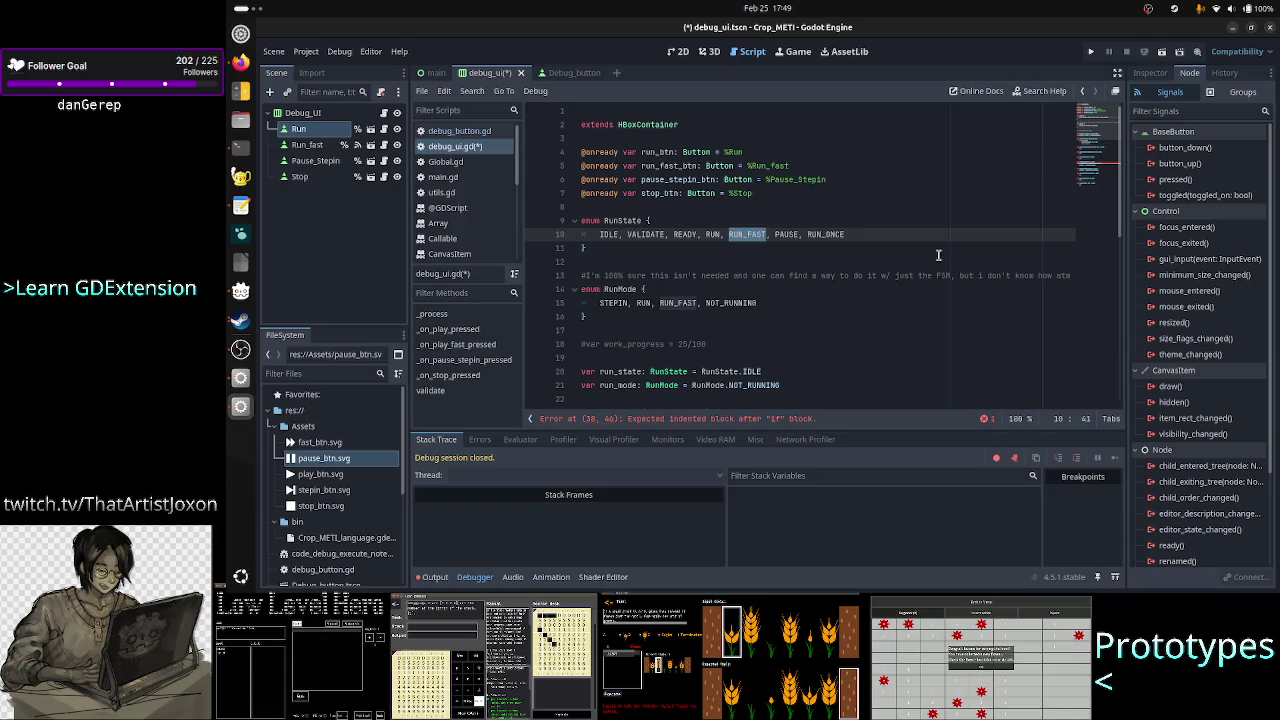
key("BackSpace")
key("BackSpace")
key("BackSpace")
- Select the RunMode values and then the whole RunState enum block to review them
key("Down")
key("Down")
key("Down")
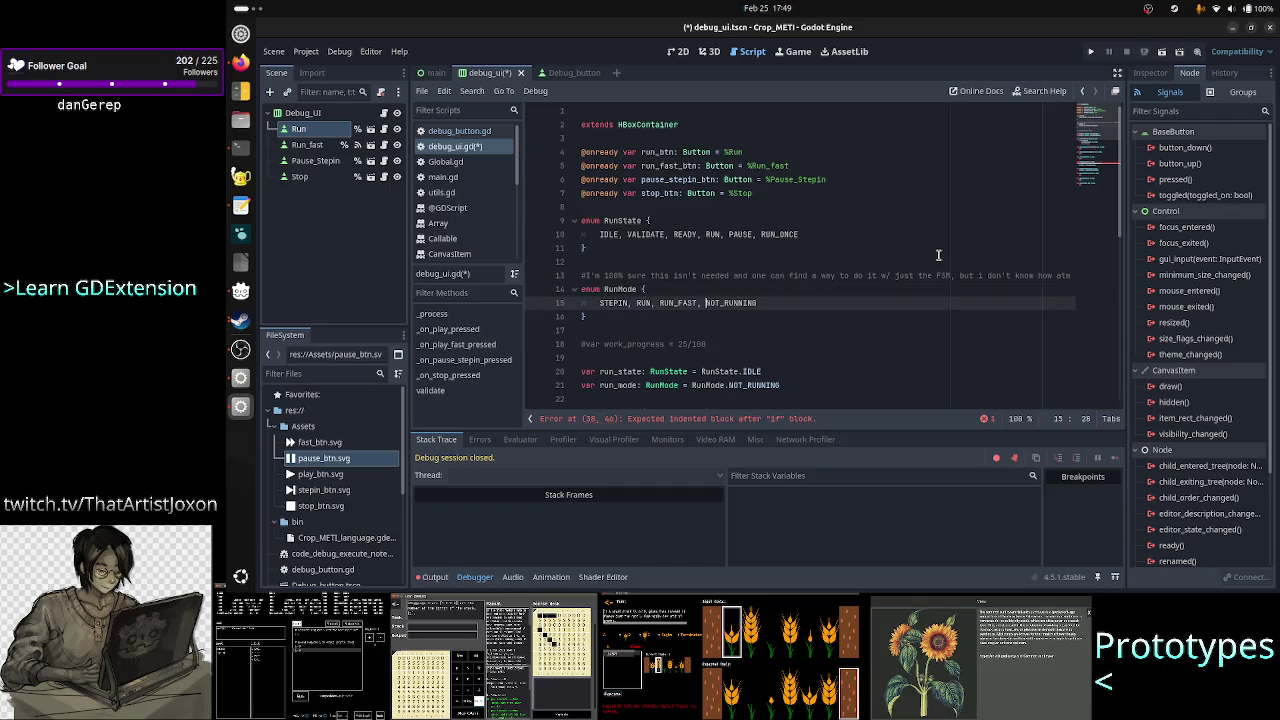
key("Up")
key("Down")
key("Home")
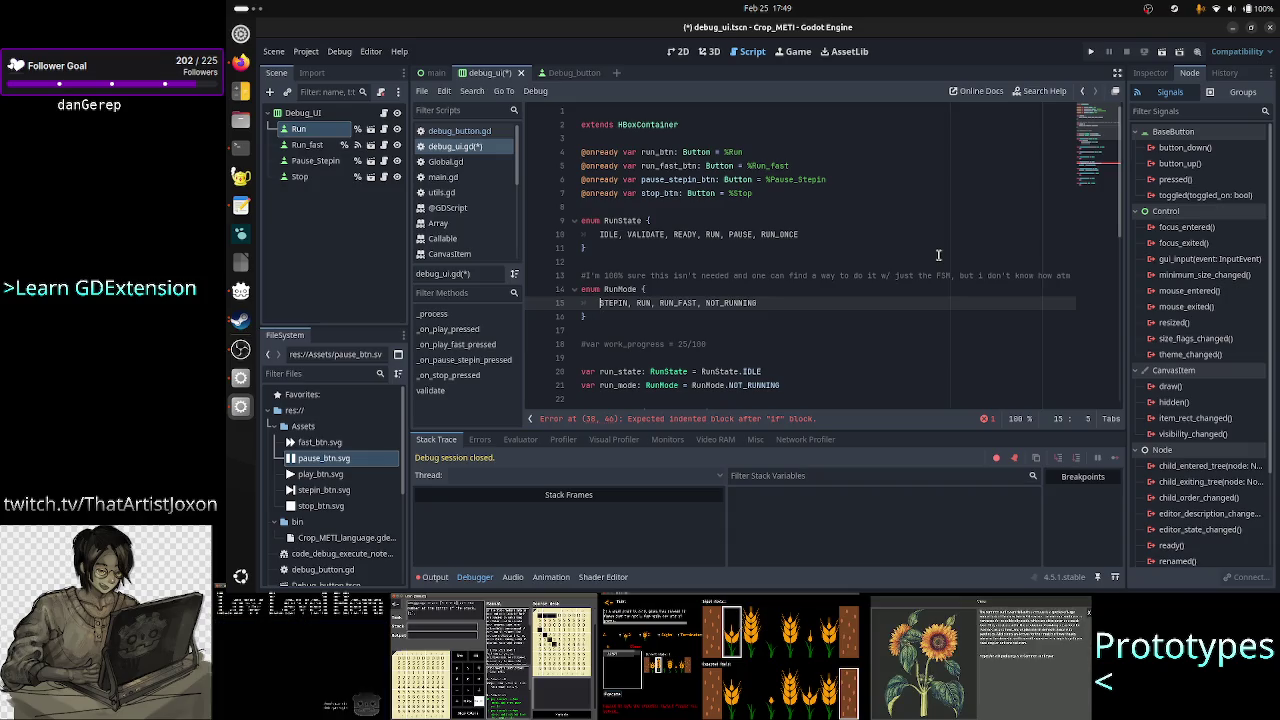
key("Up")
key("Up")
key("Up")
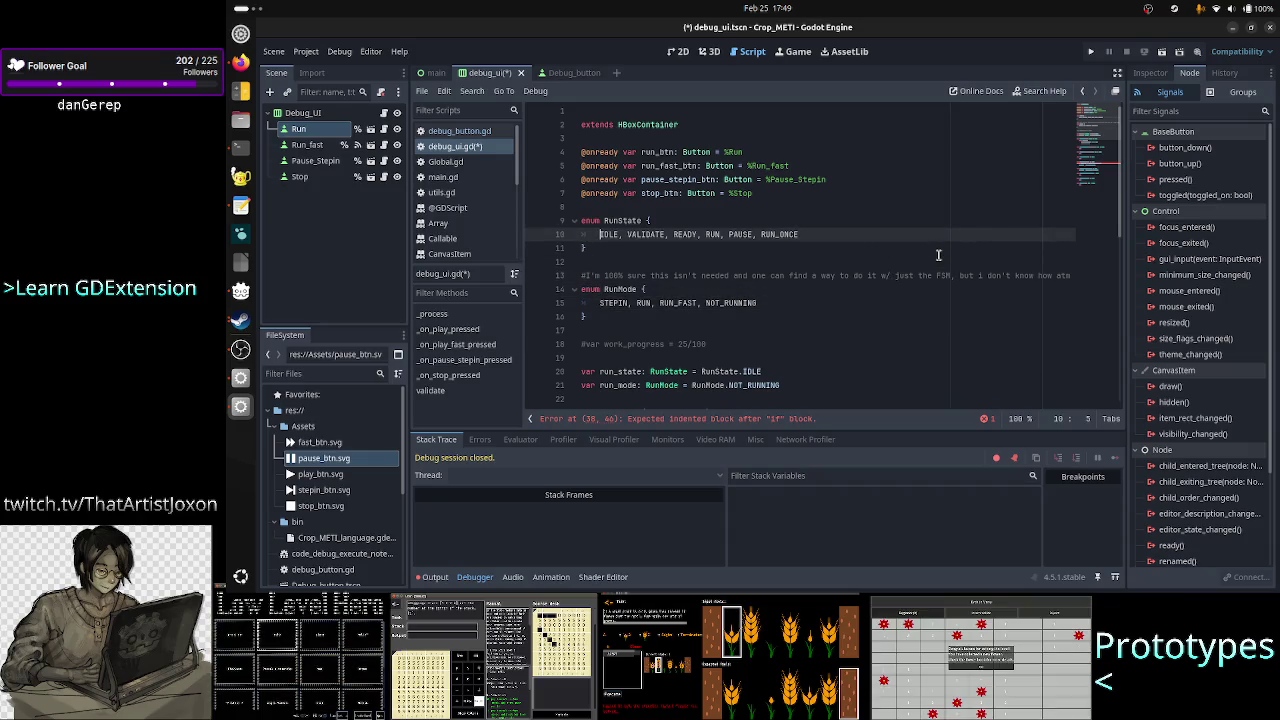
key("Down")
key("Down")
key("Down")
key("shift+Down")
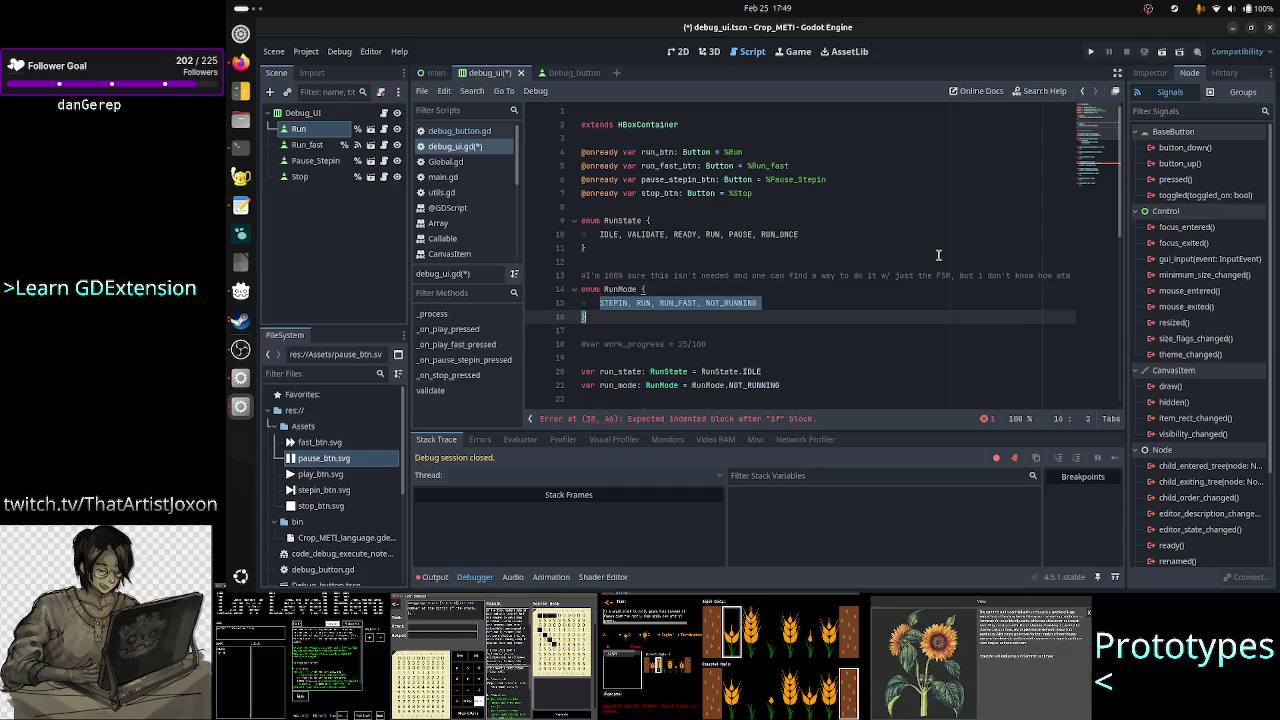
key("shift+Left")
key("shift+Left")
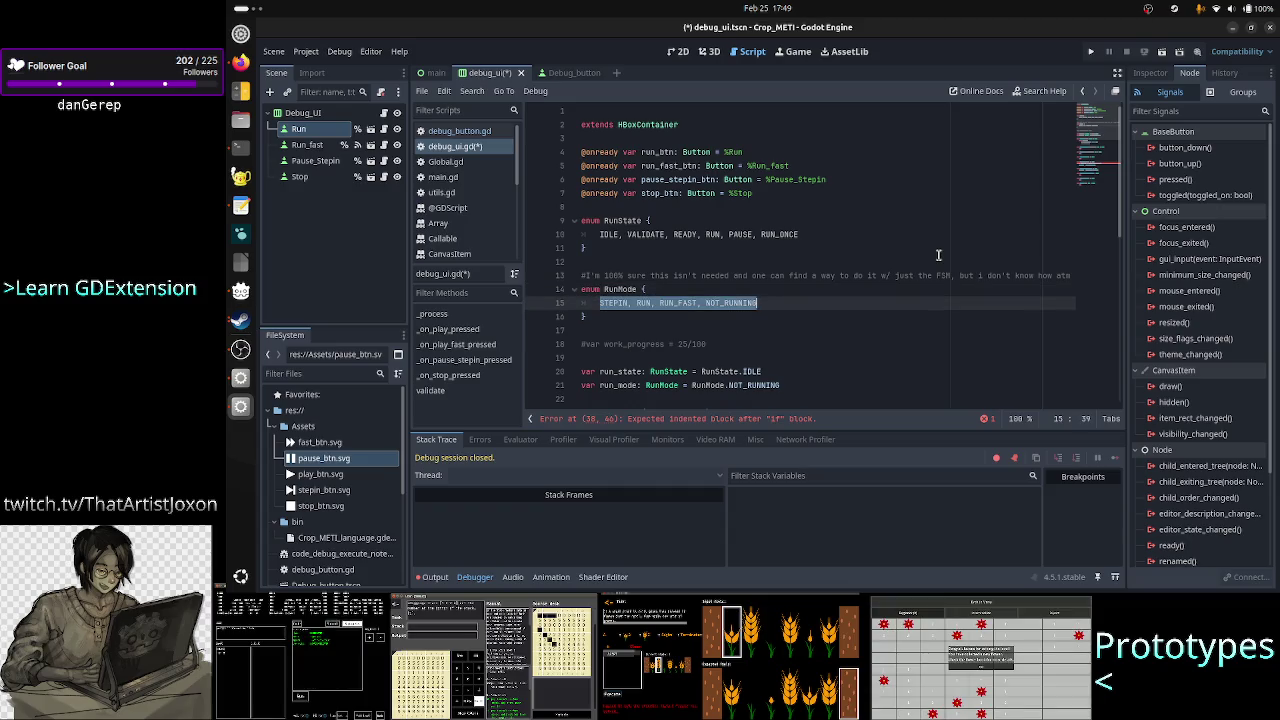
key("Up")
key("Up")
key("Up")
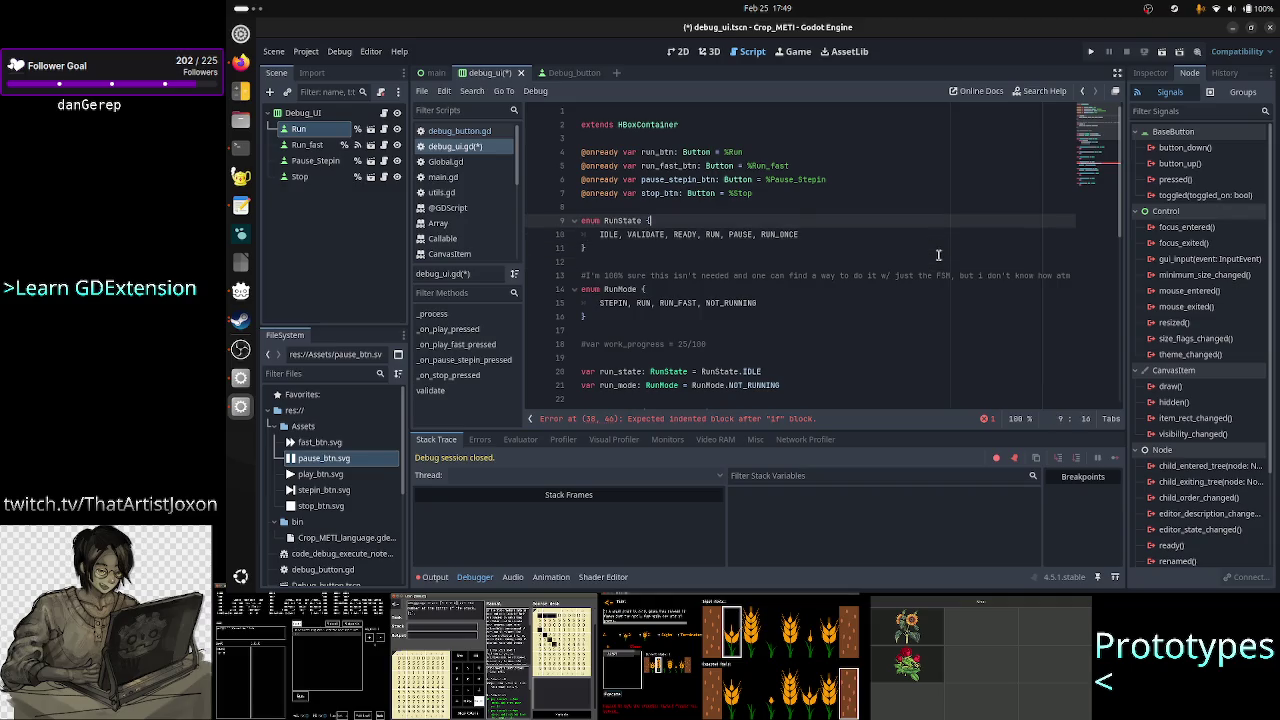
key("Home")
key("shift+Down")
key("shift+Down")
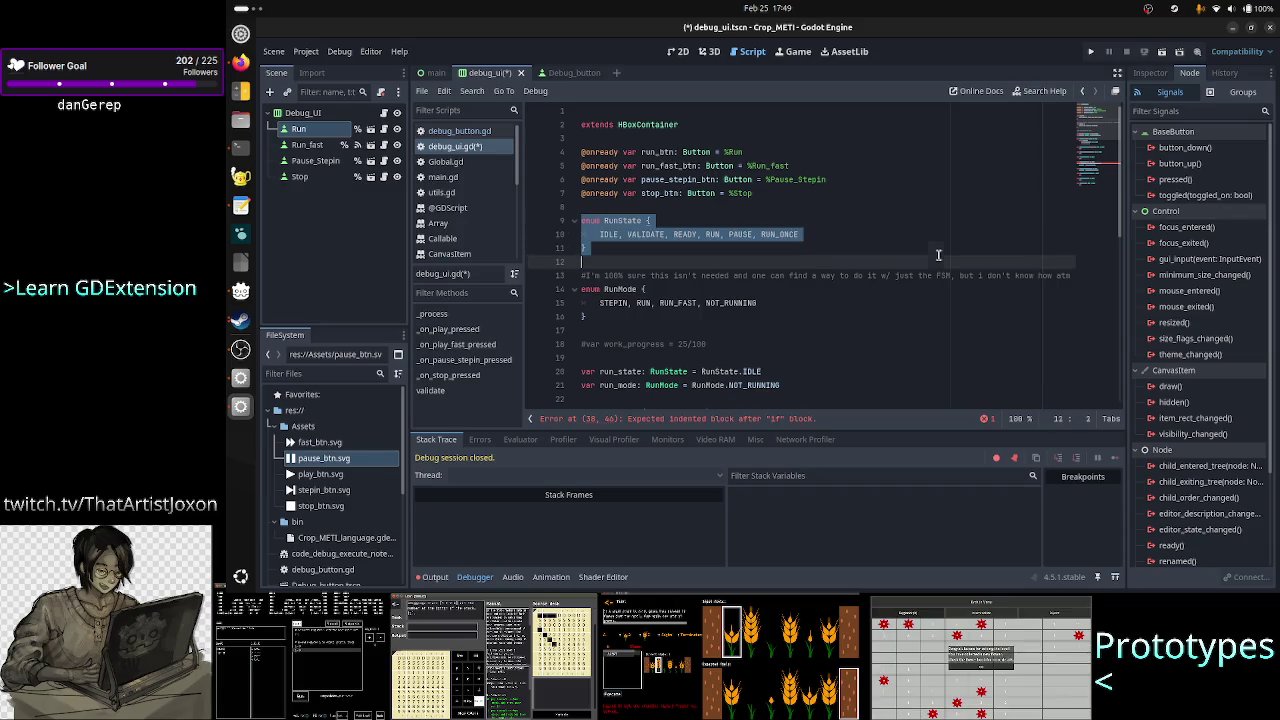
key("shift+End")
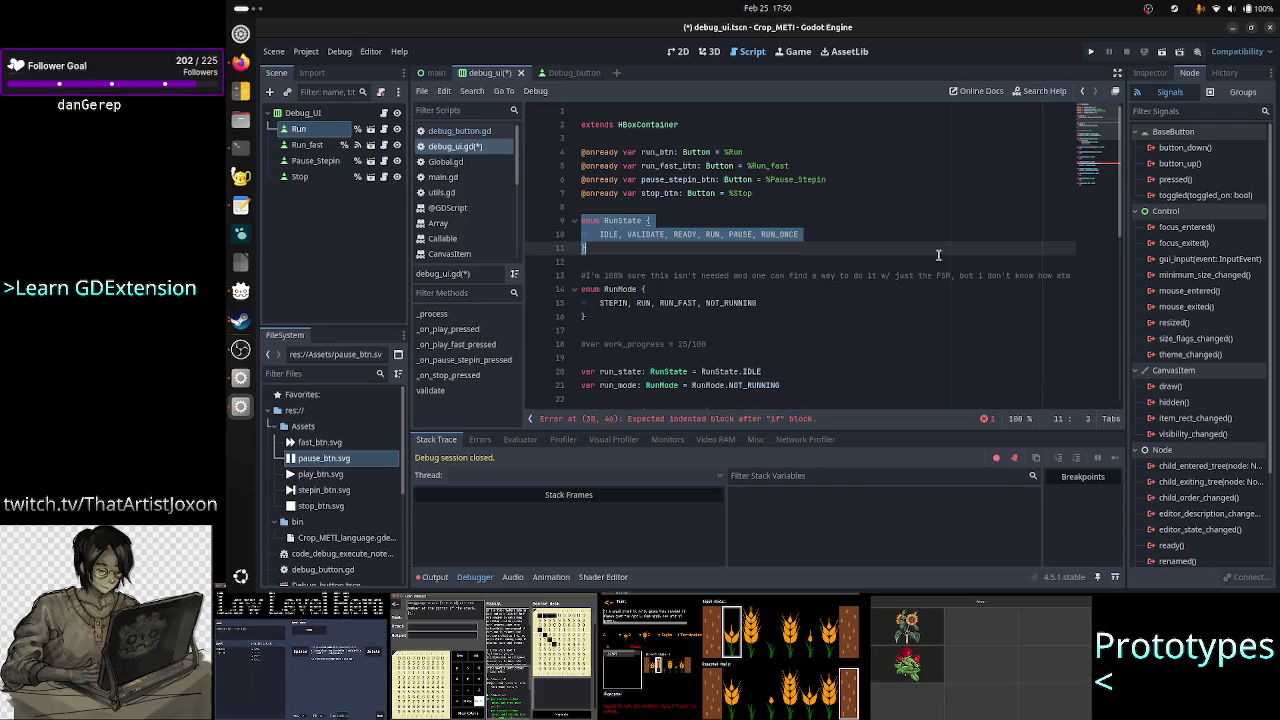
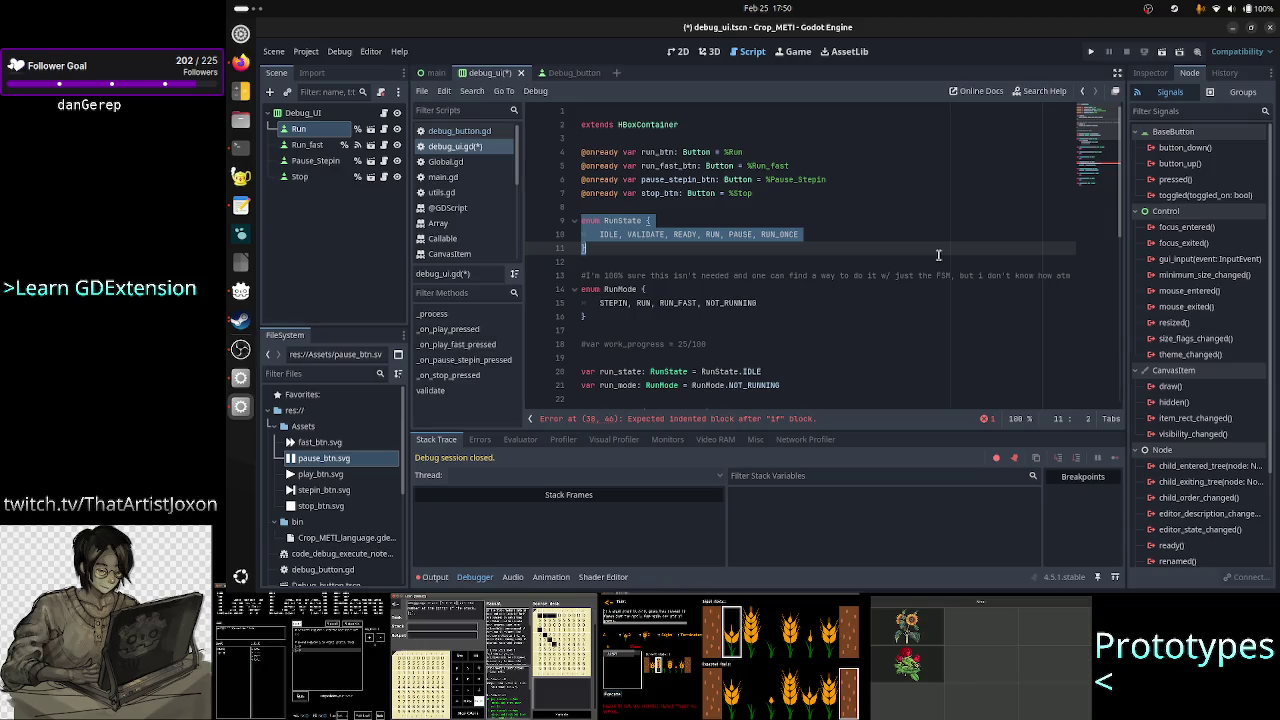
- Move RUN_ONCE from the end of the RunState values to just before PAUSE
key("Up")
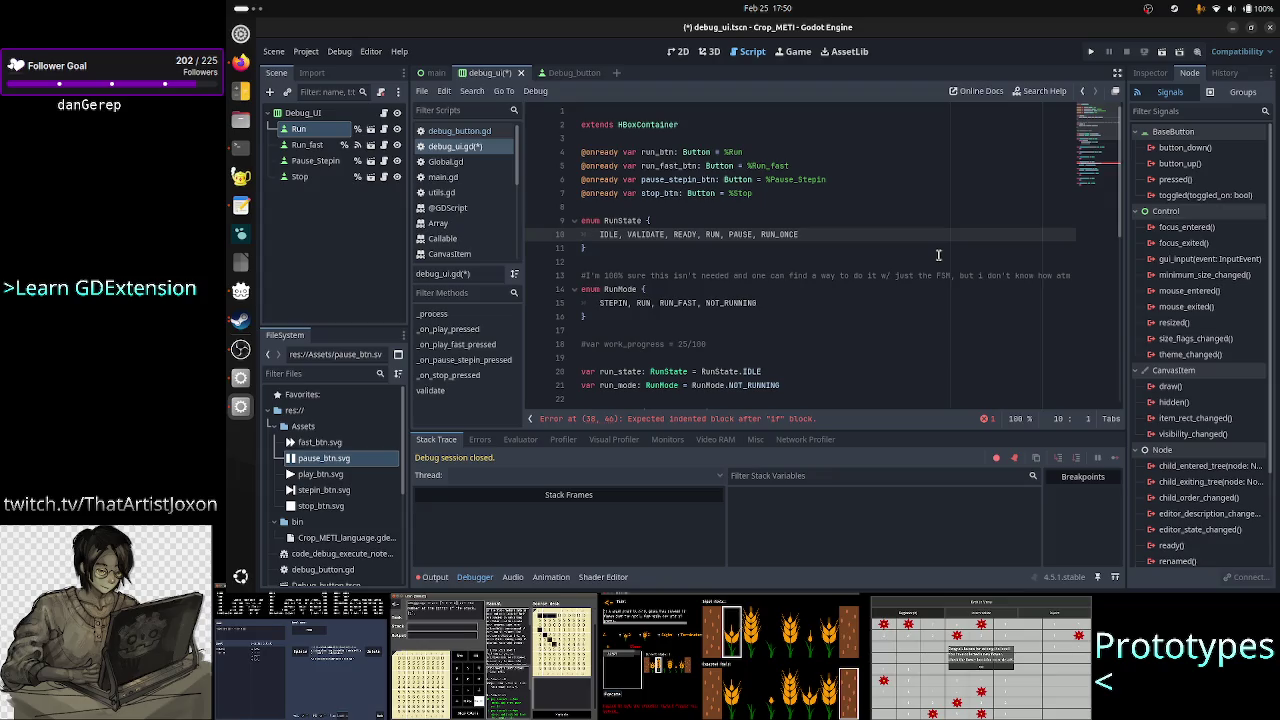
key("ctrl+Right")
key("ctrl+Right")
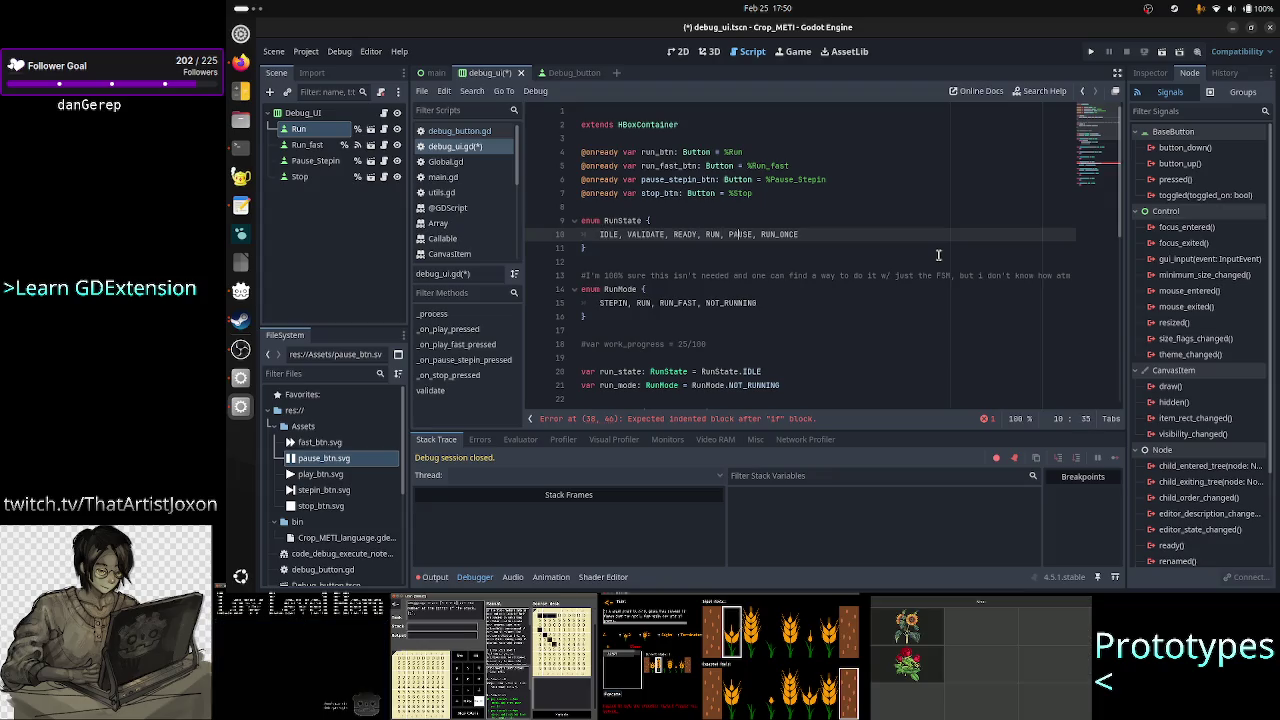
key("End")
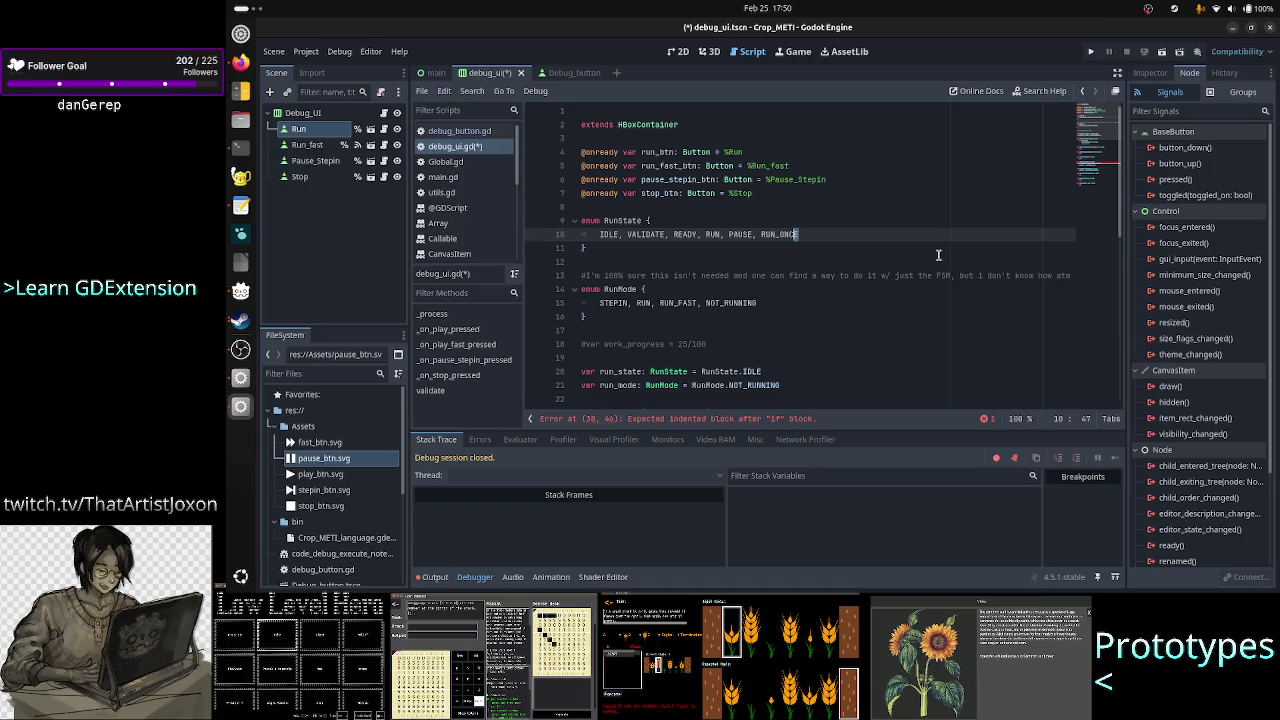
key("ctrl+shift+Left")
key("BackSpace")
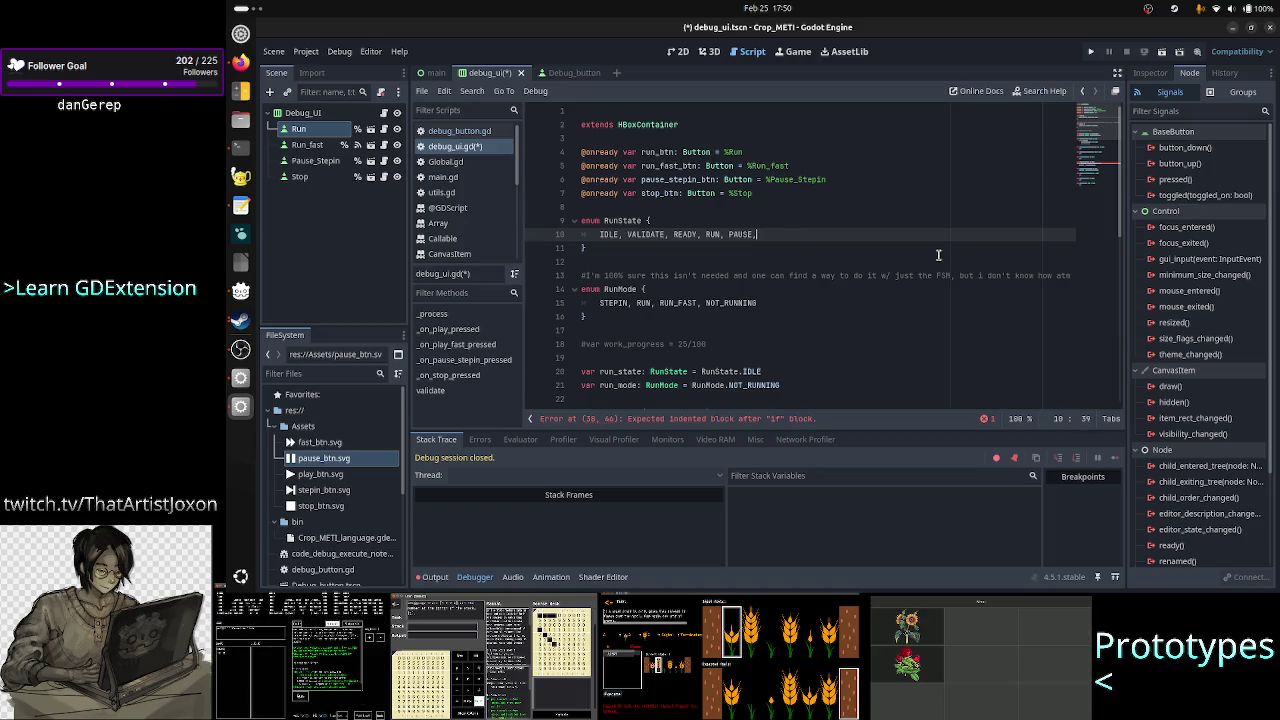
key("BackSpace")
key("Left")
key("Left")
key("Left")
type("RUN_ONCE,")
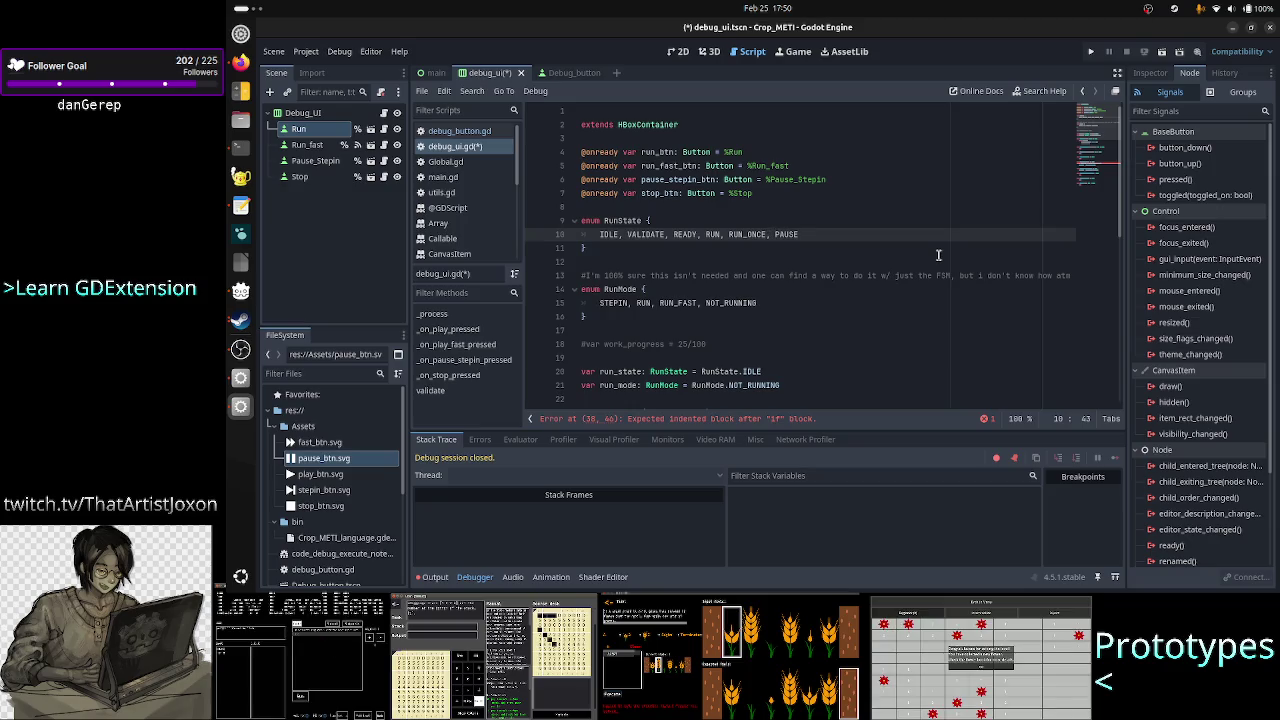
- Restore the missing Y so the RunState value reads READY
key("Home")
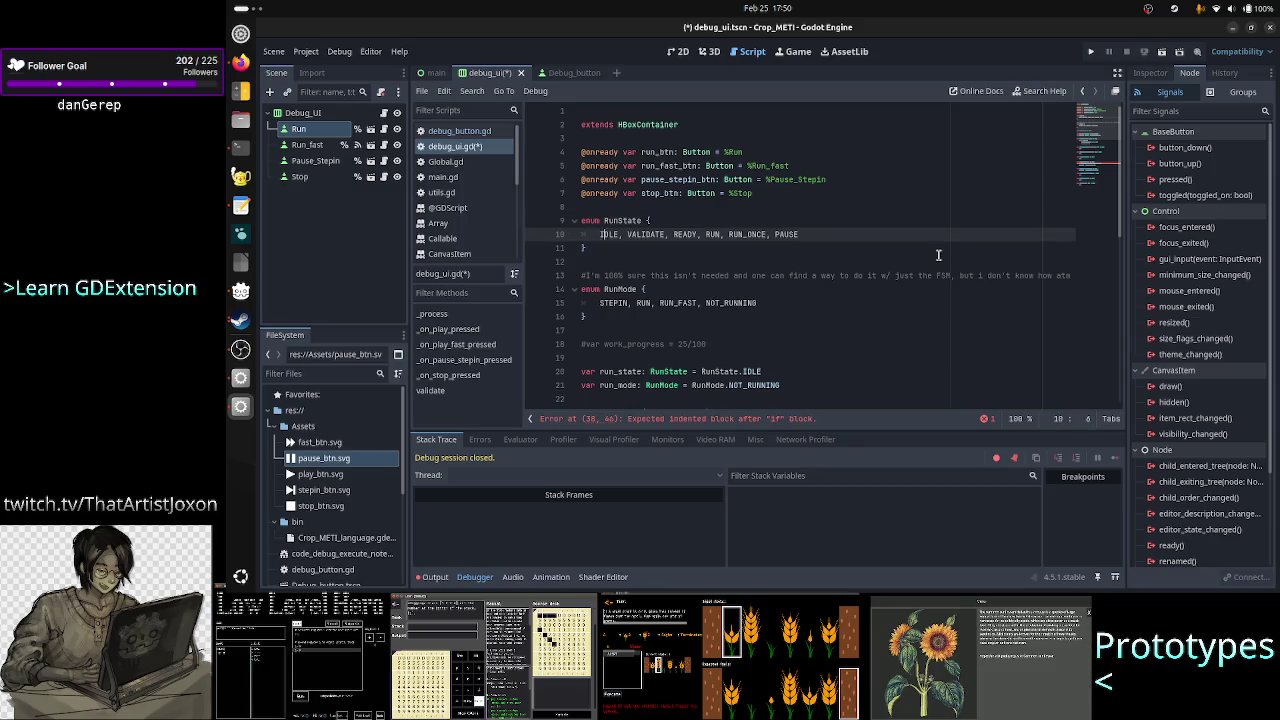
key("ctrl+Right")
key("ctrl+Right")
key("Right")
key("Left")
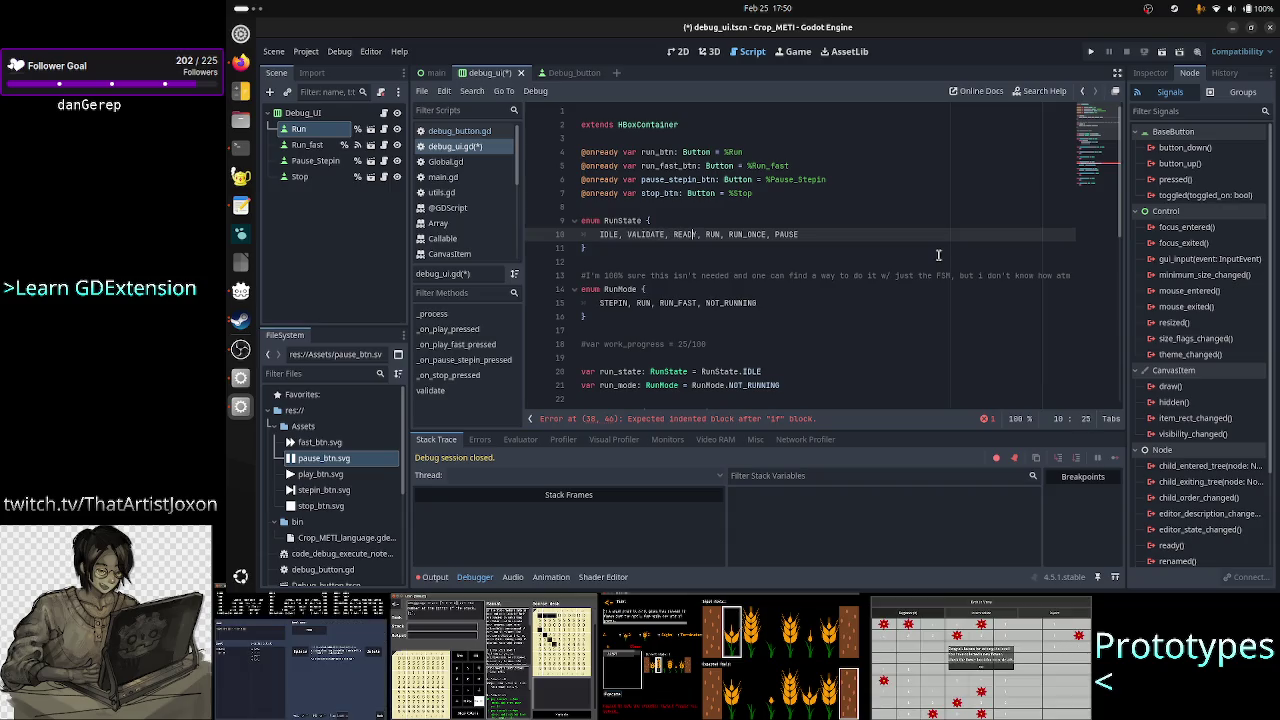
type("Y")
key("Right")
key("Right")
key("Right")
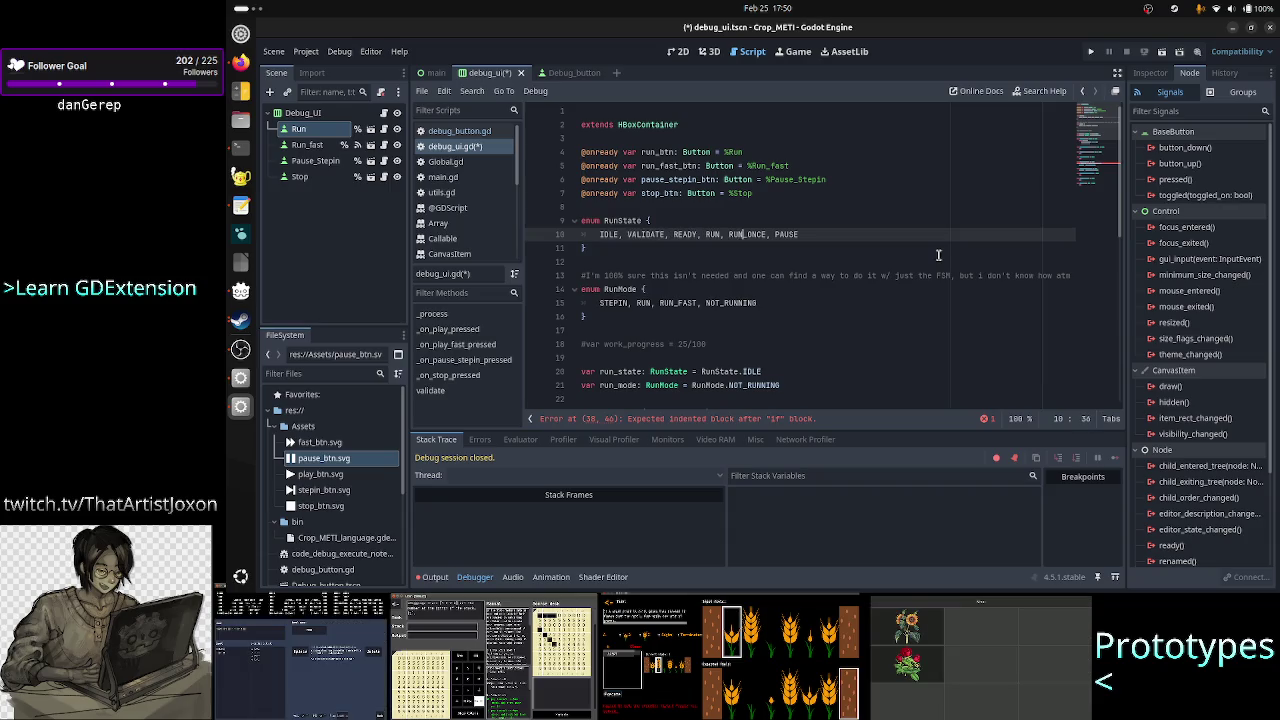
key("Right")
key("Right")
key("Right")
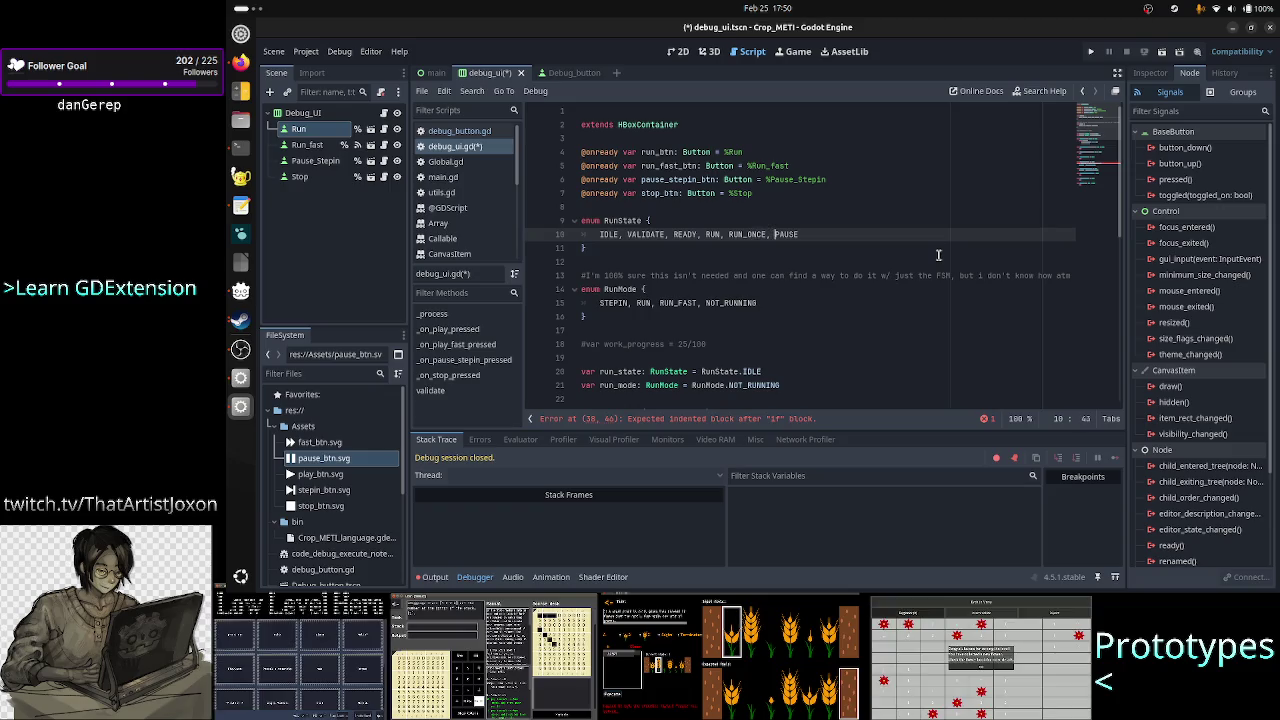
key("Right")
key("Right")
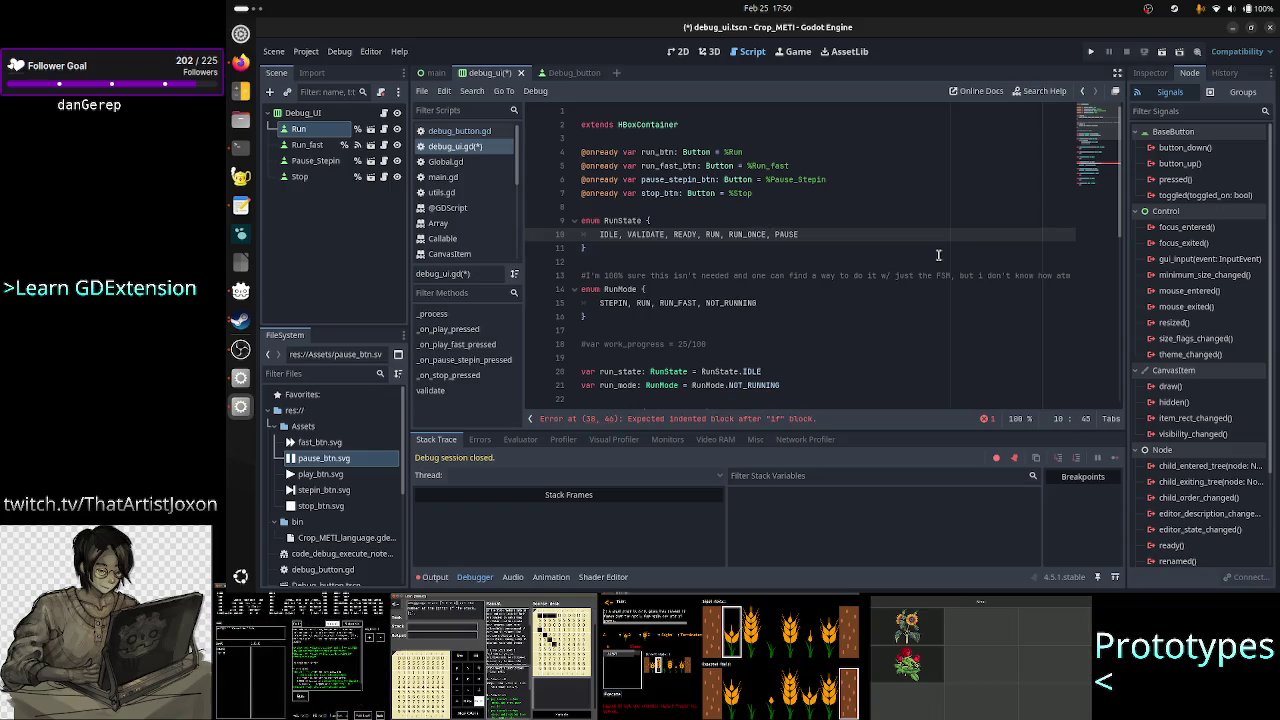
key("Right")
key("Right")
key("Right")
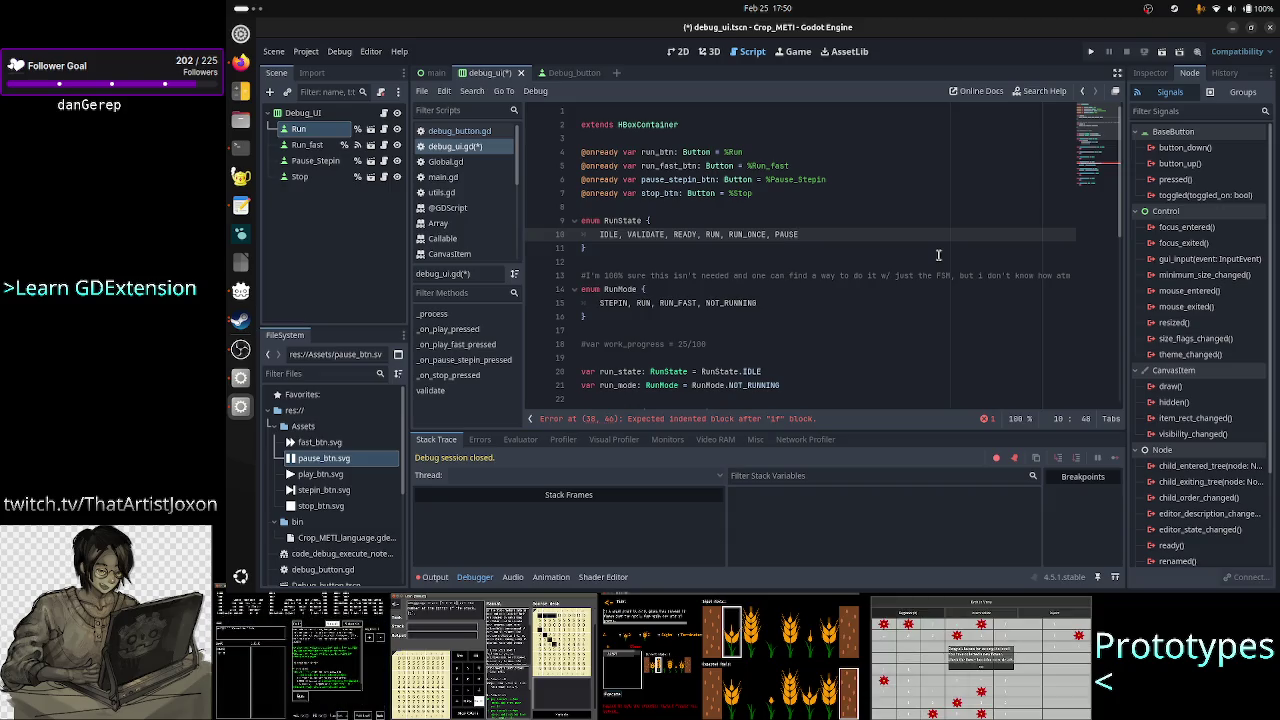
- Review the corrected RunState values line, then move down to the RunMode values
key("Home")
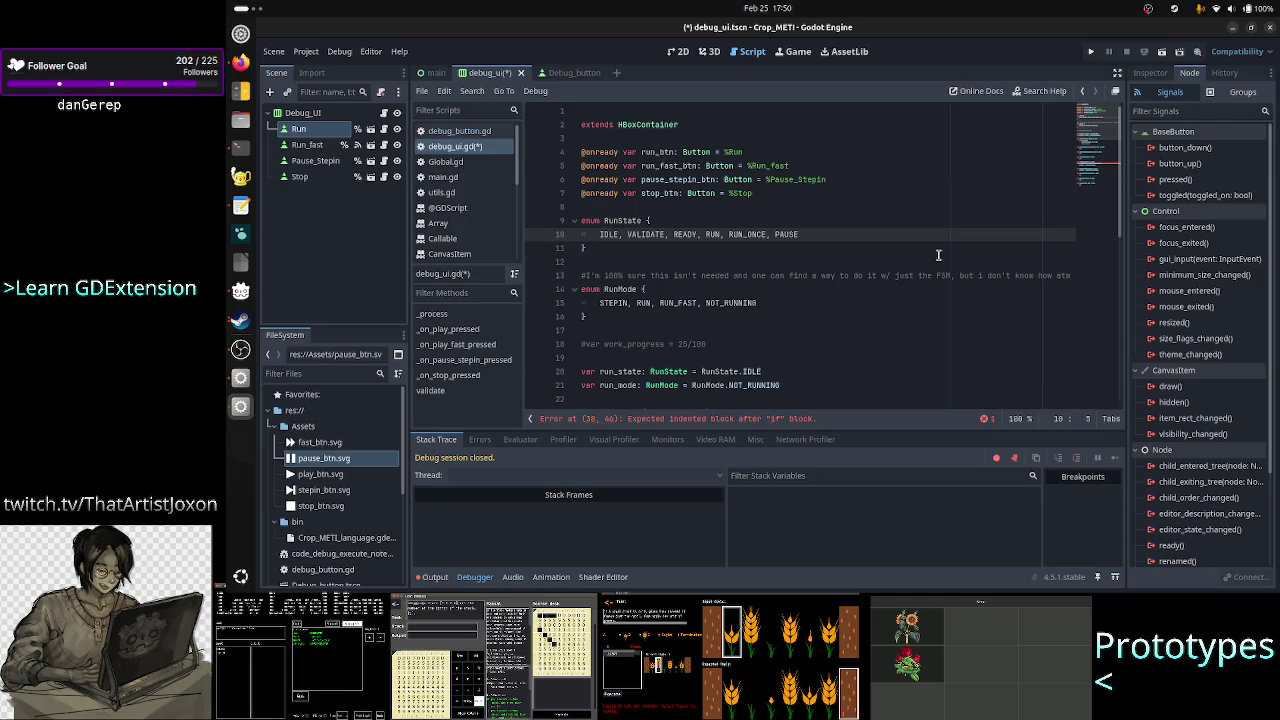
key("Home")
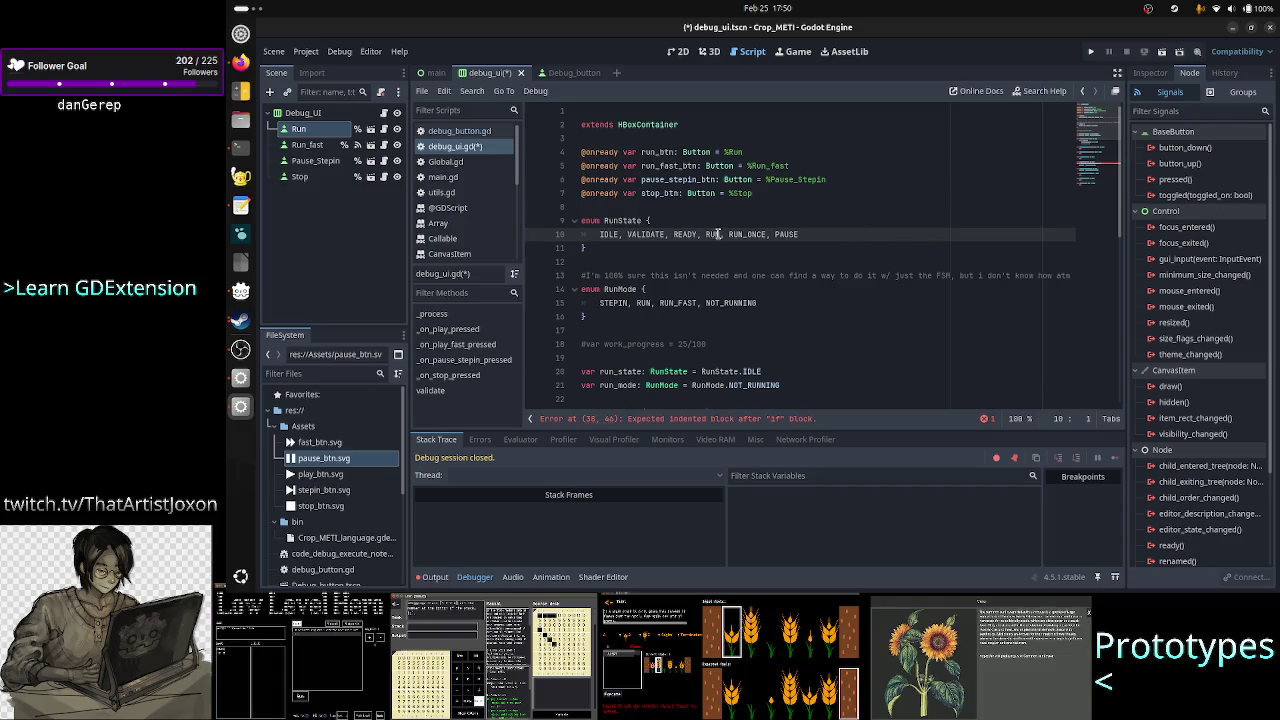
left_click_drag(688, 234, 806, 234)
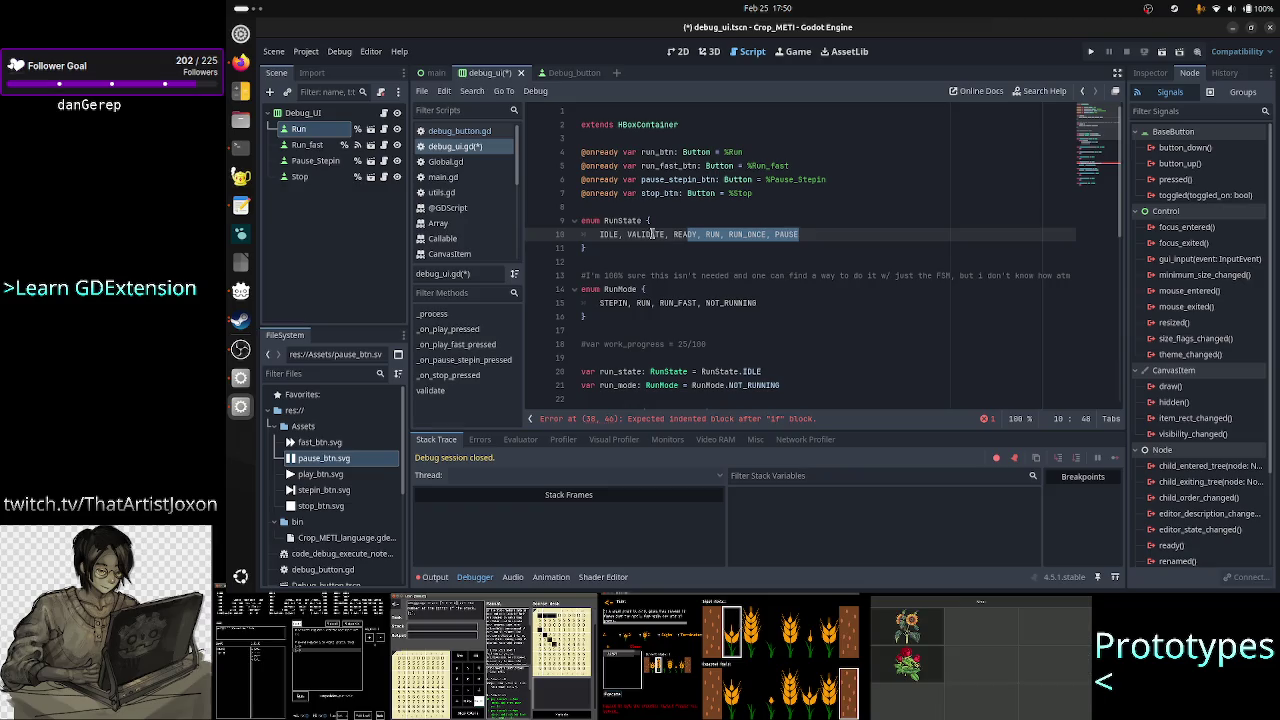
double_click(609, 234)
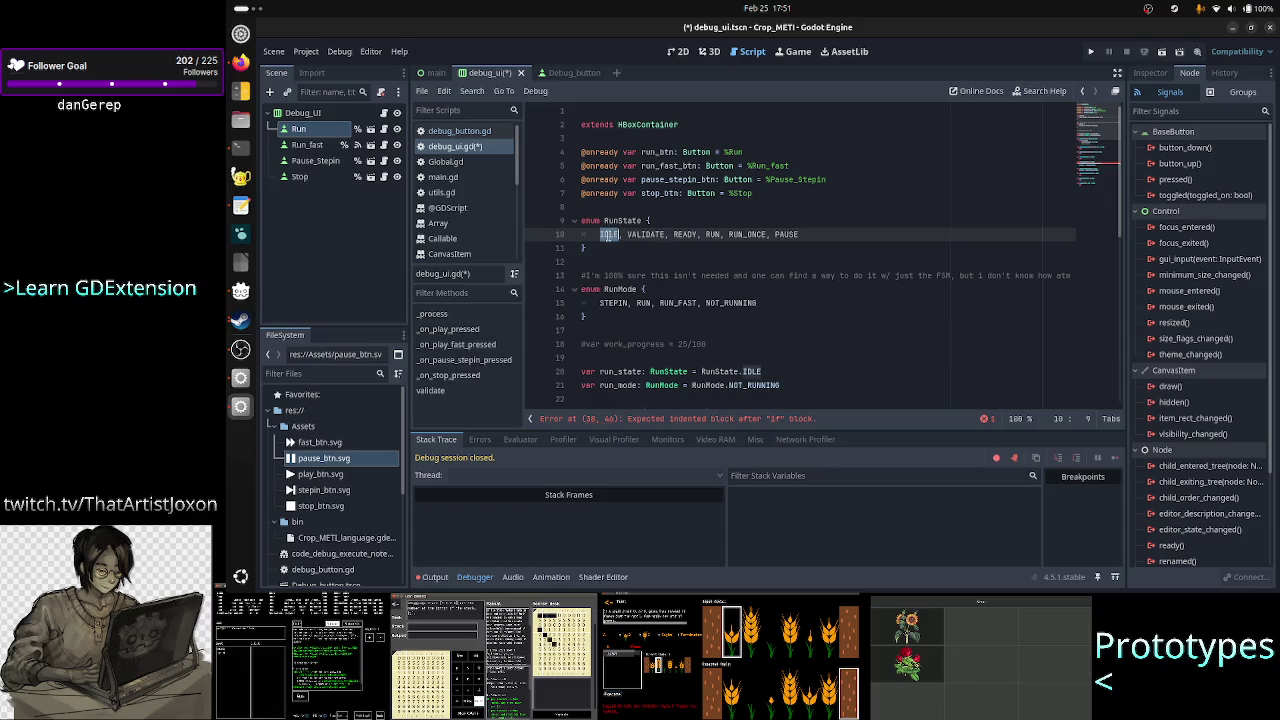
left_click(608, 234)
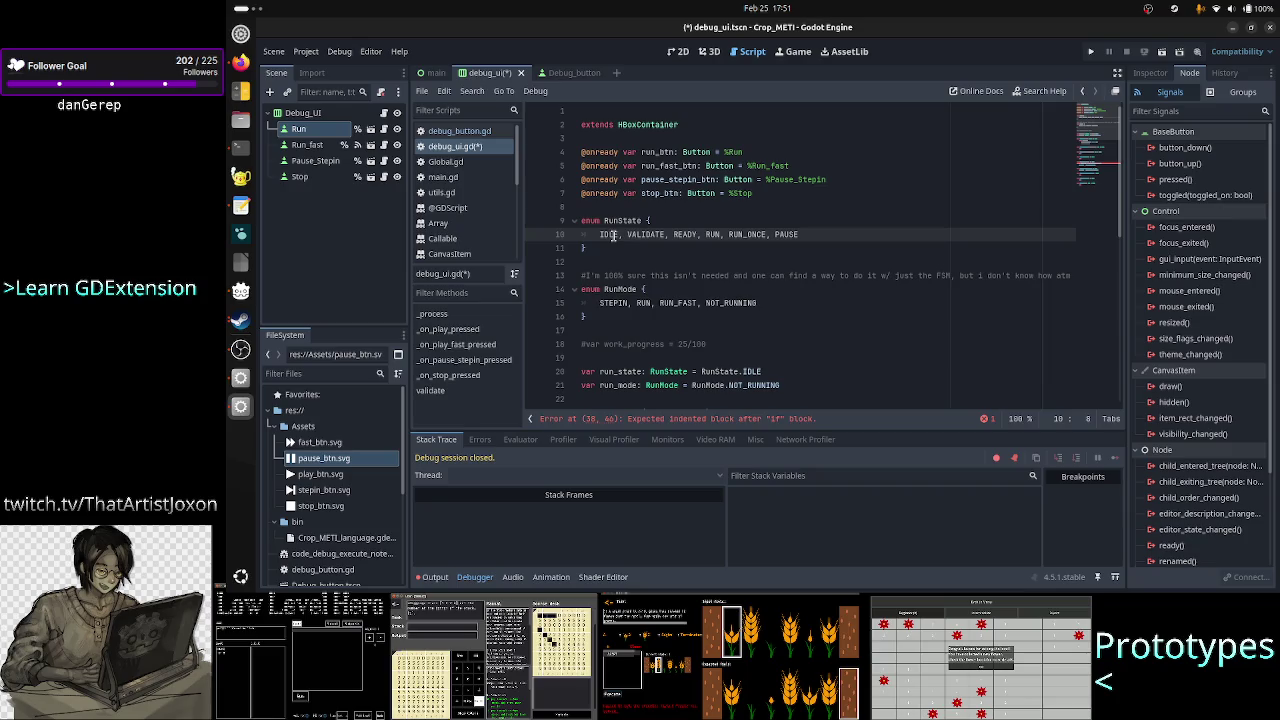
left_click(888, 233)
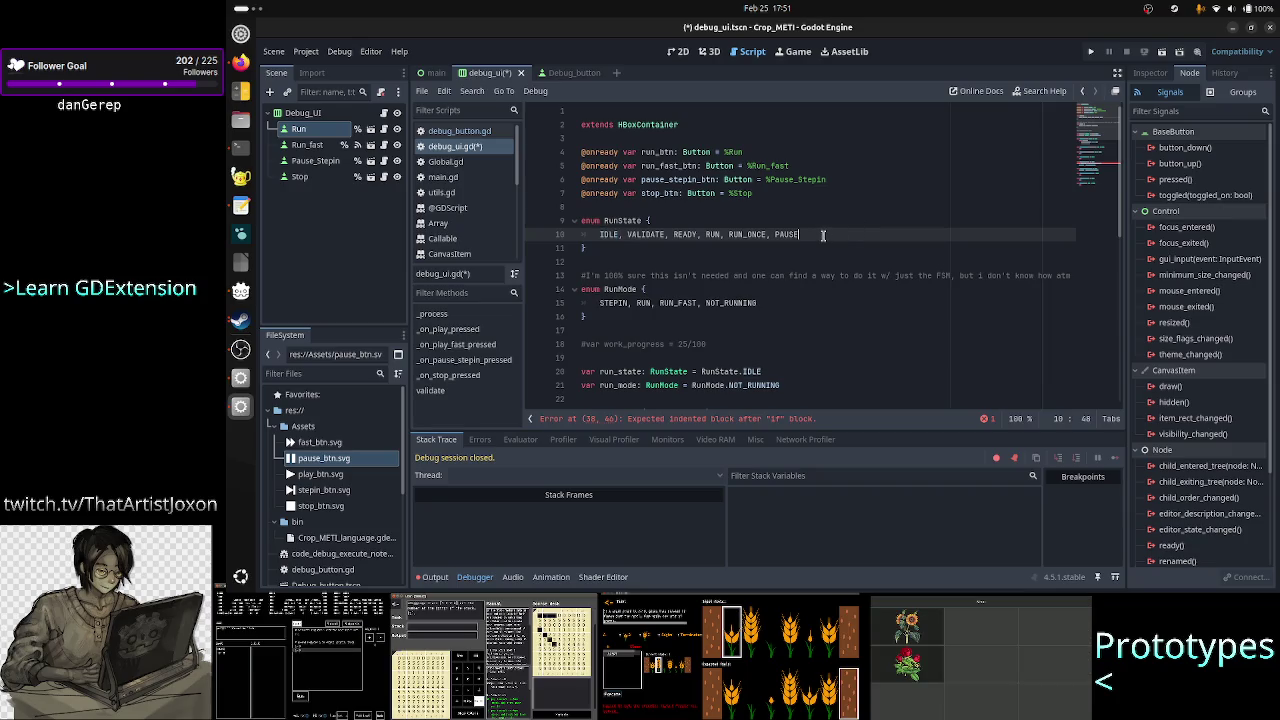
key("Down")
key("Down")
key("Down")
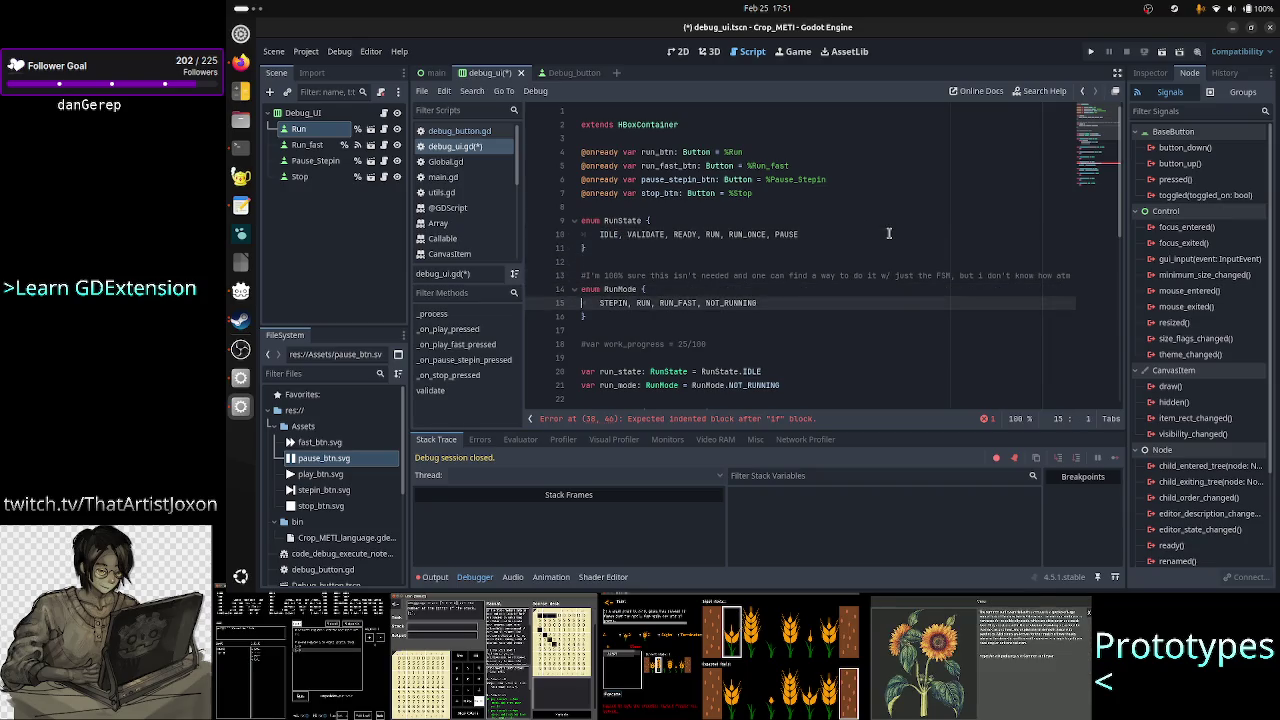
- Replace NOT_RUNNING with STOP at the end of the RunMode values
key("Home")
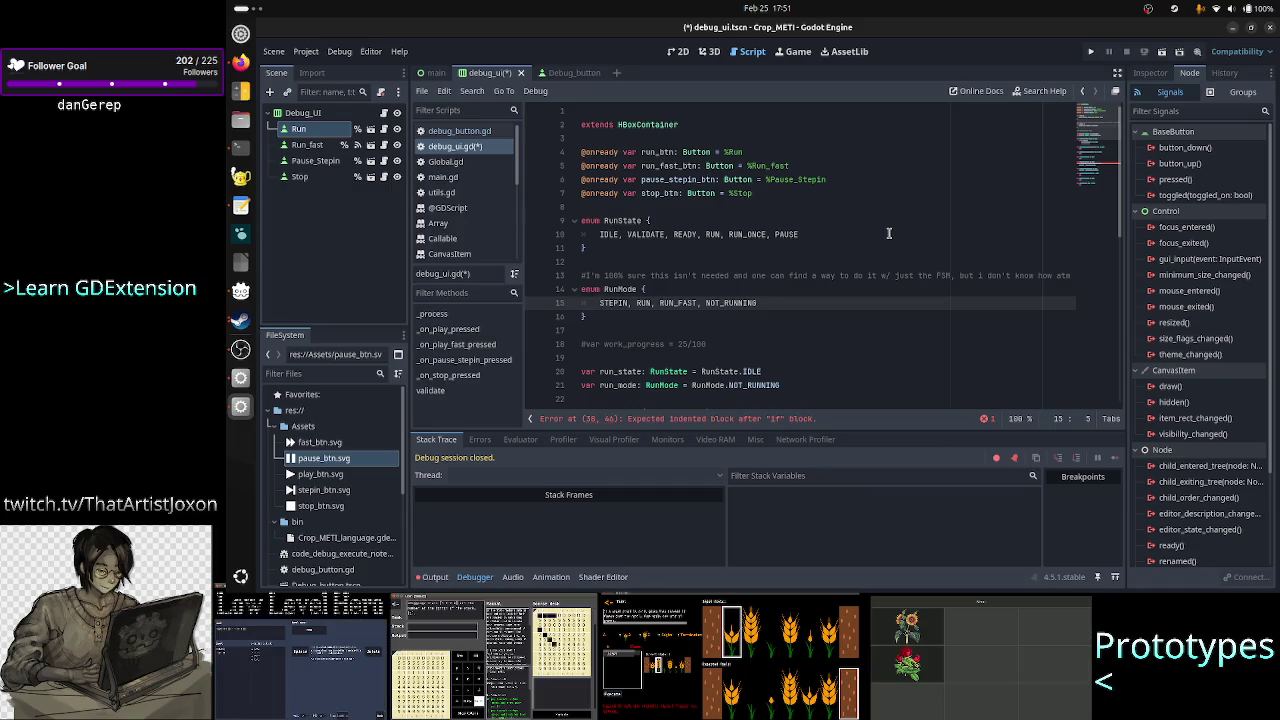
key("Up")
key("Down")
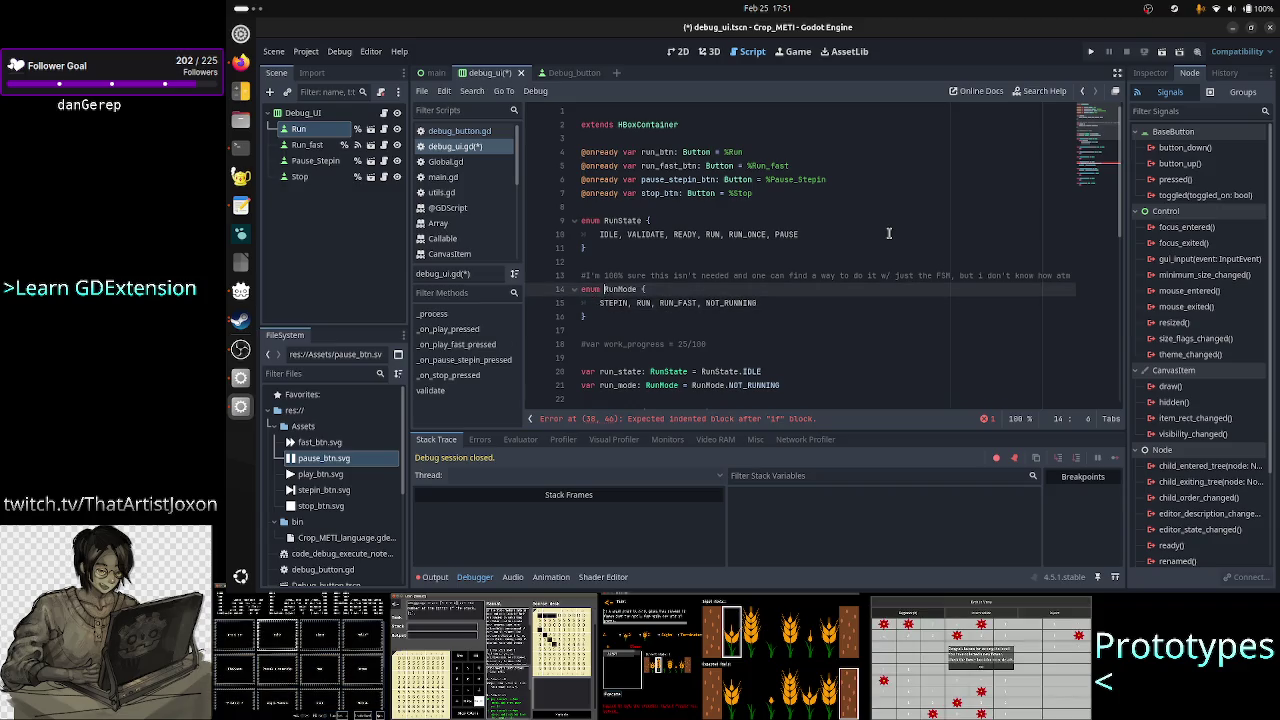
key("Right")
key("Right")
key("Right")
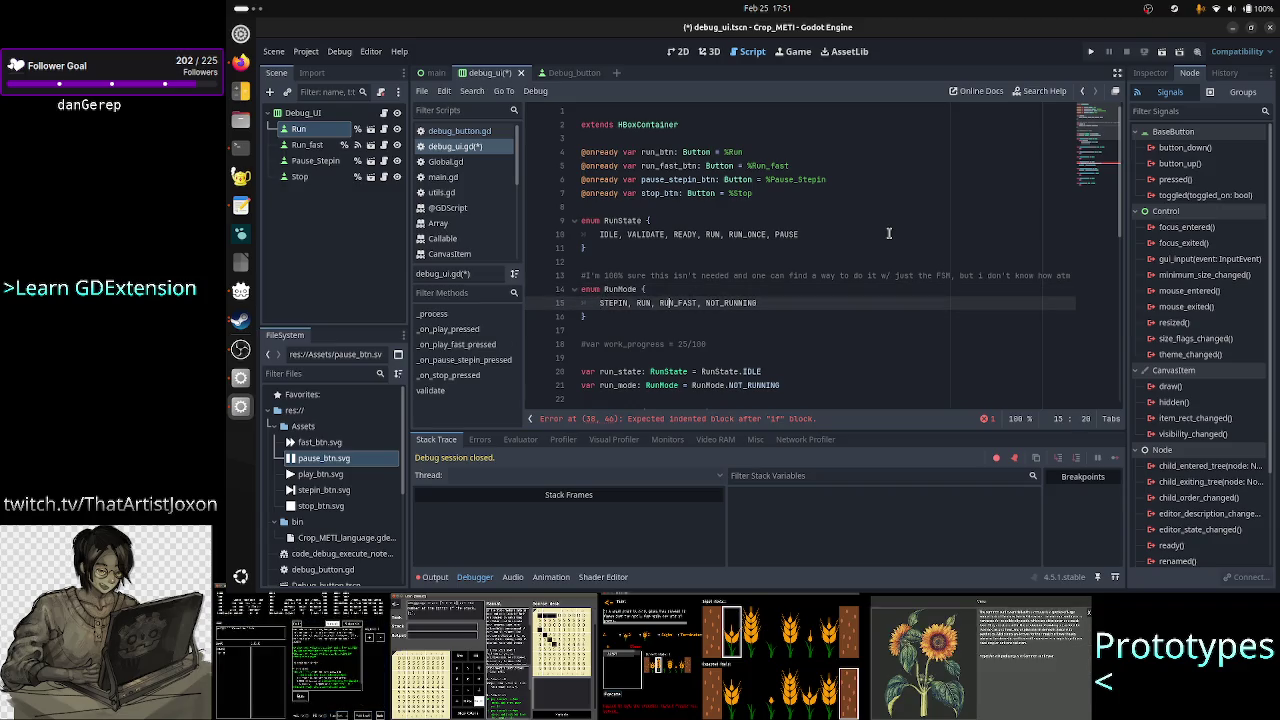
key("Left")
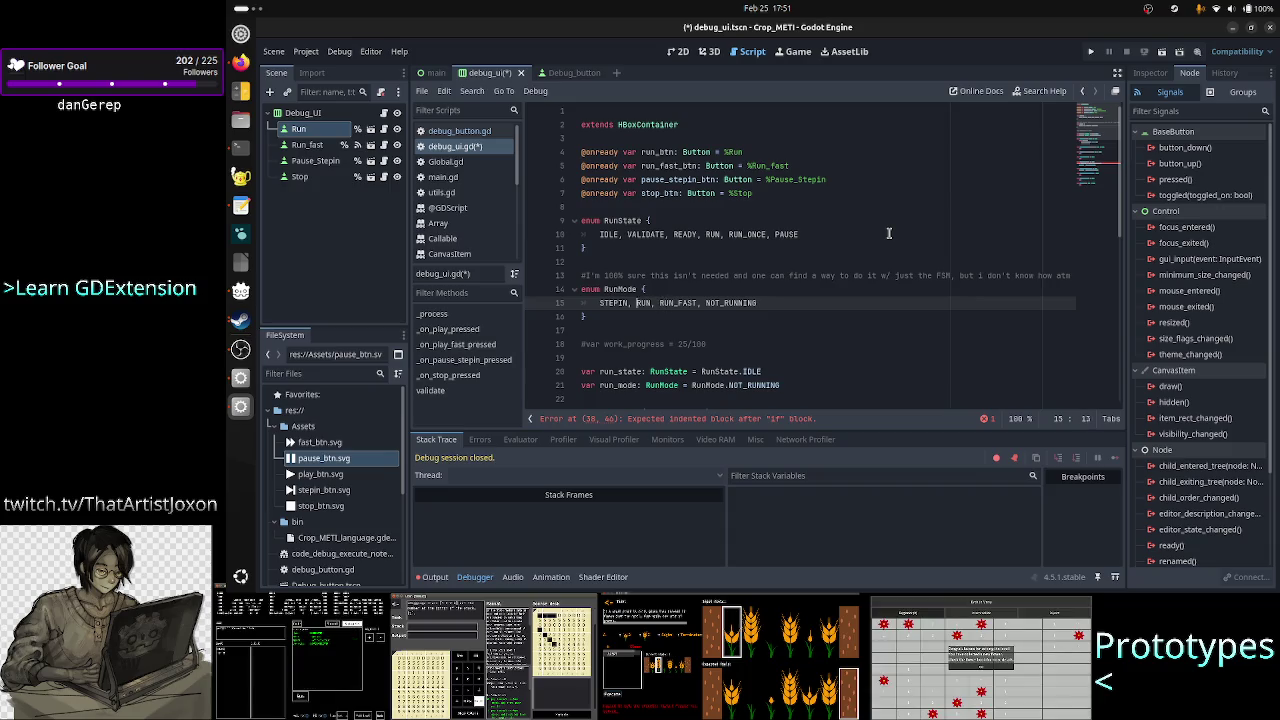
key("Left")
key("Left")
key("Left")
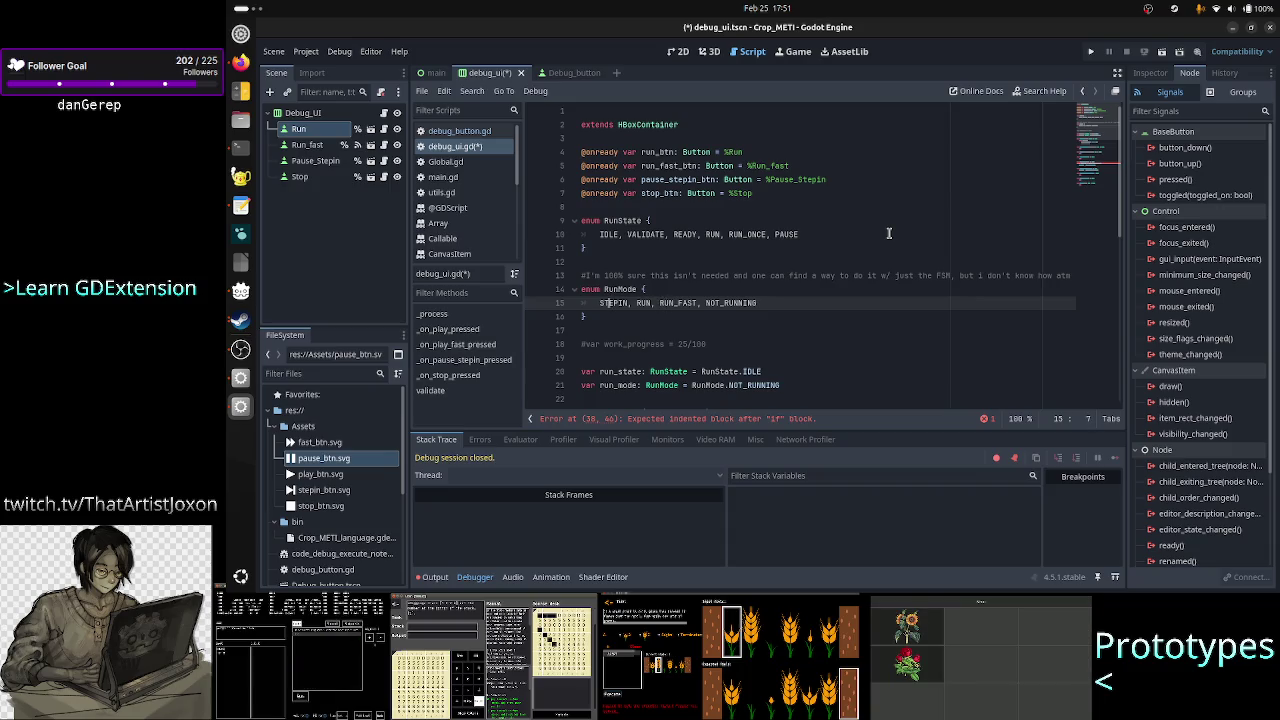
key("Right")
key("Right")
key("Right")
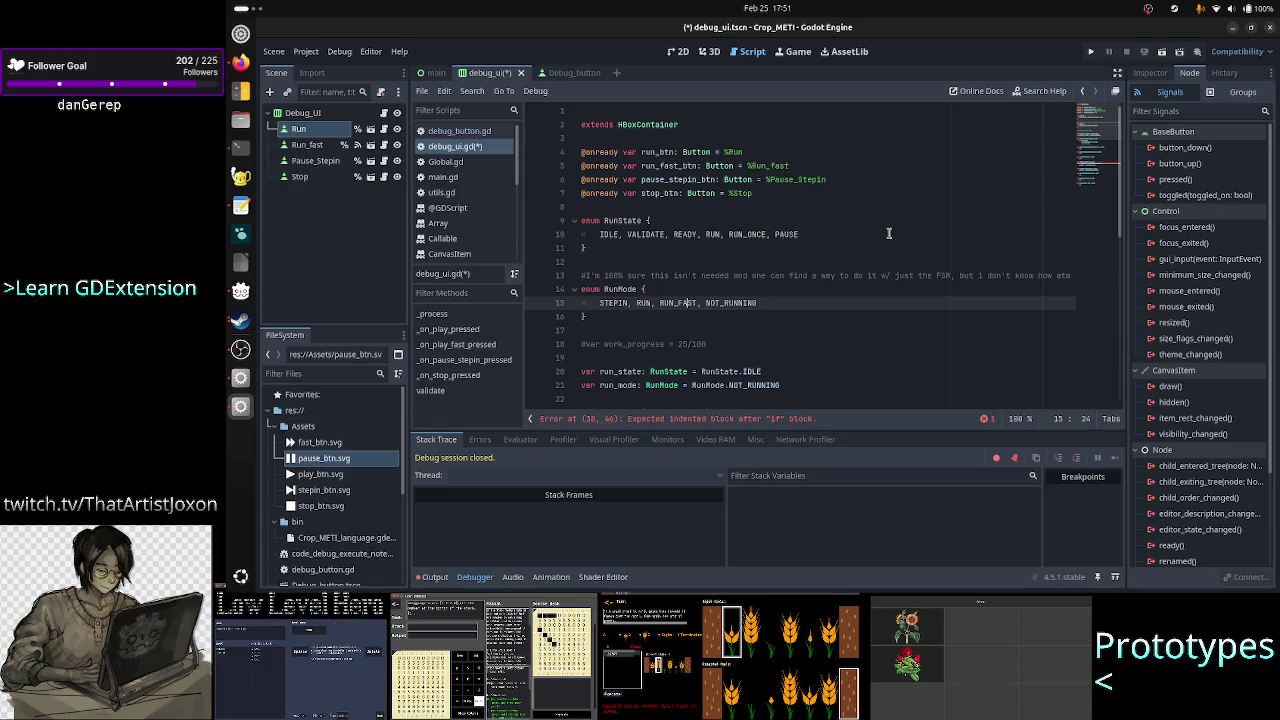
key("Right")
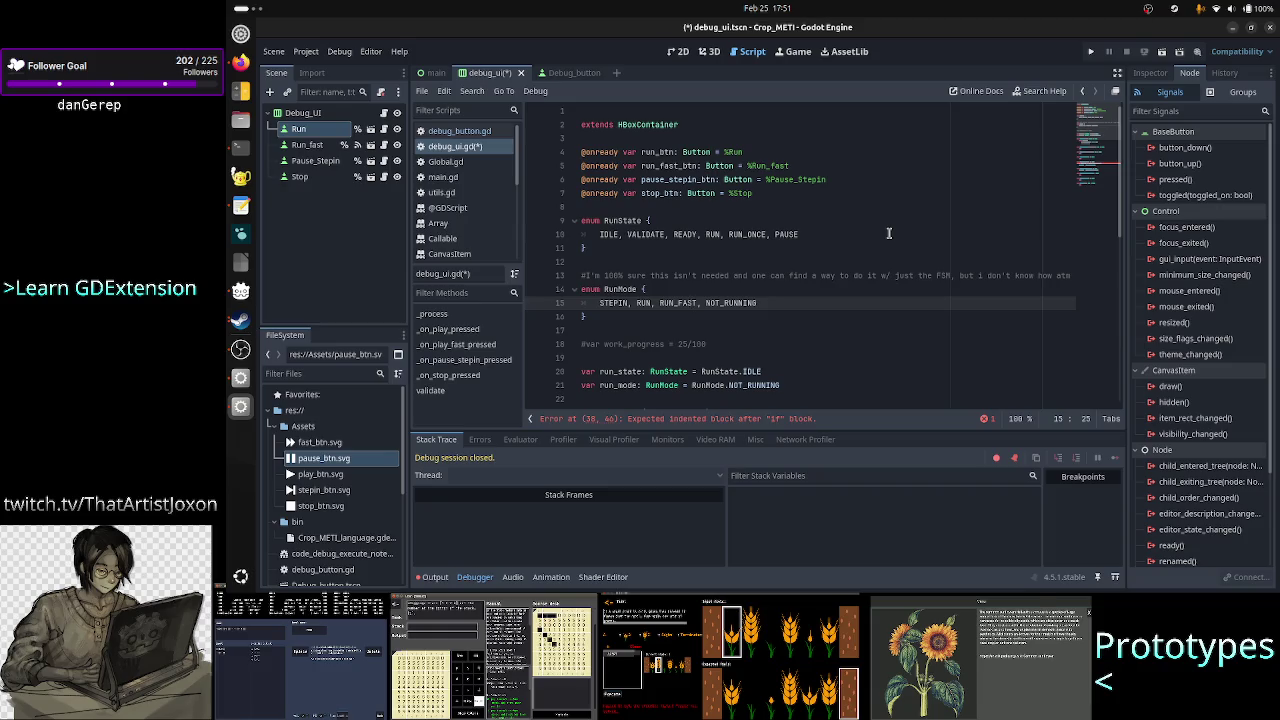
key("Left")
key("Left")
key("Left")
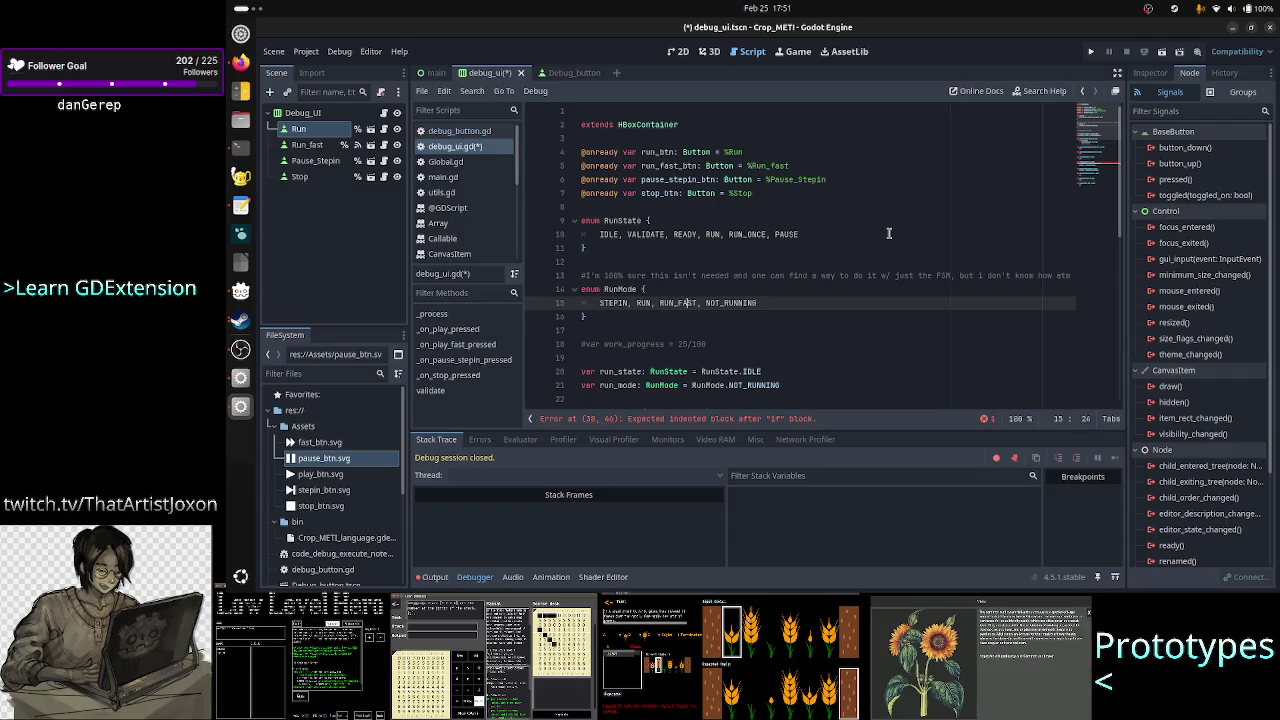
key("End")
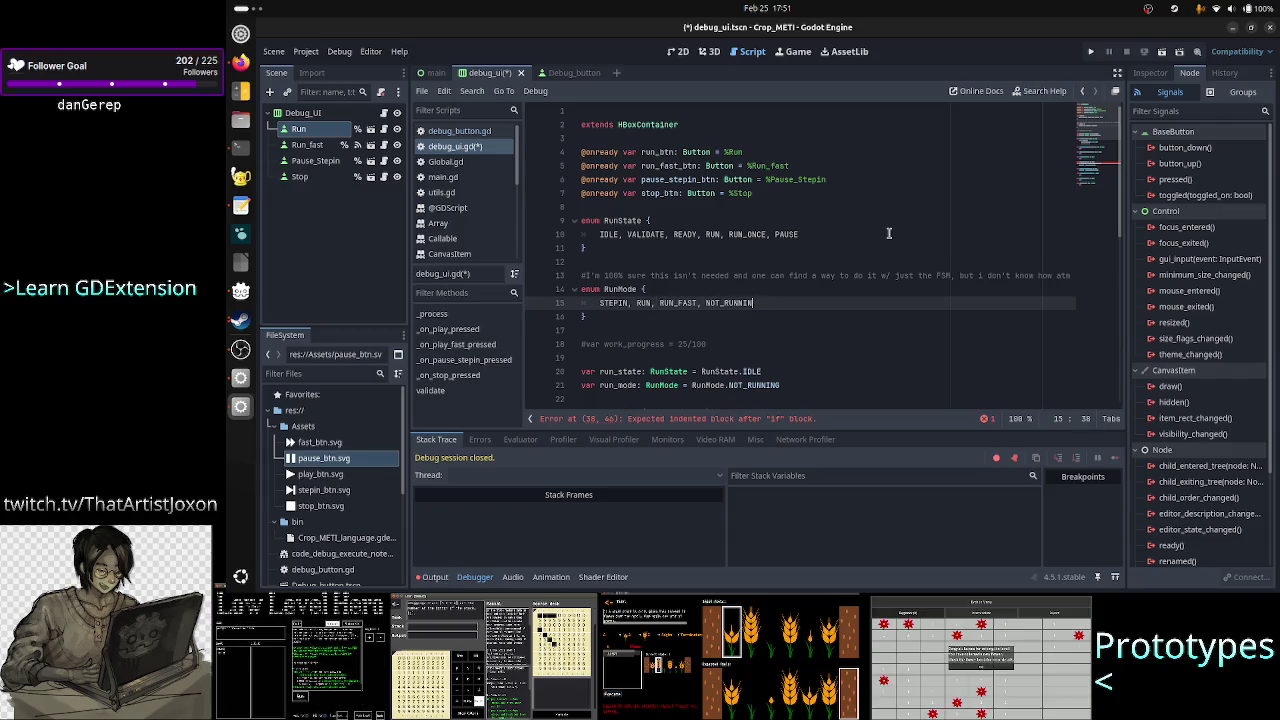
key("ctrl+BackSpace")
type("STOP")
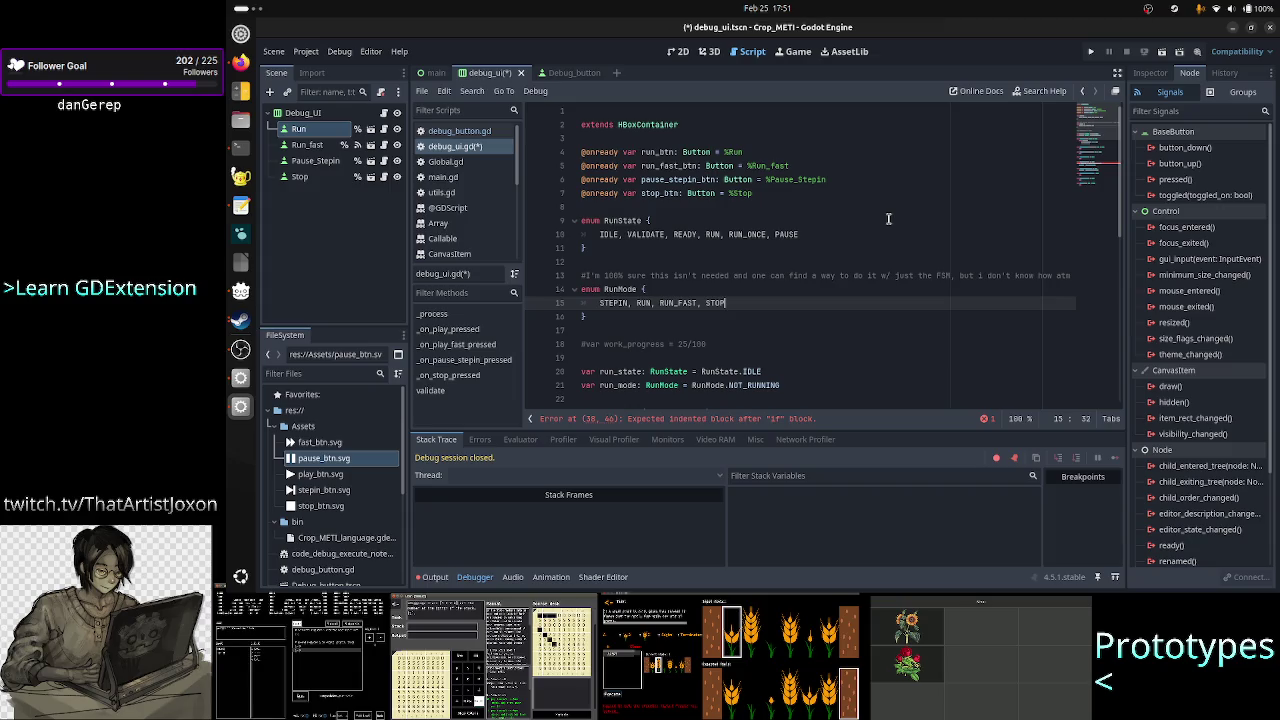
- Move down past the var declarations toward the script's functions
key("Left")
key("Left")
key("Left")
key("Left")
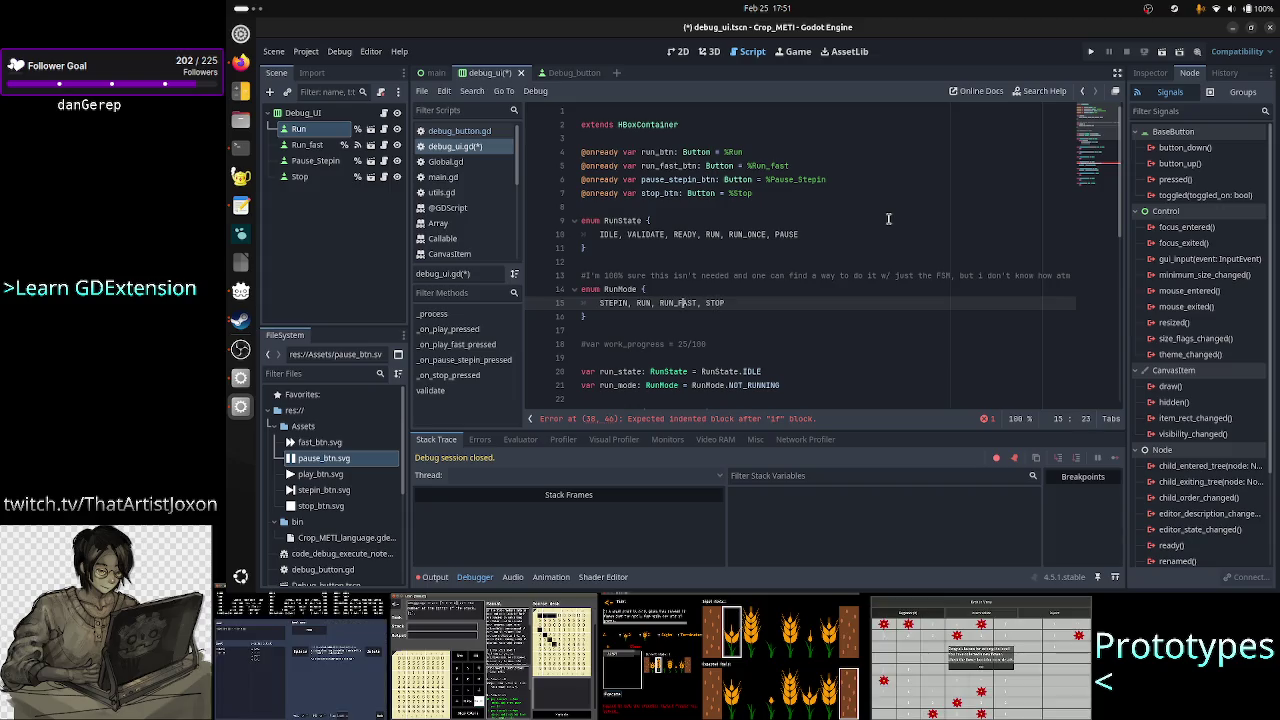
key("Left")
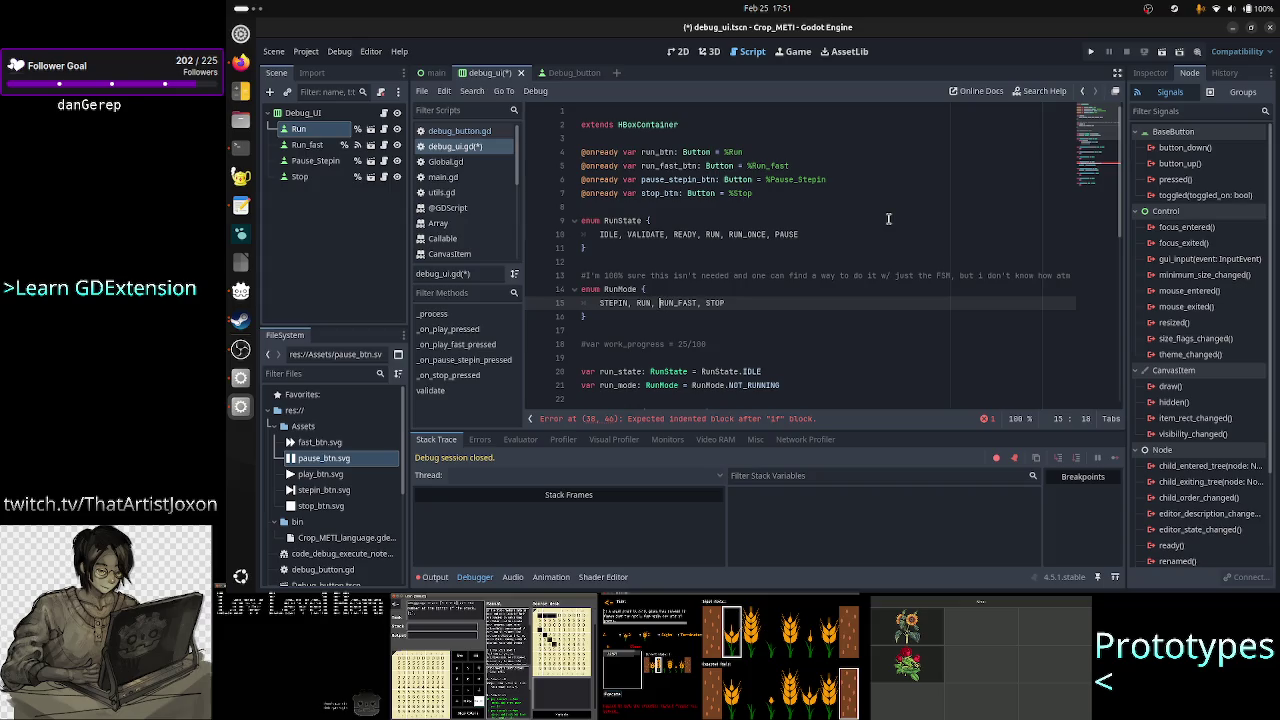
key("Left")
key("Left")
key("Left")
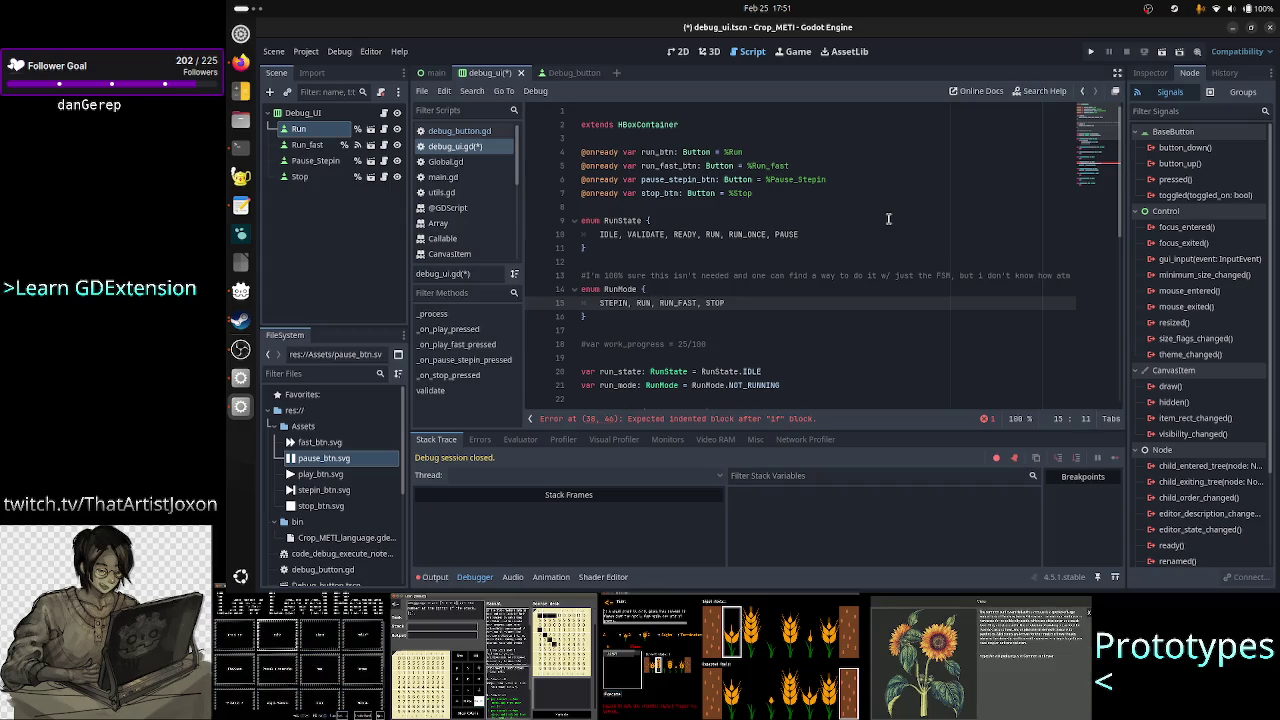
key("Down")
key("Down")
key("Down")
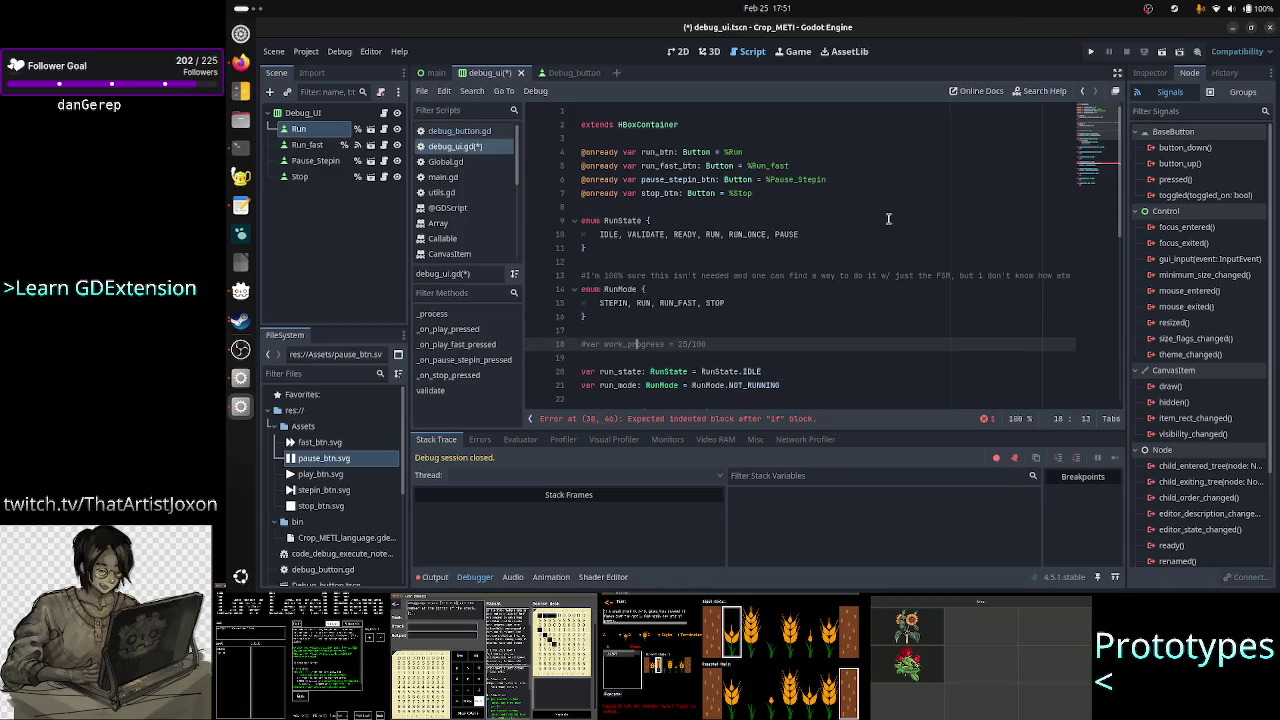
key("Down")
key("Down")
key("Down")
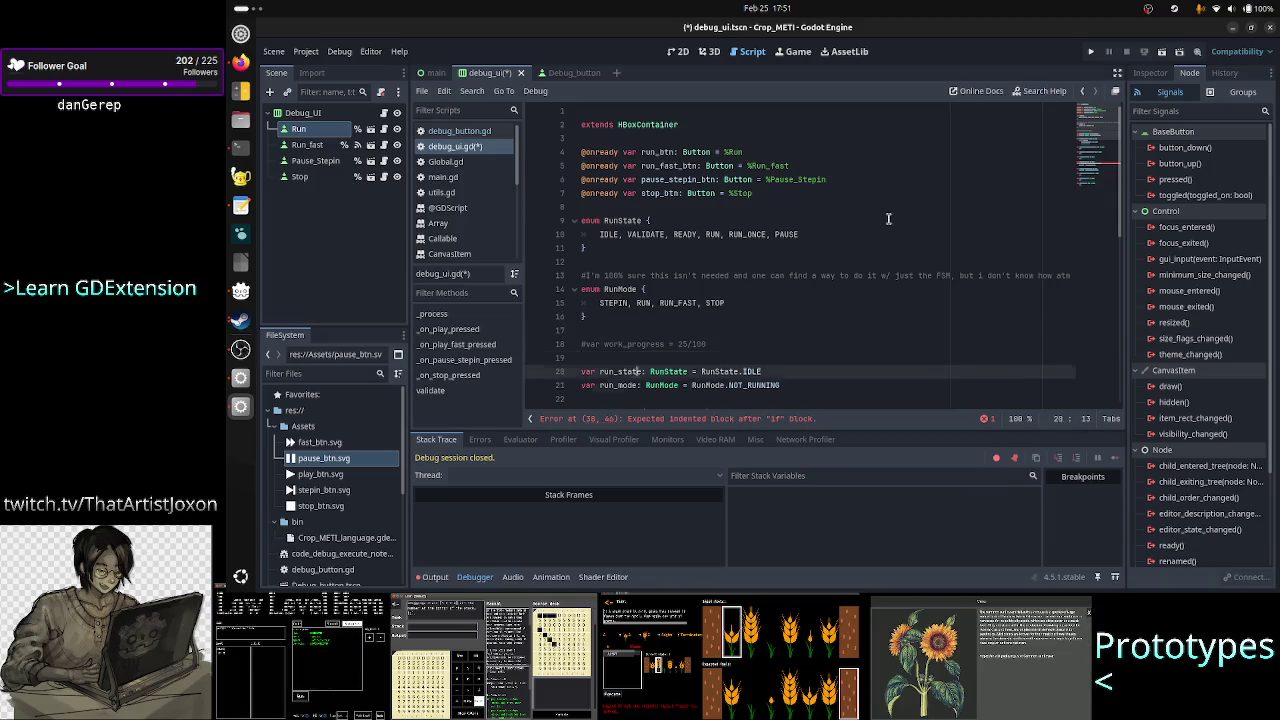
key("ctrl+z")
key("ctrl+z")
key("ctrl+z")
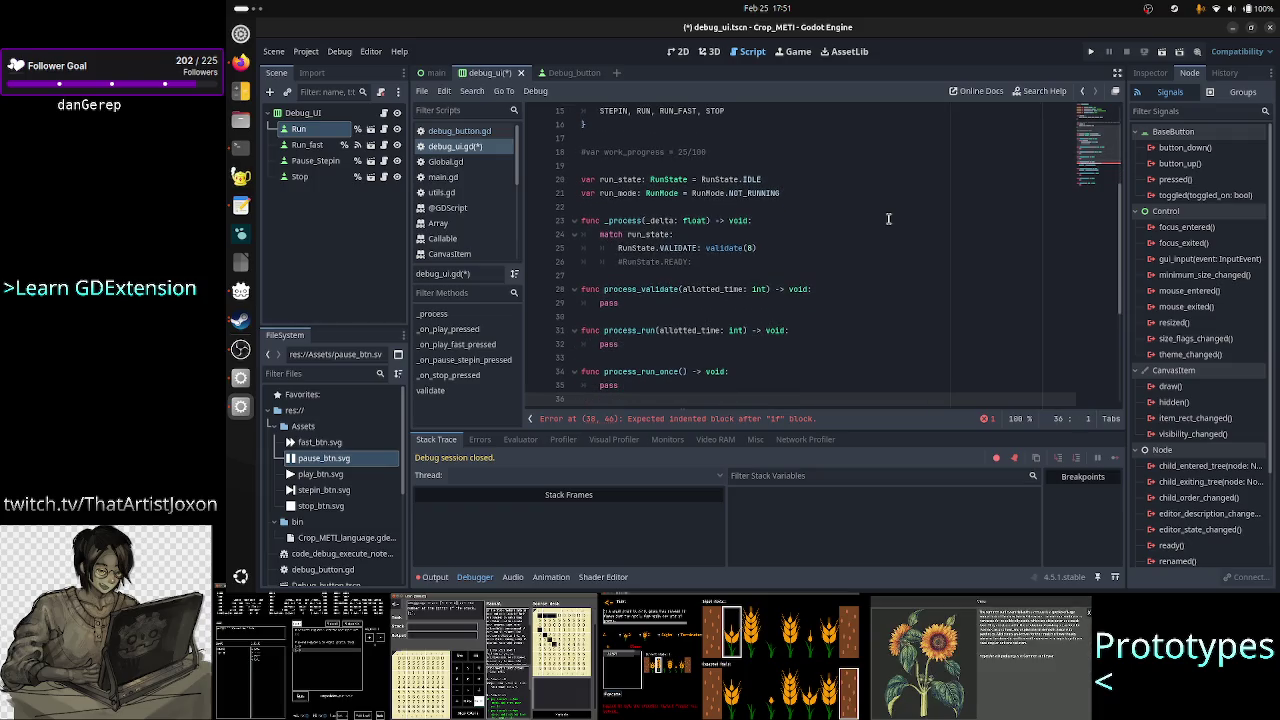
- Undo several recent changes, ending back in the _on_play_pressed function
key("ctrl+z")
key("ctrl+z")
key("ctrl+z")
key("ctrl+z")
key("ctrl+z")
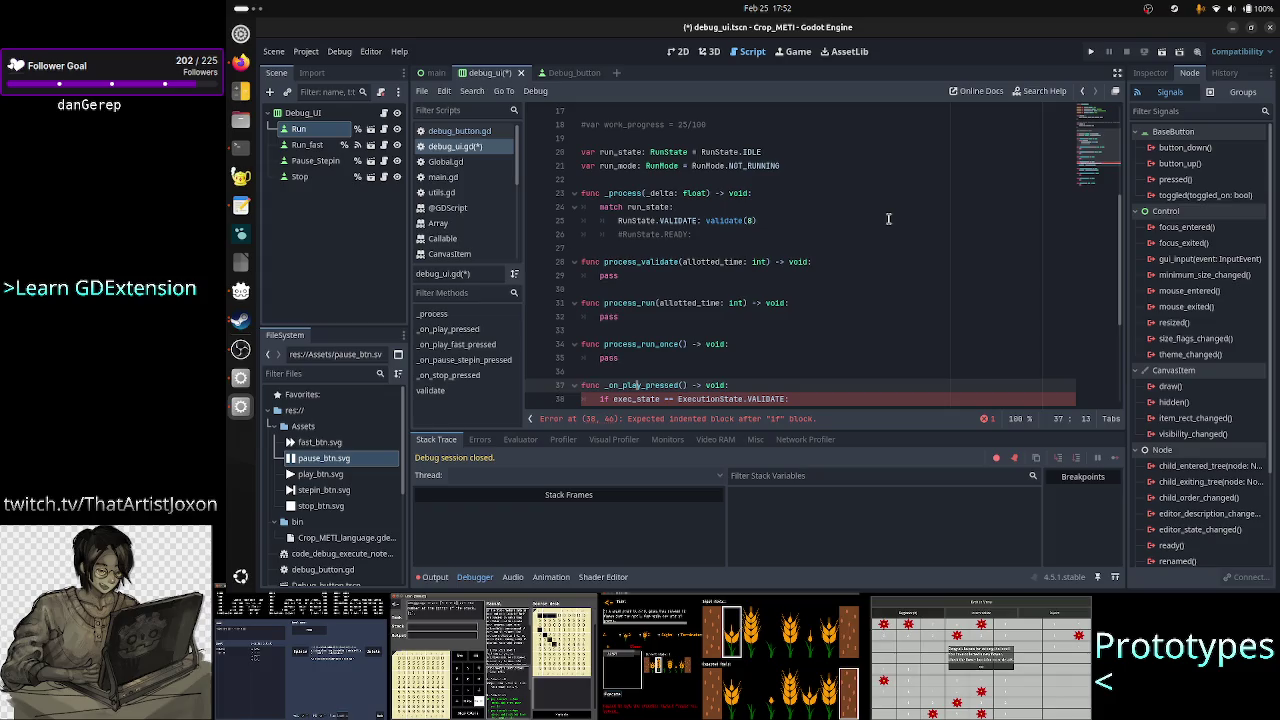
key("ctrl+z")
key("ctrl+z")
key("ctrl+z")
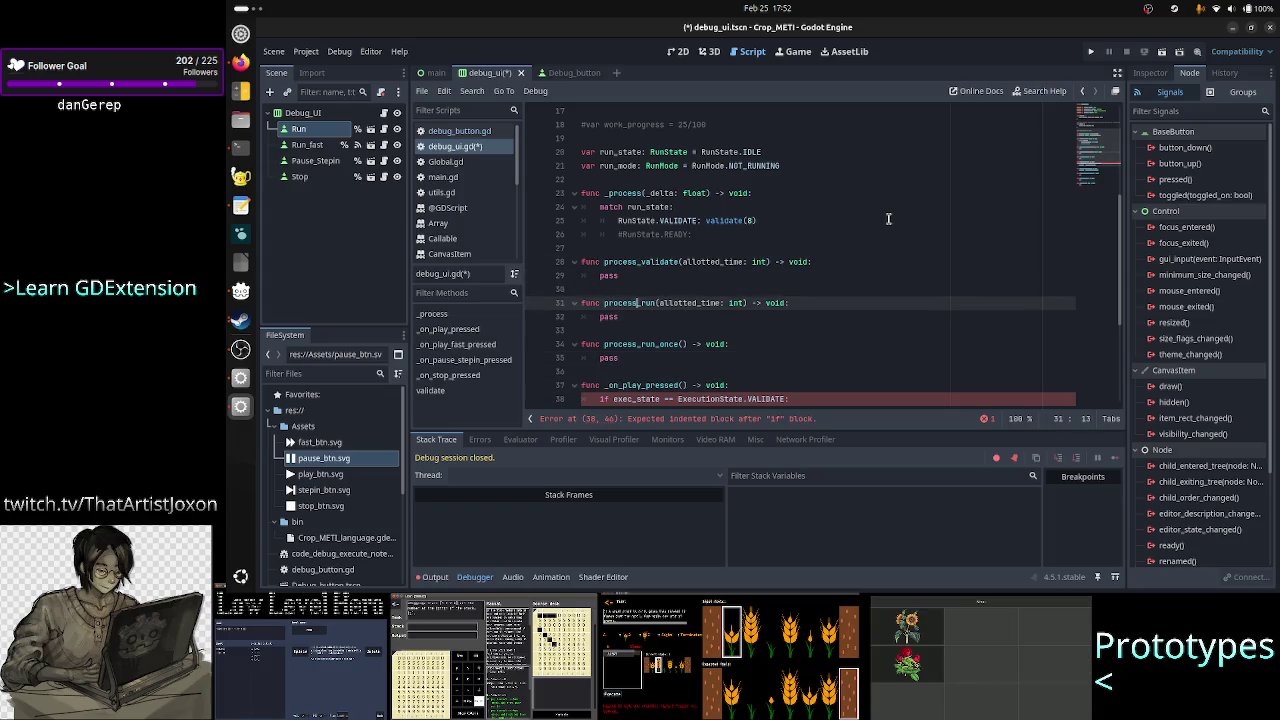
key("ctrl+z")
key("ctrl+z")
key("ctrl+z")
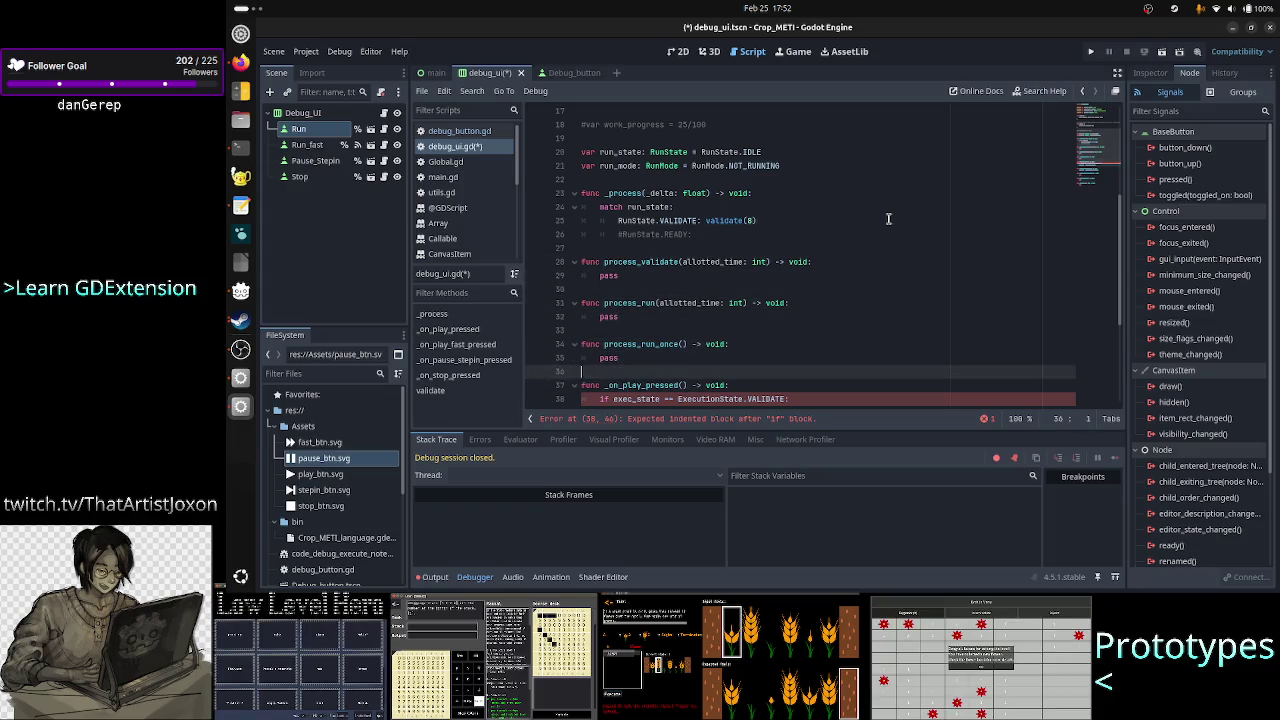
key("ctrl+z")
key("ctrl+z")
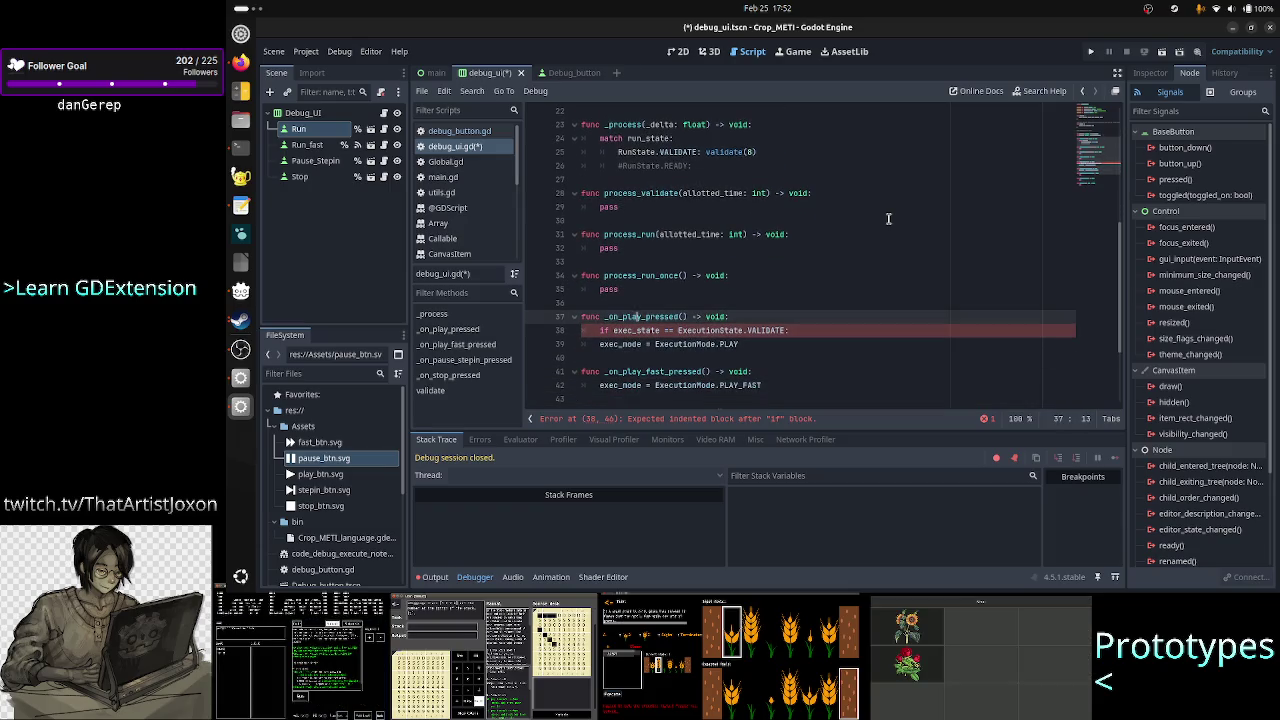
key("ctrl+z")
key("ctrl+z")
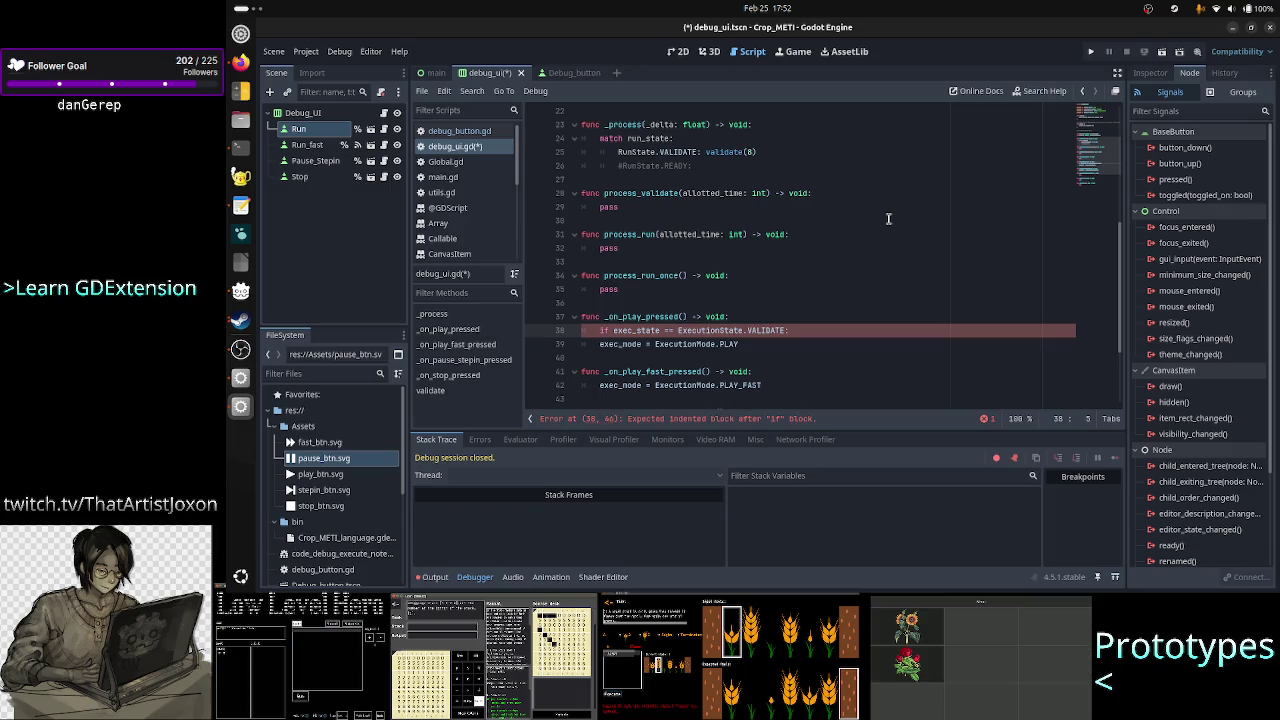
- Change the if condition from exec_state/ExecutionState to run_state == RunState.VALIDATE
key("Right")
key("Right")
key("Right")
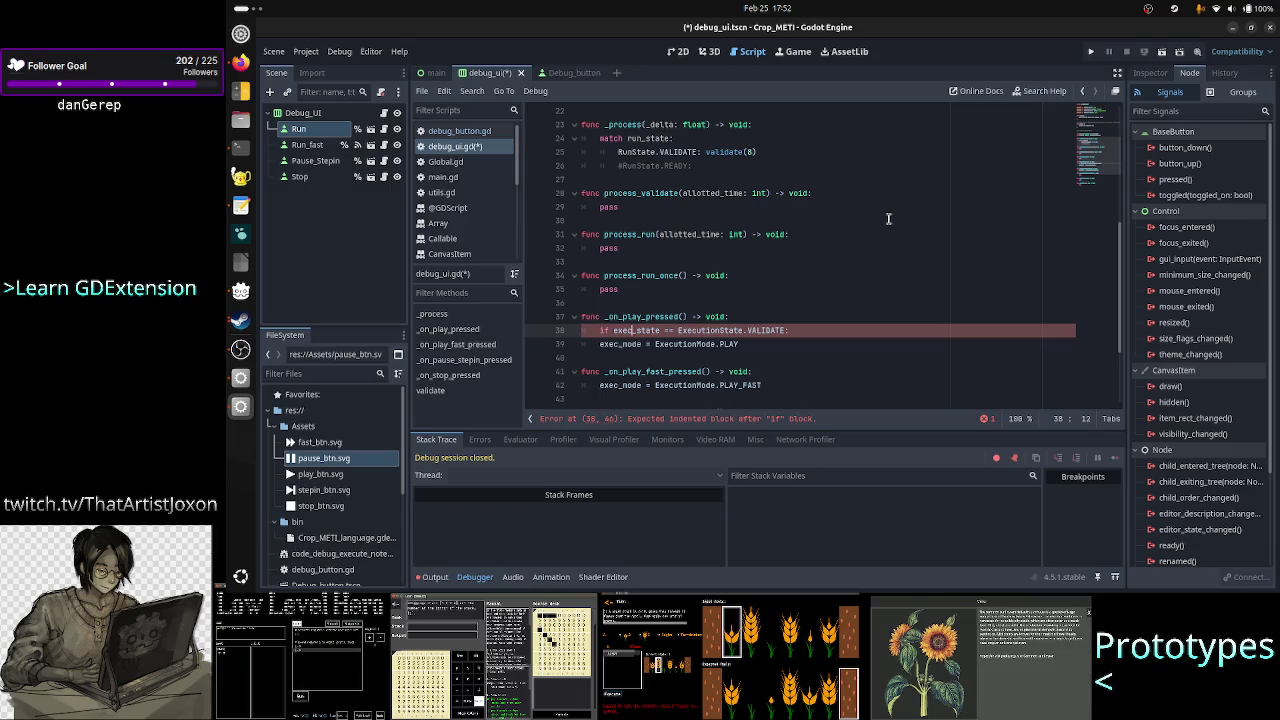
key("BackSpace")
key("BackSpace")
key("BackSpace")
type("run")
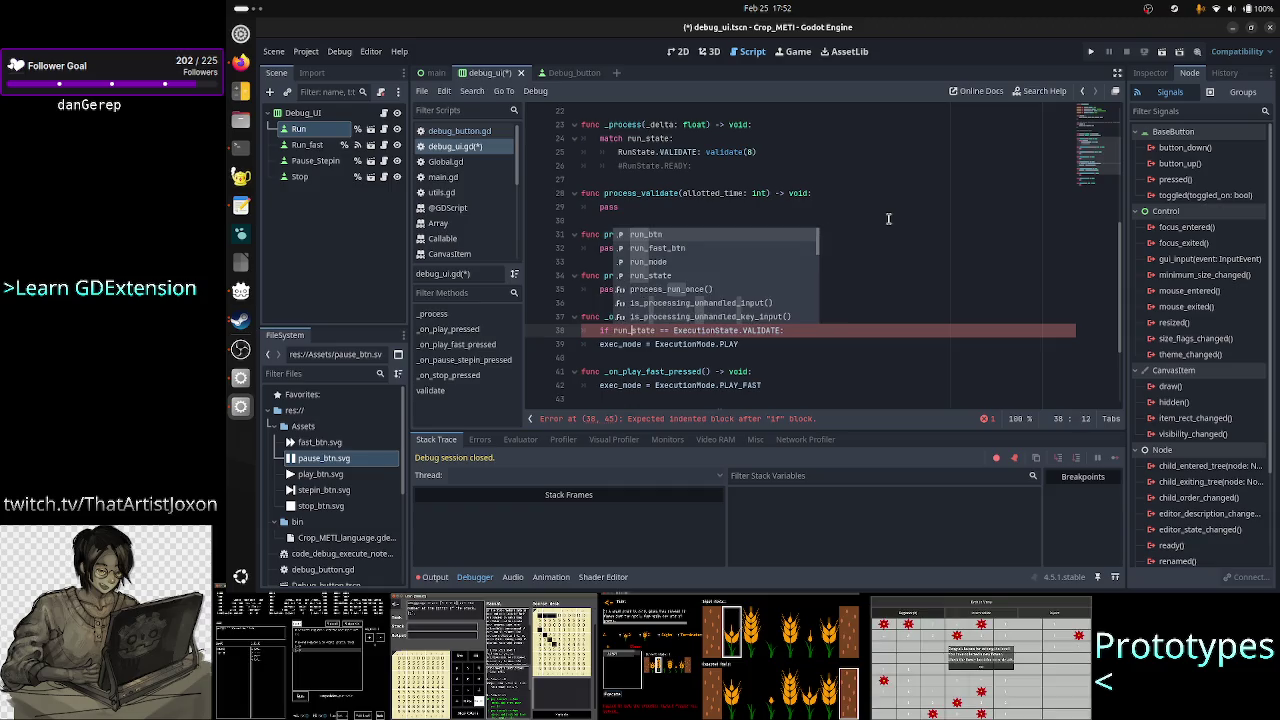
key("Right")
key("Right")
key("Right")
key("Right")
key("Right")
key("Right")
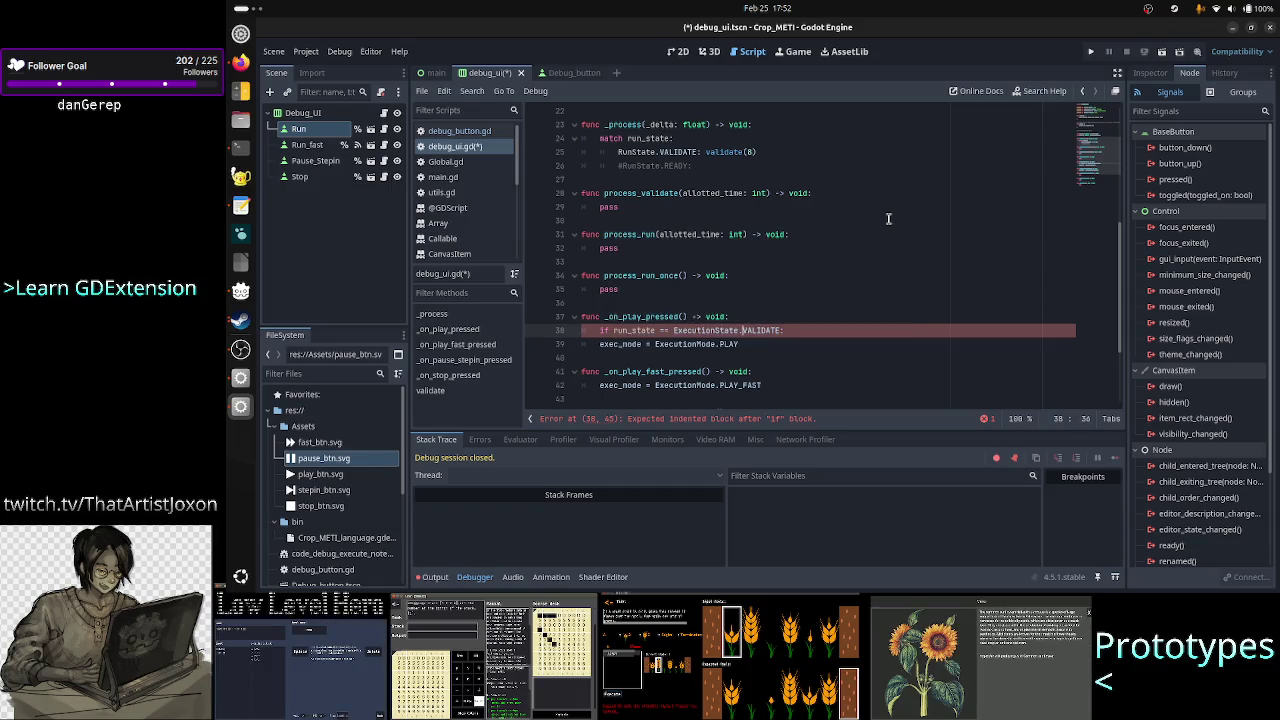
key("Left")
key("Left")
key("Left")
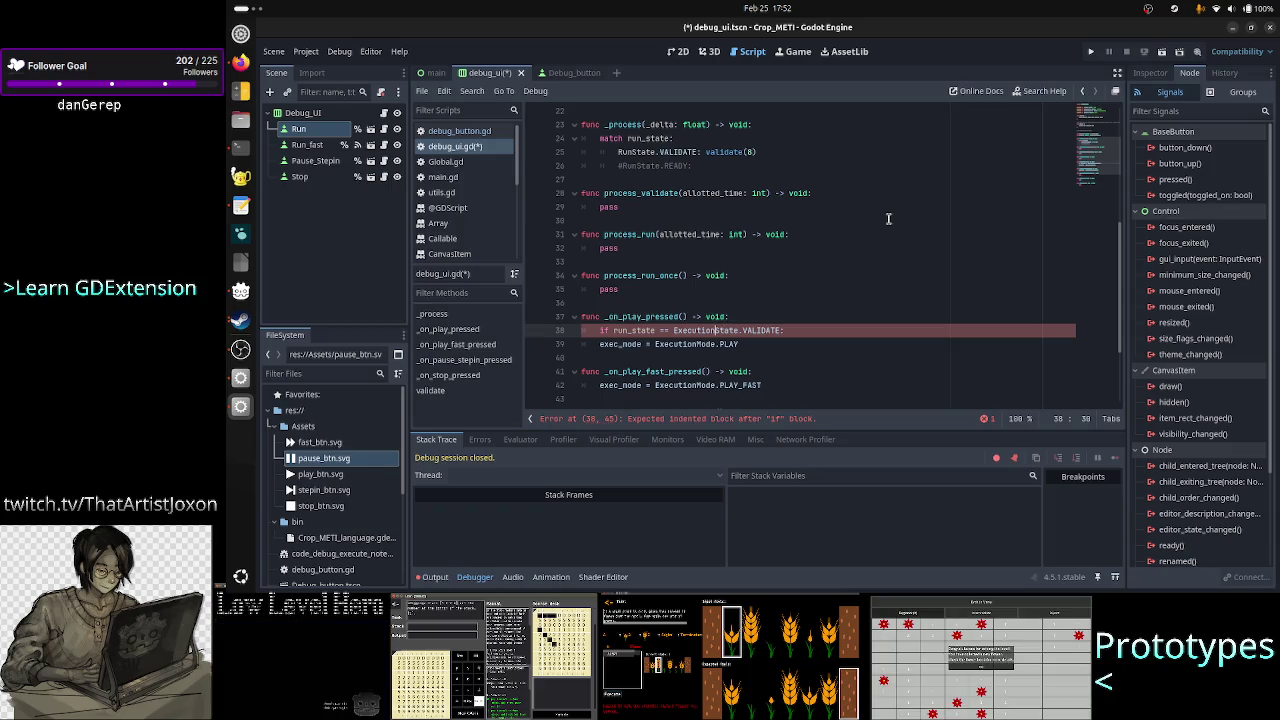
key("BackSpace")
key("BackSpace")
key("BackSpace")
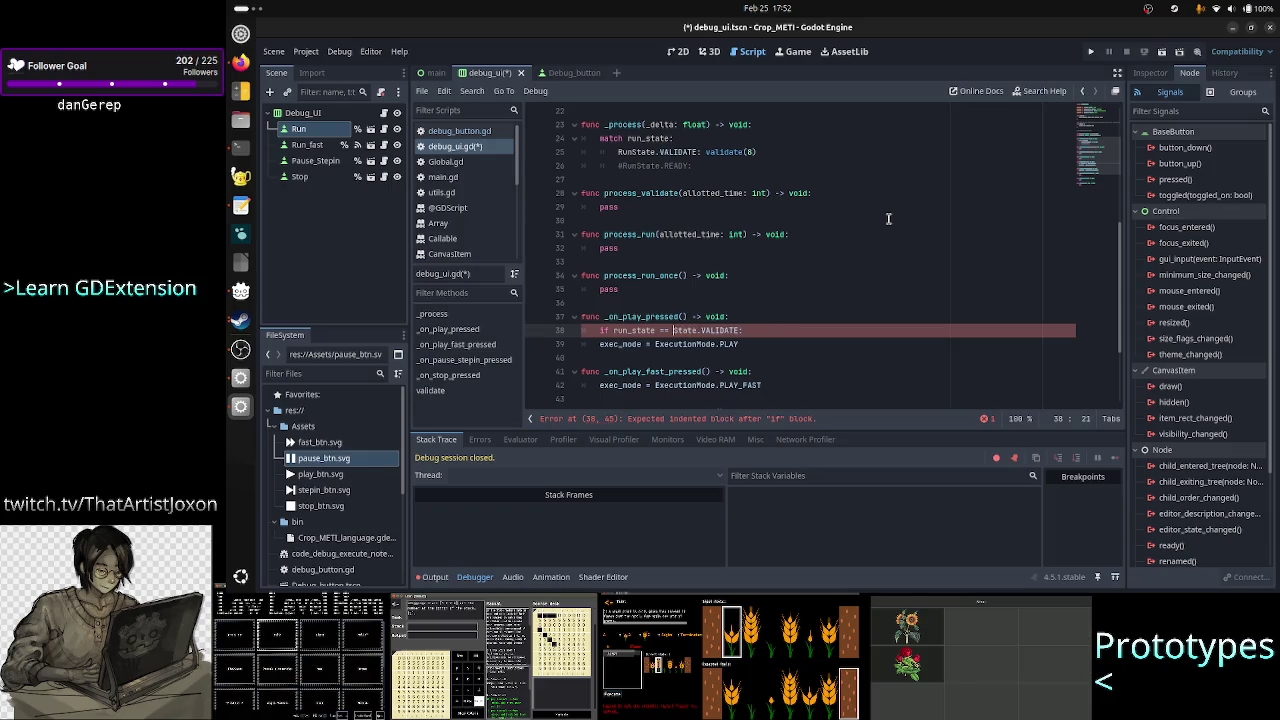
type("Run")
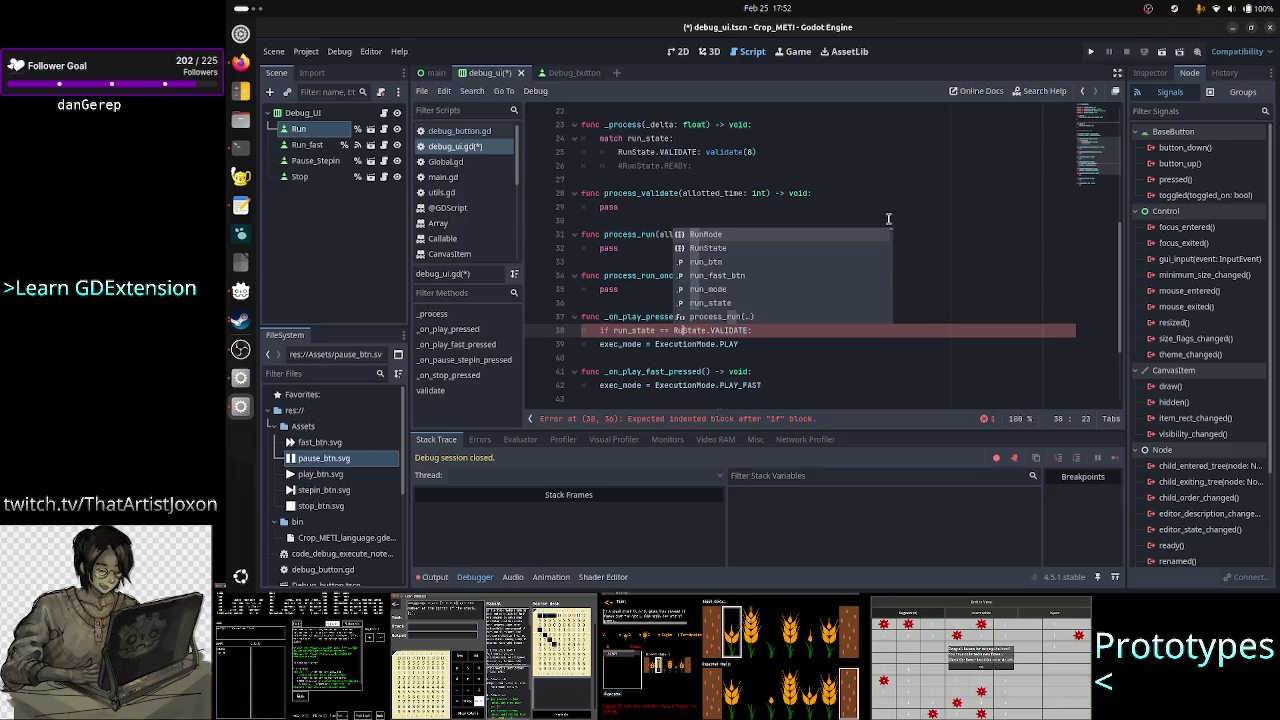
key("Escape")
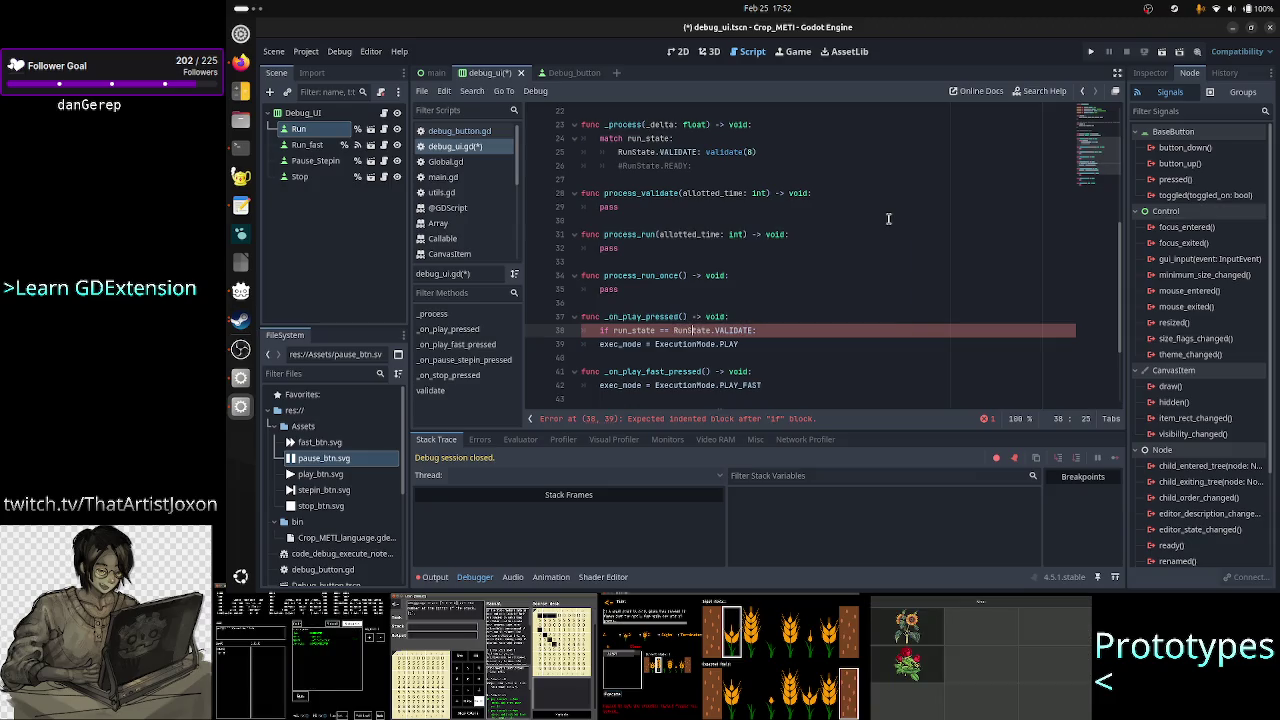
- Indent the exec_mode = ExecutionMode.PLAY line under the VALIDATE check
key("End")
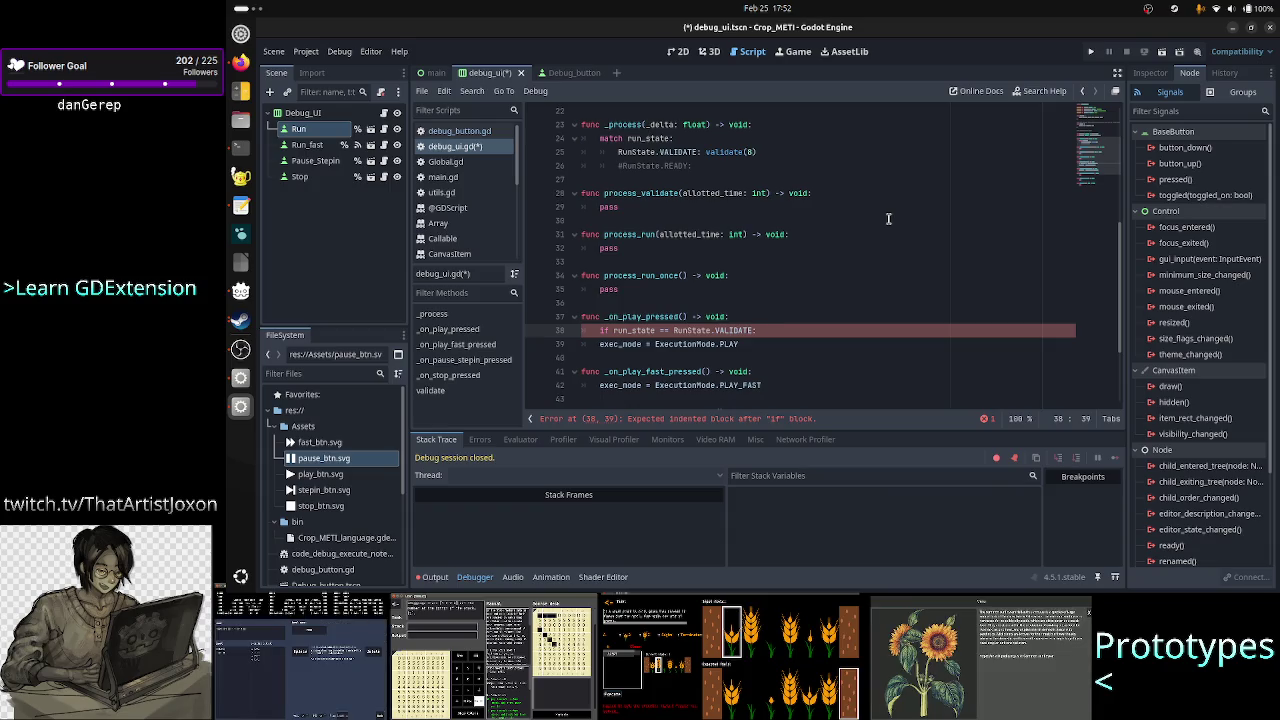
key("Down")
key("Home")
key("Tab")
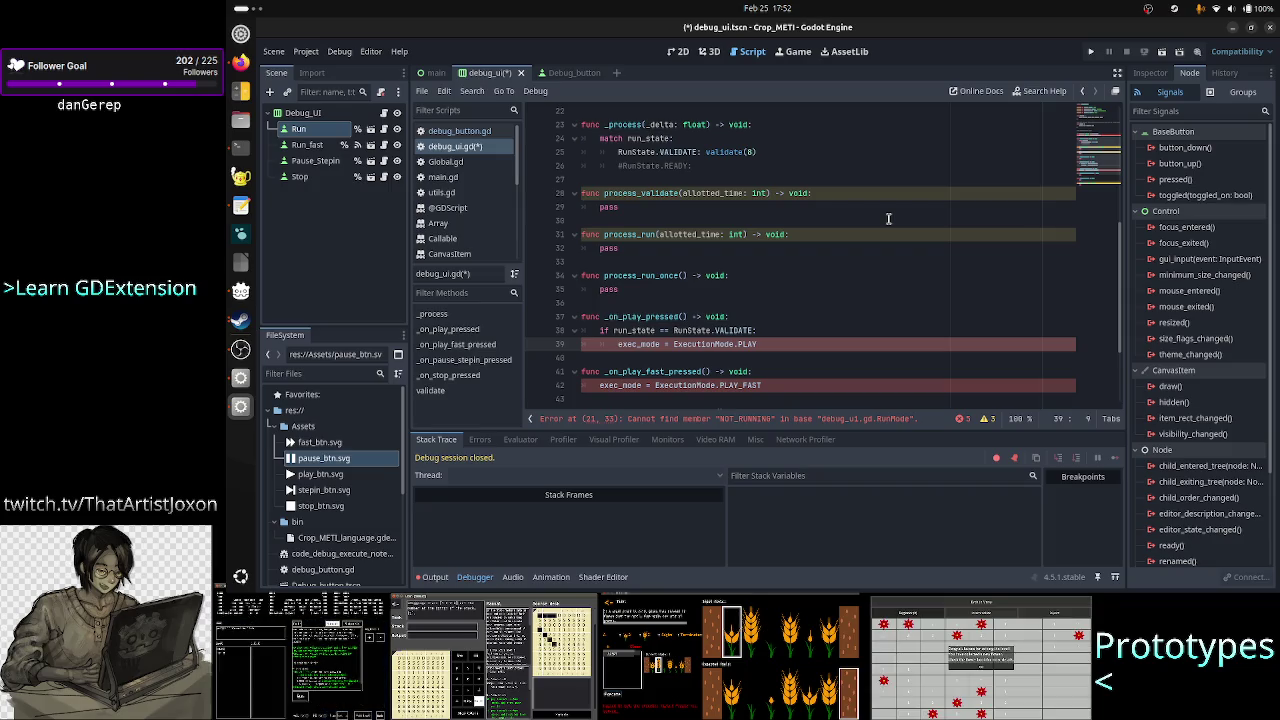
scroll(804, 198, "down", 3)
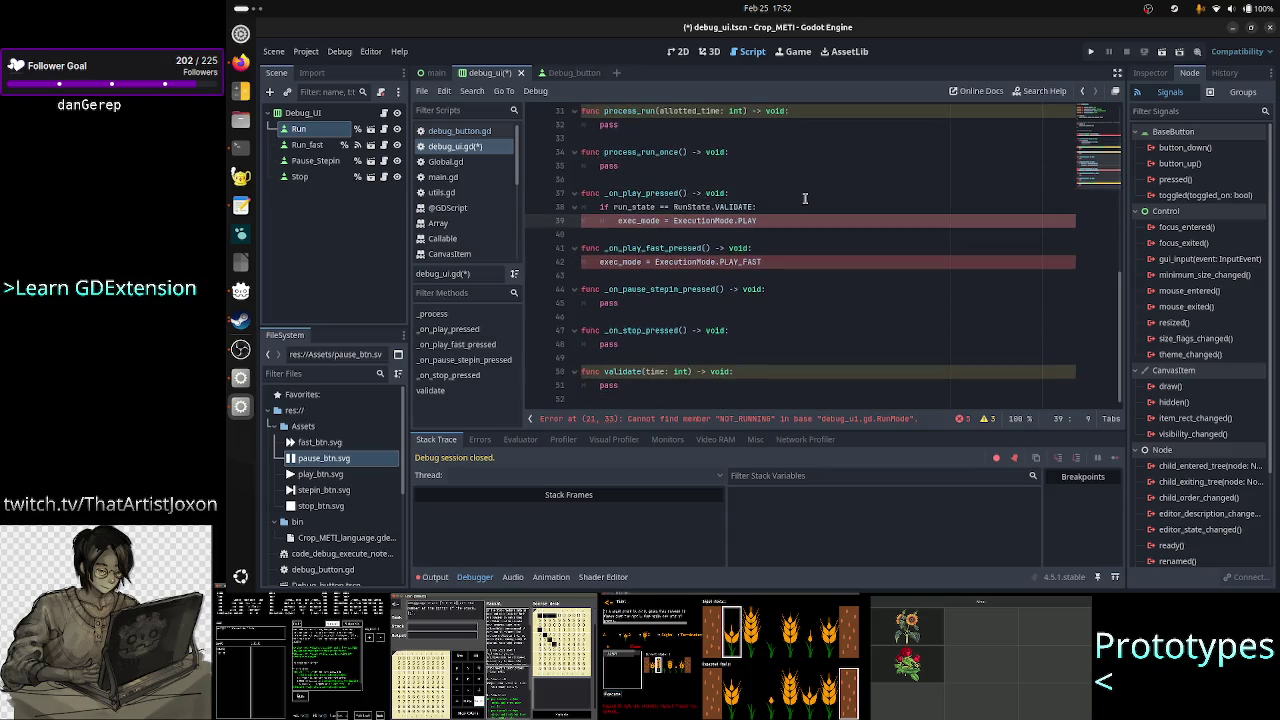
- Set the initial run_mode value on line 21 to STOP instead of NOT_RUNNING
scroll(804, 198, "up", 6)
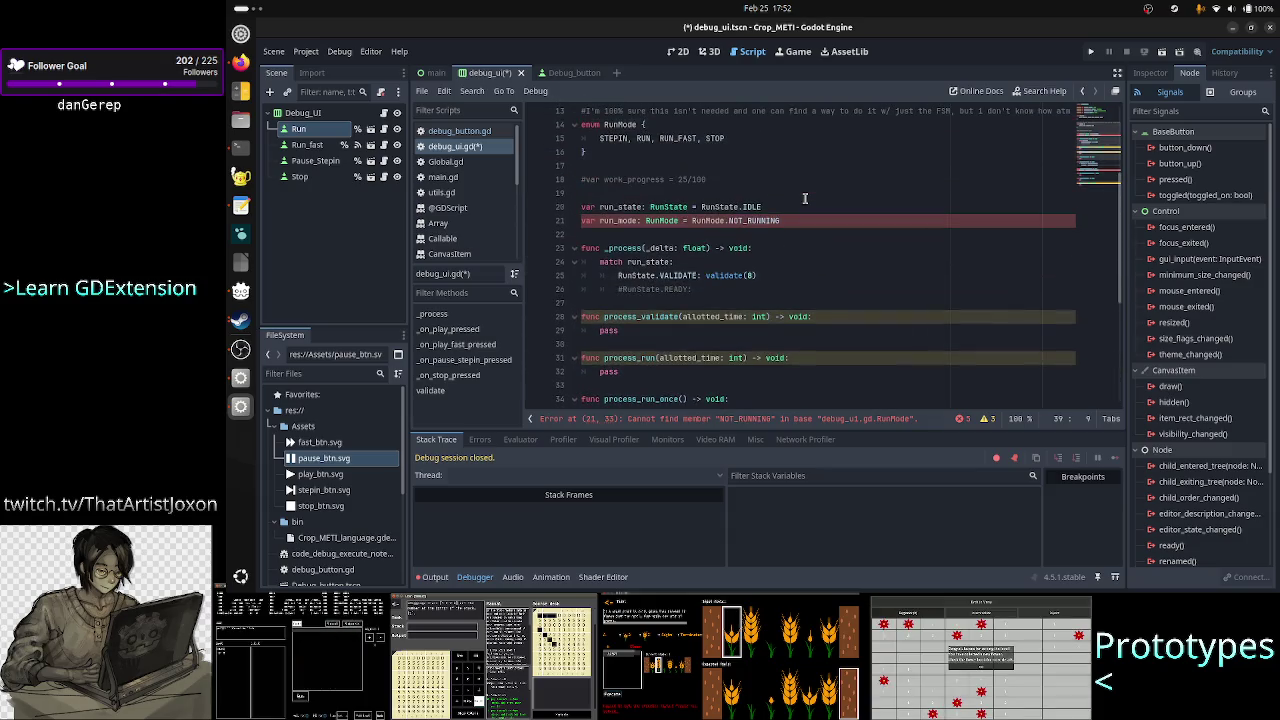
double_click(762, 220)
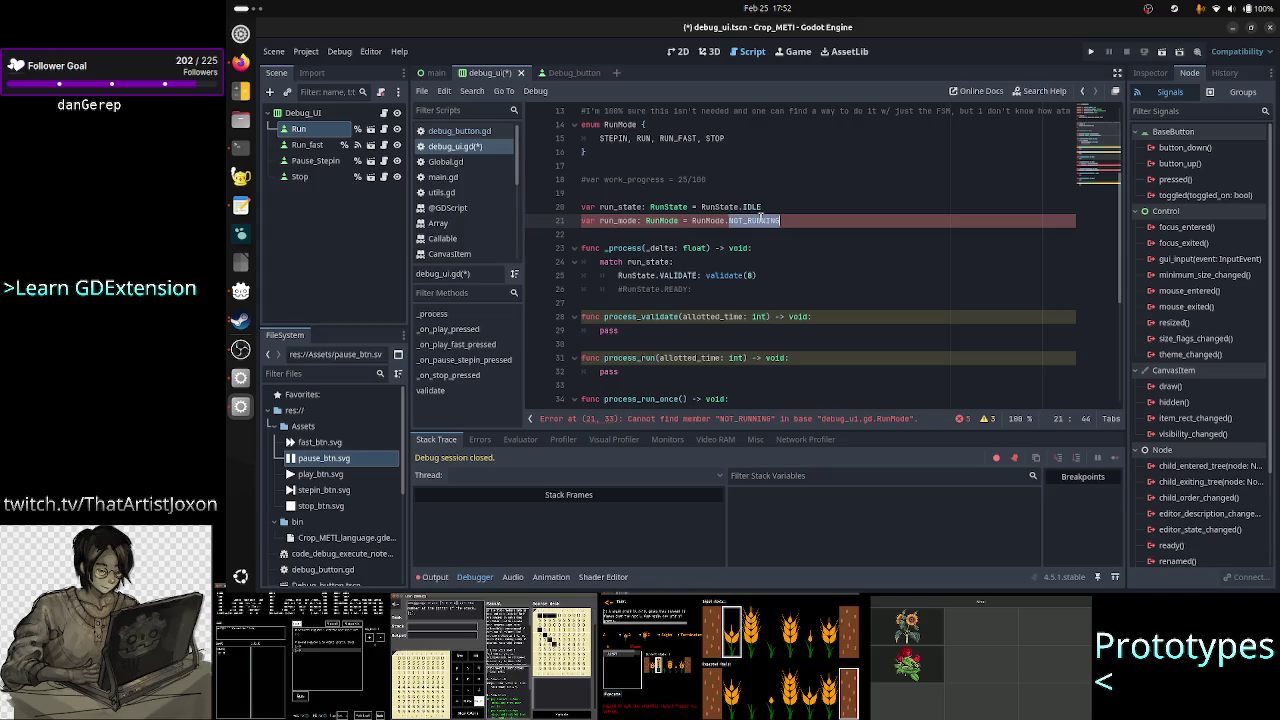
type("St")
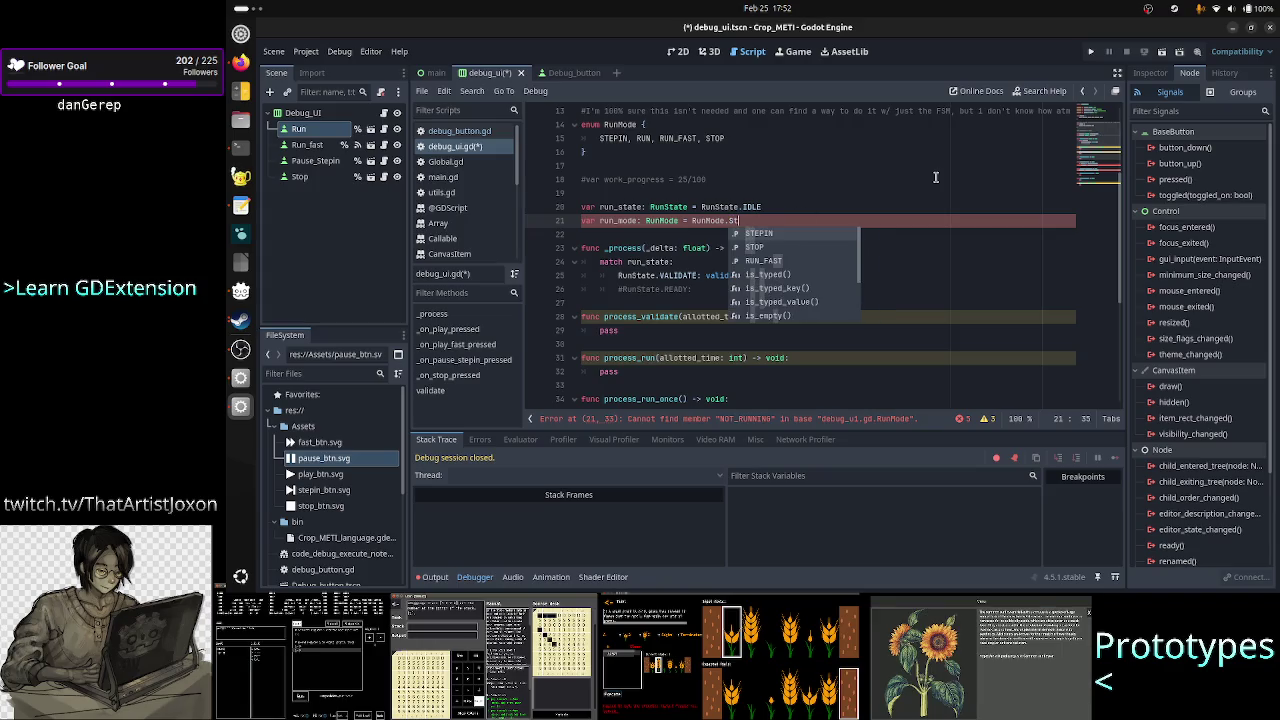
key("Down")
key("Return")
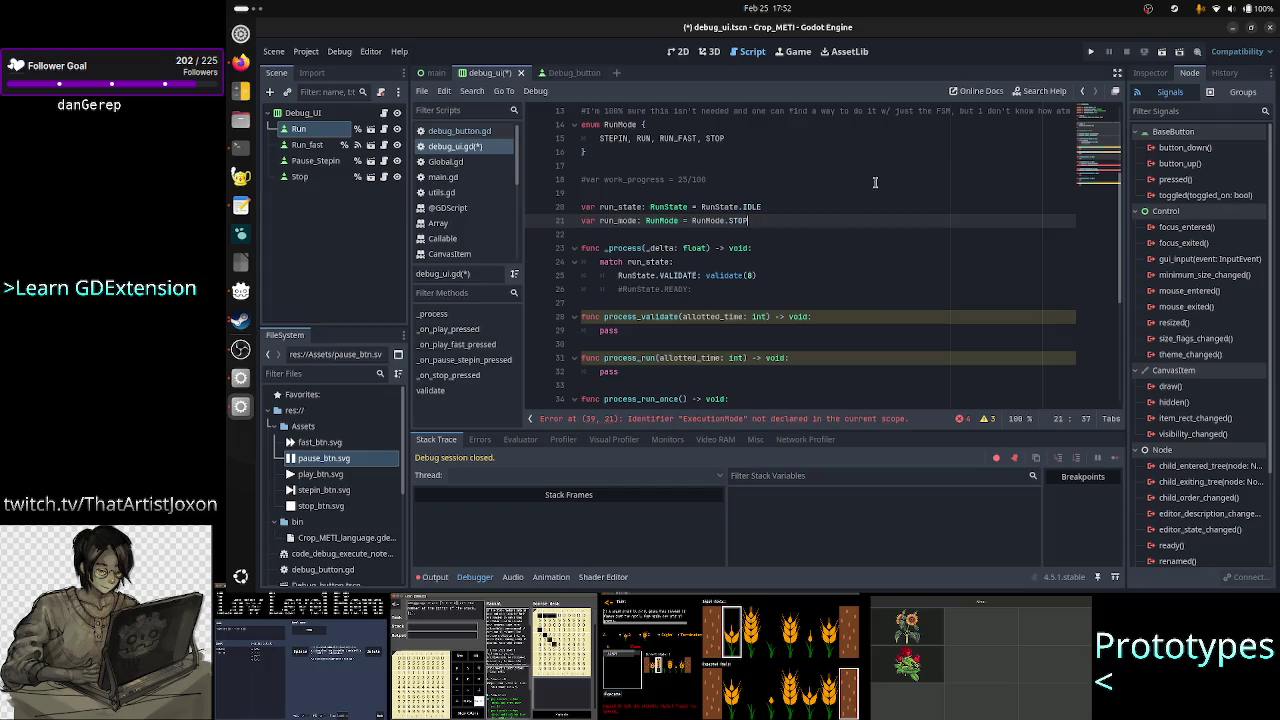
- Change ExecutionMode to RunMode in the assignment on line 39
scroll(810, 210, "down", 4)
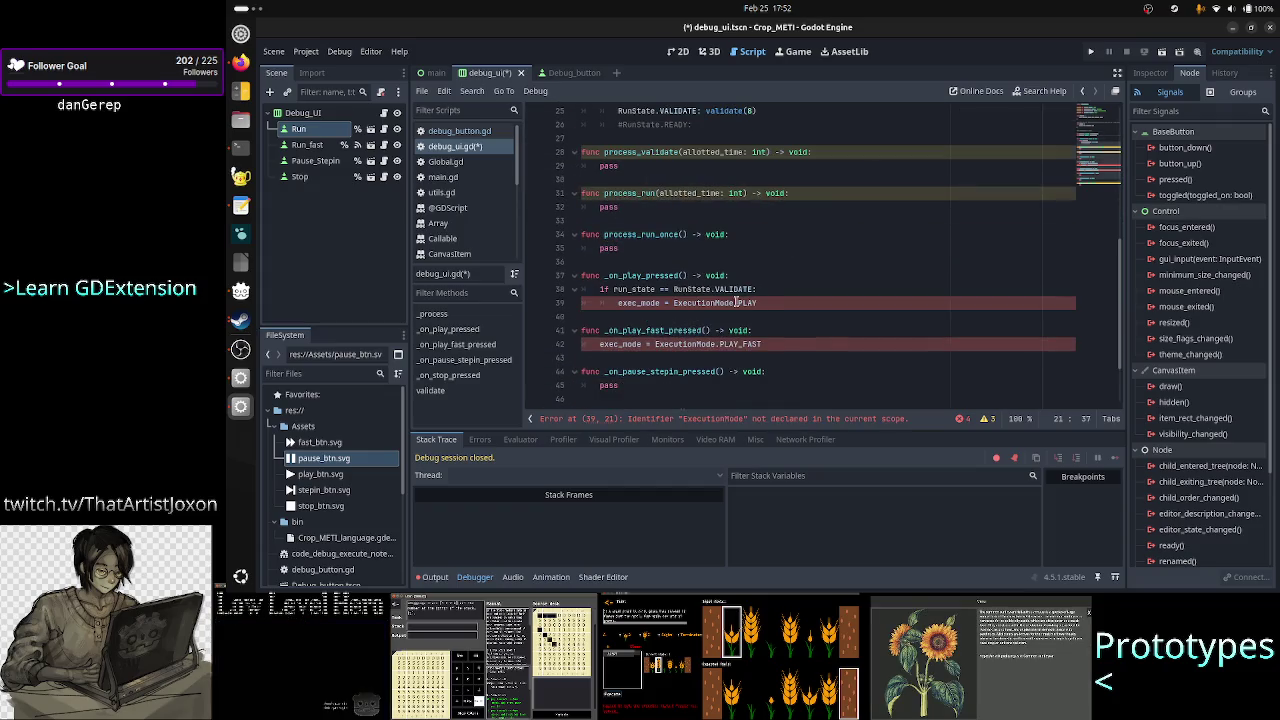
left_click(698, 302)
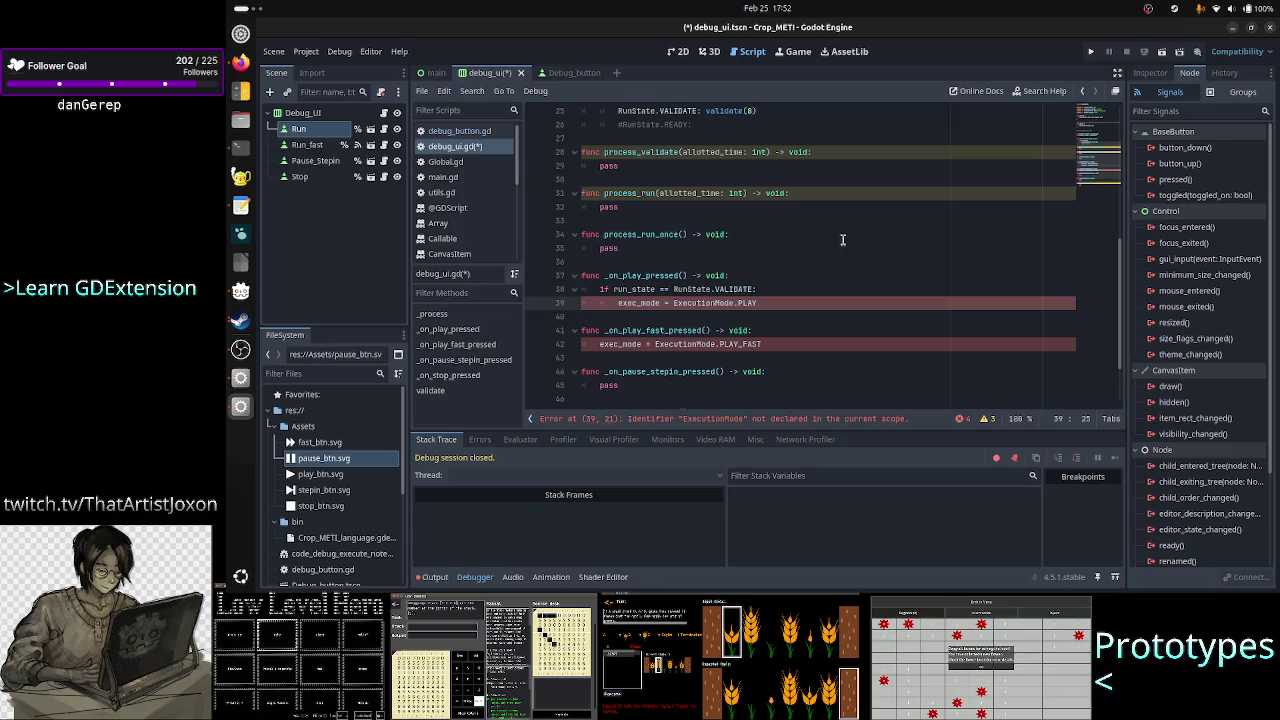
key("BackSpace")
key("BackSpace")
key("BackSpace")
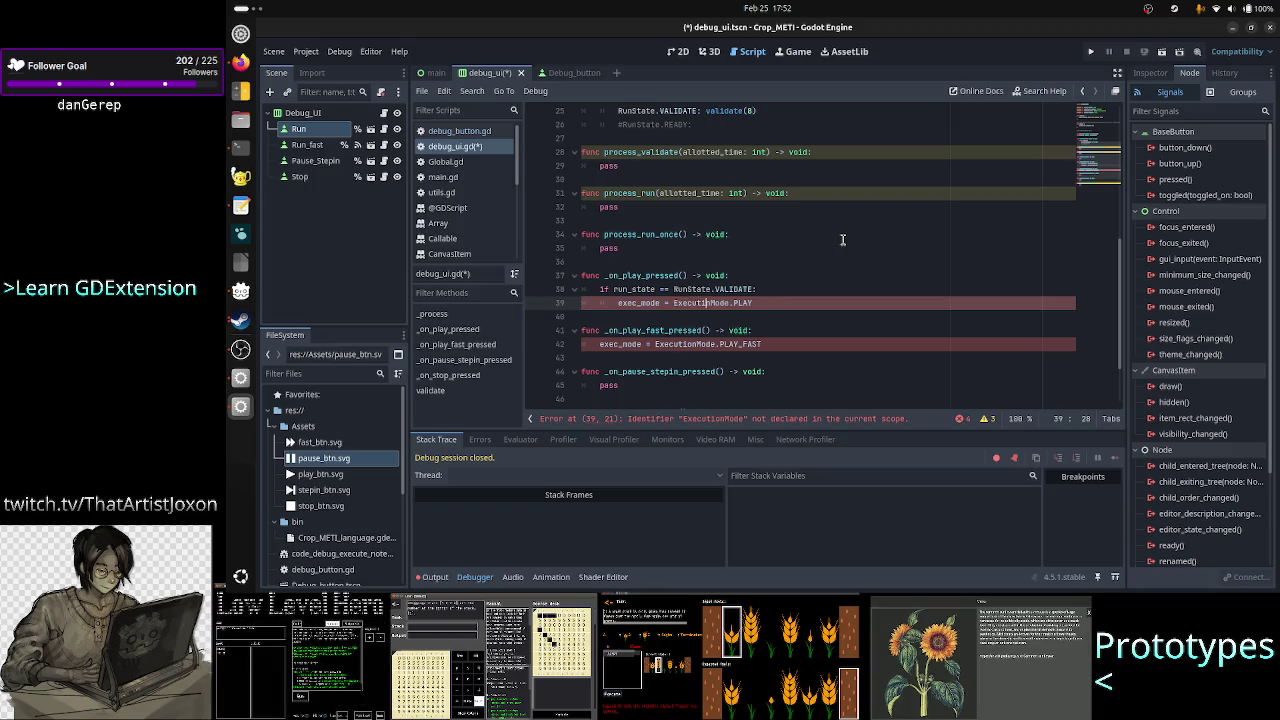
key("BackSpace")
key("BackSpace")
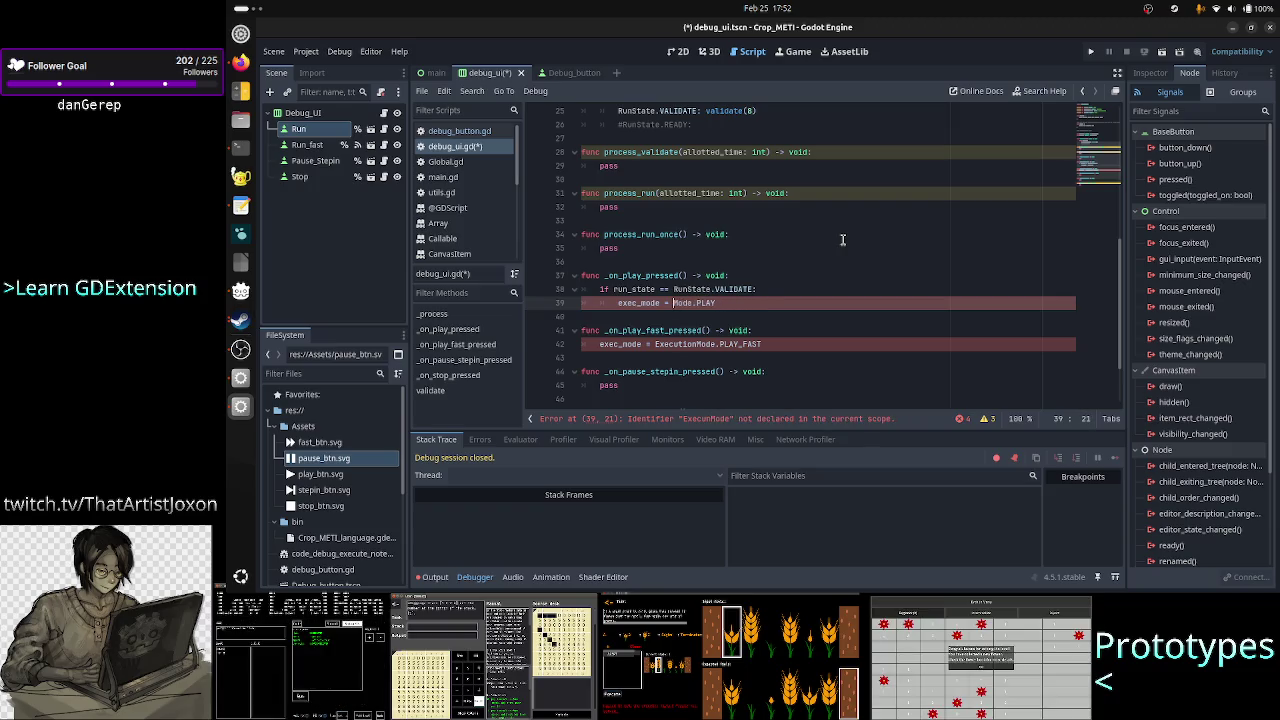
type("Run")
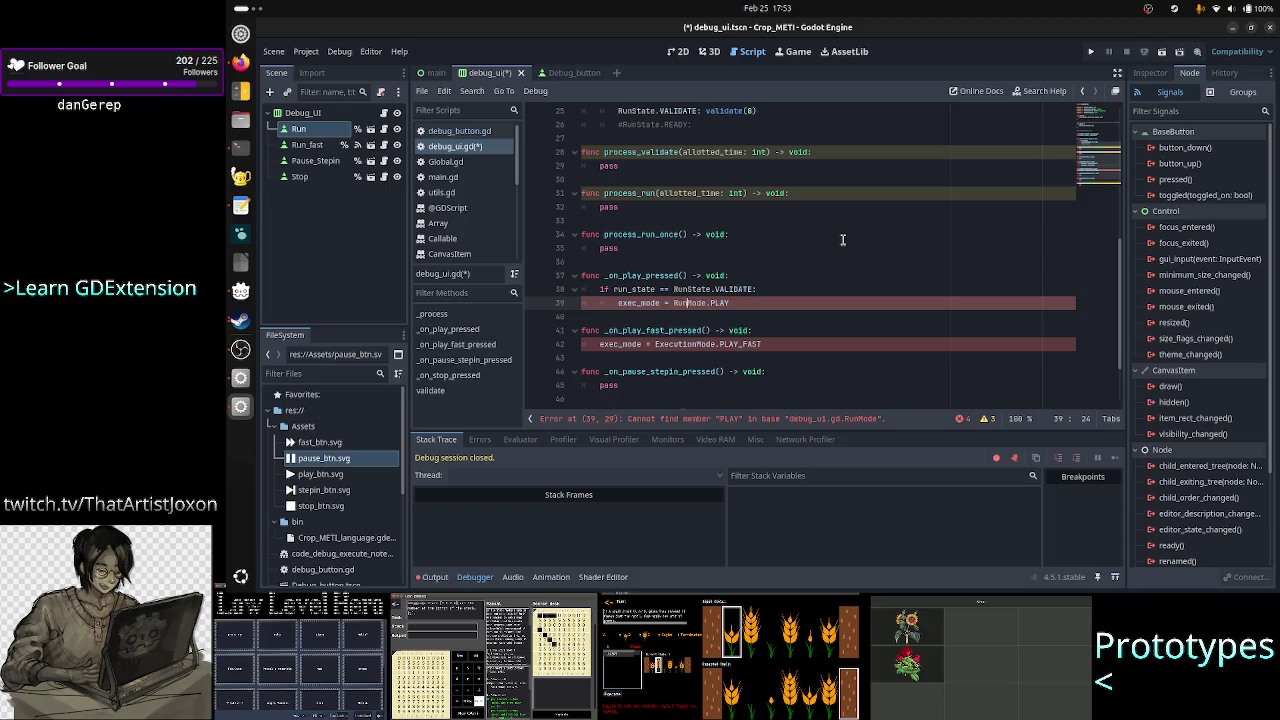
- Add an early return inside the run_state == RunState.VALIDATE check
key("Up")
key("ctrl+Right")
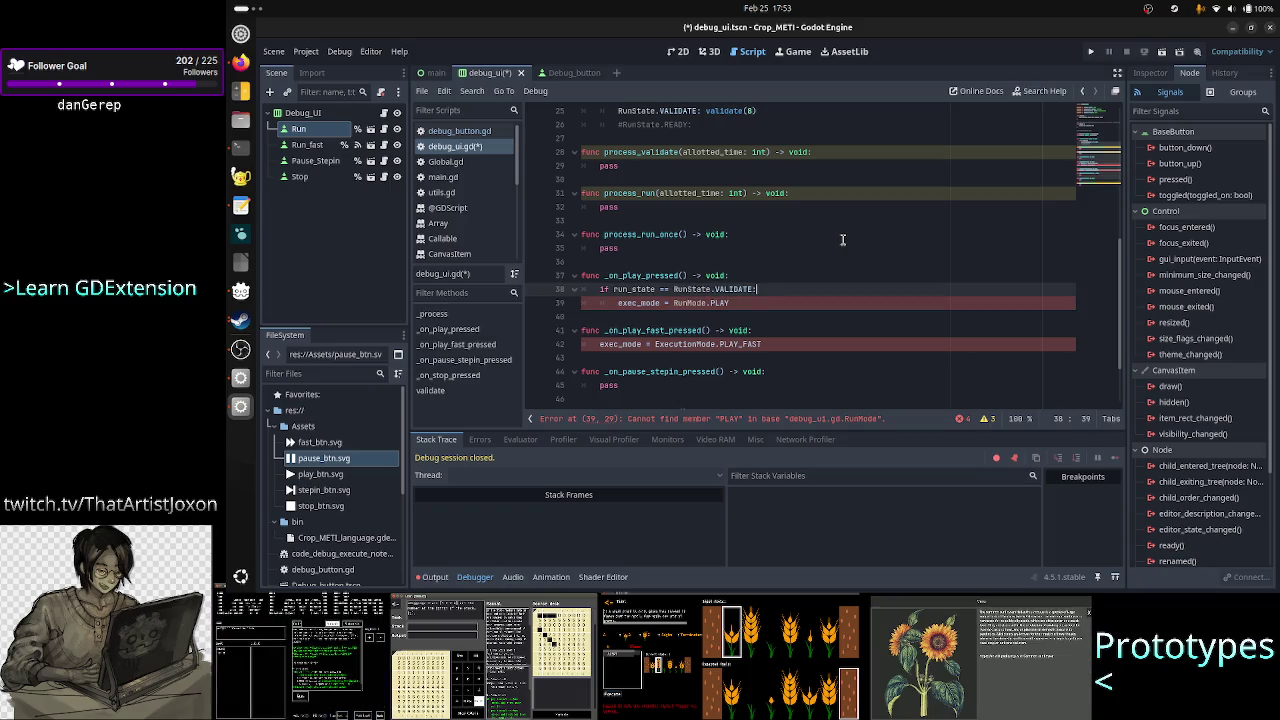
key("Return")
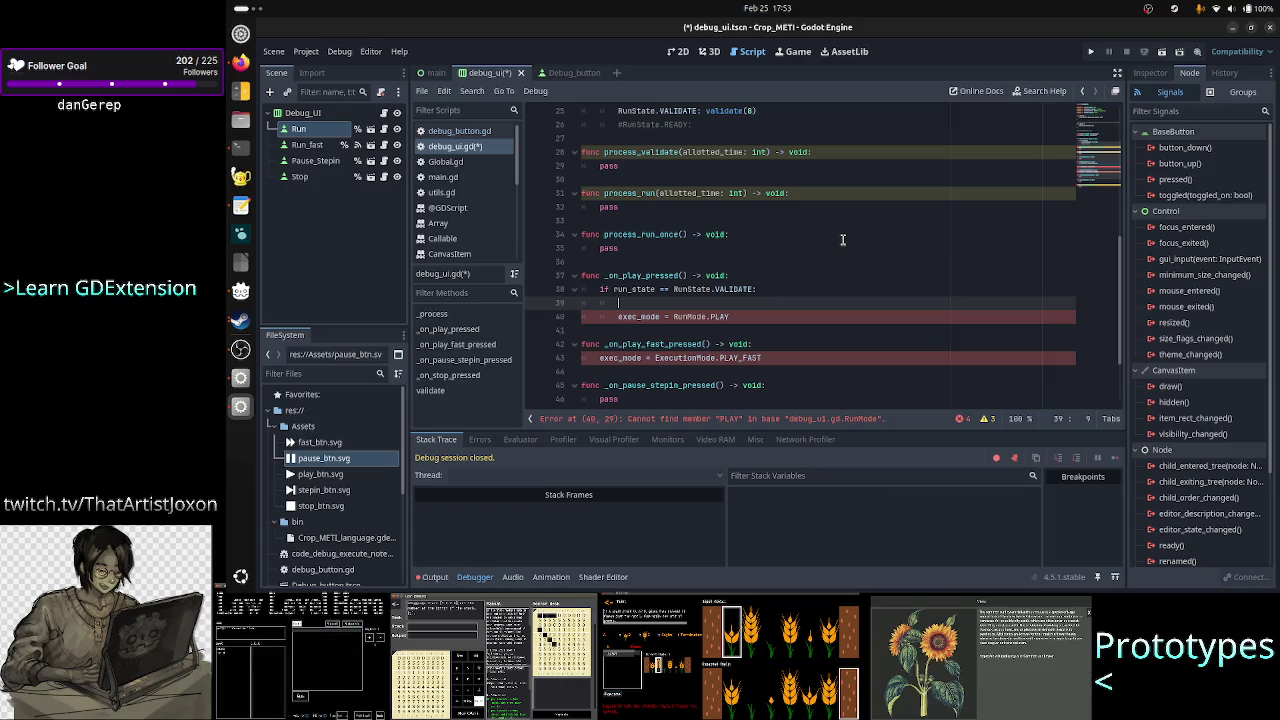
type("return")
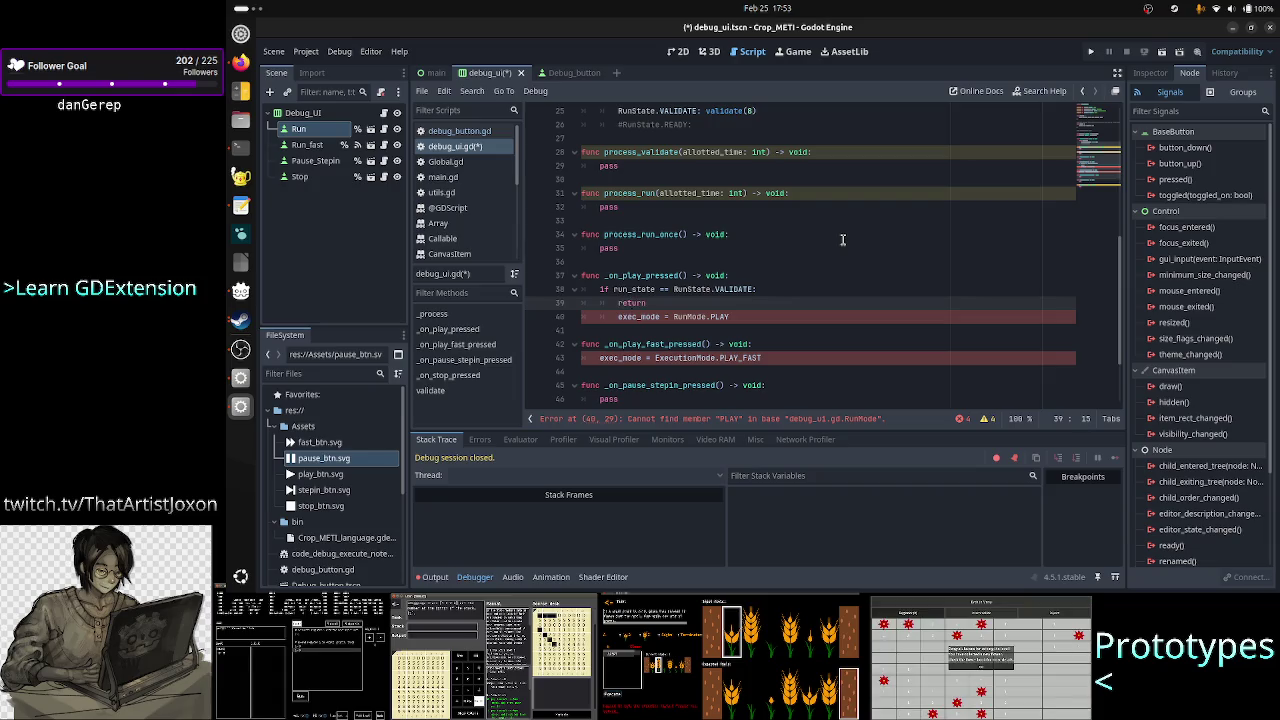
key("Down")
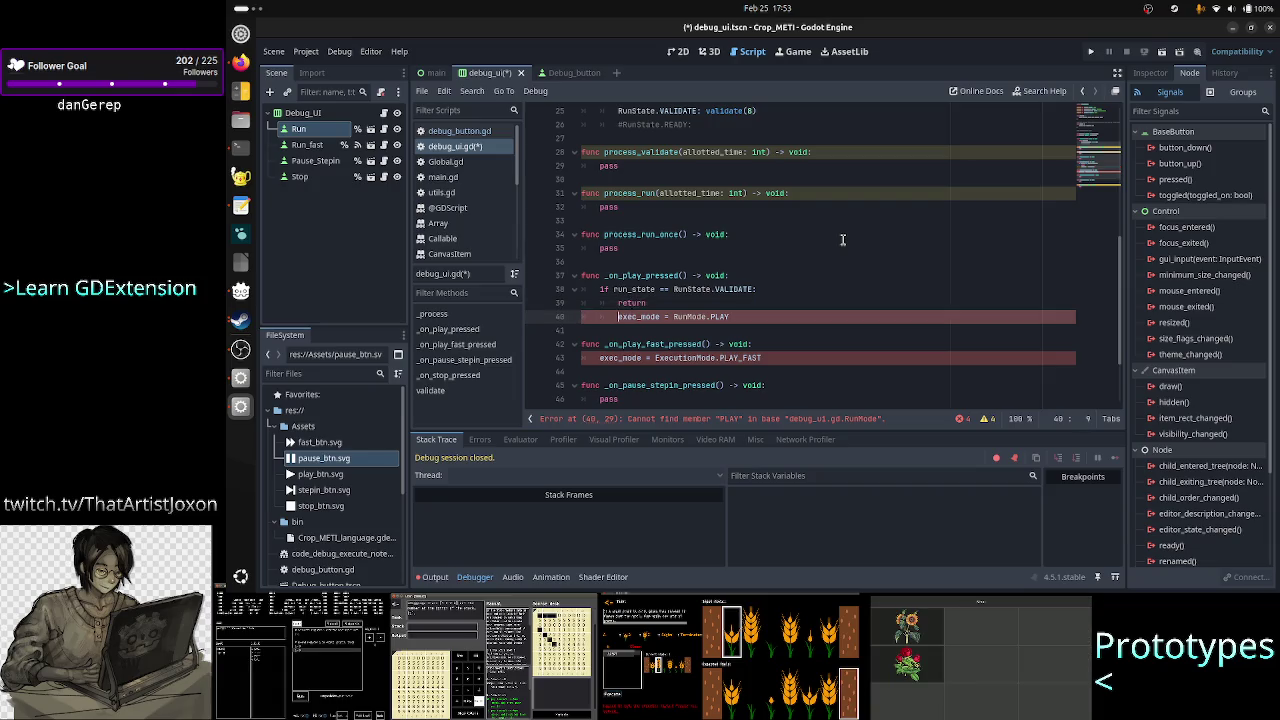
- Rename the play handlers to _on_run_pressed and _on_run_fast_pressed
key("Up")
key("Up")
key("Up")
key("BackSpace")
key("BackSpace")
key("BackSpace")
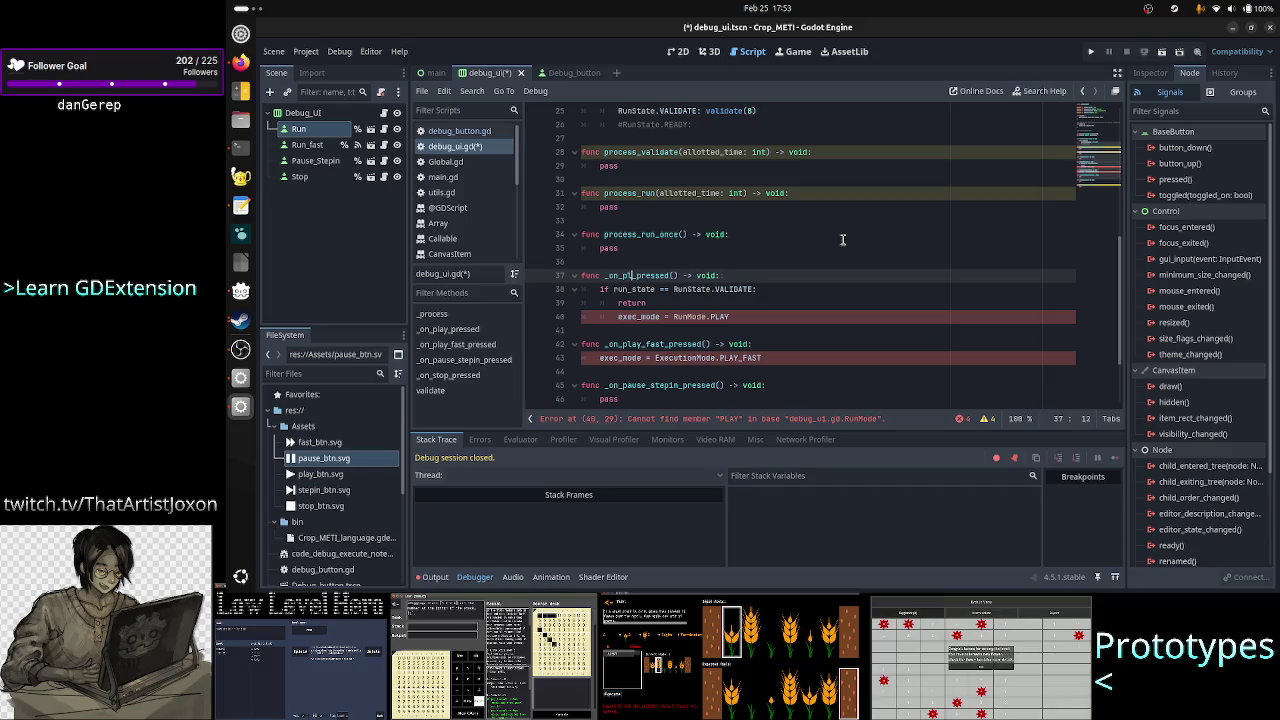
type("run")
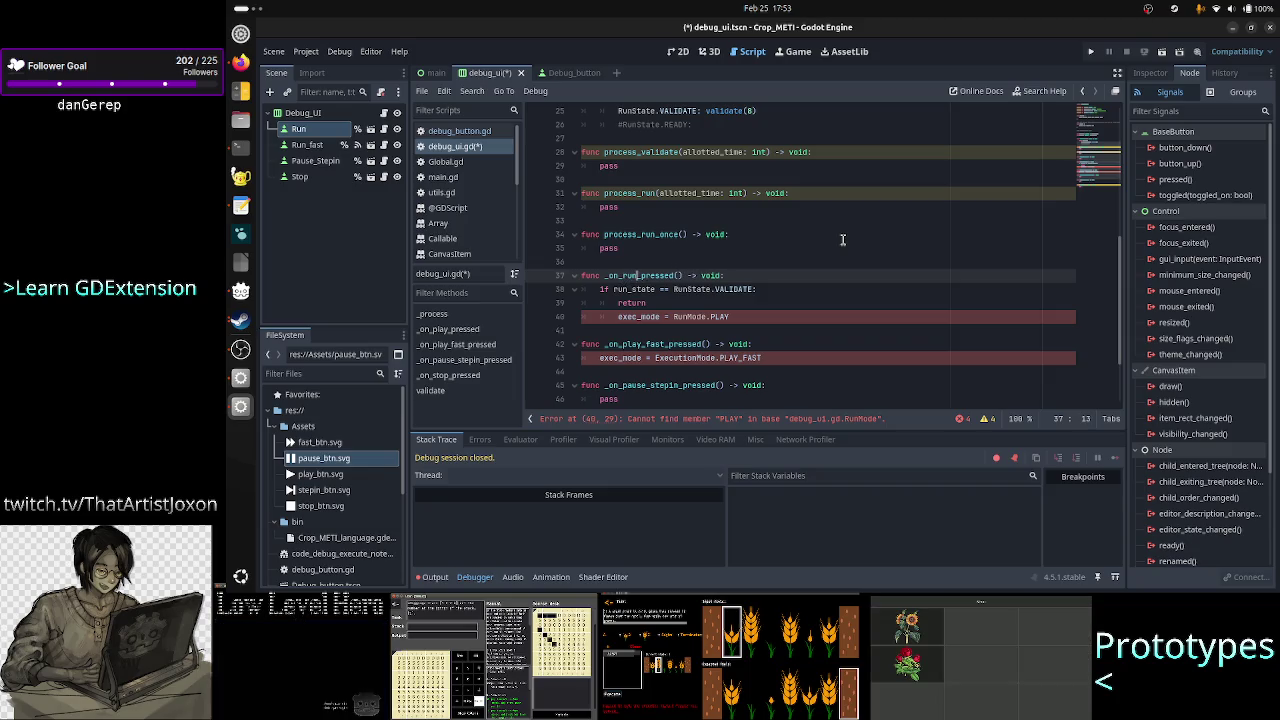
key("Down")
key("Down")
key("Down")
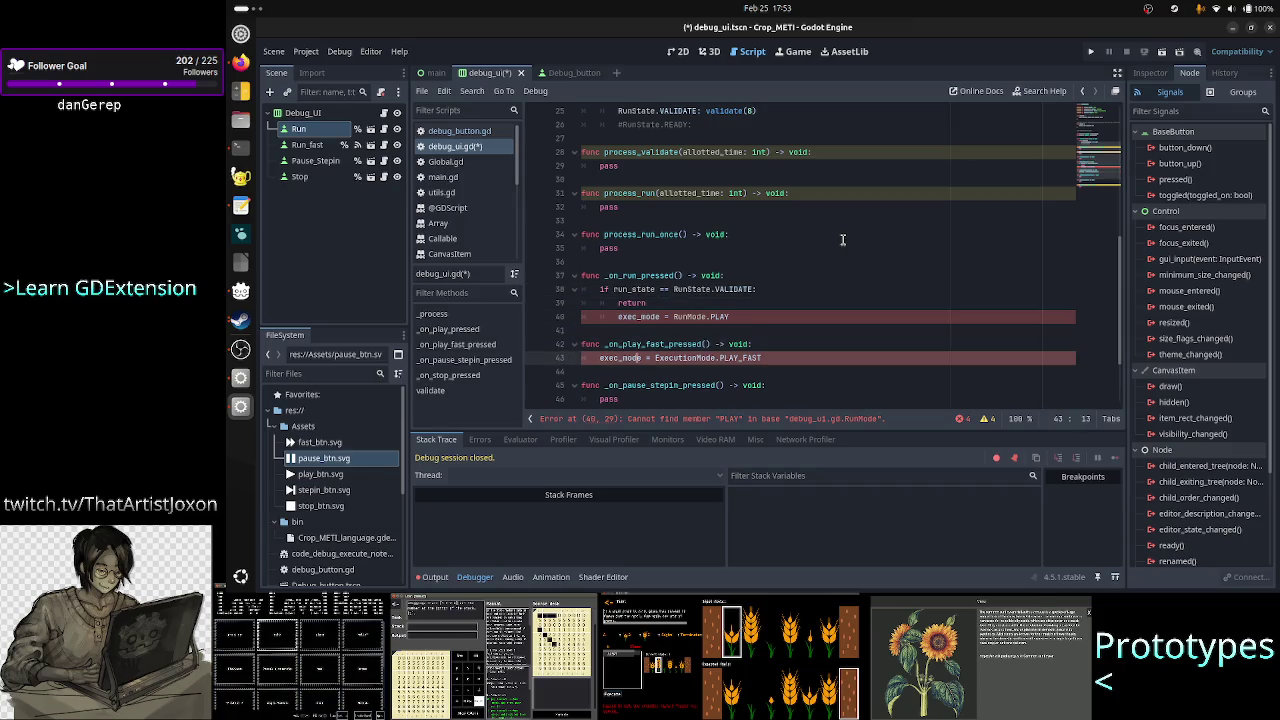
key("Up")
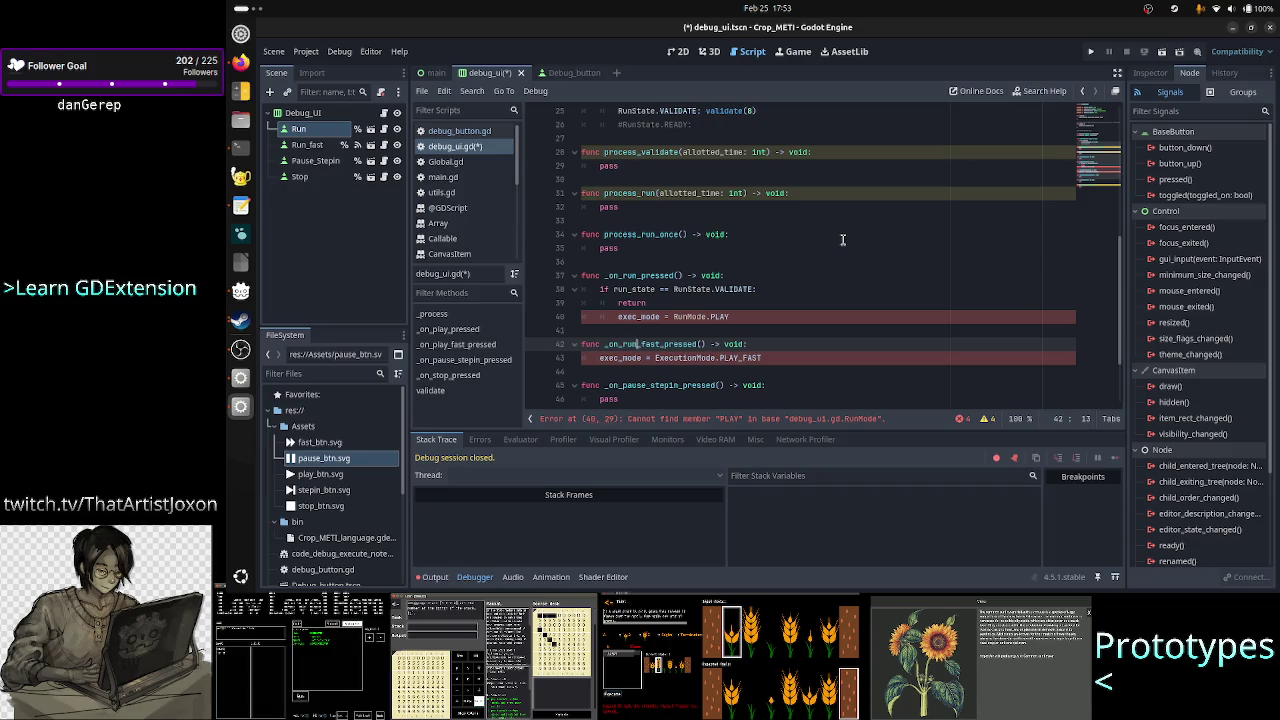
- Select and delete the unused validate() function at the end of the script
key("Down")
key("Down")
key("Down")
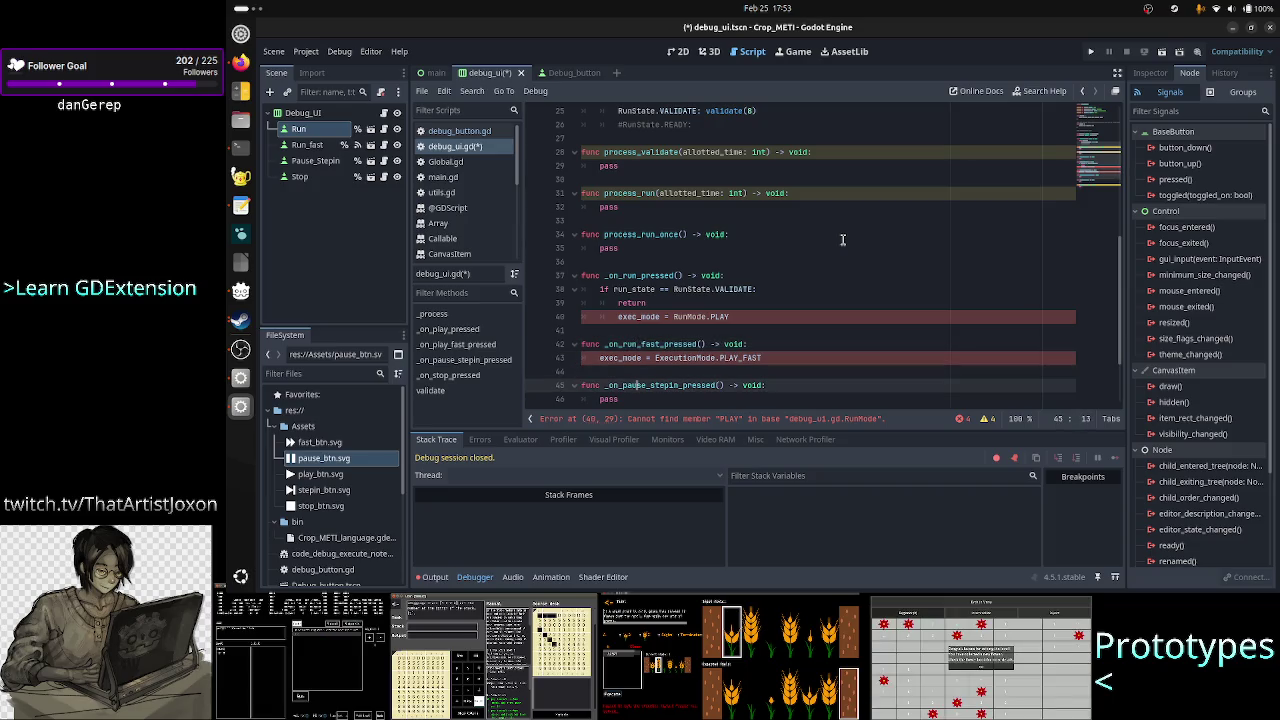
key("Down")
key("Down")
key("Down")
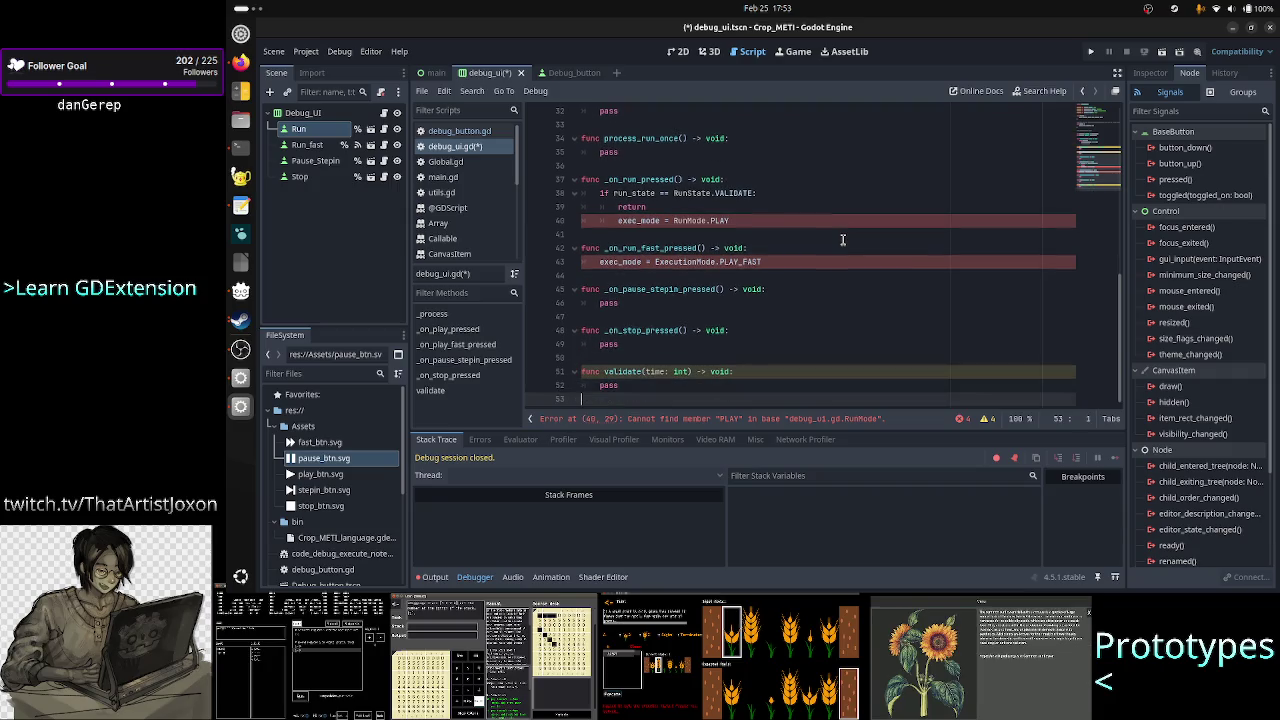
key("shift+Up")
key("shift+Up")
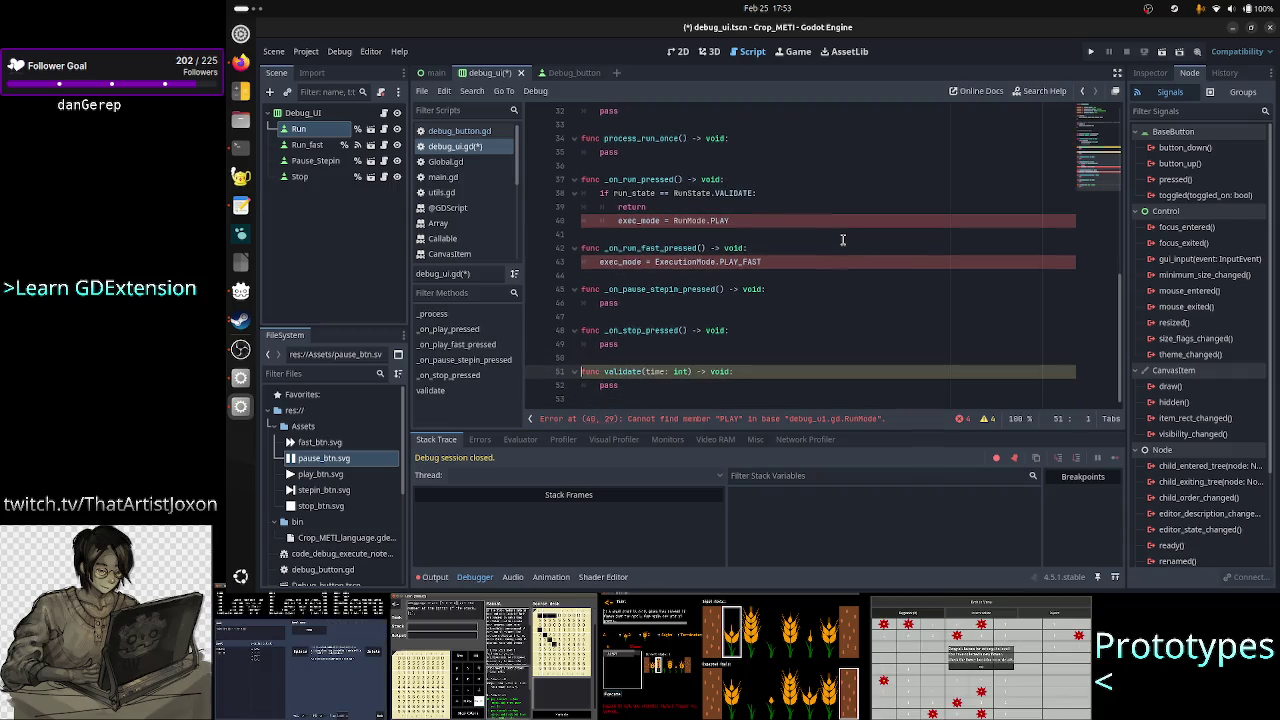
key("BackSpace")
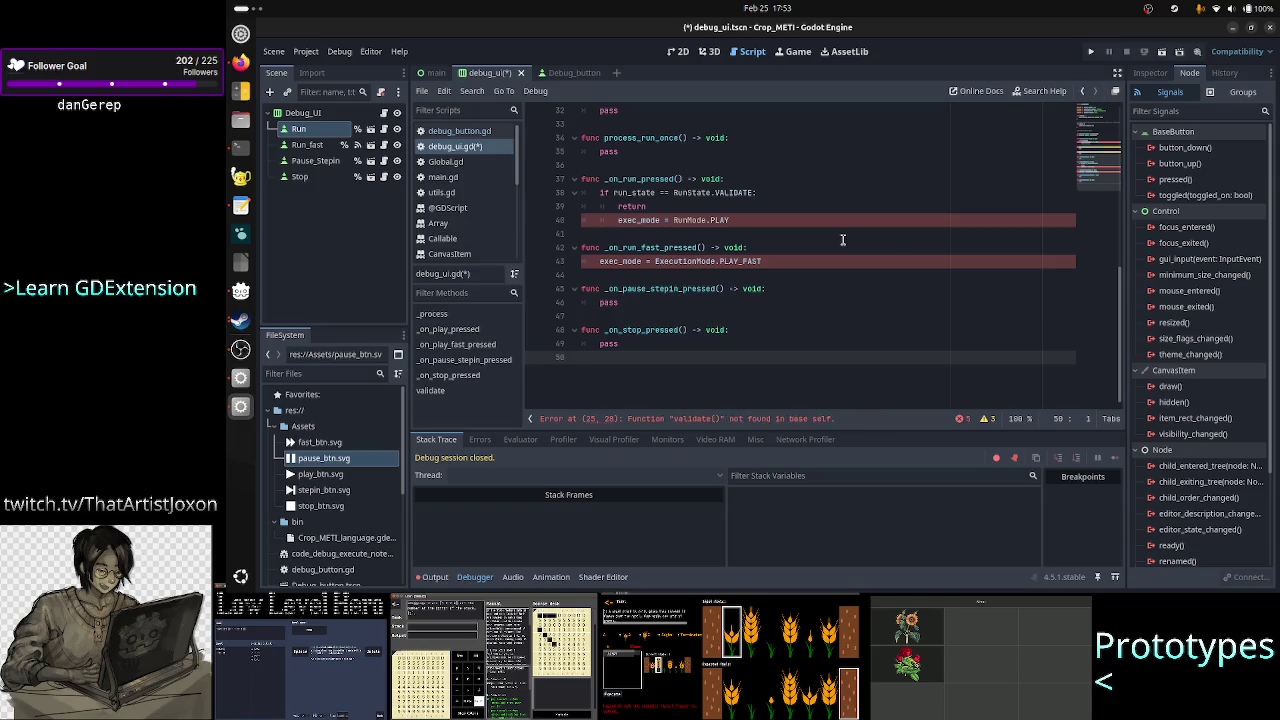
- Remove the leftover blank line and change the VALIDATE branch call to process_validate(8)
key("BackSpace")
key("Up")
key("Up")
key("Up")
key("Up")
key("Up")
key("Up")
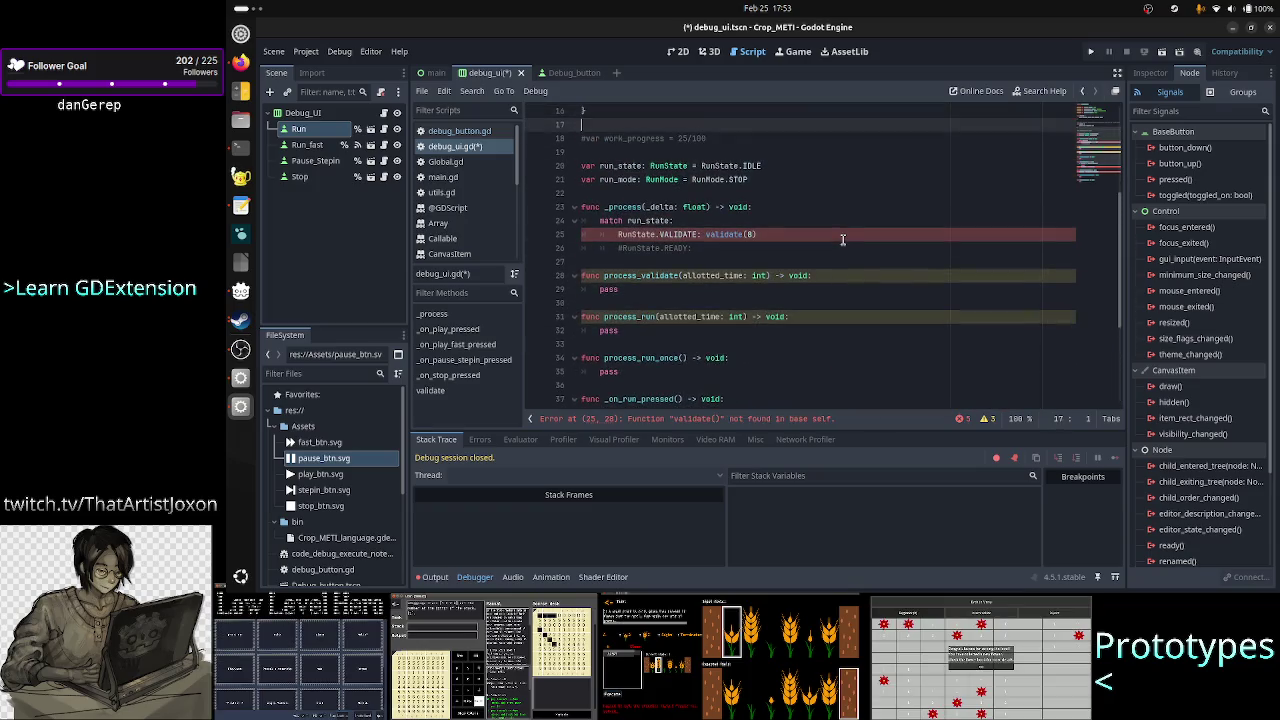
left_click(842, 240)
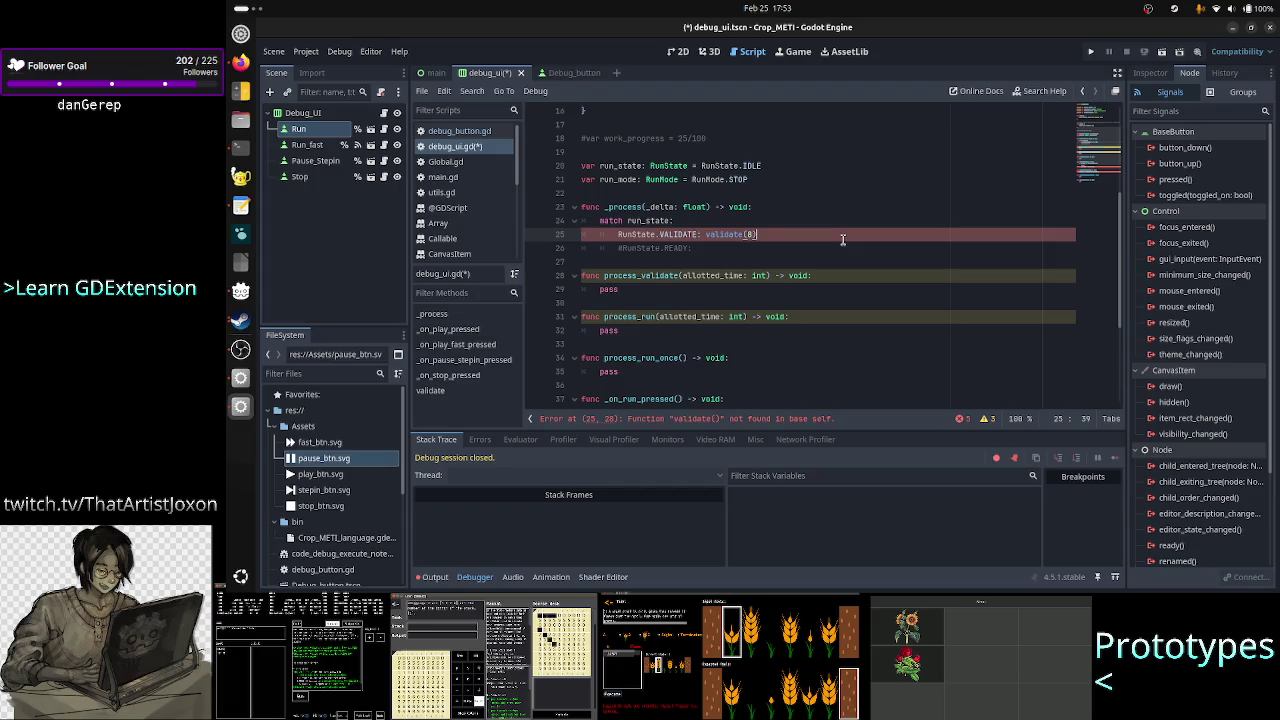
key("BackSpace")
key("BackSpace")
key("BackSpace")
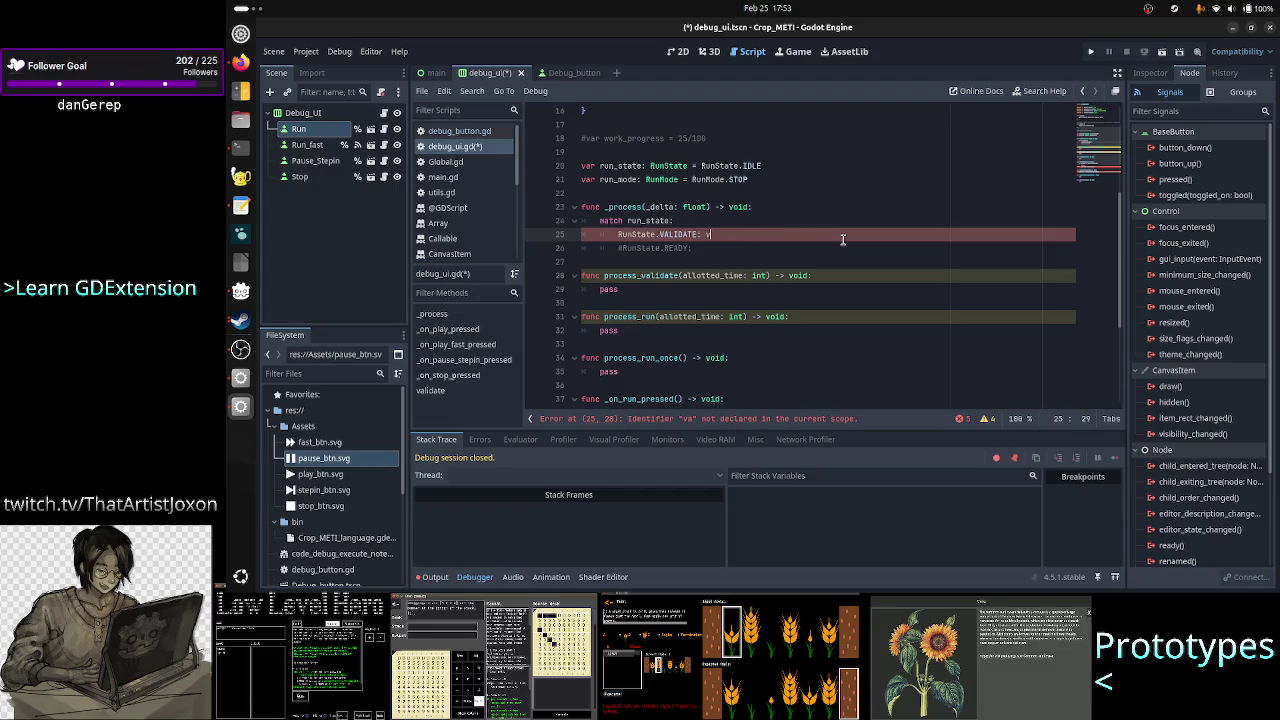
key("BackSpace")
type("proce")
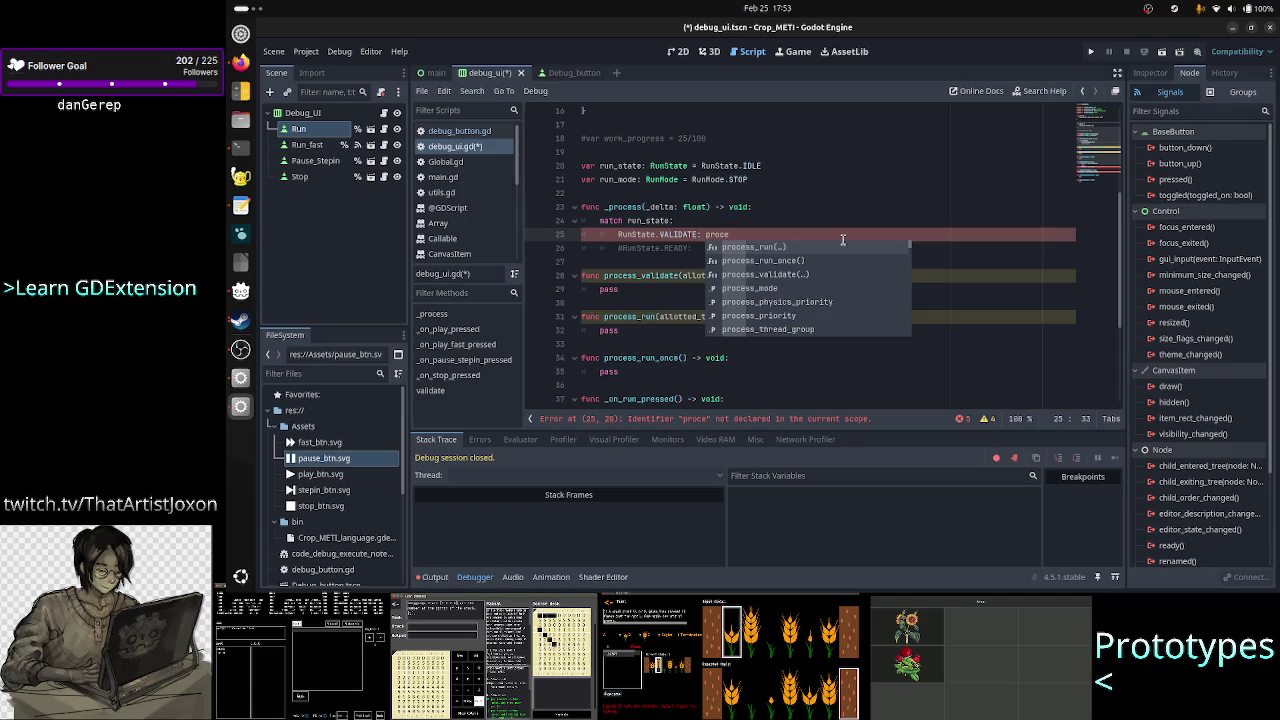
key("Down")
key("Down")
key("Return")
type("8")
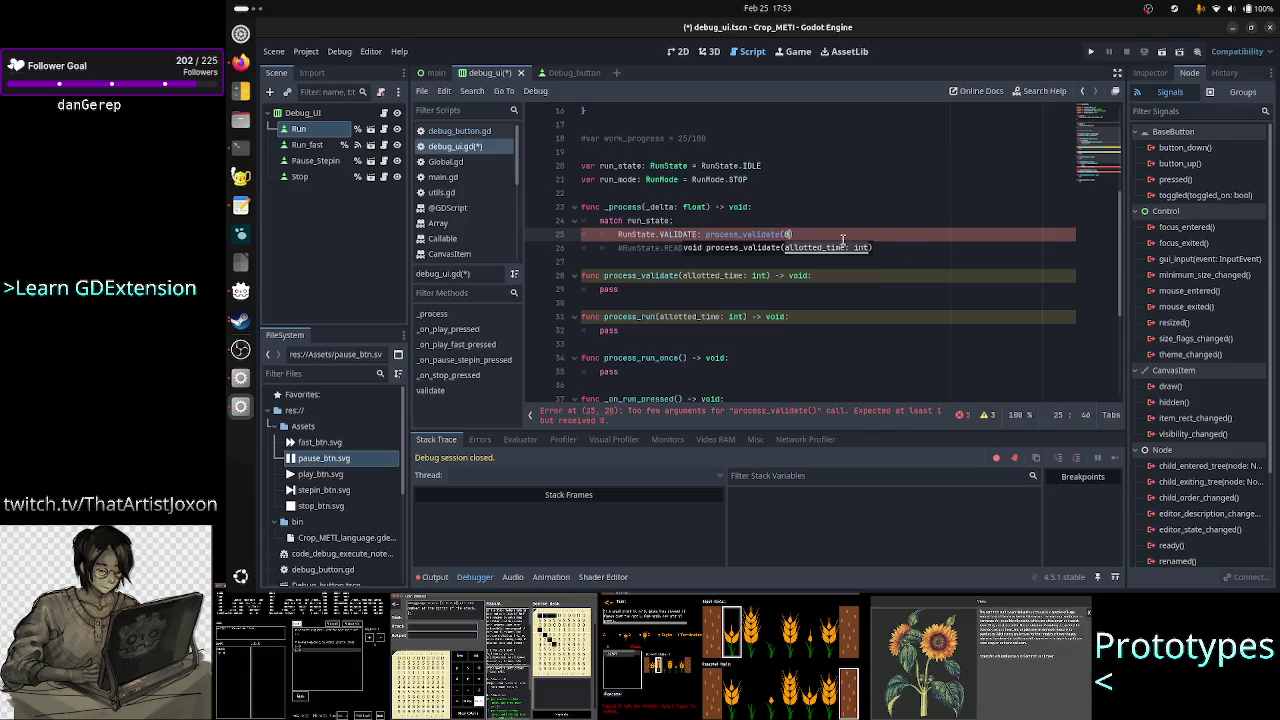
type(")")
key("Down")
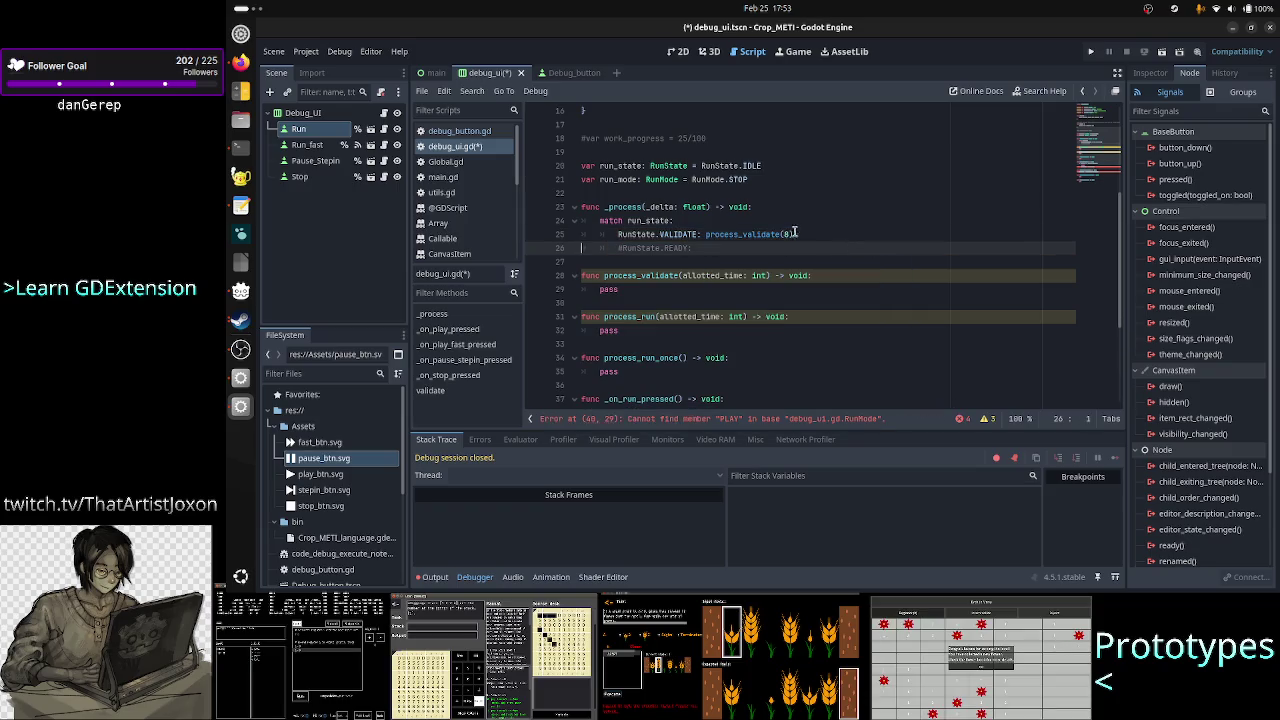
scroll(790, 233, "down", 2)
scroll(775, 235, "down", 2)
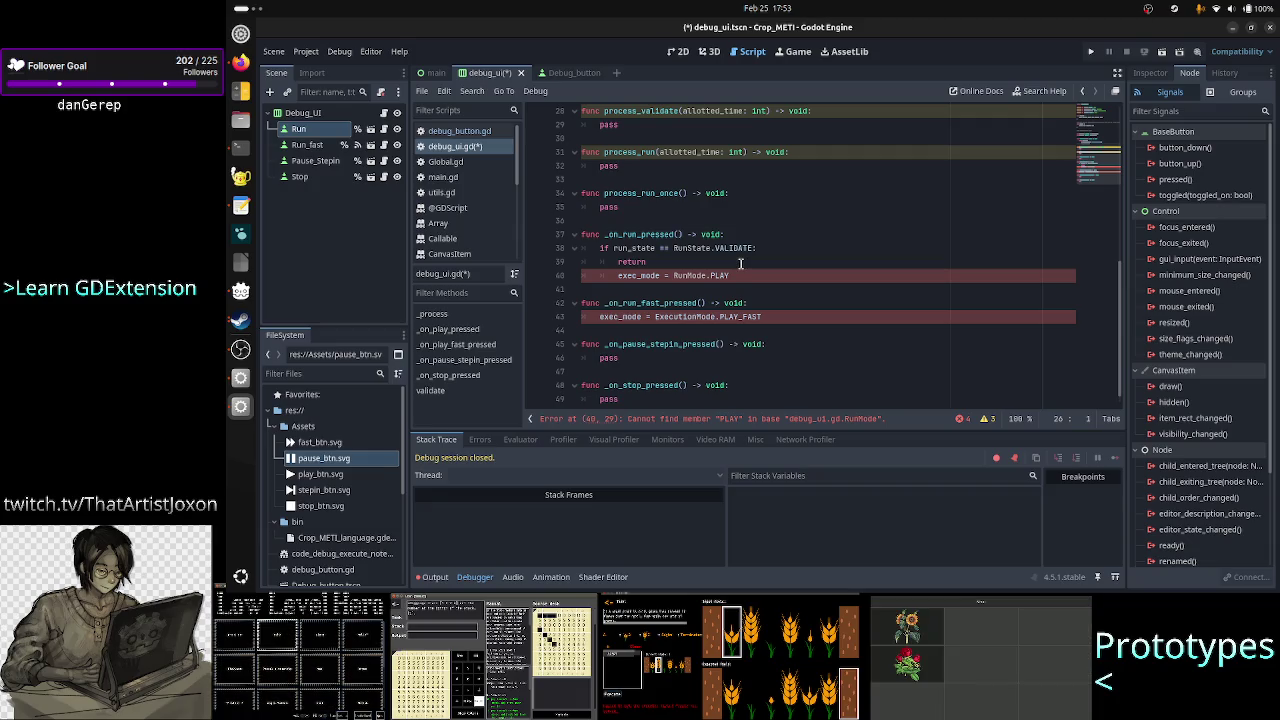
scroll(738, 275, "up", 5)
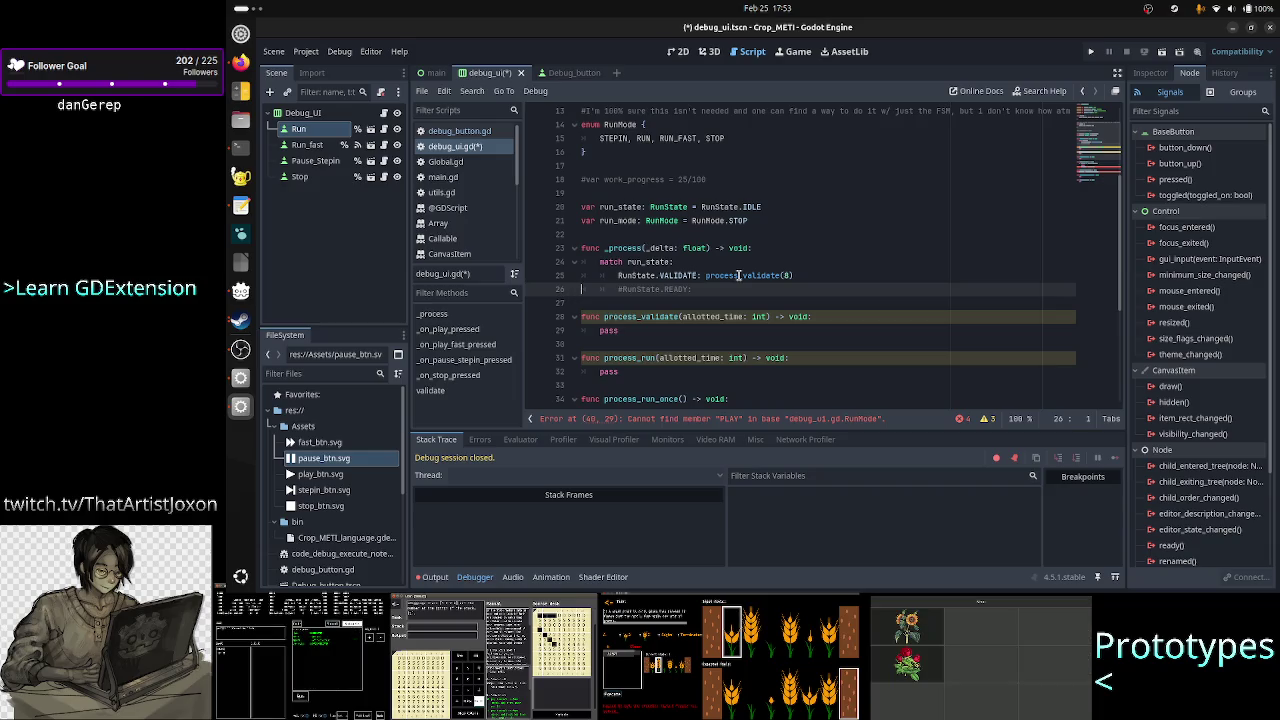
scroll(776, 260, "down", 4)
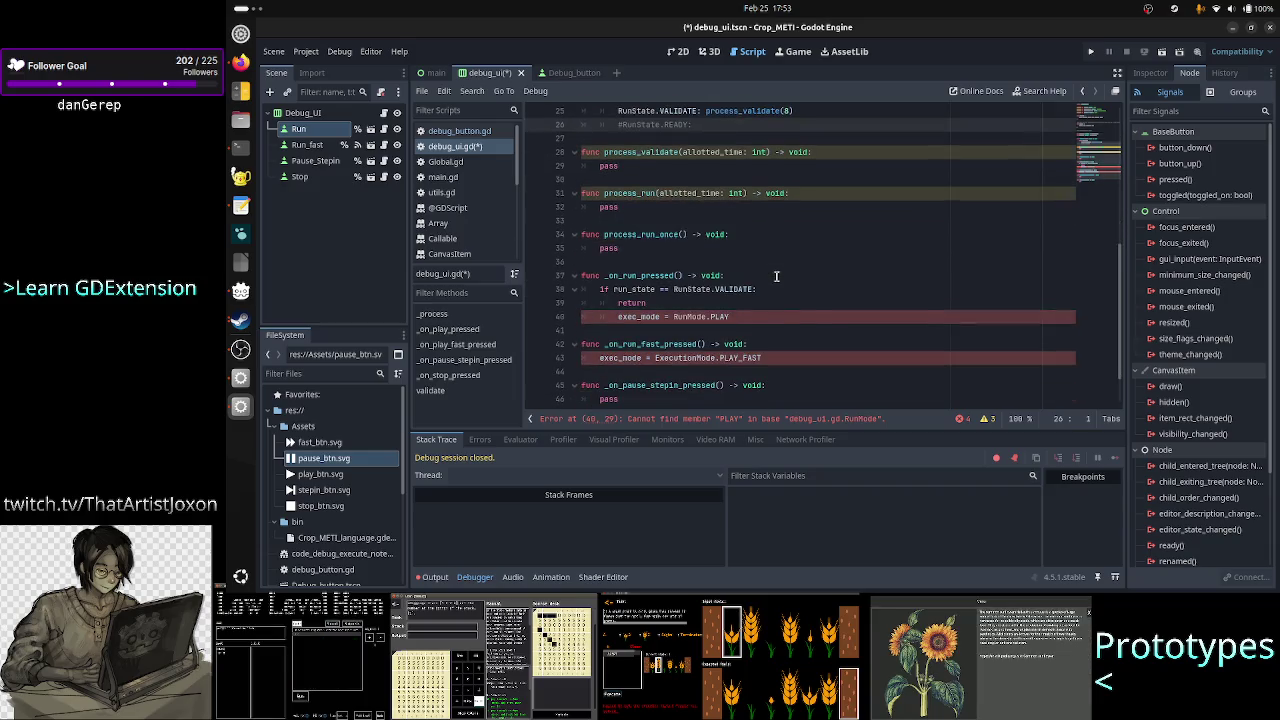
- Change PLAY to RUN in the run handler's mode assignment and fix its indentation
left_click(720, 304)
double_click(716, 317)
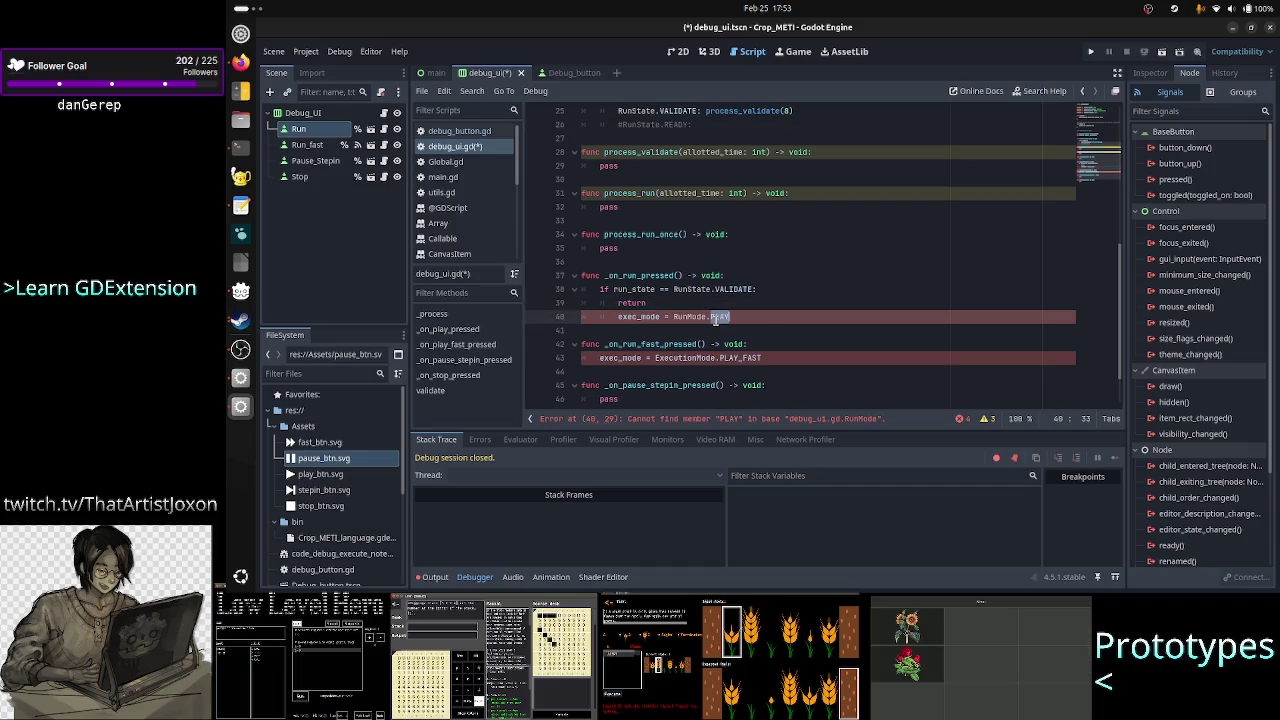
type("RUN")
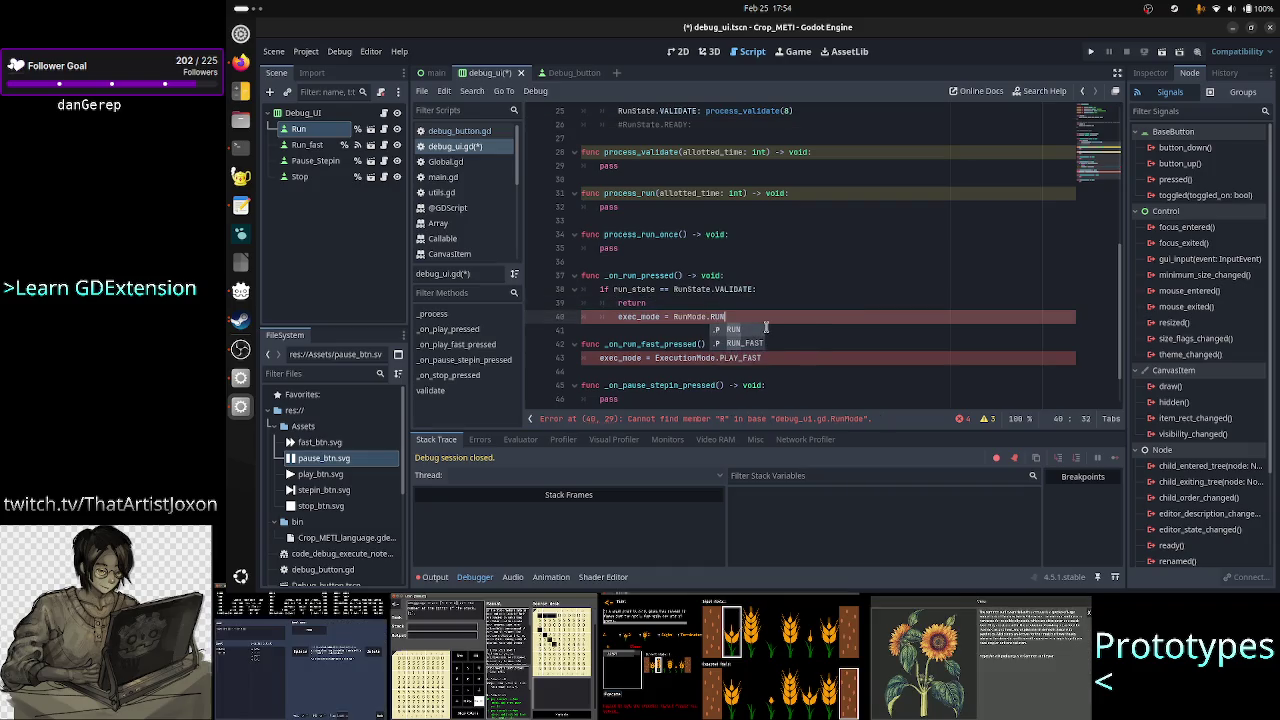
key("Escape")
key("Down")
key("Down")
key("End")
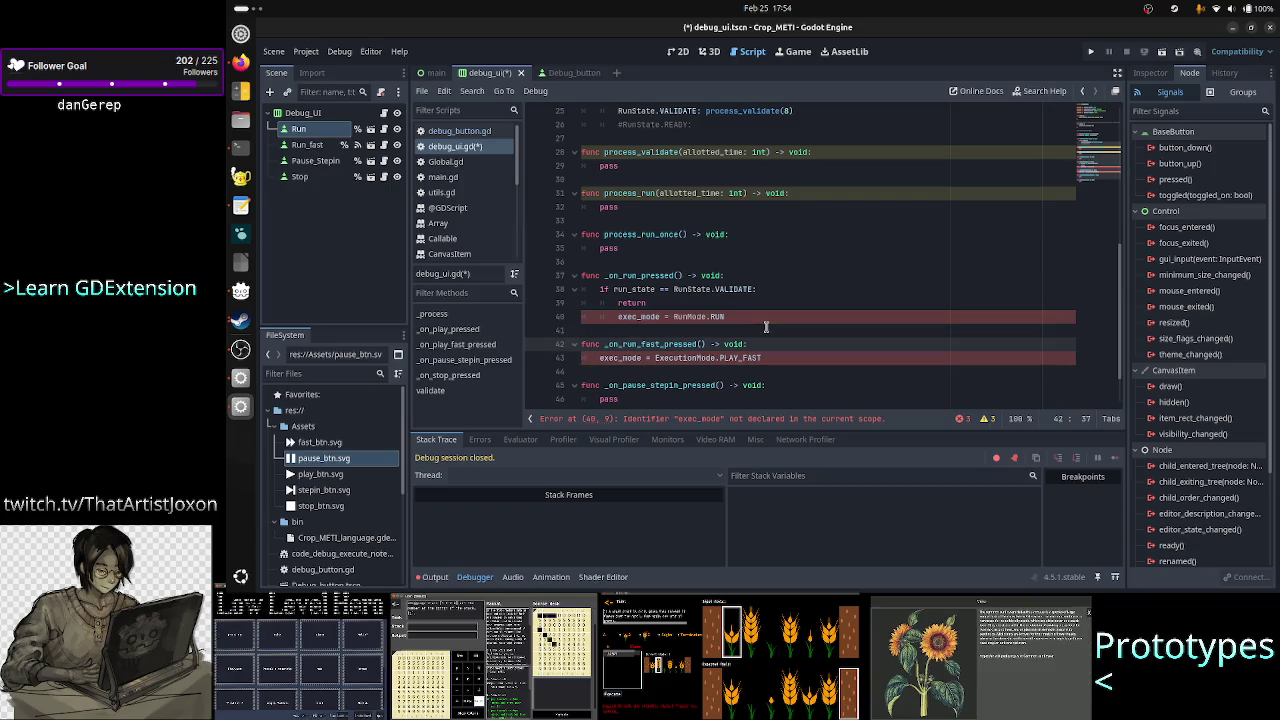
key("Up")
key("Up")
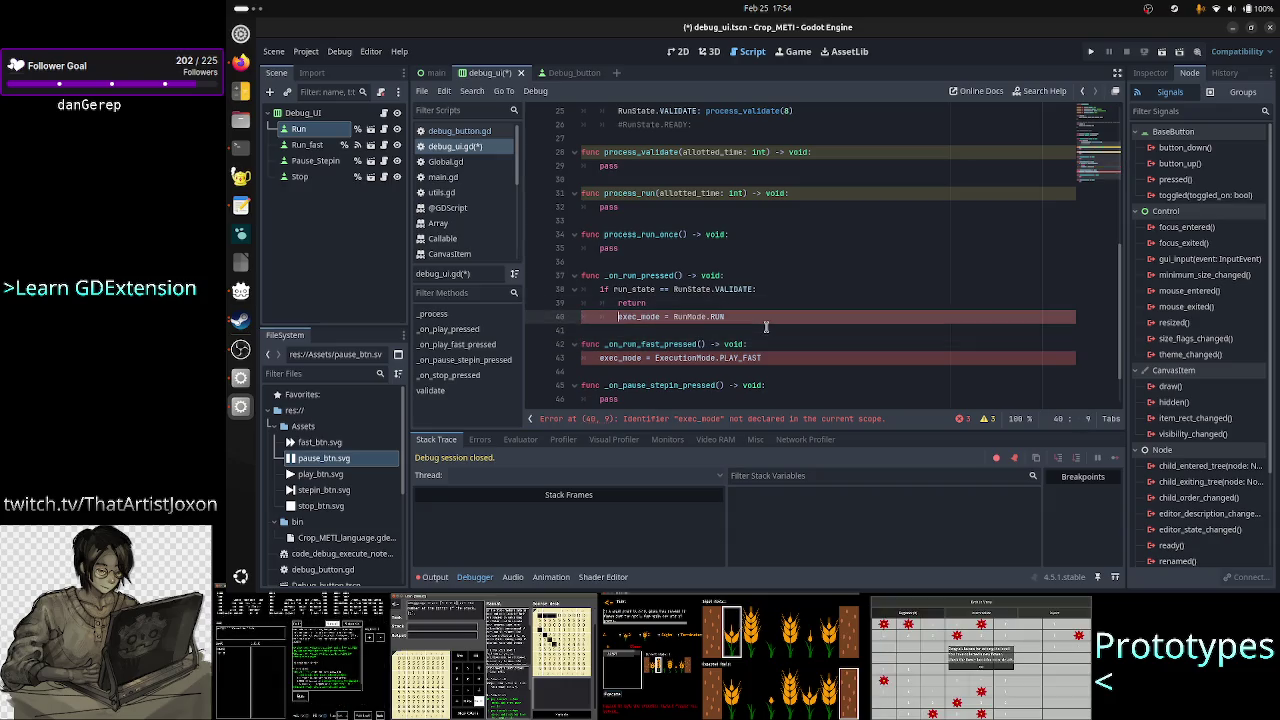
key("BackSpace")
- Make the run-fast handler assign RunMode.RUN_FAST instead of ExecutionMode.PLAY_FAST
key("Down")
key("Down")
key("Down")
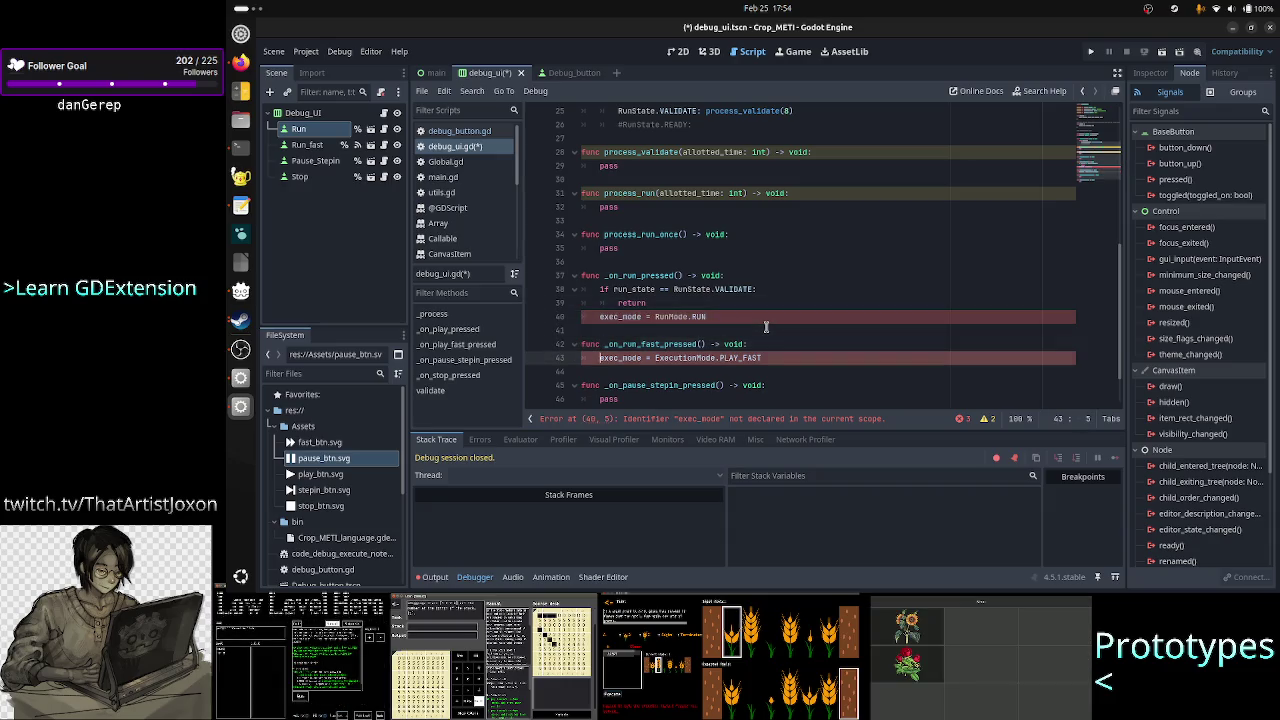
key("End")
key("Left")
key("Left")
key("Left")
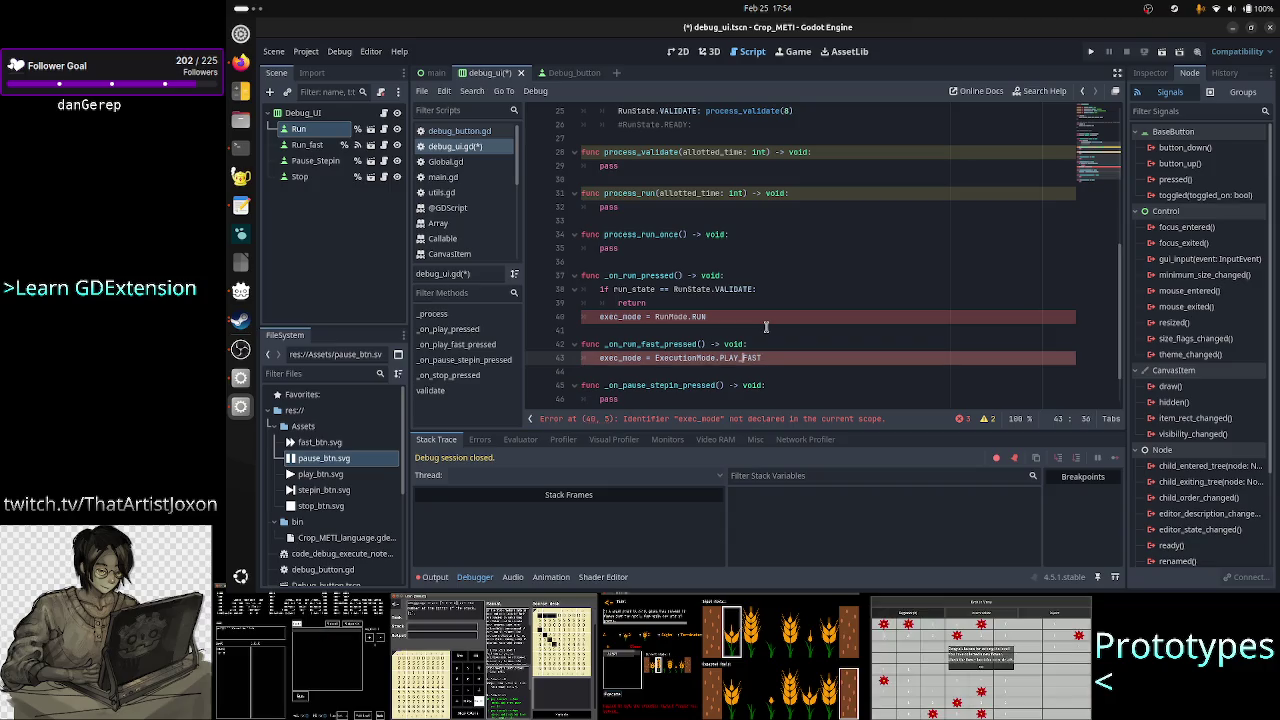
key("Left")
key("BackSpace")
key("BackSpace")
key("BackSpace")
type("RUN")
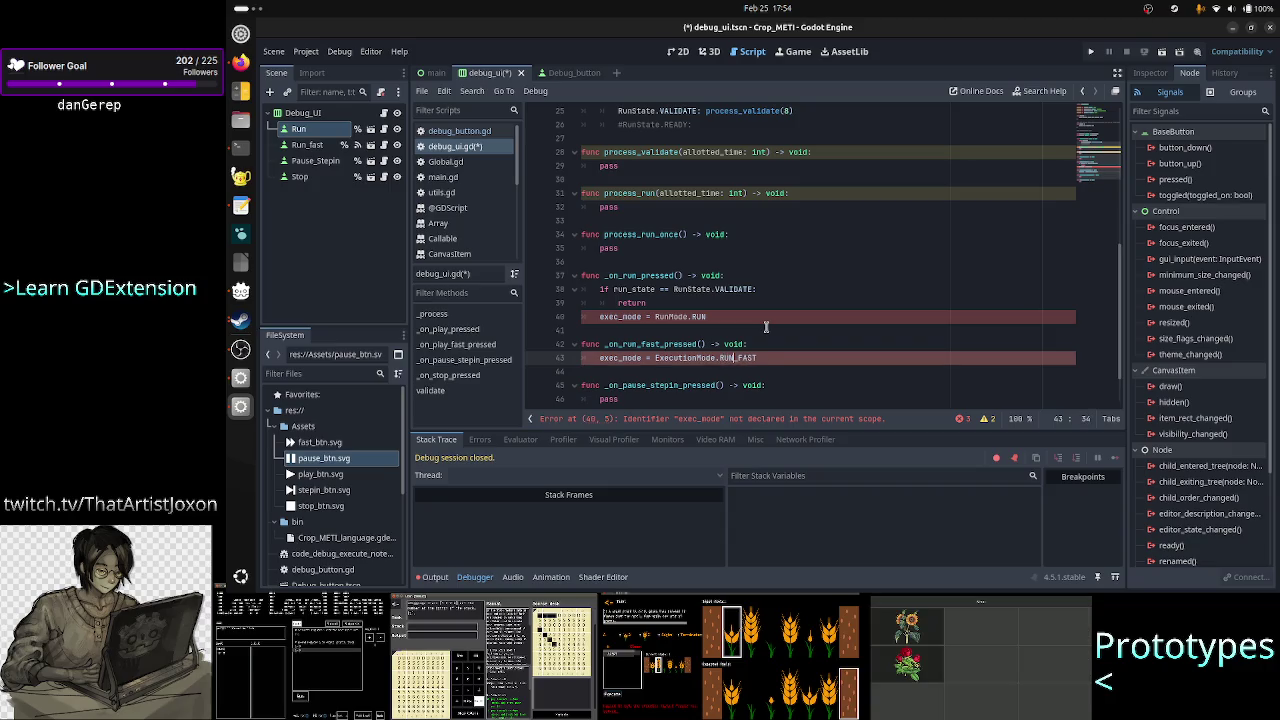
key("Left")
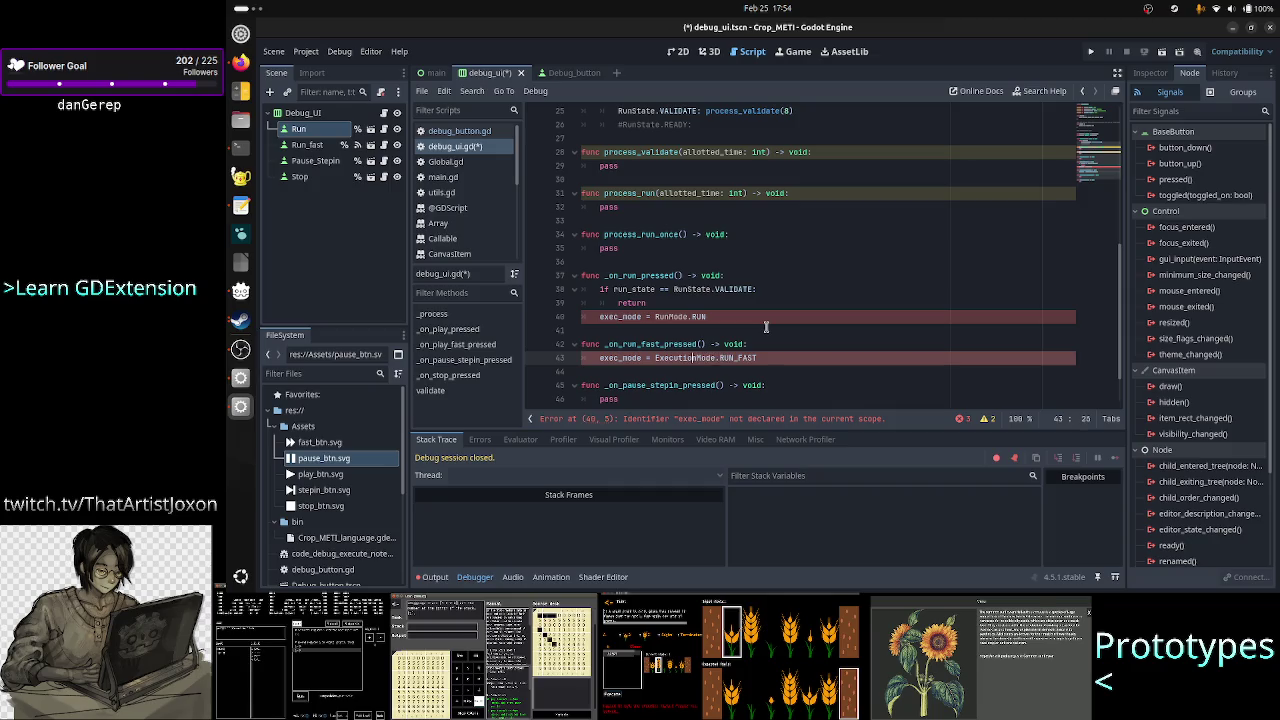
key("BackSpace")
key("BackSpace")
key("BackSpace")
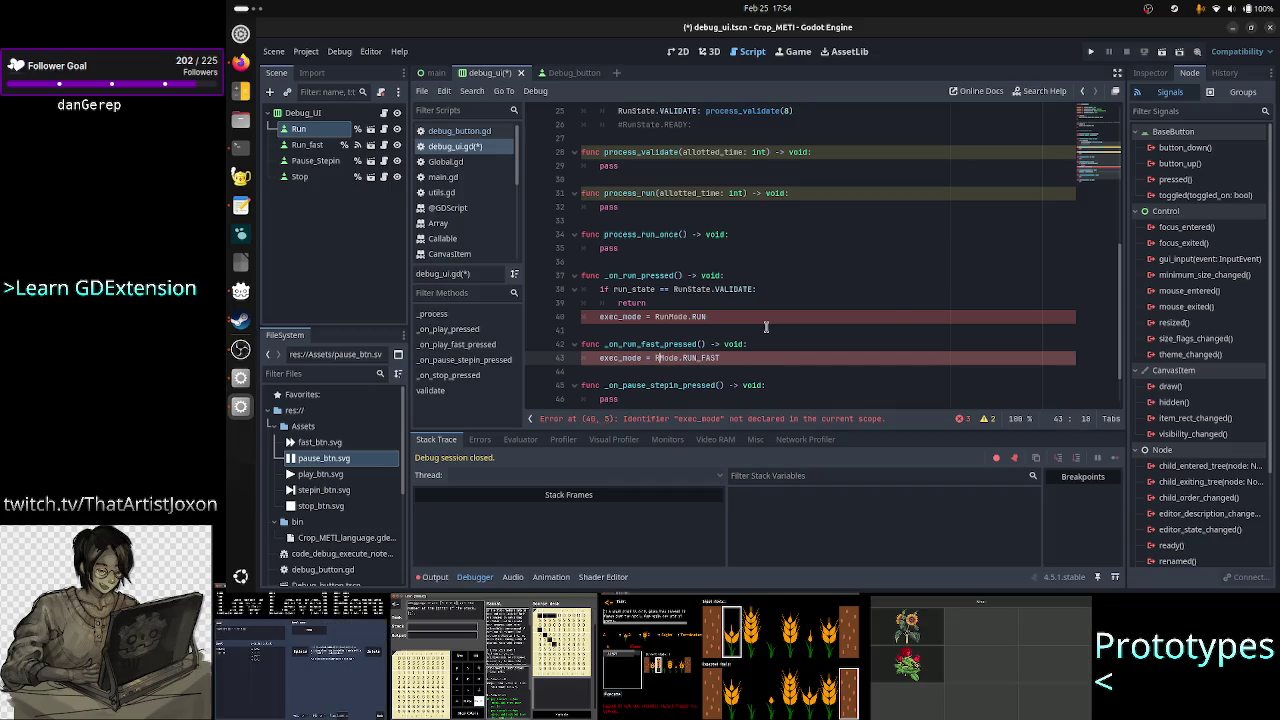
type("Run")
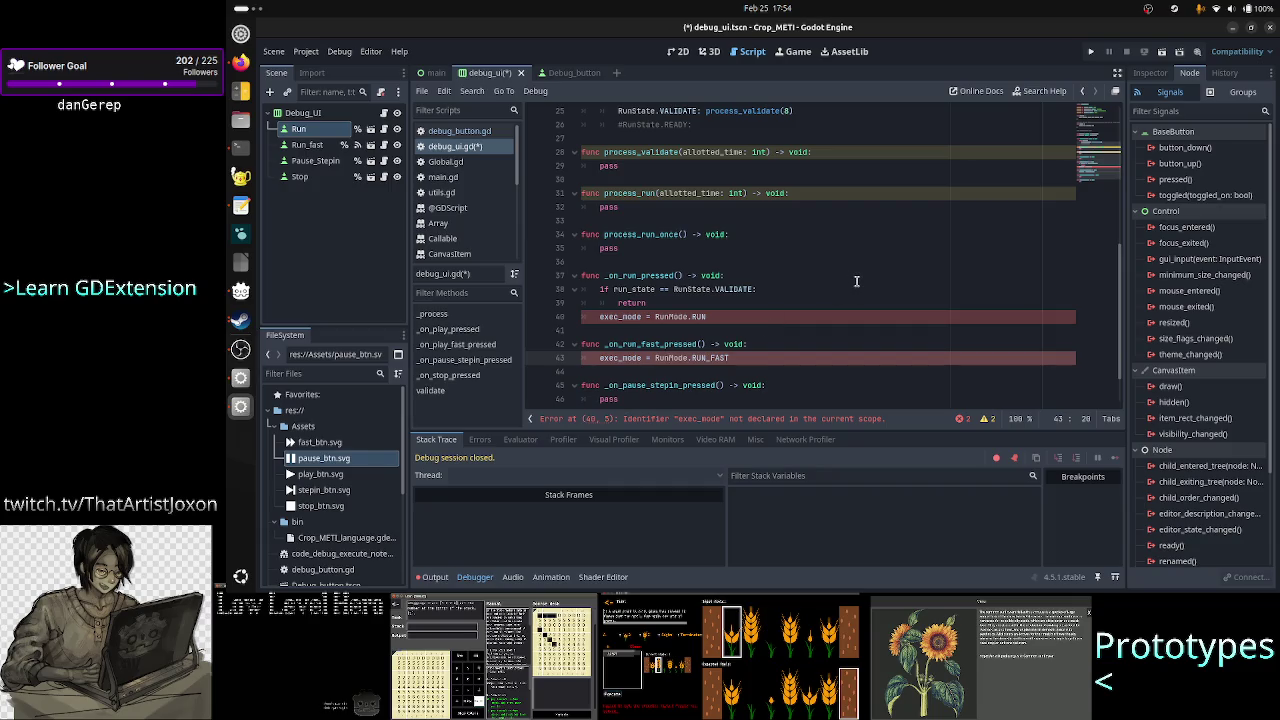
- Rename exec_mode to run_mode on lines 40 and 43
scroll(856, 281, "down", 2)
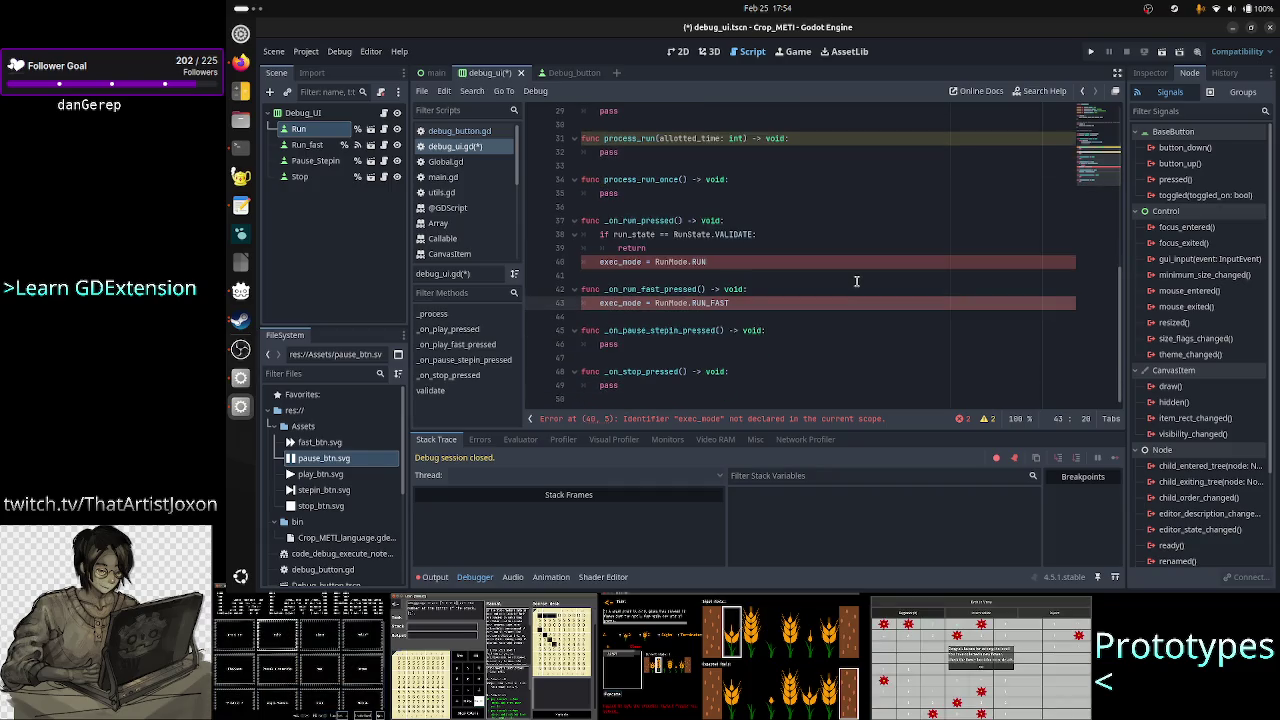
left_click(621, 261)
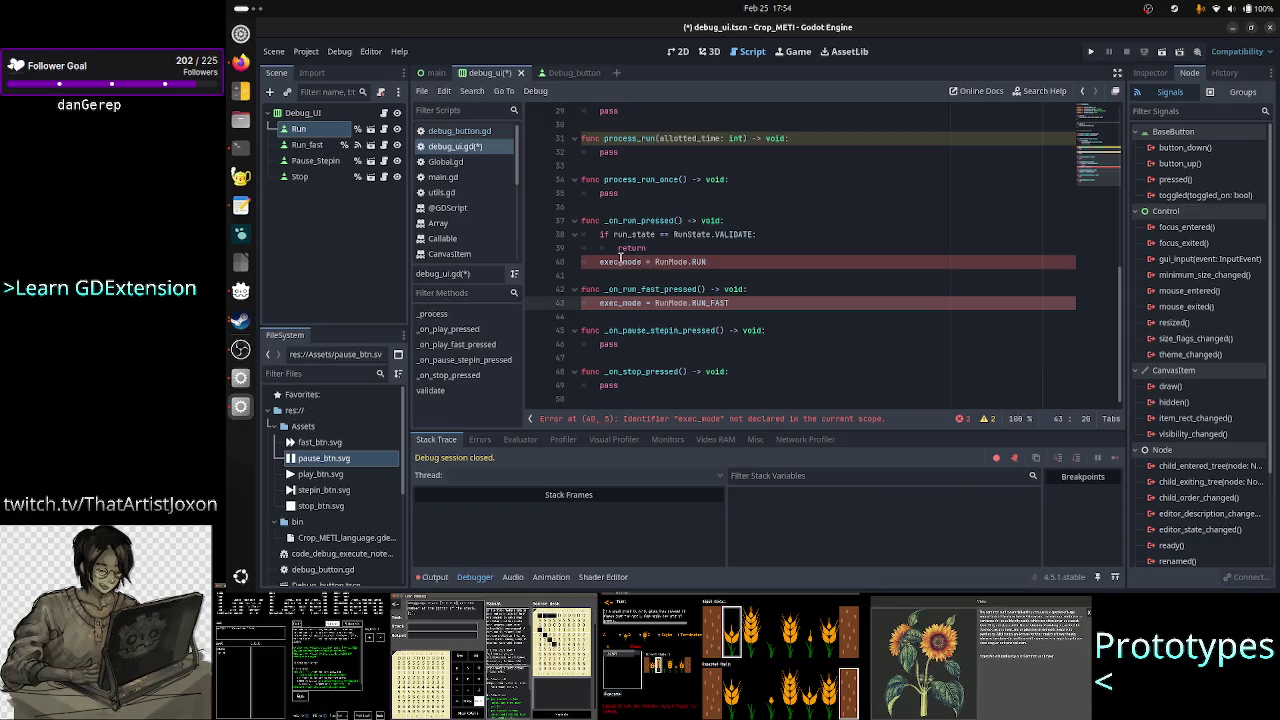
key("BackSpace")
key("BackSpace")
key("BackSpace")
type("run")
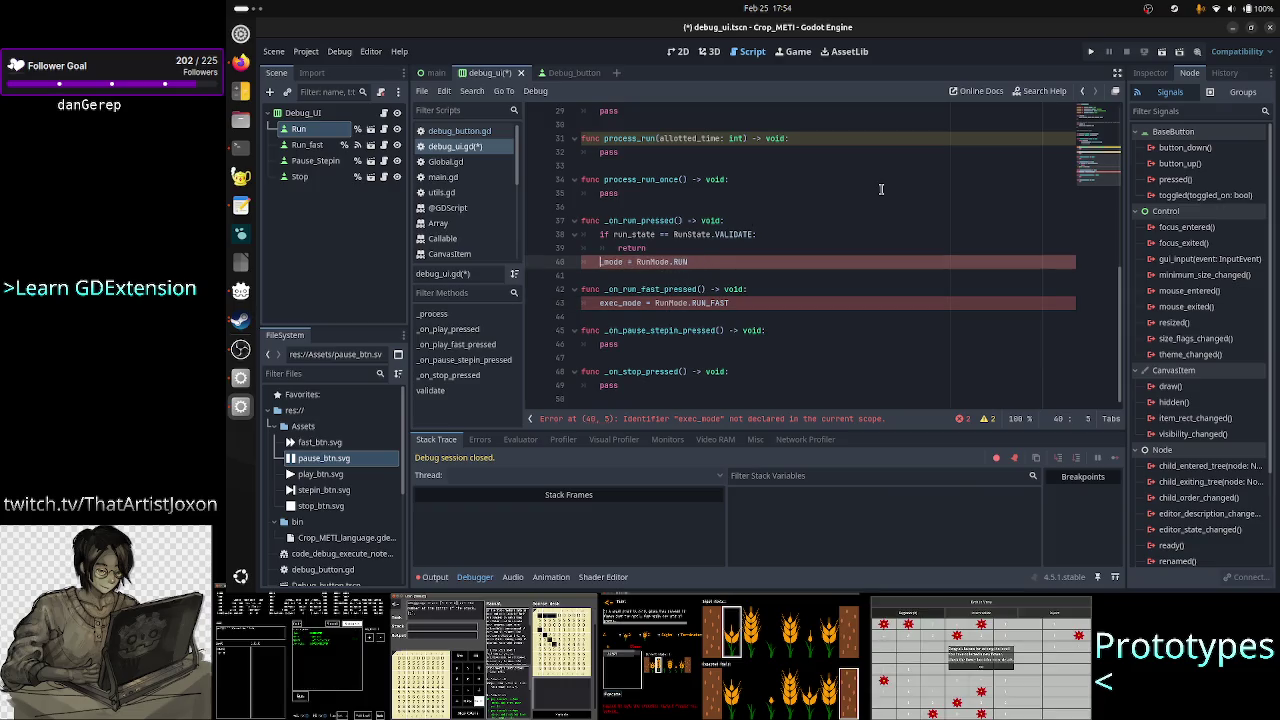
key("Down")
key("Down")
key("Down")
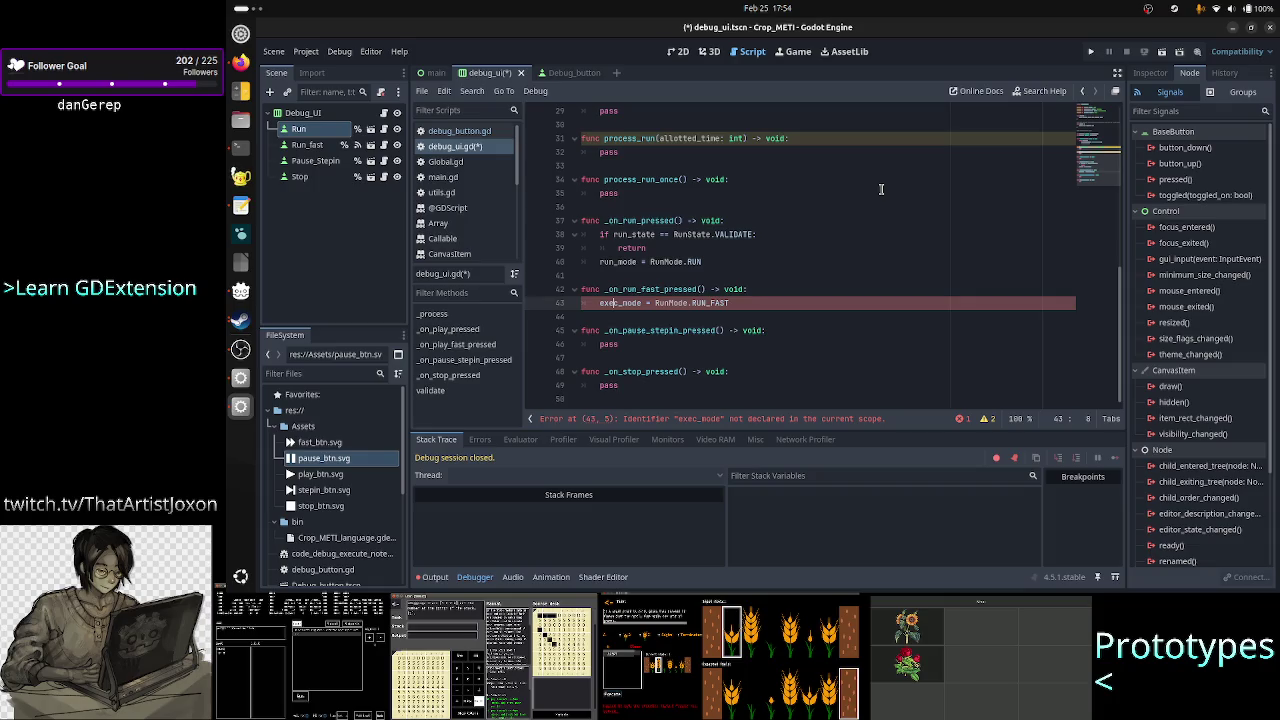
key("Right")
key("BackSpace")
key("BackSpace")
key("BackSpace")
type("ru")
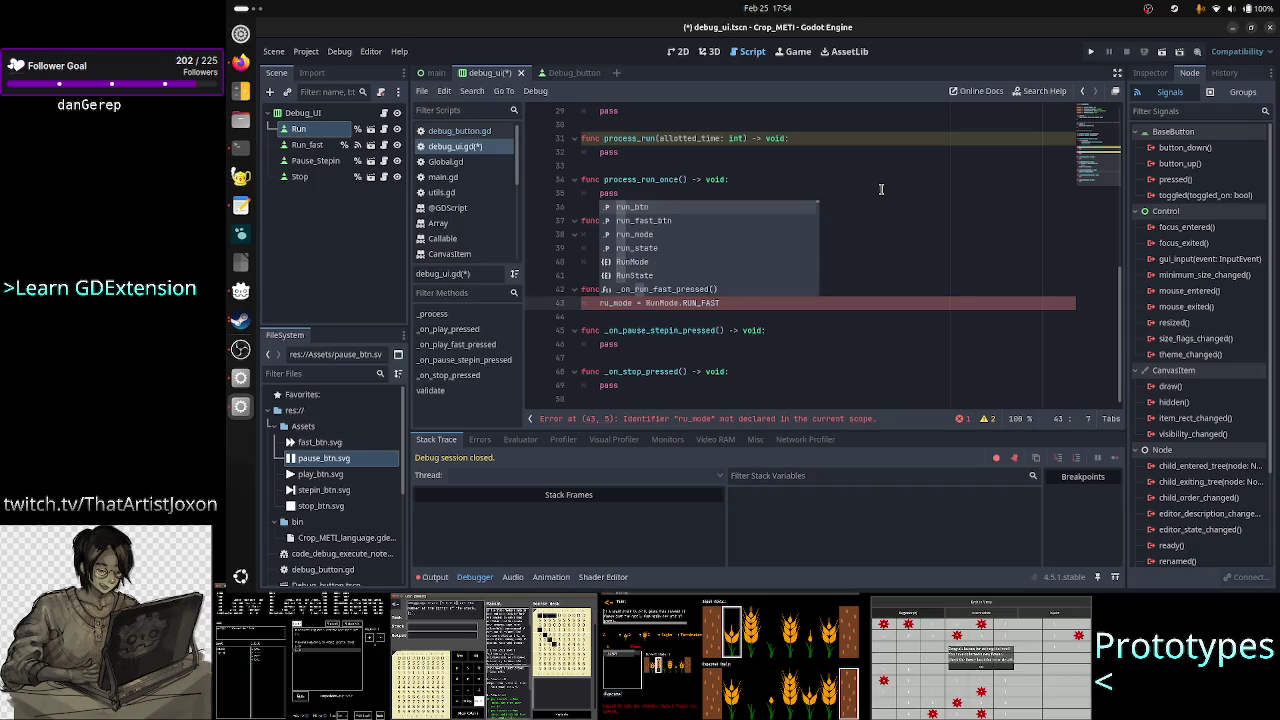
type("n")
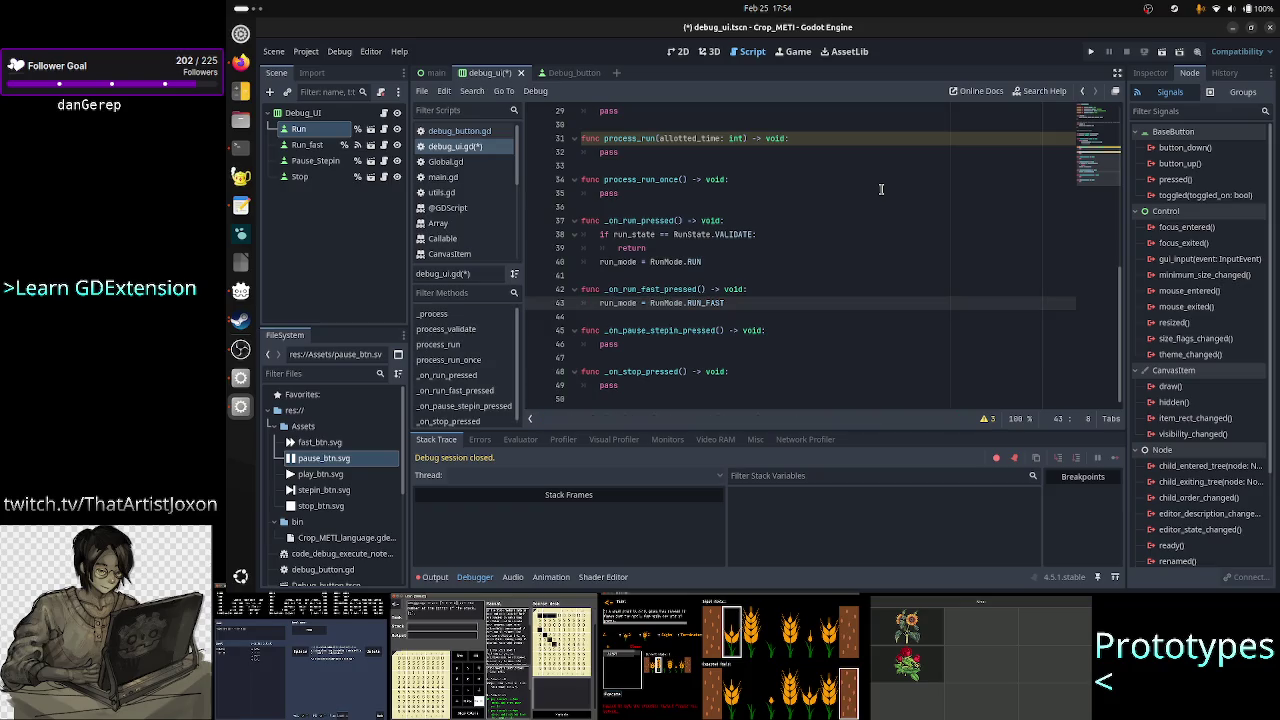
- Start a new line after the early return and begin typing 'IDLE, RUN_O'
key("Up")
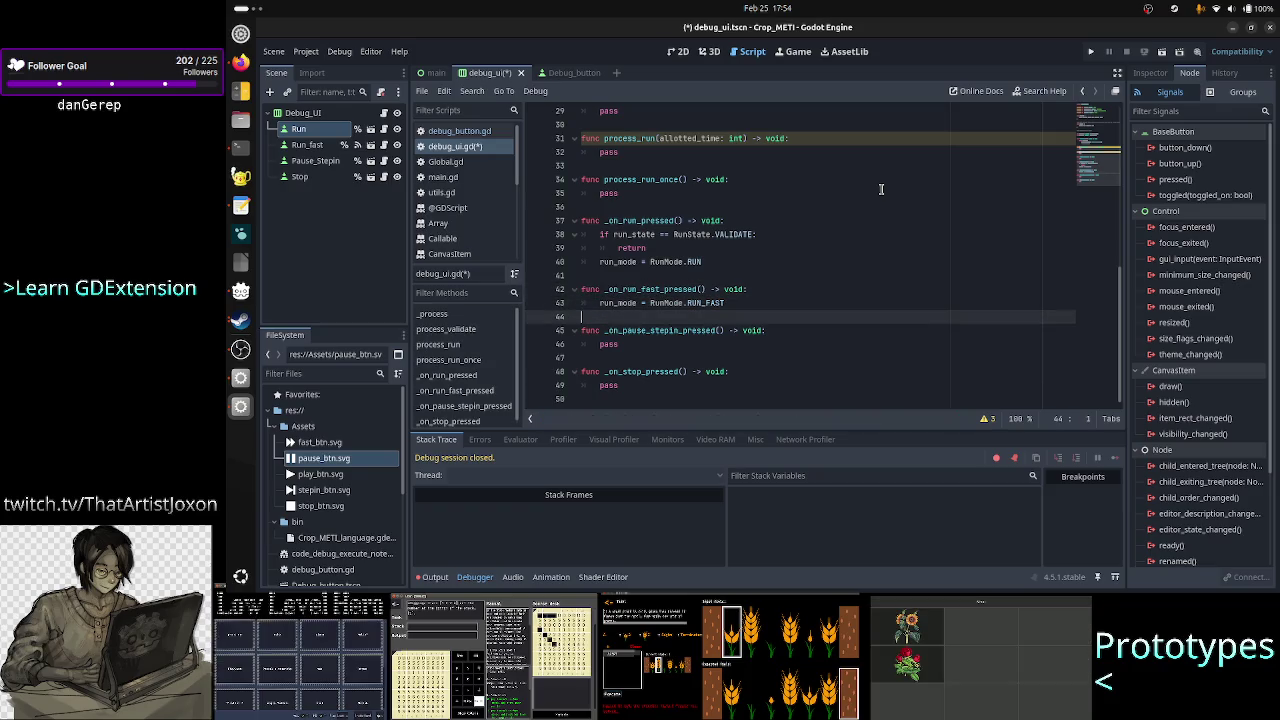
key("Up")
key("Up")
key("Up")
key("Up")
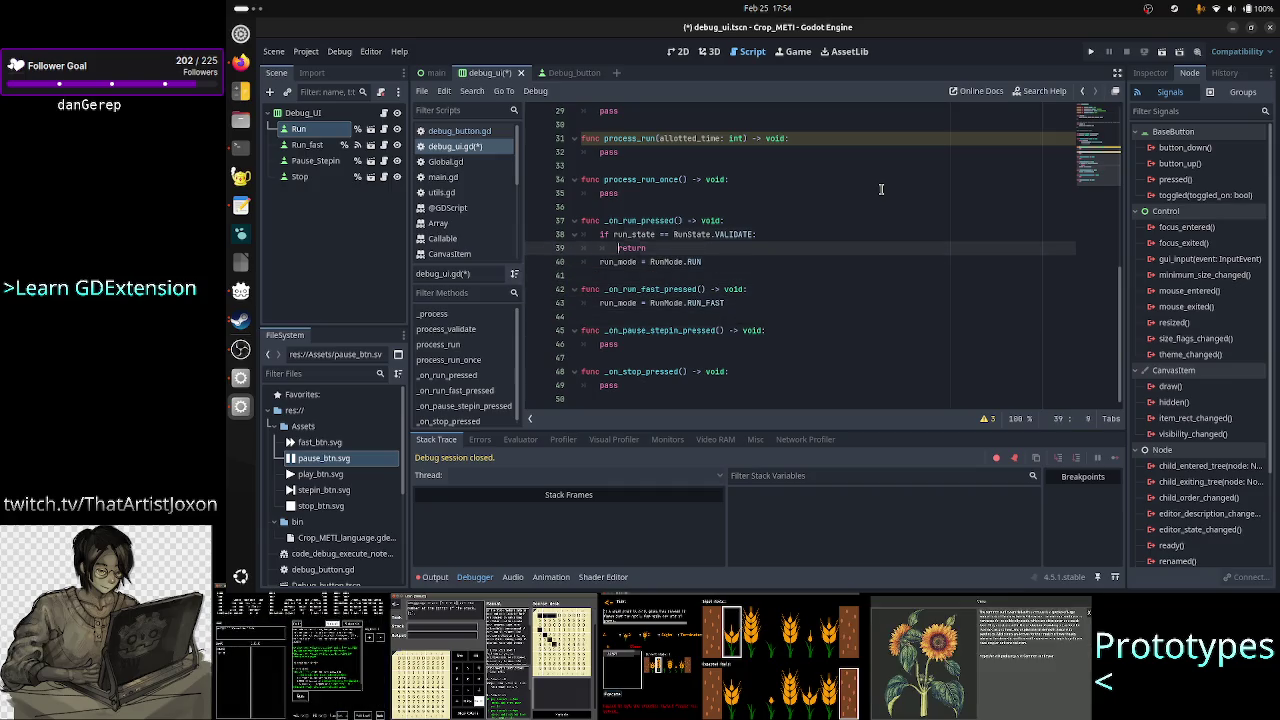
key("Up")
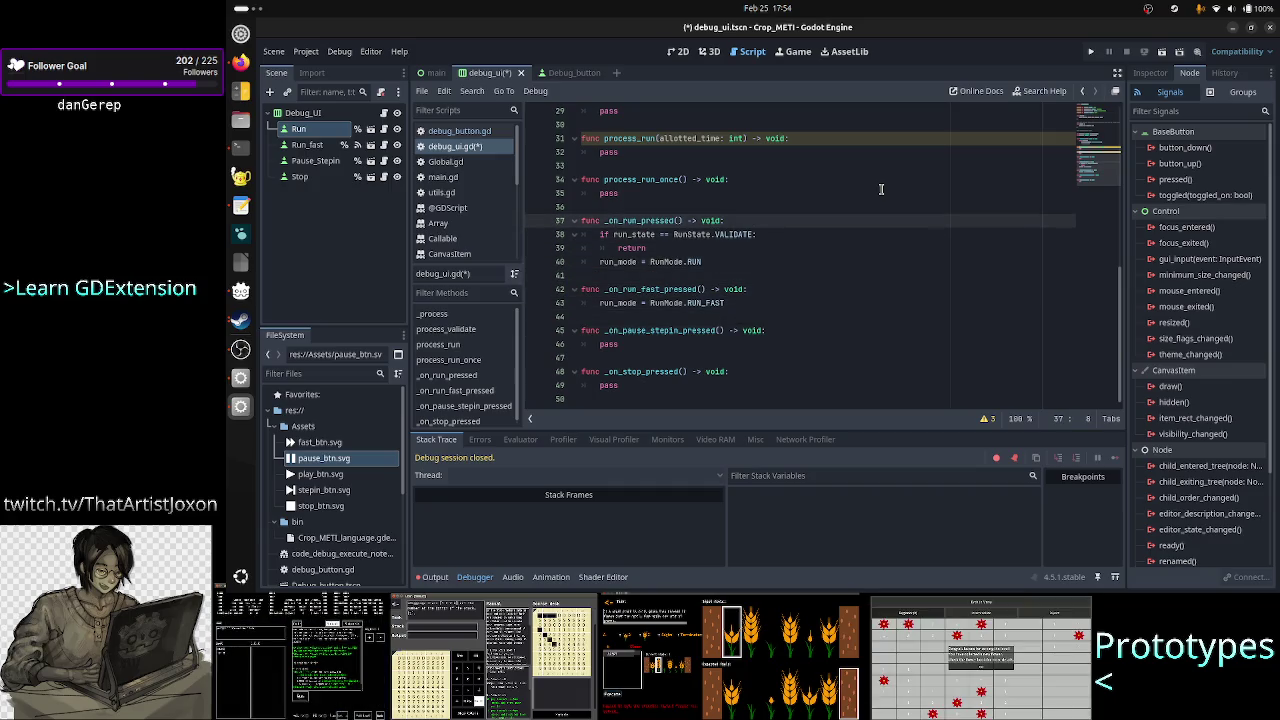
key("Down")
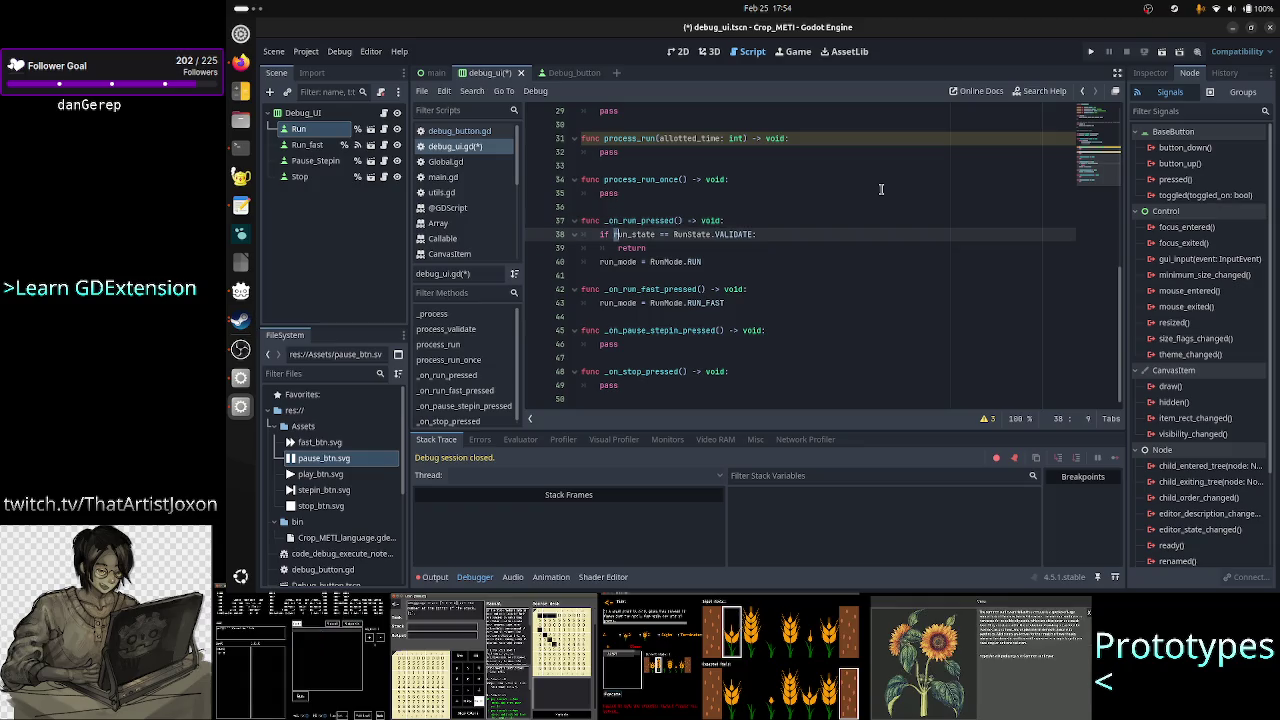
key("shift+Right")
key("shift+Right")
key("shift+Right")
key("shift+Right")
key("shift+Right")
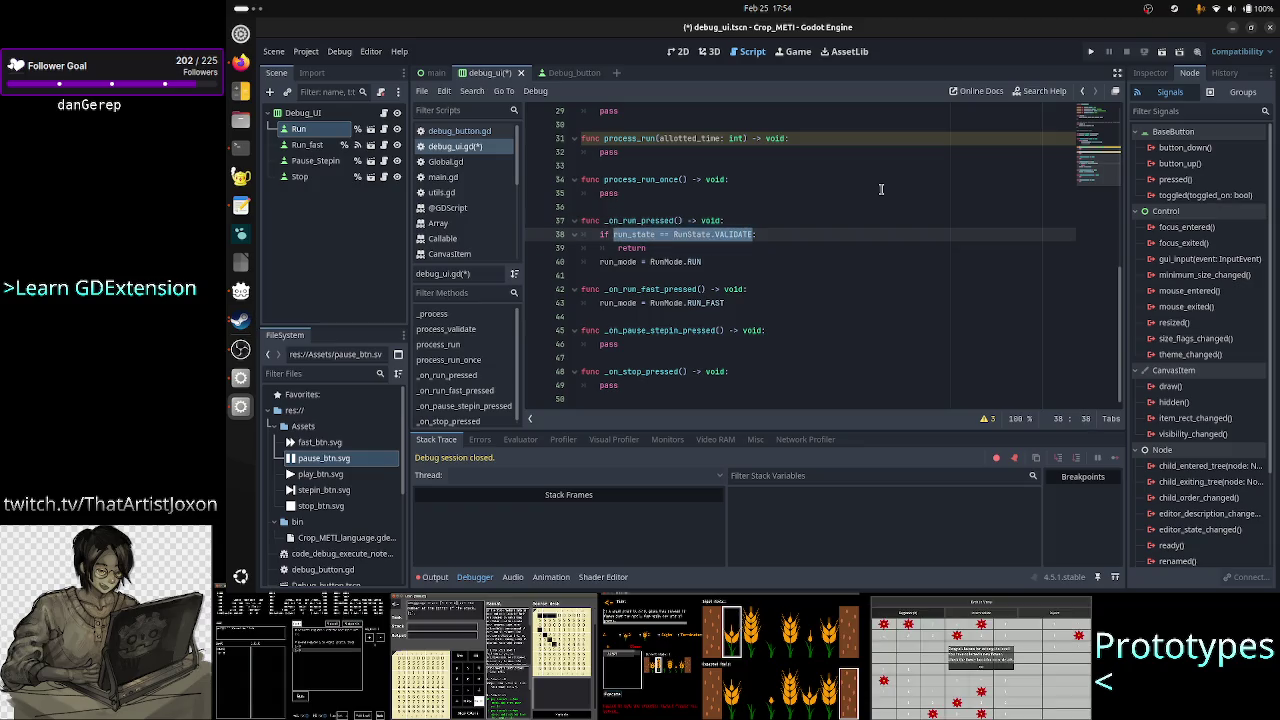
key("Right")
key("Down")
key("Home")
key("shift+Down")
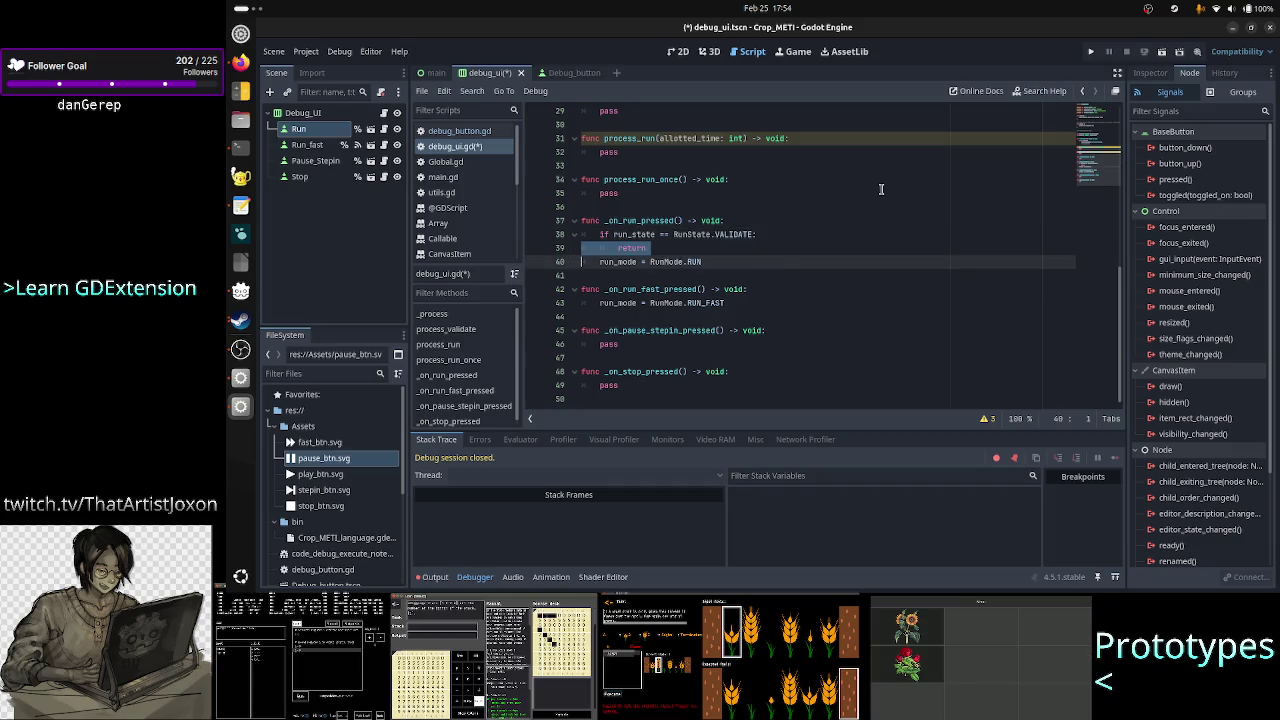
key("Up")
key("Up")
key("Up")
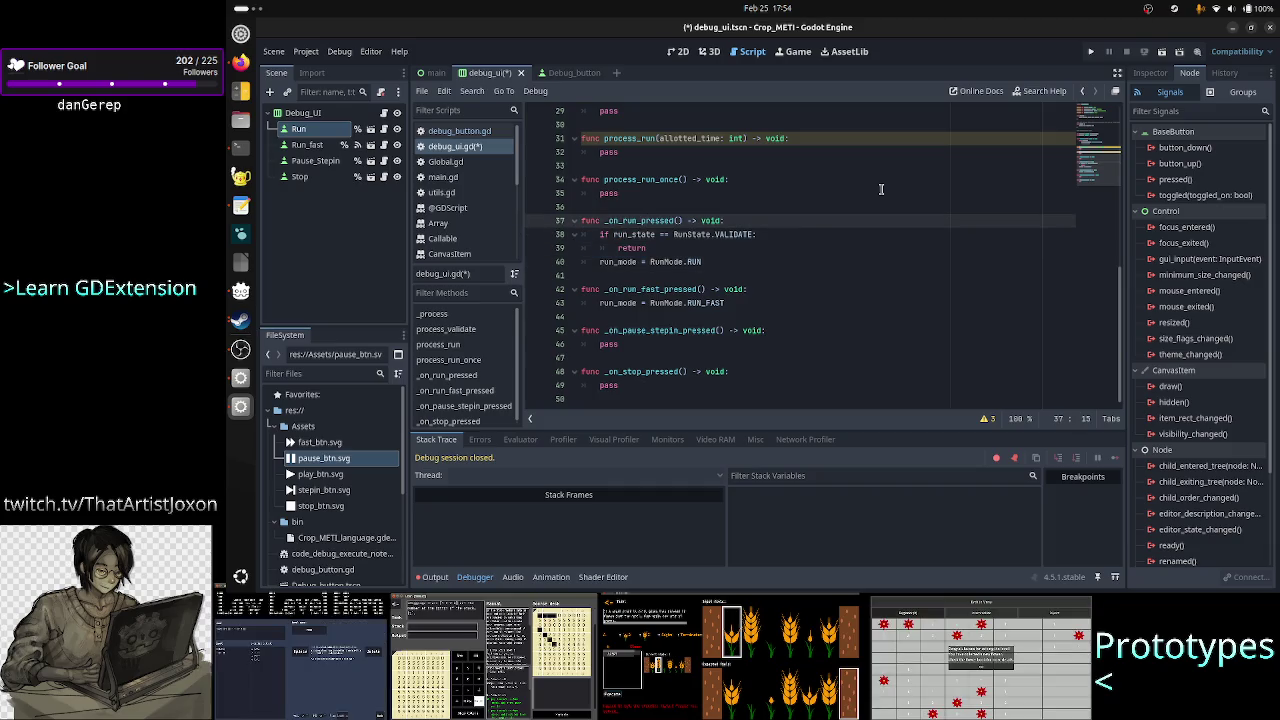
key("Down")
key("Down")
key("Return")
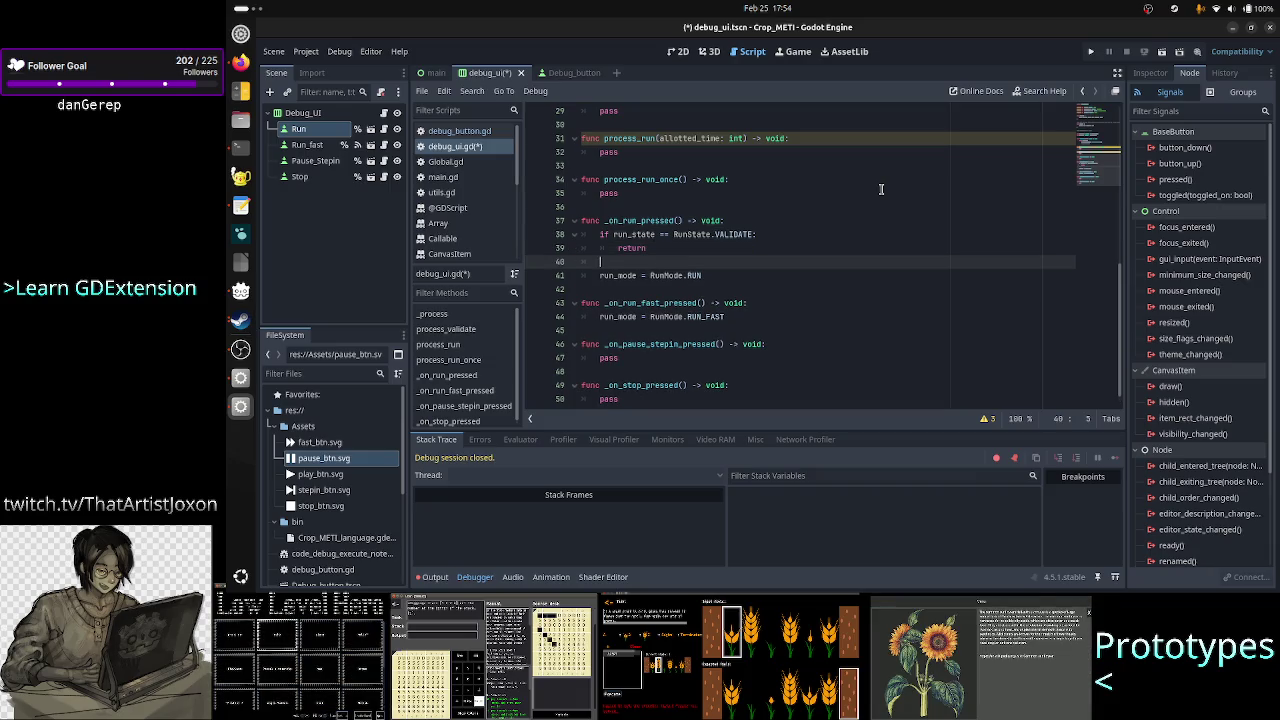
type("IDL")
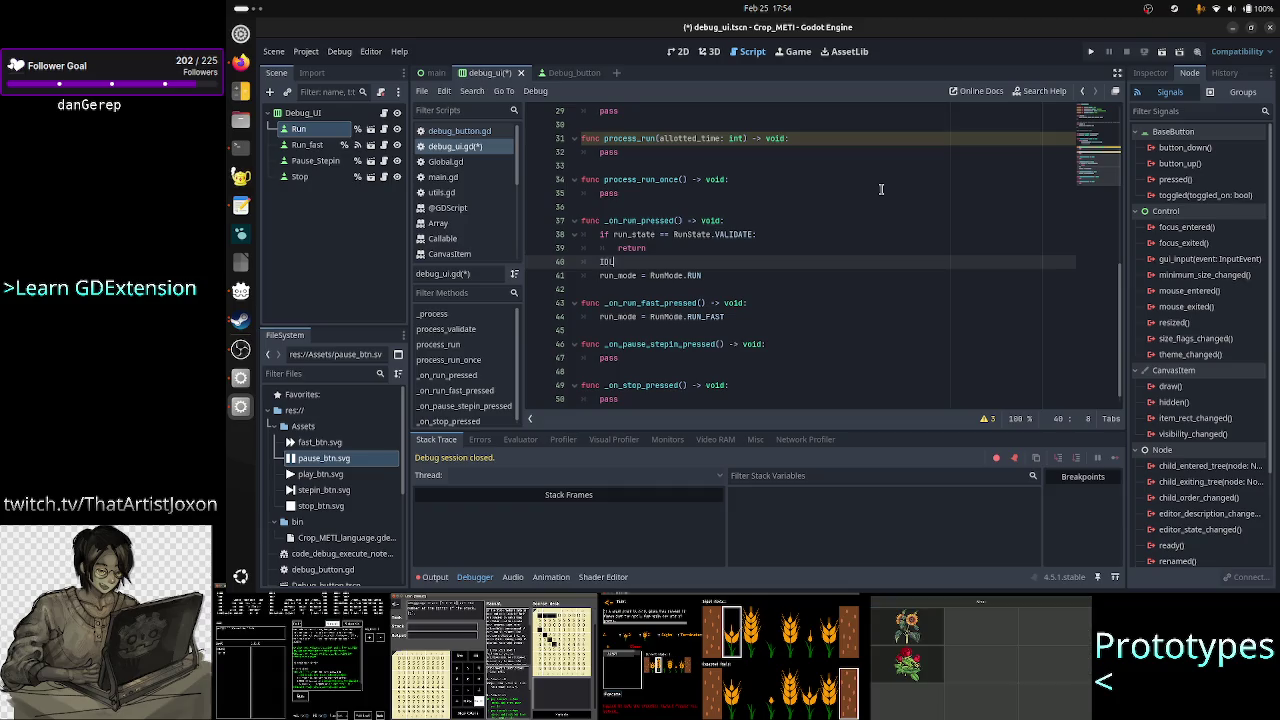
type("E, ")
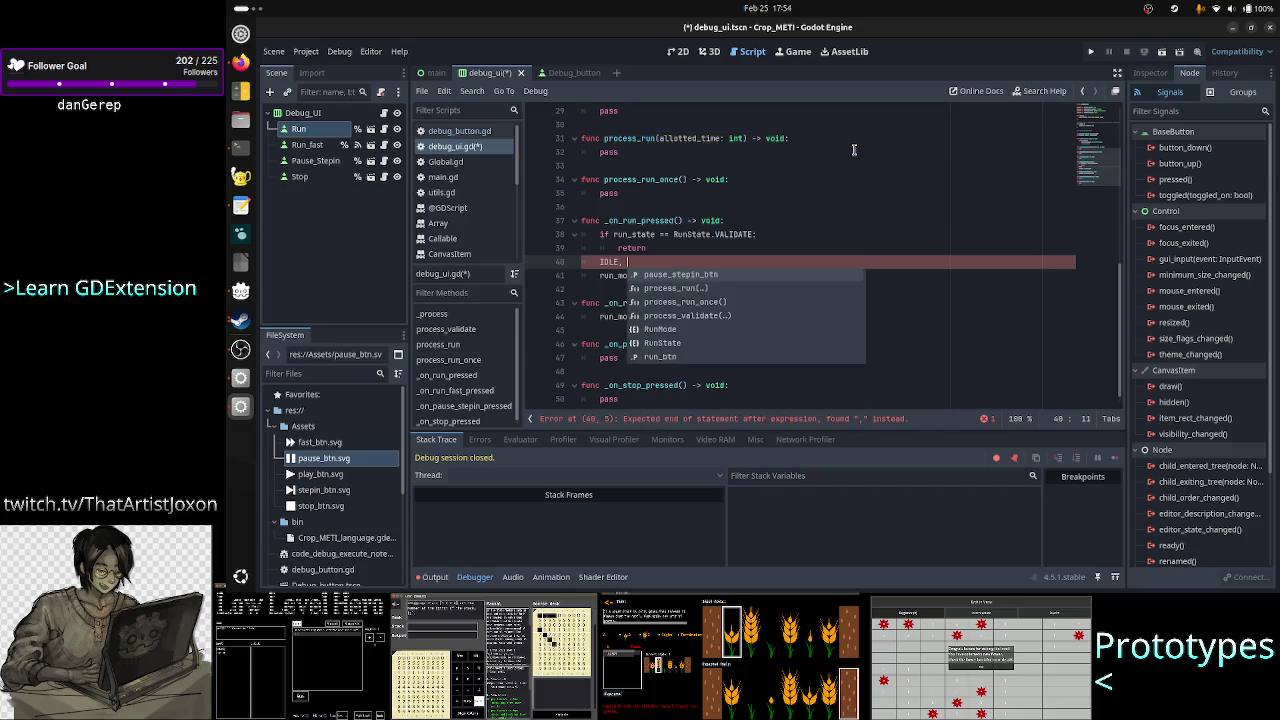
type("RUN_ONCE")
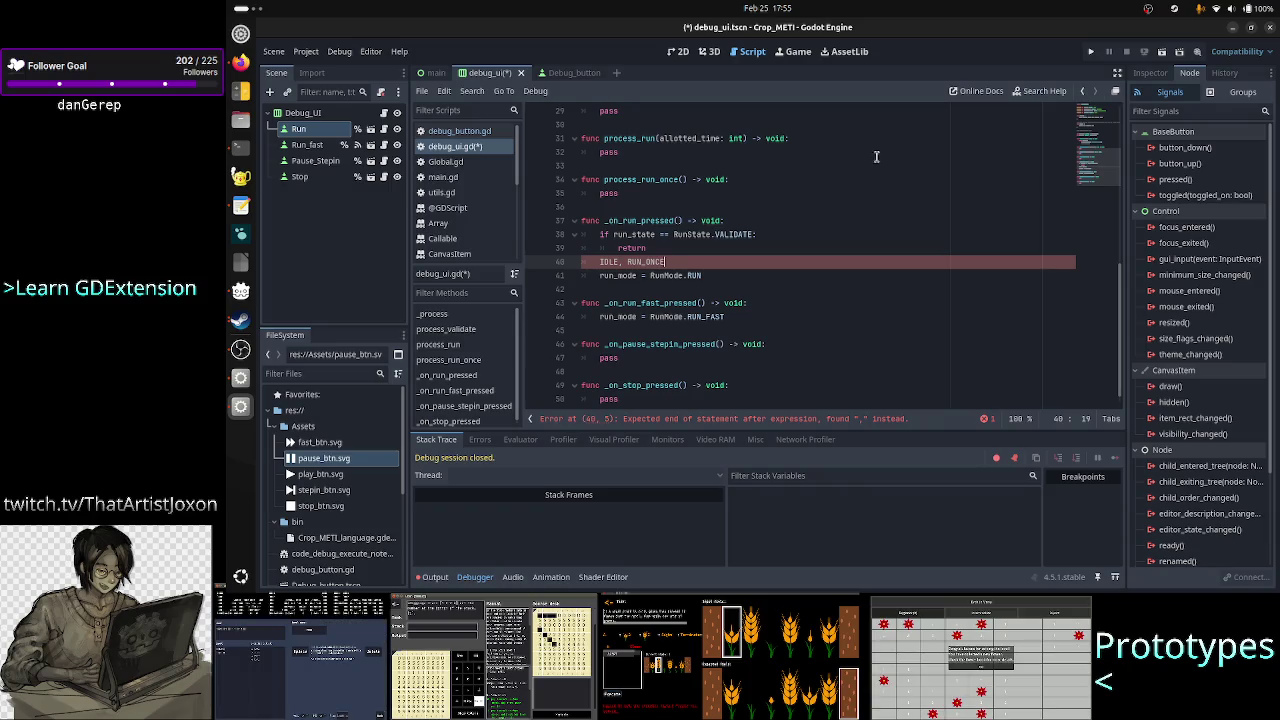
- Complete the 'IDLE, RUN_ONCE, PAUSE' text in _on_run_pressed and drop the trailing comma
scroll(875, 158, "up", 5)
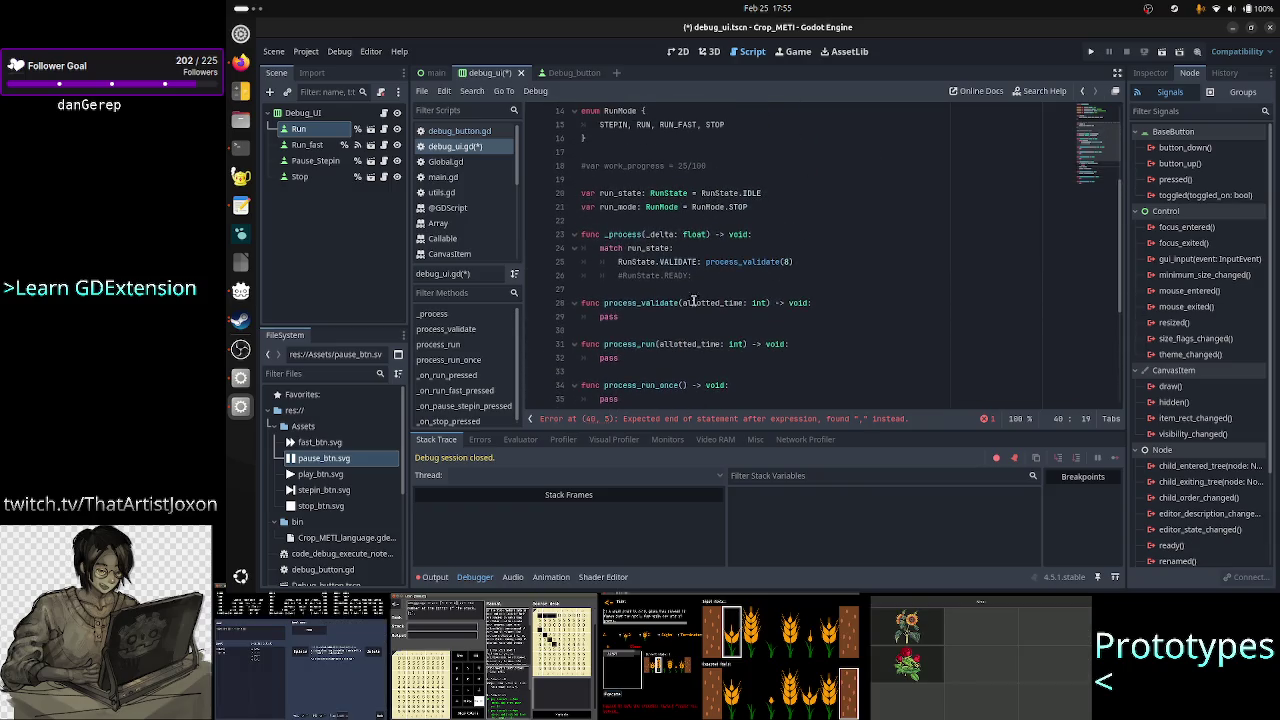
scroll(697, 312, "up", 3)
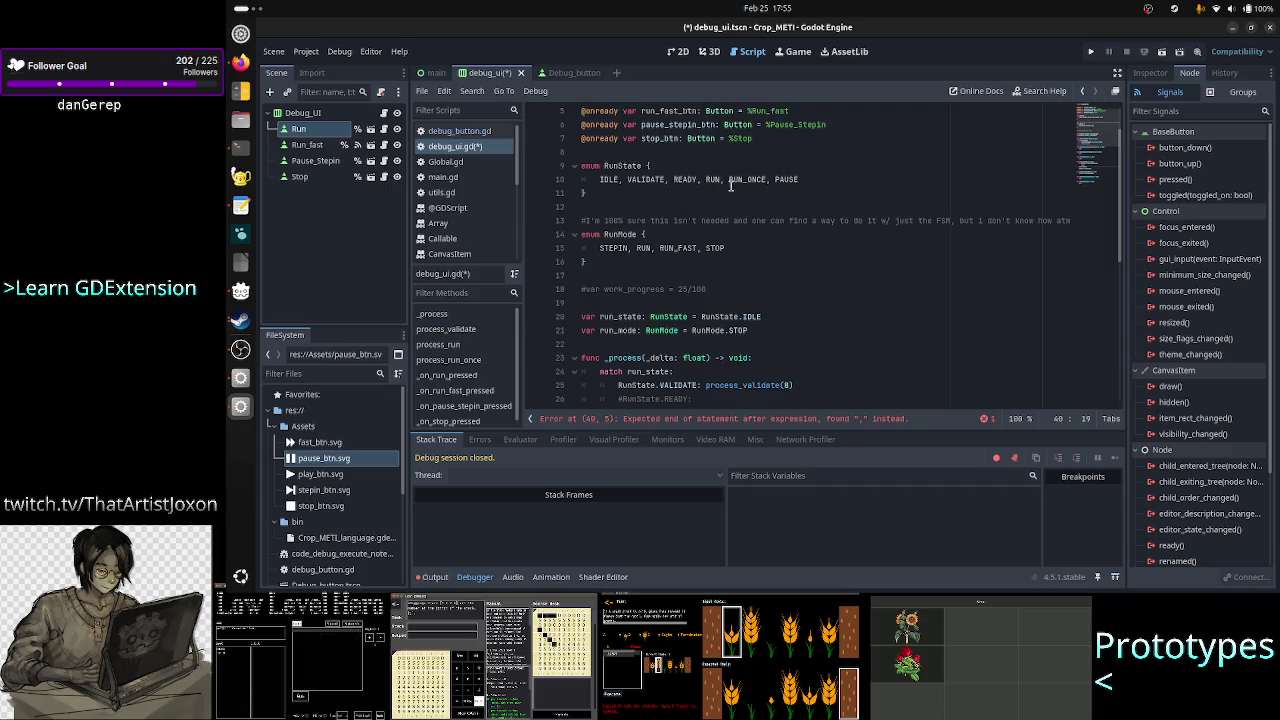
scroll(736, 237, "down", 8)
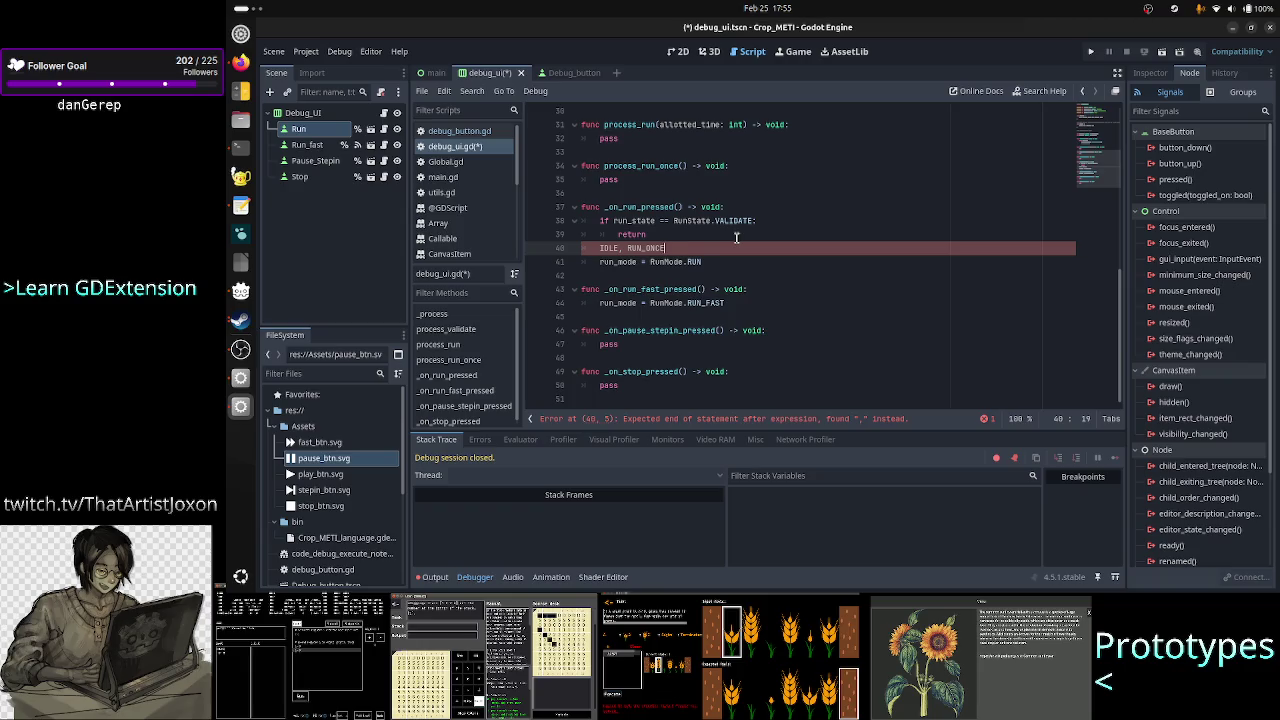
type(", PAUSE")
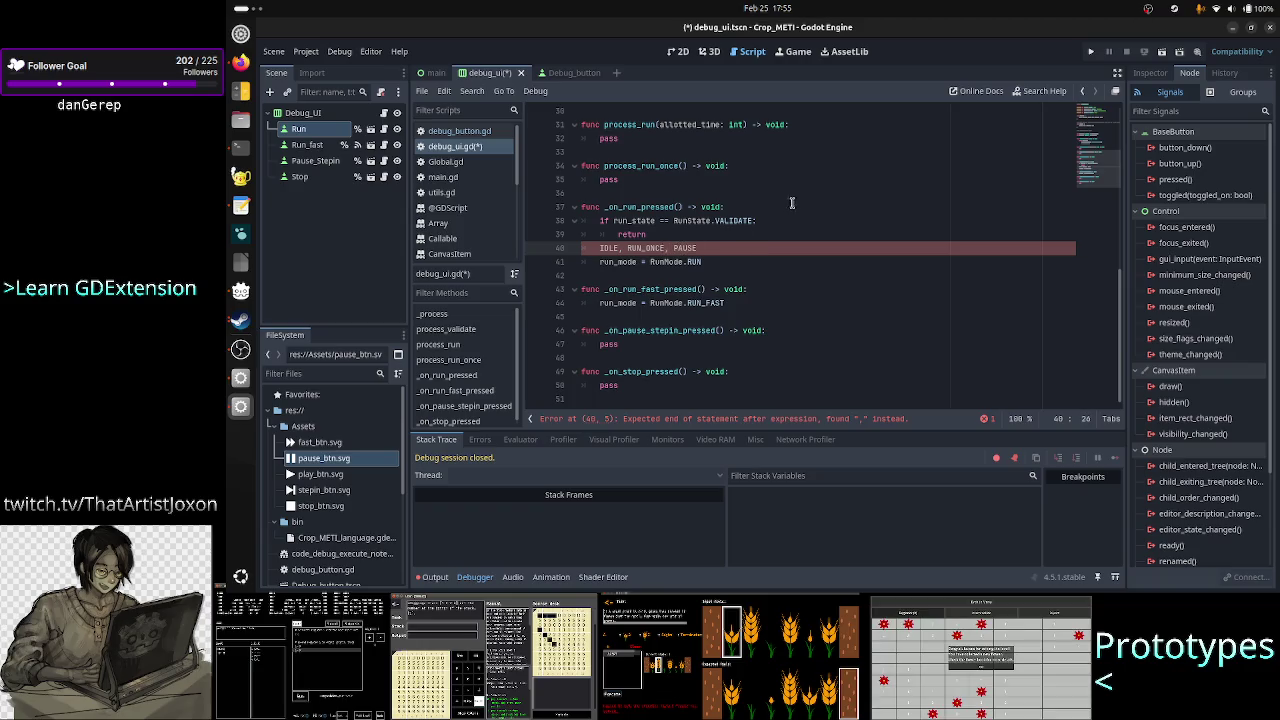
type(",")
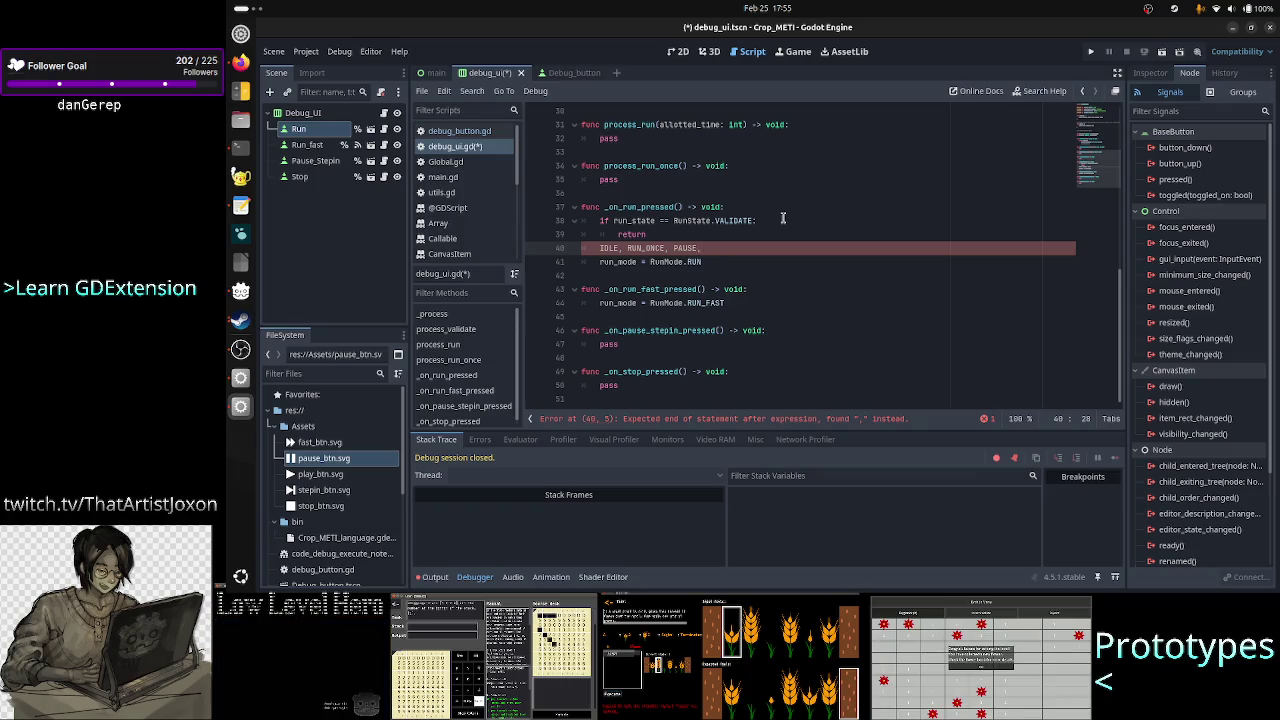
key("BackSpace")
key("BackSpace")
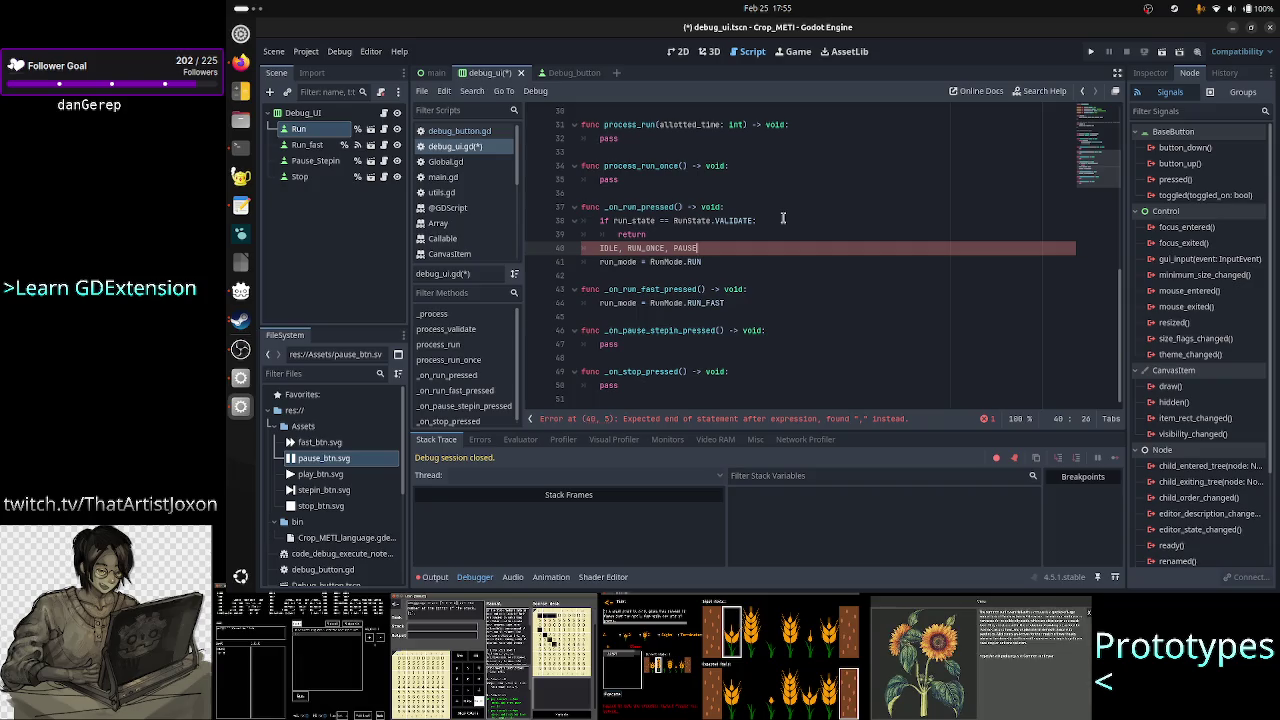
- Delete the stray 'IDLE, RUN_ONCE, PAUSE' line from _on_run_pressed
key("Home")
key("ctrl+shift+Right")
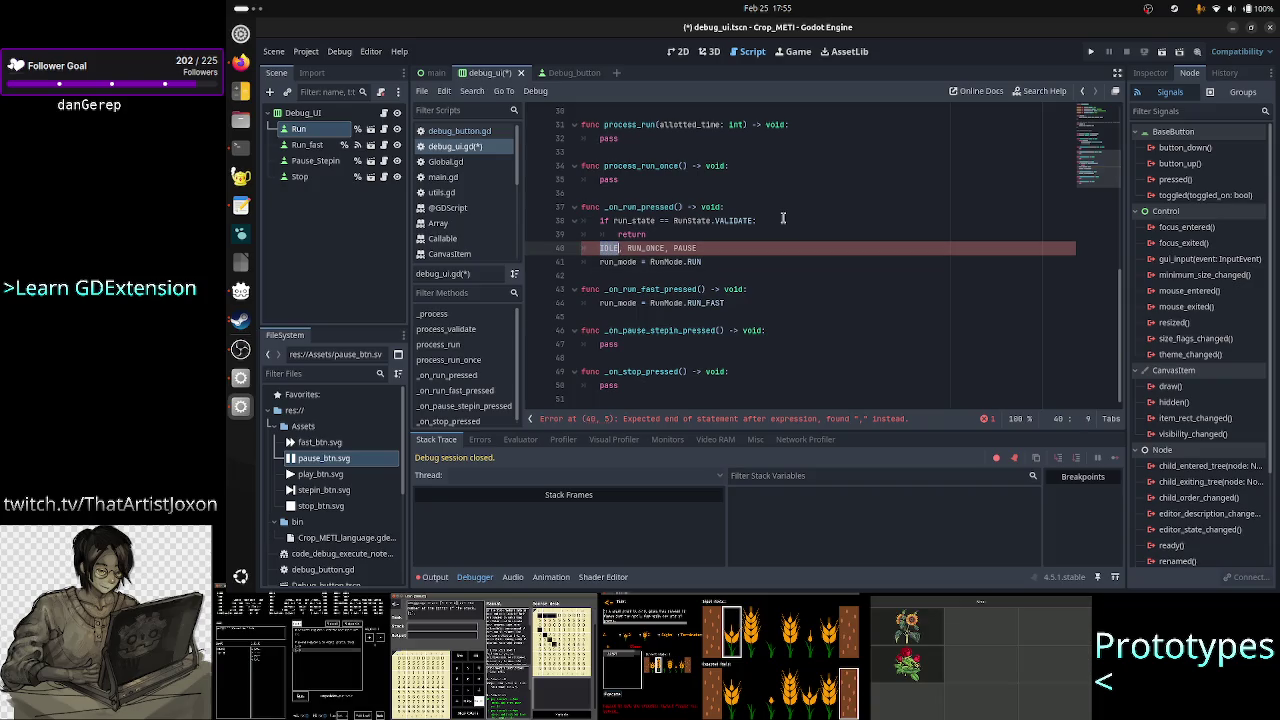
key("Right")
key("Right")
key("shift+Right")
key("shift+Right")
key("shift+Right")
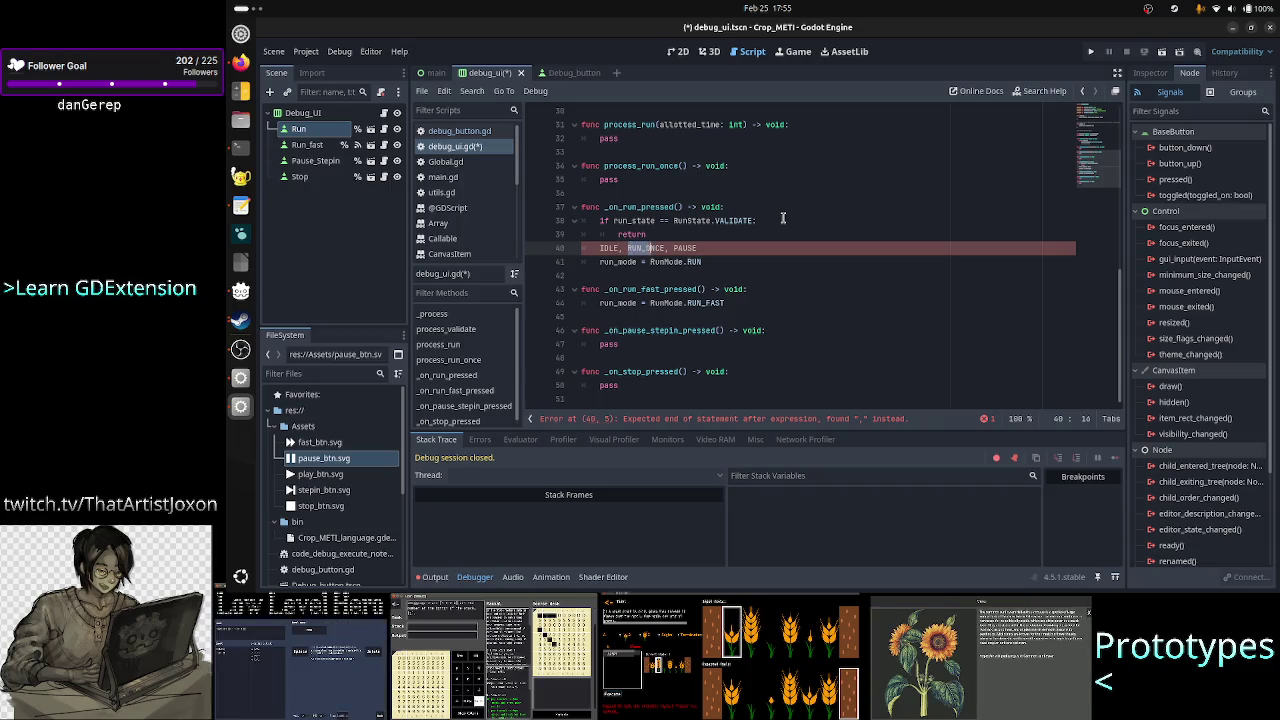
key("Right")
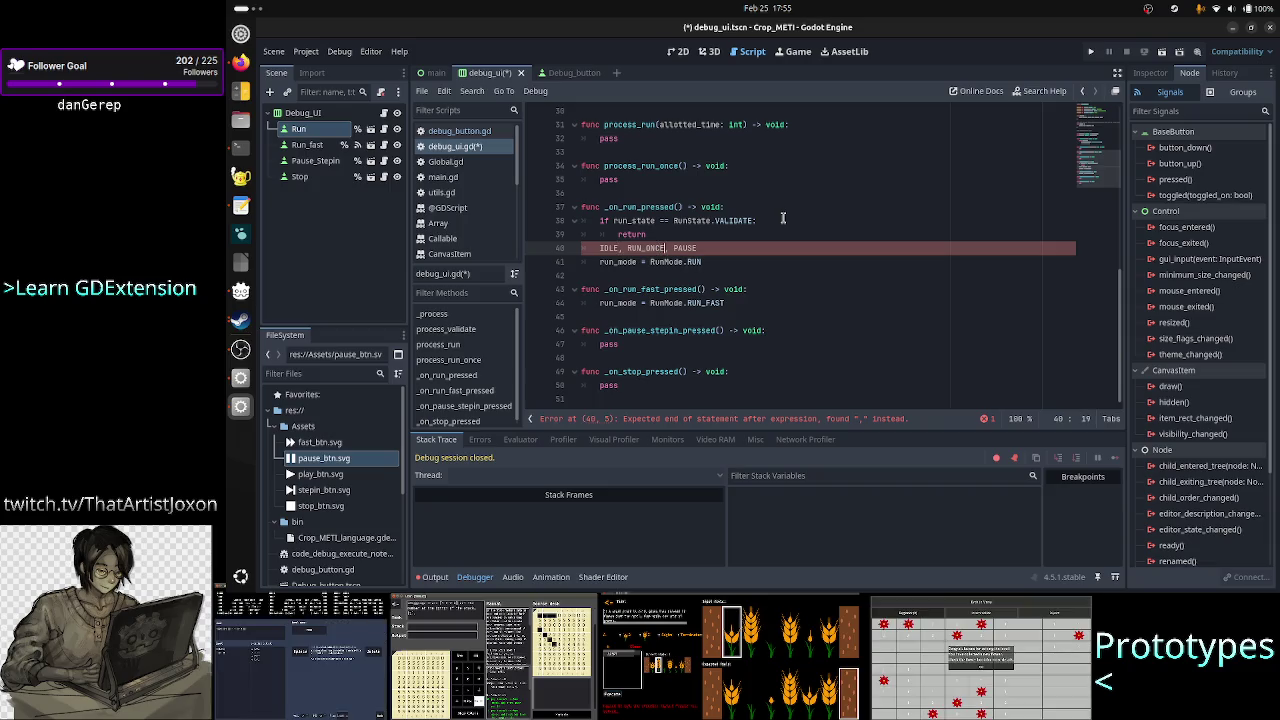
key("Right")
key("shift+Right")
key("shift+Right")
key("shift+Right")
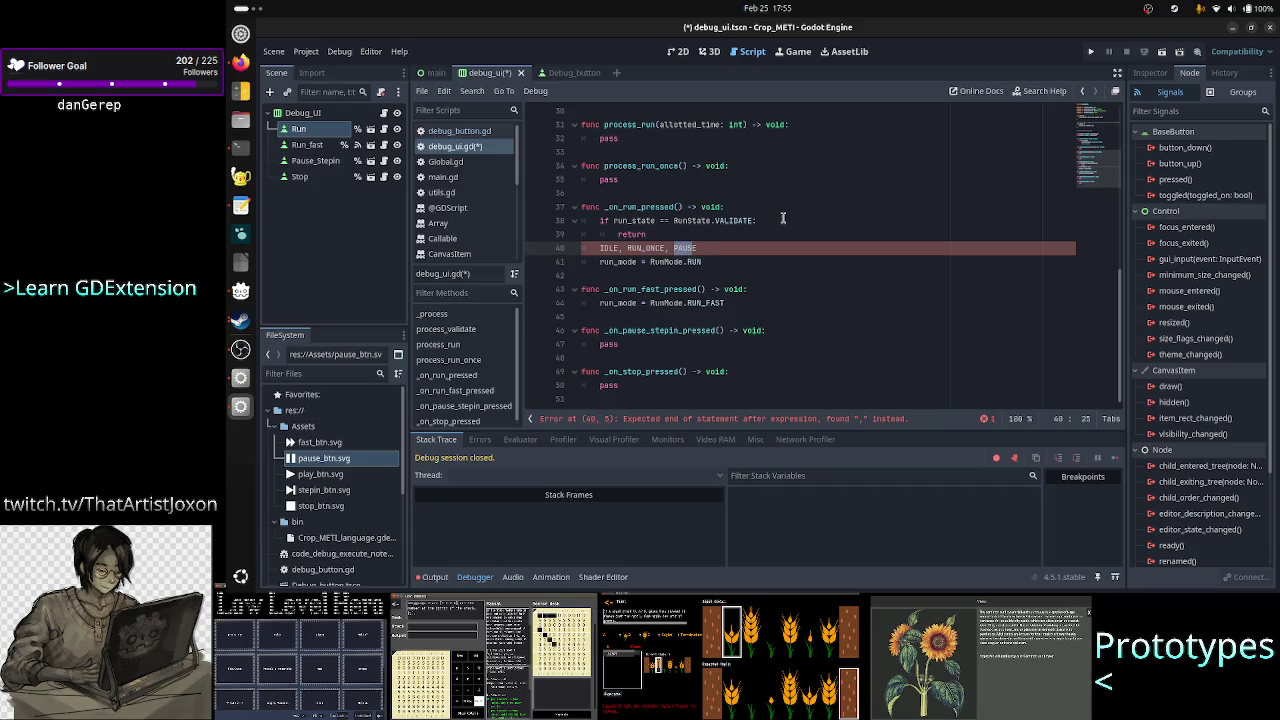
key("shift+Home")
key("BackSpace")
key("BackSpace")
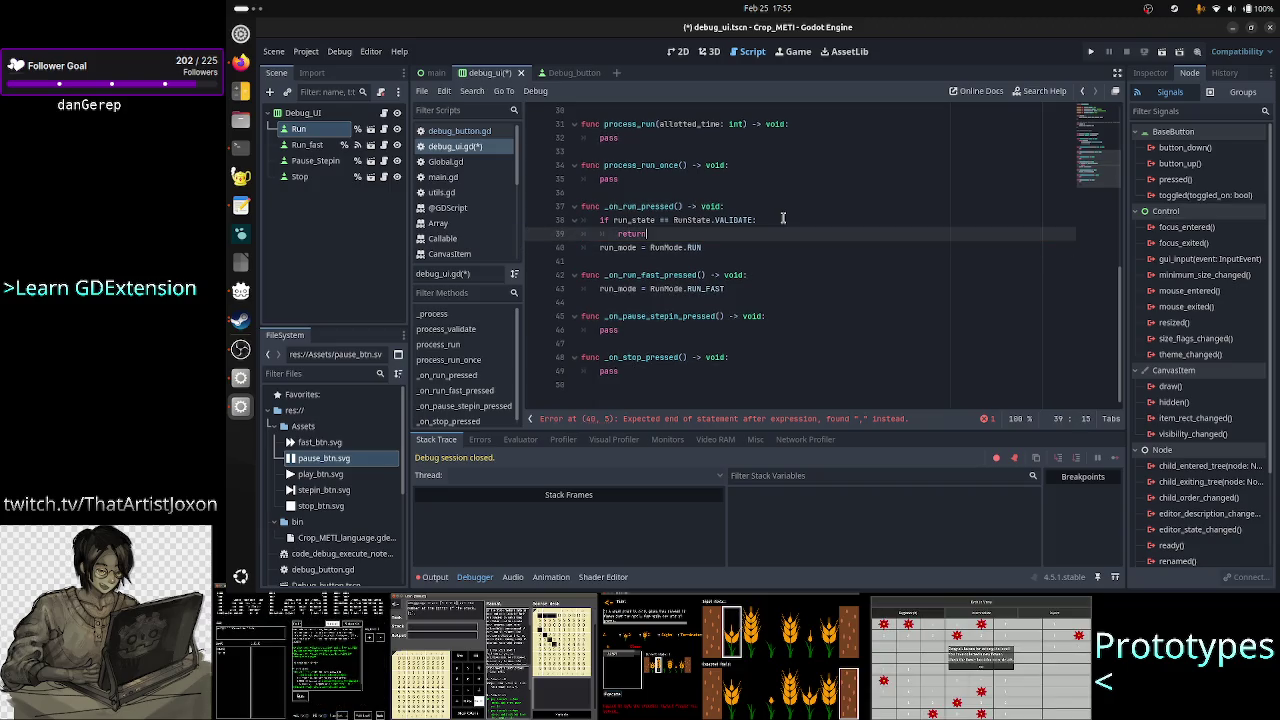
- Add an empty first line inside _on_run_fast_pressed
key("Down")
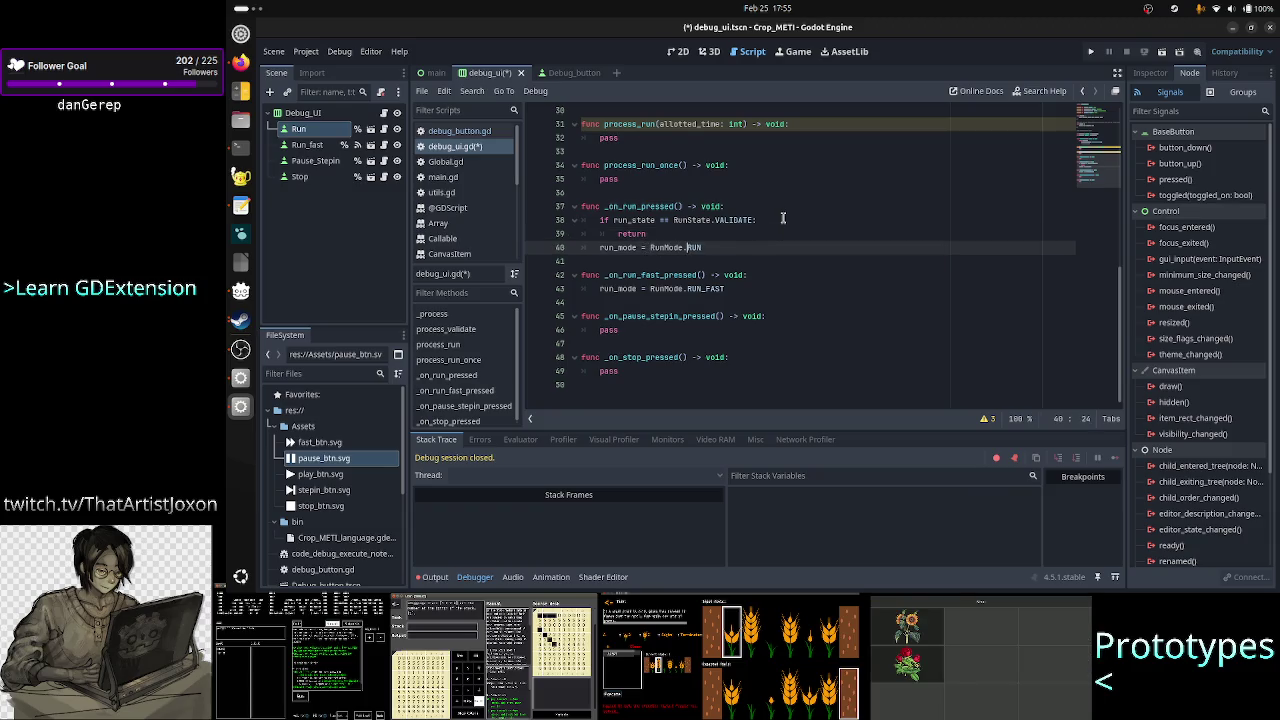
key("Down")
key("Down")
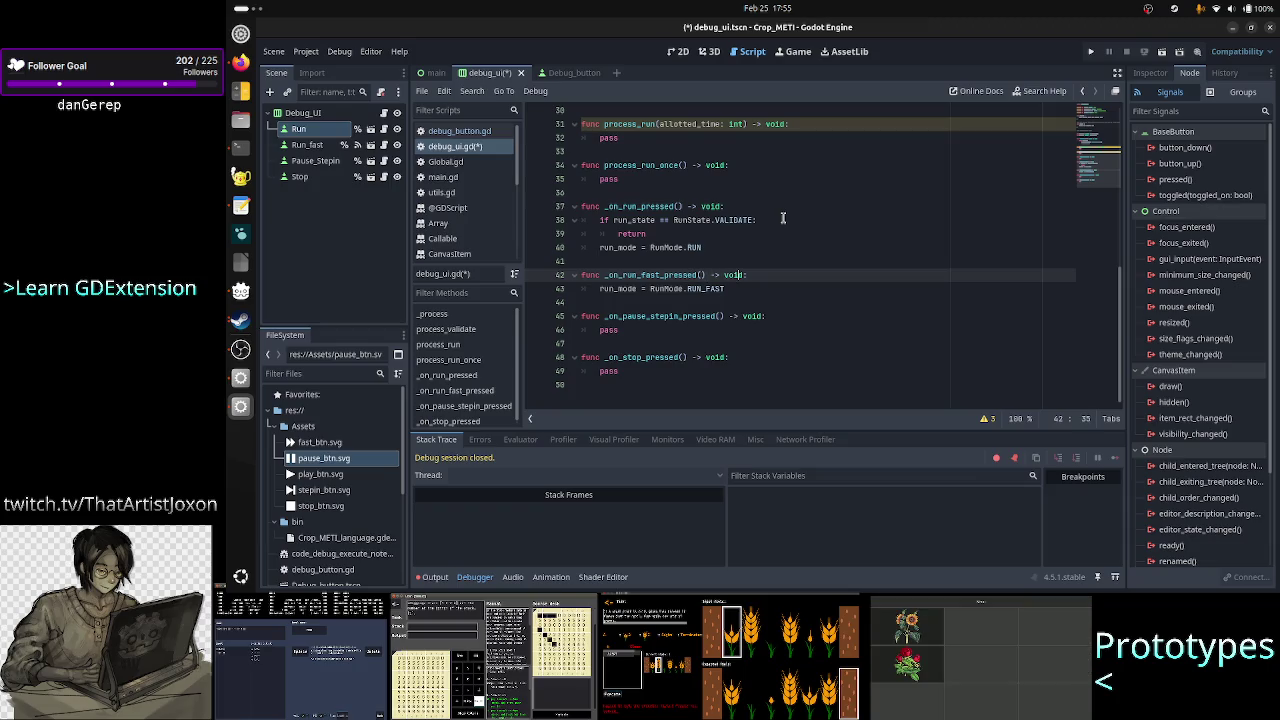
key("End")
key("Return")
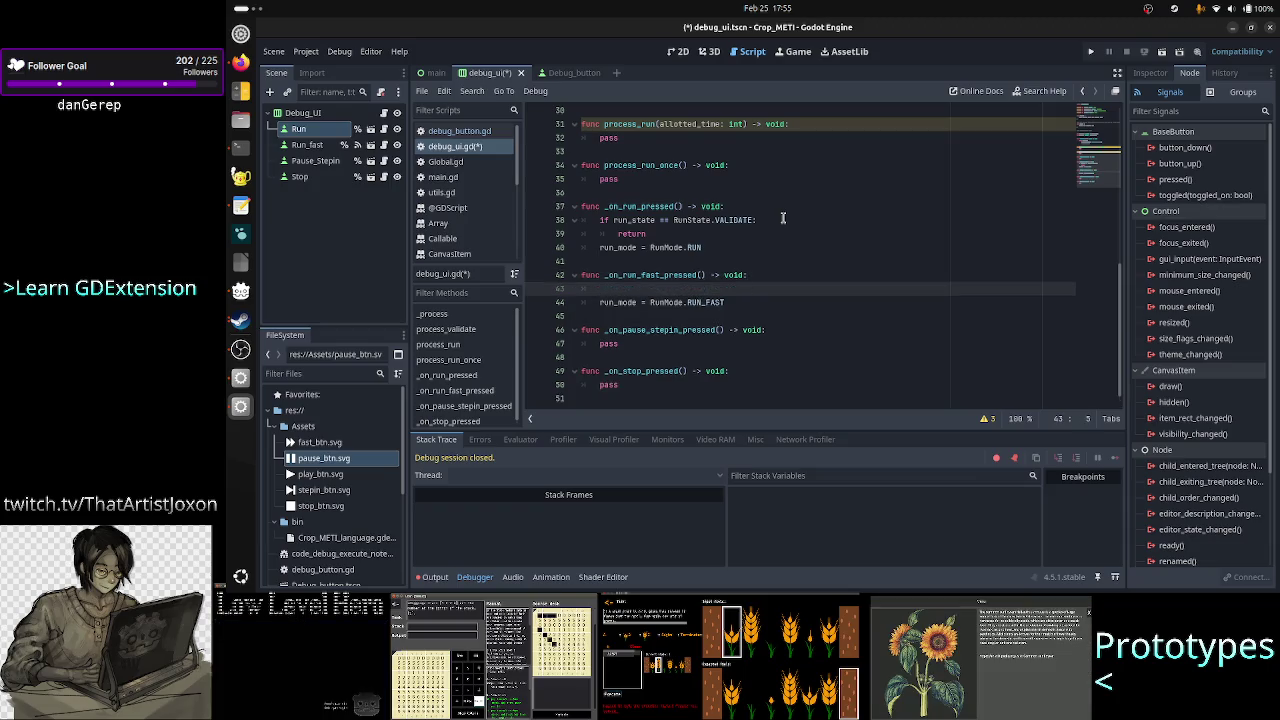
key("alt+Tab")
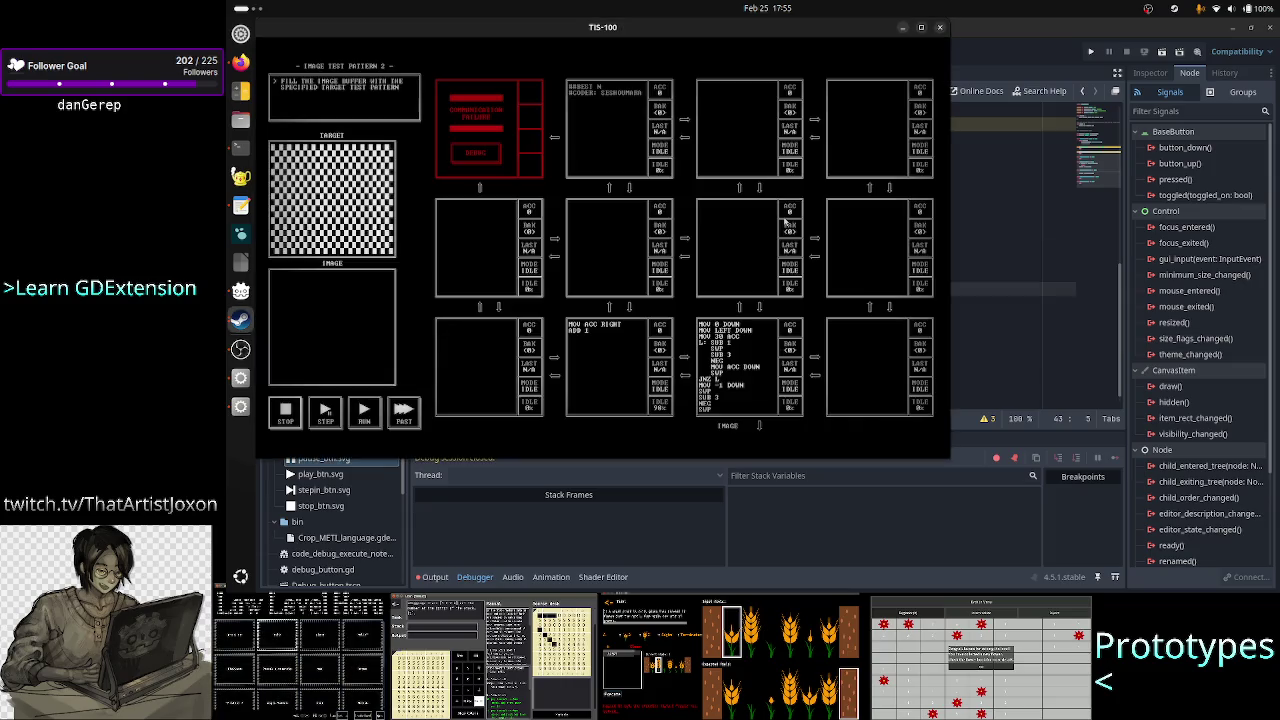
- Run the Image Test Pattern 2 program at FAST speed, stop it, and return to Godot
left_click(414, 420)
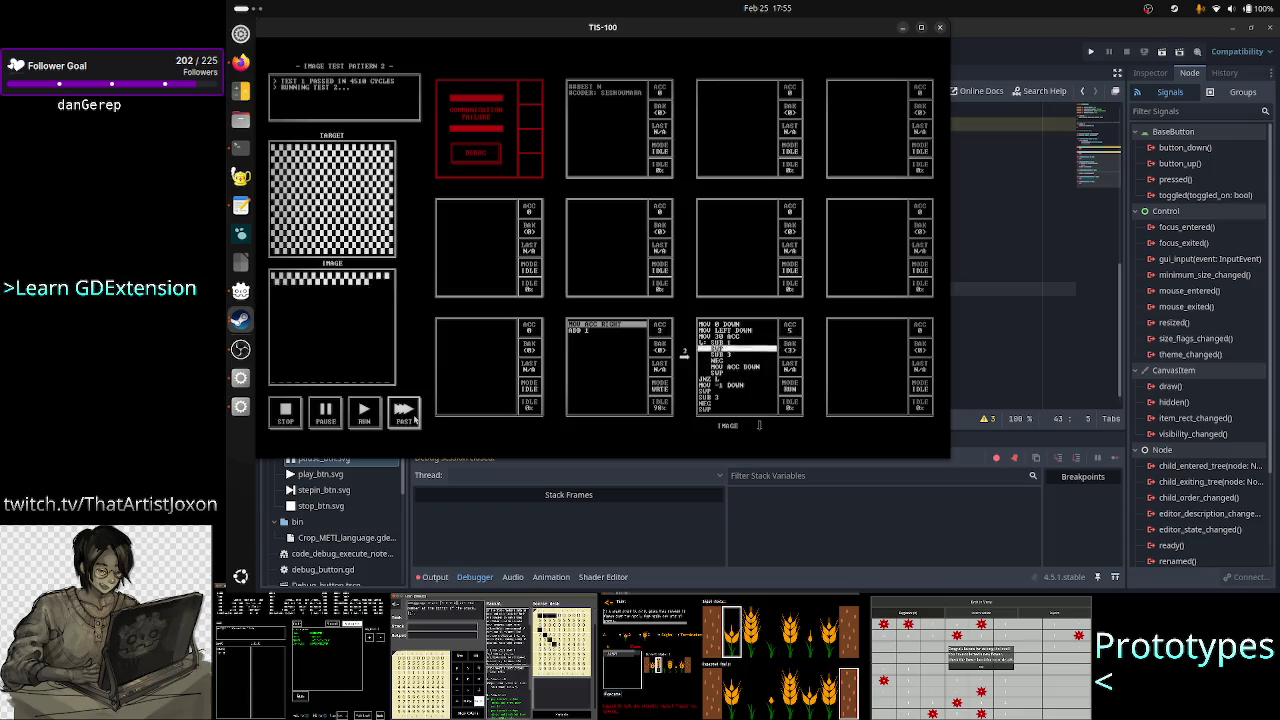
left_click(285, 412)
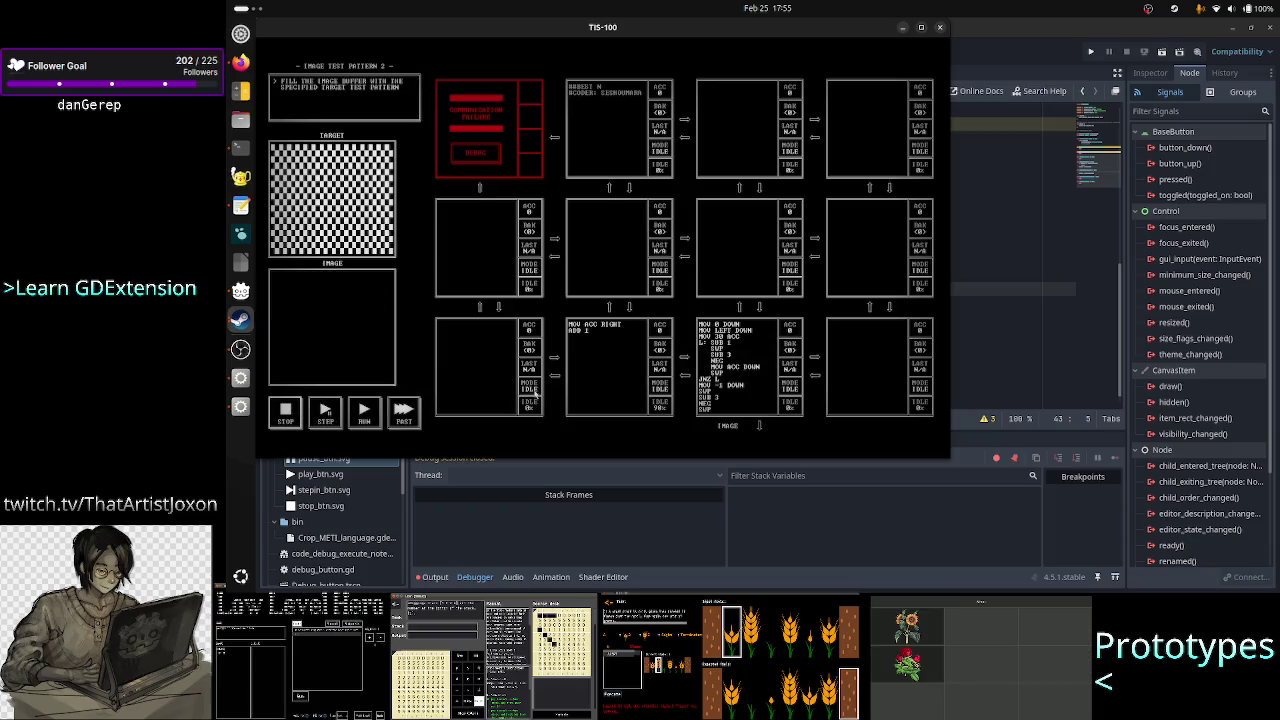
left_click(1036, 34)
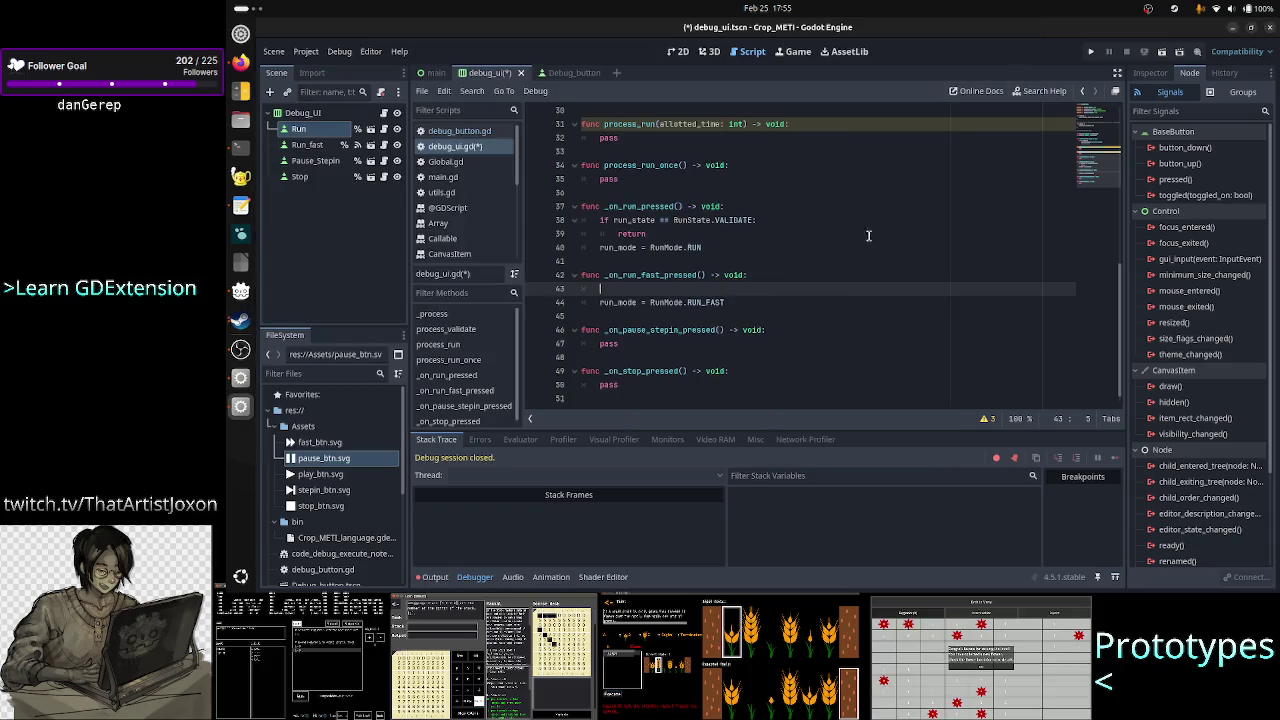
- Copy the RunState.VALIDATE early-return check and run_mode line into _on_run_fast_pressed
key("Up")
key("Up")
key("Up")
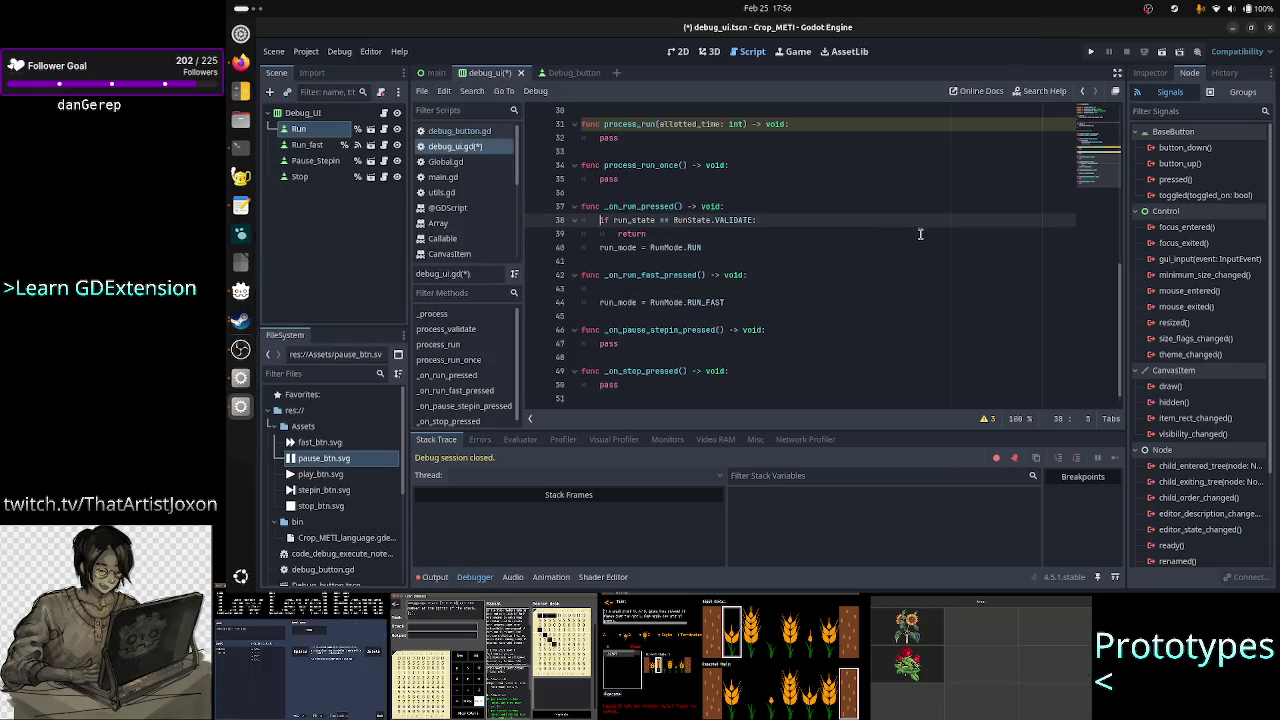
key("shift+Down")
key("shift+Down")
key("shift+End")
key("ctrl+c")
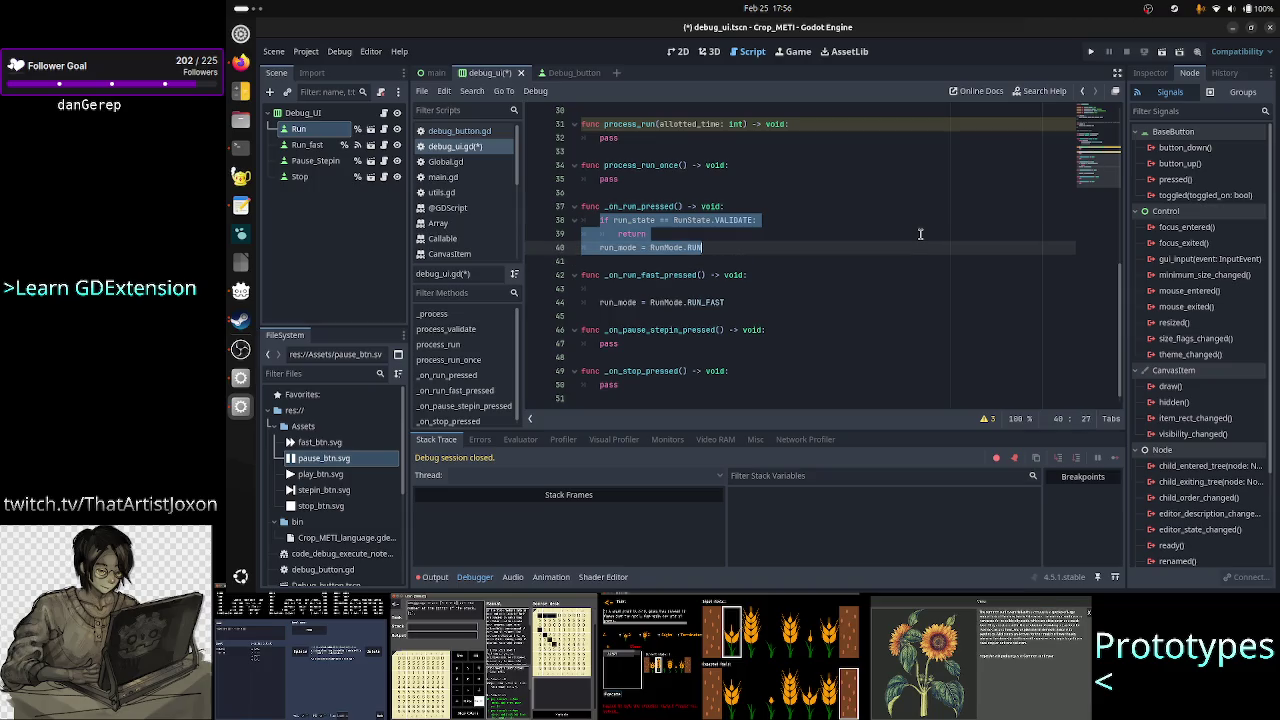
key("Down")
key("Down")
key("Down")
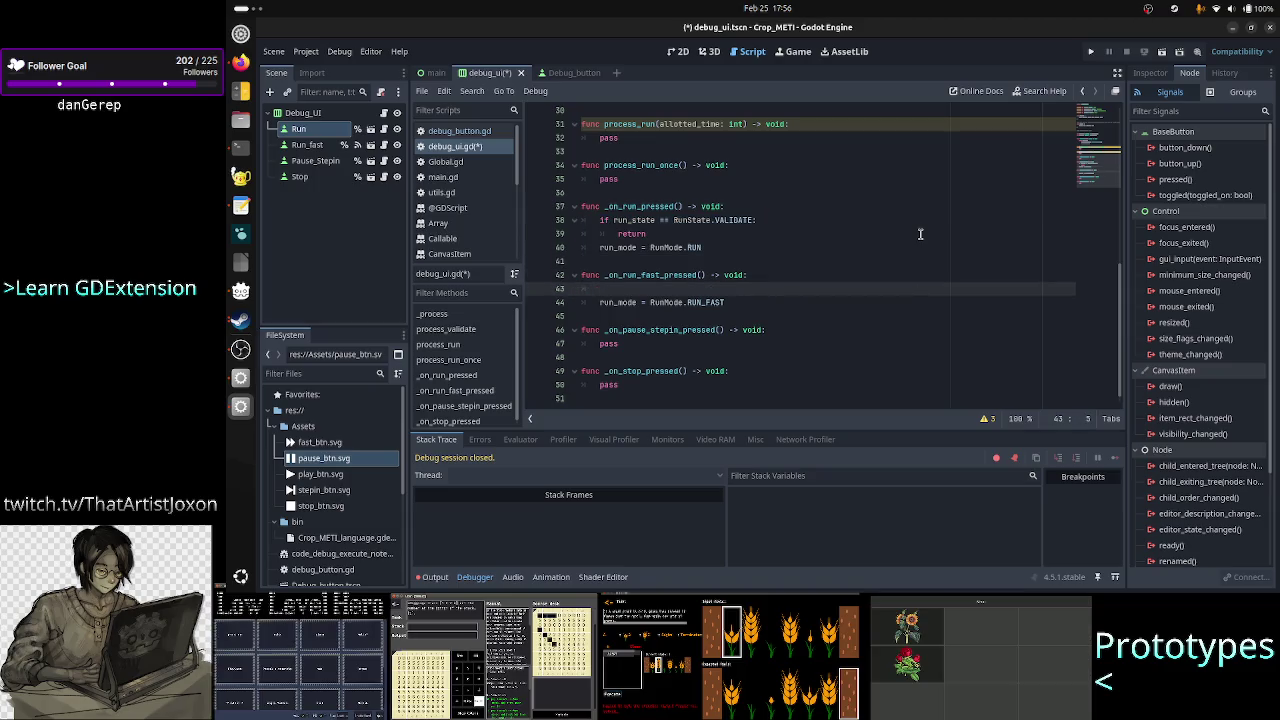
key("shift+Down")
key("shift+Down")
key("ctrl+v")
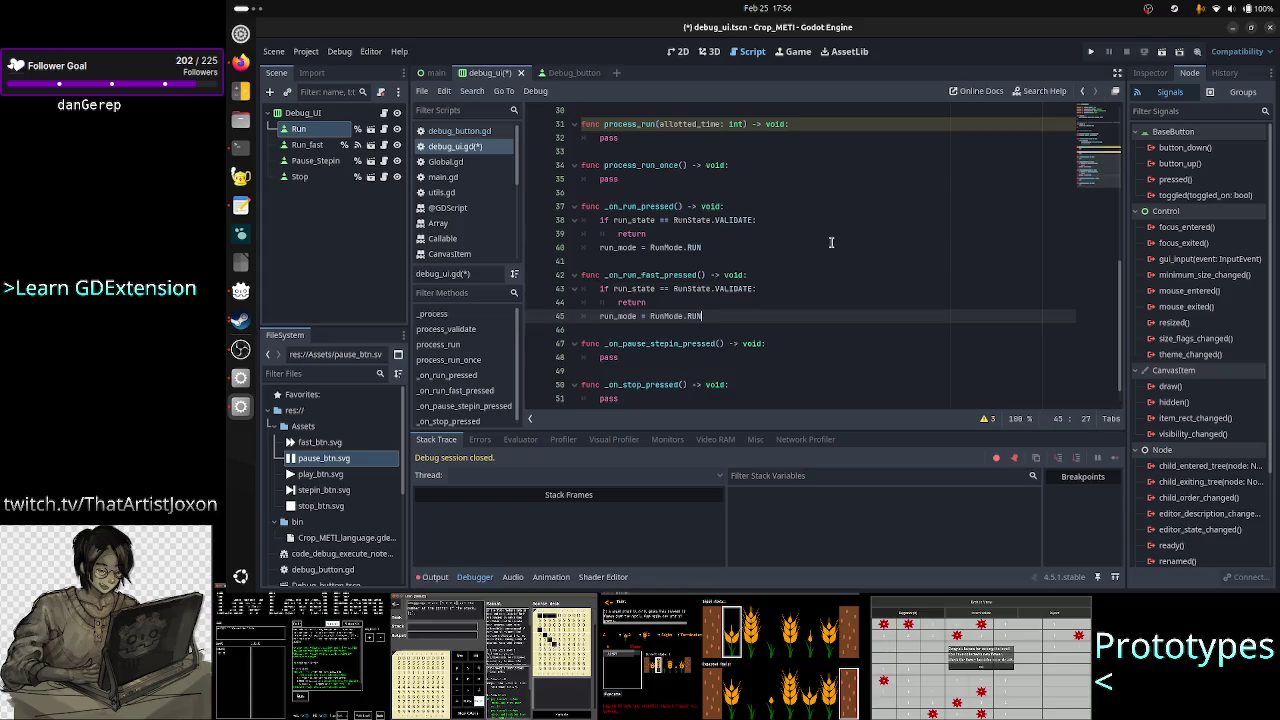
- Scroll through the script to review the enums and the process_validate(8) call
scroll(826, 248, "up", 10)
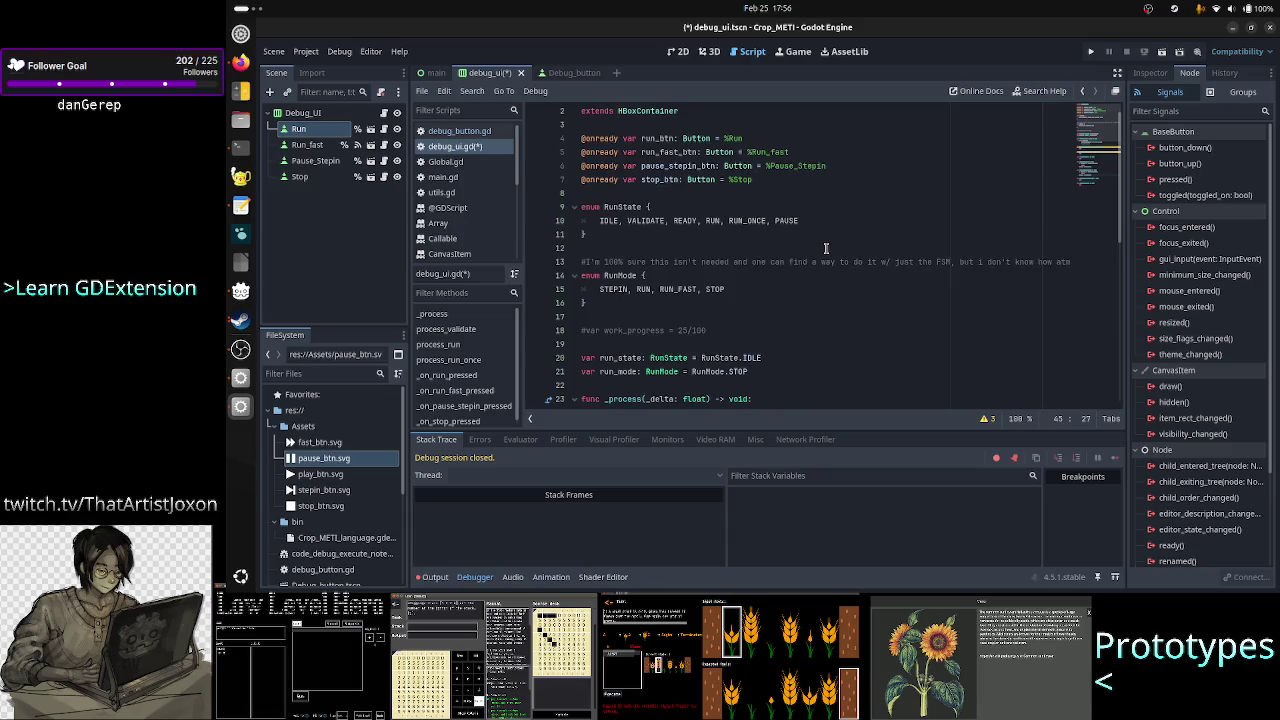
scroll(826, 248, "down", 2)
scroll(826, 248, "up", 1)
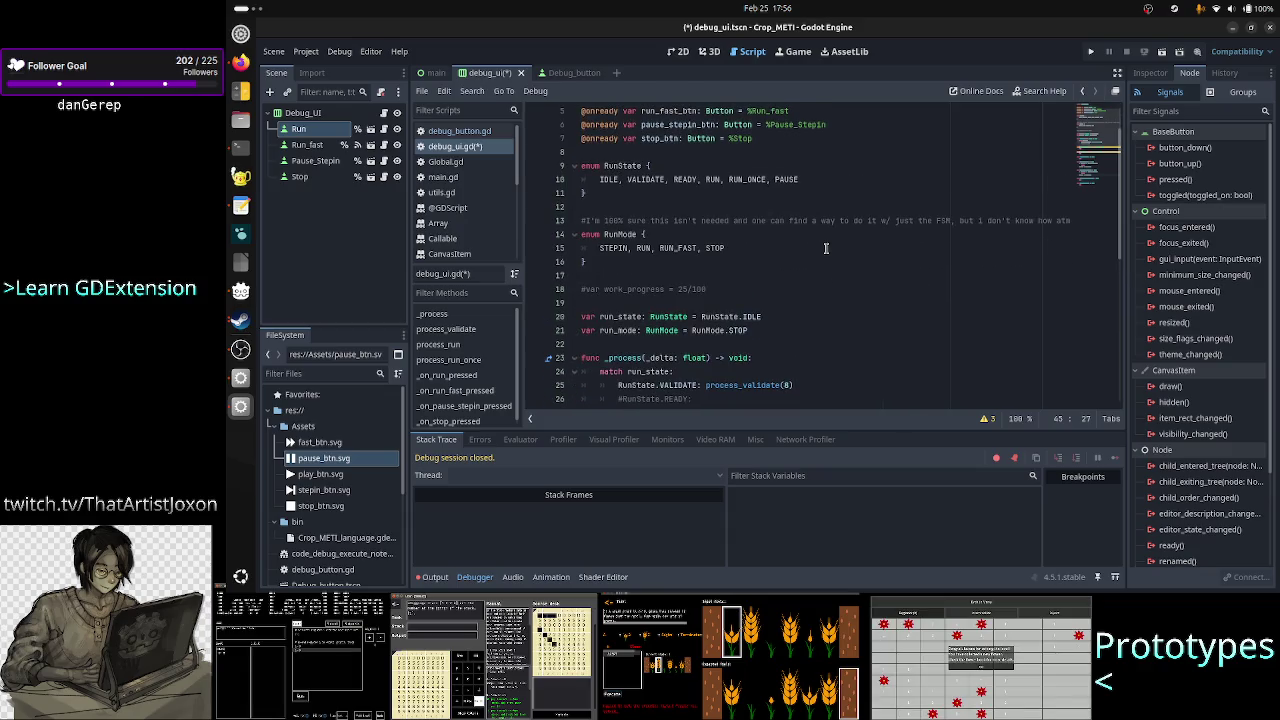
scroll(826, 248, "down", 2)
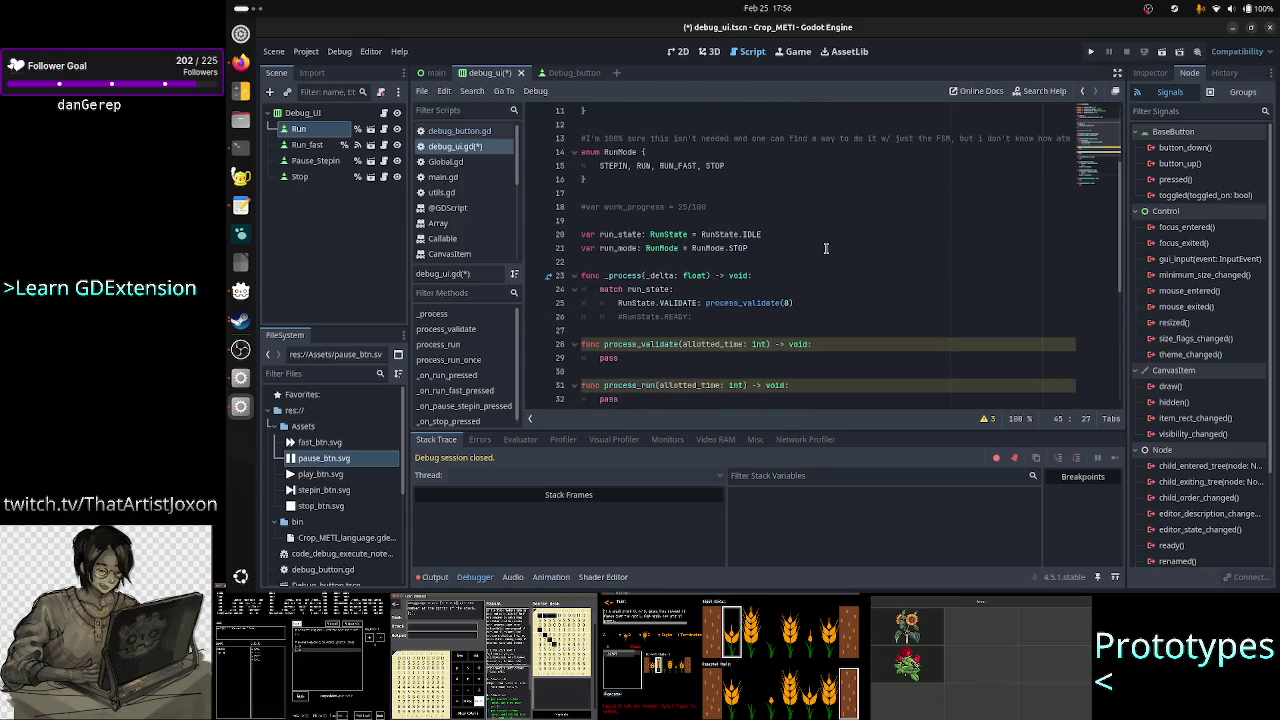
scroll(826, 248, "up", 2)
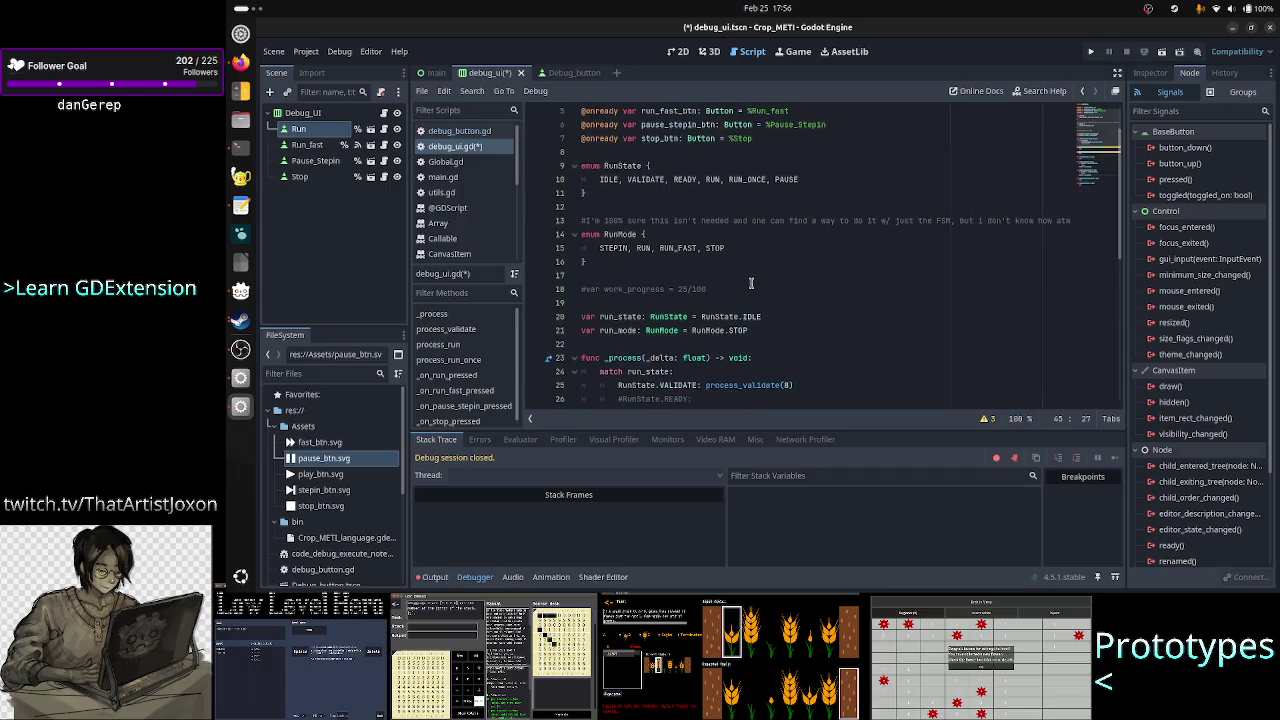
scroll(752, 283, "down", 1)
left_click(755, 343)
scroll(740, 310, "up", 3)
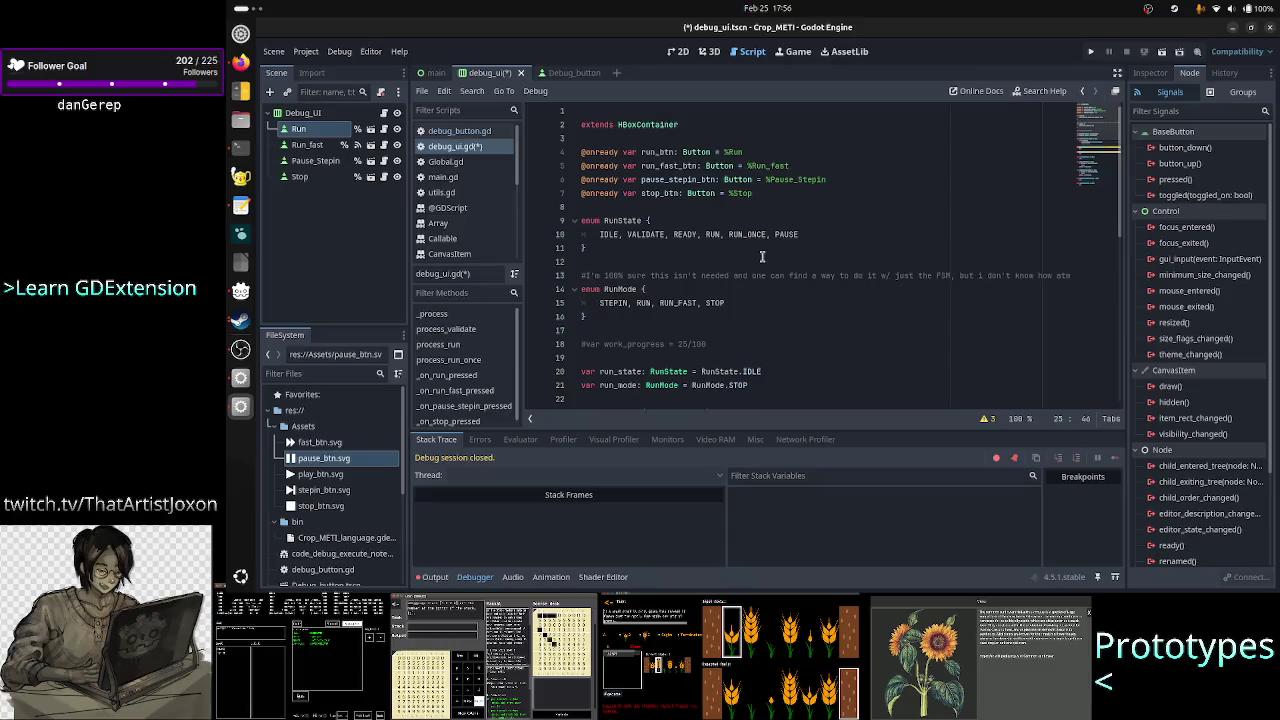
scroll(752, 309, "down", 1)
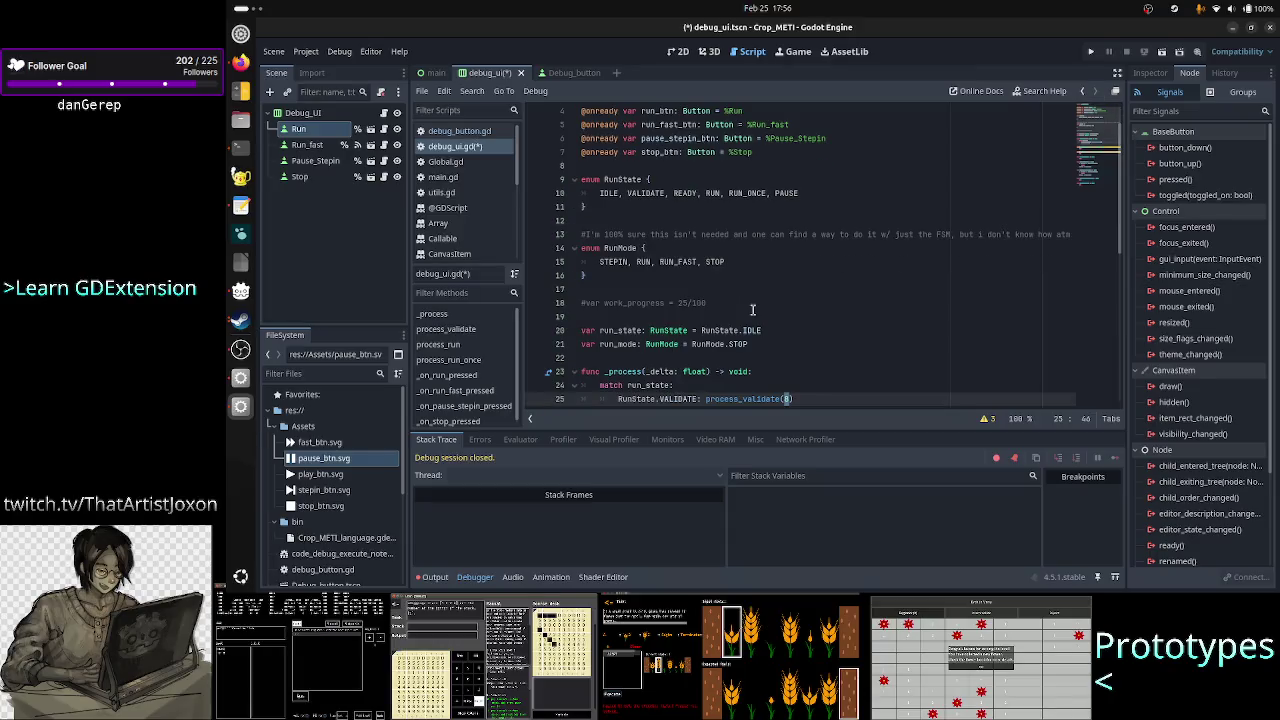
- Replace the commented work_progress line with 'const VALIDATE_ALLOTTED_TIME: int = 9'
left_click(752, 305)
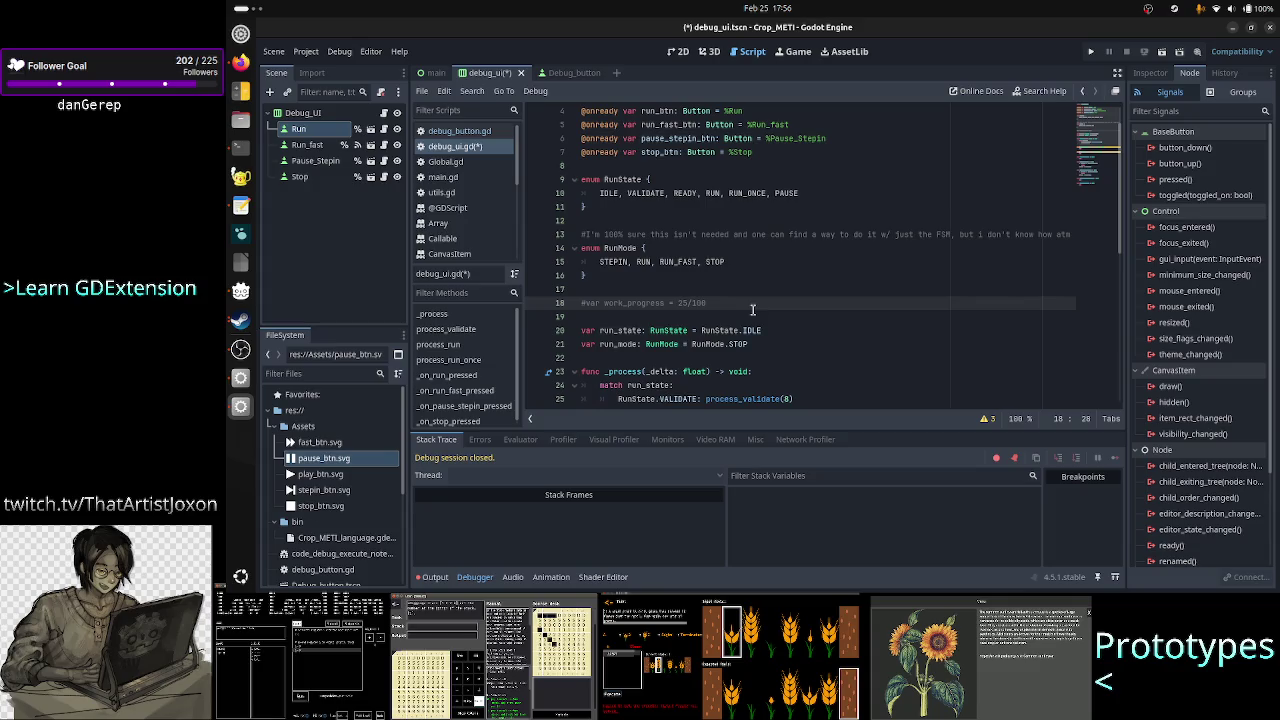
key("shift+Home")
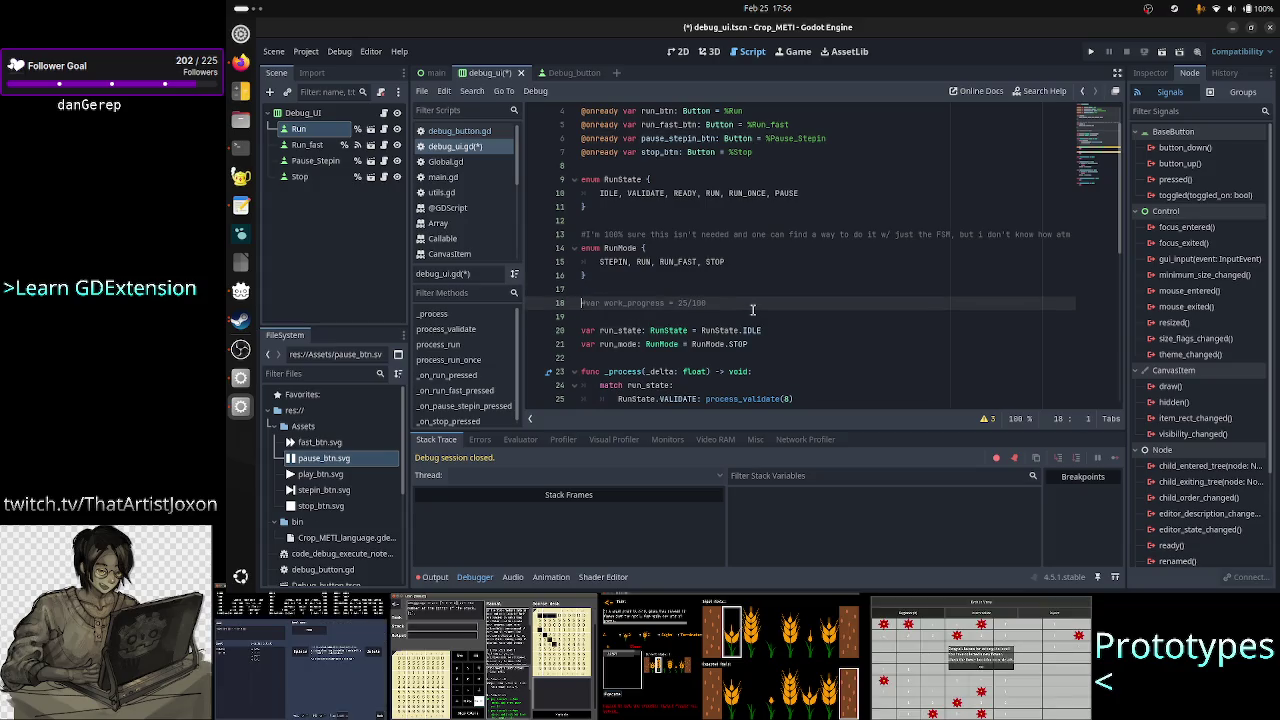
key("BackSpace")
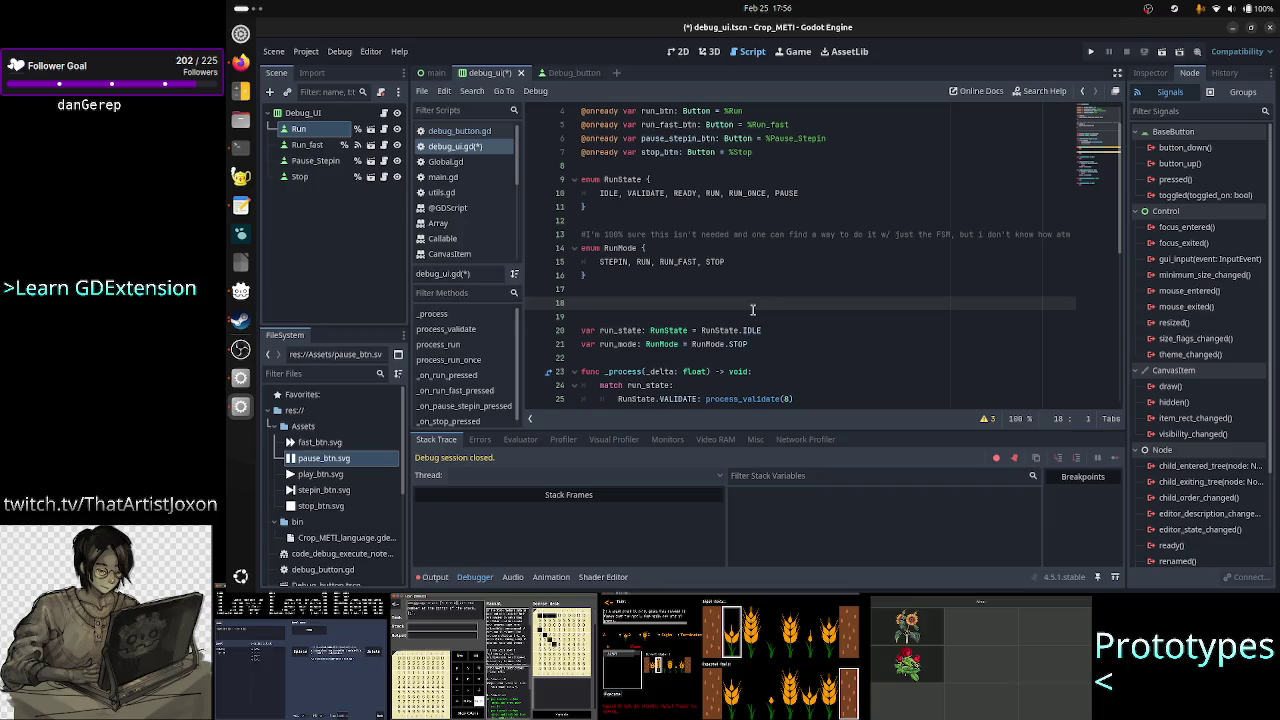
type("const")
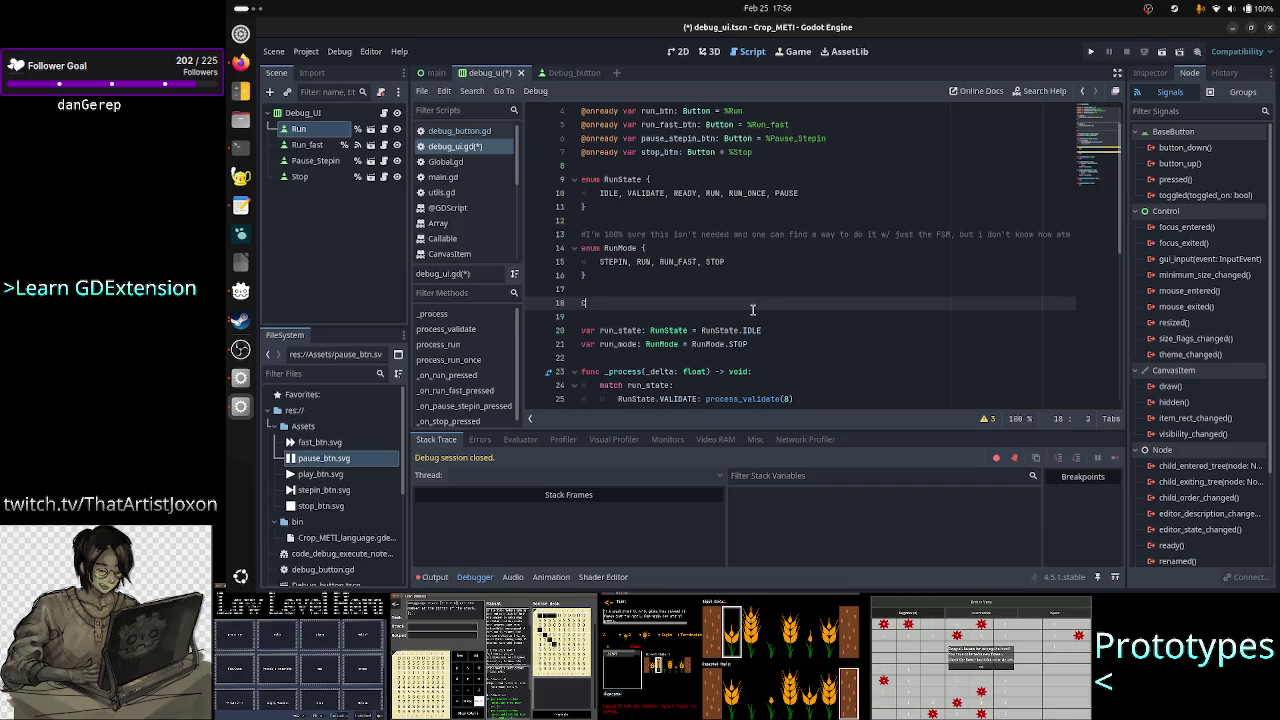
key("BackSpace")
key("BackSpace")
key("BackSpace")
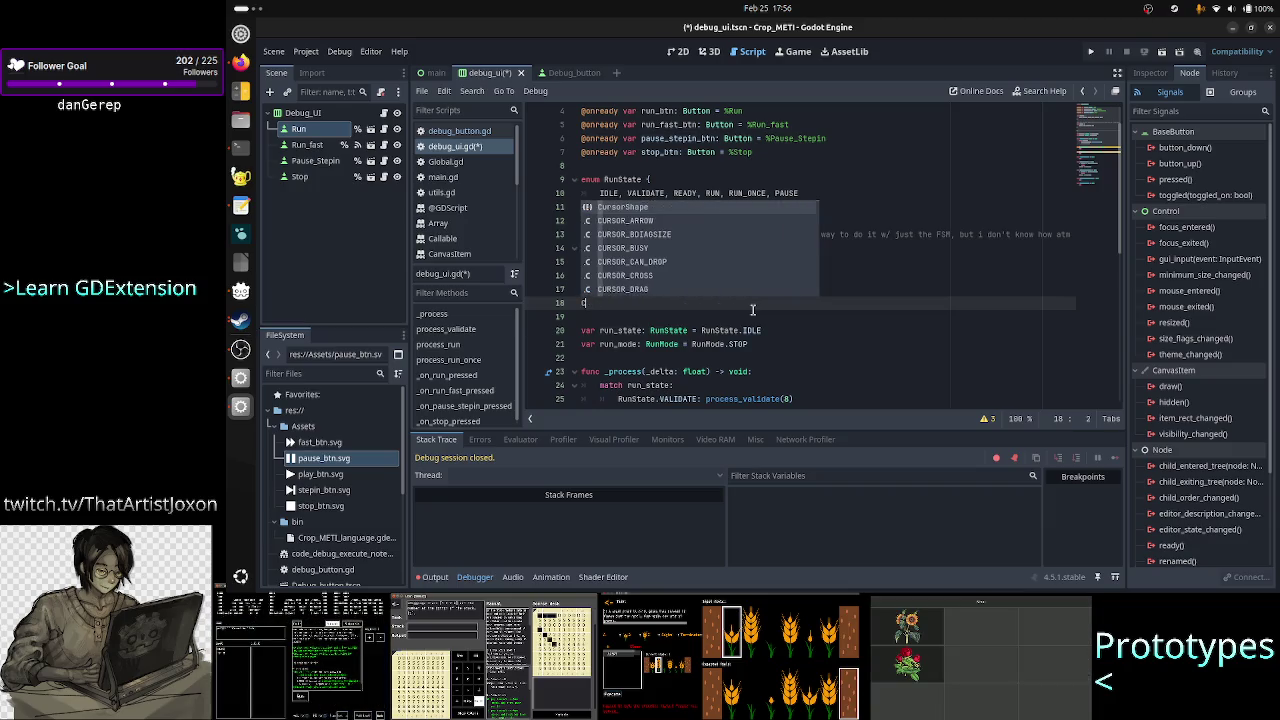
key("Escape")
type("onst ")
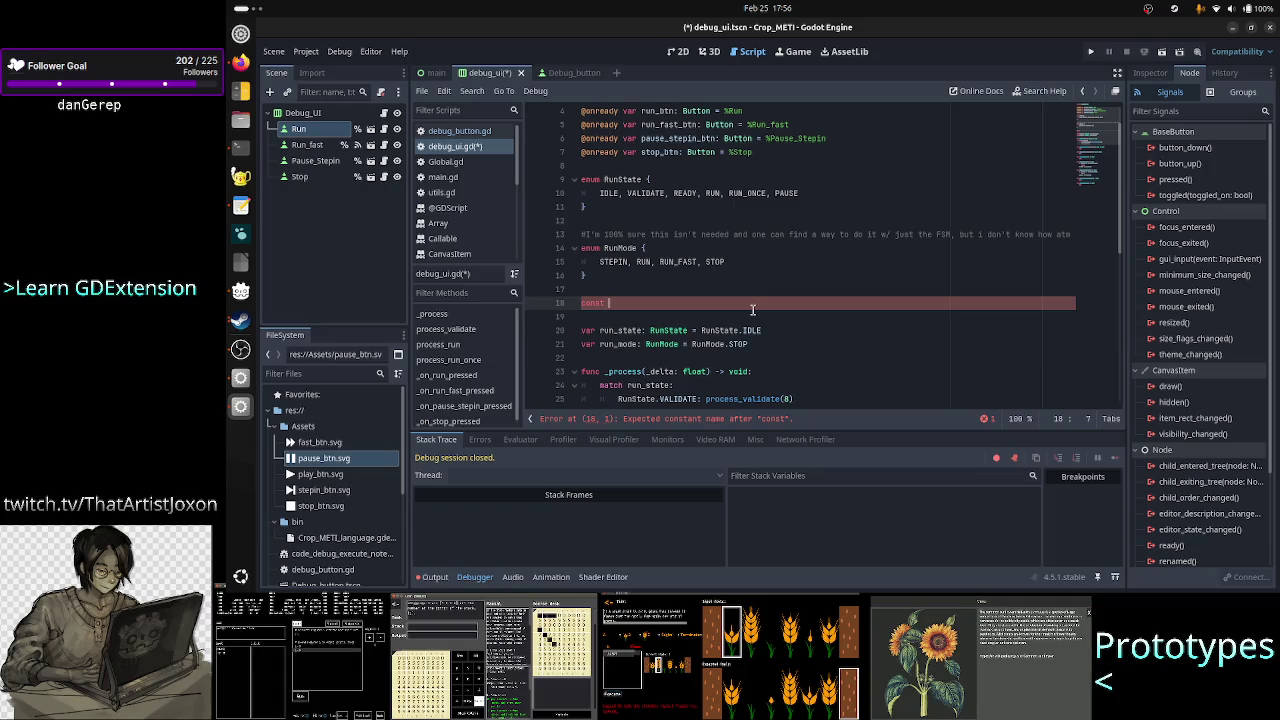
type("VALIDATE_")
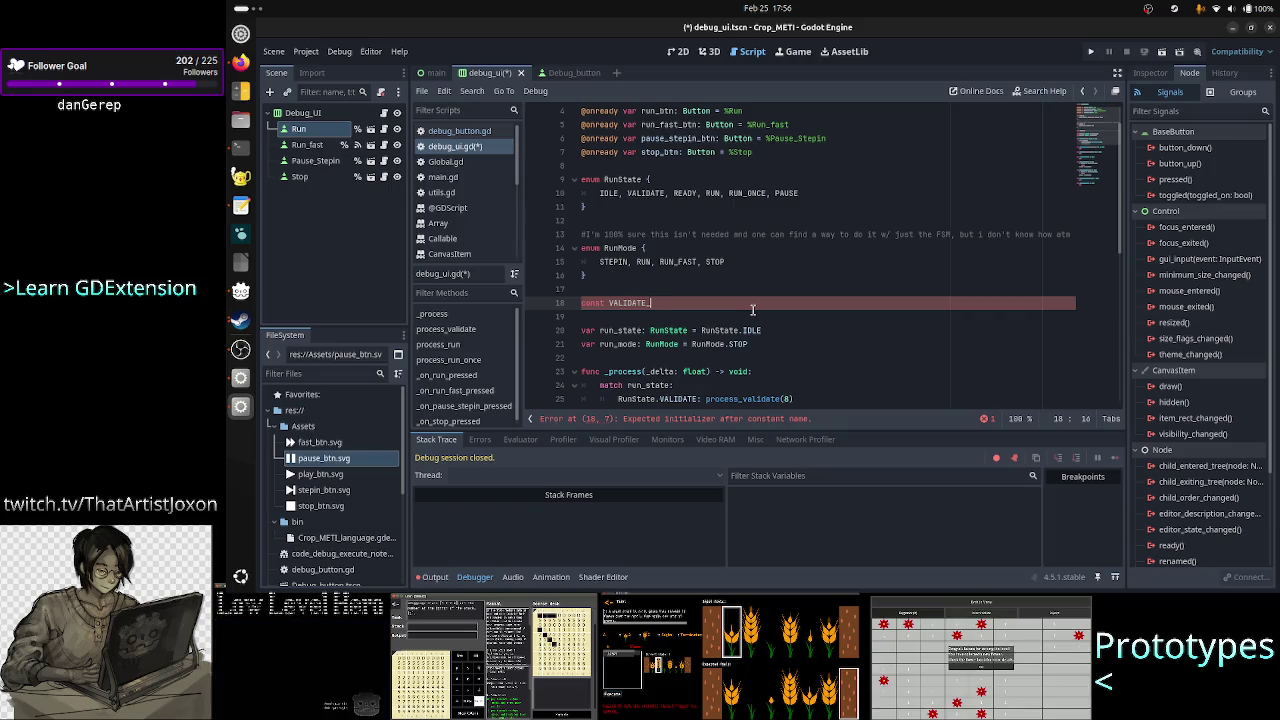
type("ALLOTTED")
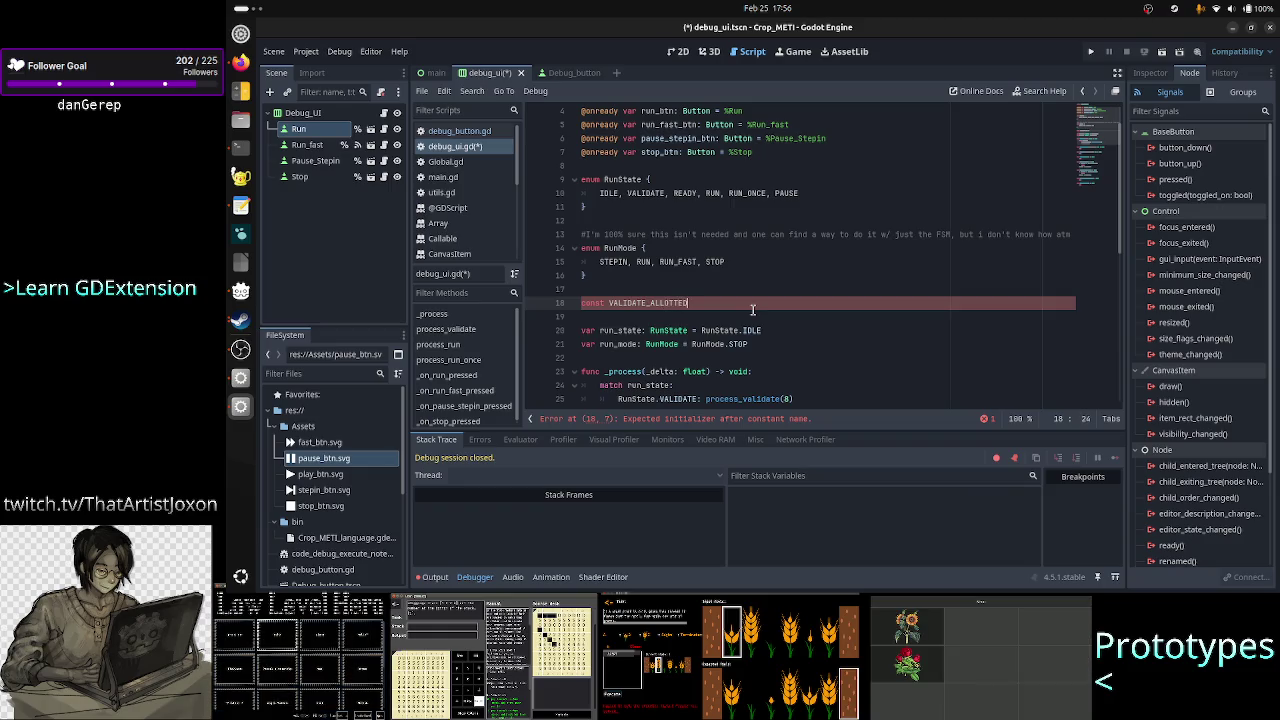
type("_TIME")
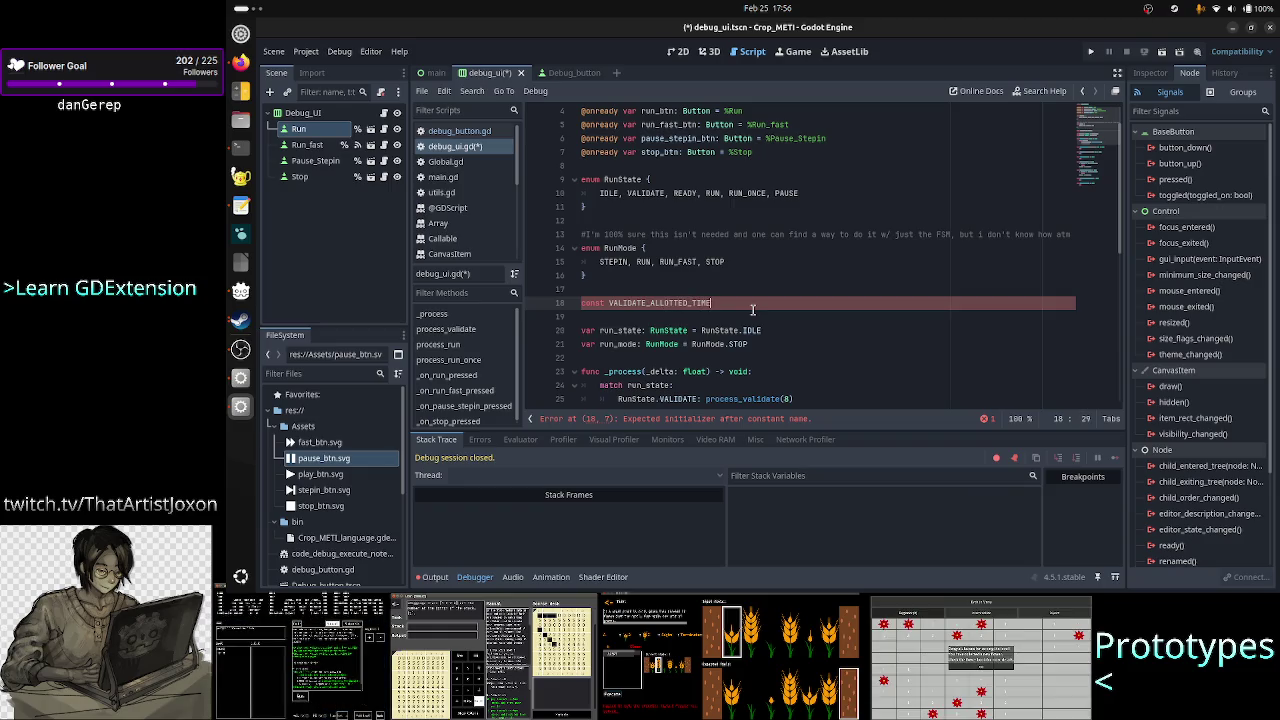
type(": in")
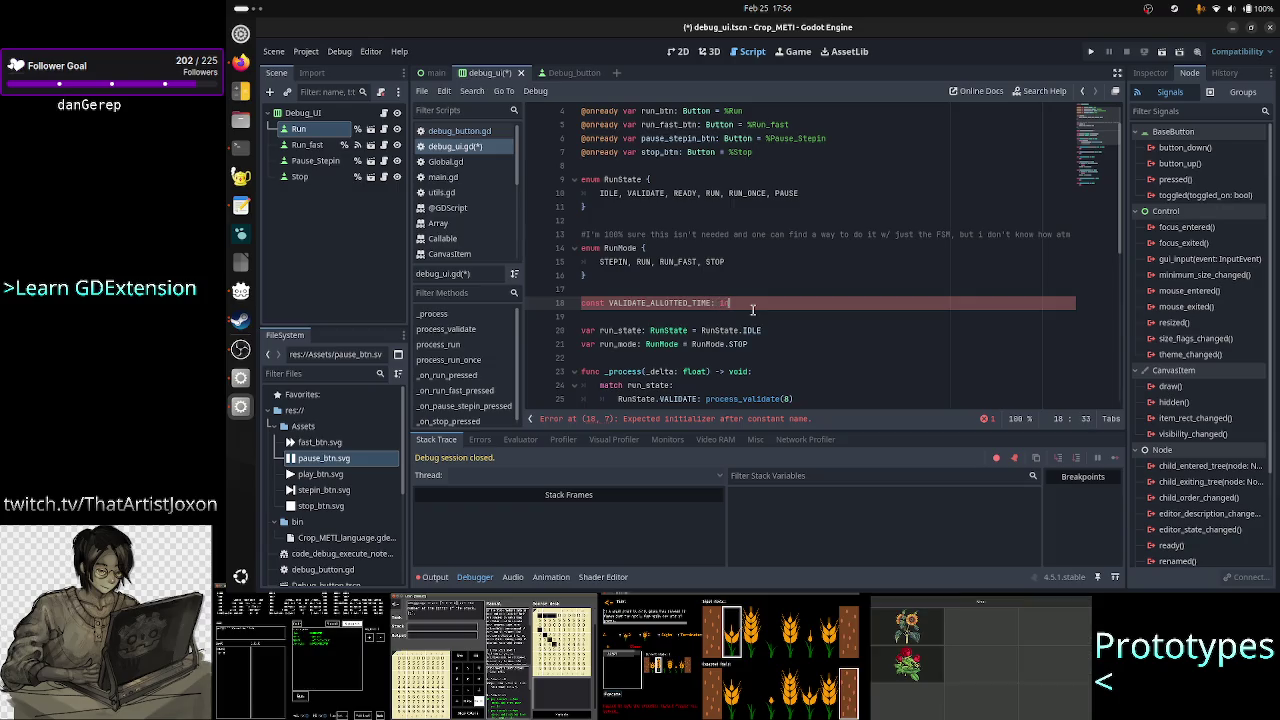
type("t = 9")
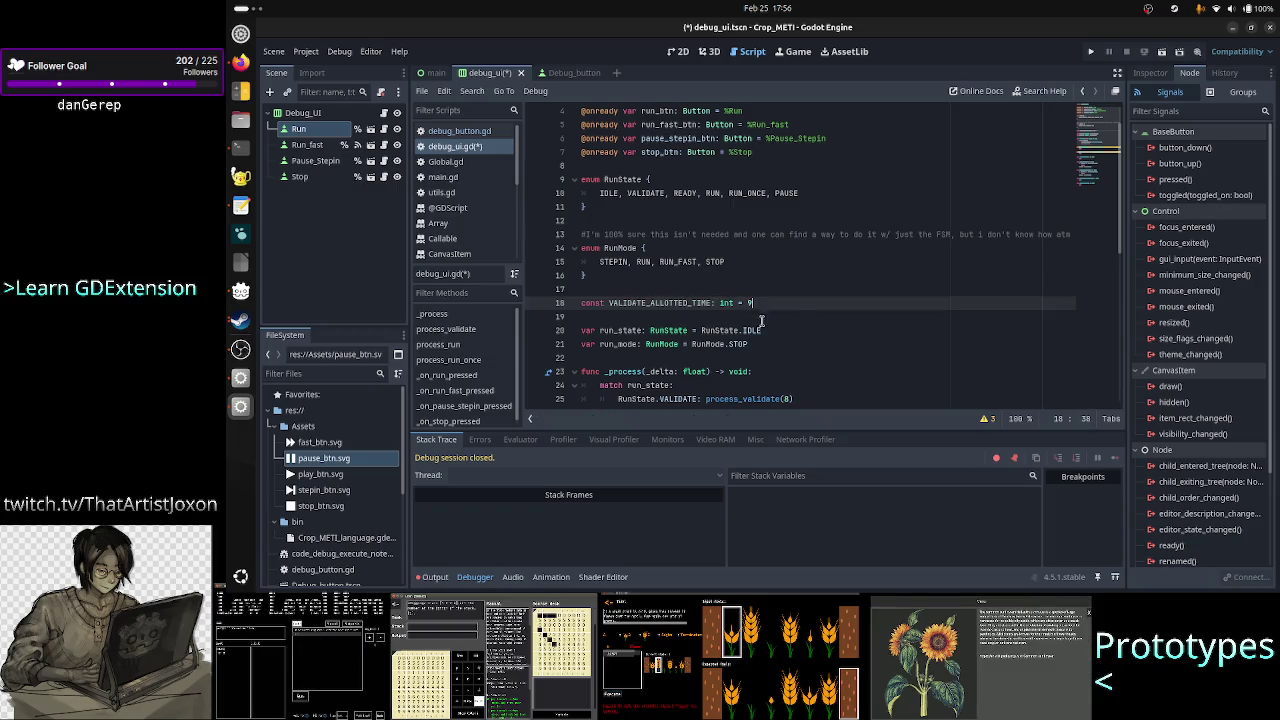
- Change the constant's value to 8 and add a #ms comment
key("BackSpace")
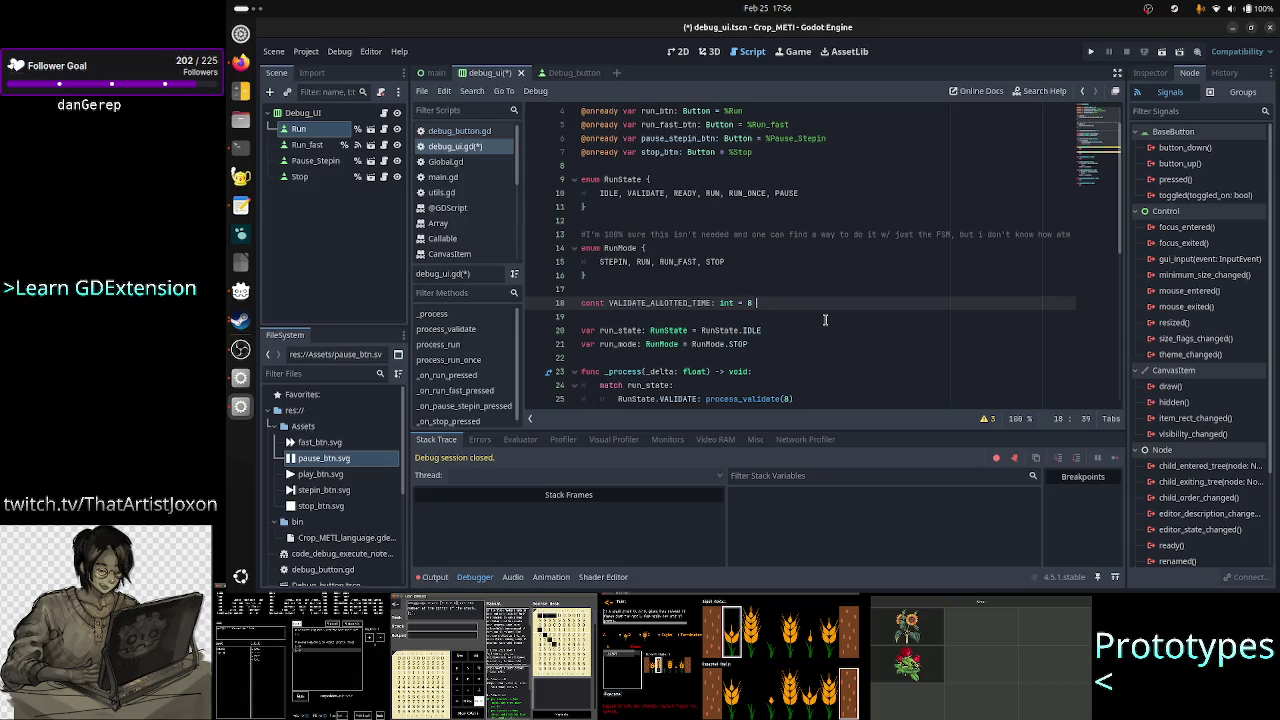
type("8 //ms")
key("Return")
key("BackSpace")
key("BackSpace")
key("BackSpace")
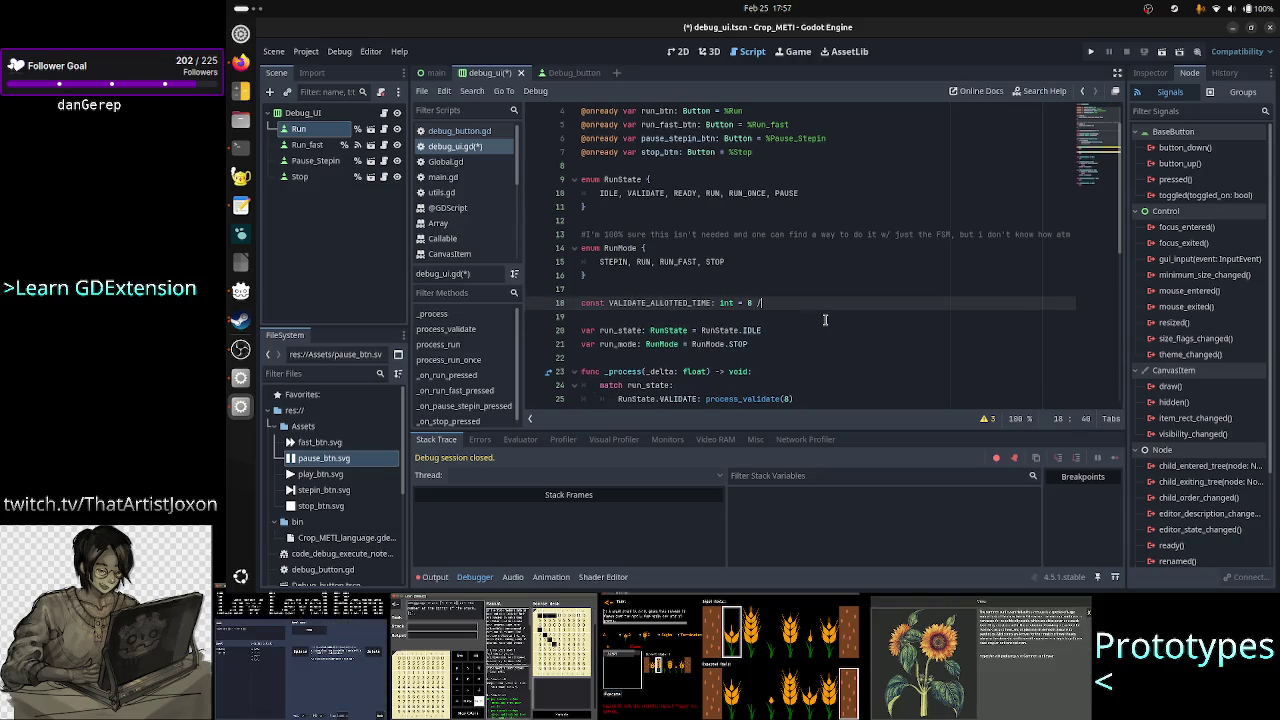
key("BackSpace")
type("#ms")
key("Return")
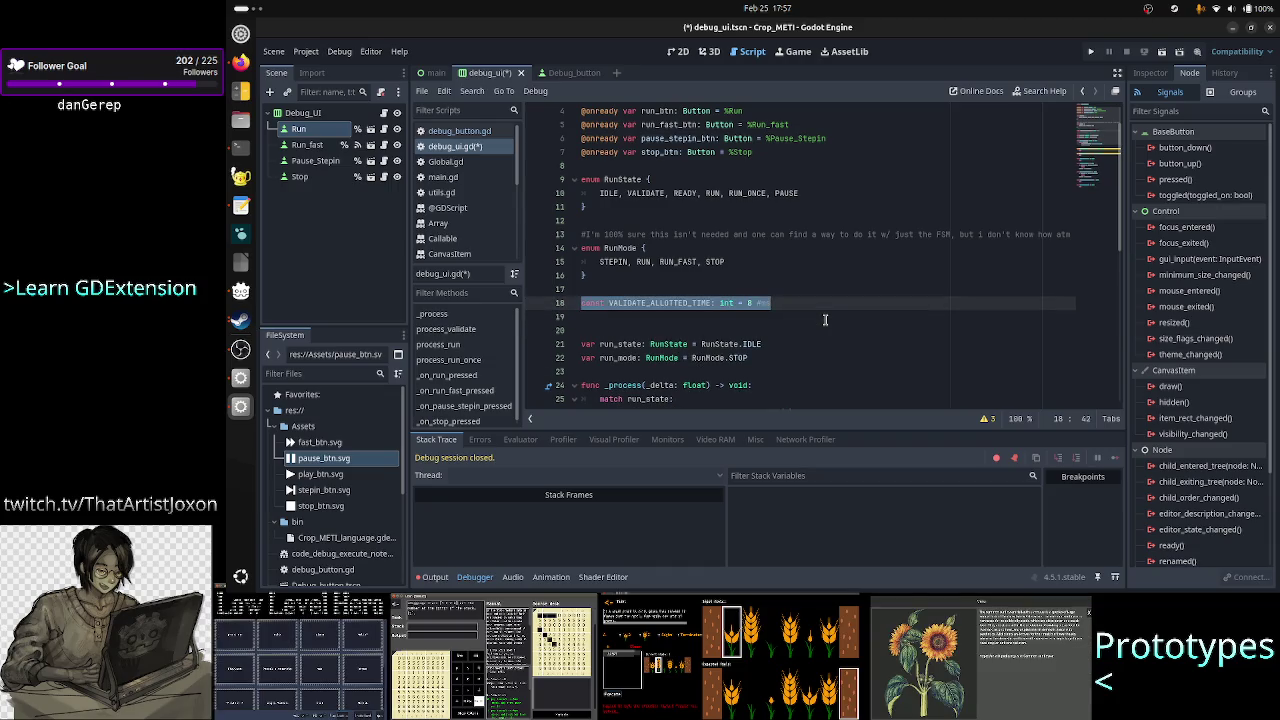
- Paste a copy of the constant on line 19 and rename it RUN_ALLOTTED_TIME
left_click(825, 319)
type("const VALIDATE_ALLOTTED_TIME: int = 8 #ms")
key("Left")
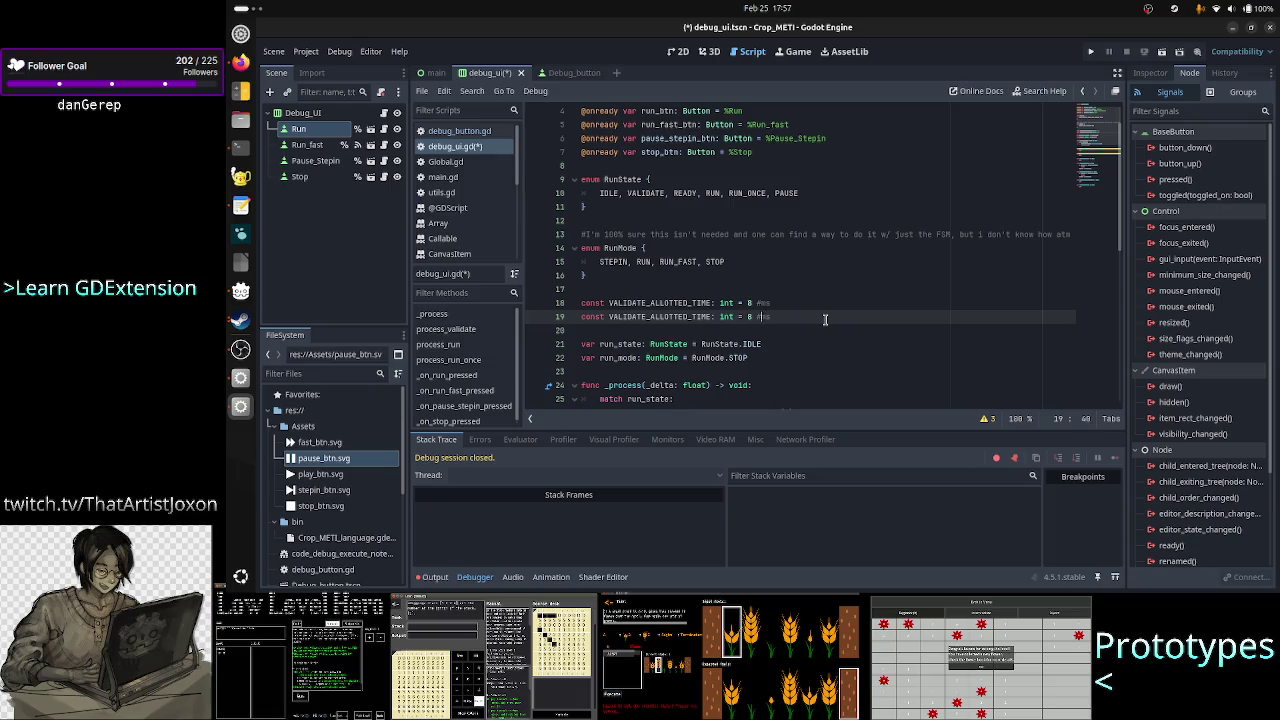
key("Left")
key("Left")
key("Left")
key("BackSpace")
key("BackSpace")
key("BackSpace")
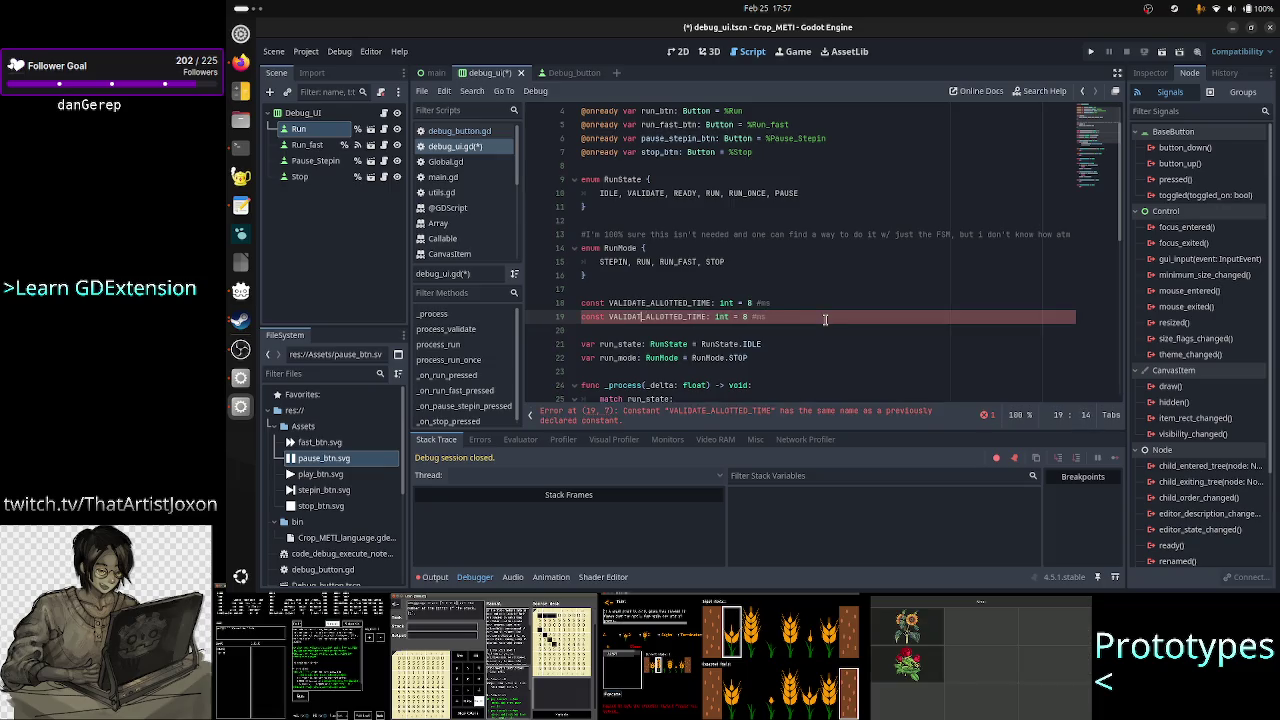
type("RUN")
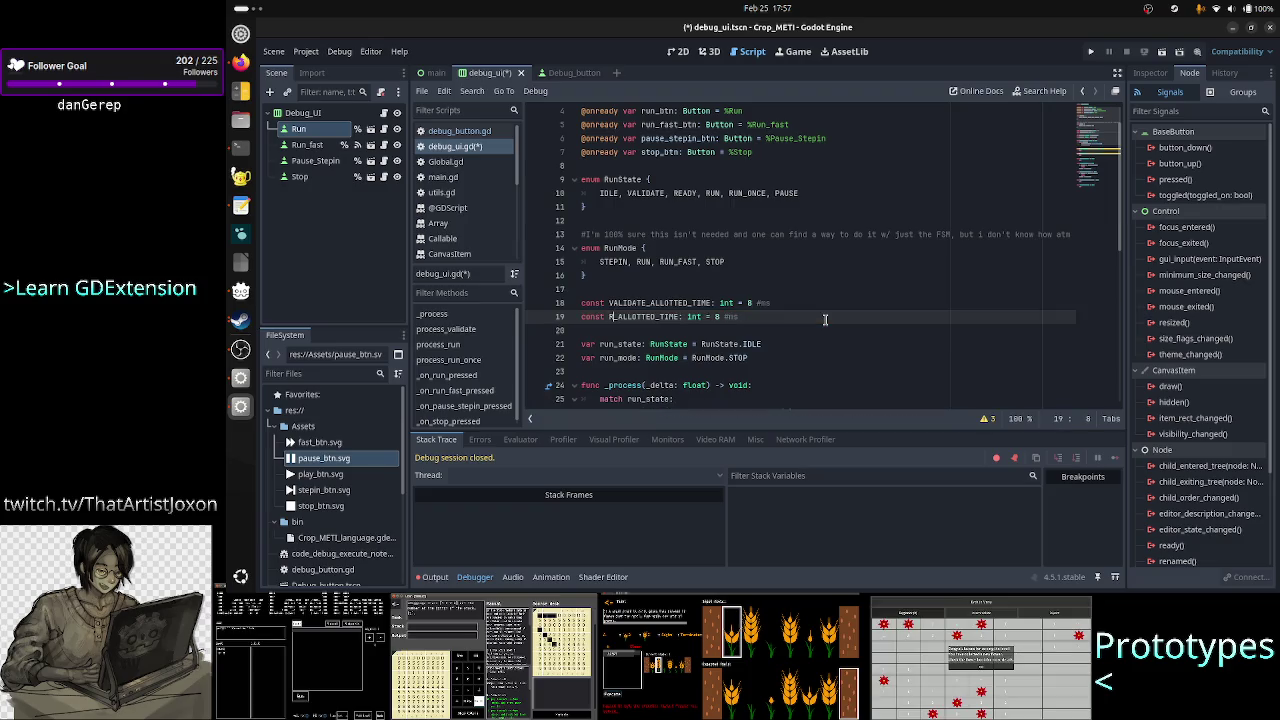
key("Right")
key("Right")
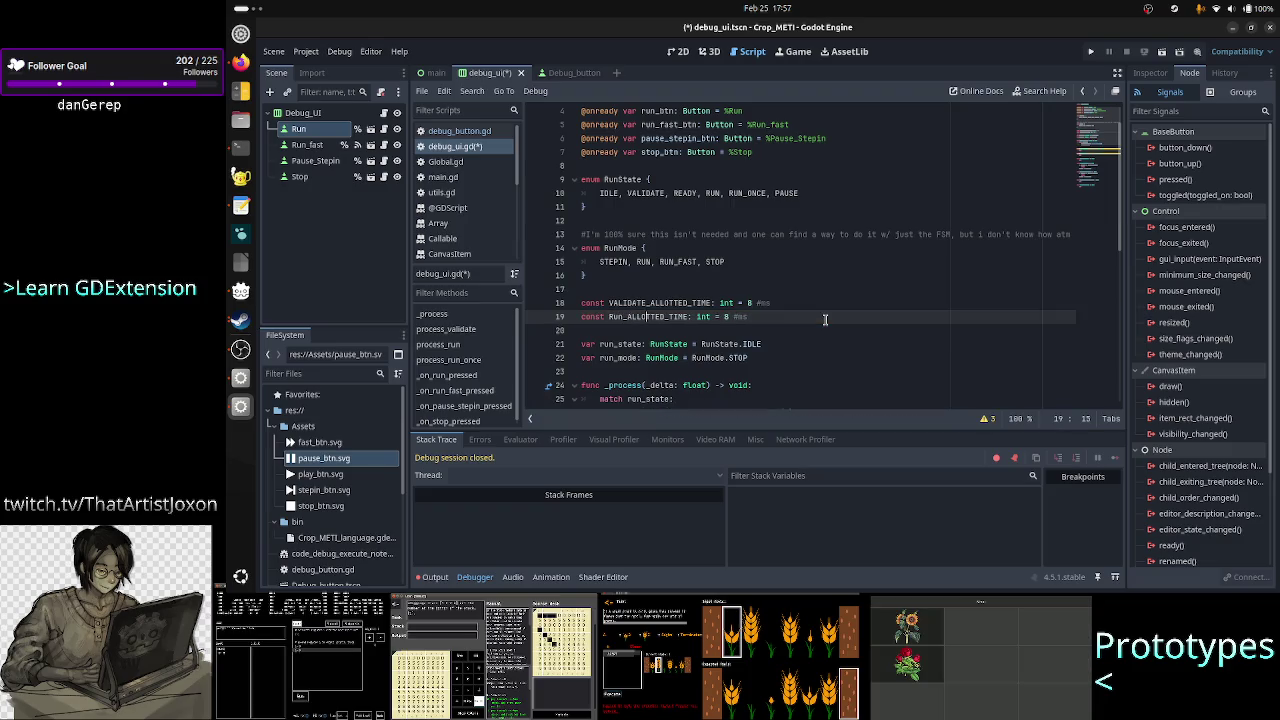
key("Right")
key("Right")
key("Right")
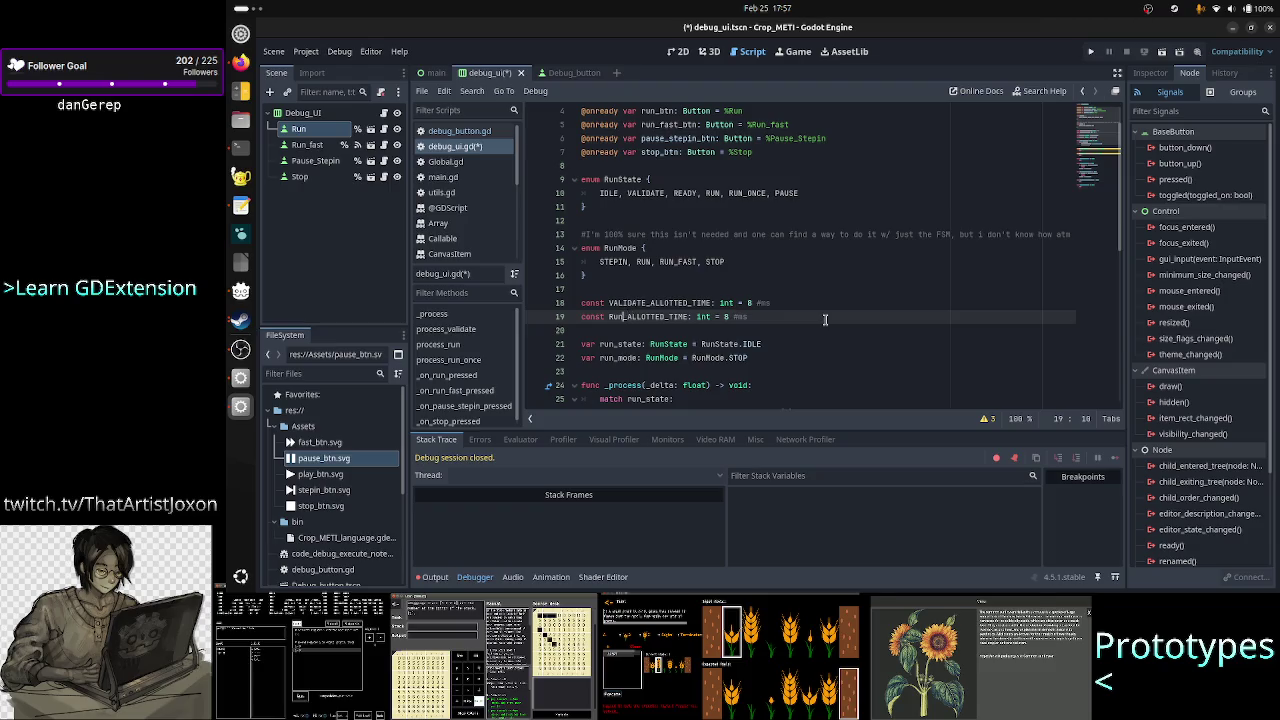
key("BackSpace")
key("BackSpace")
type("UN")
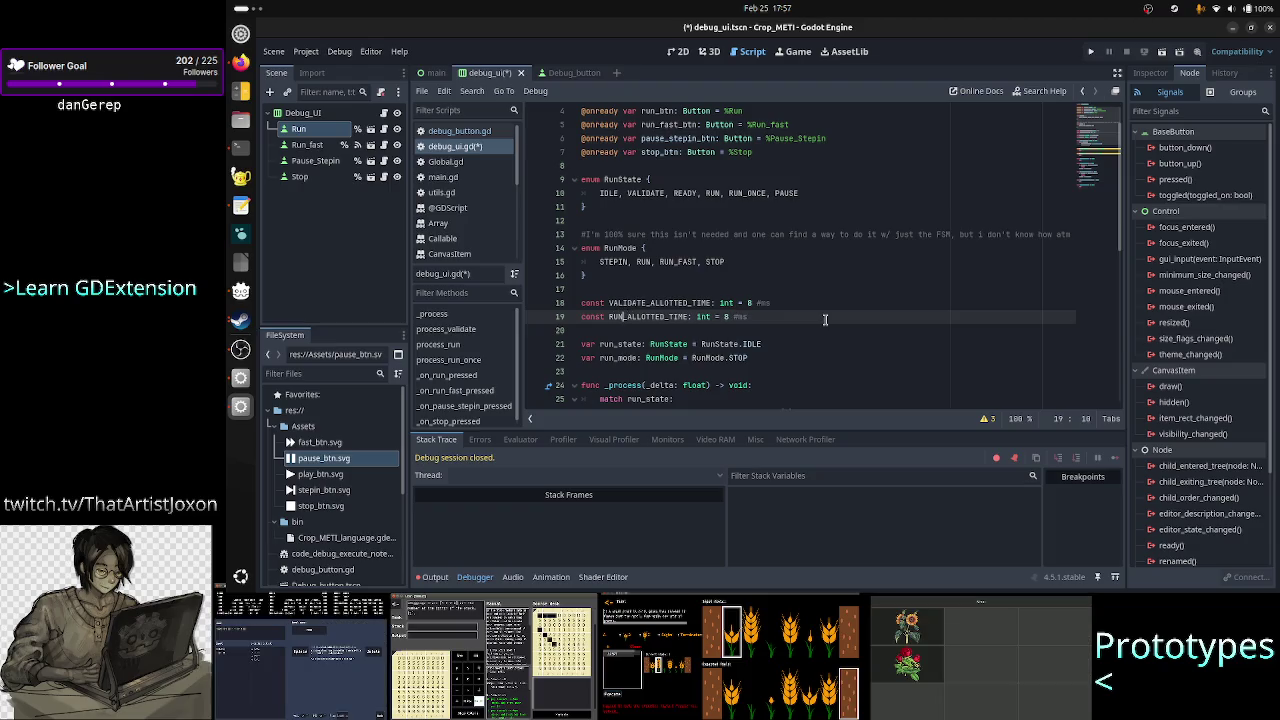
- Change the RUN_ALLOTTED_TIME value from 8 to 6
key("ctrl+Right")
key("ctrl+Right")
key("ctrl+Right")
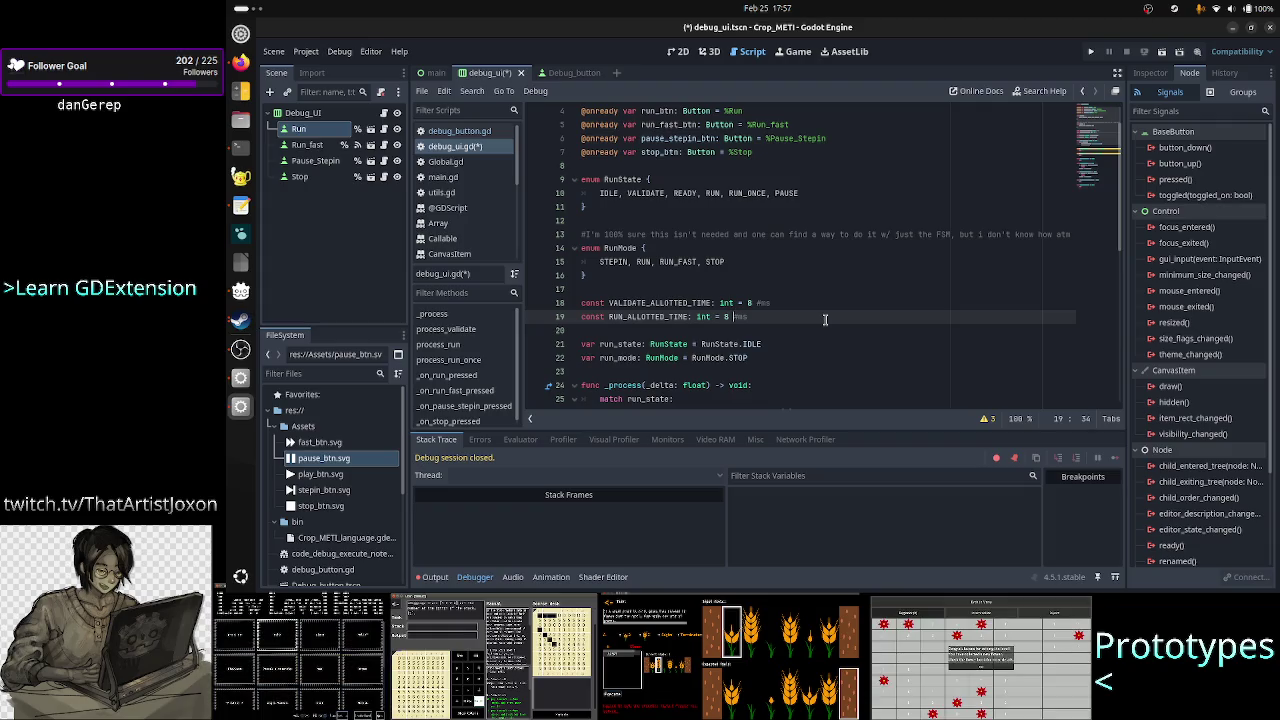
key("Left")
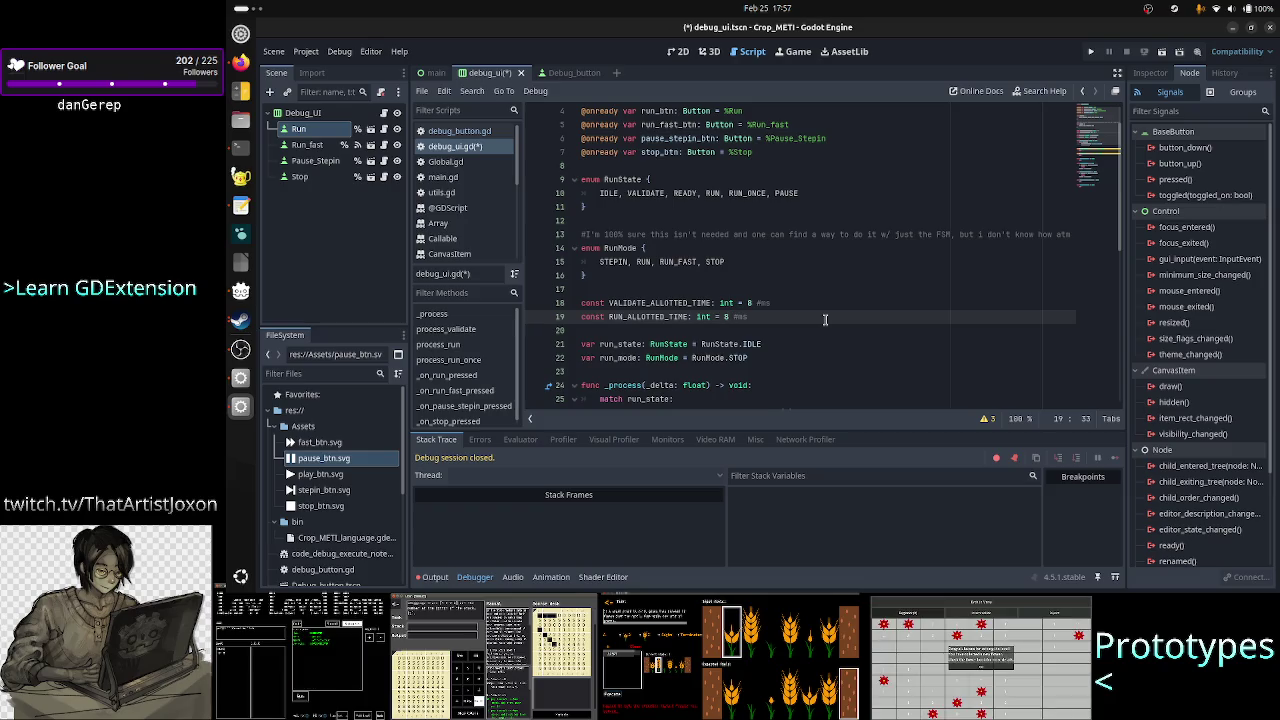
key("BackSpace")
type("6")
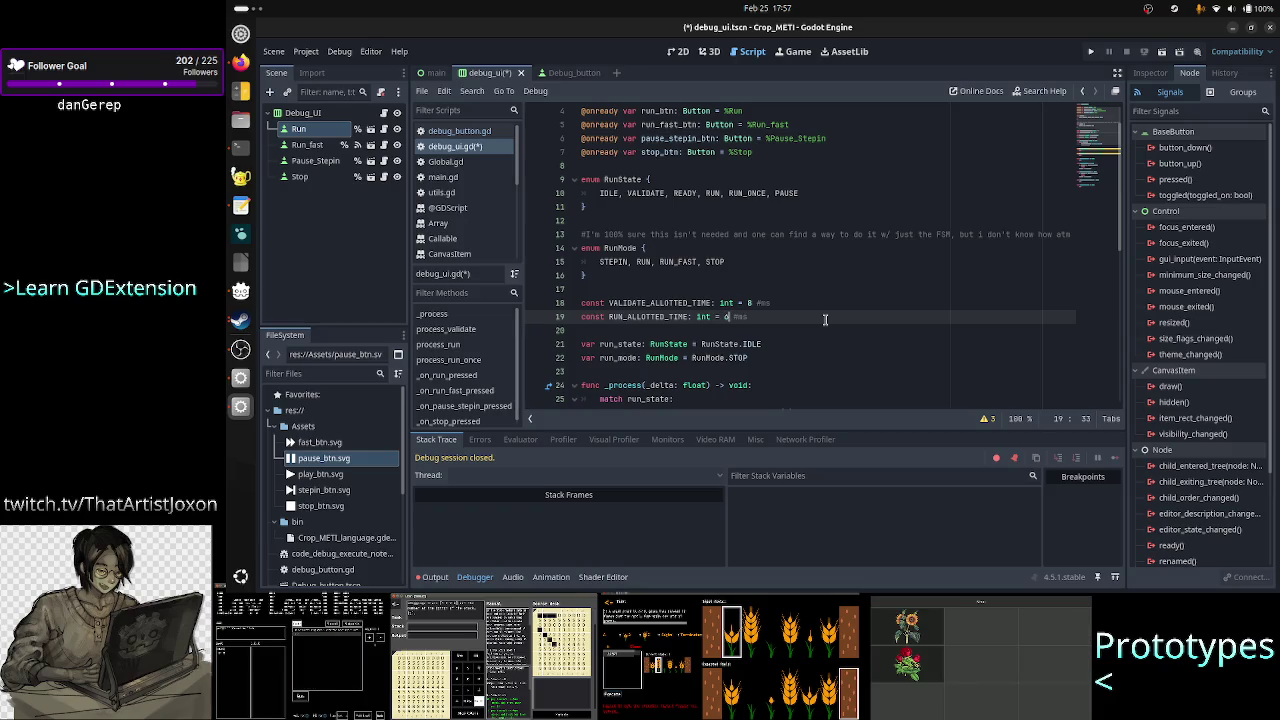
key("alt+Tab")
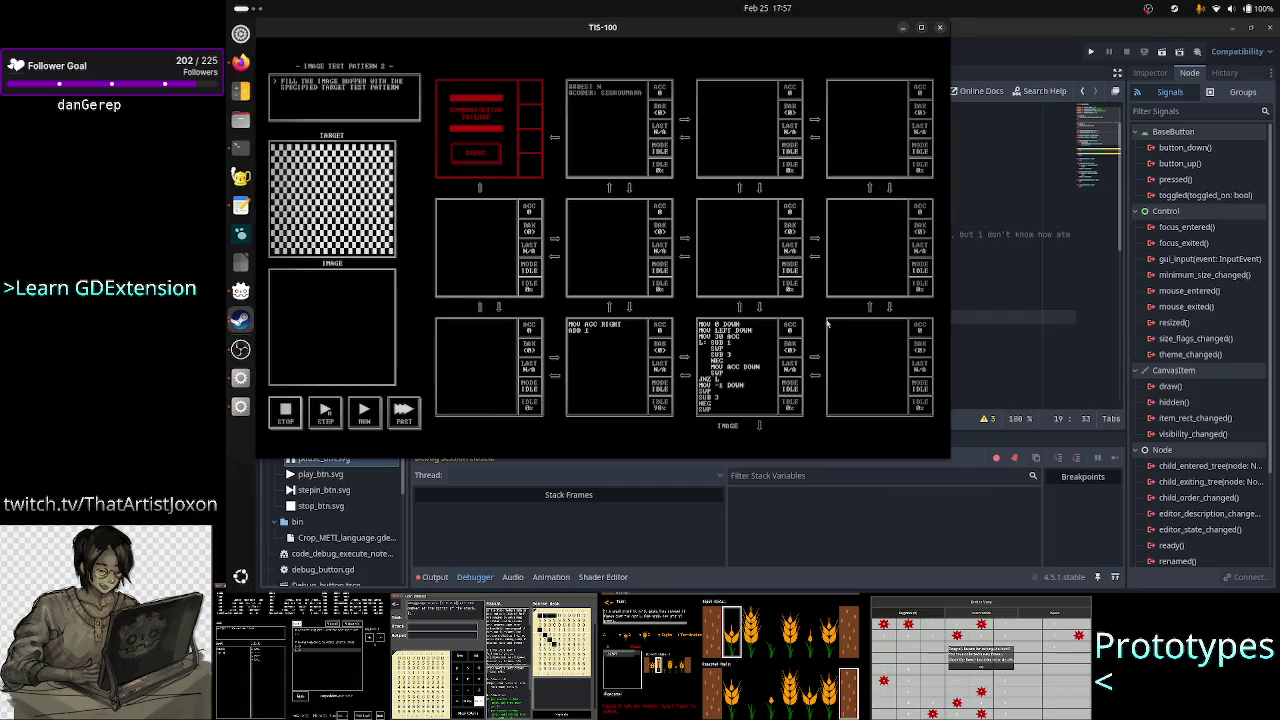
- Run the TIS-100 program briefly, pause it partway through test 1, and return to Godot
left_click(364, 410)
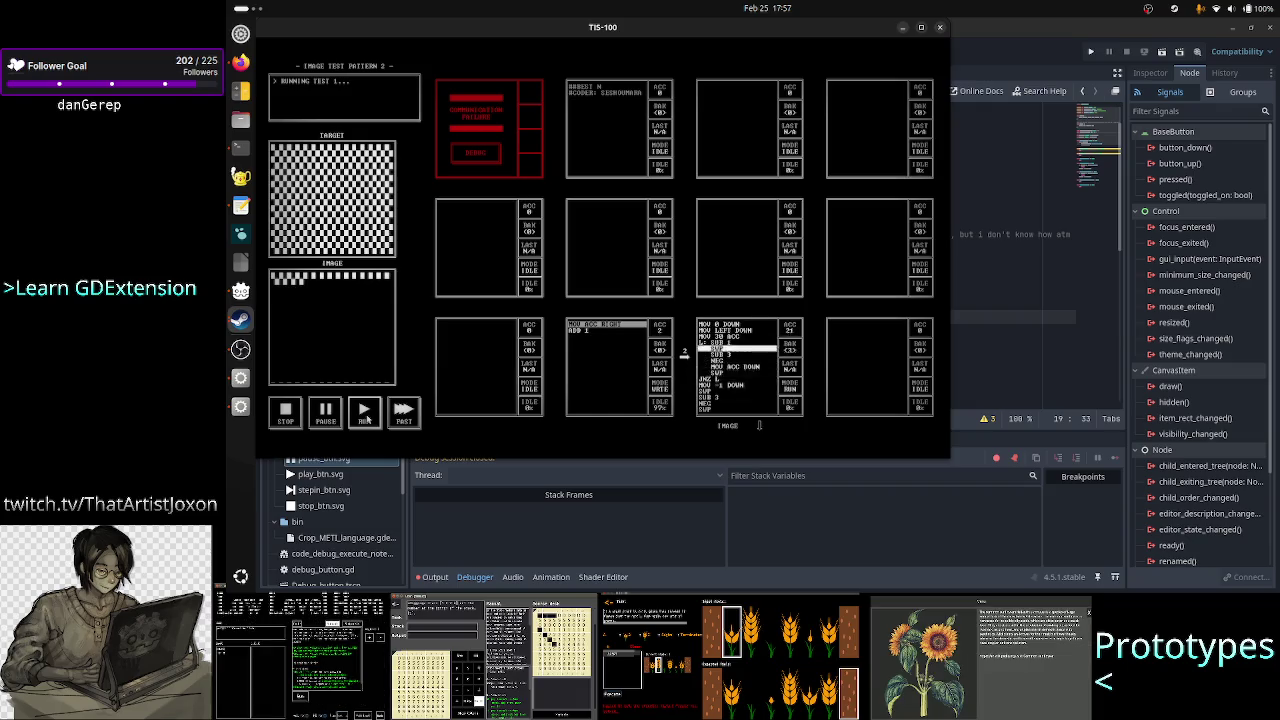
left_click(325, 412)
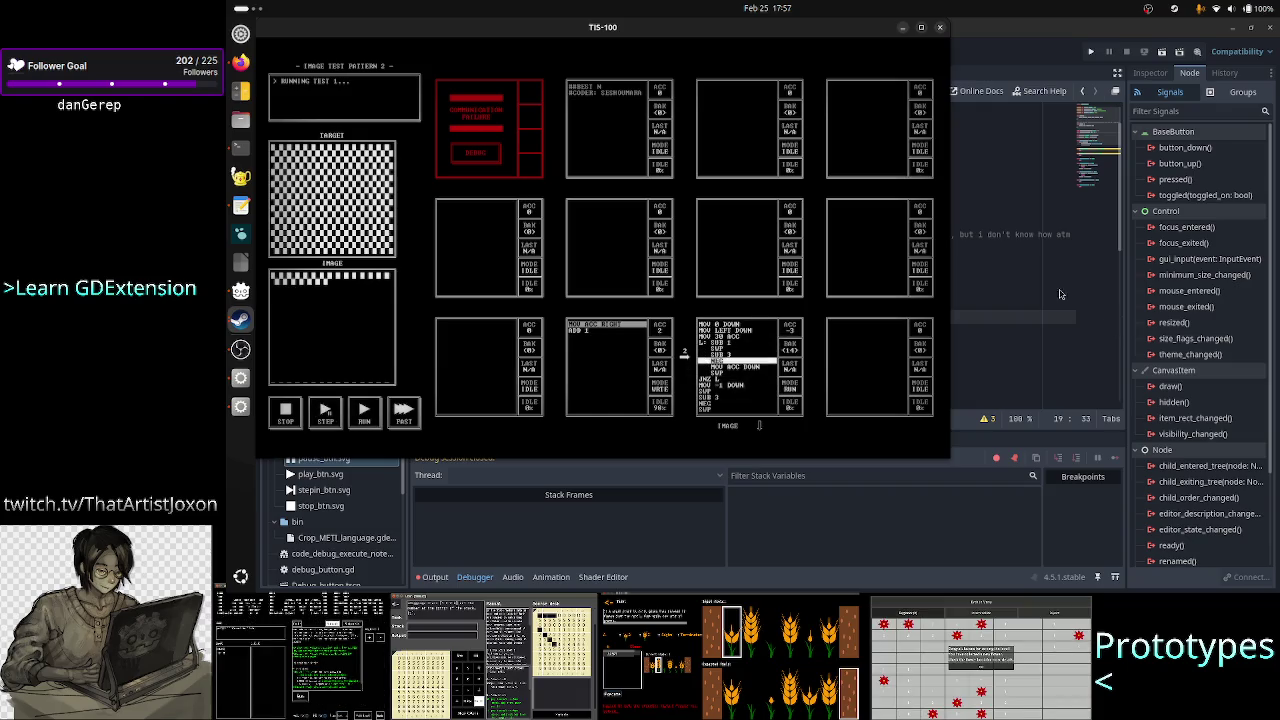
left_click(978, 305)
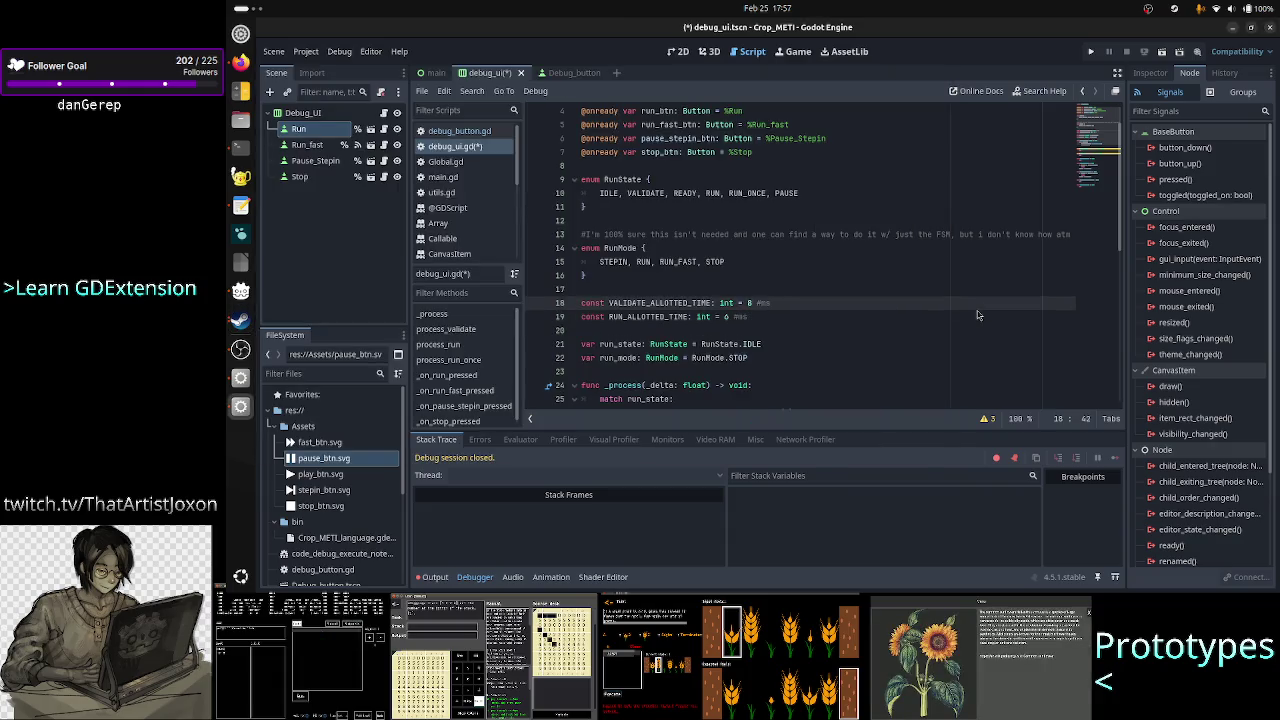
left_click(978, 315)
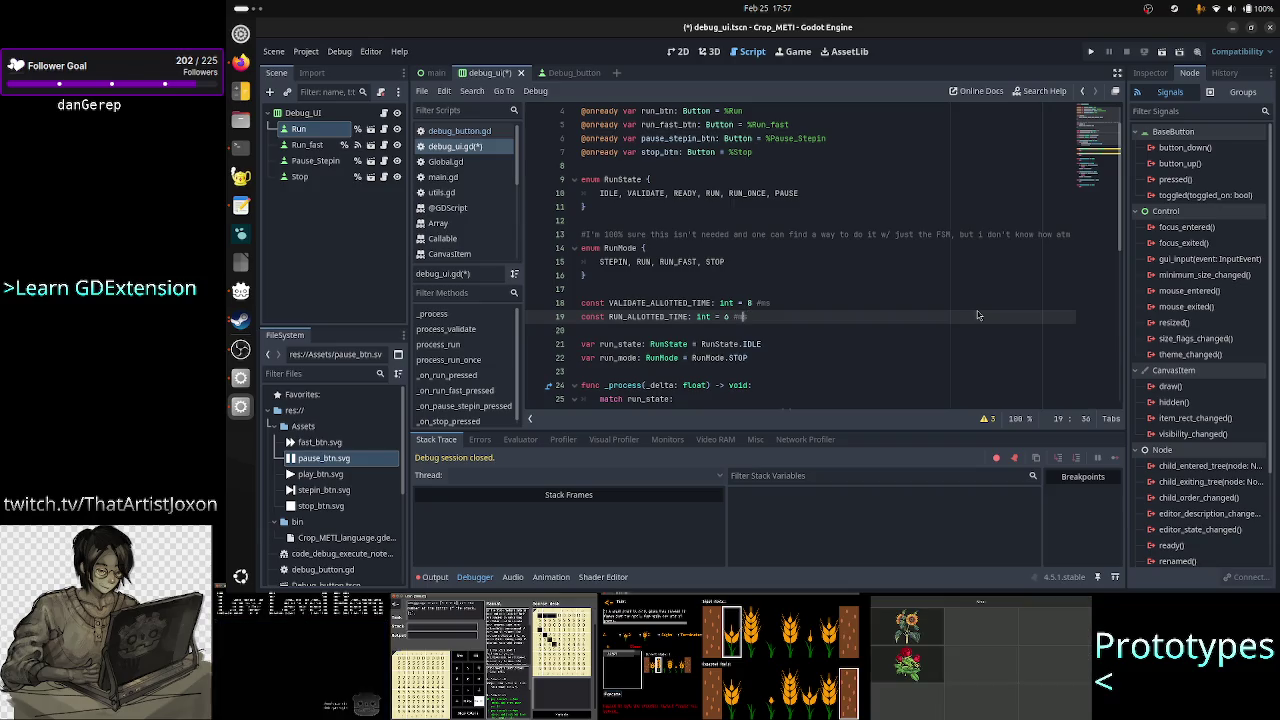
key("Left")
key("Left")
key("Left")
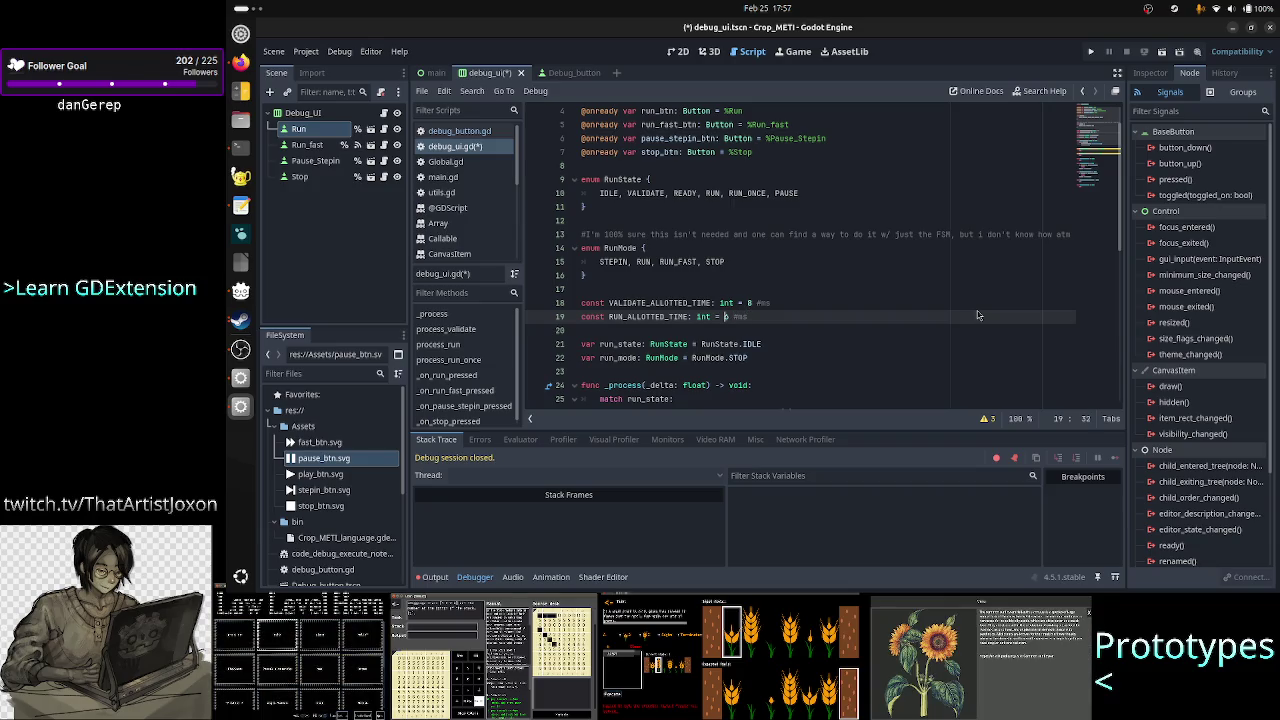
key("Right")
key("Right")
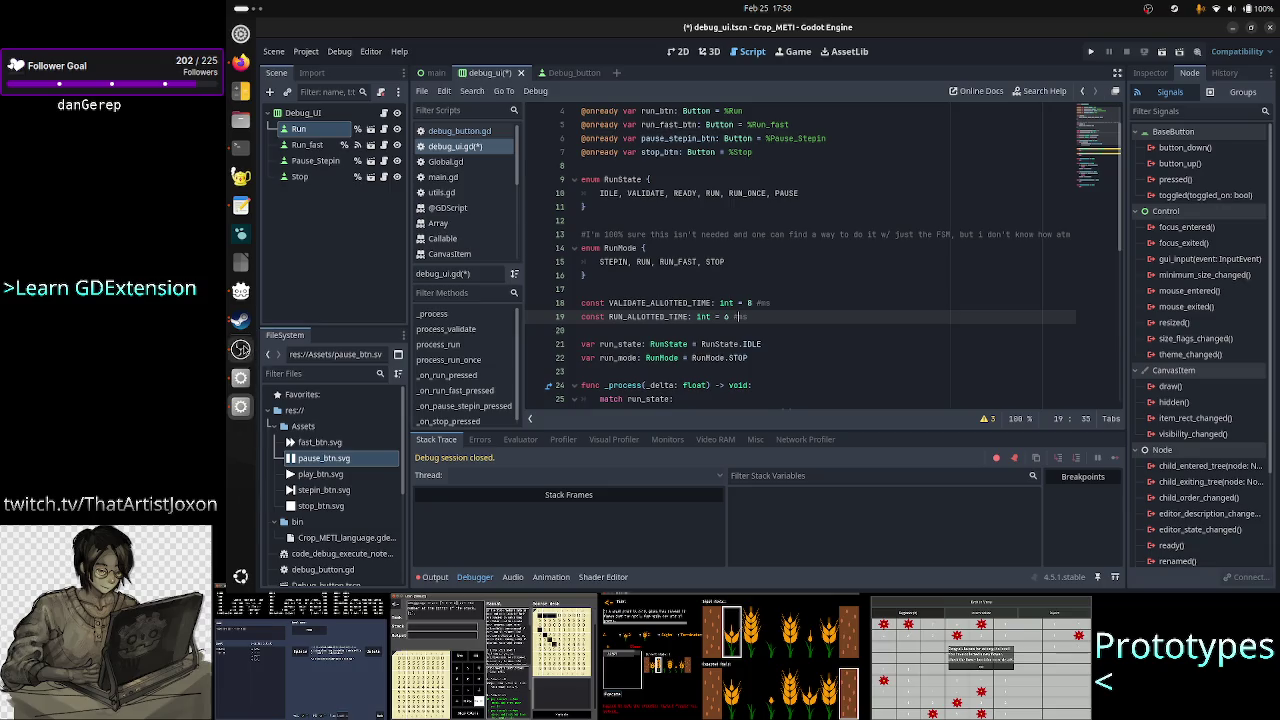
- Run Image Test Pattern 2 at FAST until it passes at 4510 cycles, then return to Godot
left_click(240, 319)
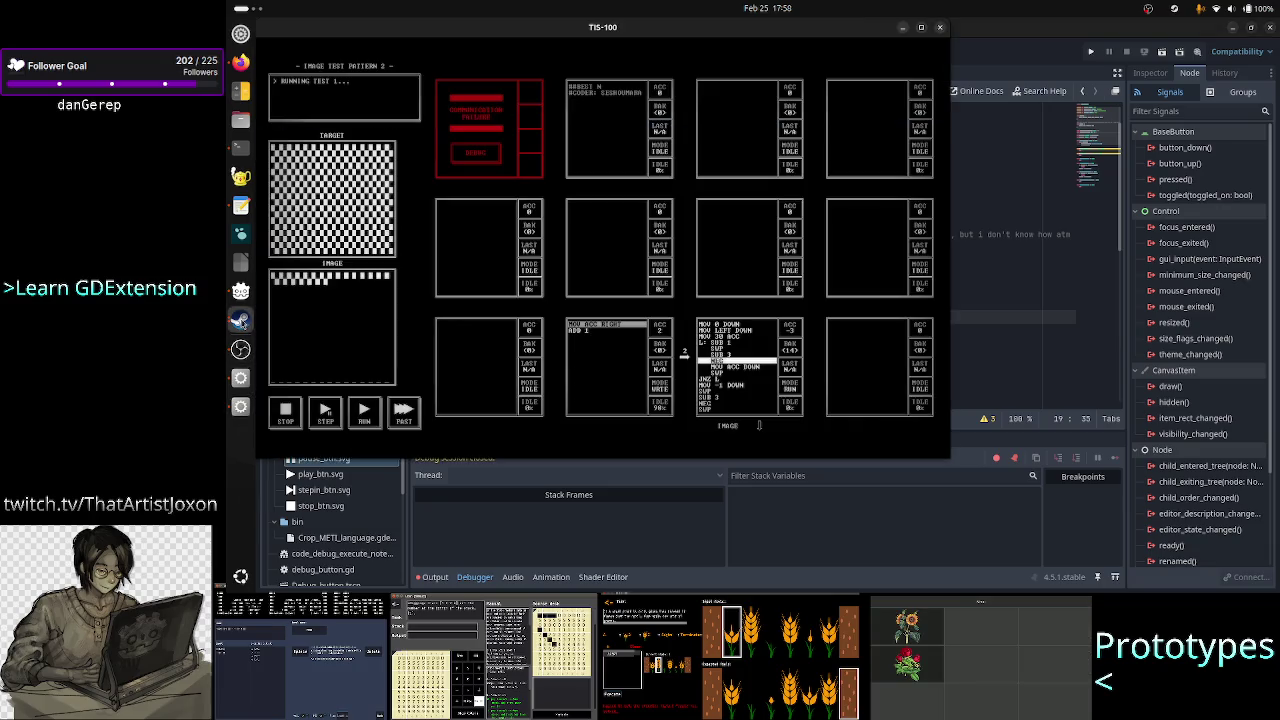
left_click(373, 419)
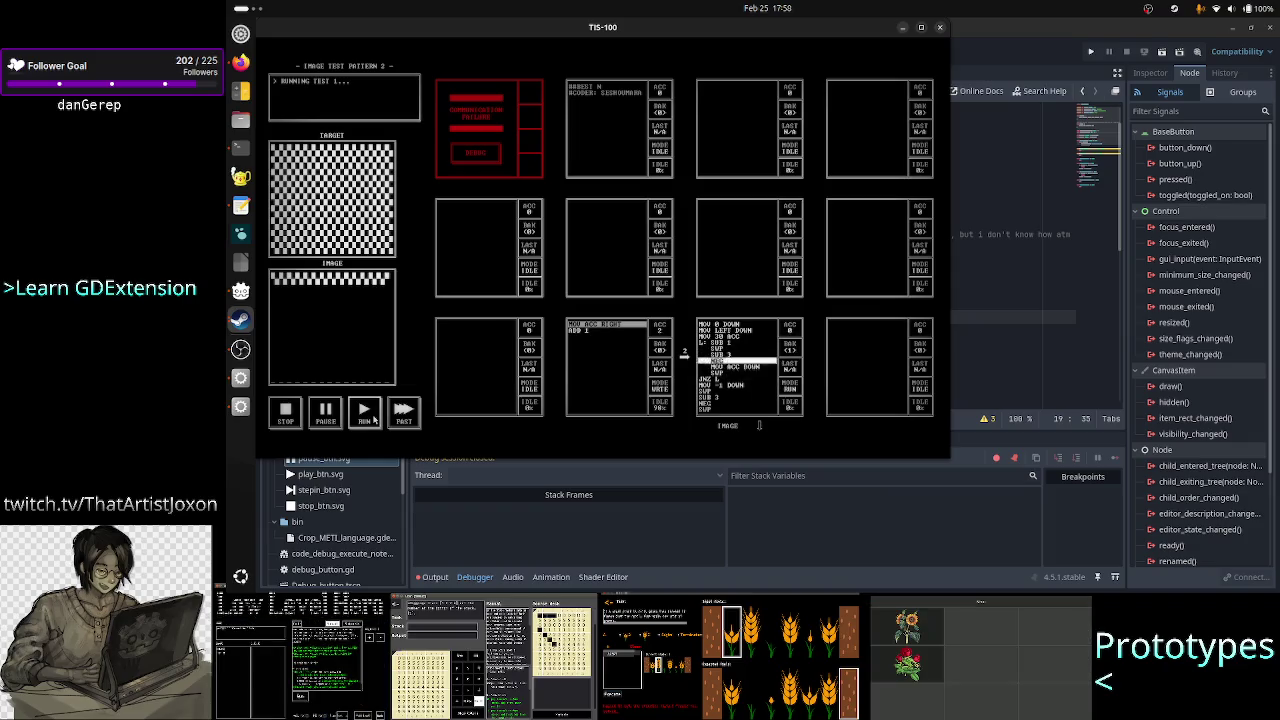
left_click(403, 413)
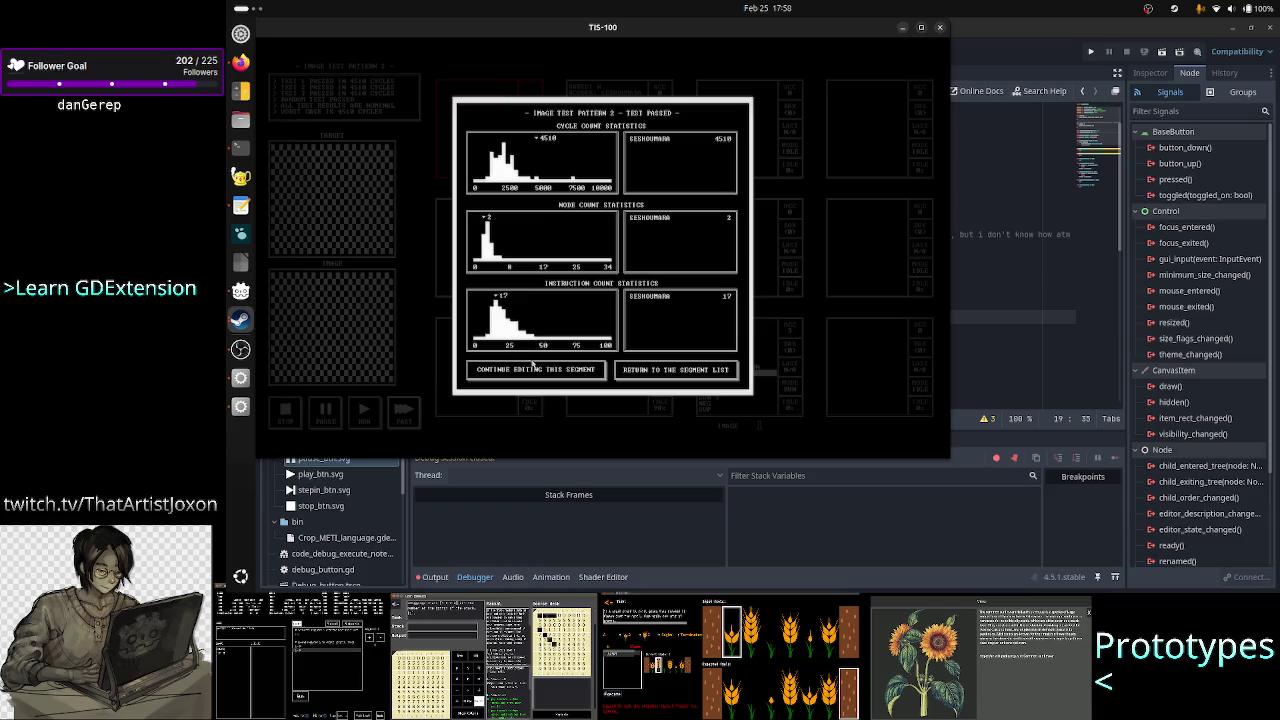
left_click(531, 372)
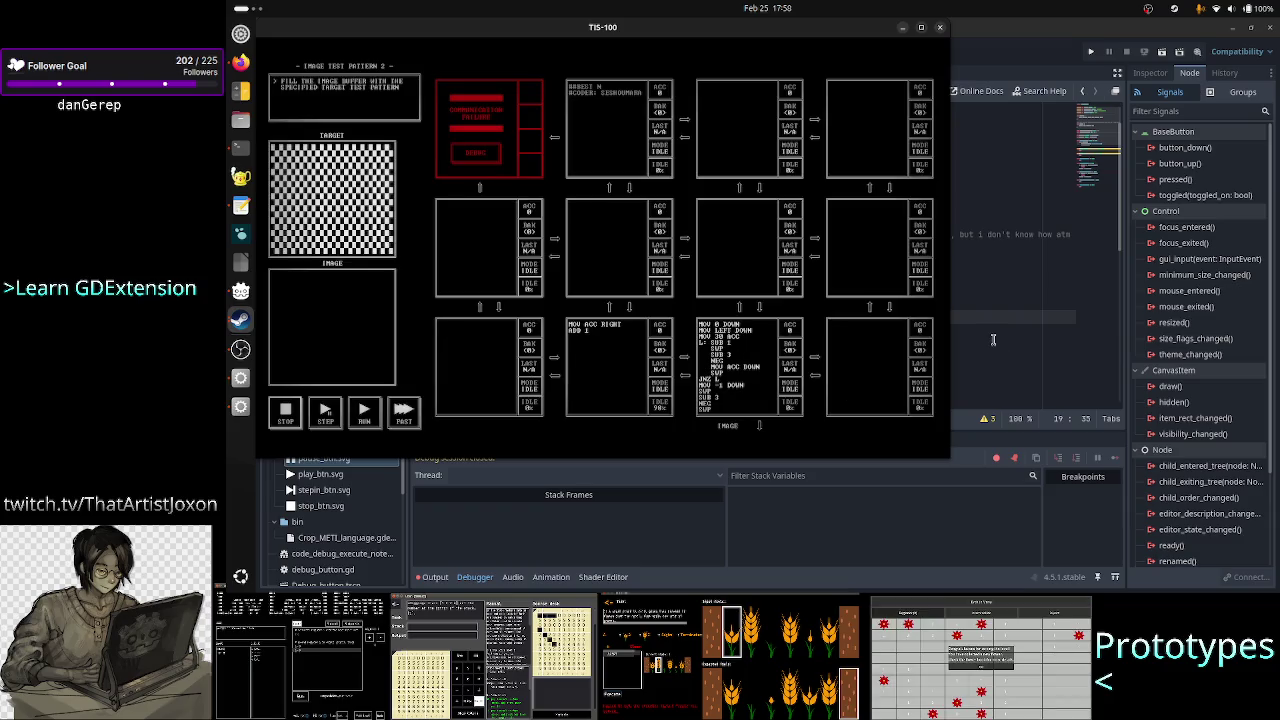
left_click(984, 316)
left_click(984, 316)
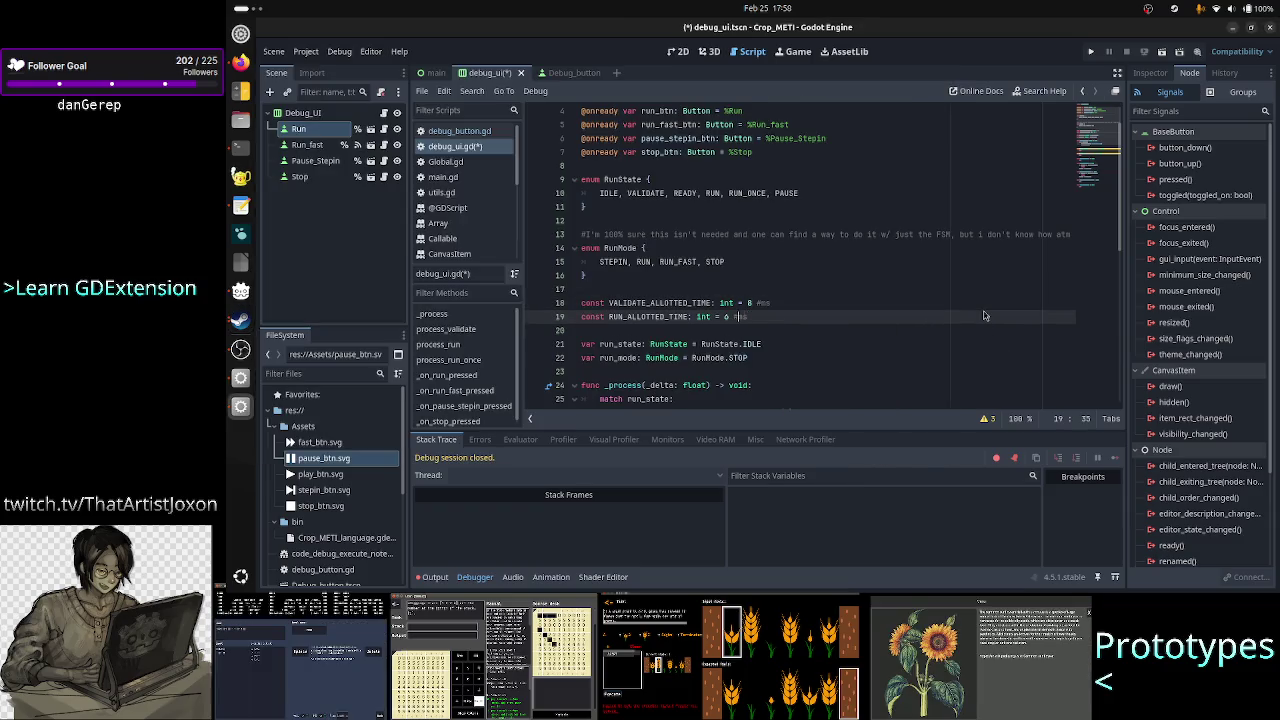
- Add 'const RUN_FAST_ALLOTED_TIME: int' set to 8 with a #ms comment below line 19
key("shift+Right")
key("shift+Right")
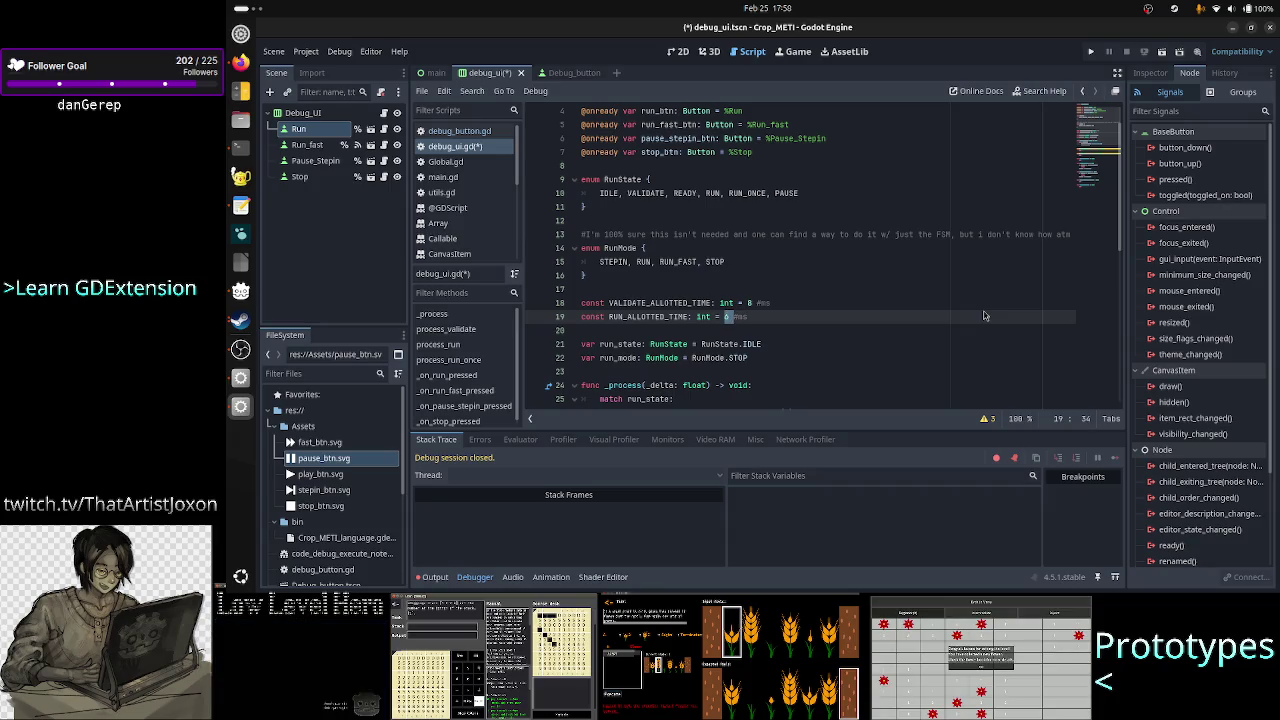
key("Right")
key("Right")
key("Right")
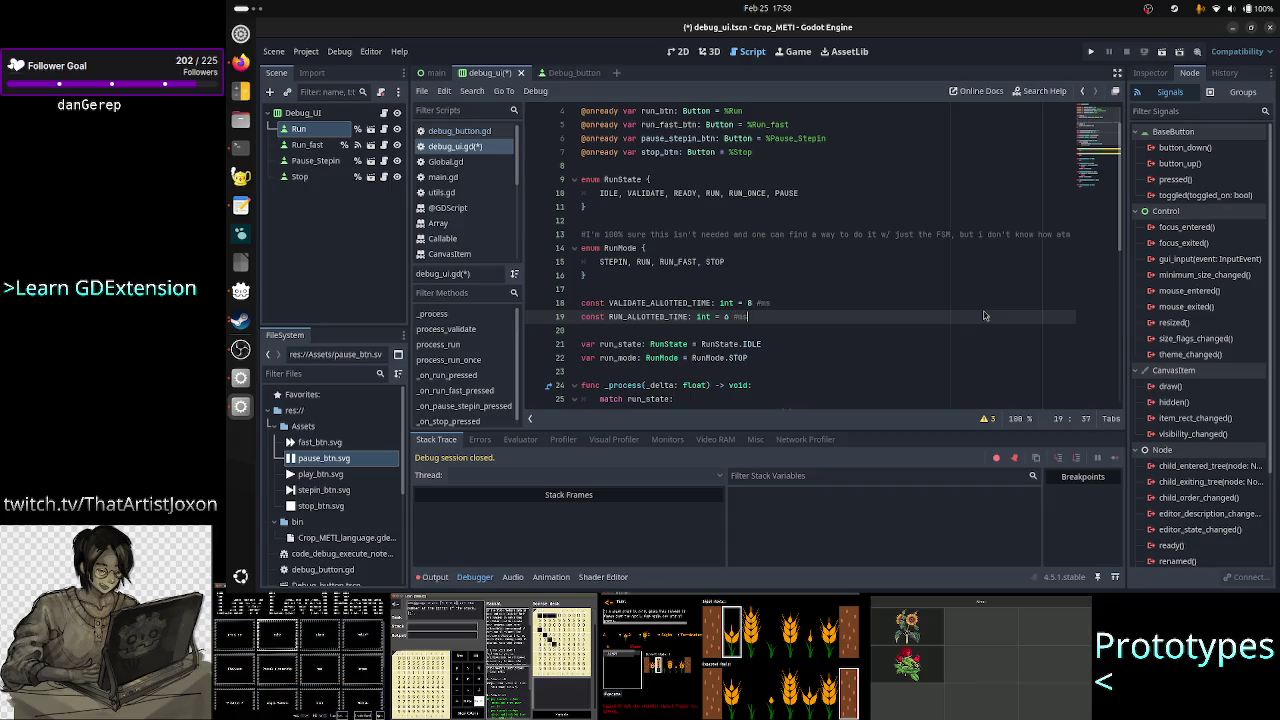
key("Return")
type("const ")
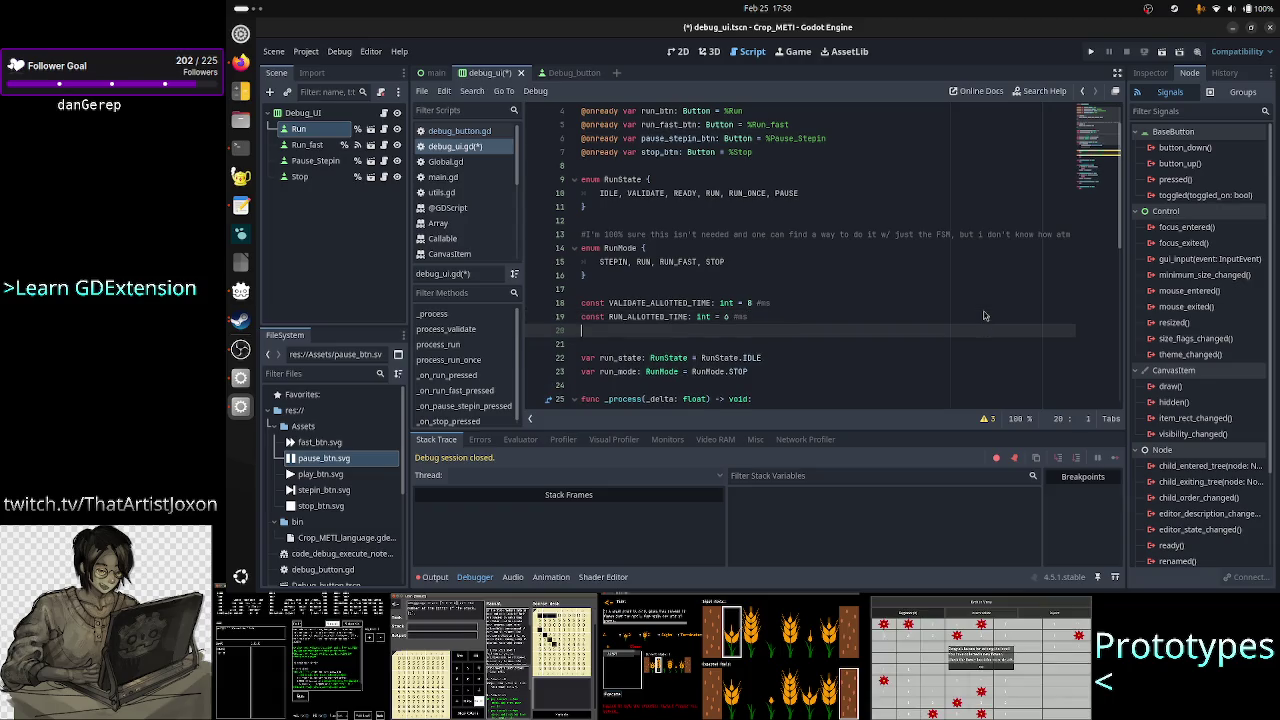
type("RUN_")
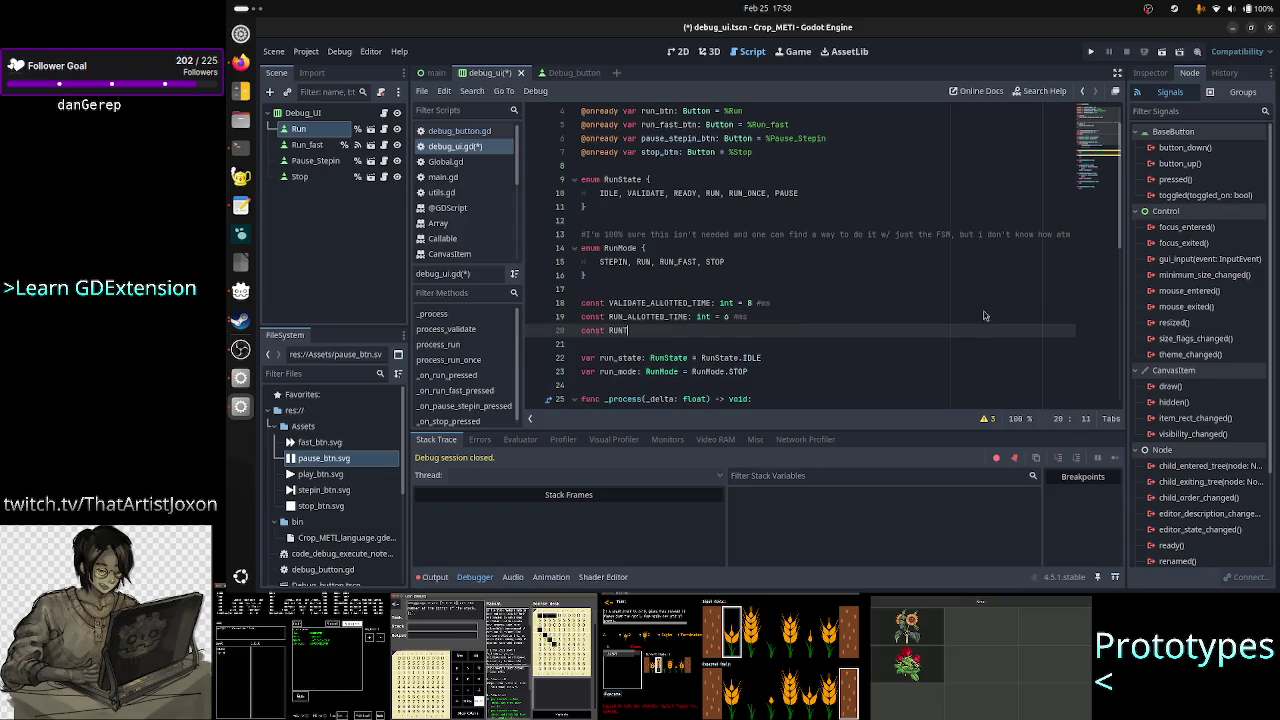
type("FAST_")
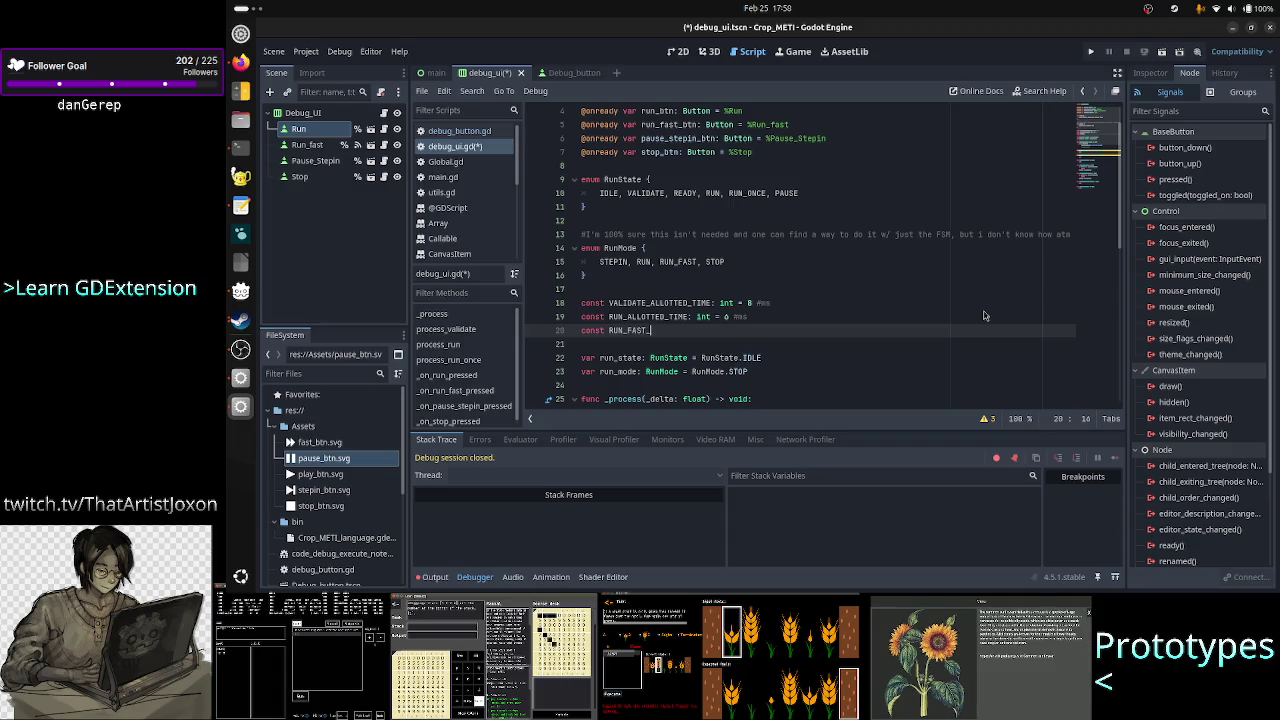
type("ALLOTED_T")
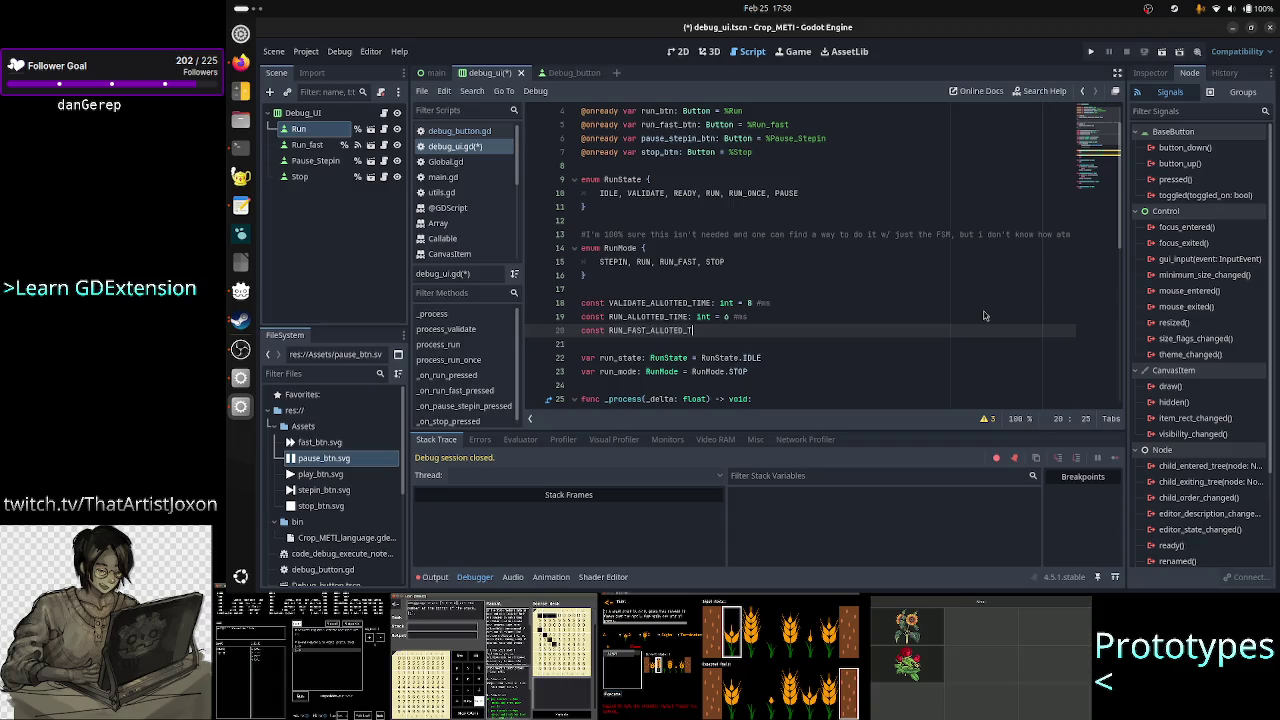
type("IME: int =")
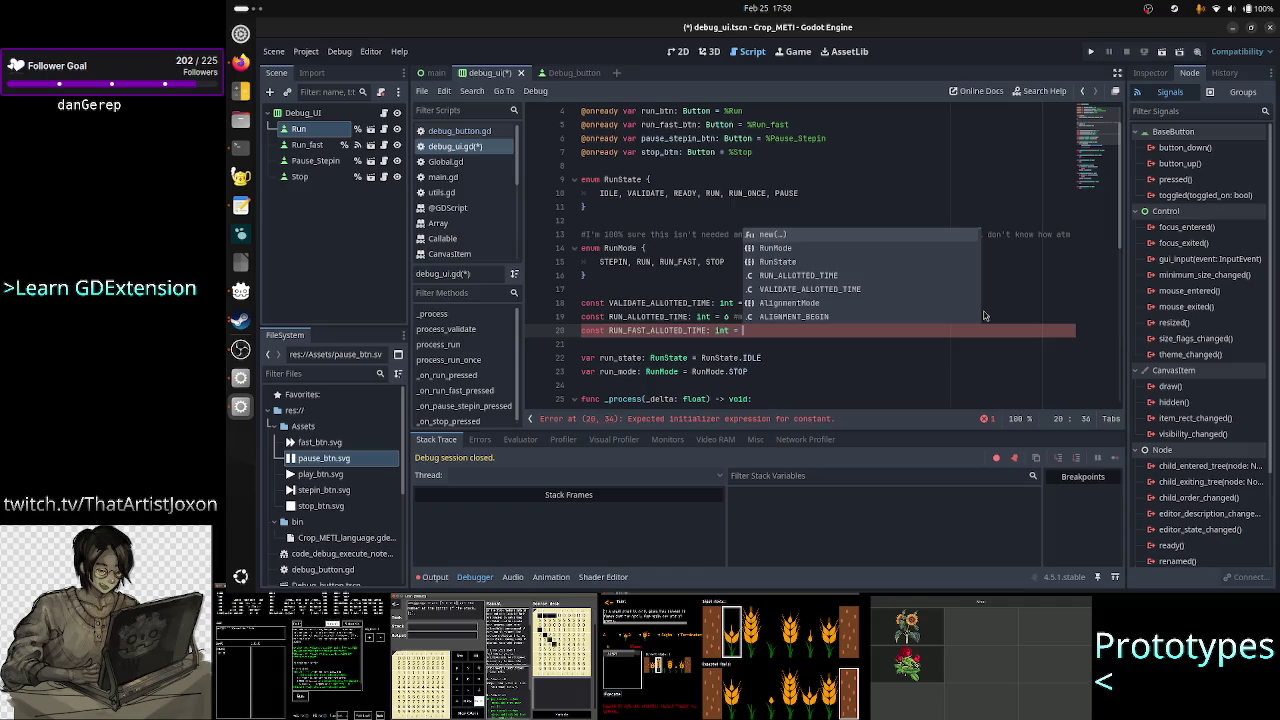
type("8")
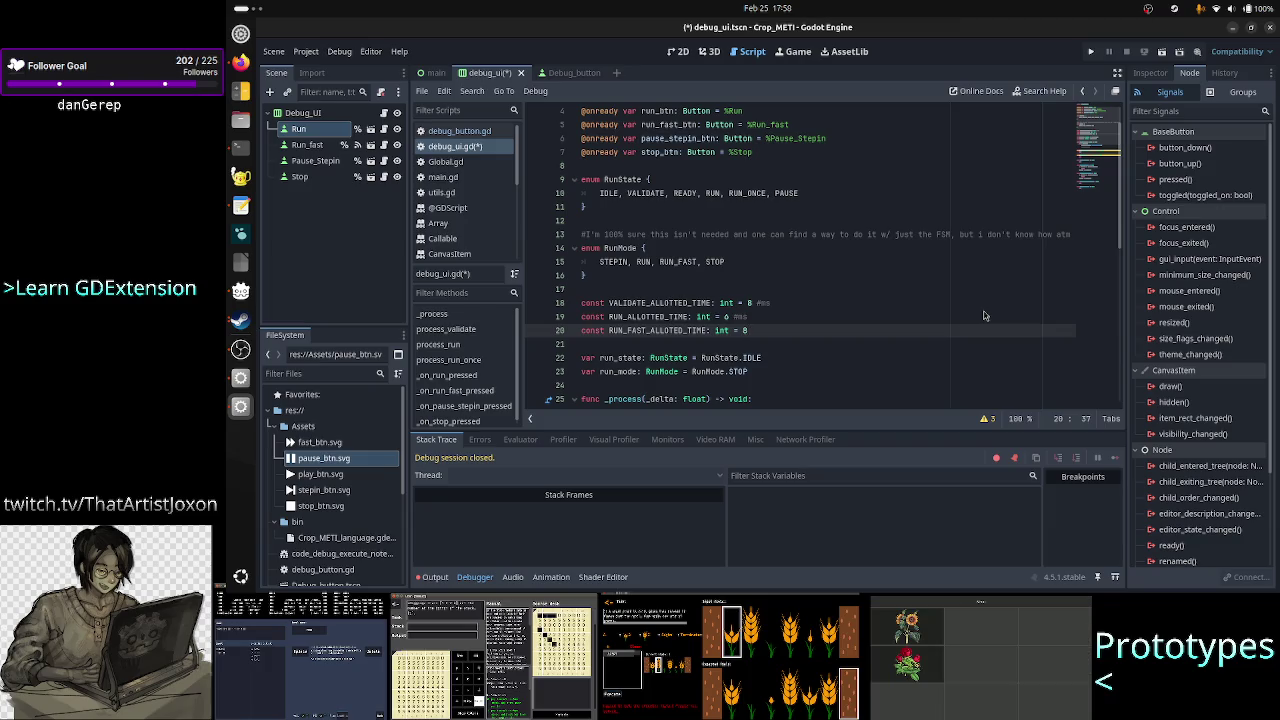
type("#ms")
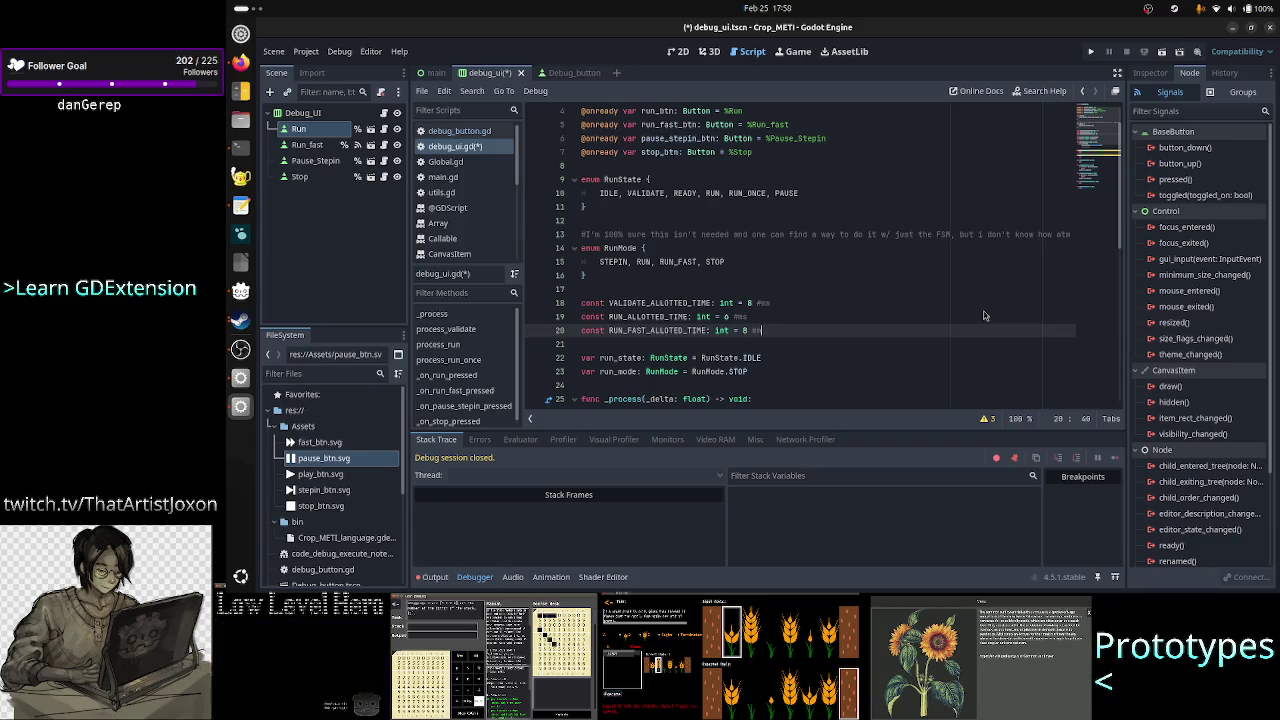
key("Up")
key("Up")
key("Up")
key("Down")
key("Down")
key("Down")
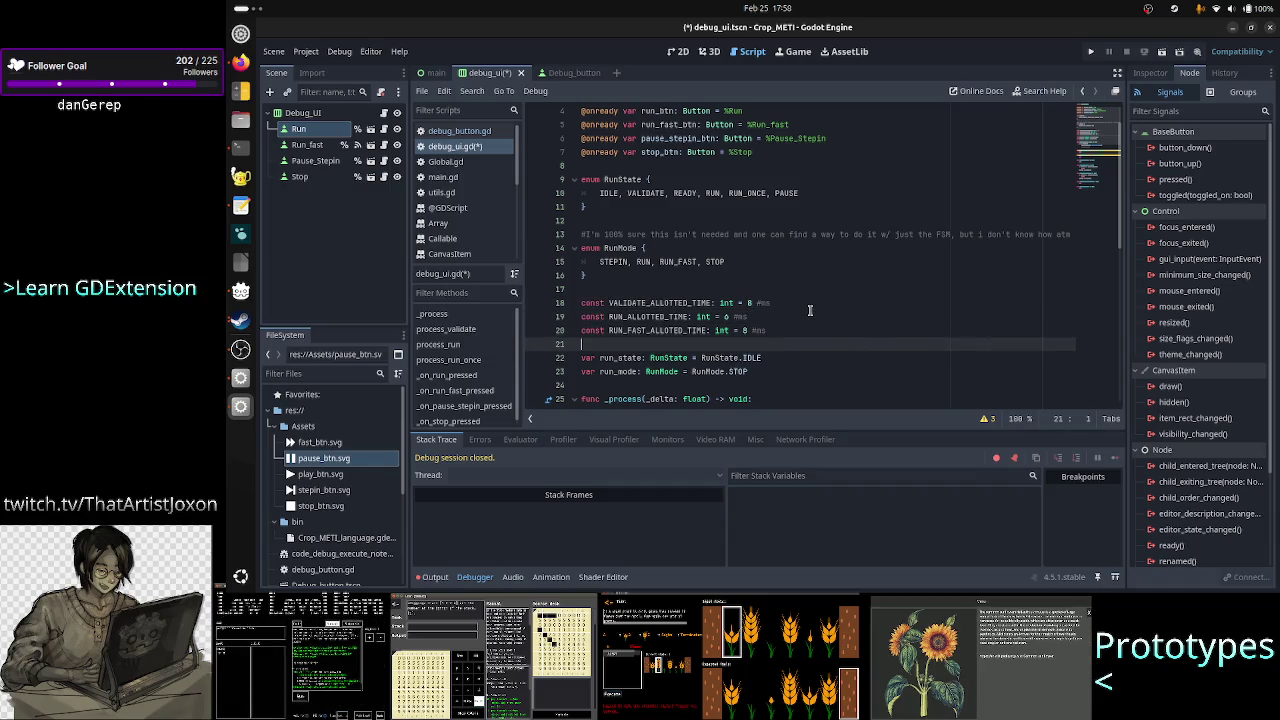
- Look over the RunState enum and the RUN and RUN_FAST allotted-time constants
scroll(810, 310, "down", 10)
scroll(810, 310, "up", 10)
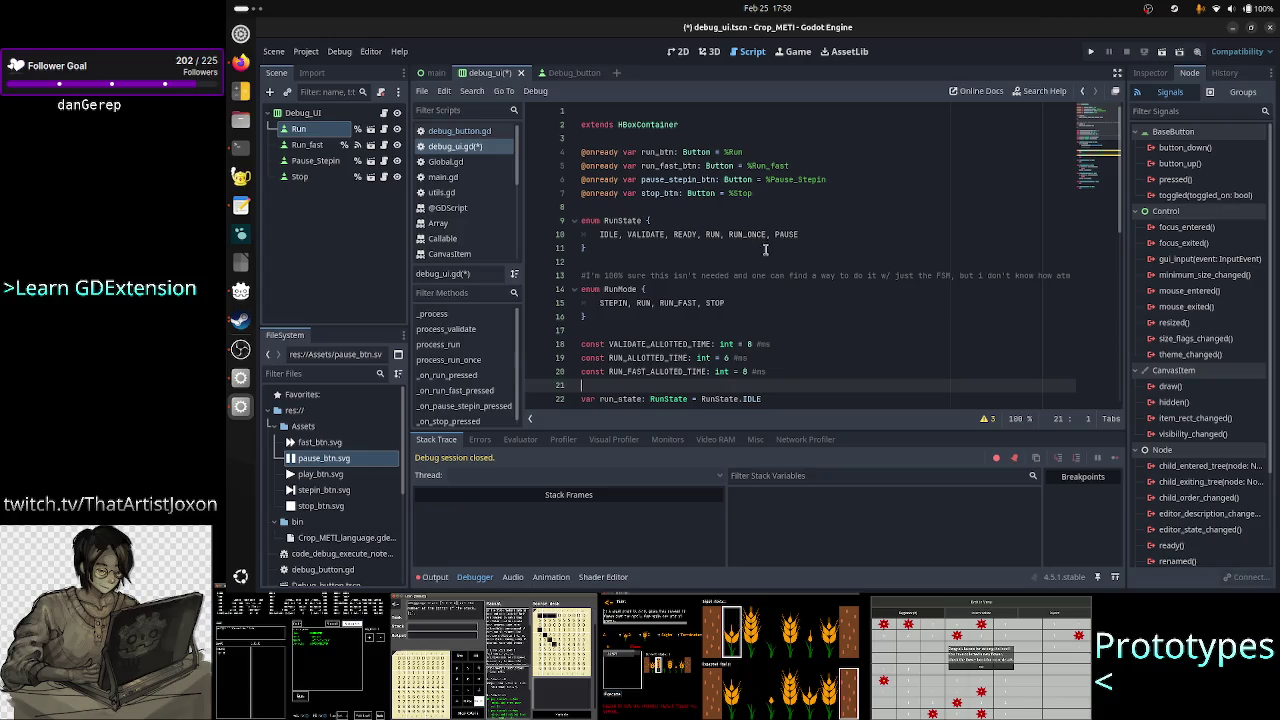
double_click(705, 236)
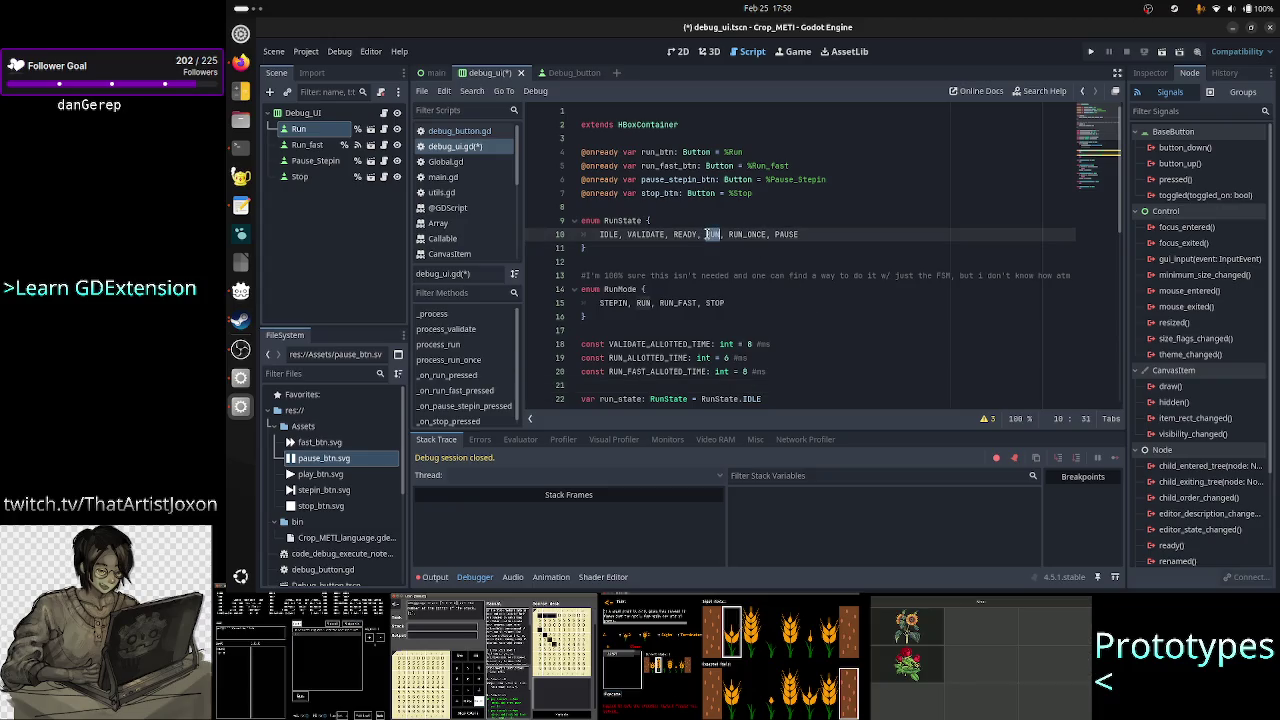
scroll(750, 340, "down", 6)
scroll(750, 340, "down", 5)
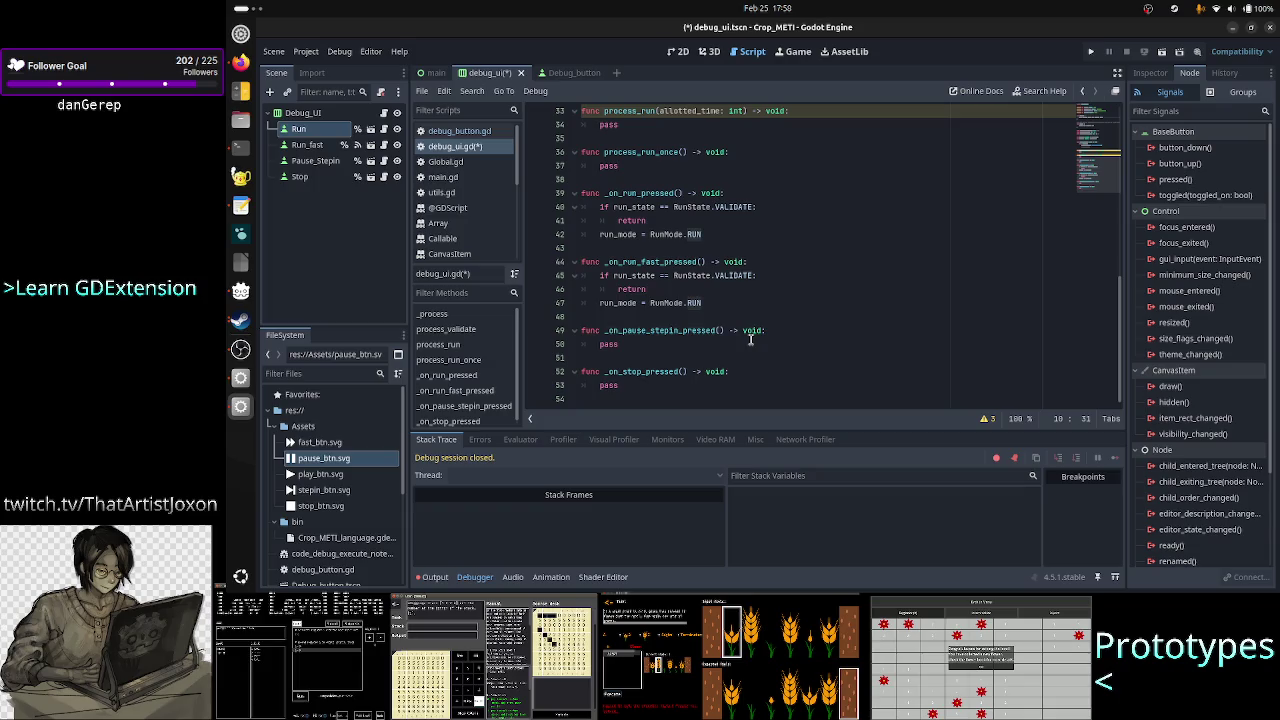
scroll(750, 340, "up", 10)
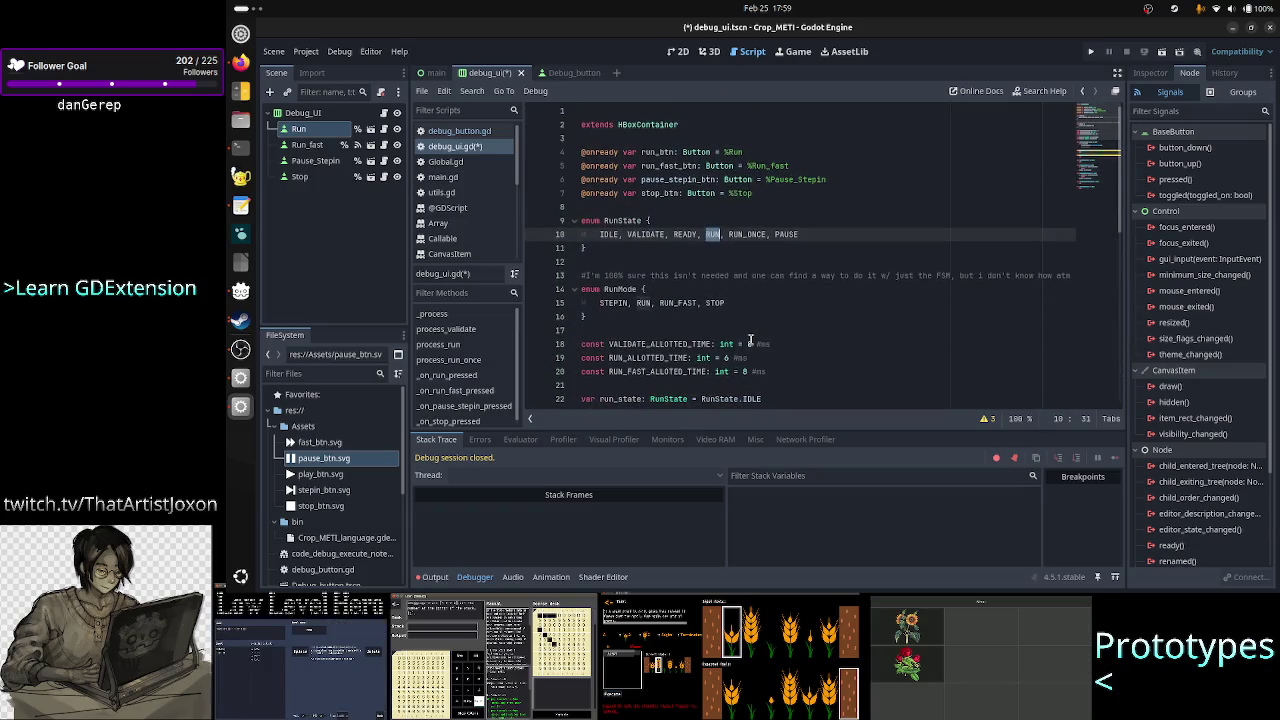
scroll(750, 341, "down", 5)
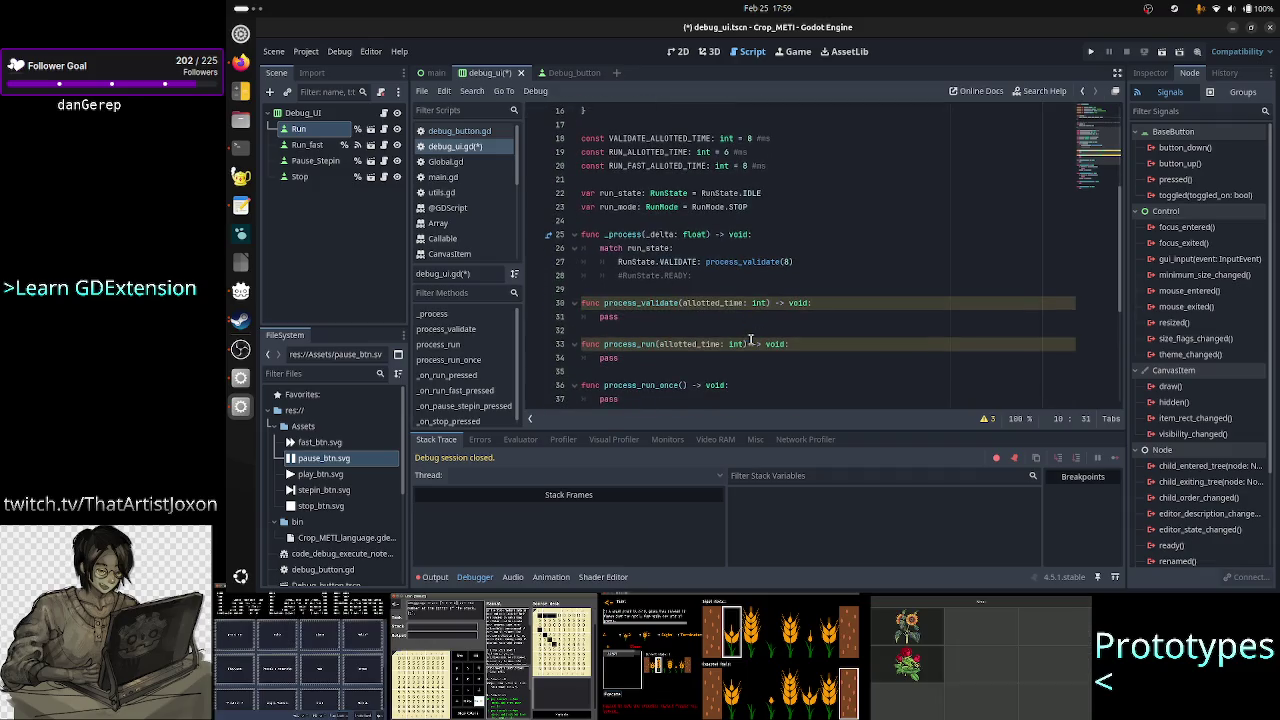
scroll(750, 341, "down", 4)
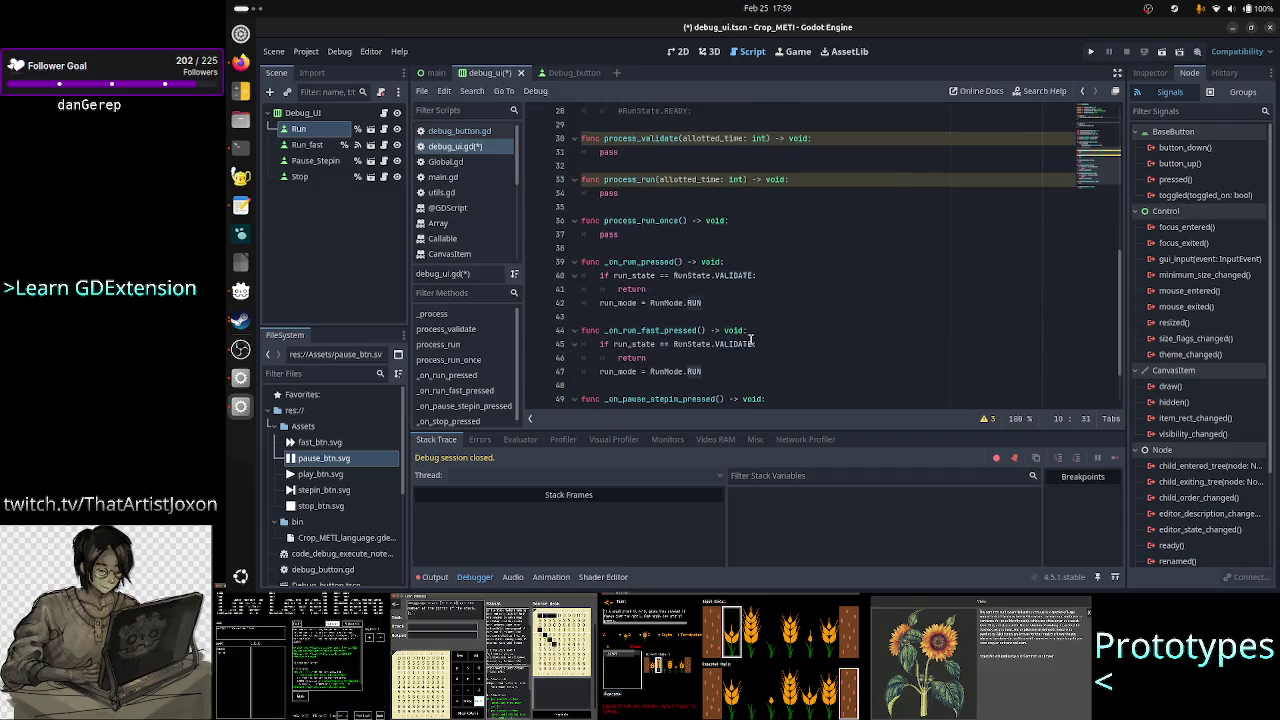
scroll(750, 341, "up", 5)
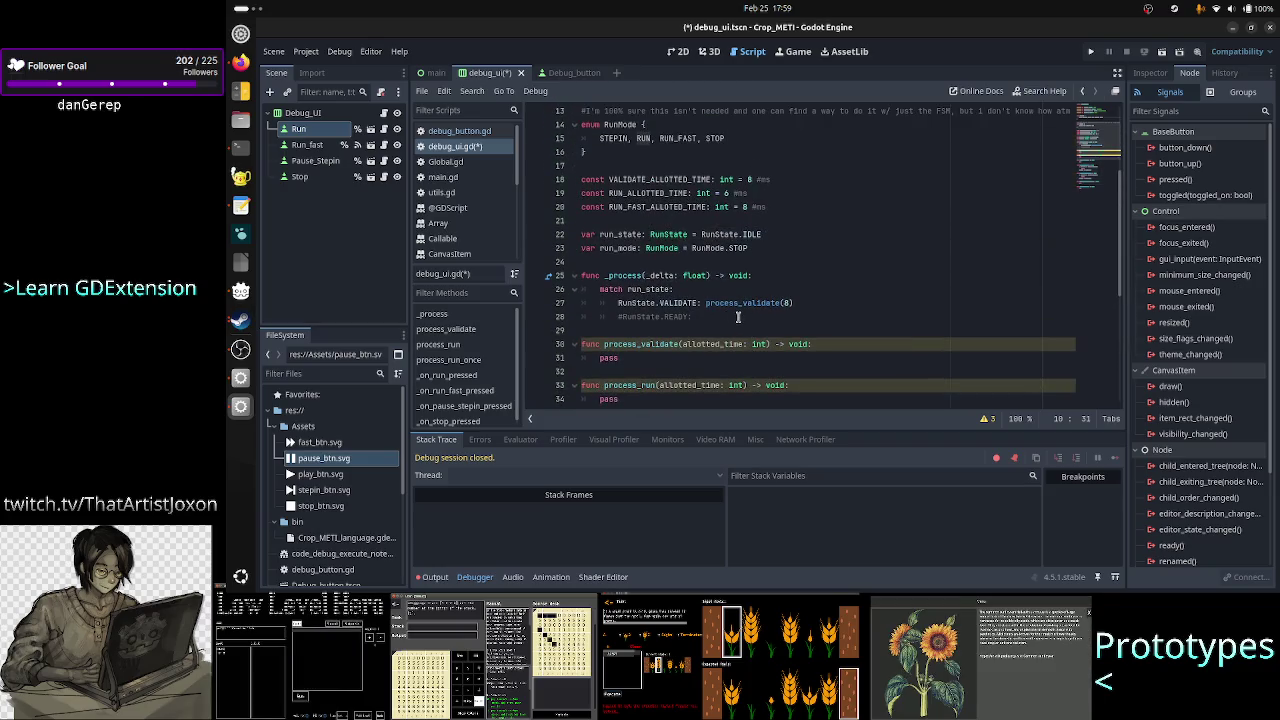
left_click(645, 193)
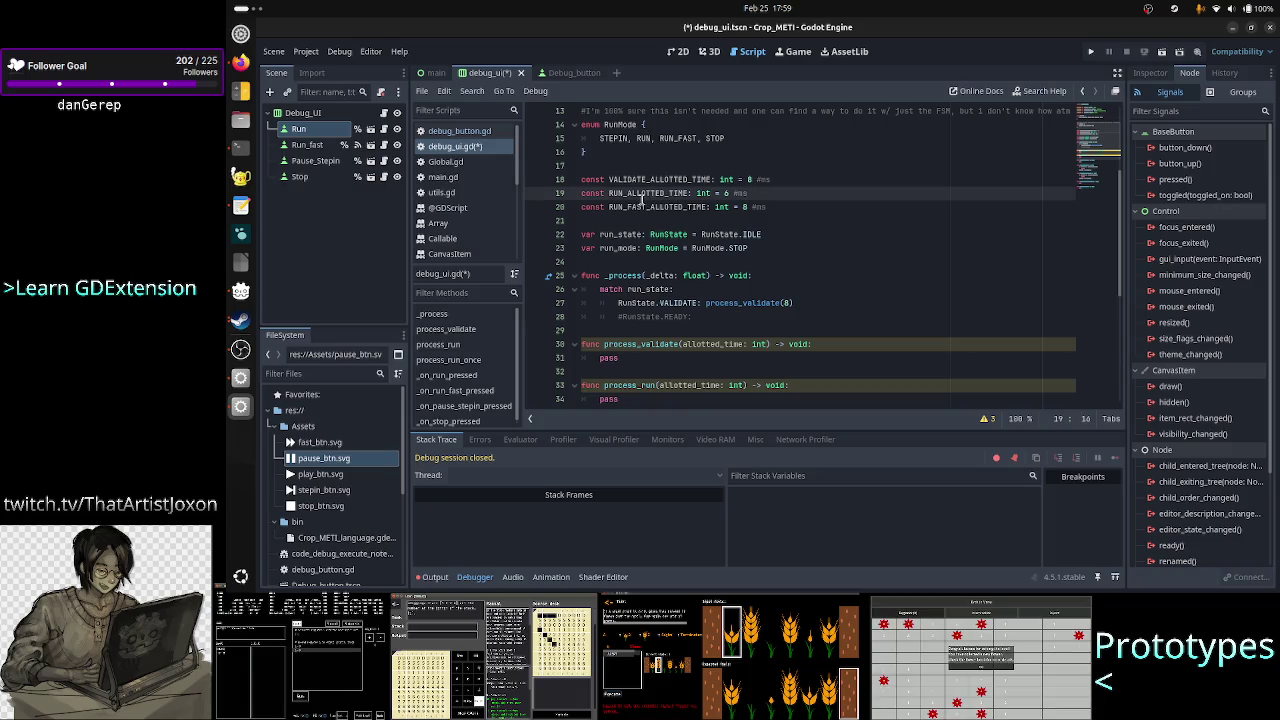
key("Right")
key("Right")
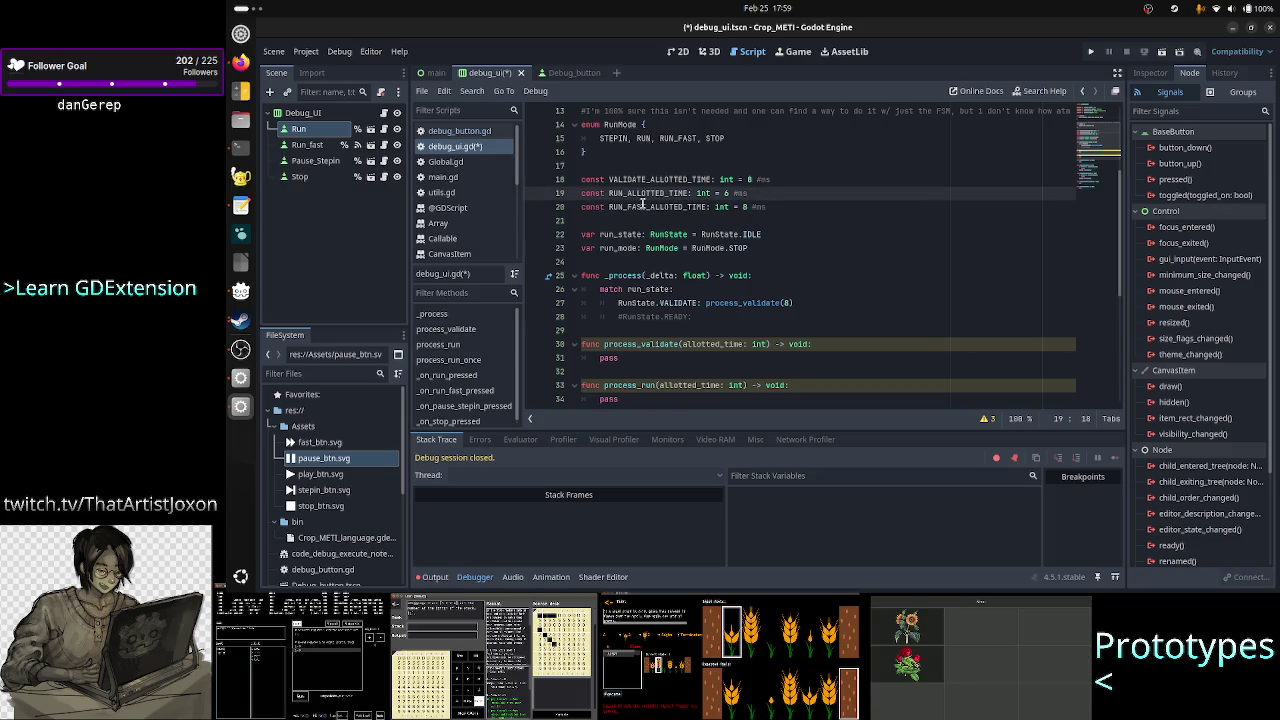
key("Left")
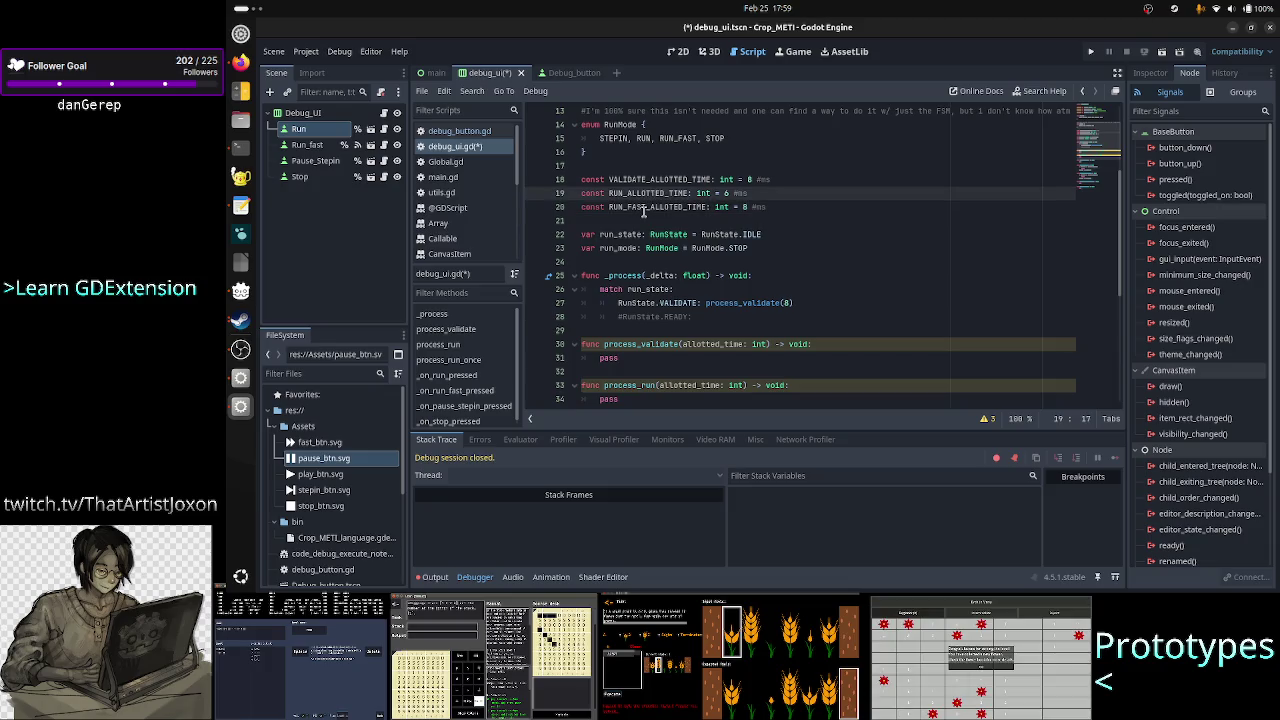
left_click(644, 207)
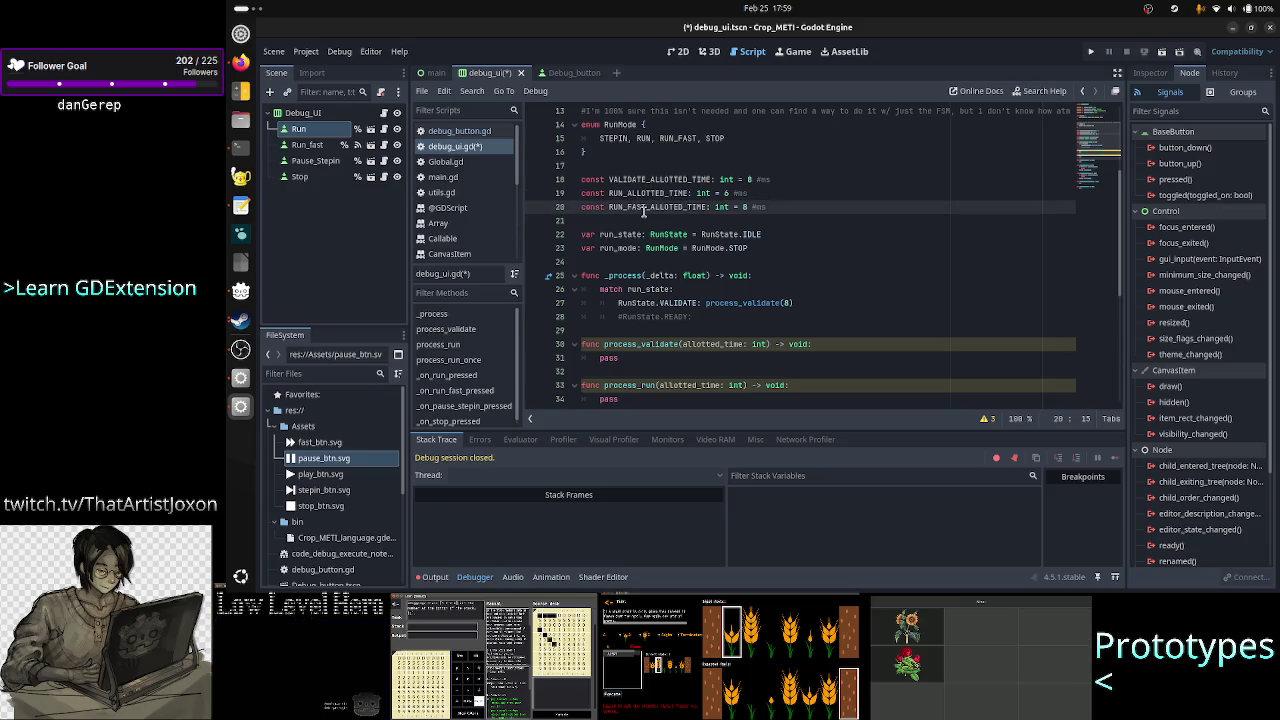
- Type 'RUN_FAST,' before PAUSE in the RunState enum on line 10
scroll(690, 205, "up", 4)
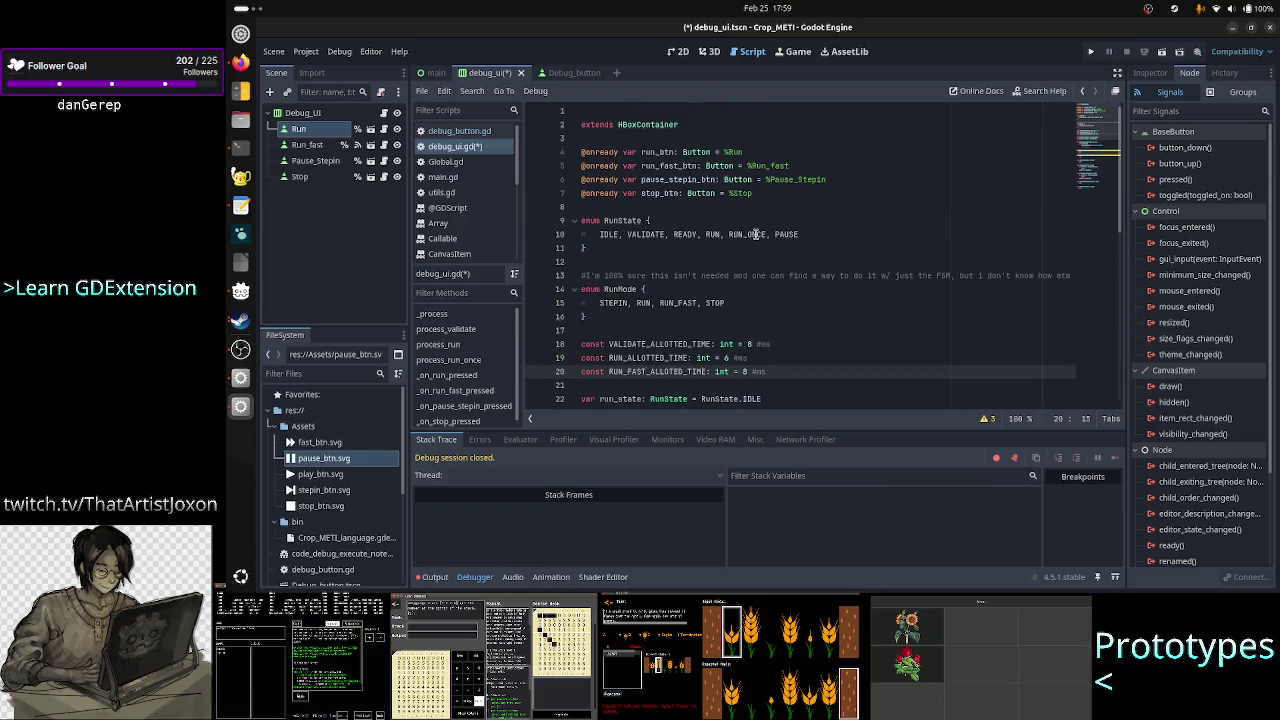
left_click(766, 234)
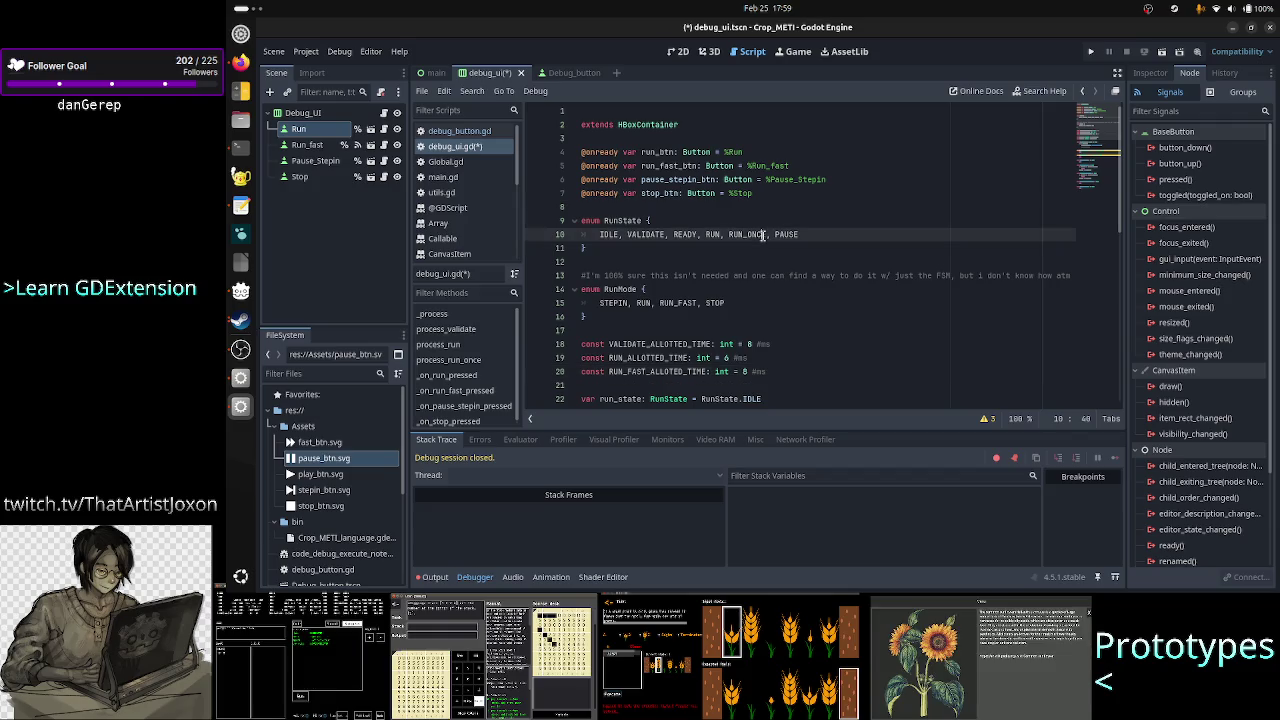
key("Right")
key("Right")
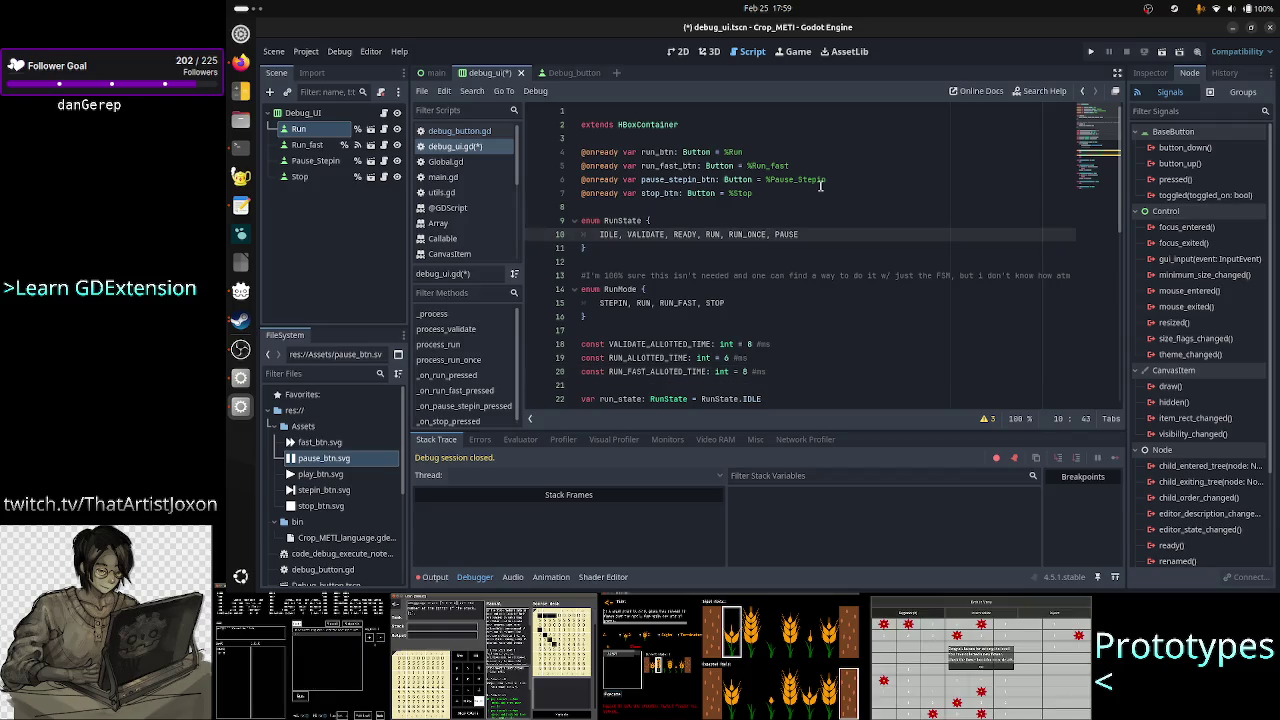
type("RUN_F")
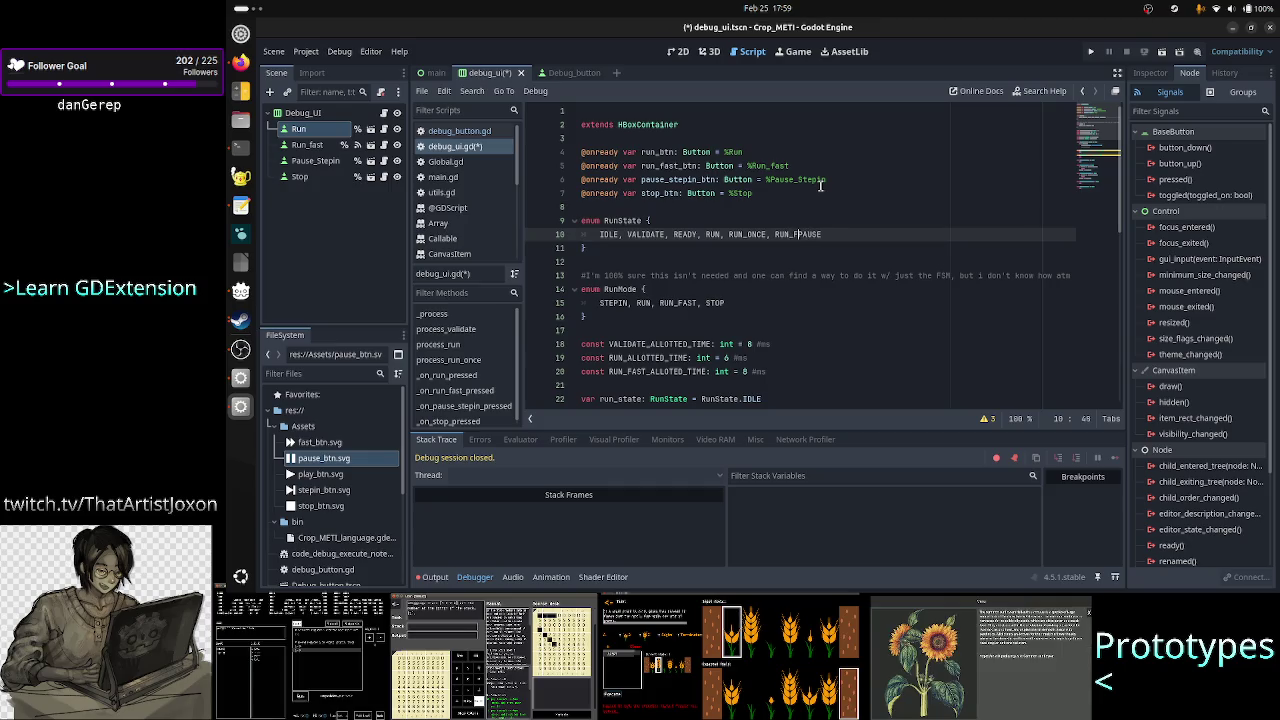
type("AST,")
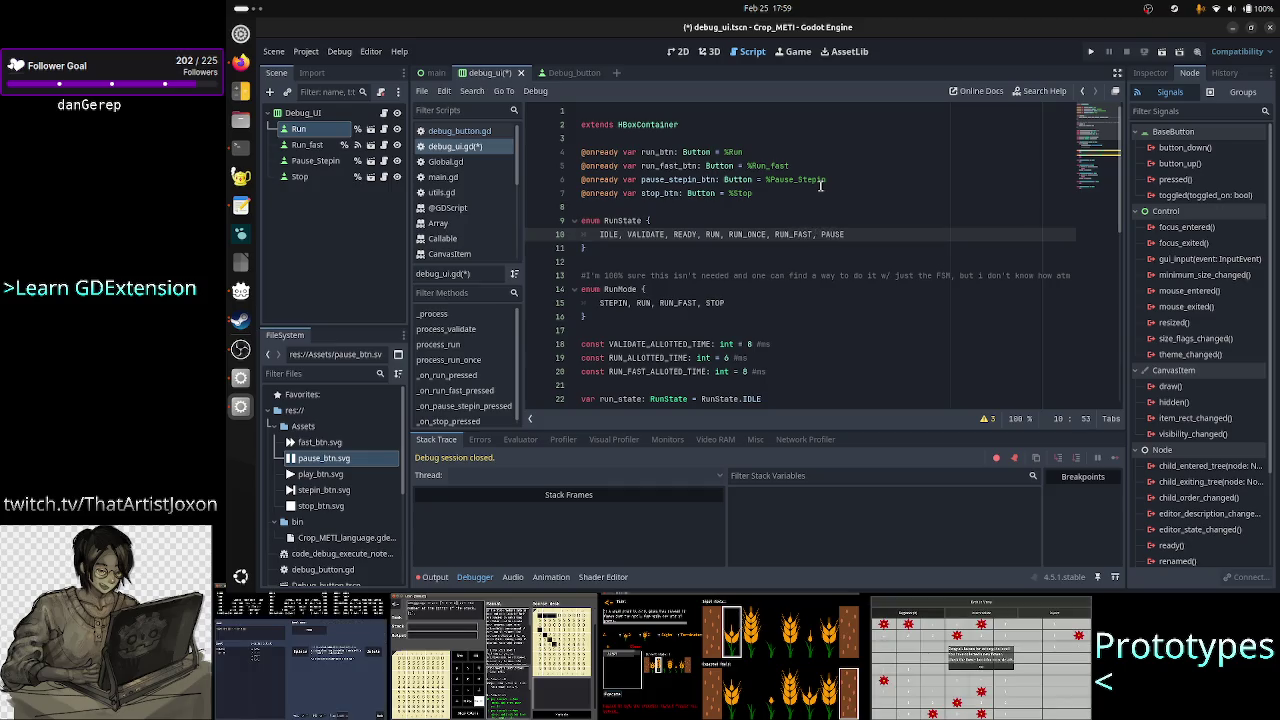
- Move down through the script to the if check in _on_run_fast_pressed
key("Down")
key("Down")
key("Down")
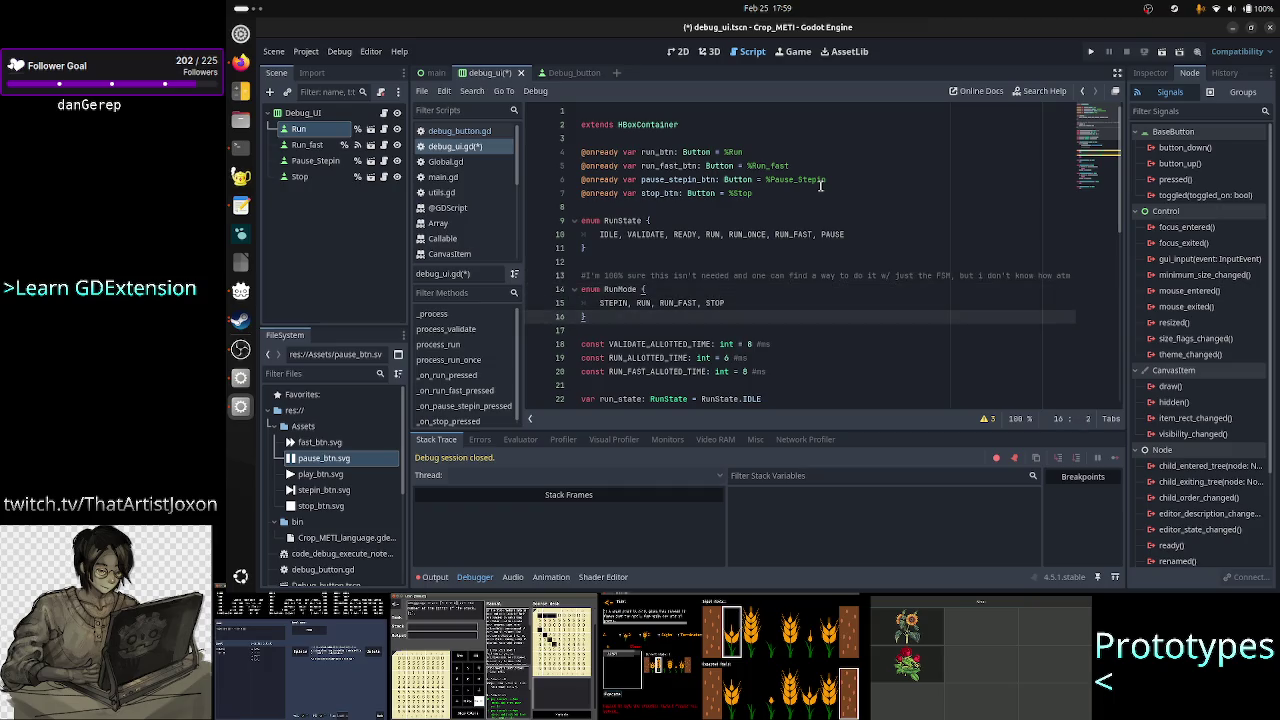
key("Down")
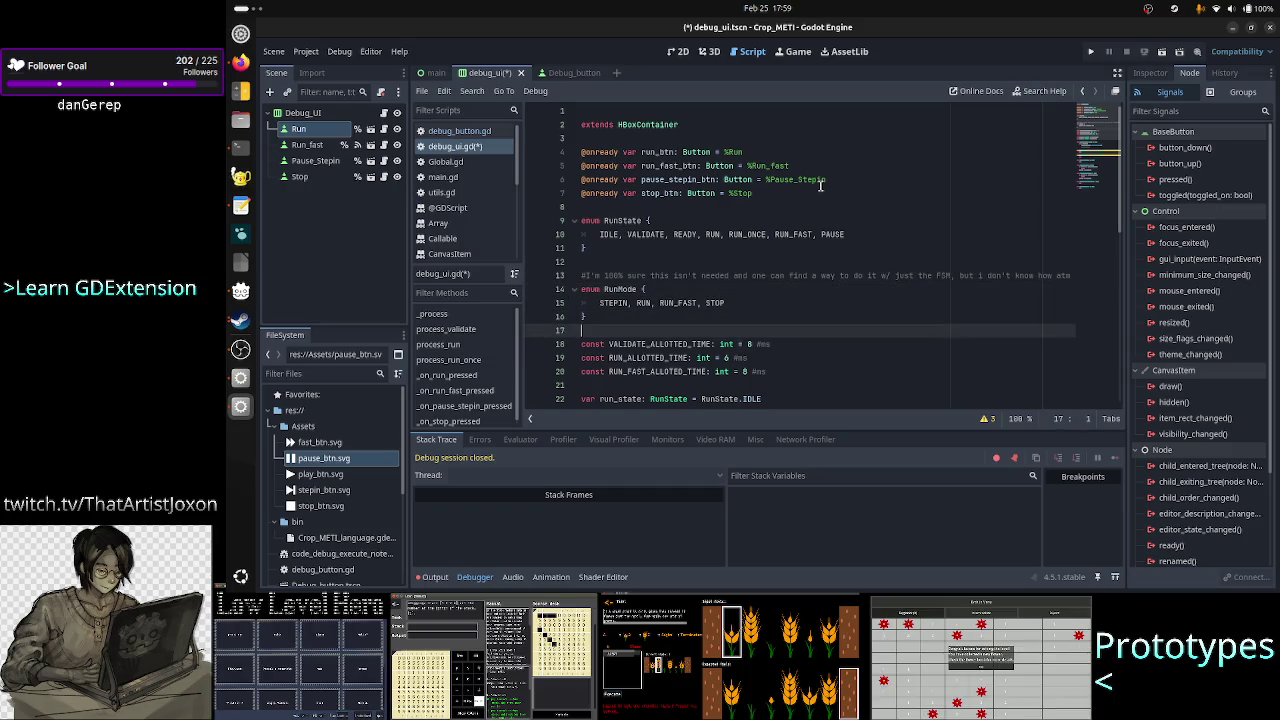
key("Down")
key("End")
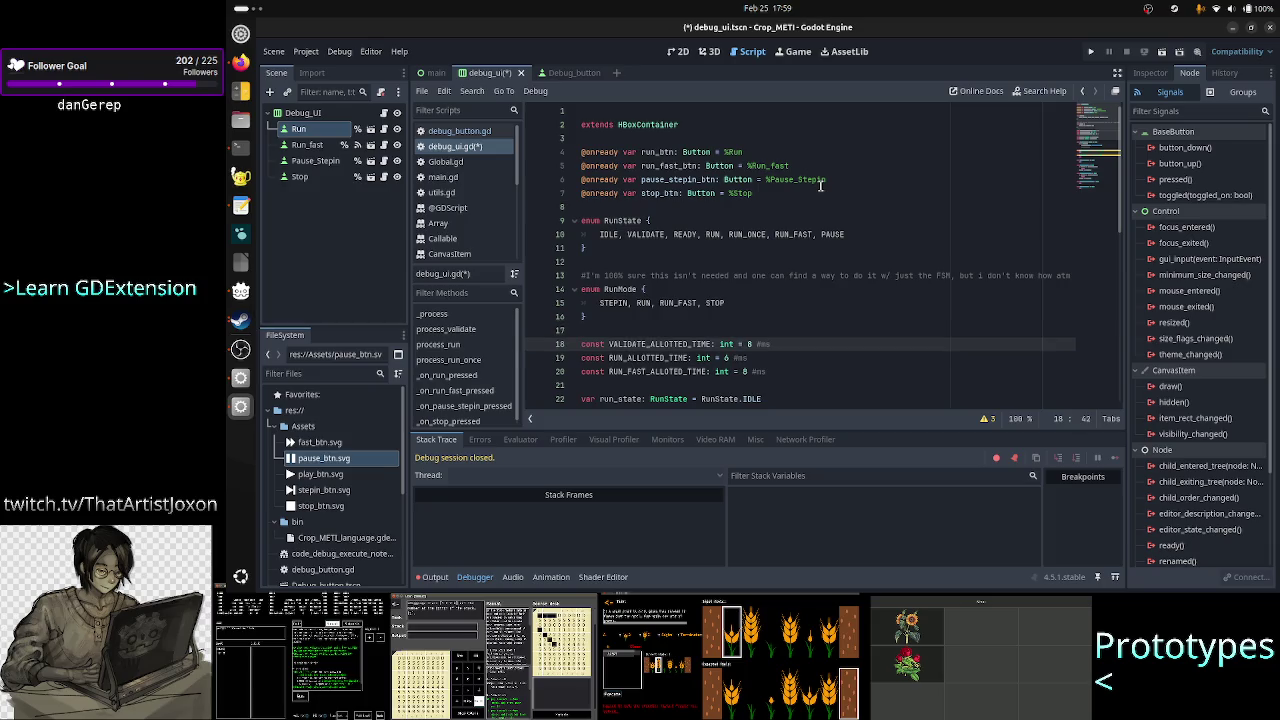
key("Down")
key("Down")
key("Down")
key("Home")
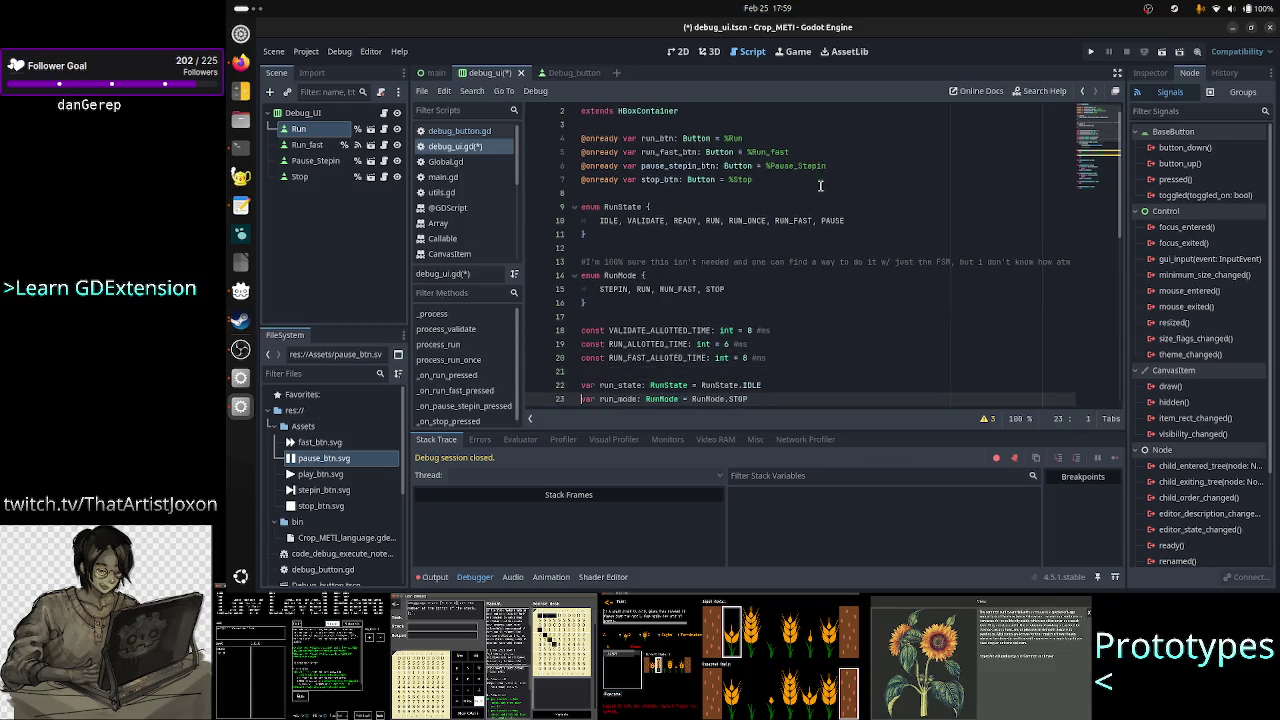
key("Down")
key("Down")
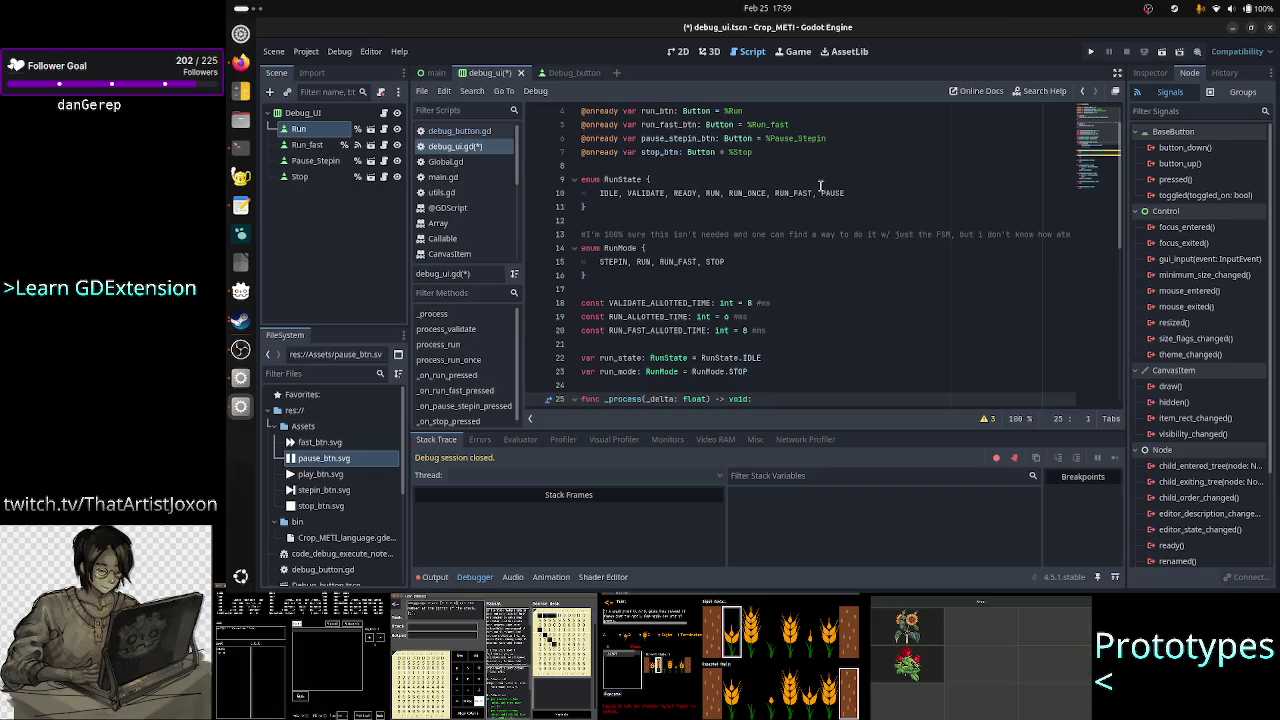
key("Down")
key("Down")
key("Down")
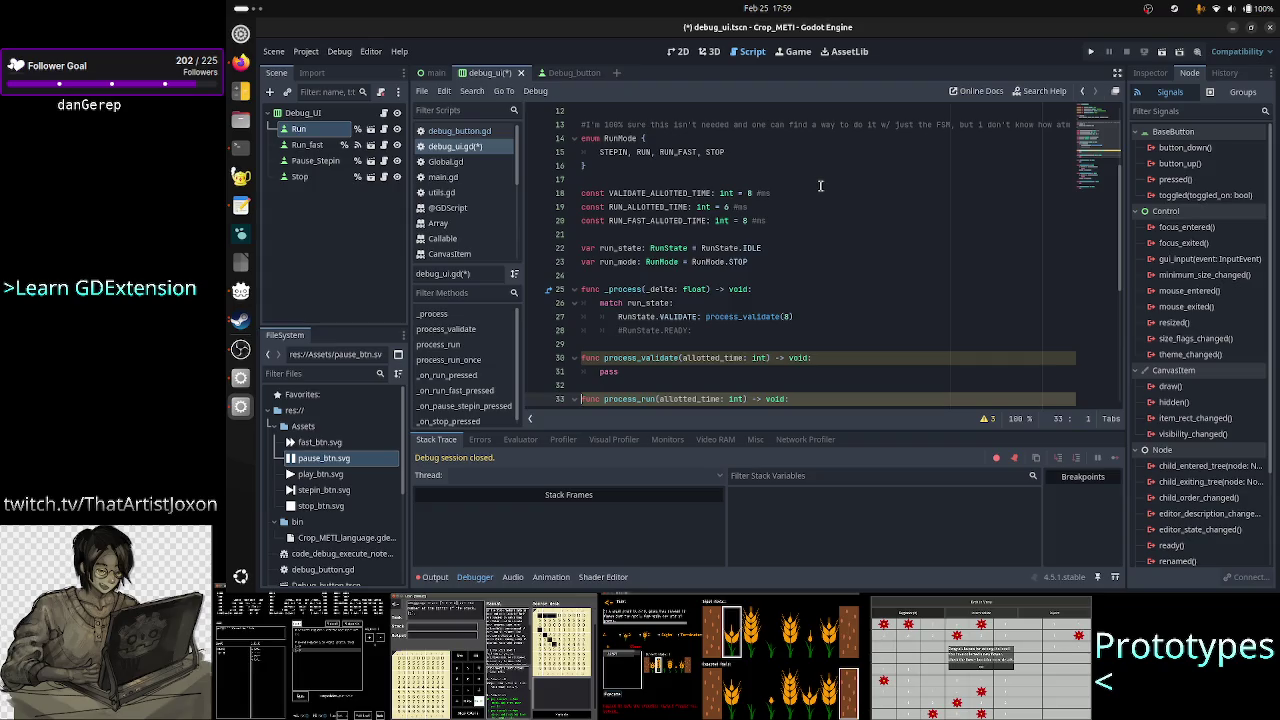
key("Down")
key("Down")
key("Down")
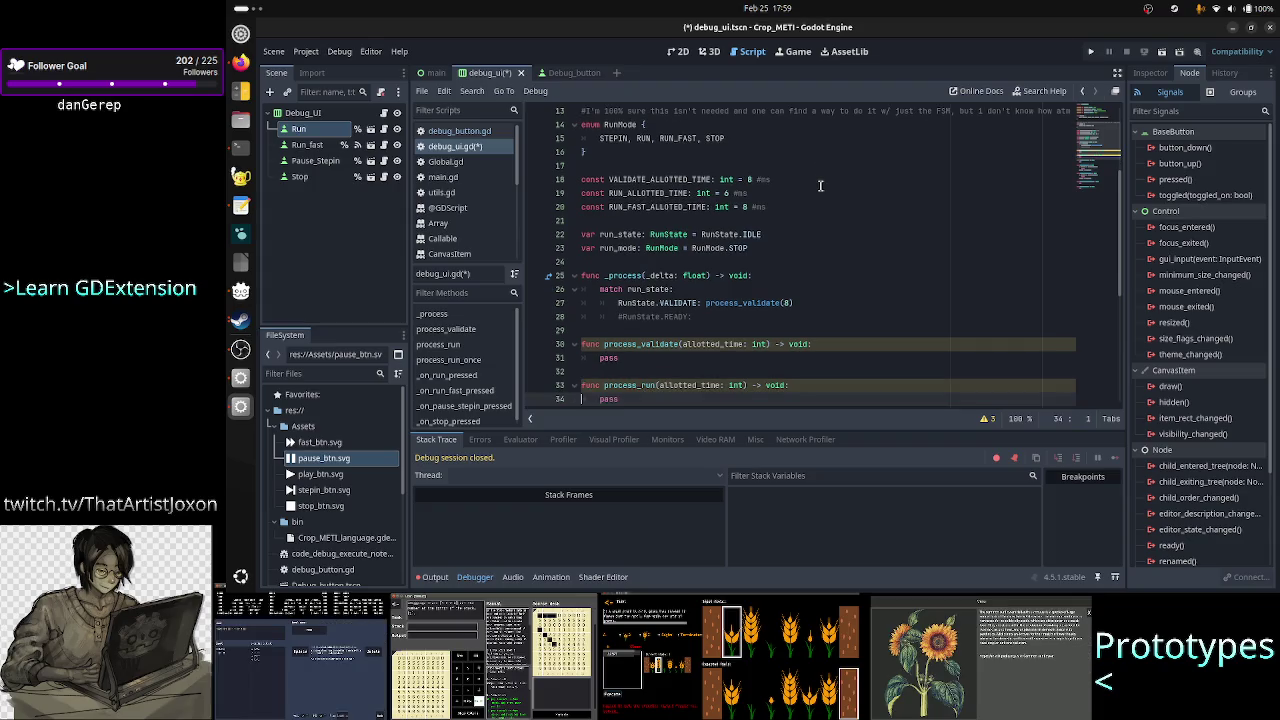
key("Up")
key("Up")
key("Up")
key("Home")
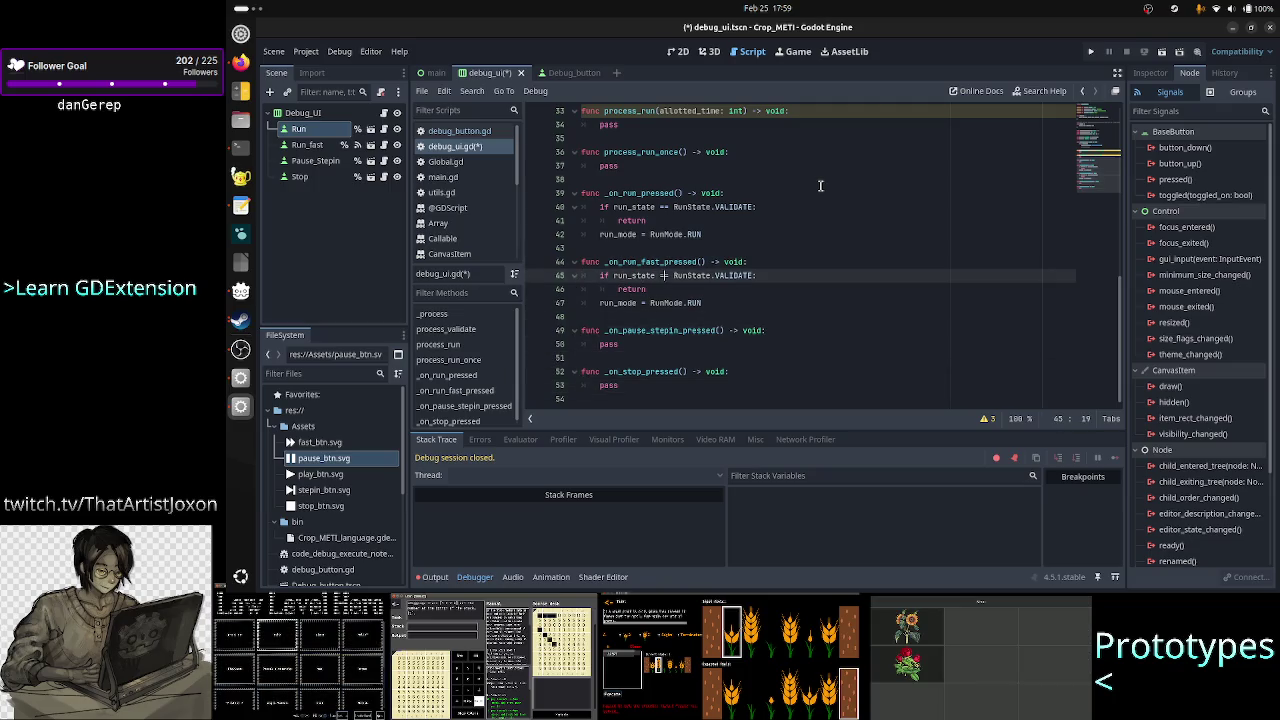
- Fix the run-fast check to use == and change RunMode.RUN to RunMode.RUN_FAST
type("=")
key("Down")
key("Down")
key("Down")
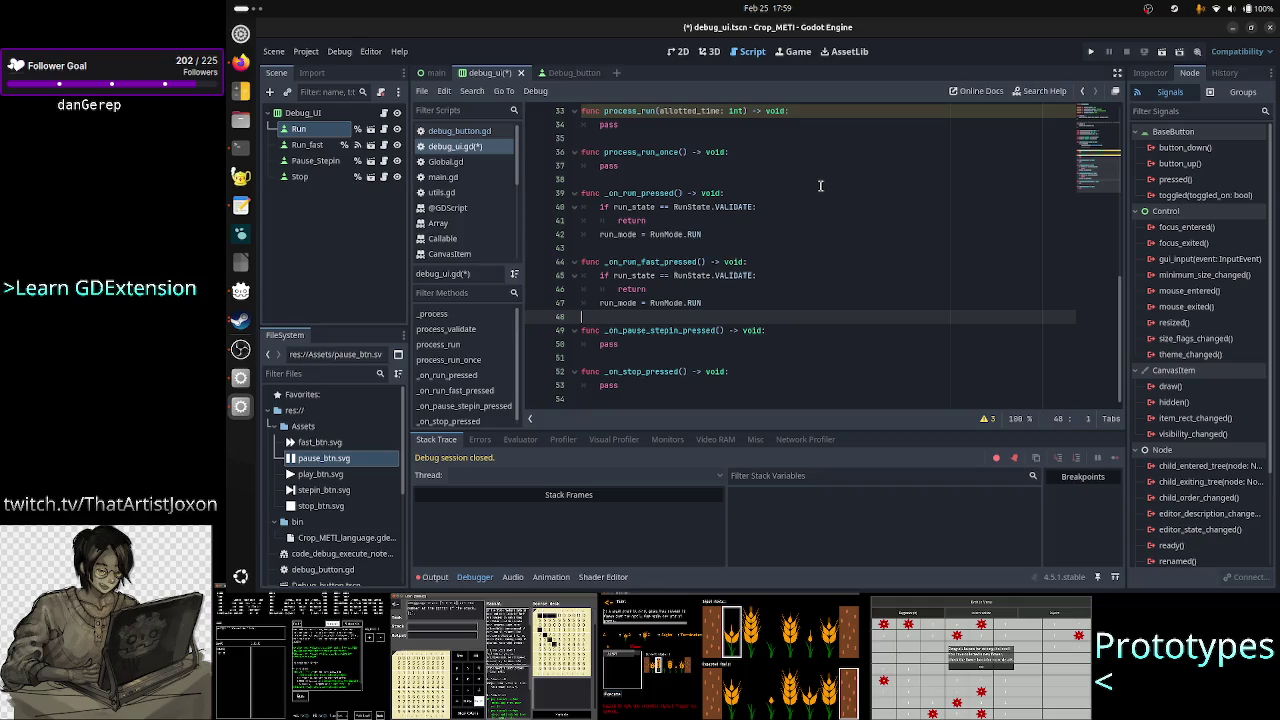
key("Left")
type("_FAST")
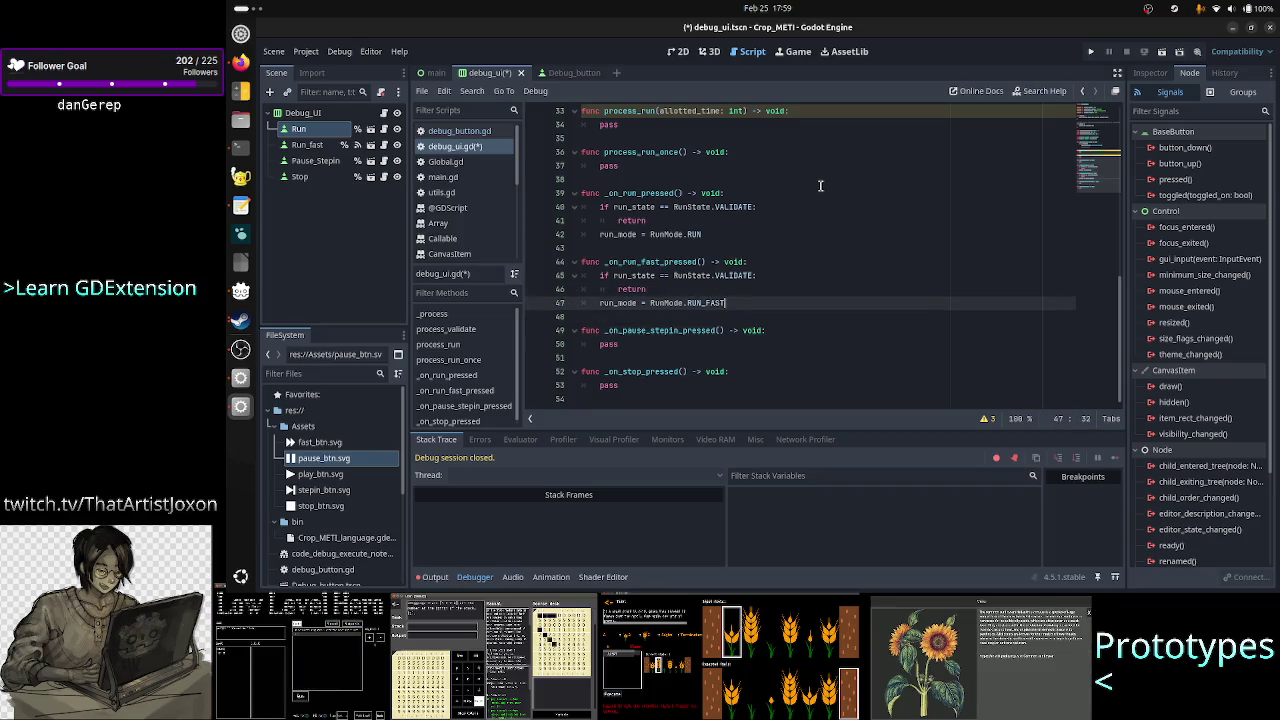
- Replace 'pass' in the pause/step handler with 'RUN, RUN_ONCE, RUN_FAST'
key("Down")
key("Down")
key("Down")
key("BackSpace")
key("BackSpace")
key("BackSpace")
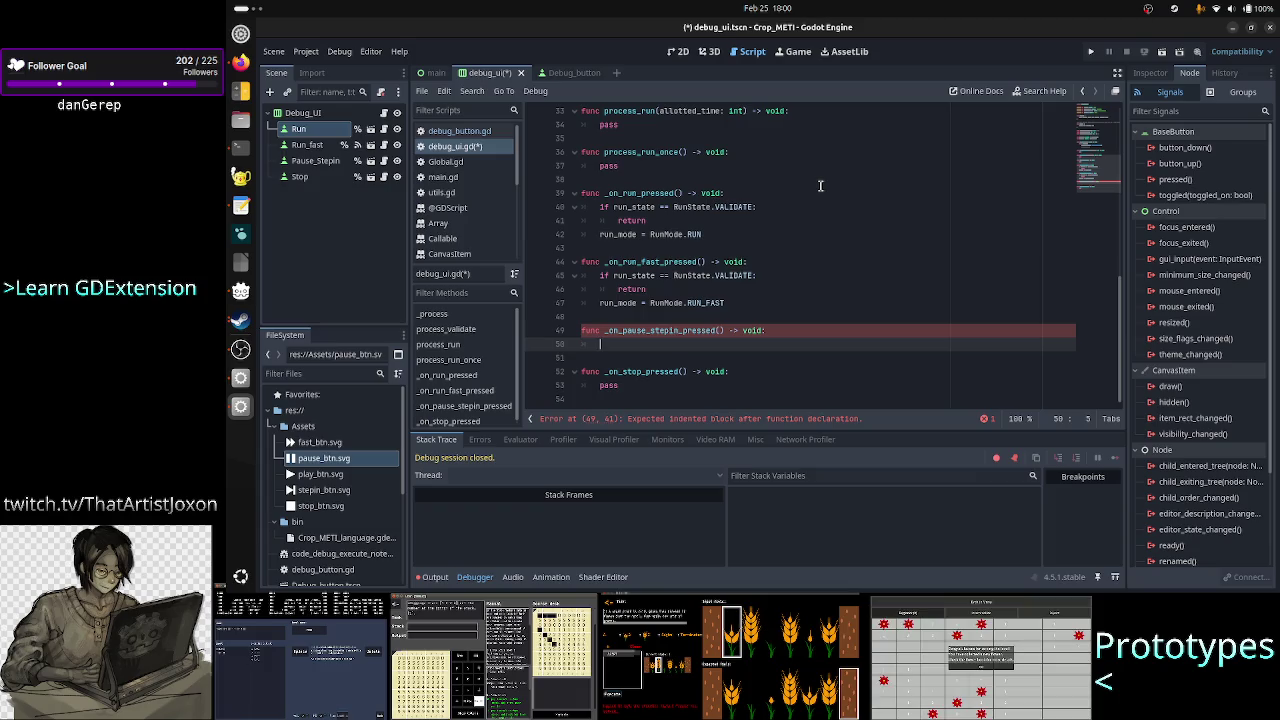
type("RUN, ")
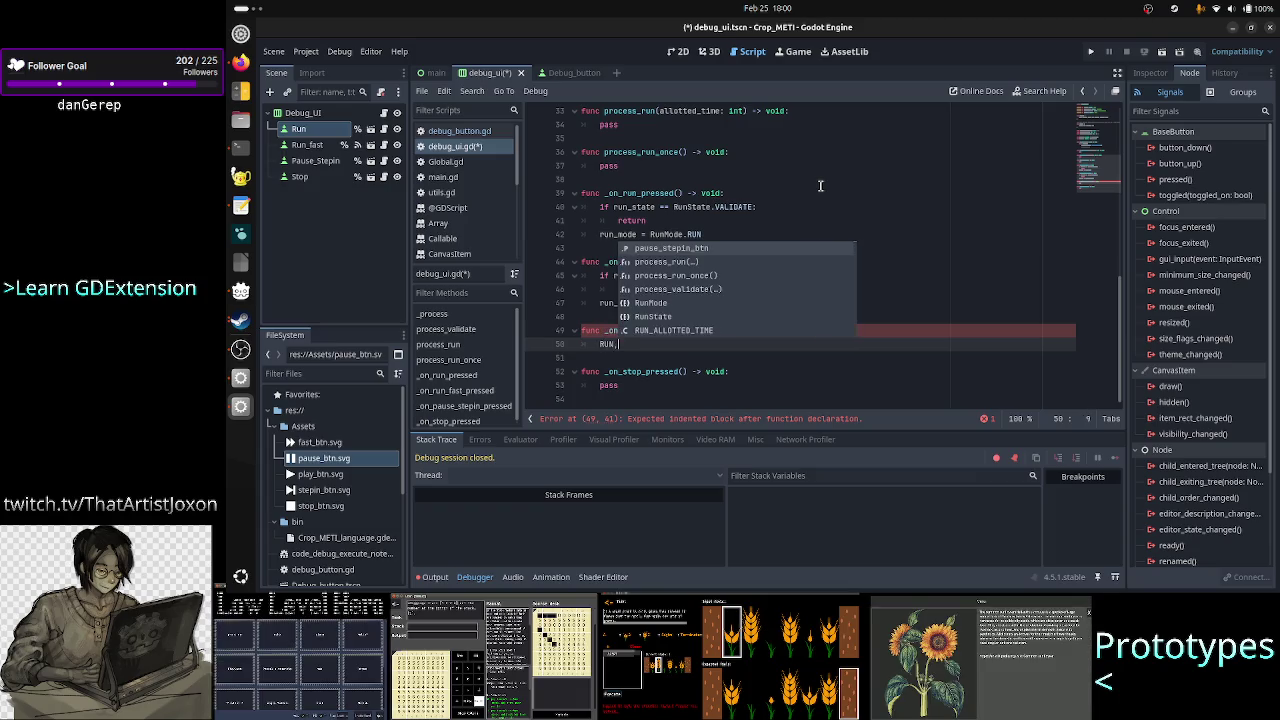
type("RUN")
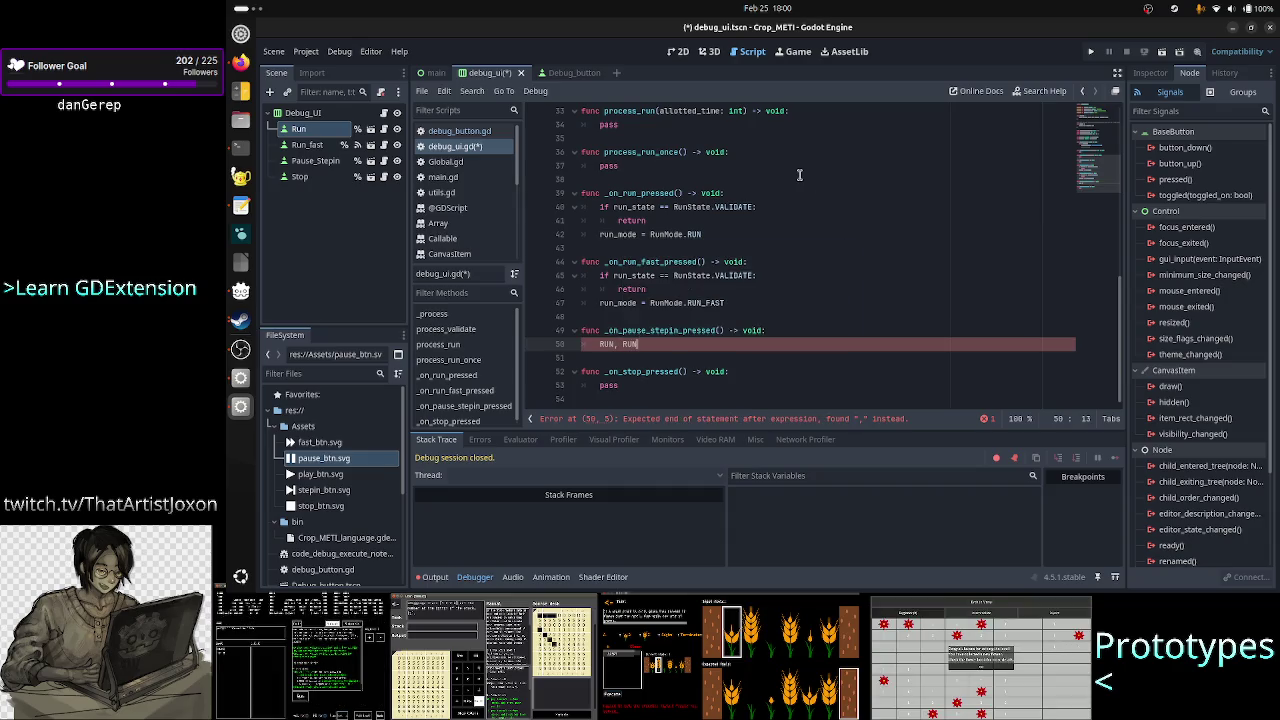
type("_ONCE, ")
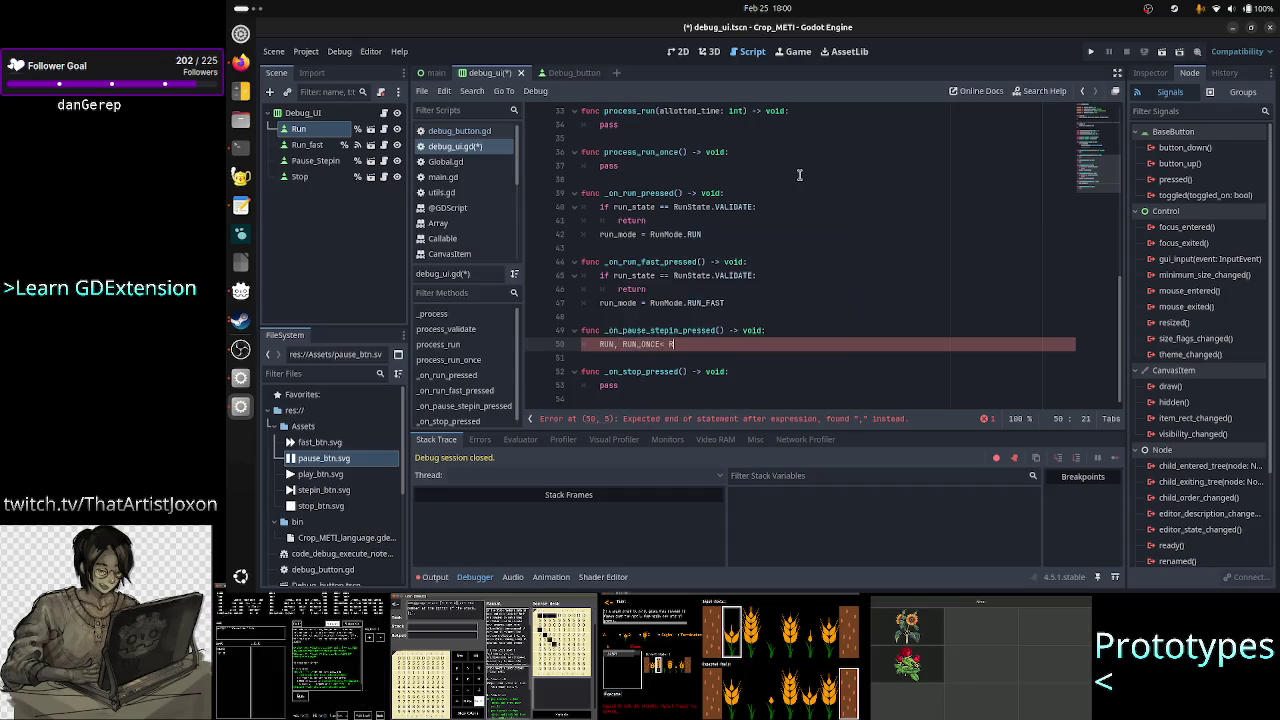
type("RUN_")
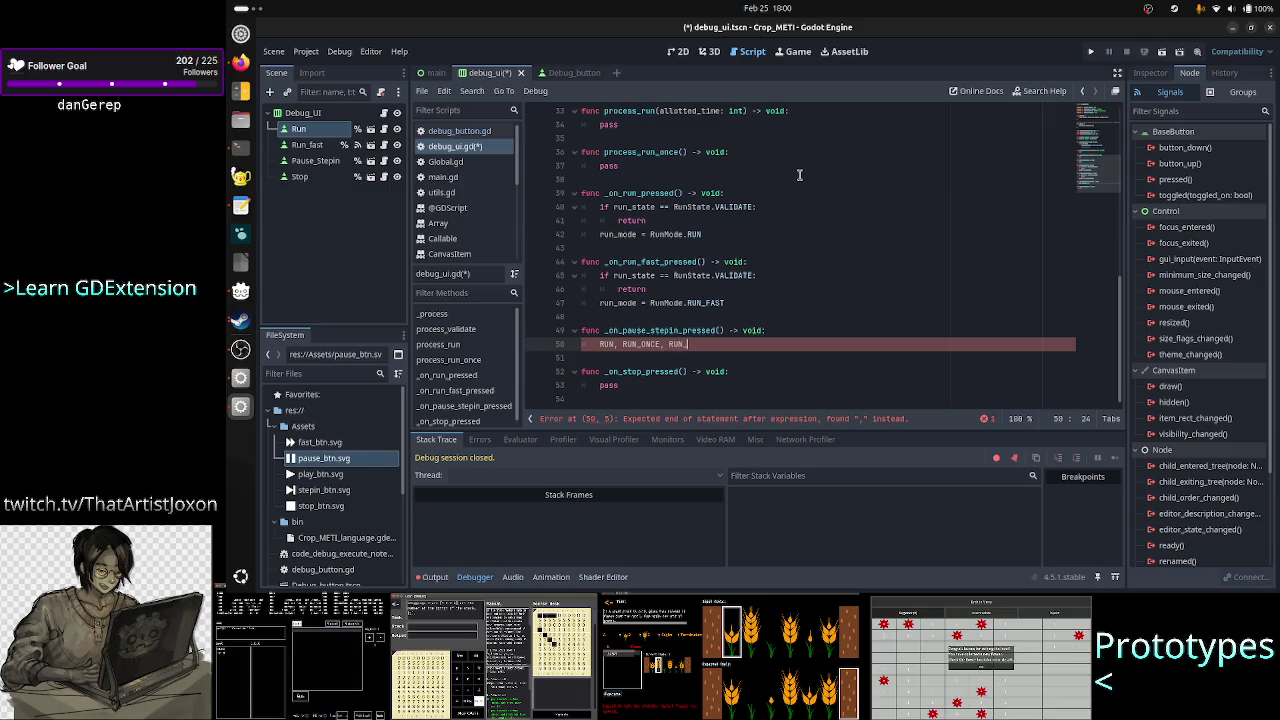
type("FAST")
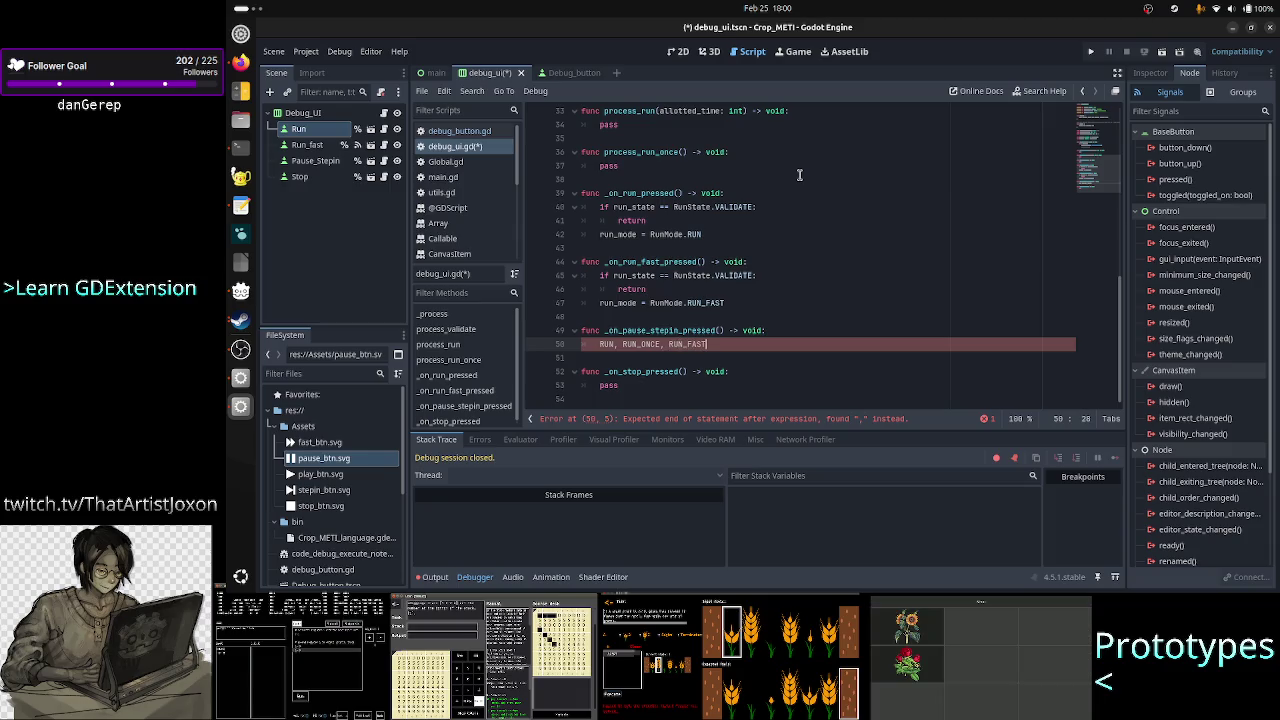
type(", STEP")
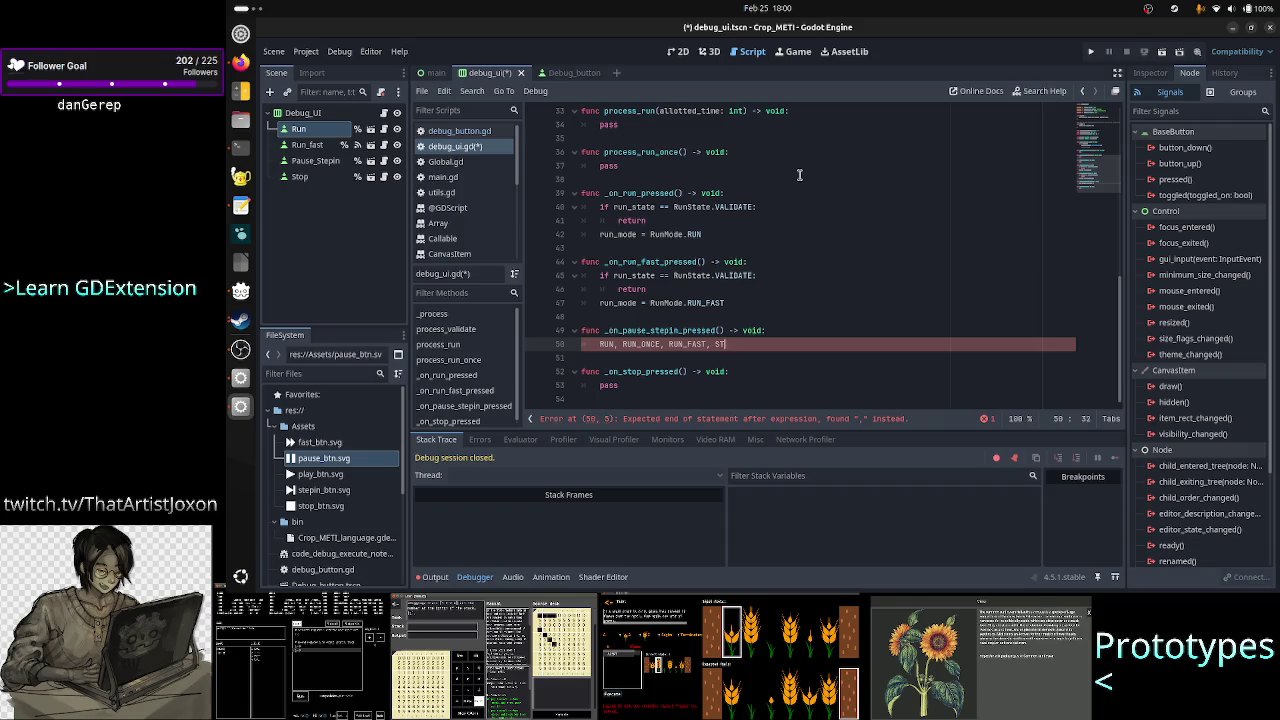
key("BackSpace")
key("BackSpace")
key("BackSpace")
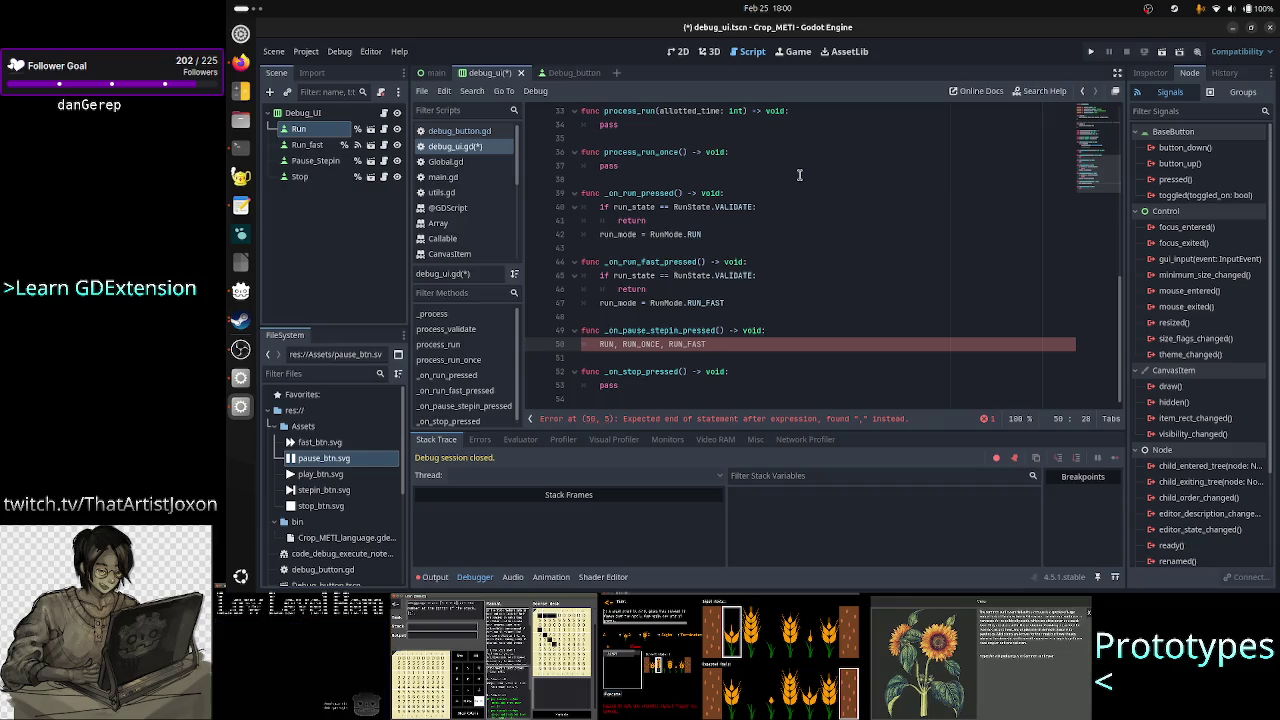
key("alt+Tab")
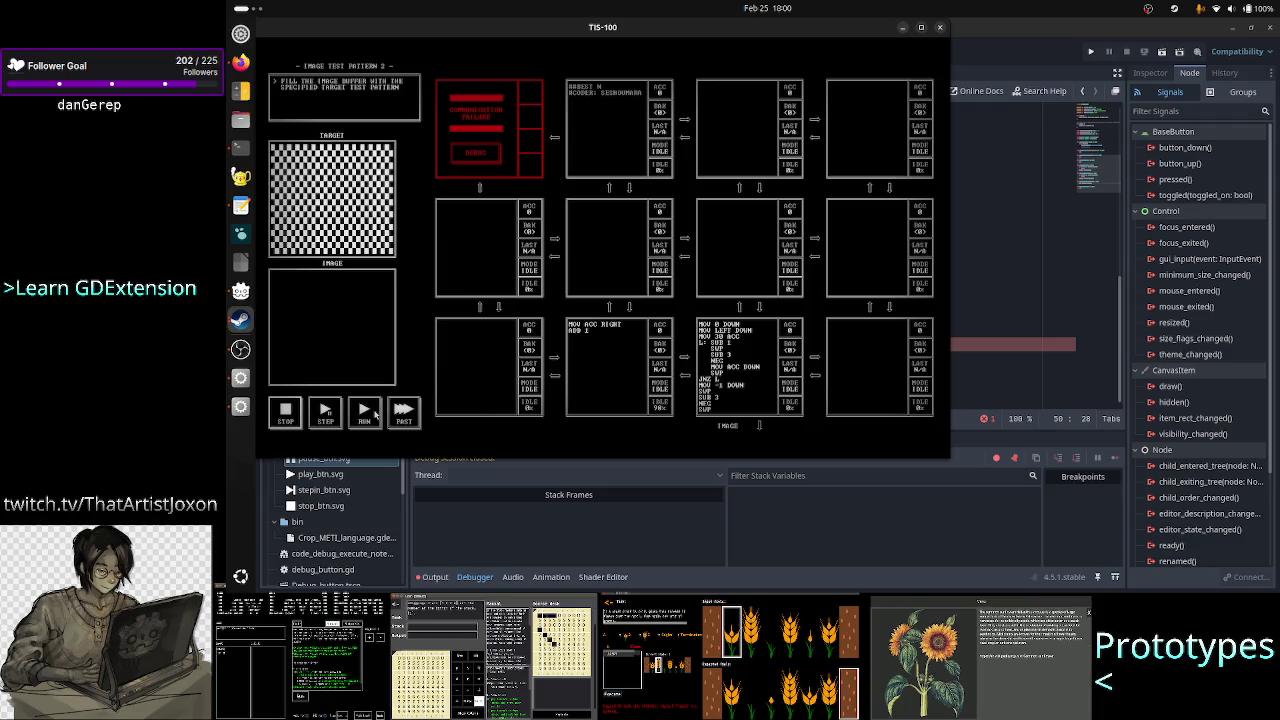
- Start the TIS-100 image test program and step through it eight times
left_click(325, 412)
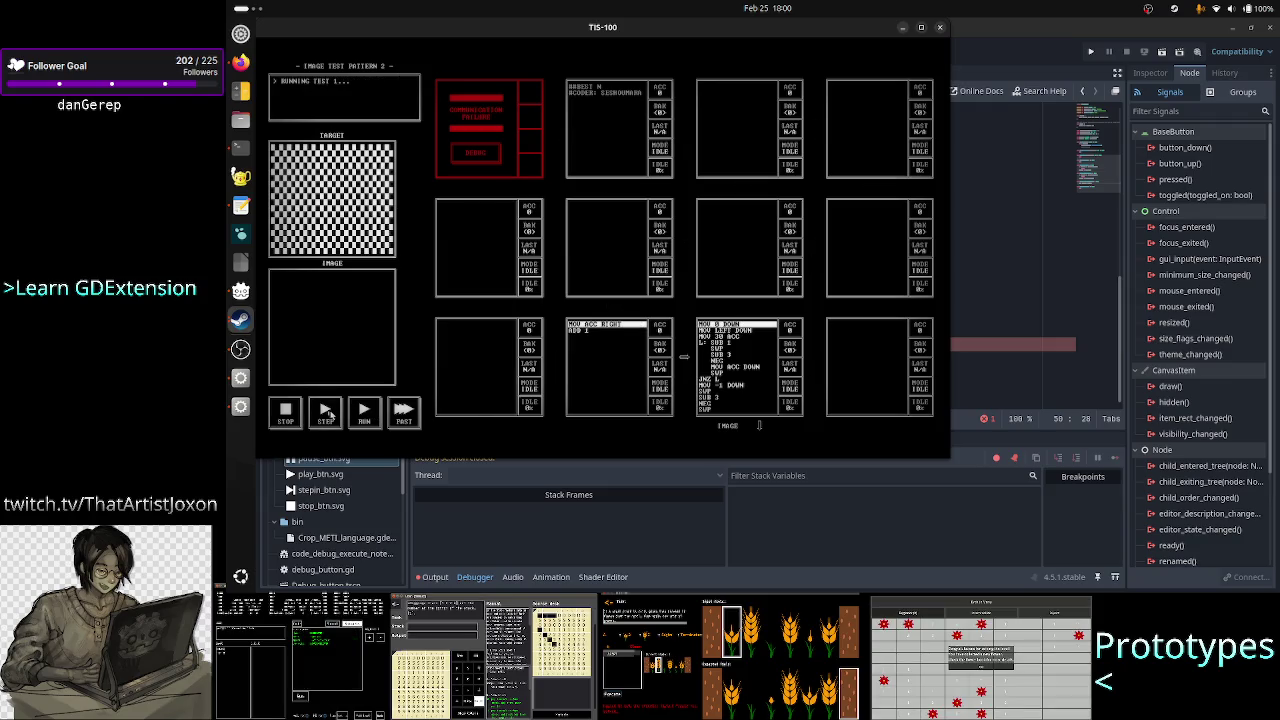
left_click(326, 414)
left_click(326, 418)
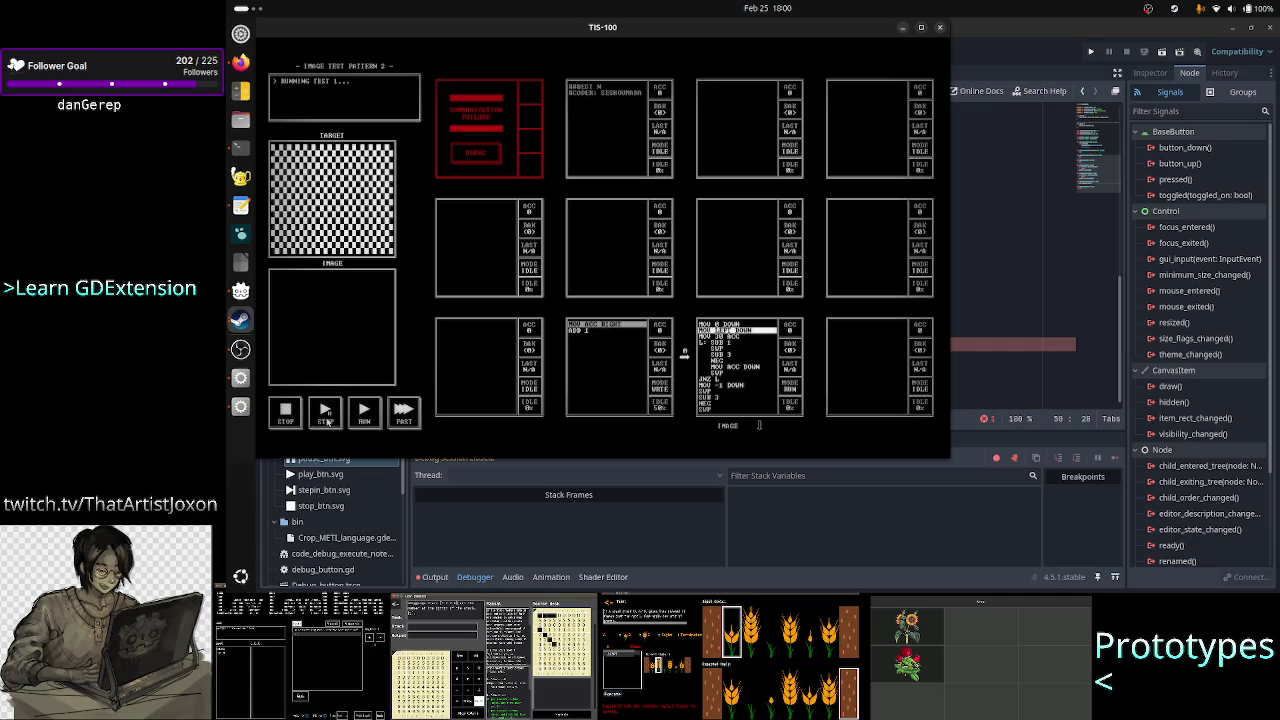
left_click(325, 411)
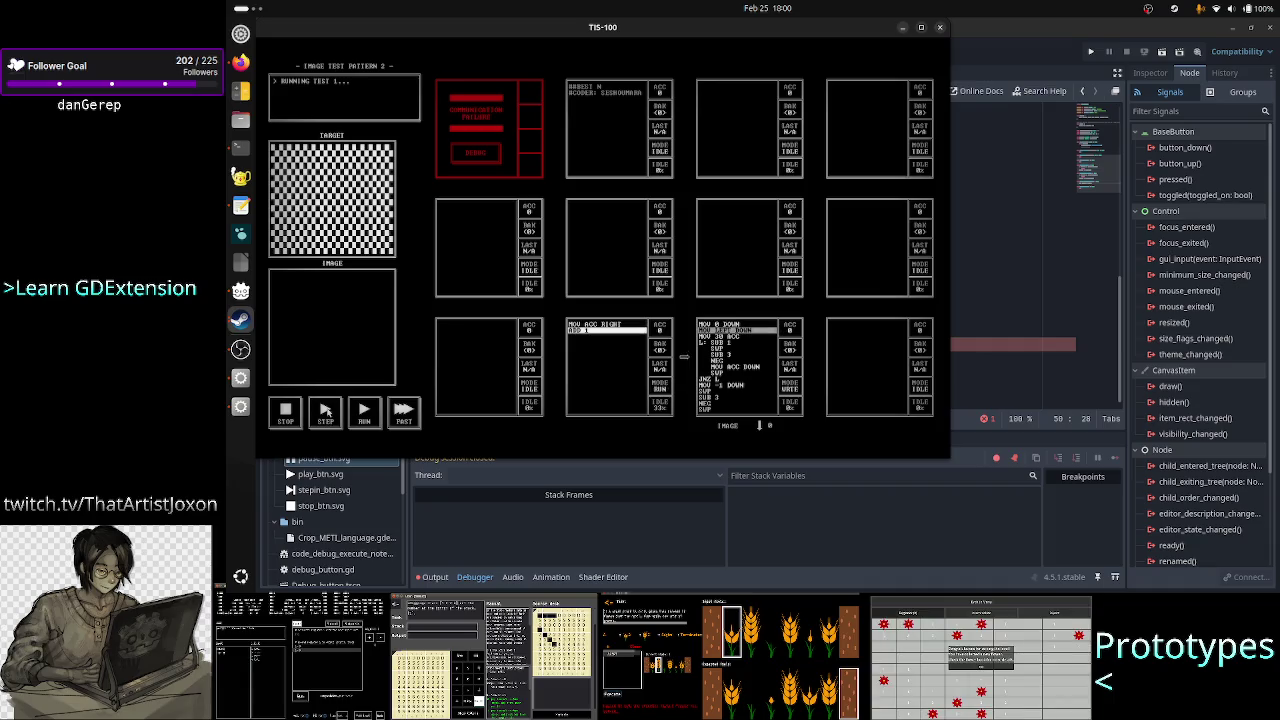
left_click(326, 412)
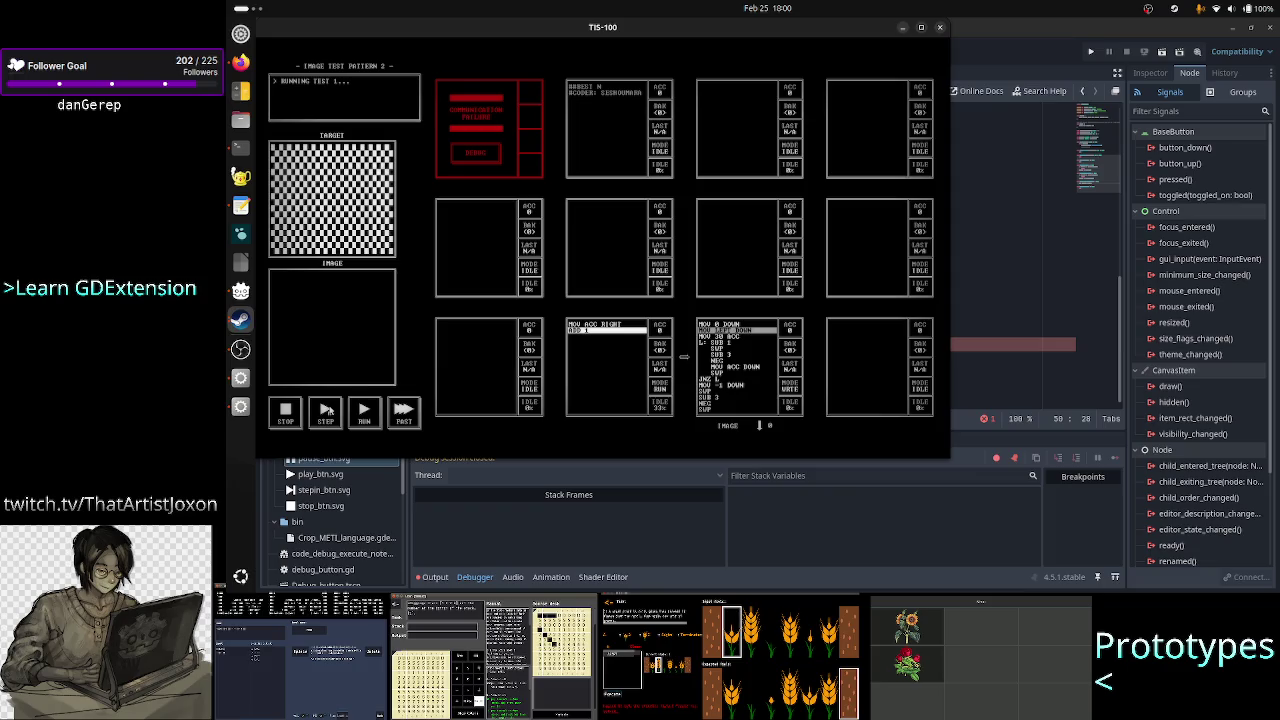
left_click(326, 412)
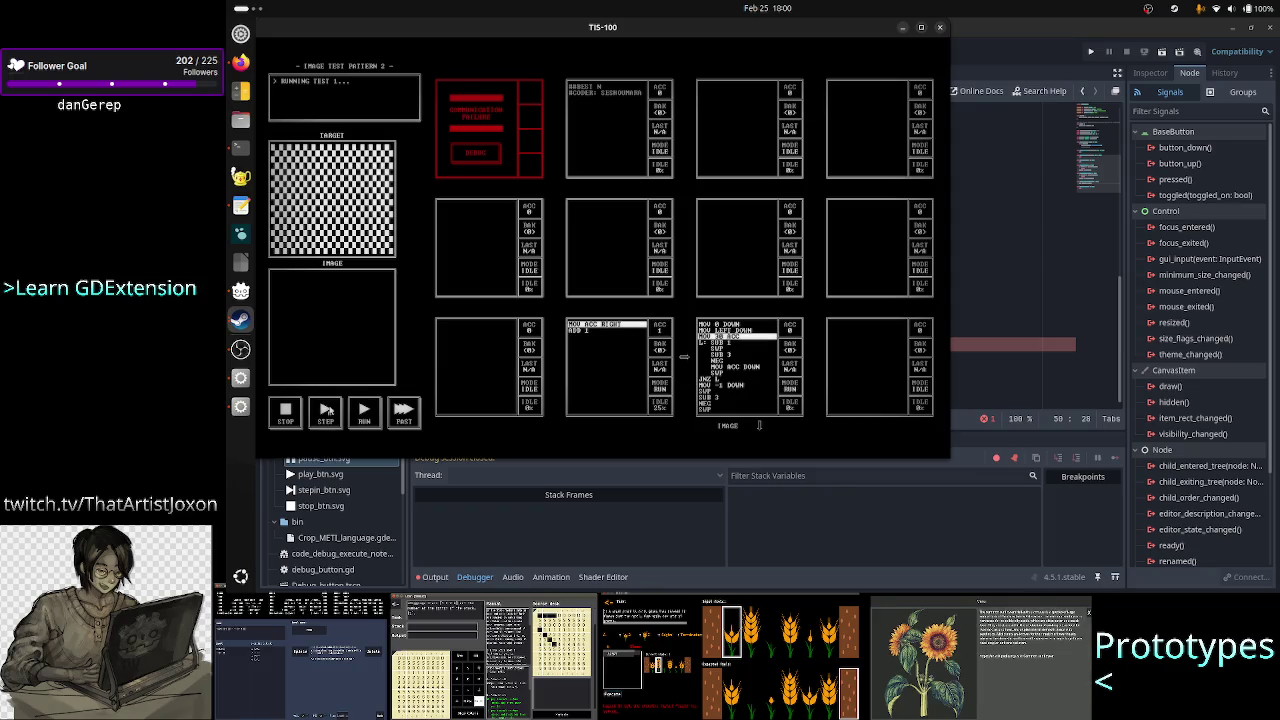
left_click(326, 412)
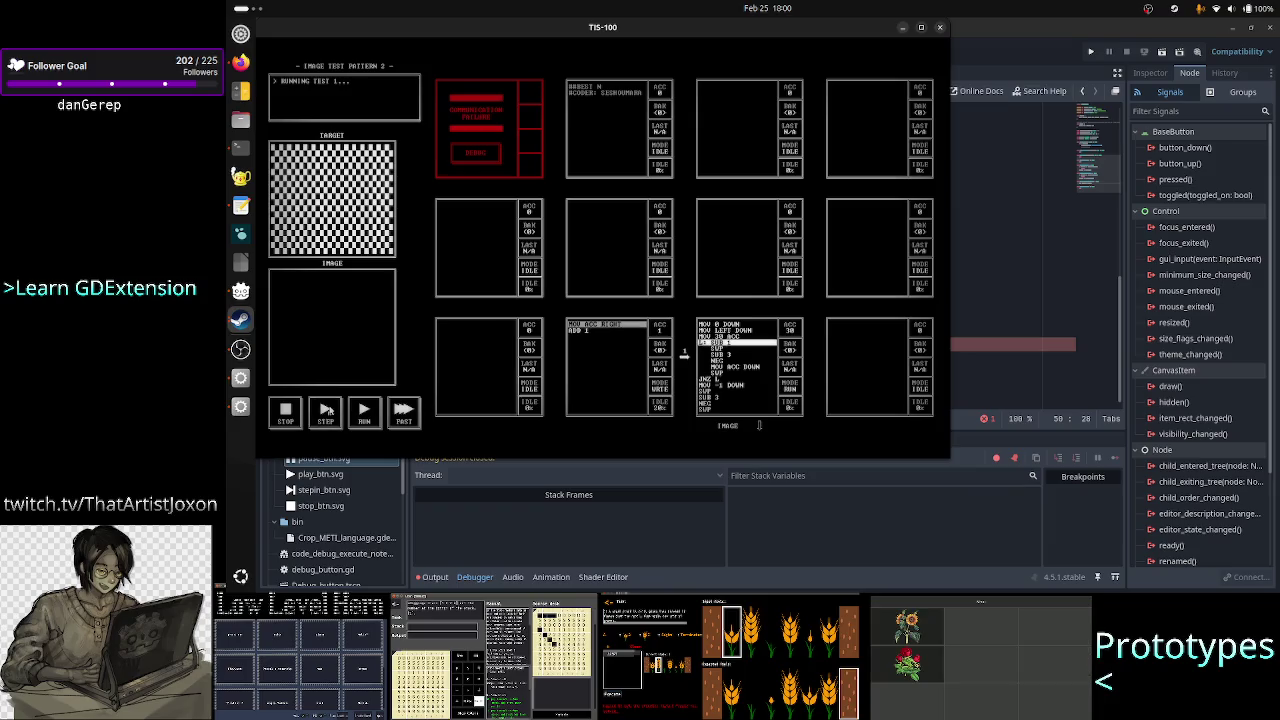
left_click(326, 412)
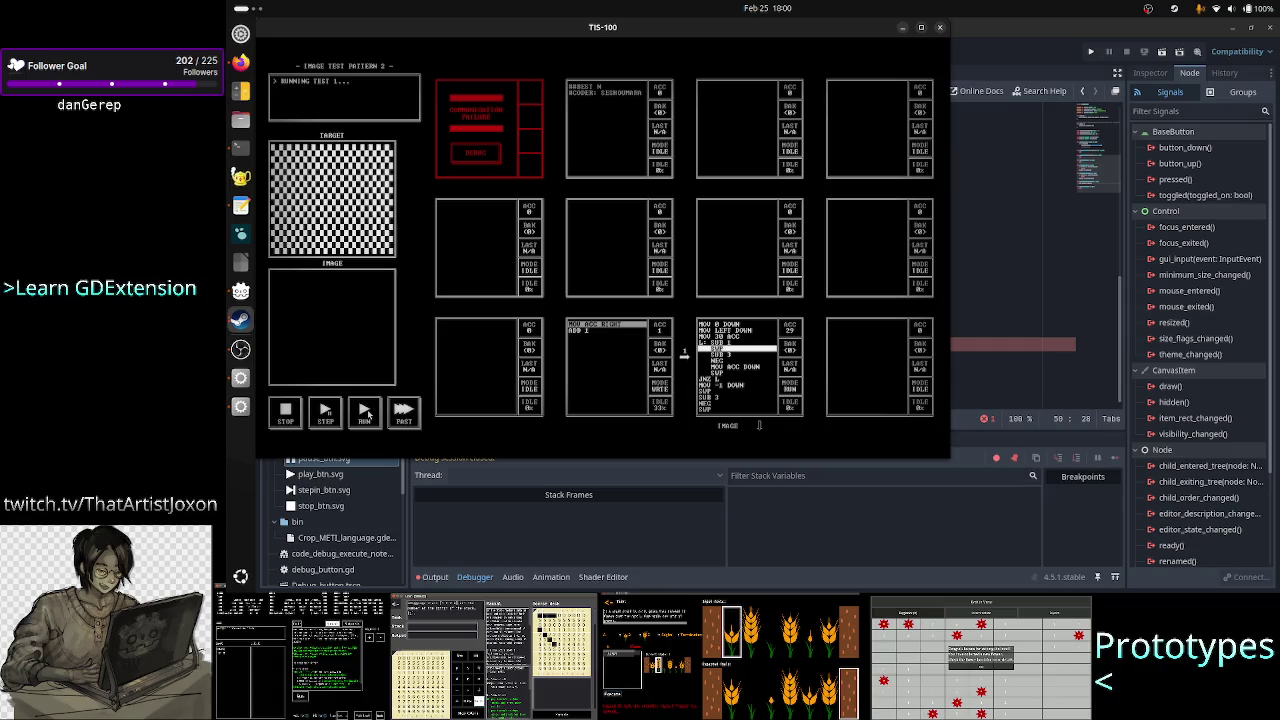
- Run the program at fast speed until tests 1 and 2 pass, pause it, and return to Godot
left_click(365, 412)
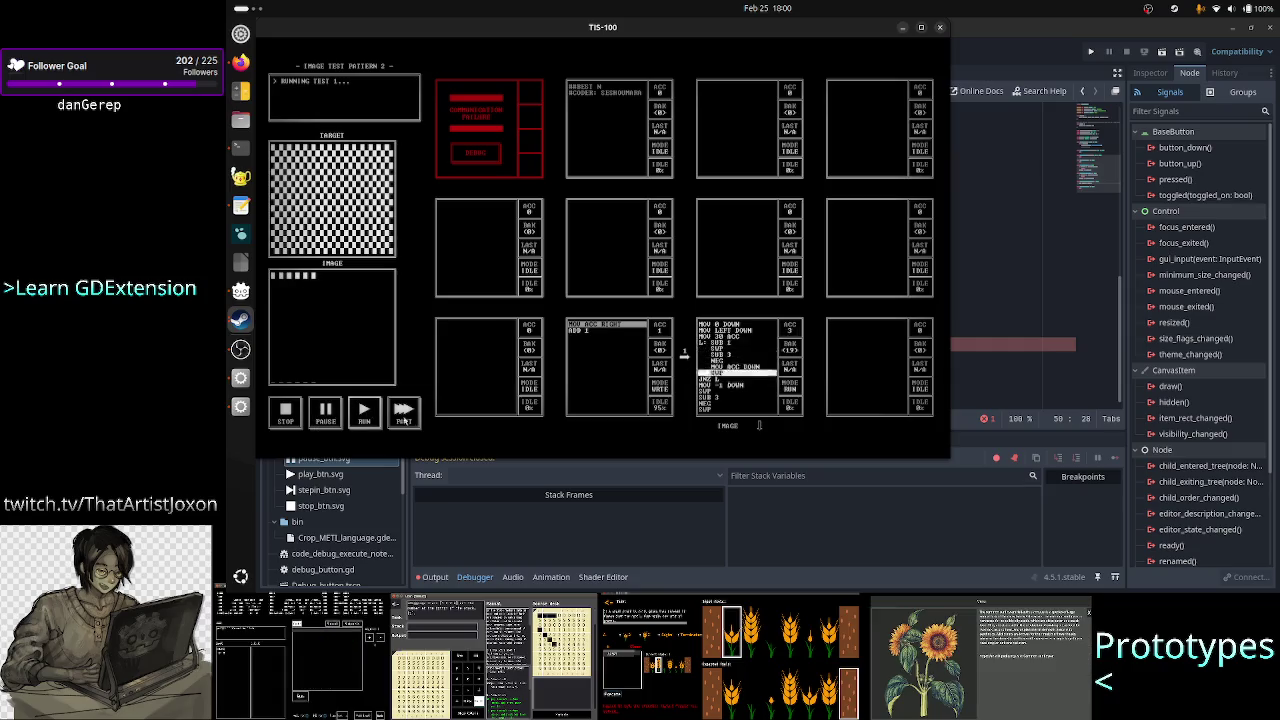
left_click(403, 416)
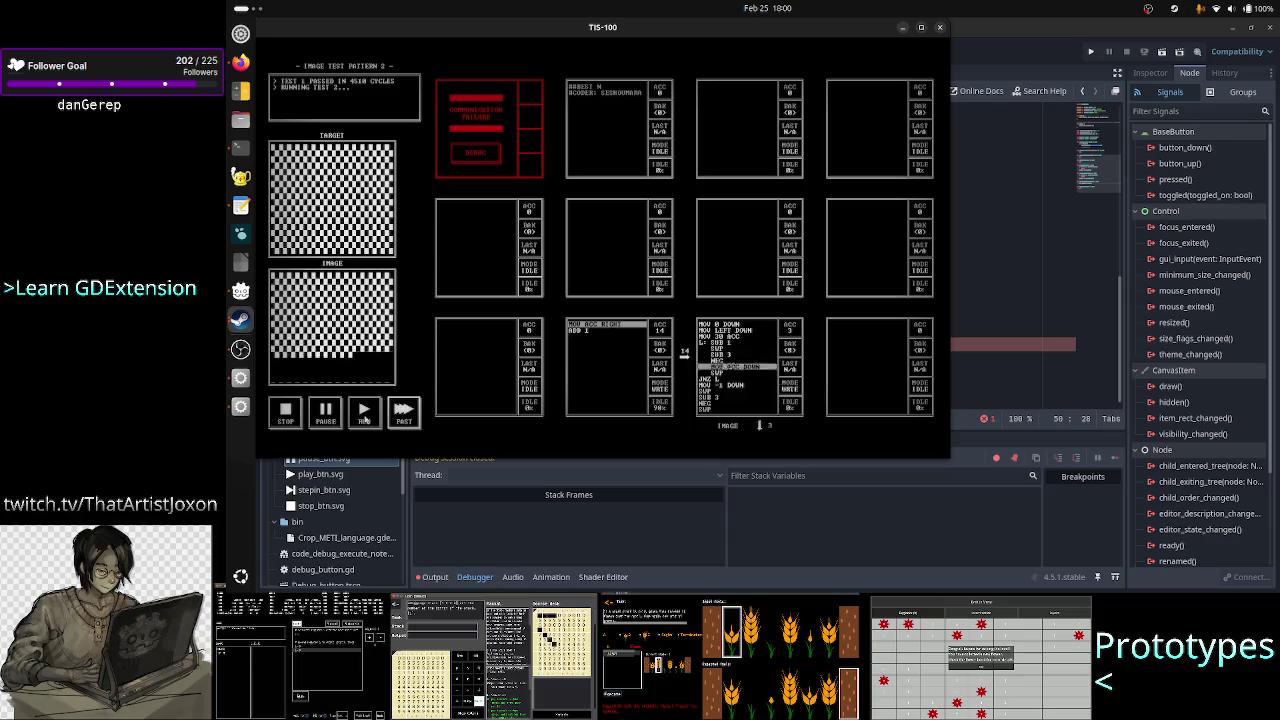
left_click(334, 416)
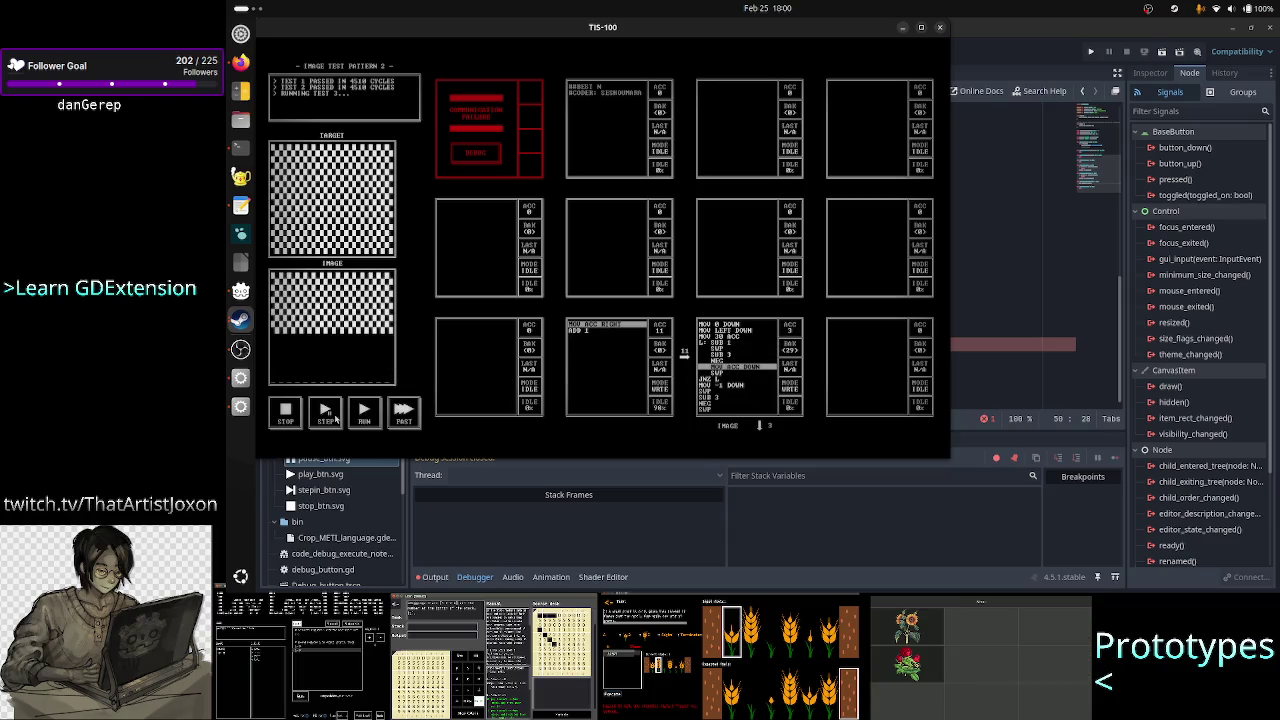
left_click(978, 350)
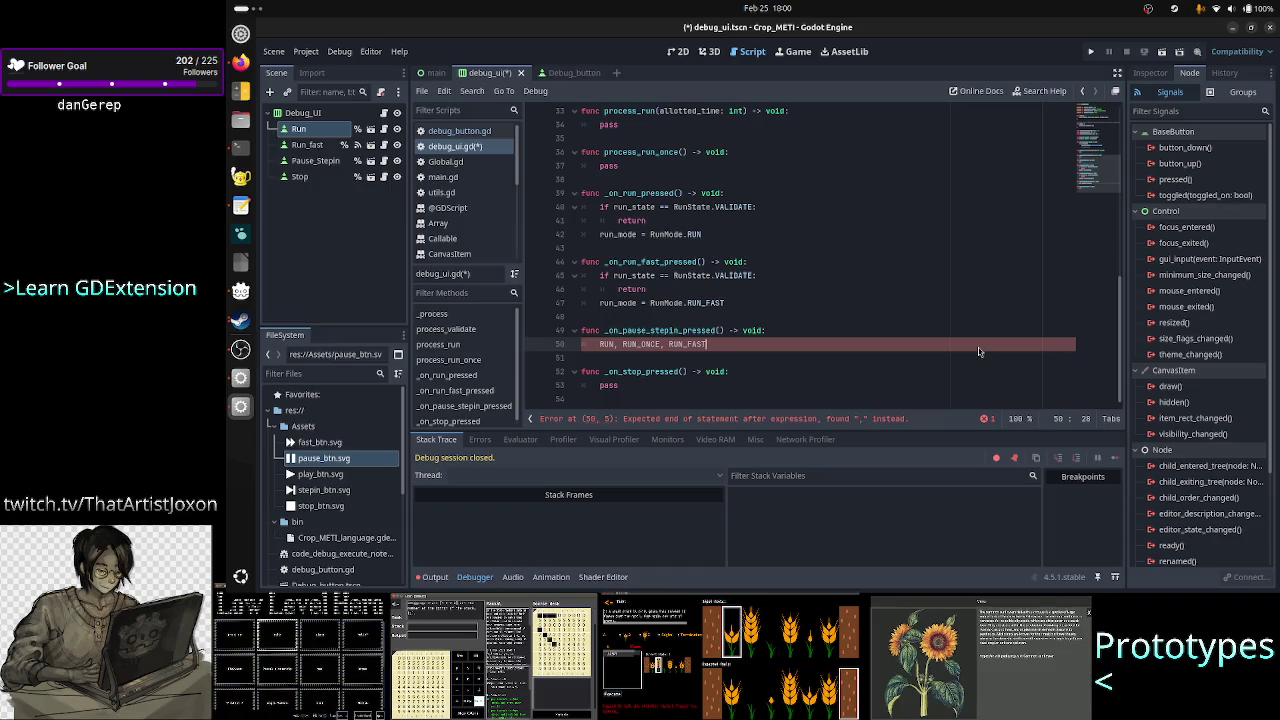
- Append ', VALIDATE' to the RUN, RUN_ONCE, RUN_FAST list on line 50
type(", VALIDATE")
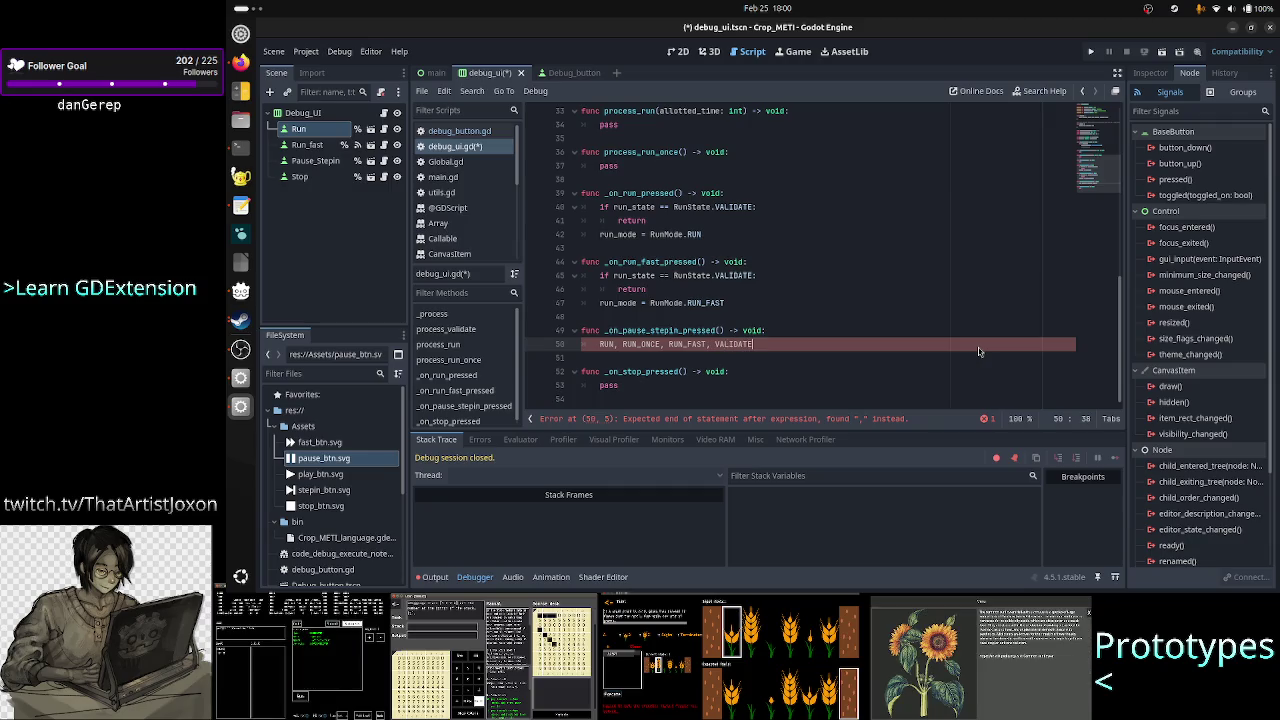
key("shift+Left")
key("shift+Left")
key("shift+Left")
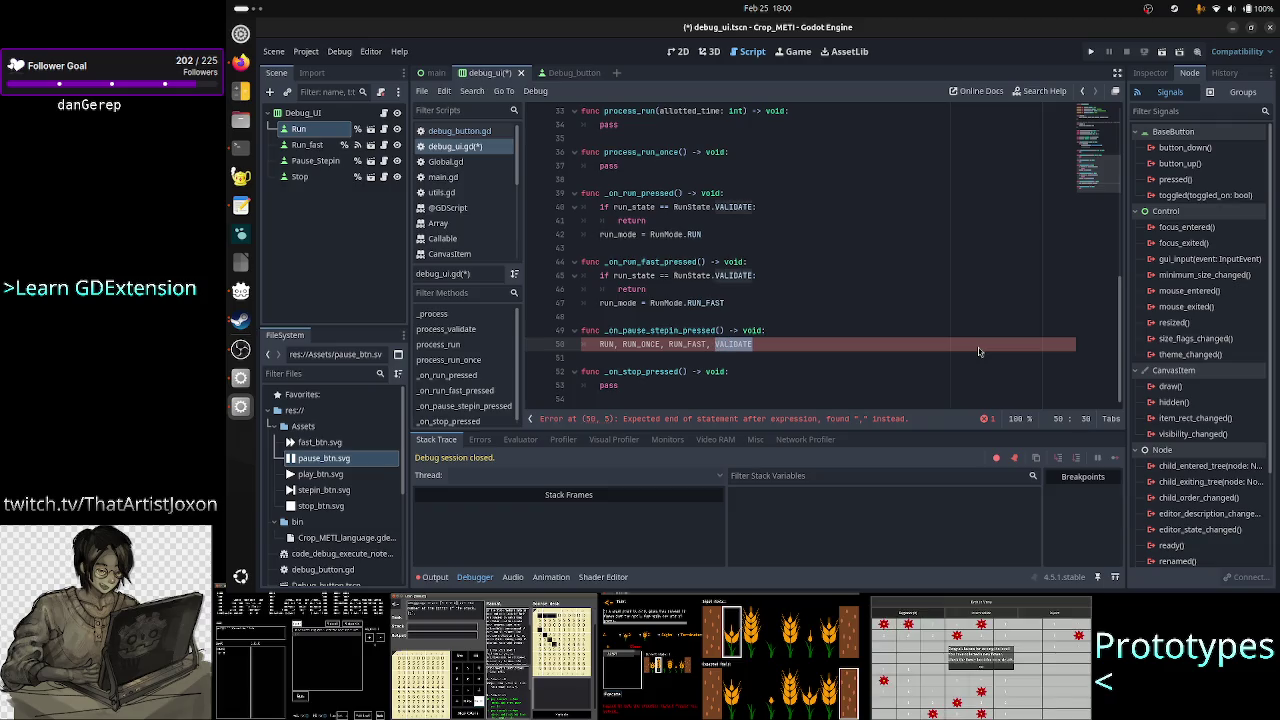
key("Down")
key("Down")
key("Up")
key("Up")
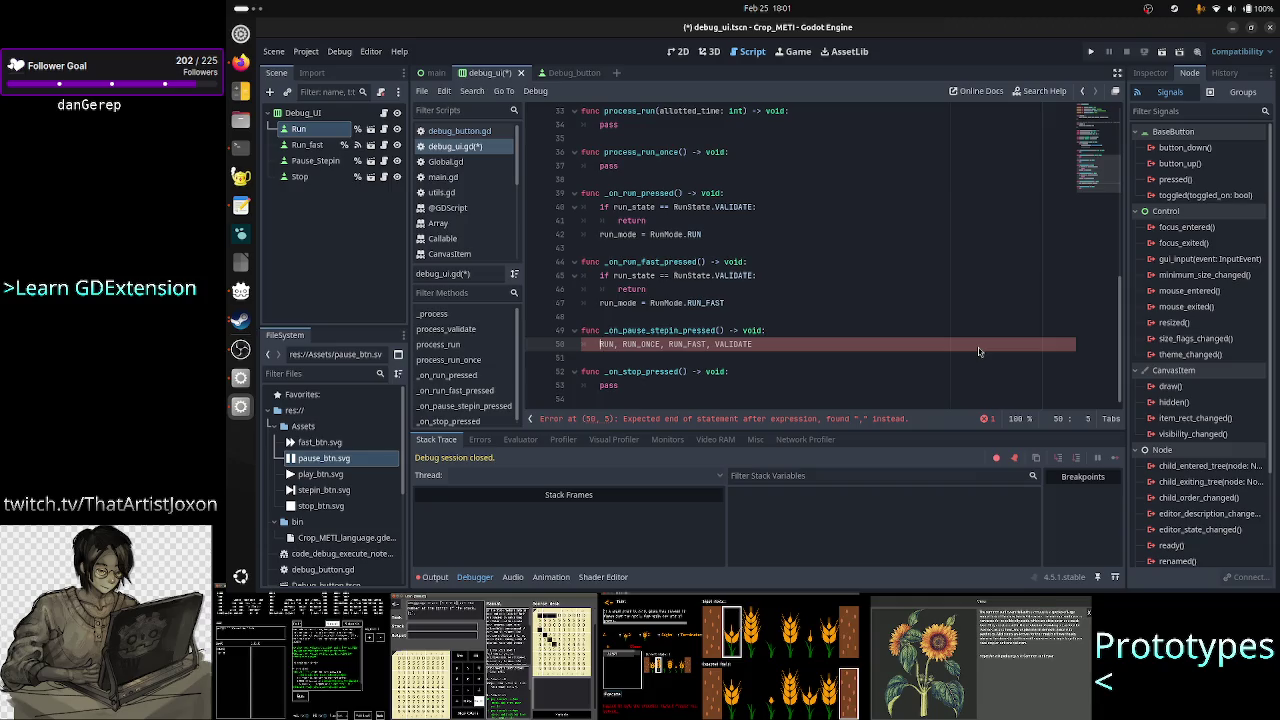
- Select the pause/step handler's function name on line 49
key("Up")
key("End")
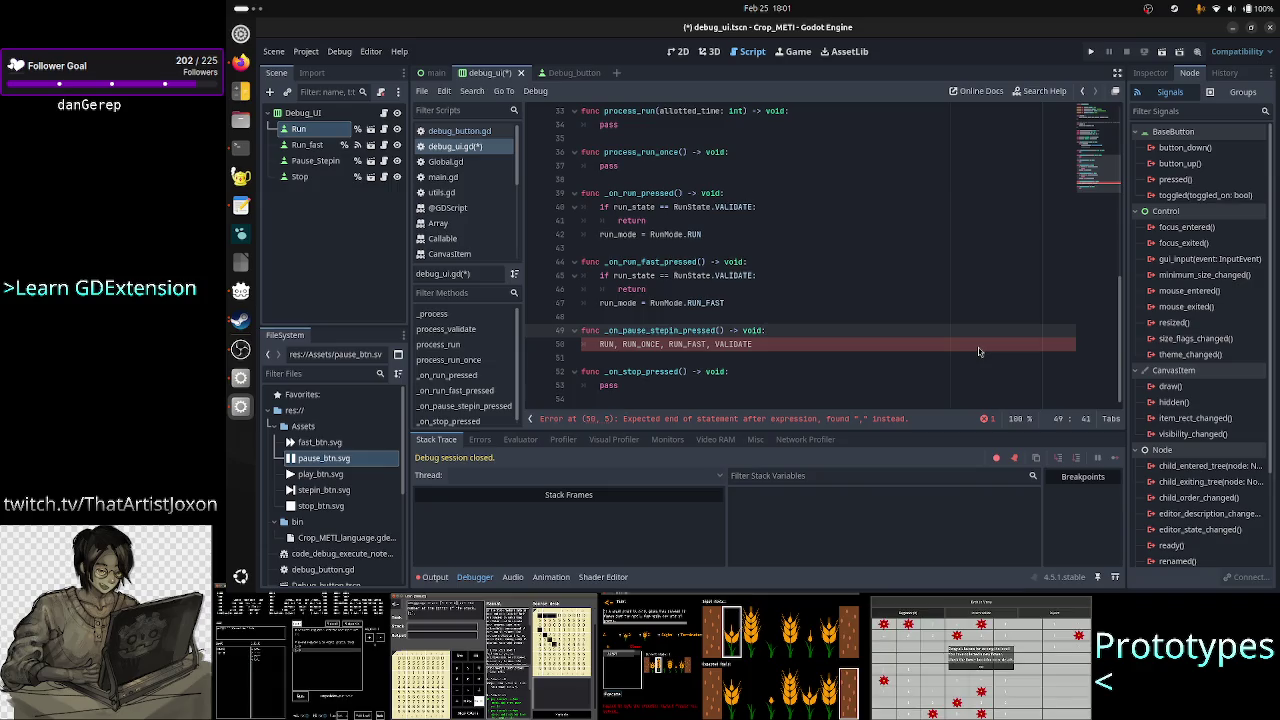
key("Home")
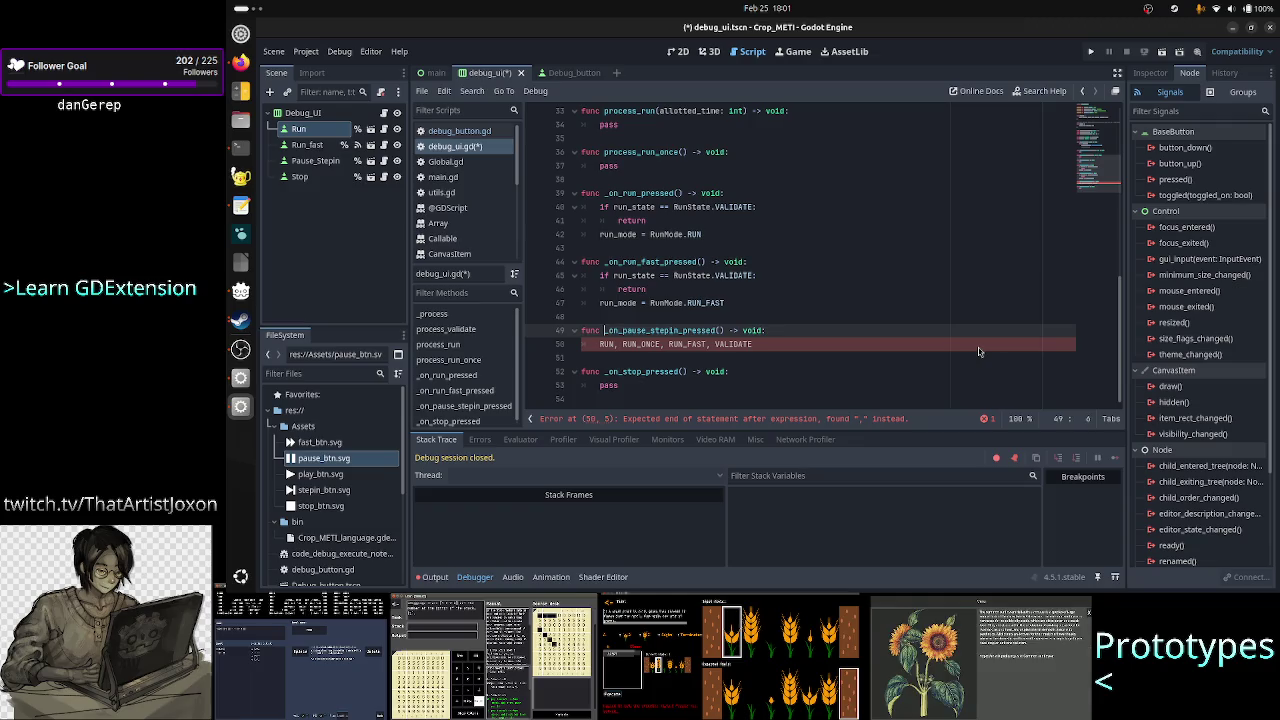
key("shift+Right")
key("shift+Right")
key("shift+Right")
key("shift+Right")
key("shift+Right")
key("shift+Right")
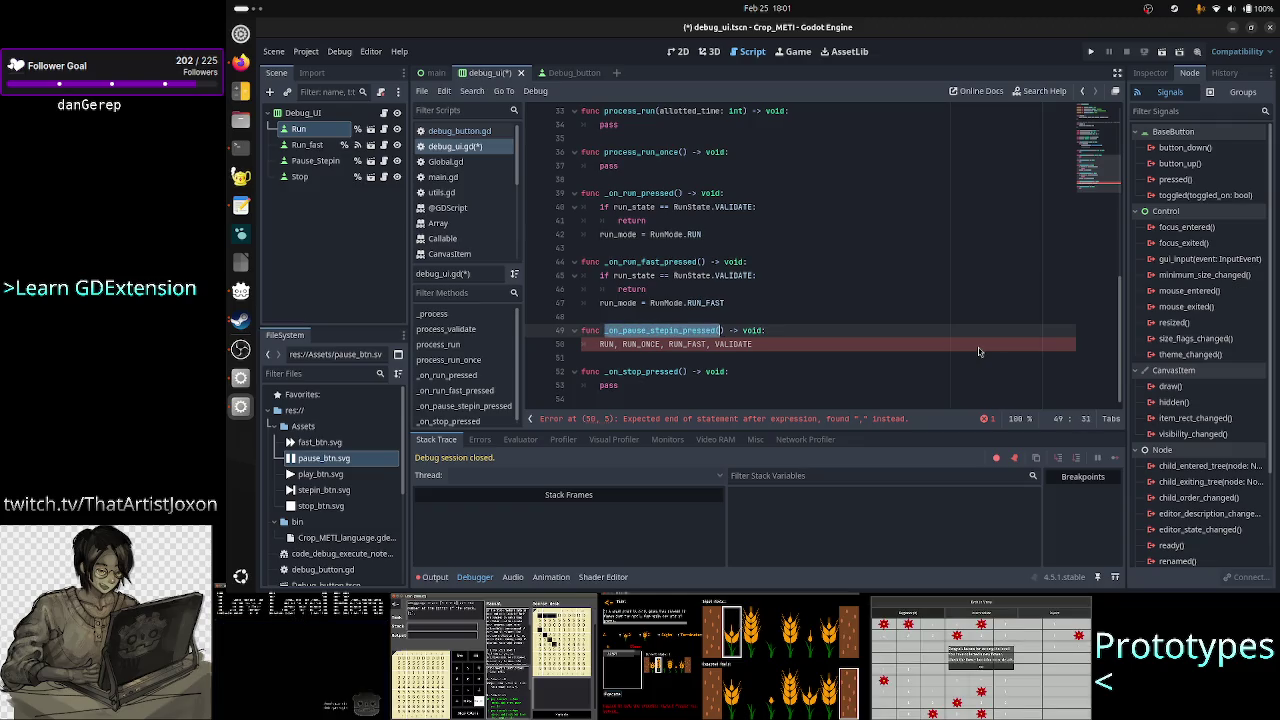
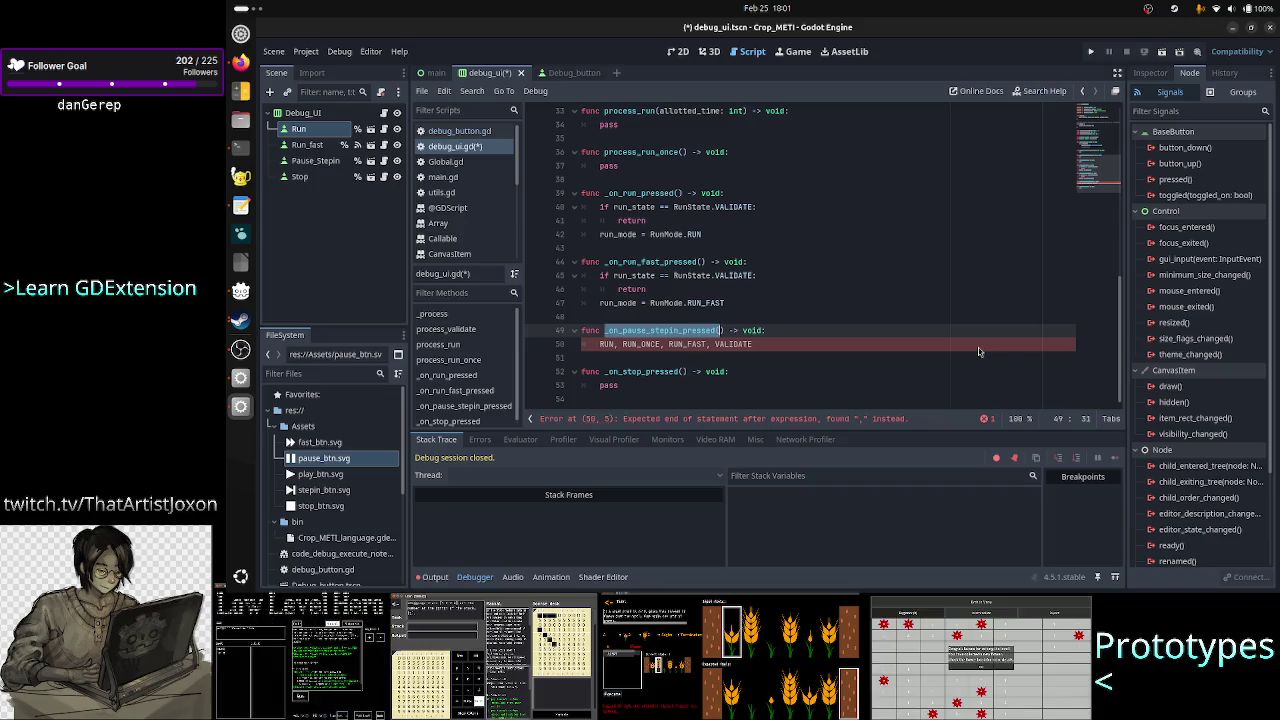
- Add the line 'if run_state == RunState.RUN' at the start of the _on_pause_stepin_pressed body
key("Right")
key("Right")
key("Right")
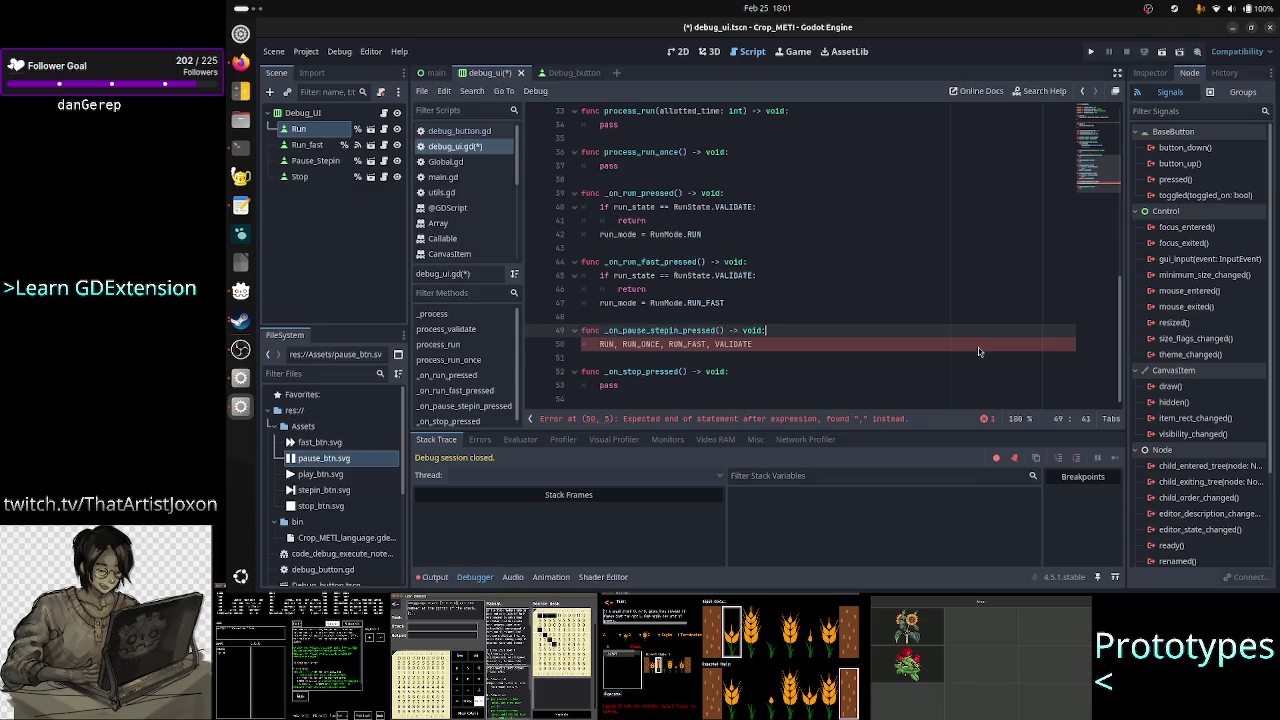
key("Return")
type("if ")
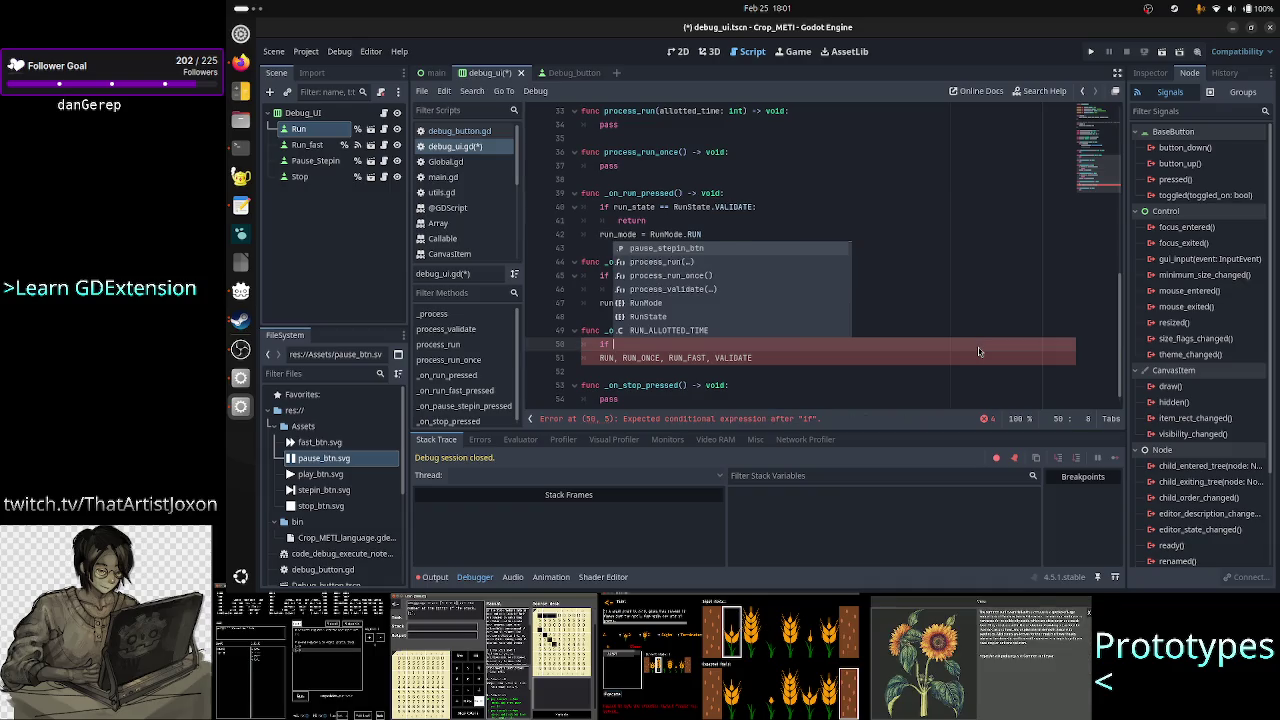
type("run")
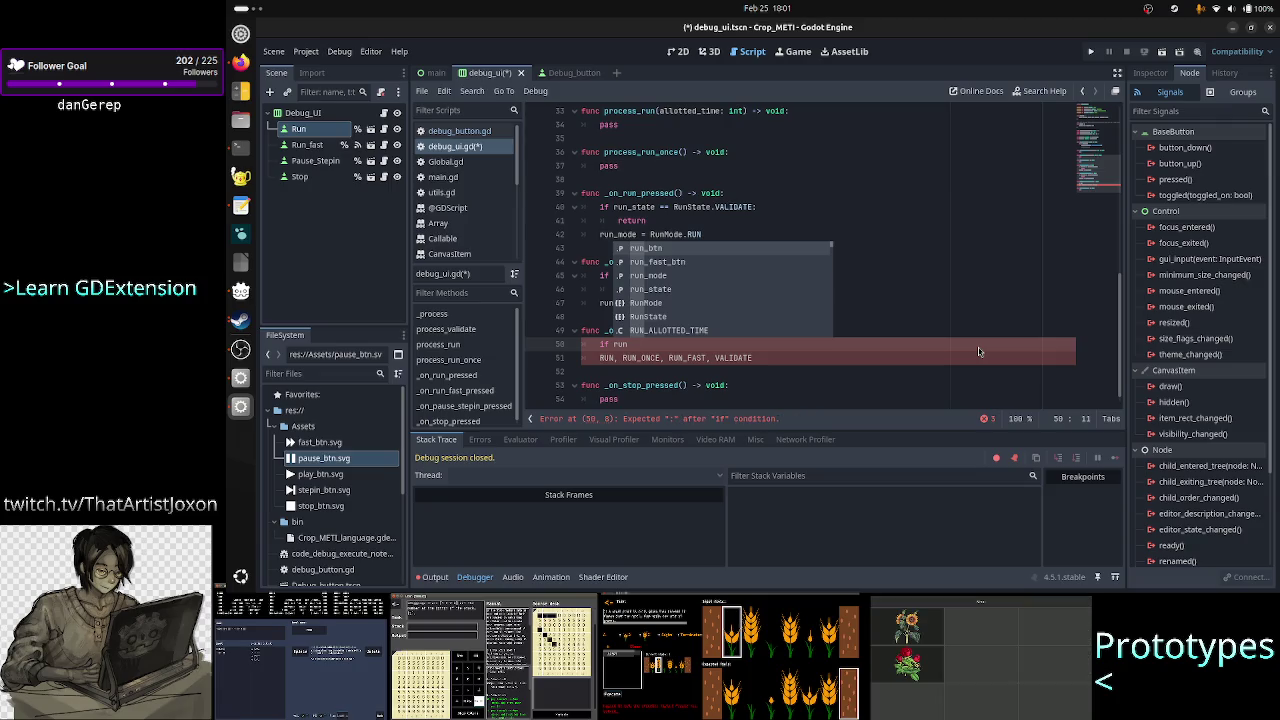
key("Down")
key("Down")
key("Down")
key("Return")
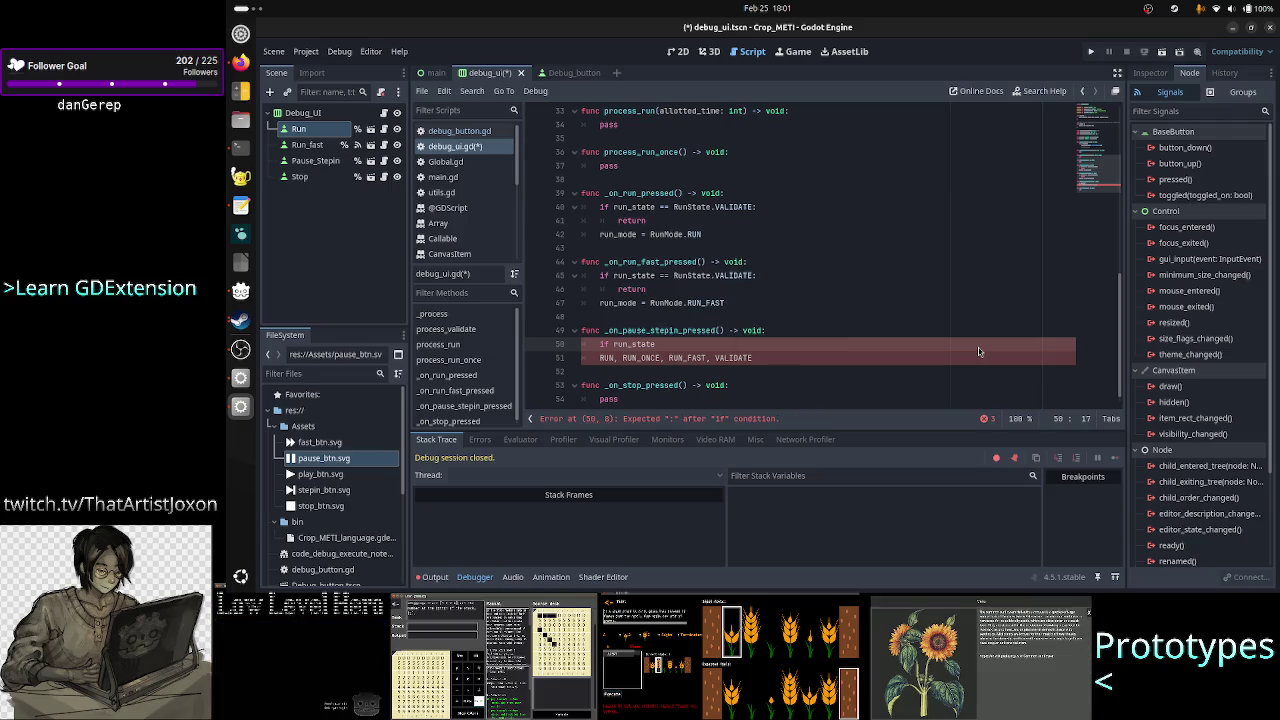
type("== RU")
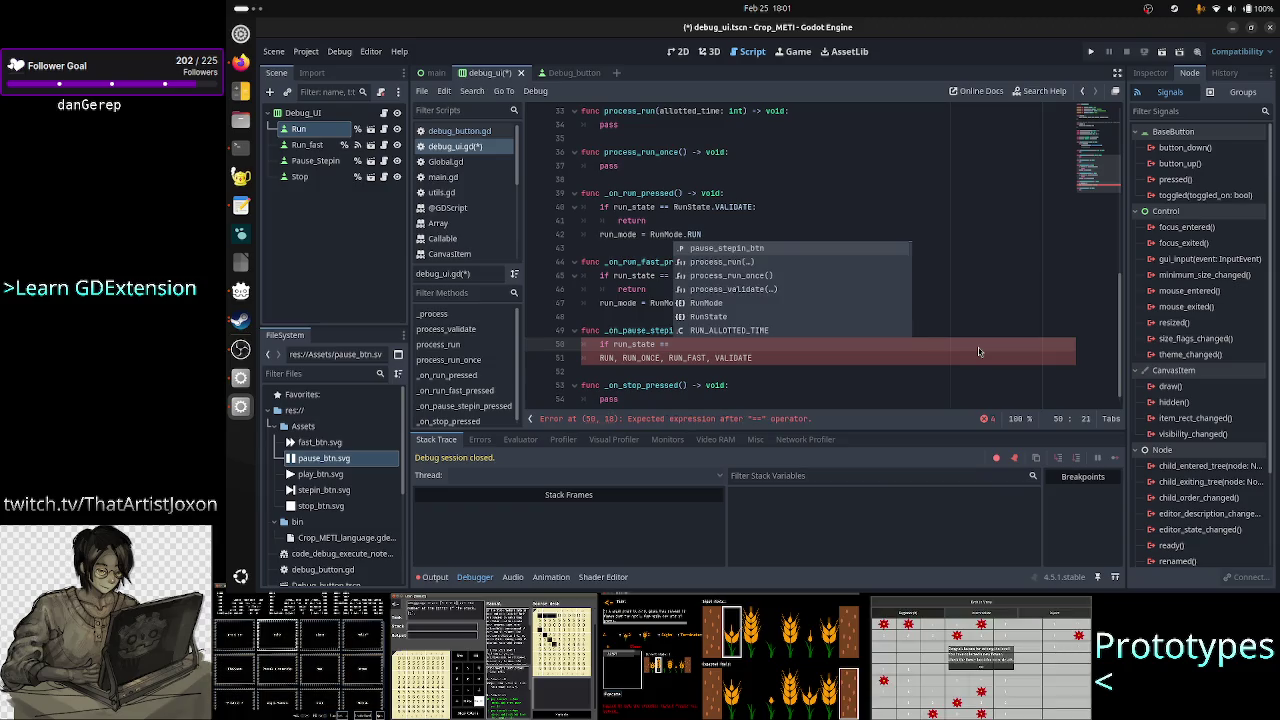
key("BackSpace")
key("BackSpace")
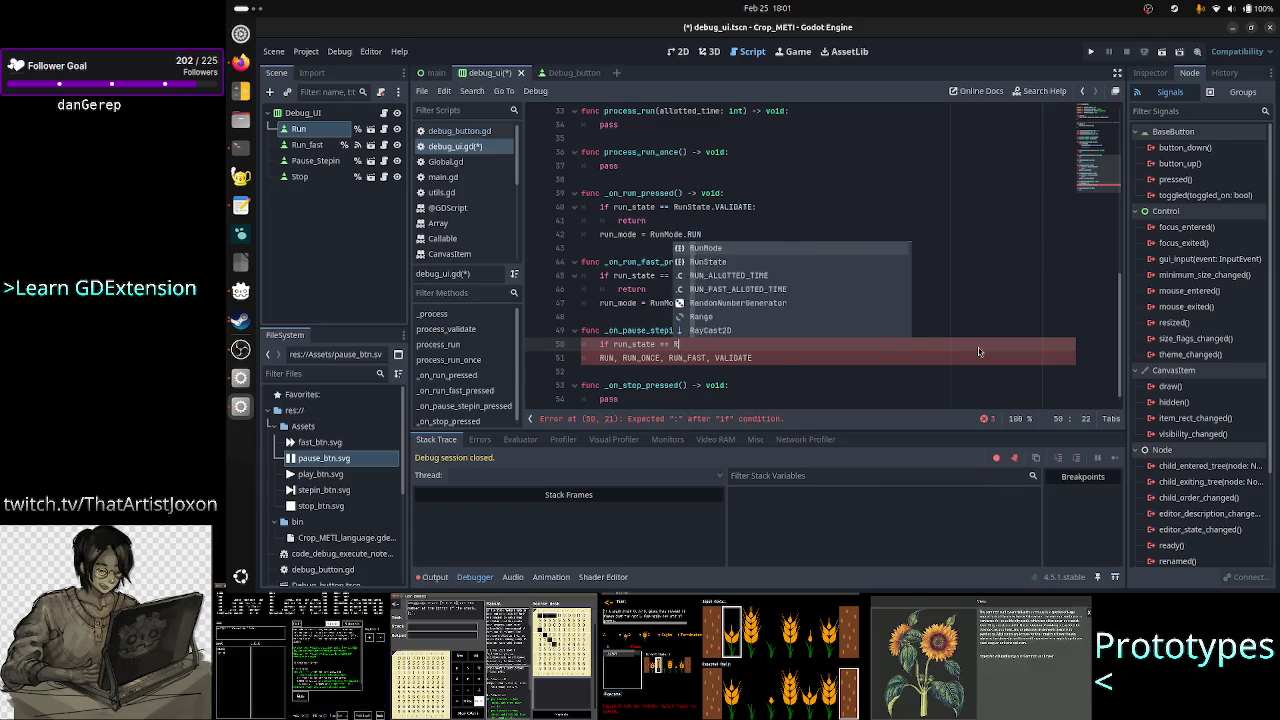
type("RUN")
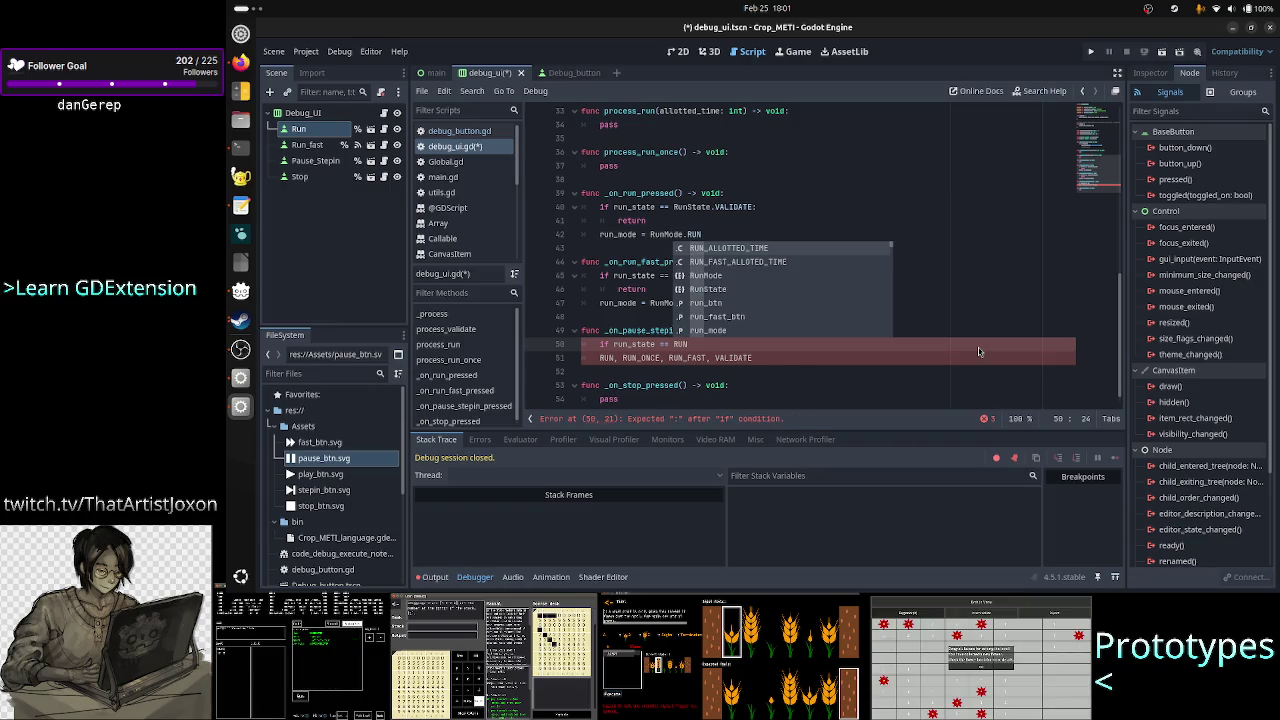
key("Down")
key("Down")
key("Down")
key("Return")
type(".R")
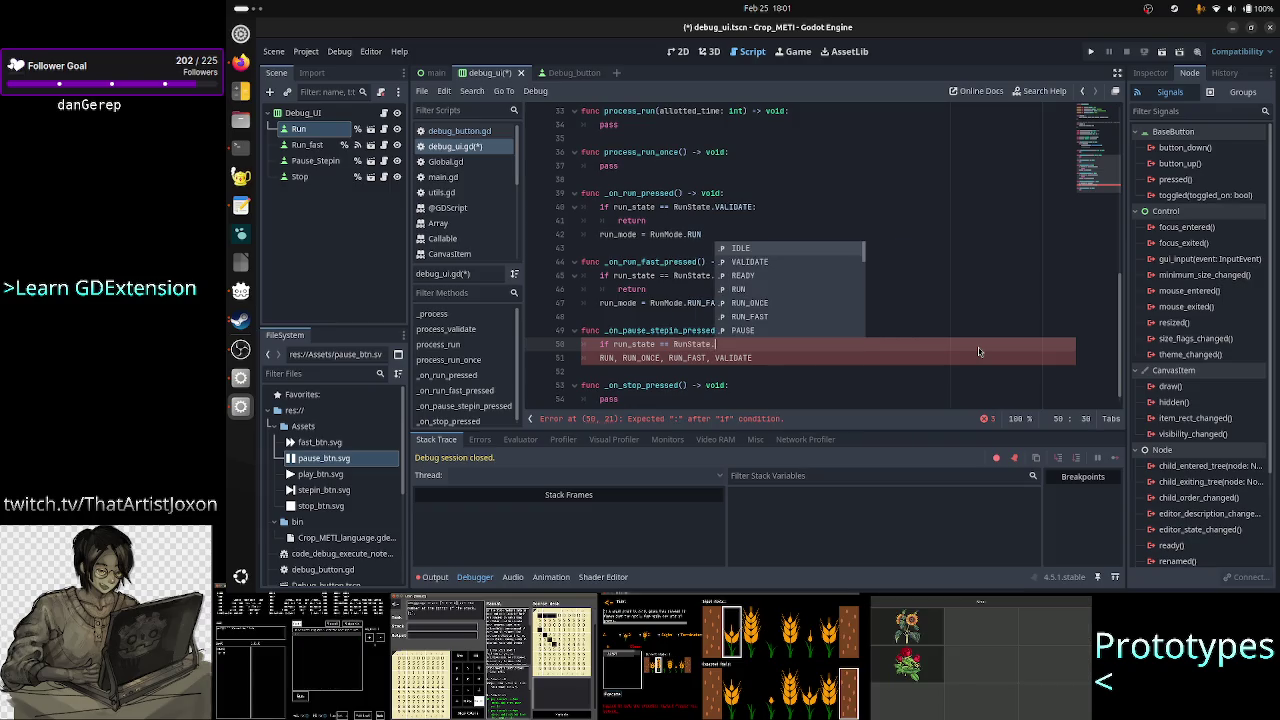
key("Down")
key("Return")
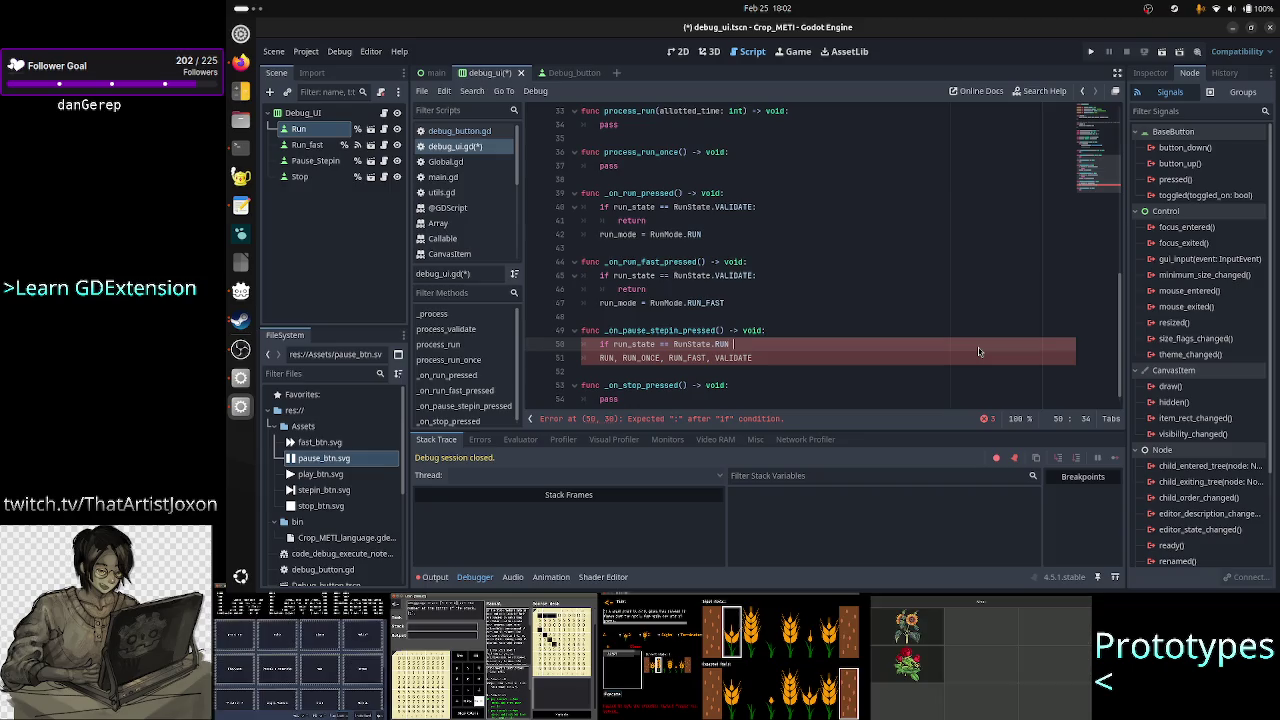
- Switch from Godot over to the TIS-100 game window
key("alt+Tab")
key("Escape")
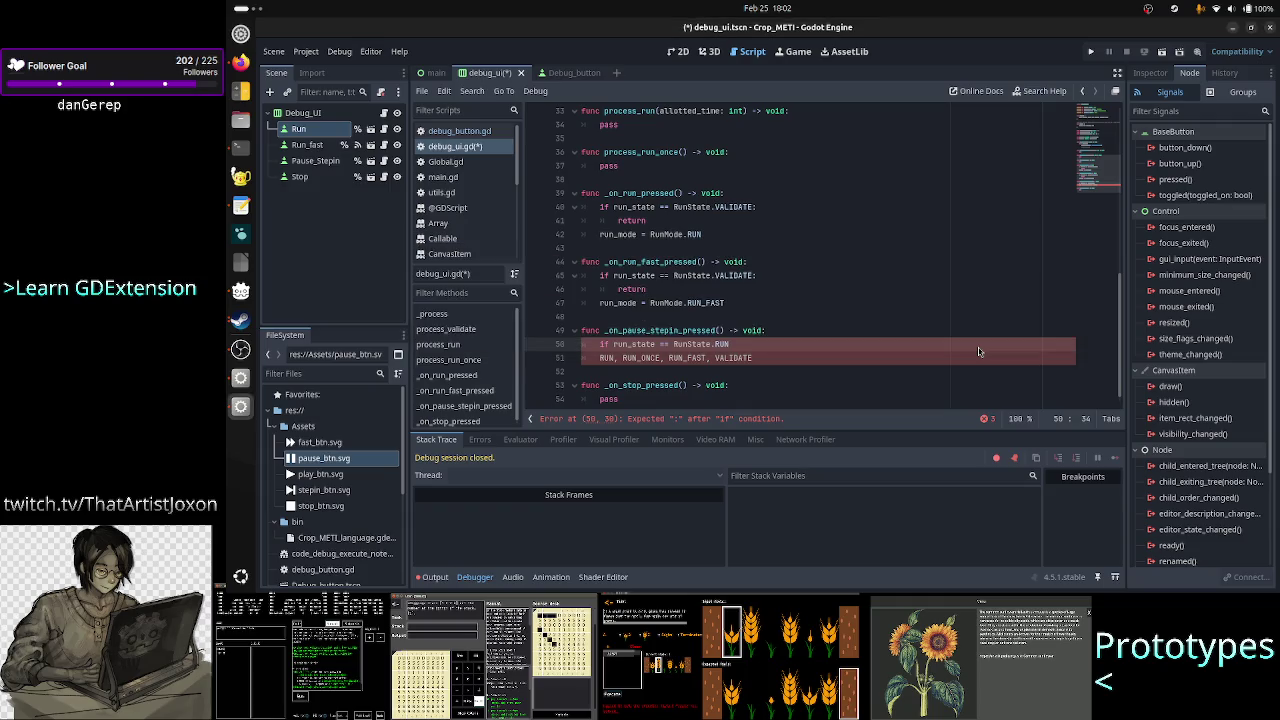
key("alt+Tab")
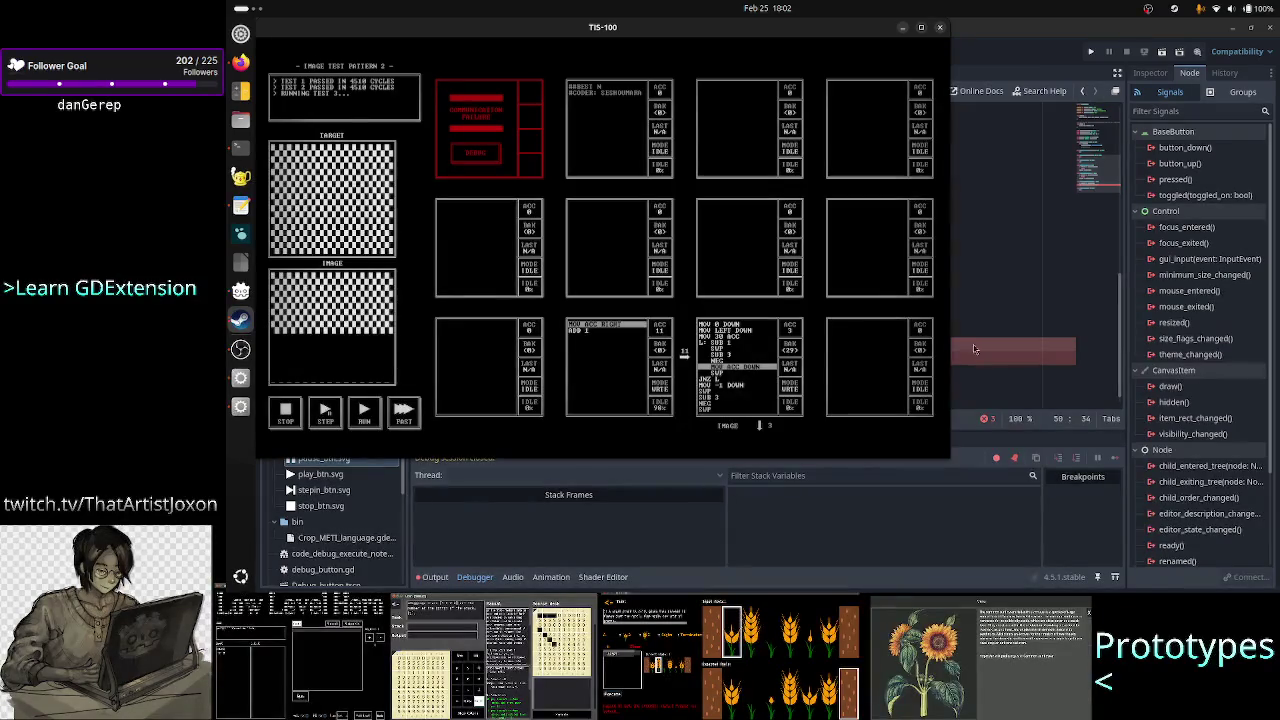
- Stop the TIS-100 image test and return to the end of the pause handler's header in Godot
left_click(286, 414)
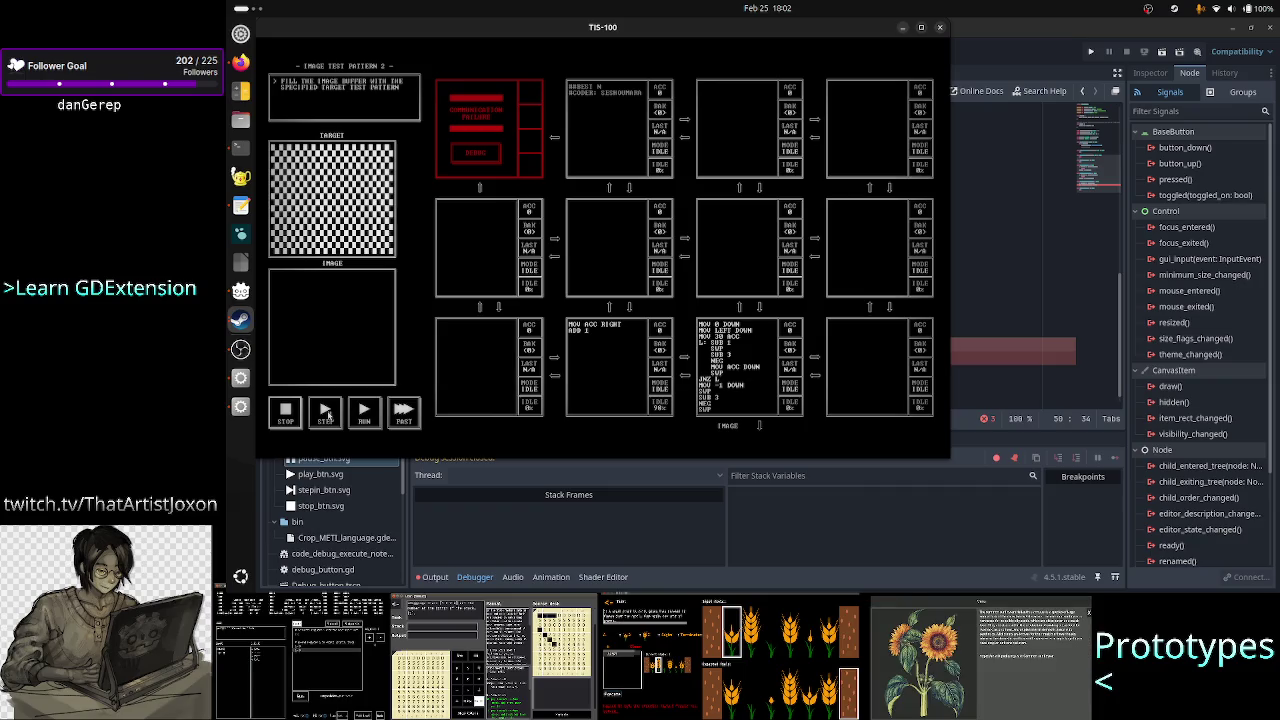
left_click(988, 343)
key("Up")
key("End")
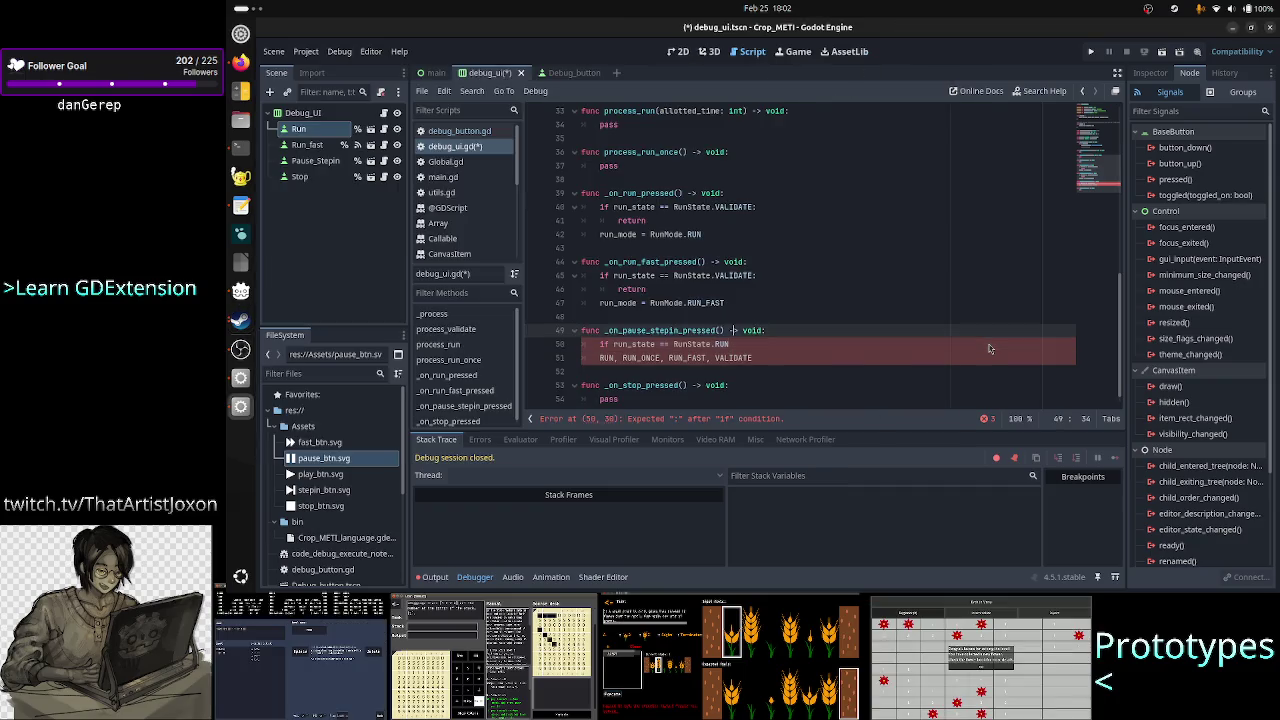
- Insert 'if run_state == RunState.IDLE:' above the RUN check, then glance at TIS-100 and come back
key("Return")
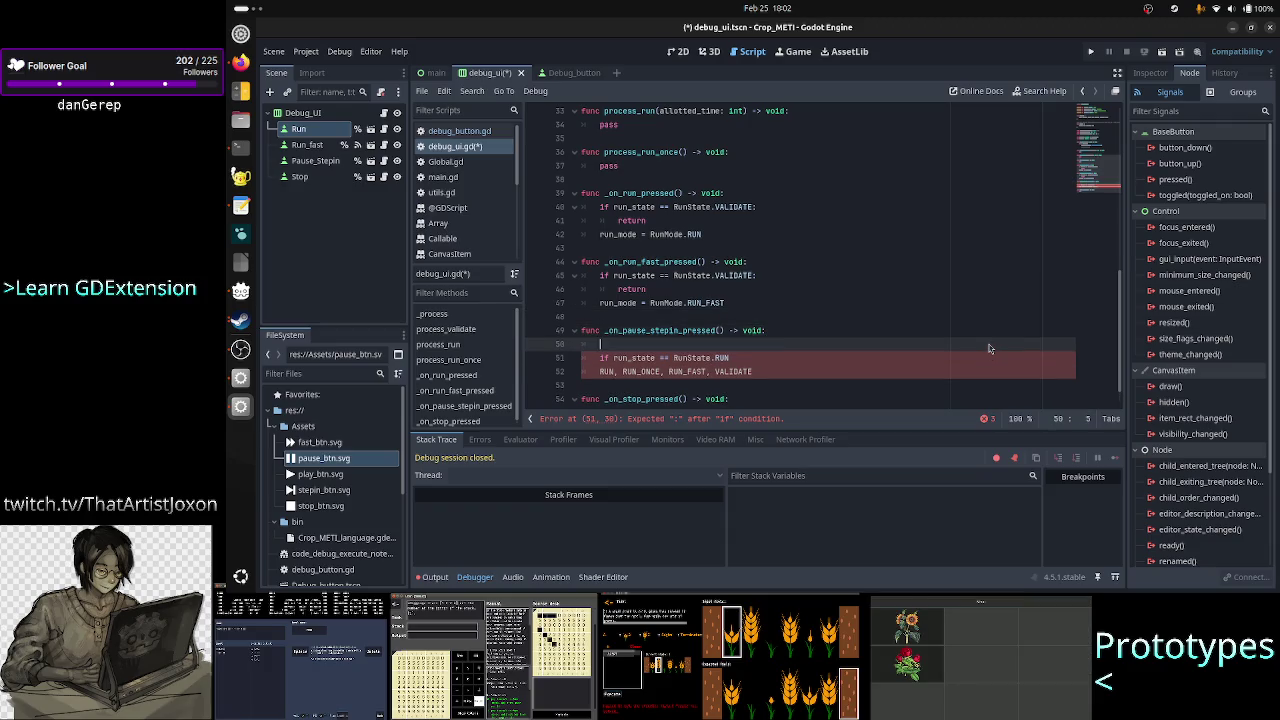
type("ifrun_s")
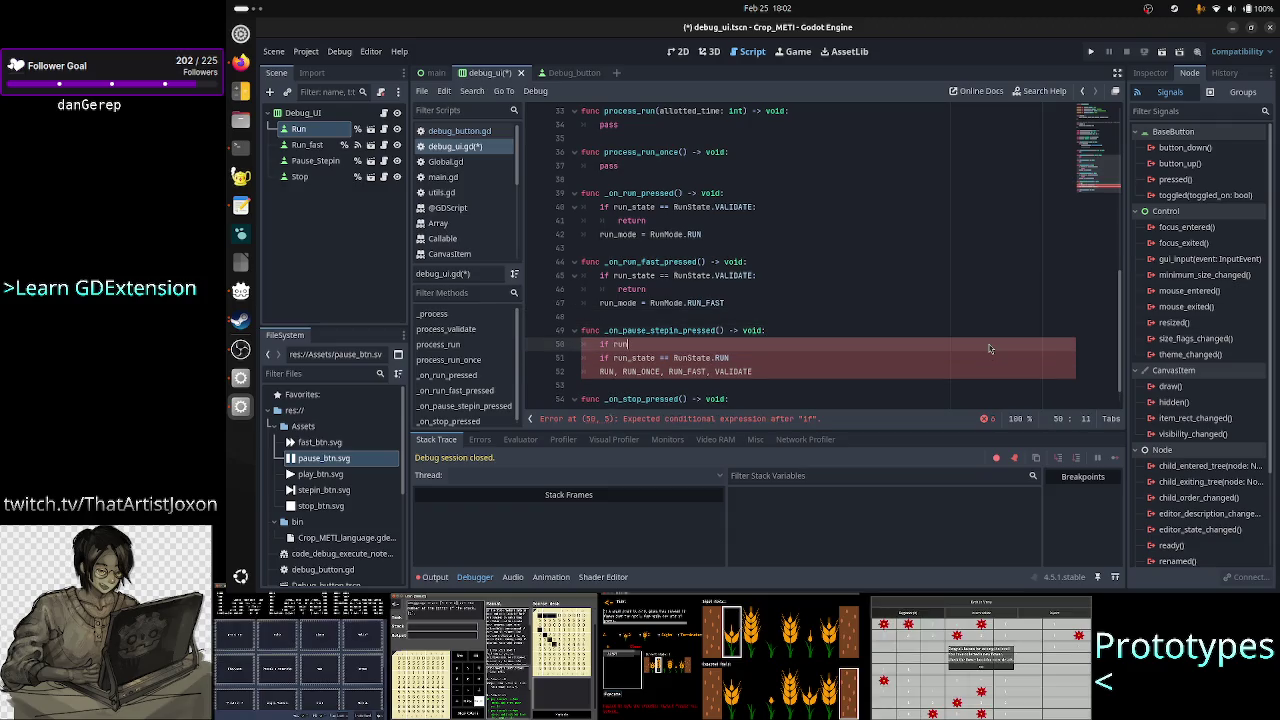
key("Return")
type("==")
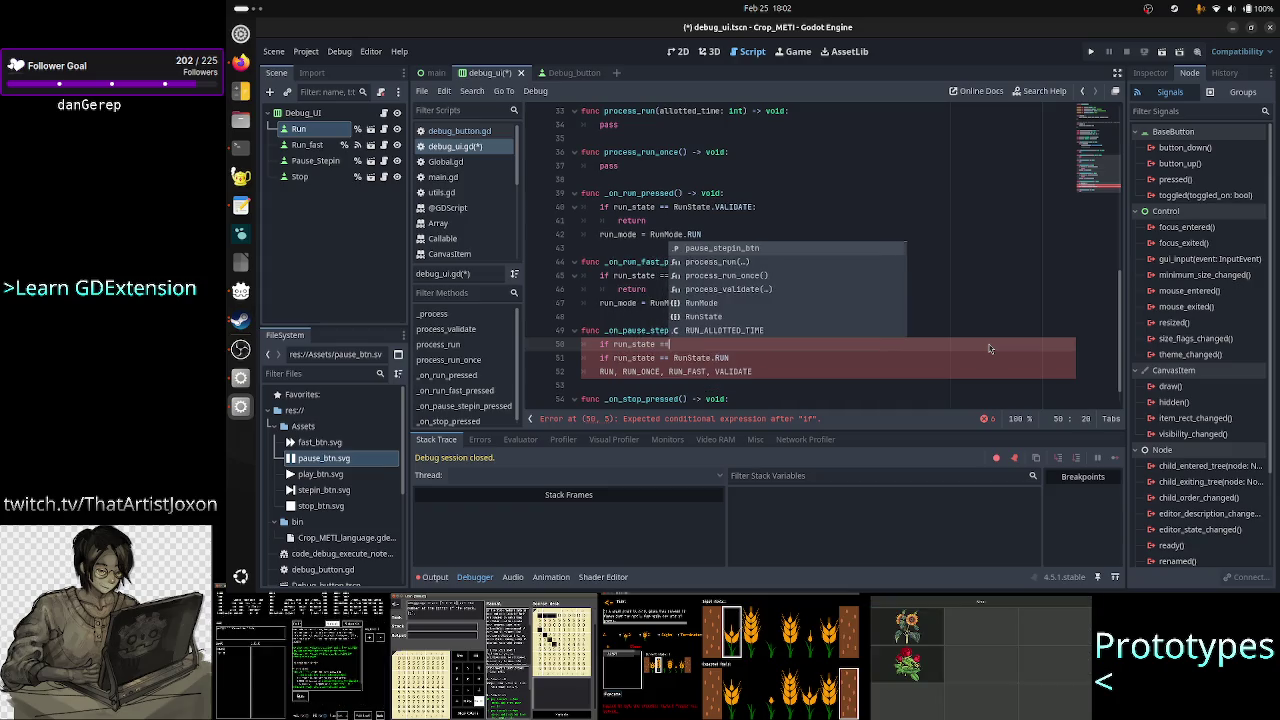
type(" RUnS")
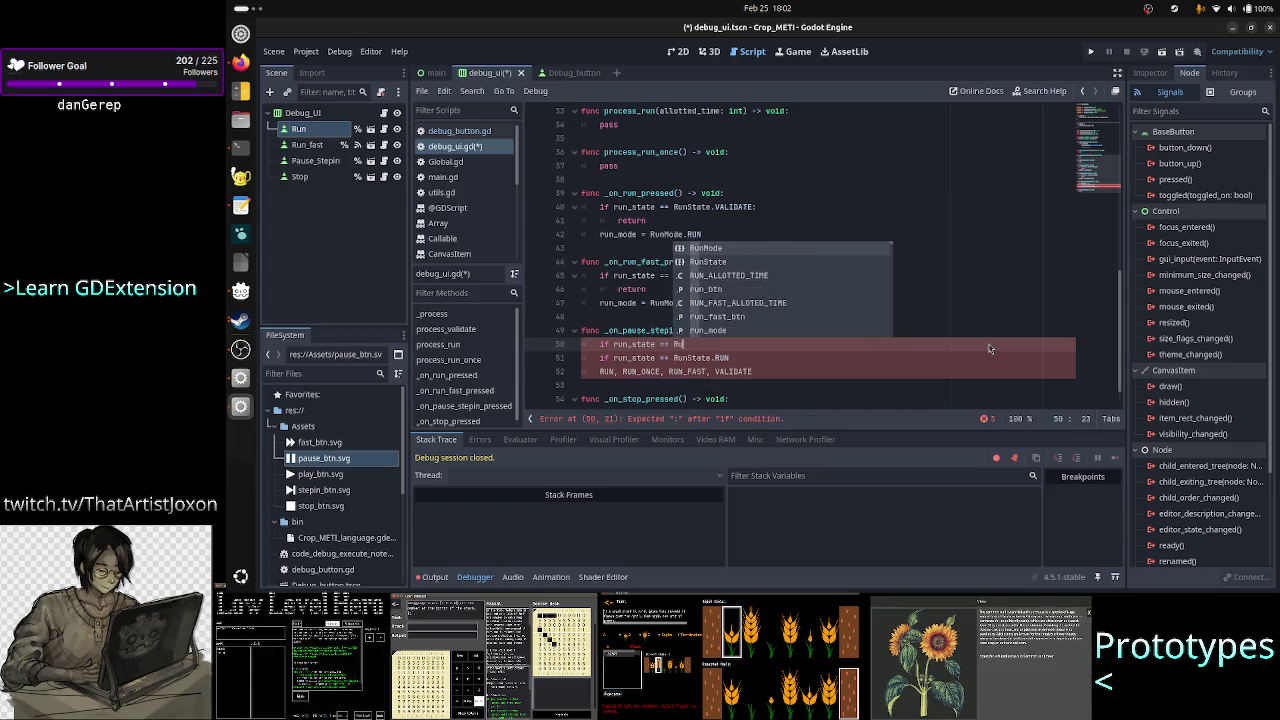
key("Return")
type(".ID")
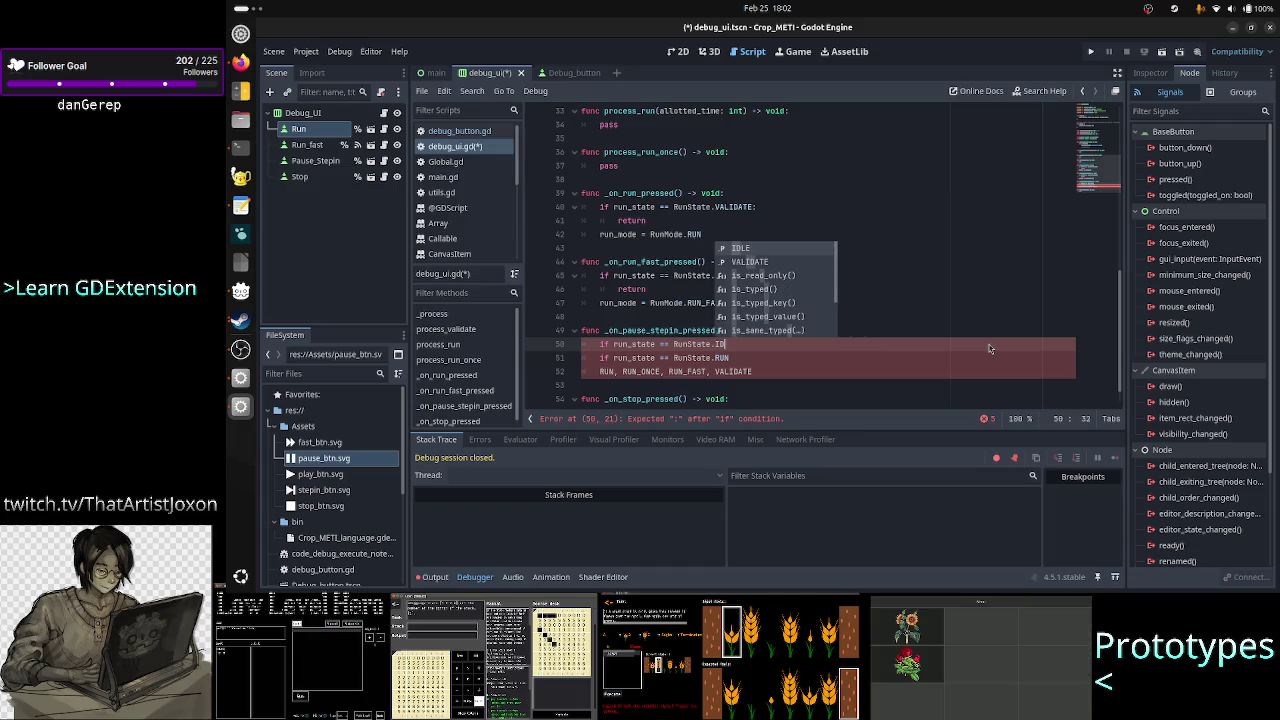
type("I")
key("Return")
key("Return")
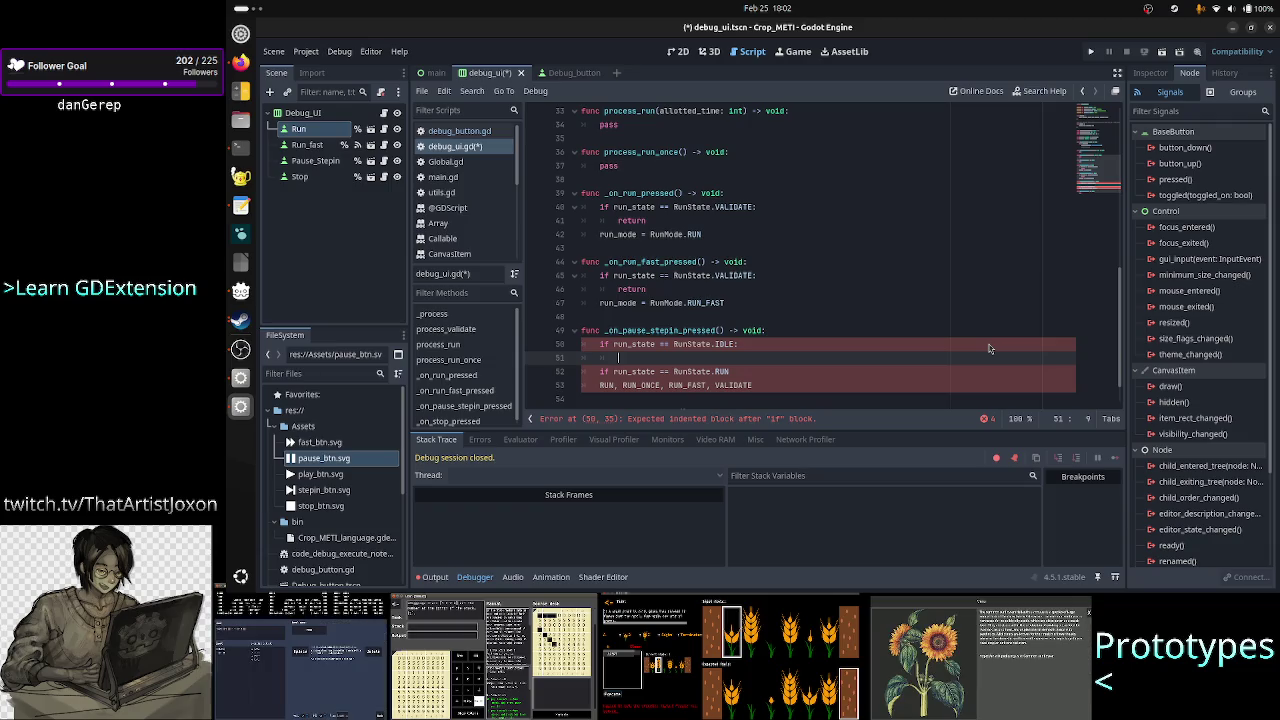
key("alt+Tab")
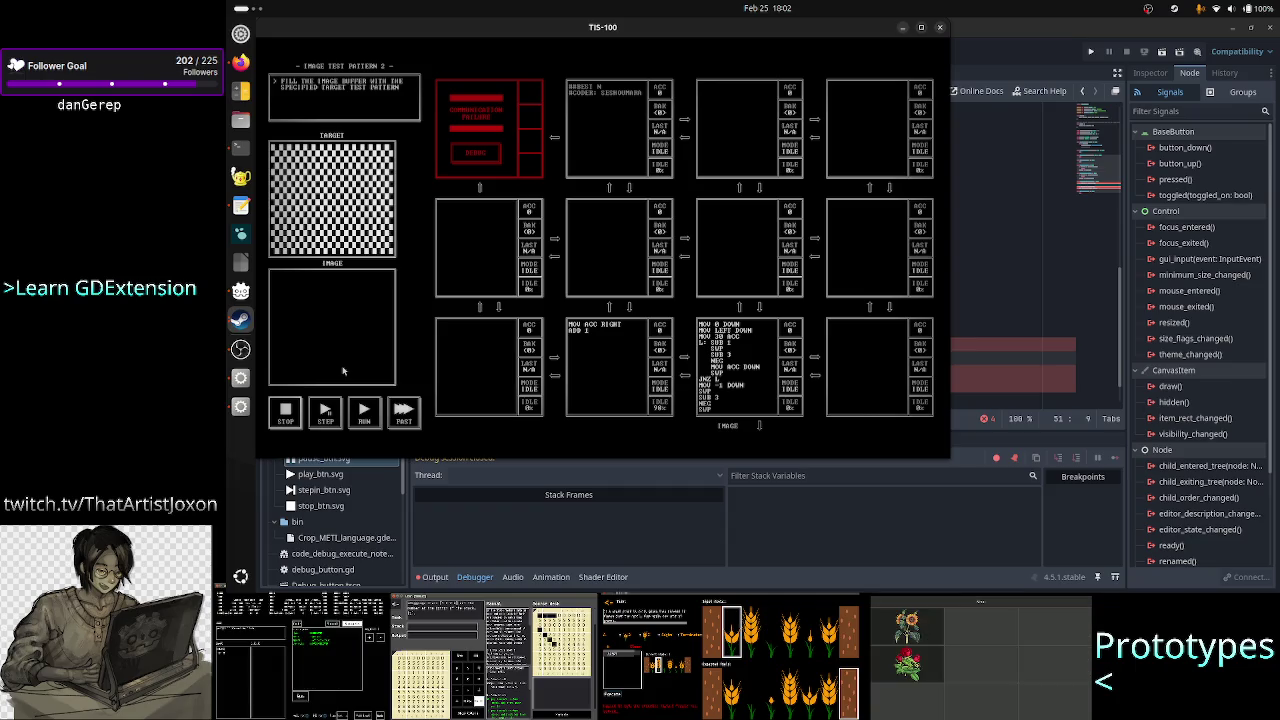
left_click(1008, 318)
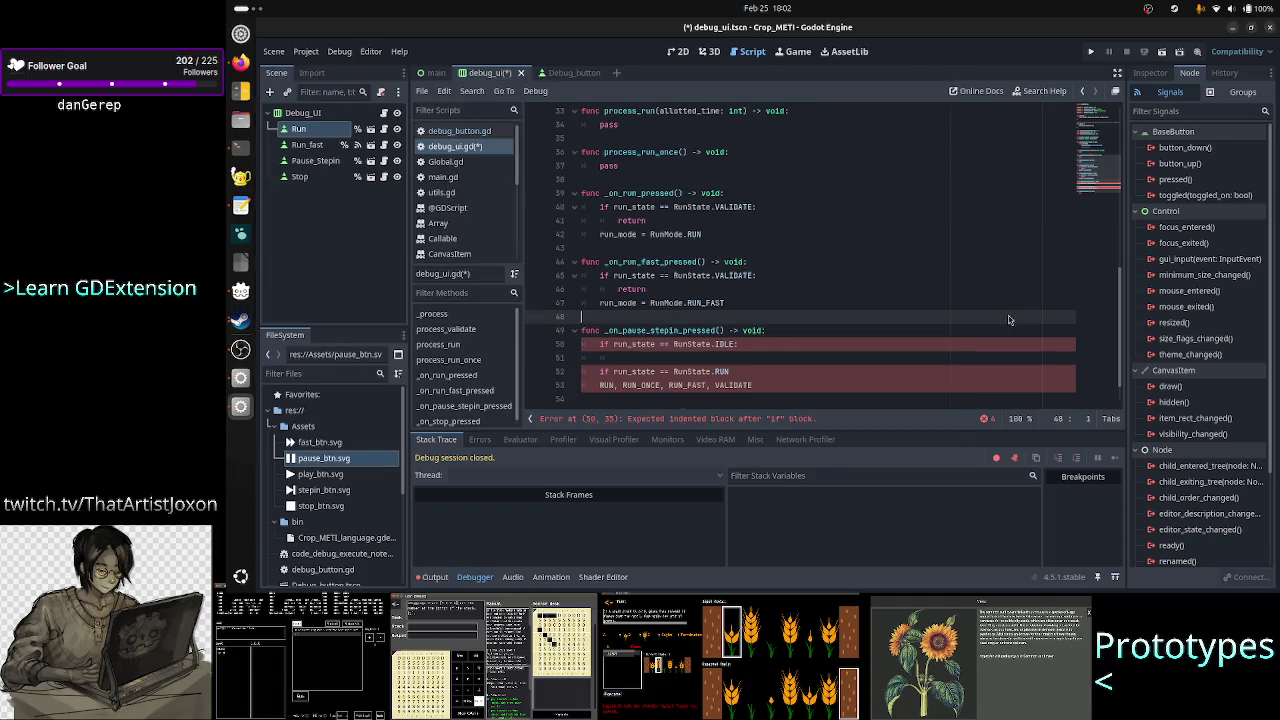
- Fill the IDLE branch with 'run_mode = RunState.RUN_ONCE', correcting RunMode to RunState
key("Down")
key("Down")
key("Down")
key("Up")
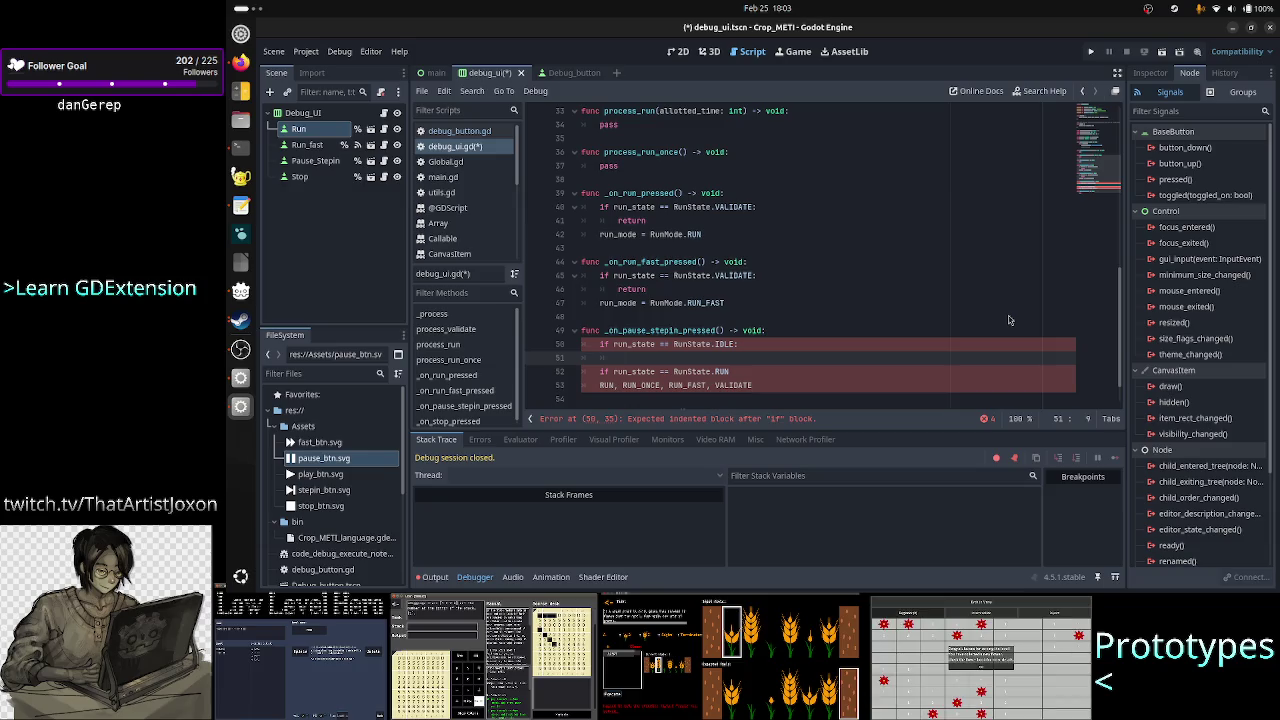
type("run_mode ")
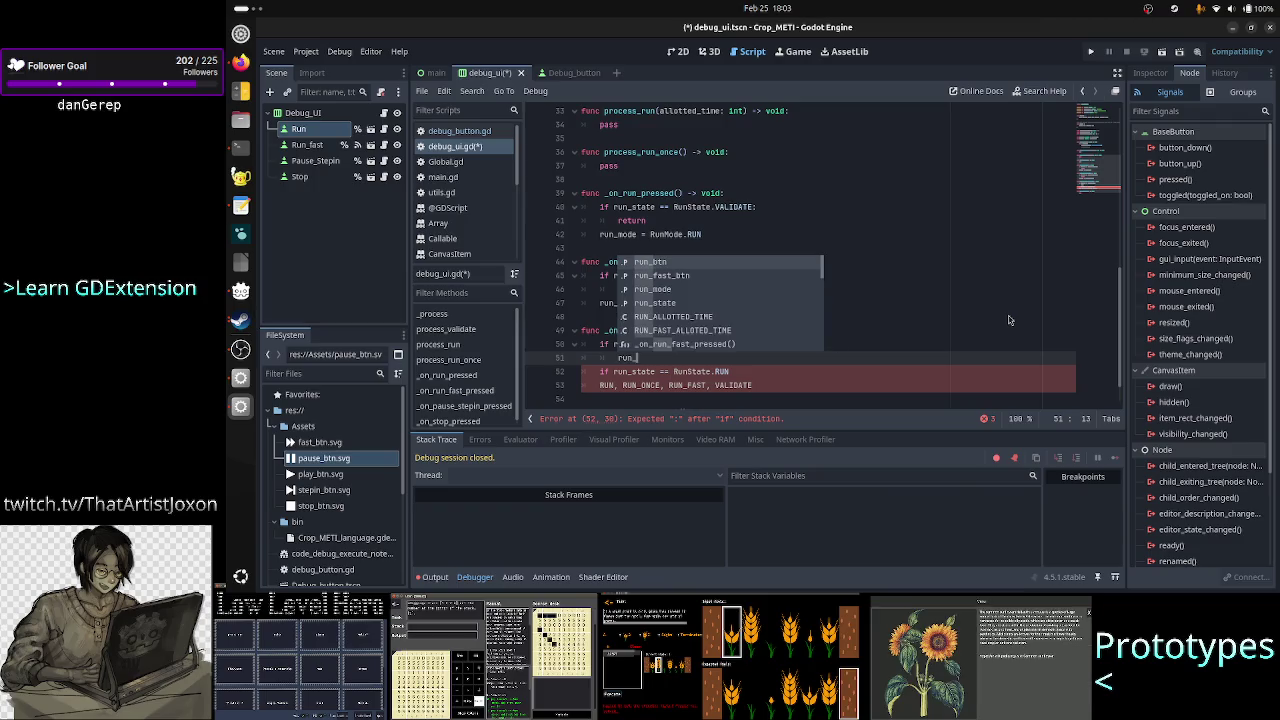
type("= ")
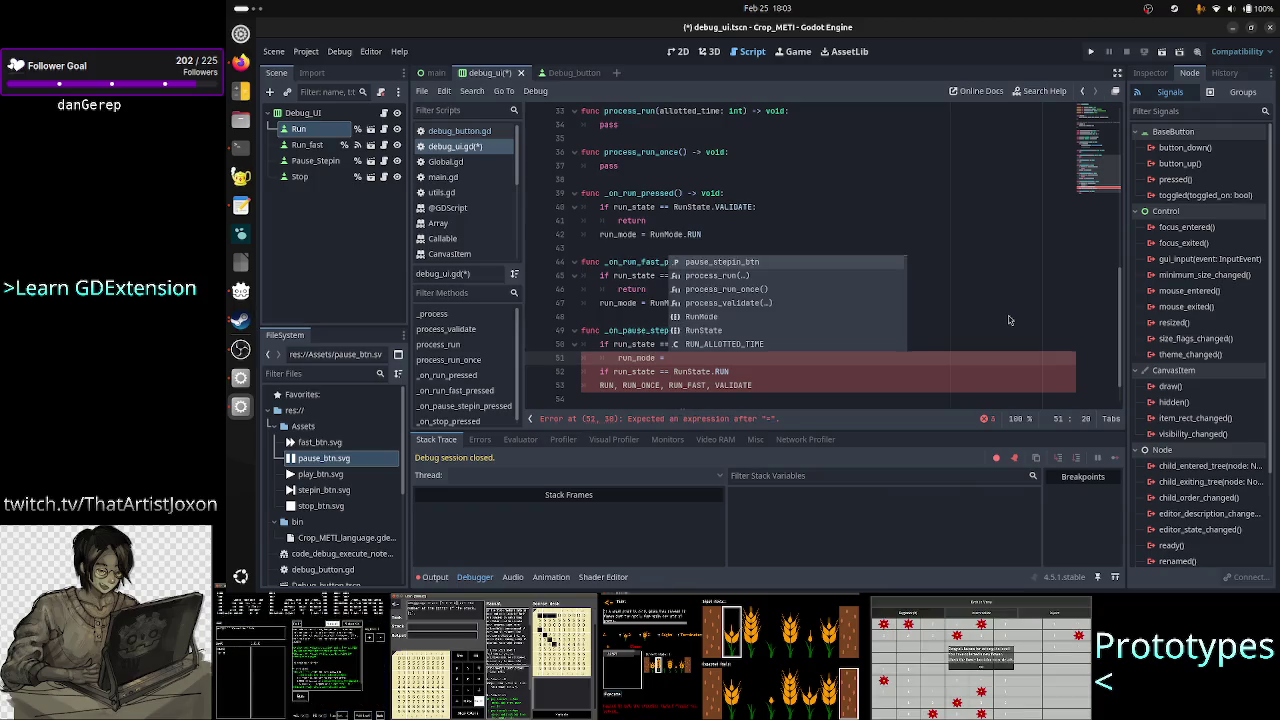
type("RunMode")
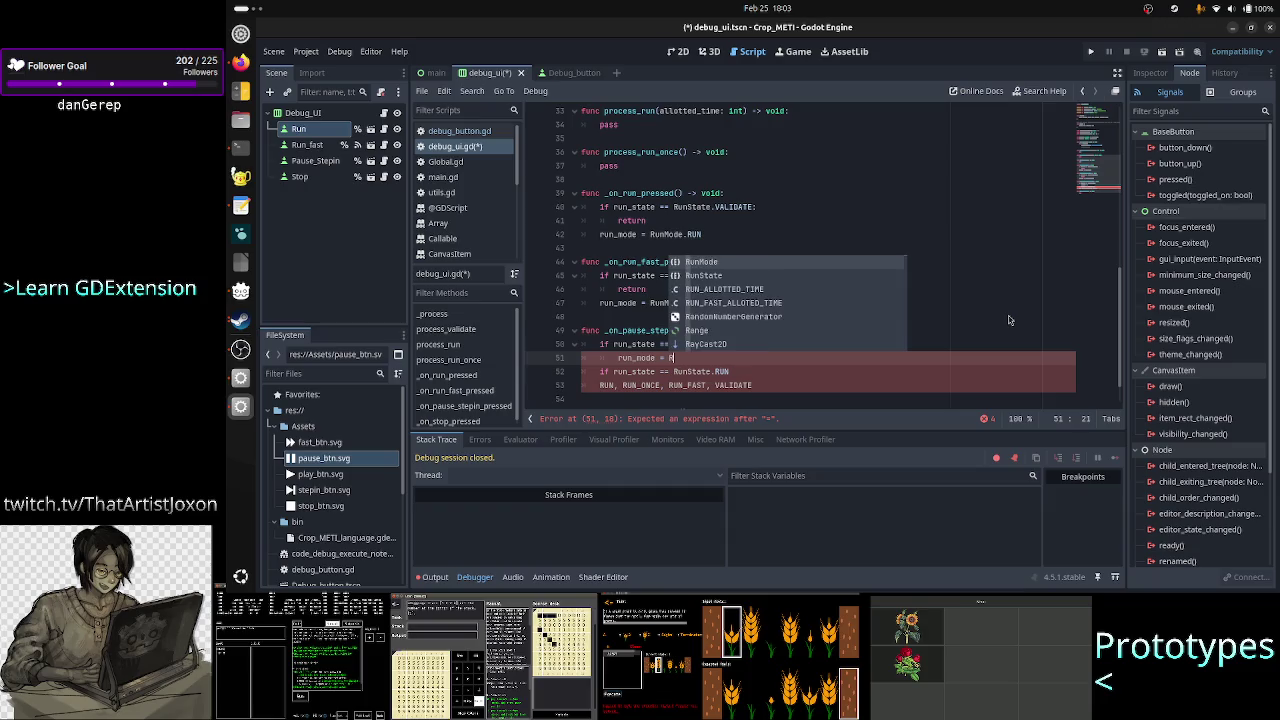
type(".")
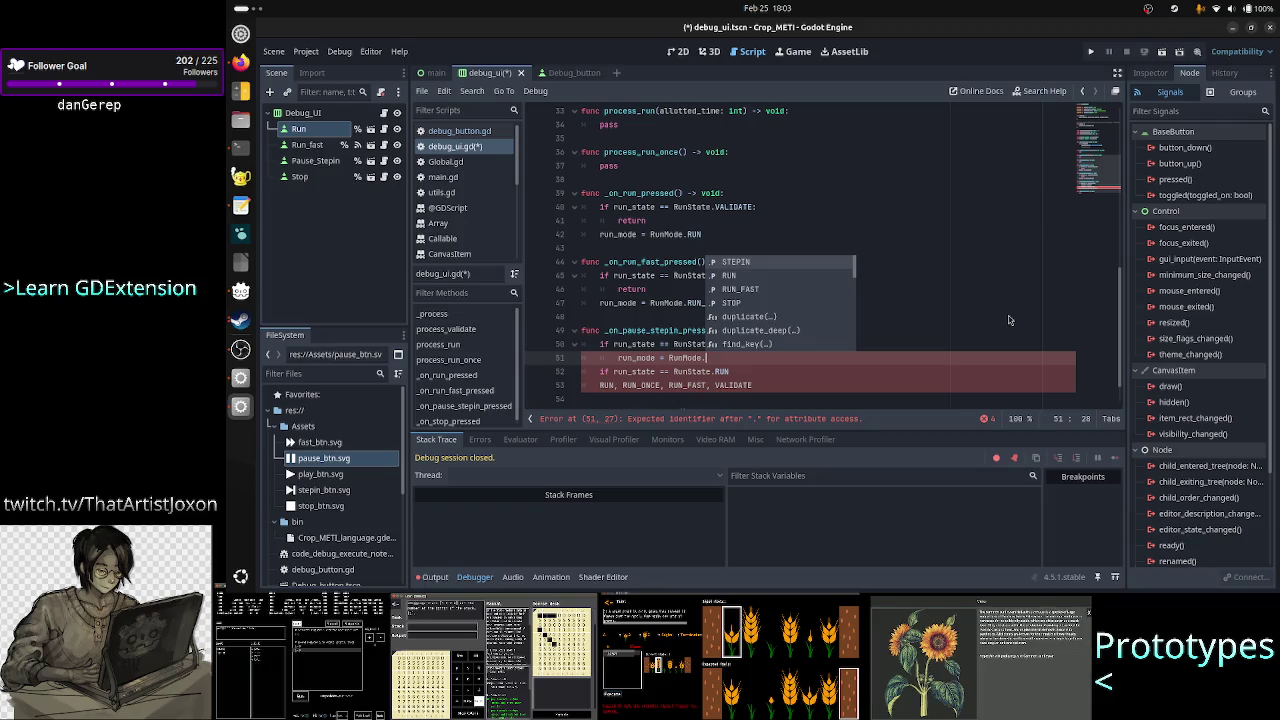
key("Escape")
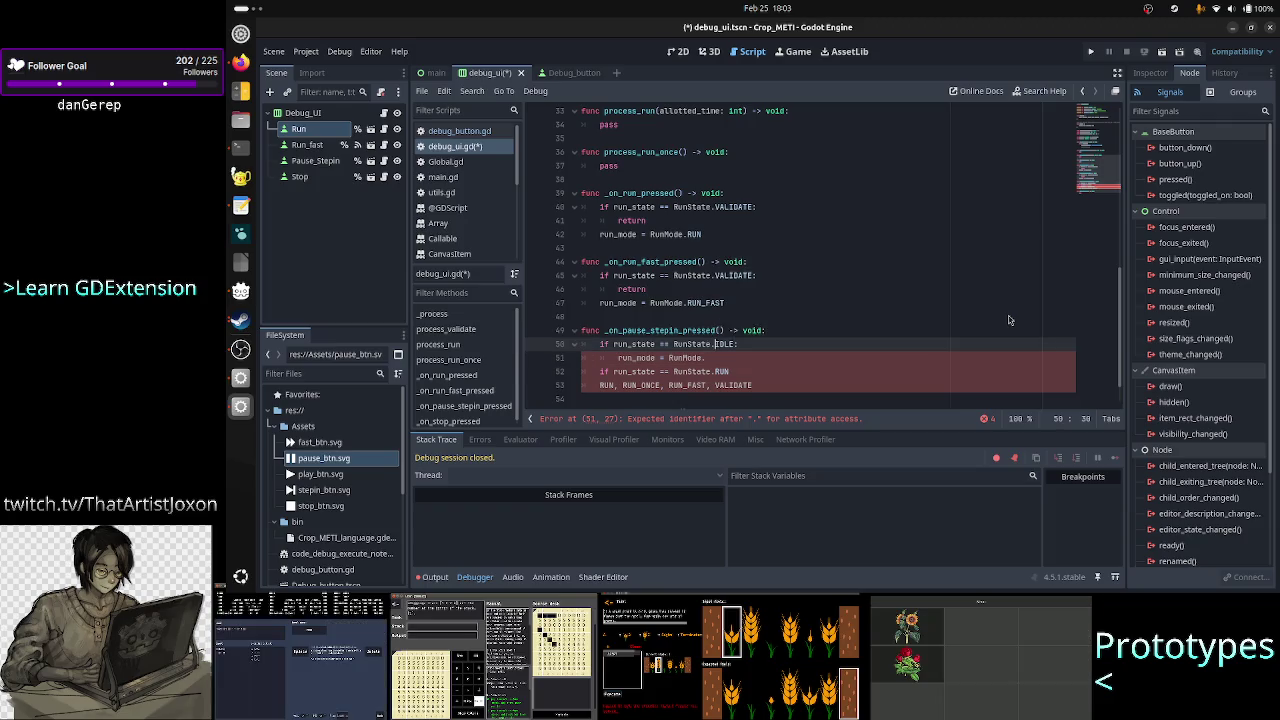
type("RUN")
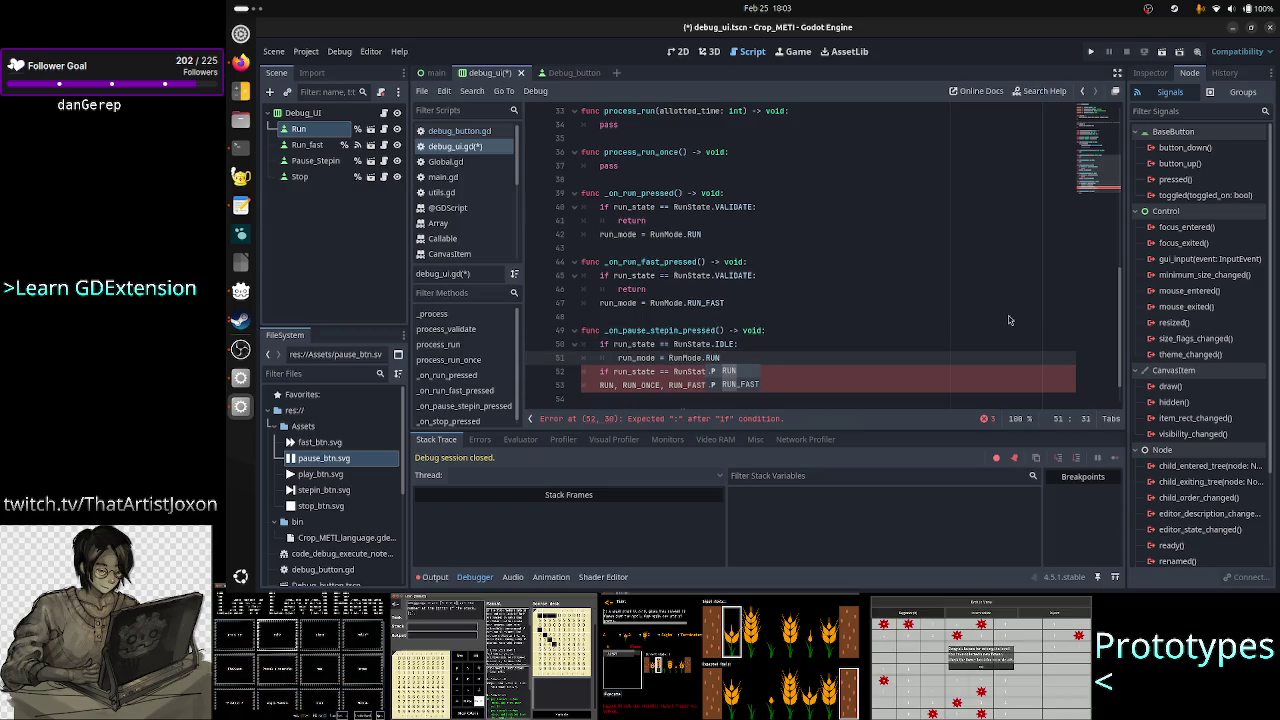
key("BackSpace")
key("BackSpace")
key("BackSpace")
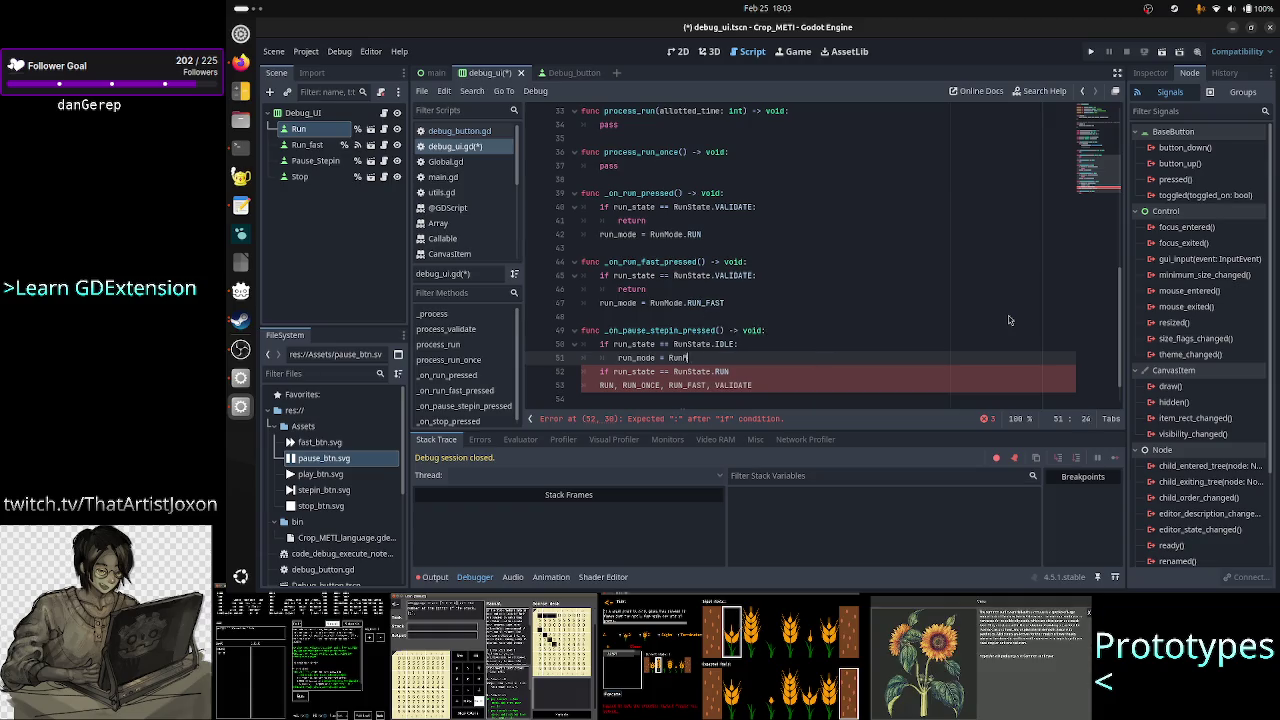
type("unSta")
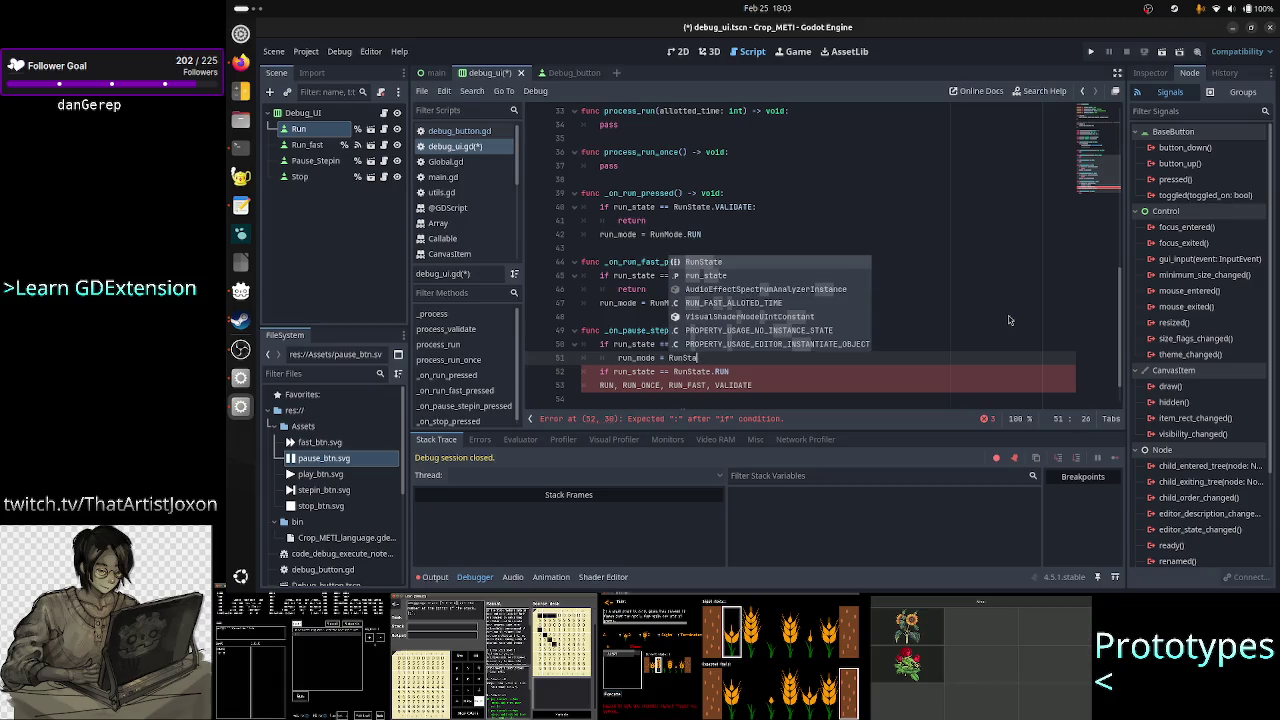
type("te.")
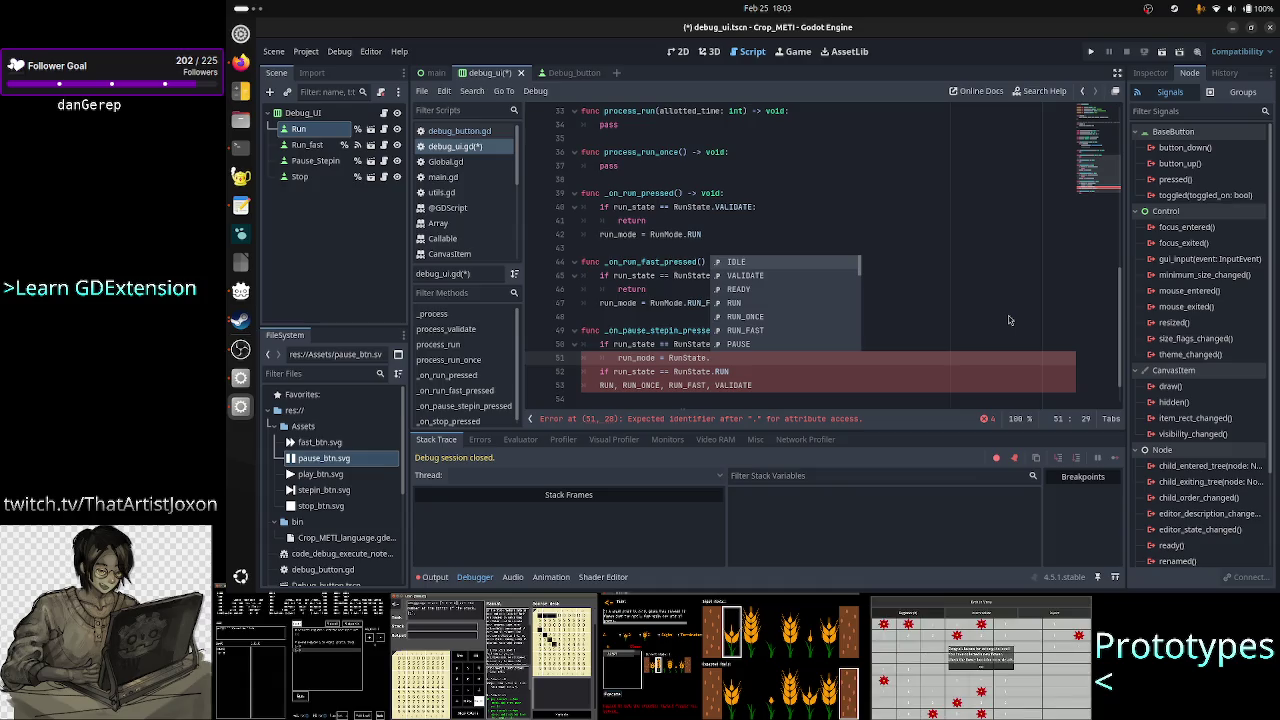
type("run")
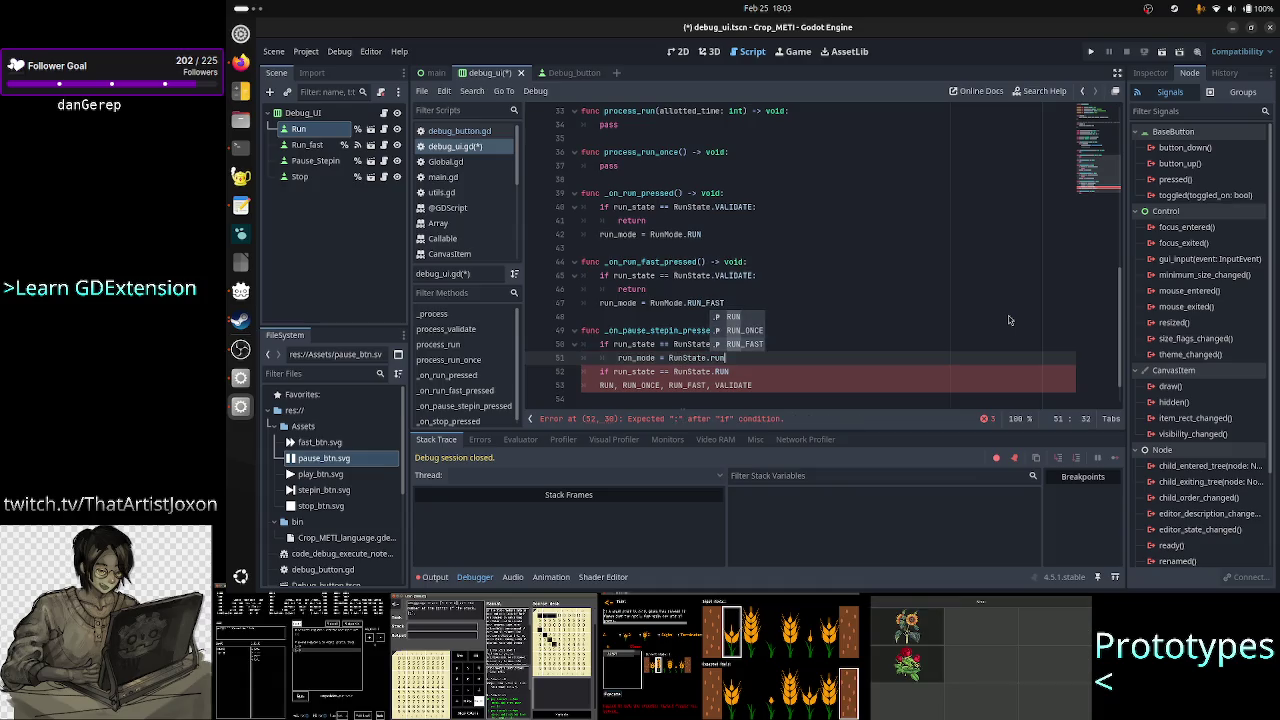
key("Down")
key("Return")
- Add a 'return' line after the RUN_ONCE assignment in the IDLE branch
key("alt+Tab")
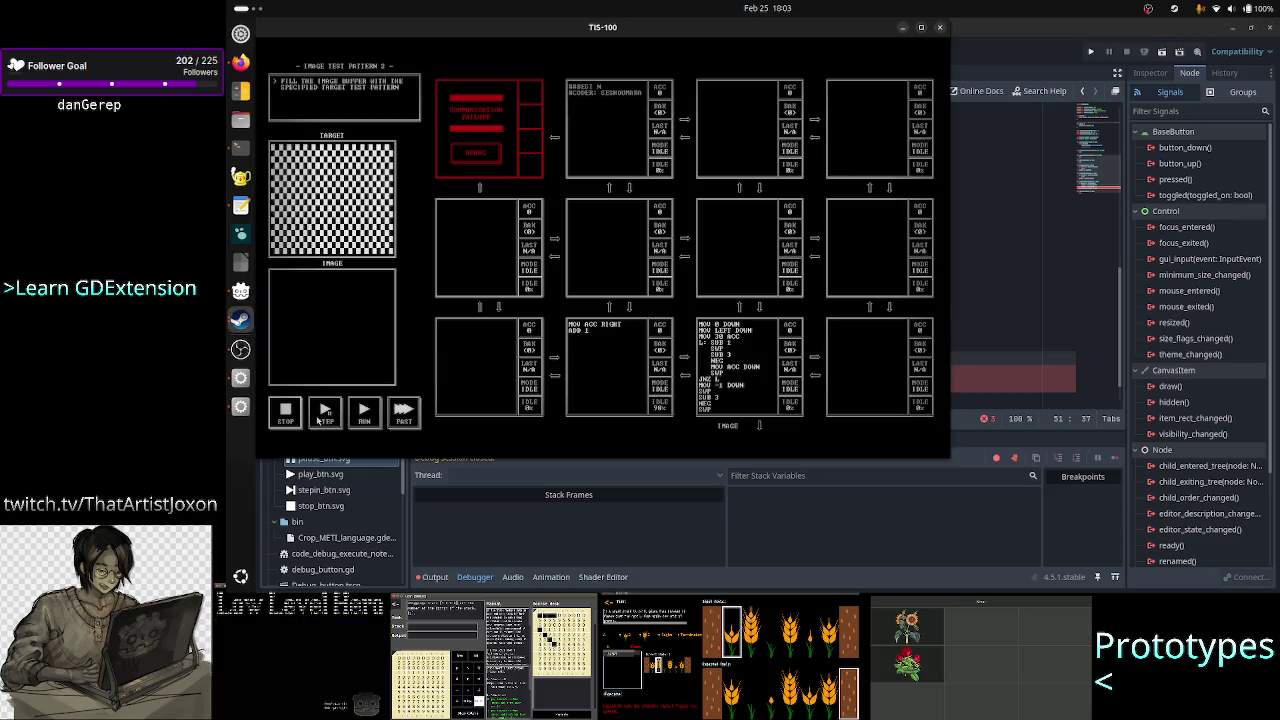
left_click(998, 336)
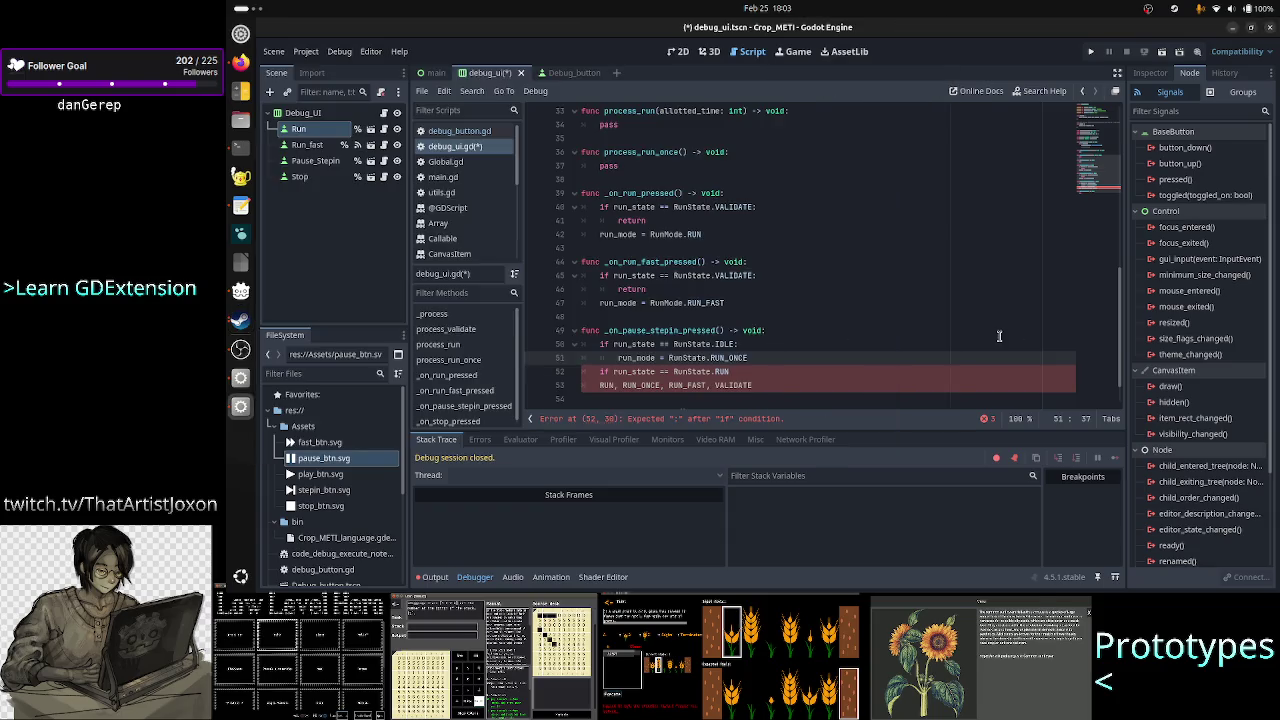
left_click(770, 354)
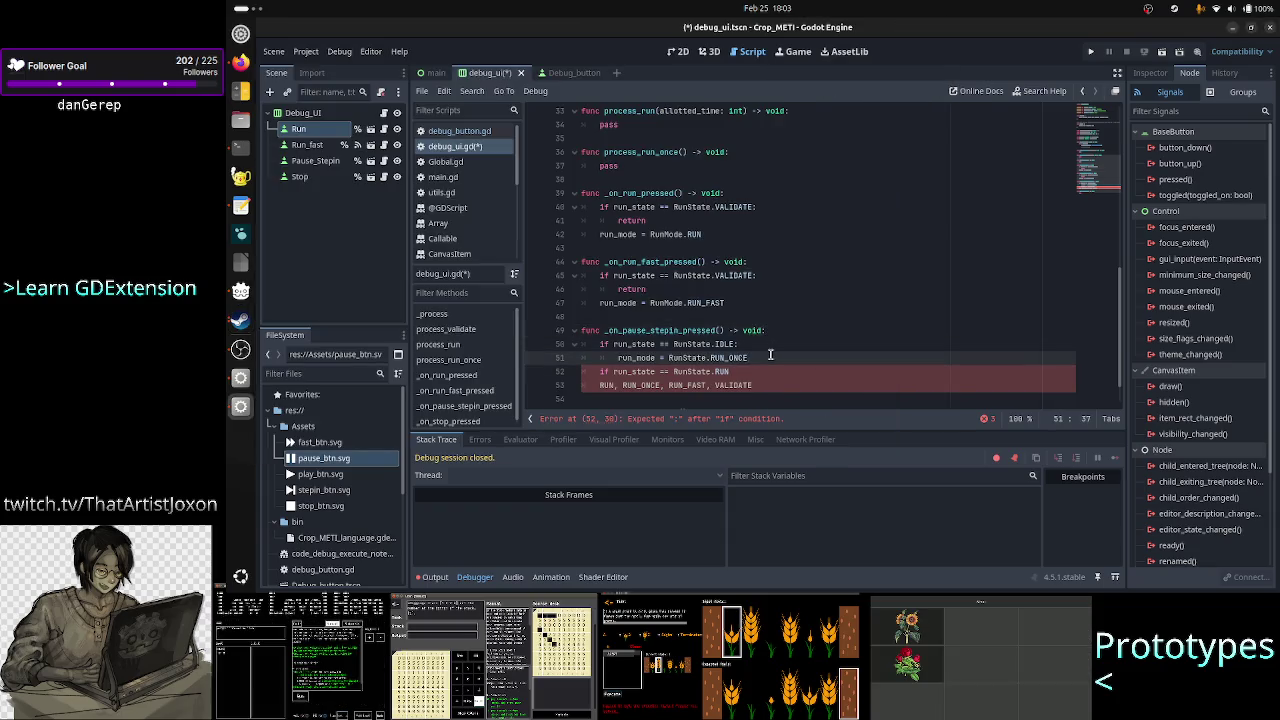
key("Return")
type("return")
key("Down")
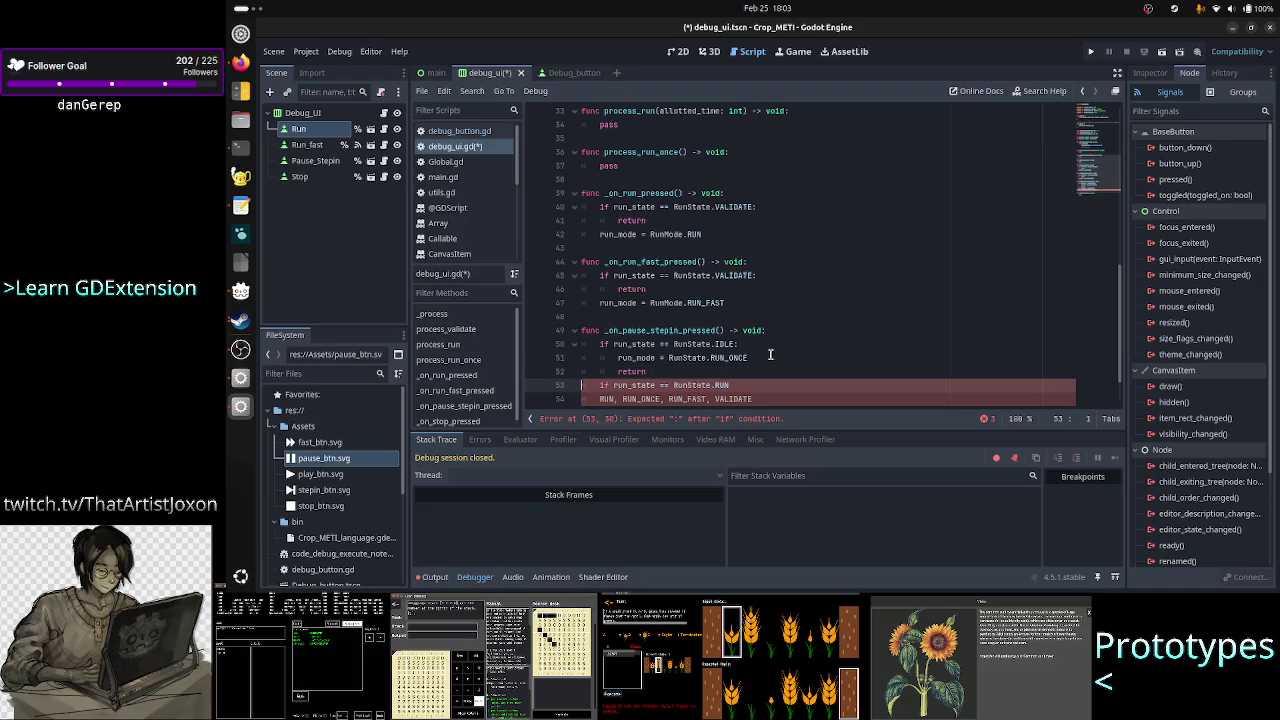
key("Right")
key("Right")
key("Right")
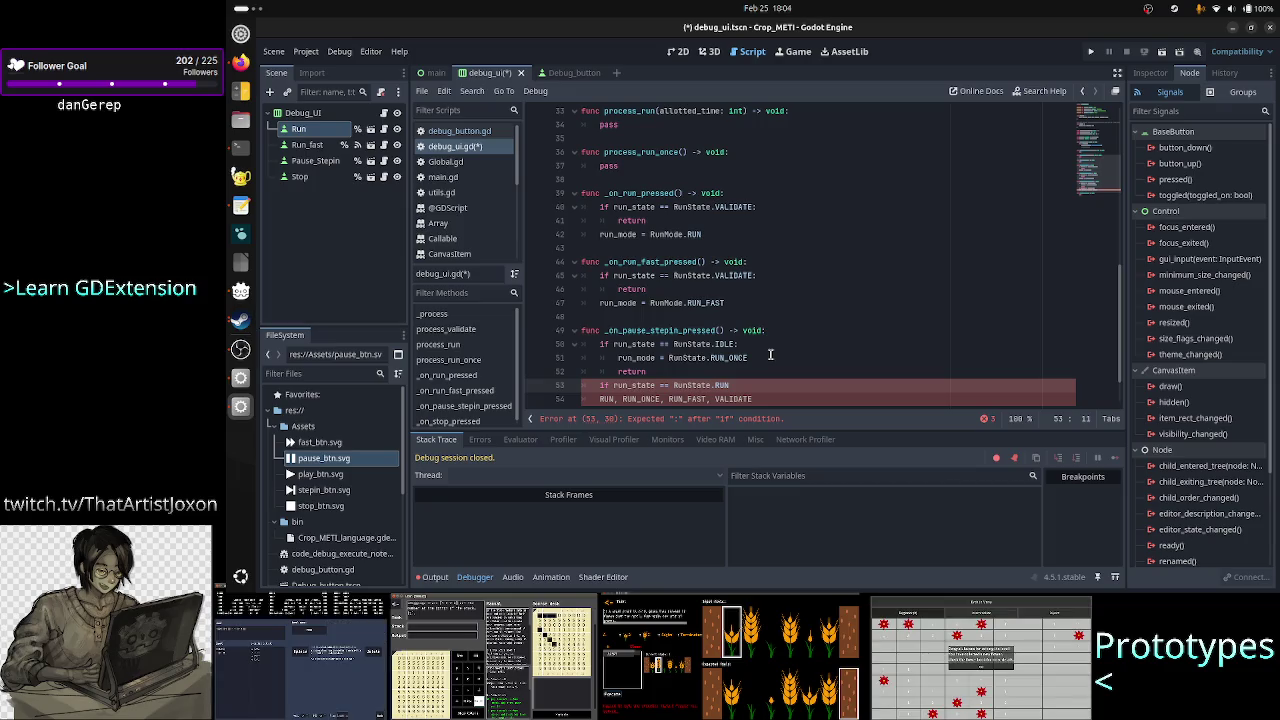
key("alt+Tab")
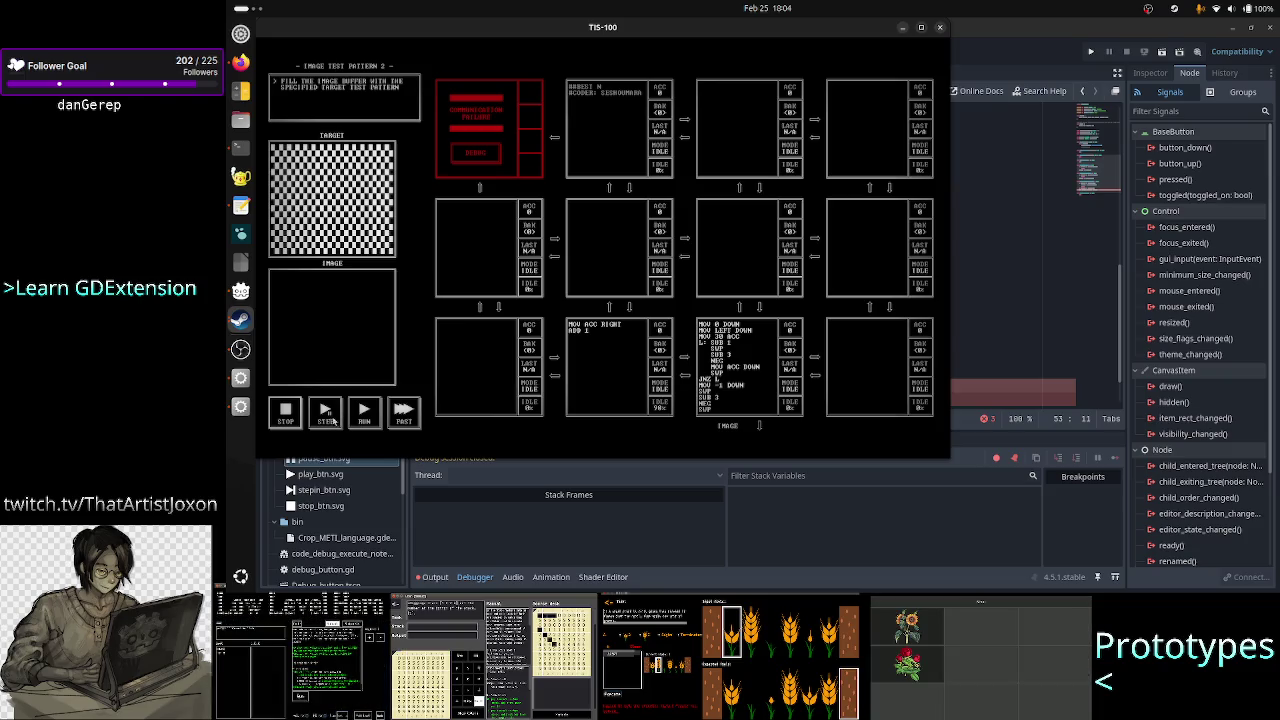
- Run the TIS-100 image test, pause it, step it twice, and return to Godot
left_click(364, 413)
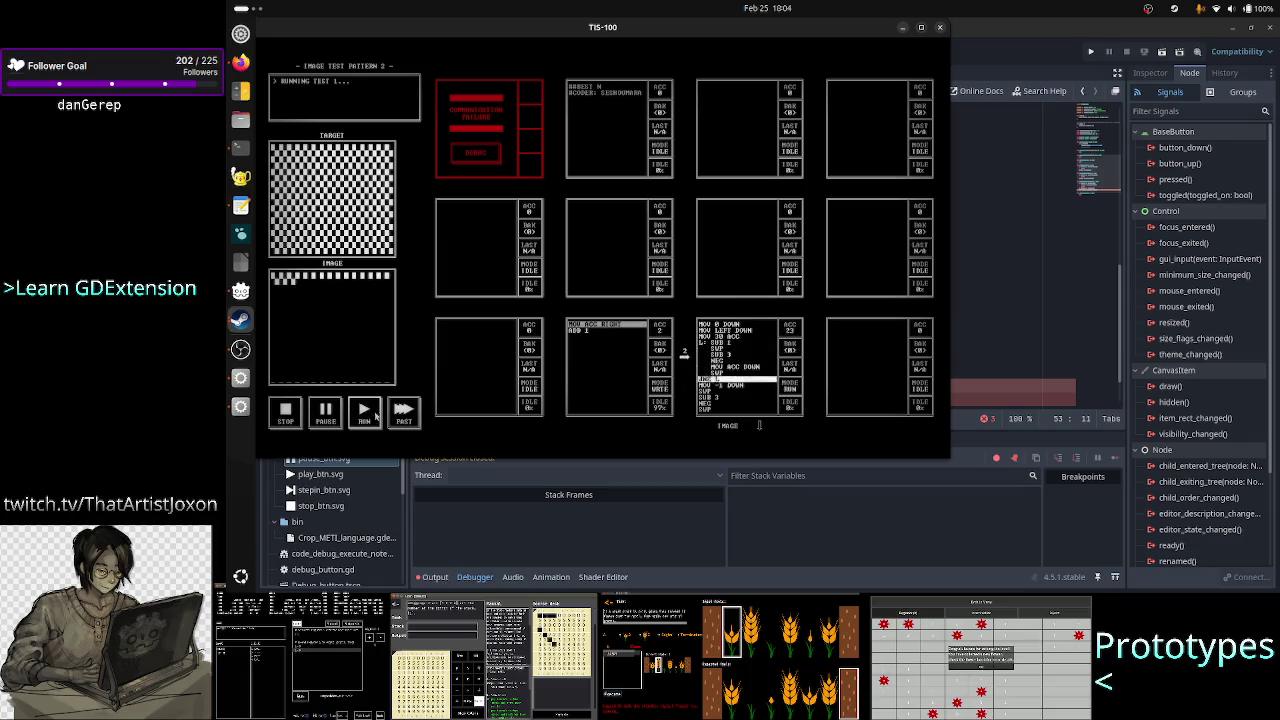
left_click(327, 414)
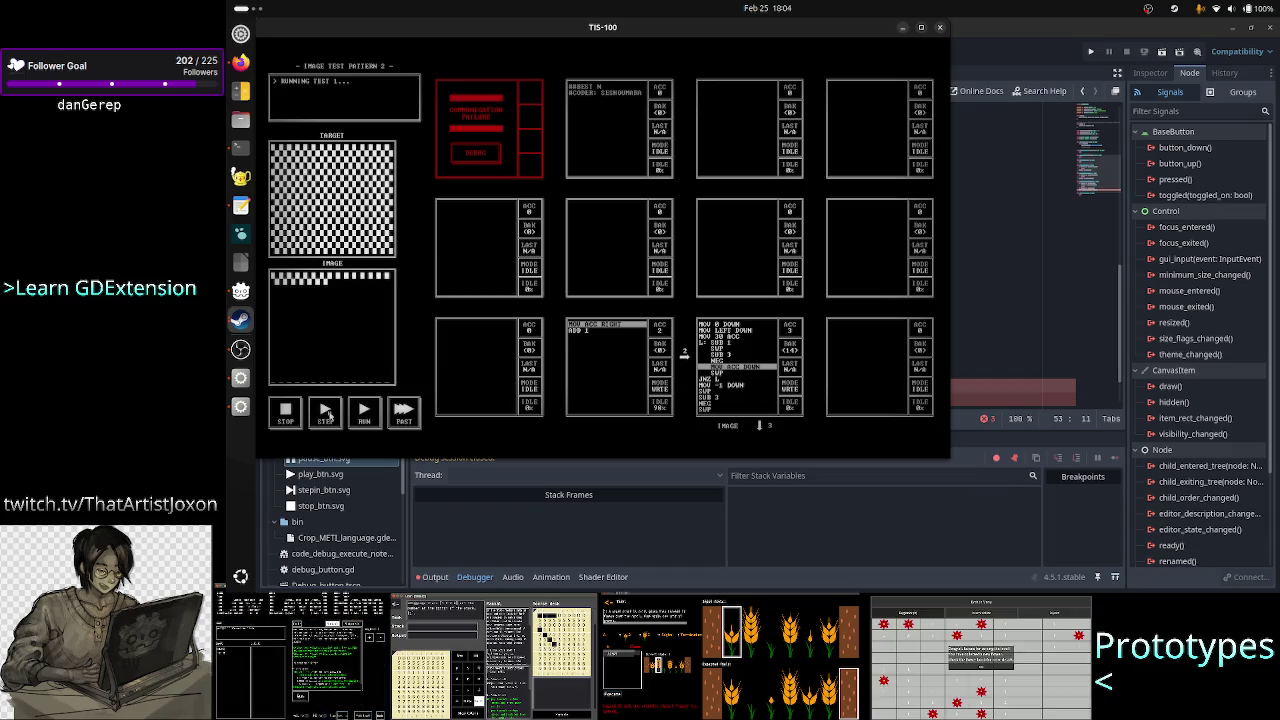
left_click(326, 414)
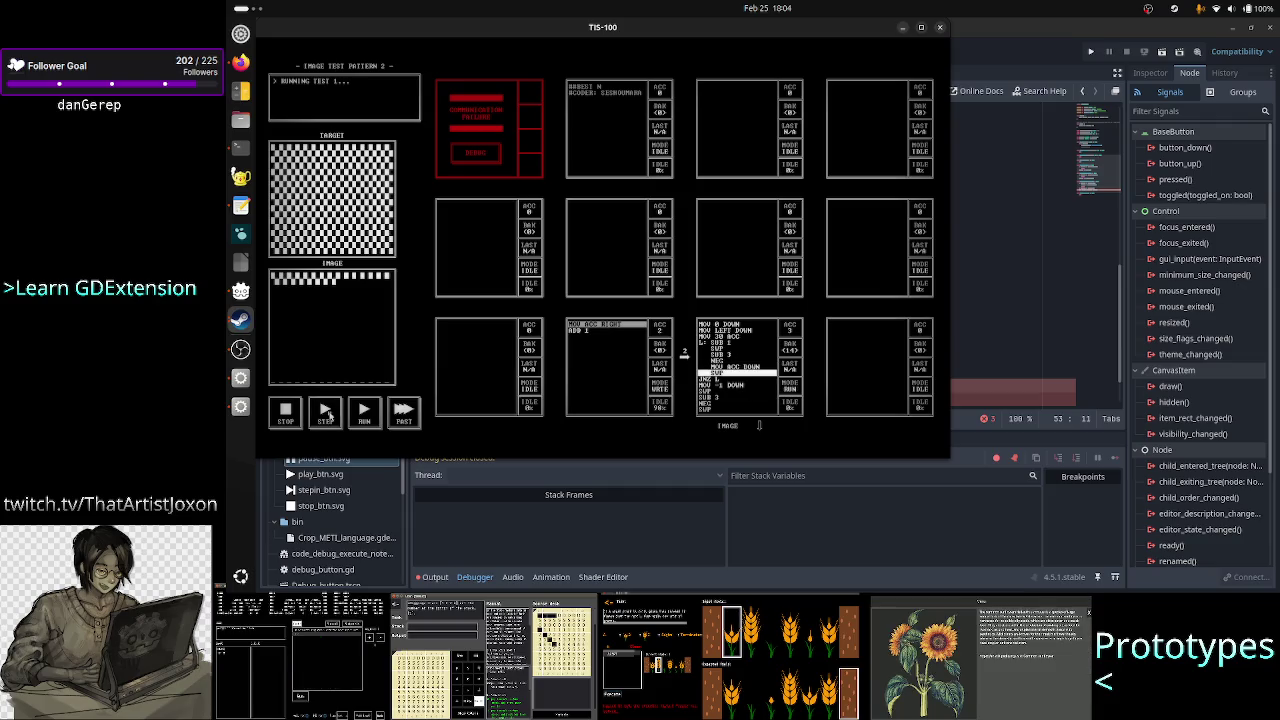
left_click(326, 414)
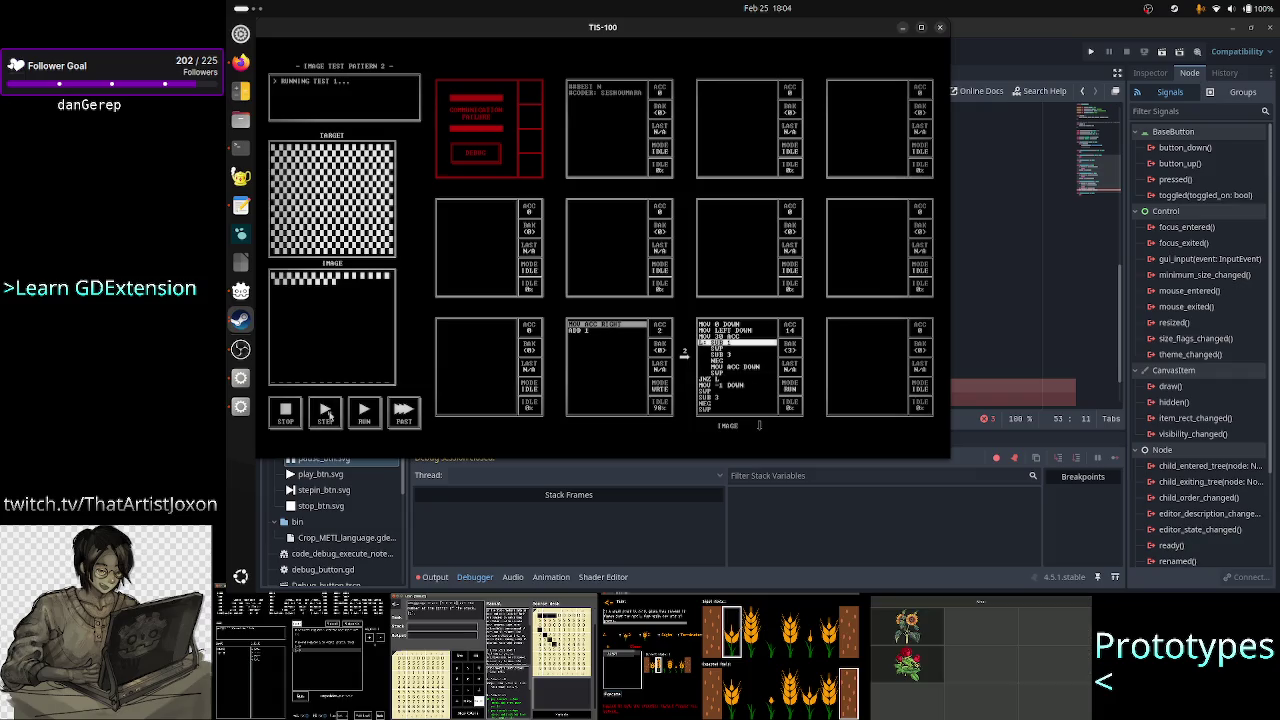
left_click(988, 291)
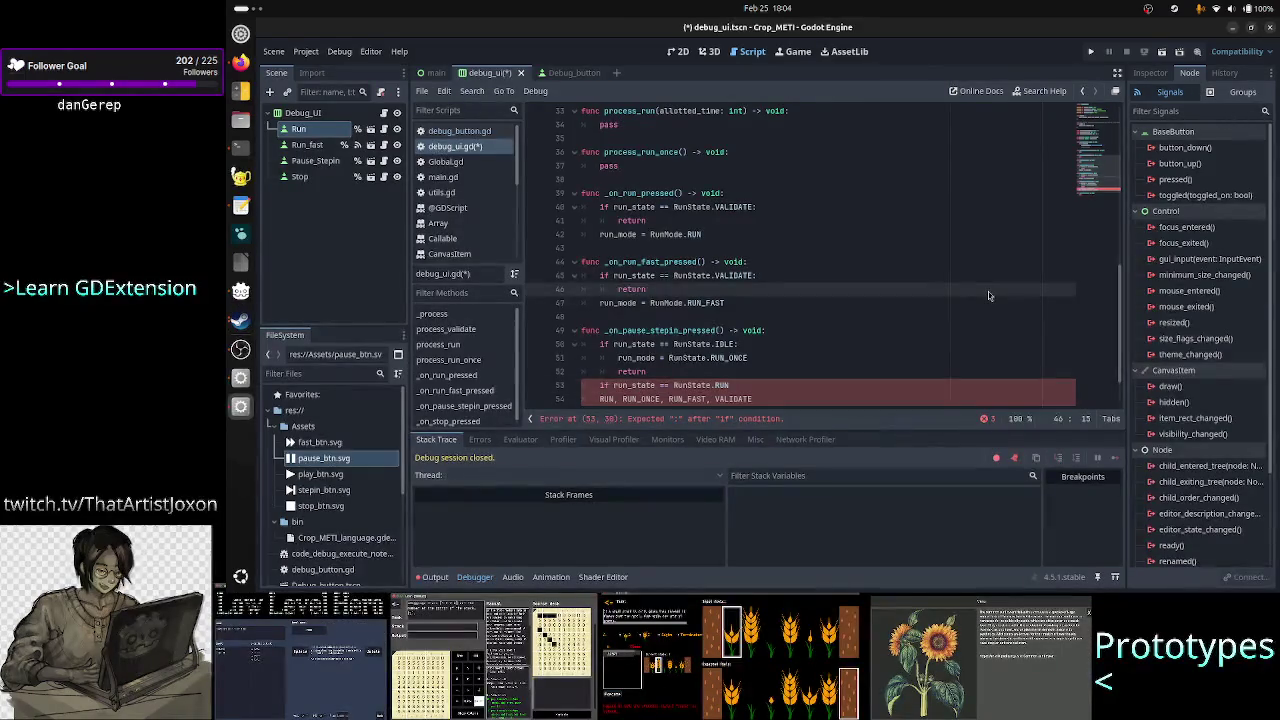
- Open a new line after the return and undo the stray 'run' entry
key("Down")
key("Home")
key("Home")
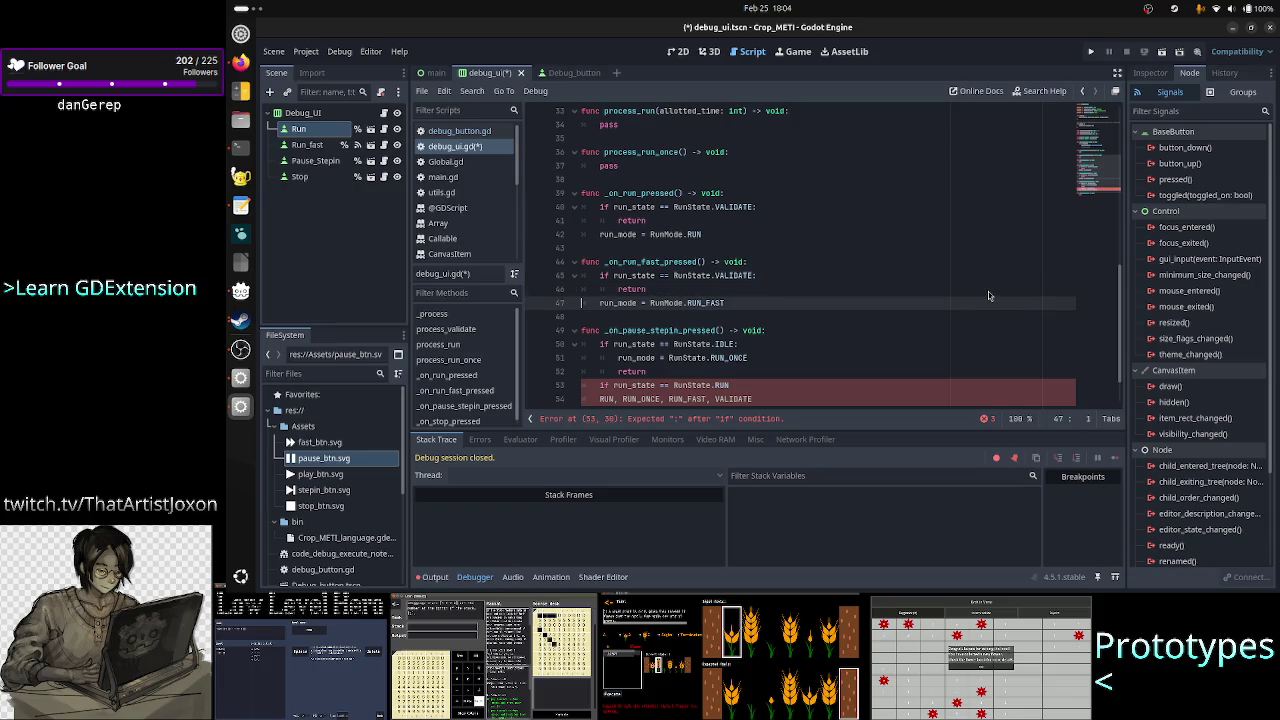
key("Down")
key("Down")
key("Down")
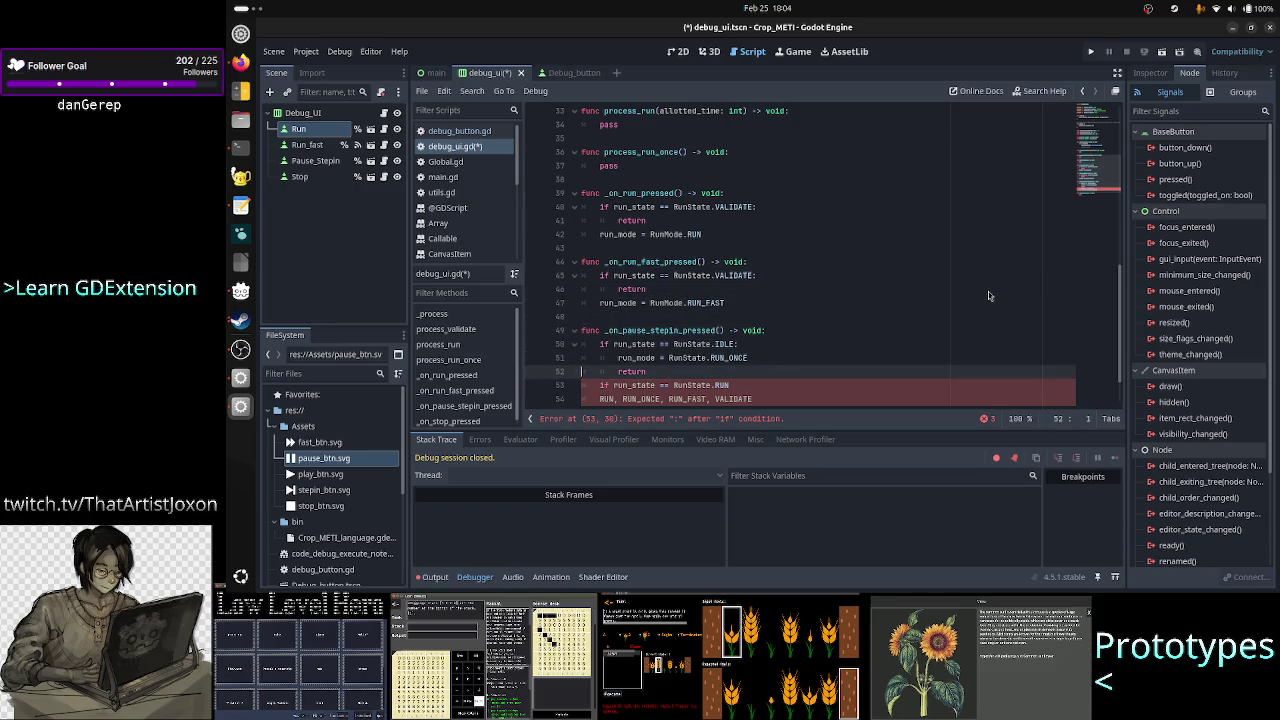
key("End")
key("Return")
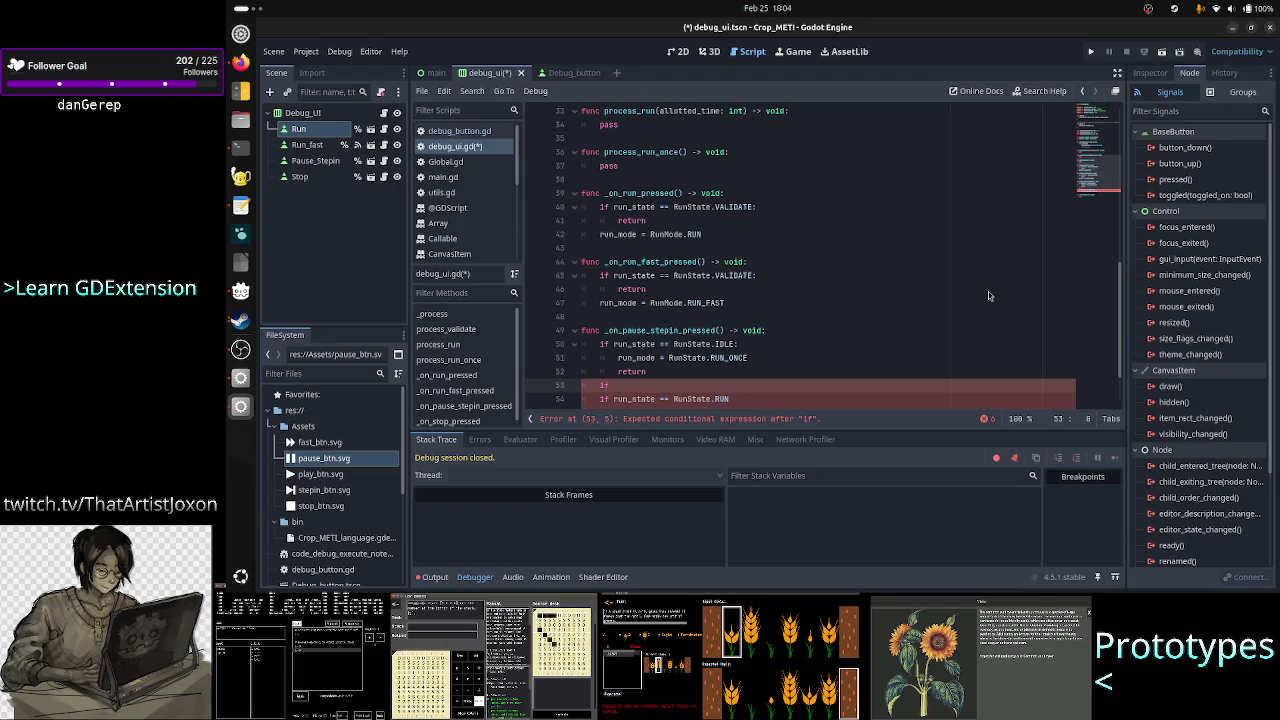
type("run")
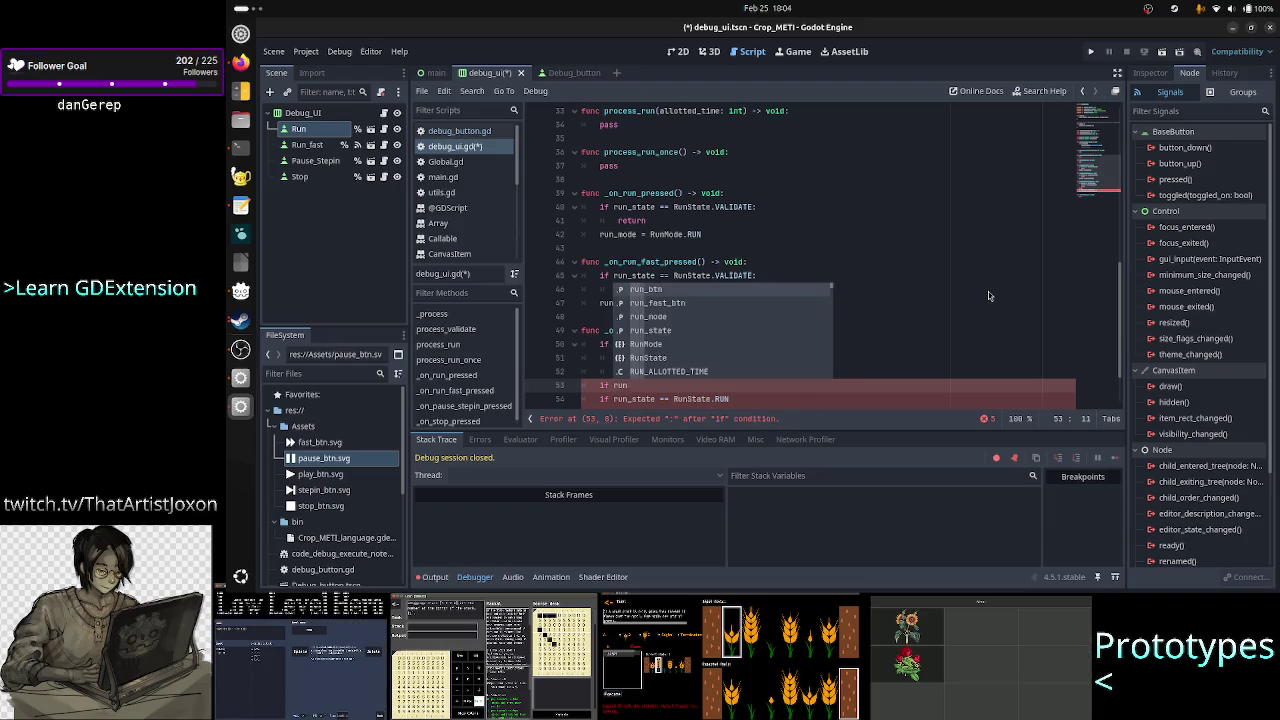
key("Escape")
key("ctrl+z")
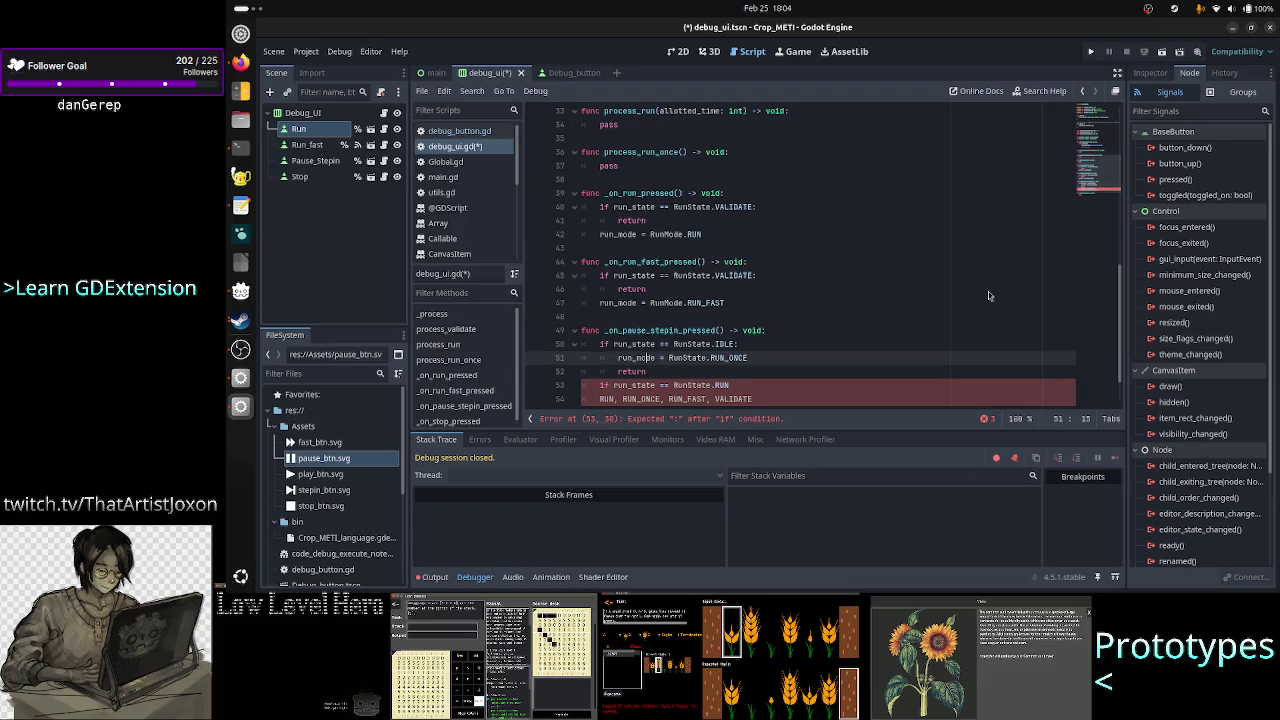
- Extend the IDLE check with 'or run_state == RunState.PAUSE'
key("Up")
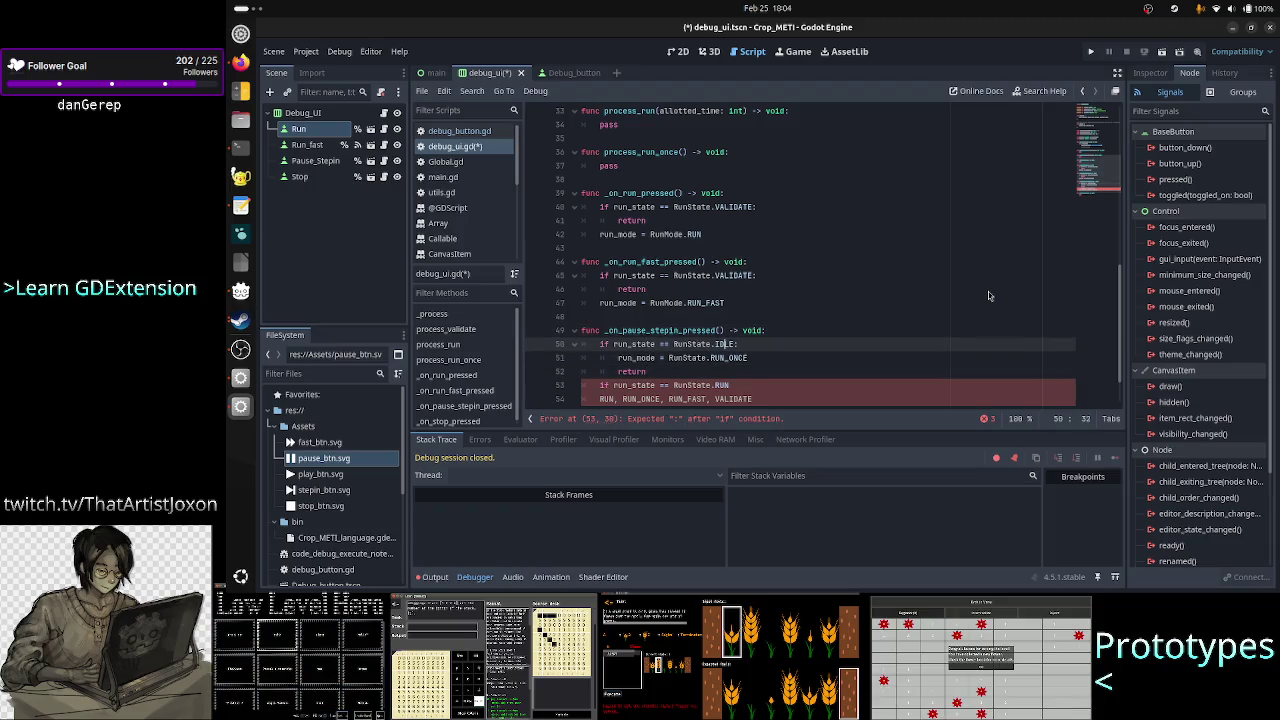
key("Right")
key("Right")
type("or ru")
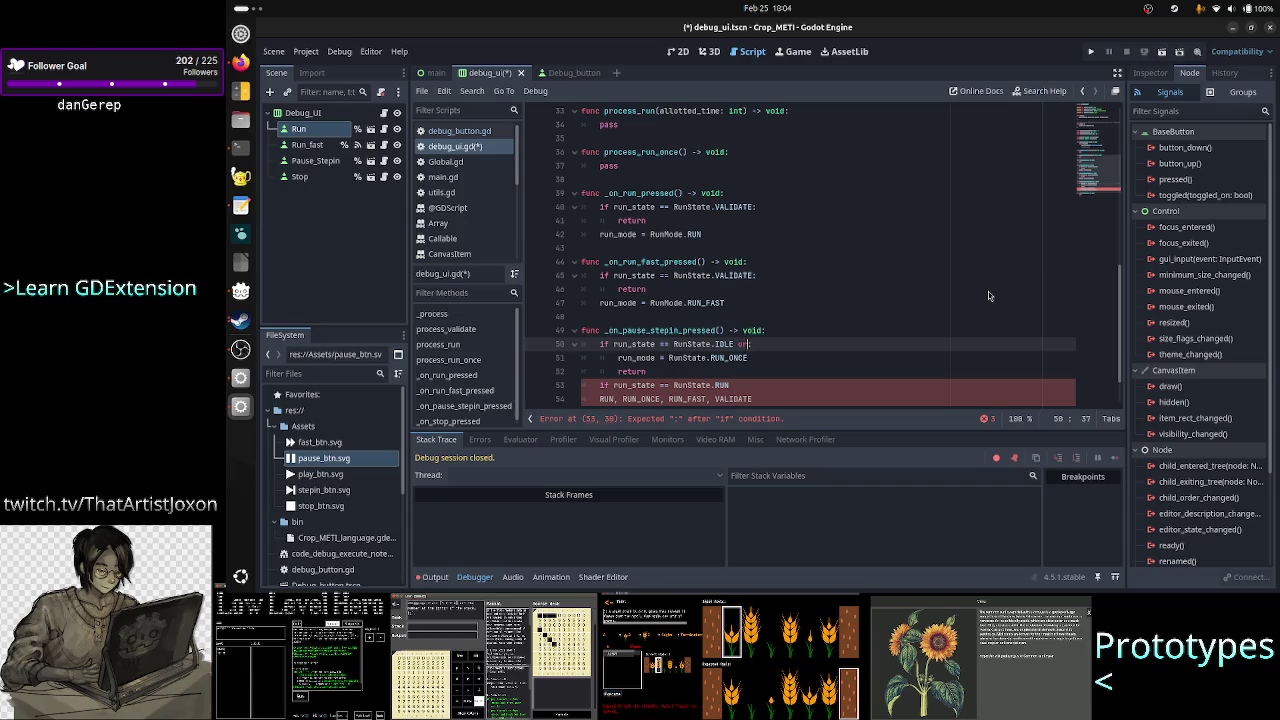
type("n_state ==")
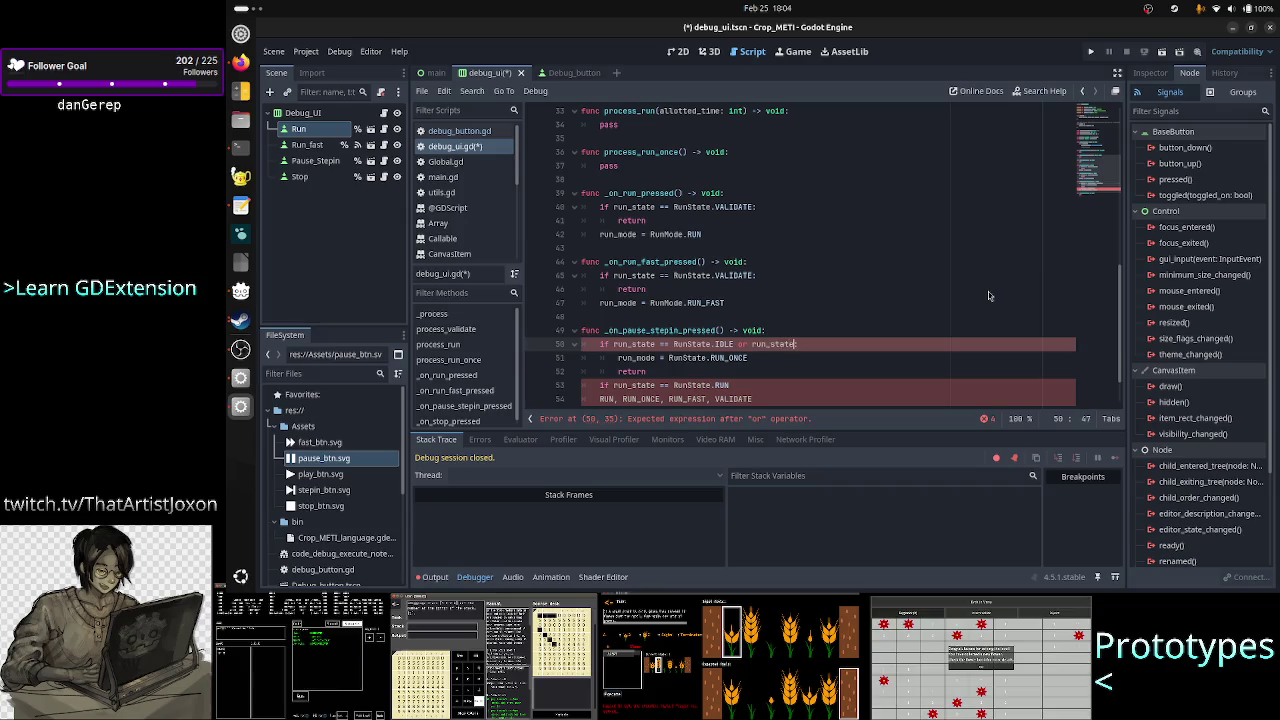
type(" Run")
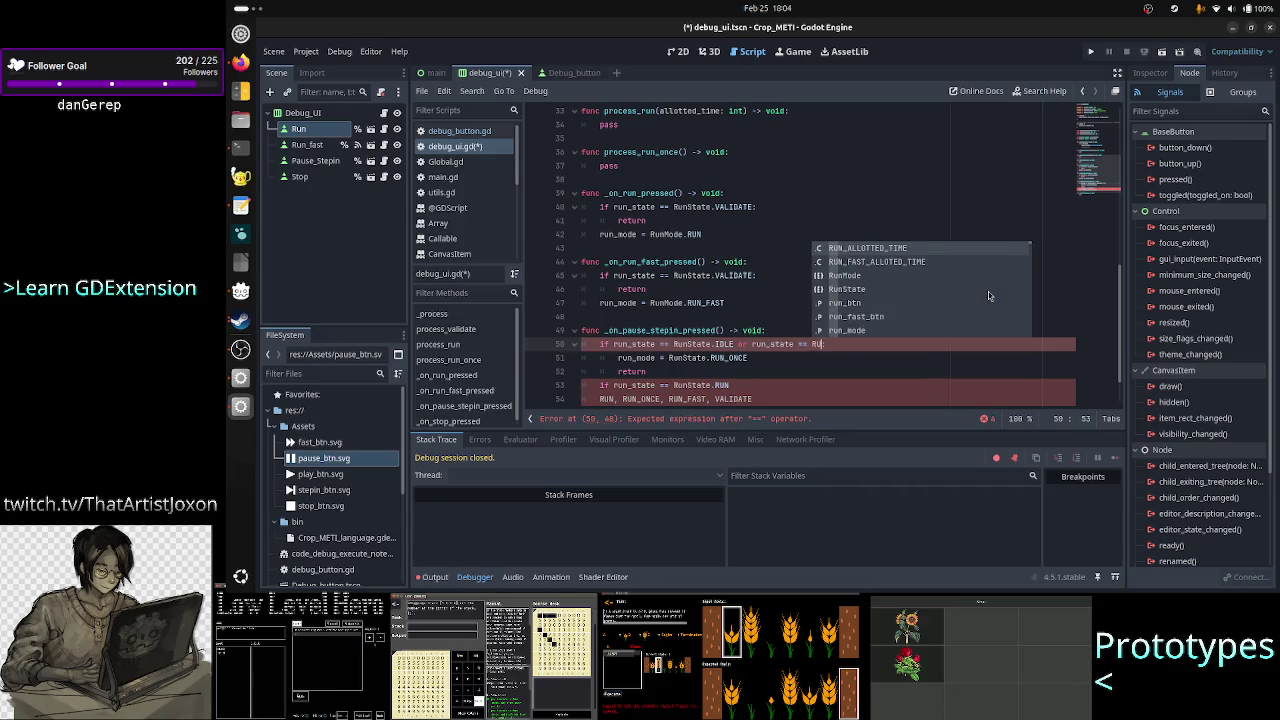
type("State.")
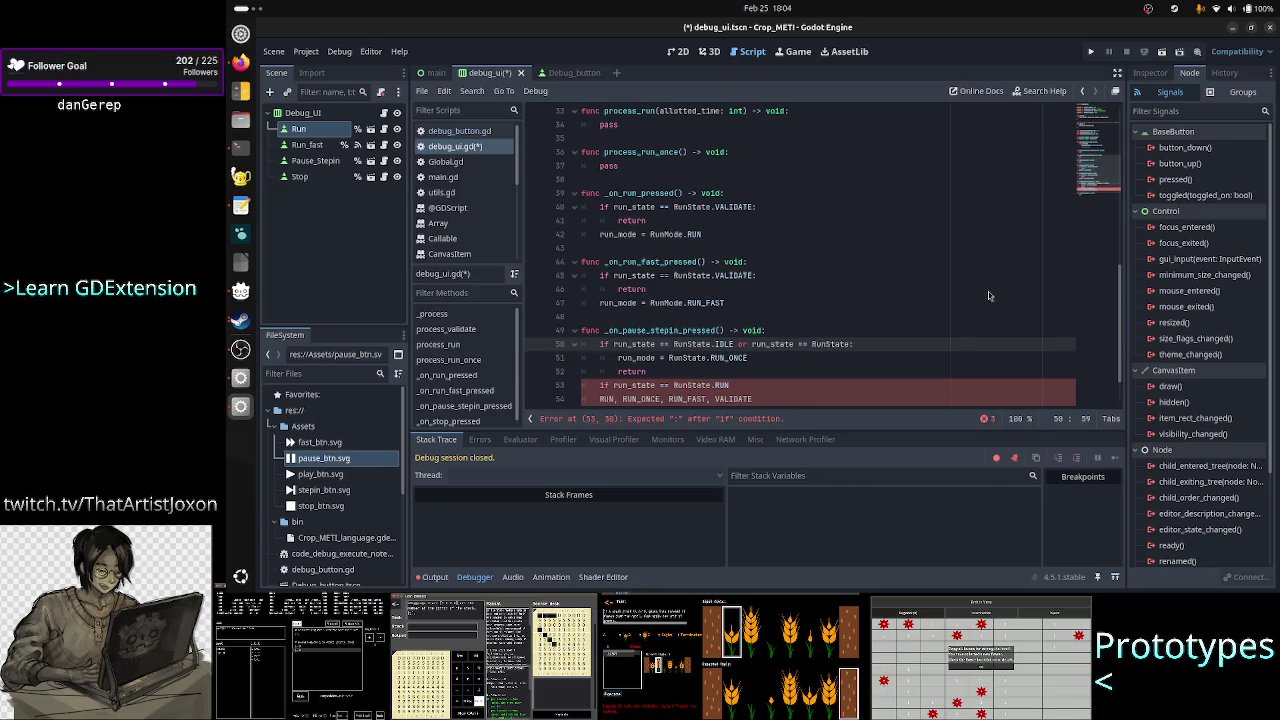
type("PAUSE")
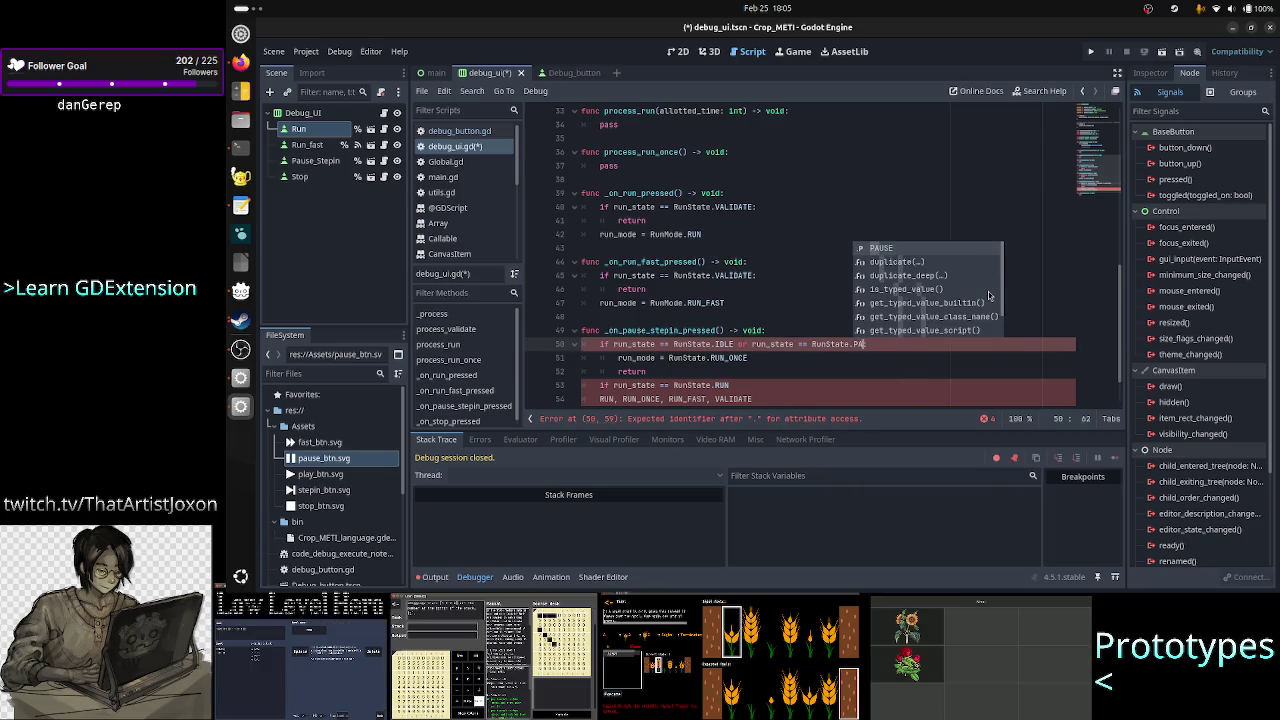
key("alt+Tab")
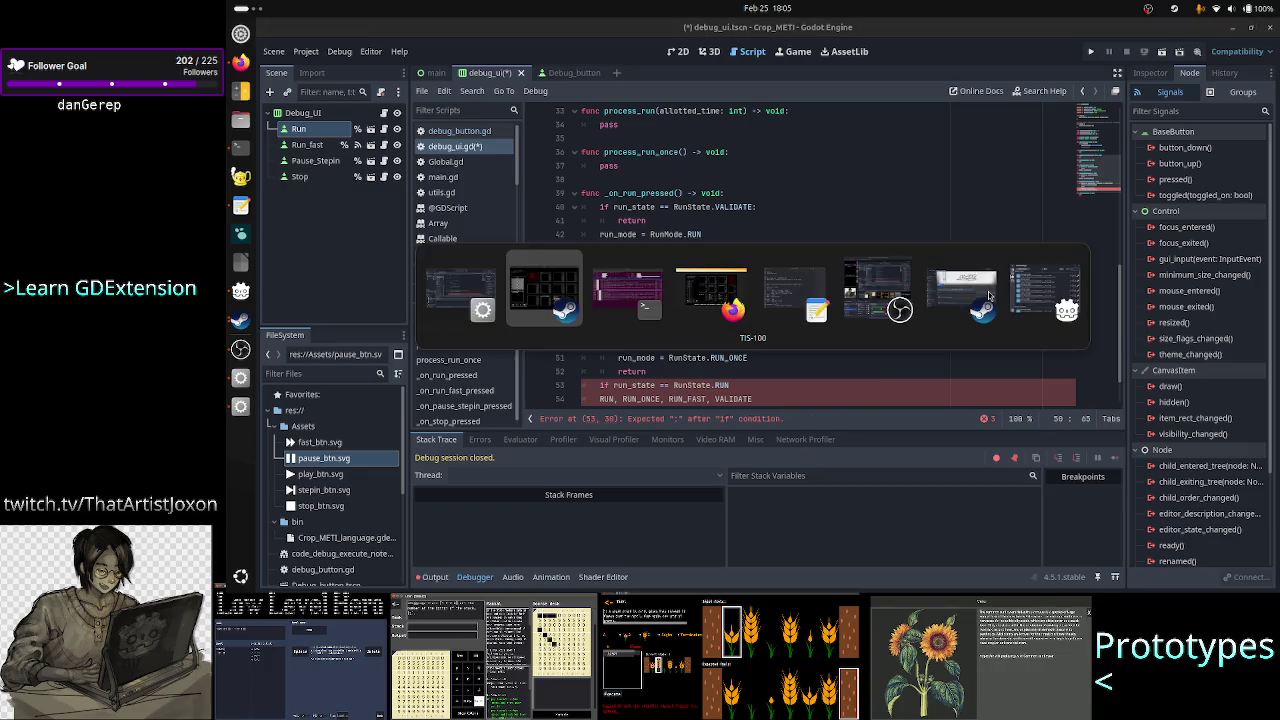
- Stop the test, rerun it at fast speed, and pause it partway through test 2
left_click(284, 409)
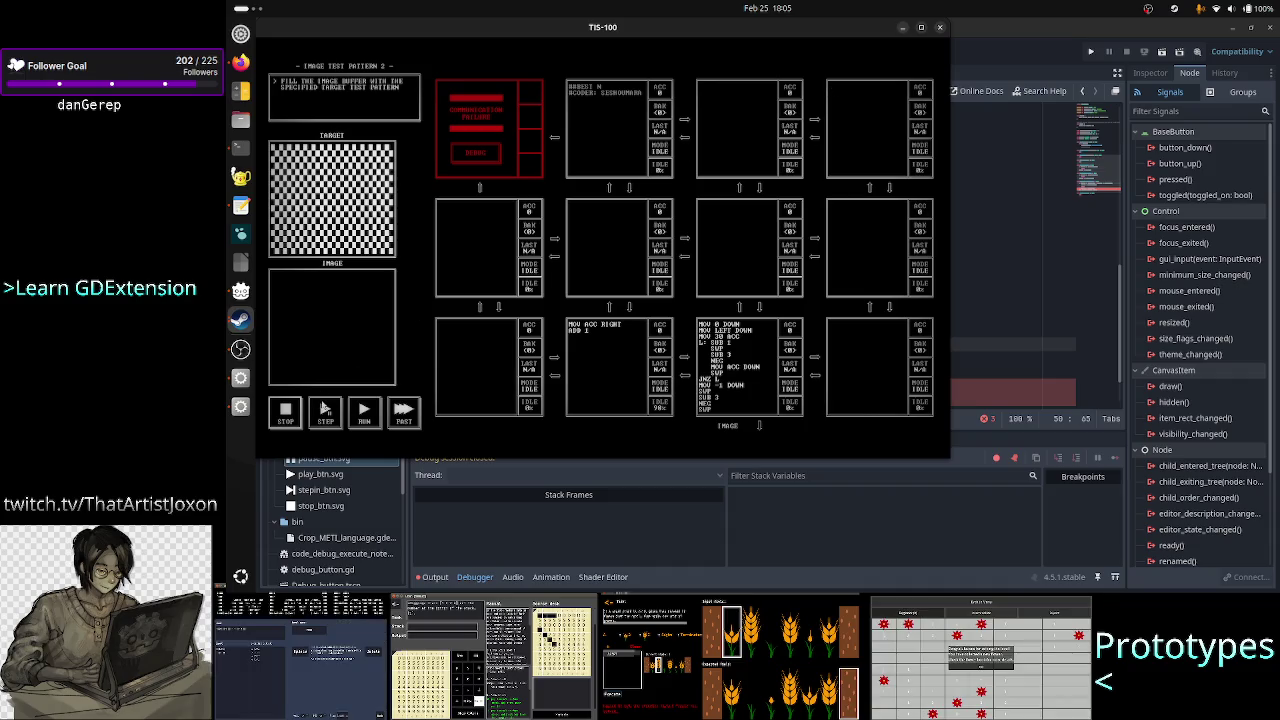
left_click(363, 410)
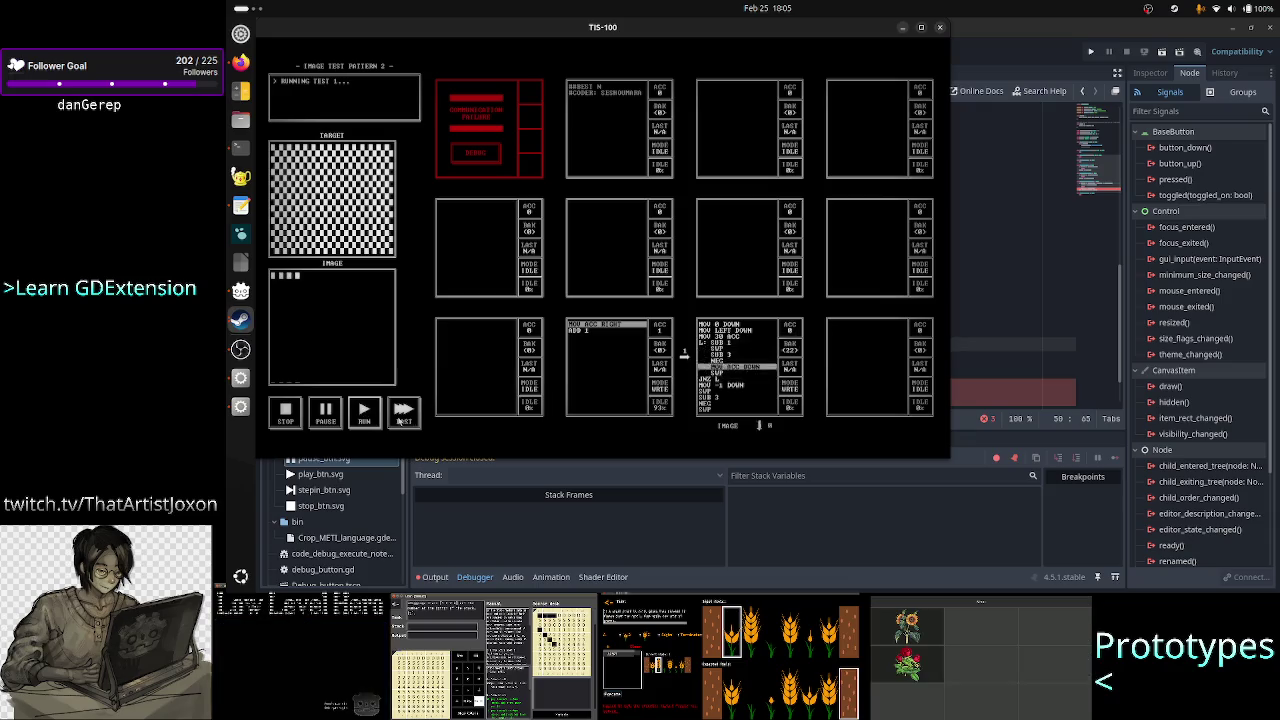
left_click(403, 418)
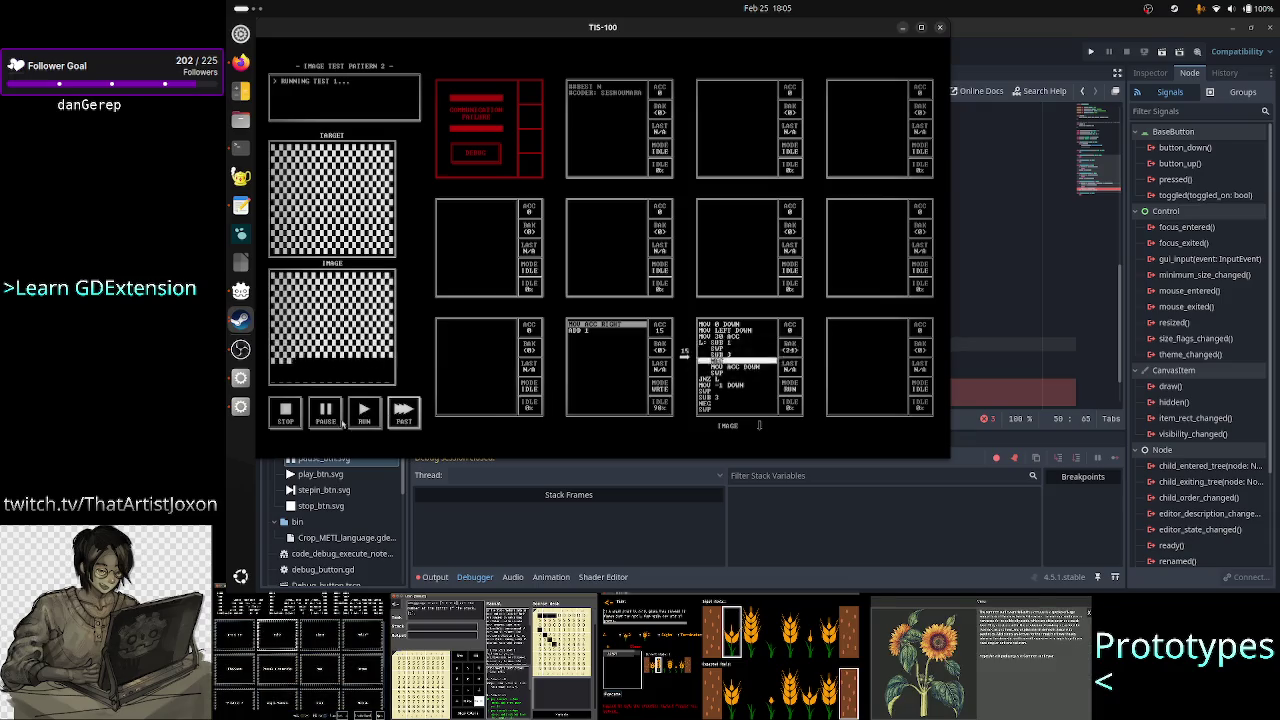
left_click(326, 414)
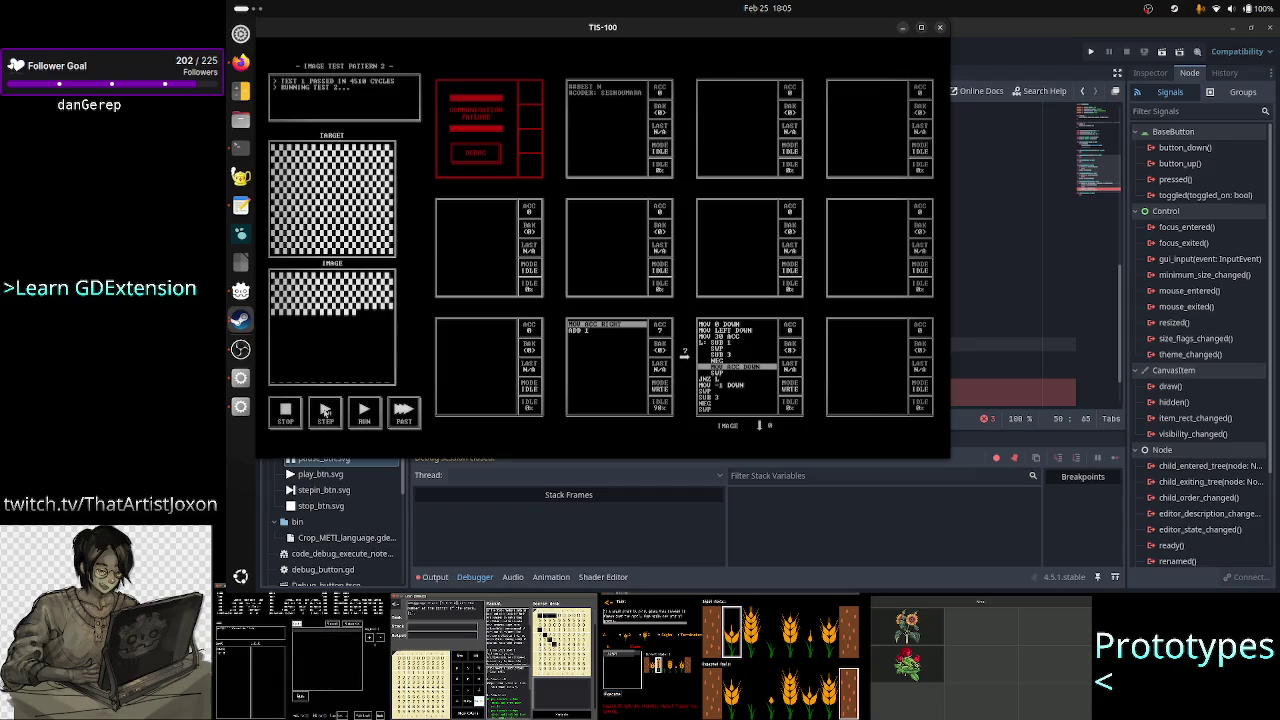
- Step three instructions, restart from test 1, step once more, and return to Godot
left_click(325, 412)
left_click(325, 412)
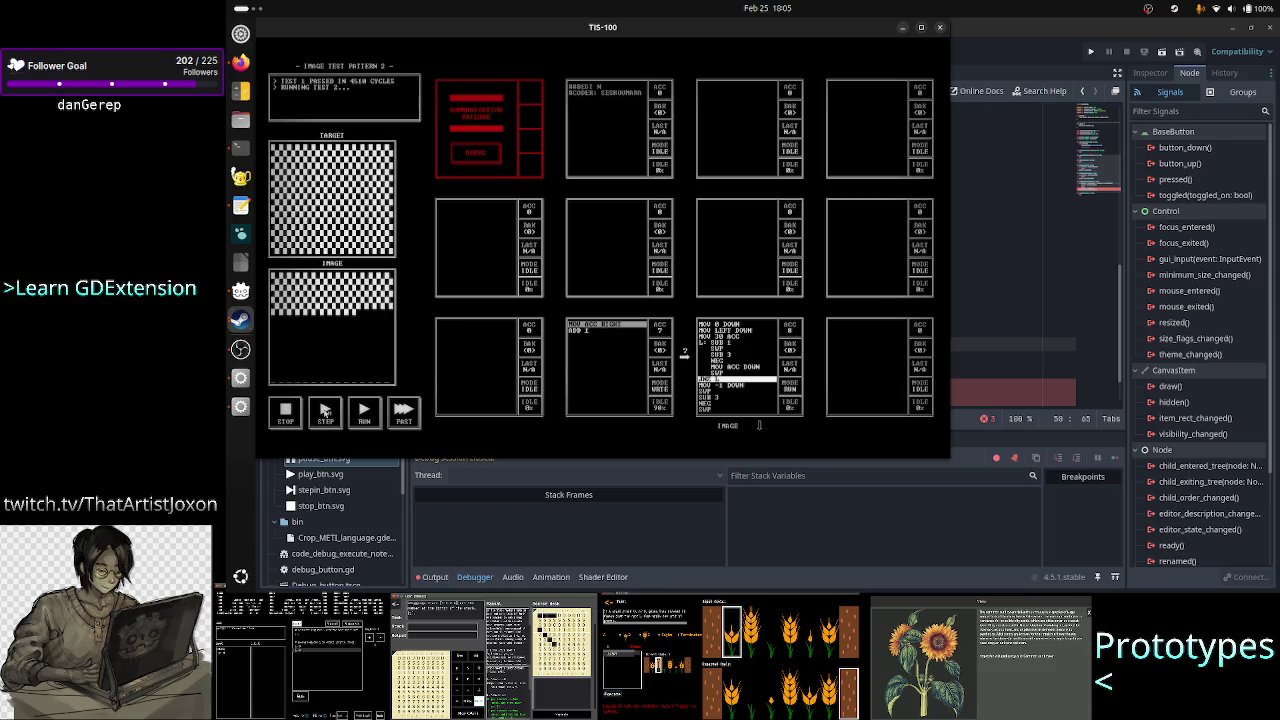
left_click(325, 412)
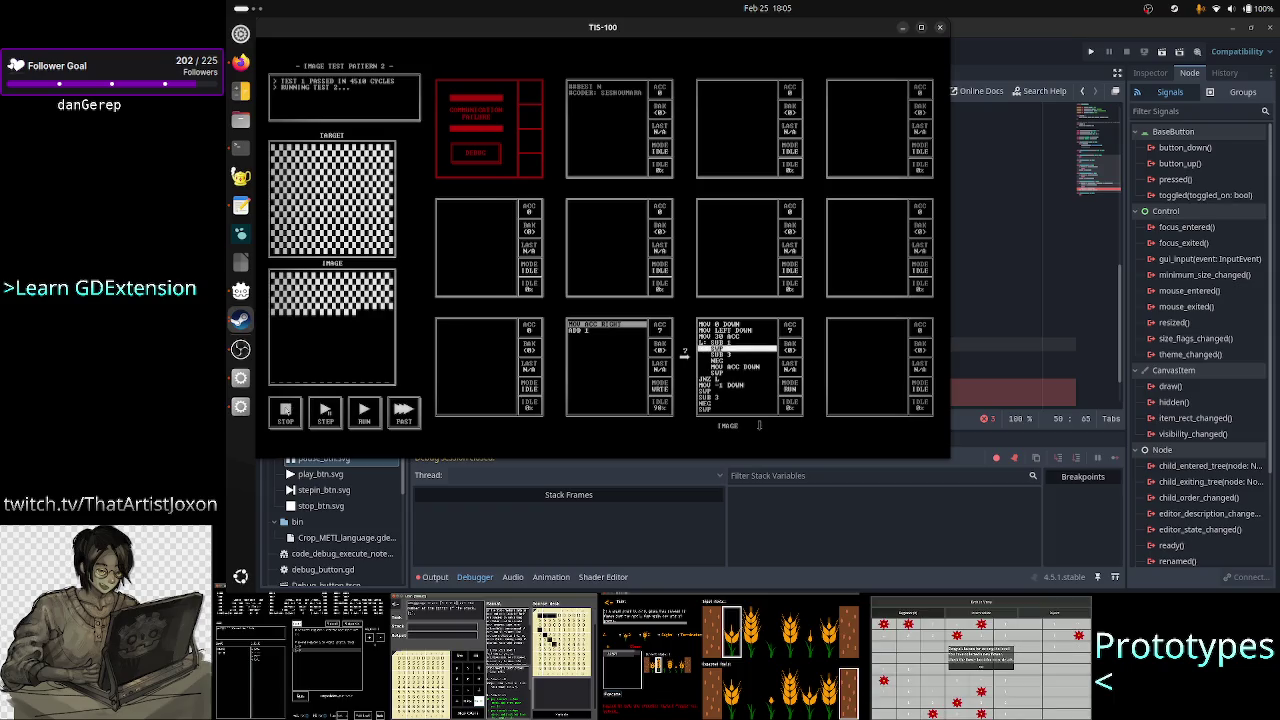
key("Escape")
left_click(322, 414)
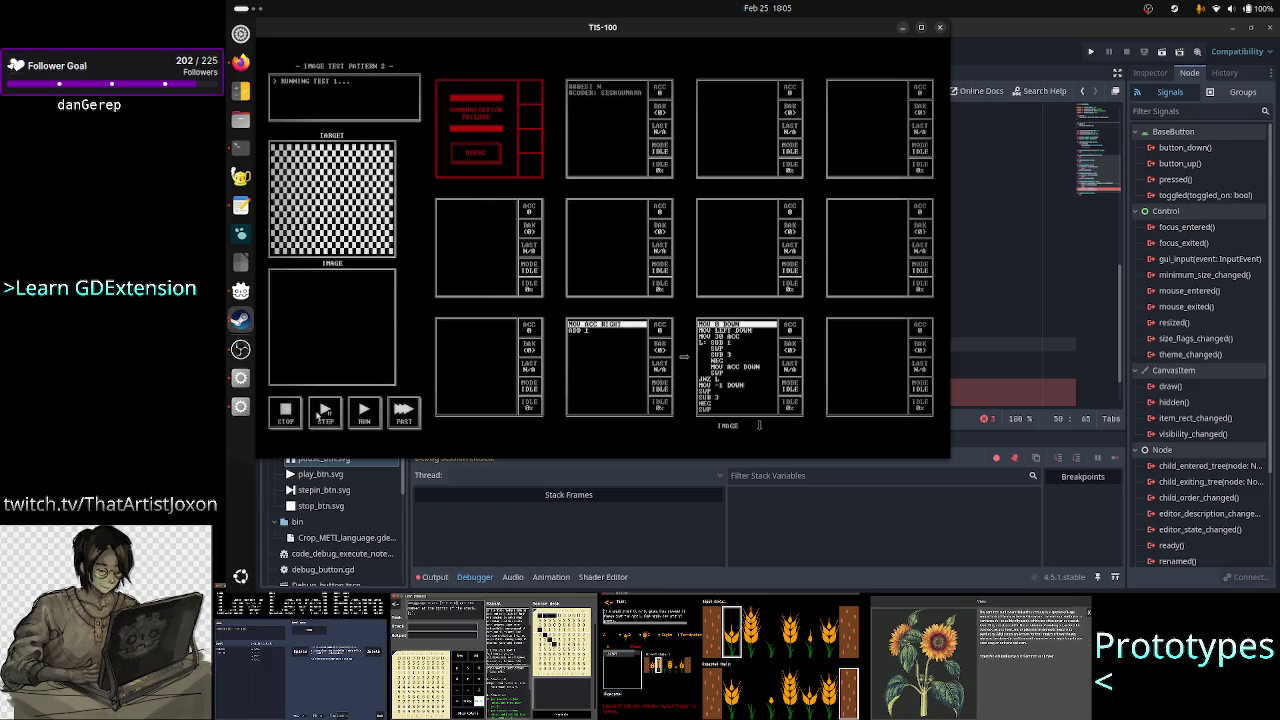
left_click(322, 414)
left_click(1008, 367)
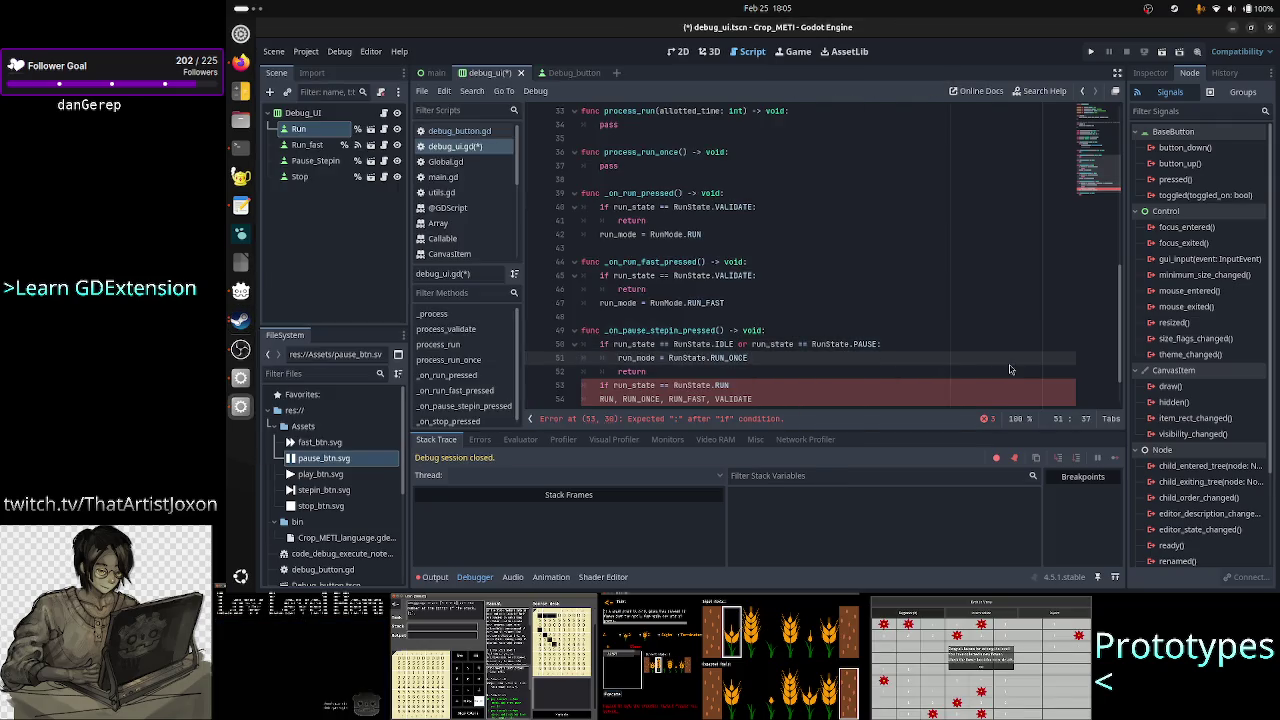
left_click(1010, 369)
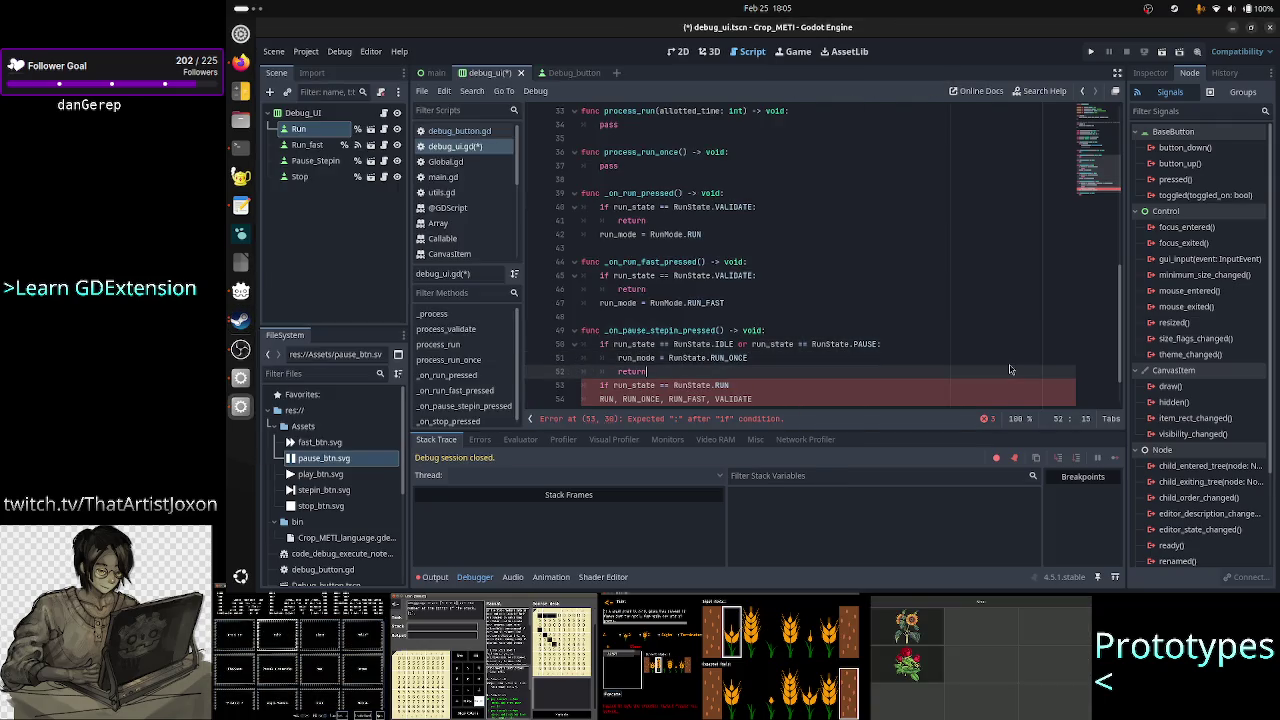
key("Down")
key("Home")
key("Right")
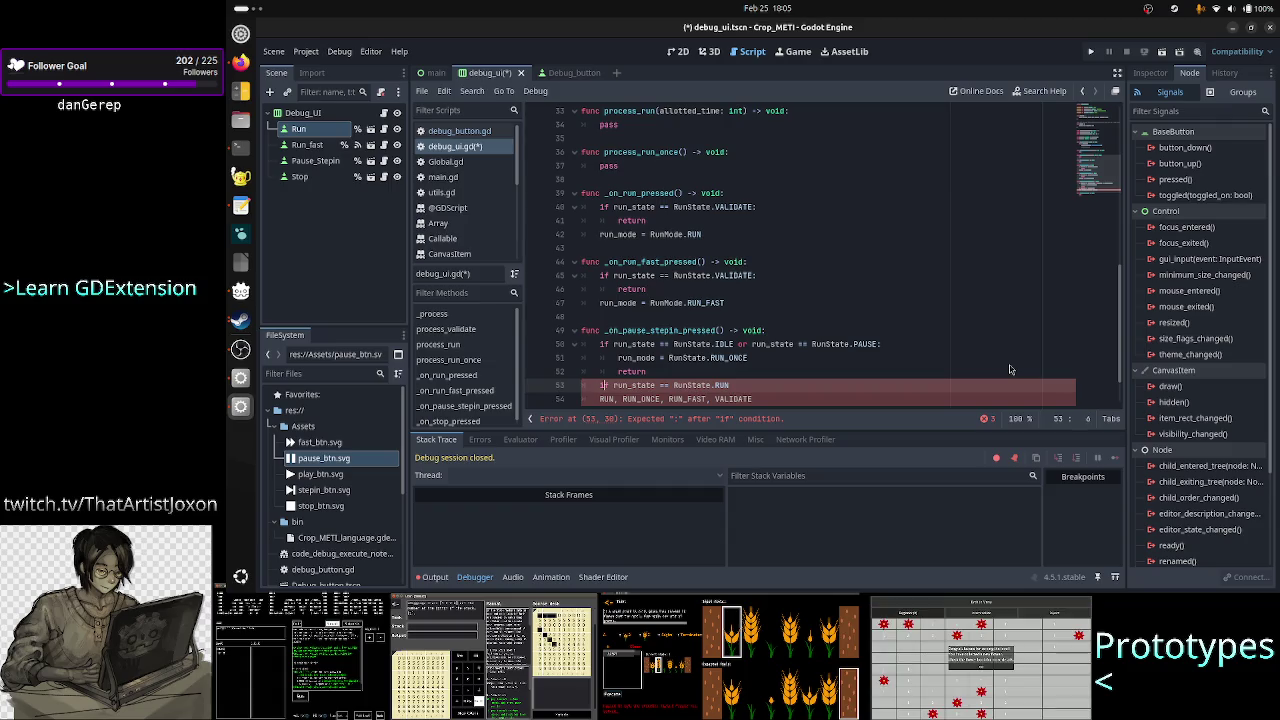
scroll(1010, 369, "down", 1)
key("Right")
key("Right")
key("Right")
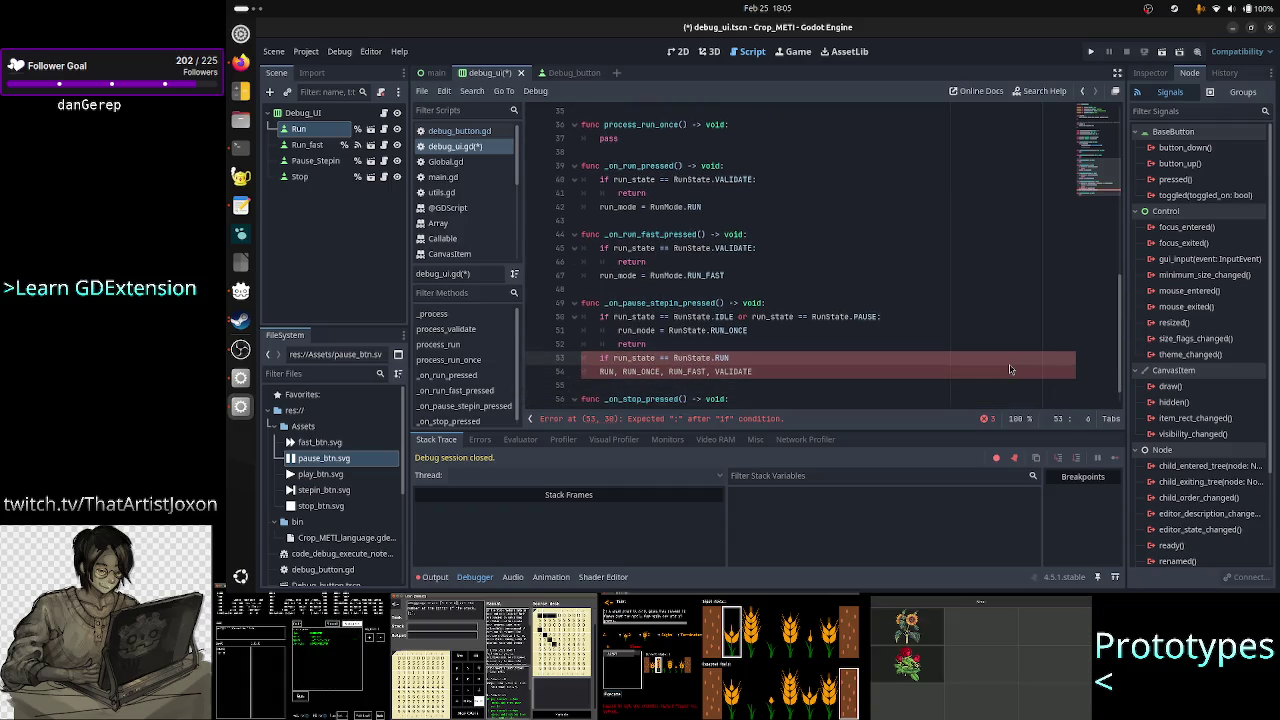
key("Down")
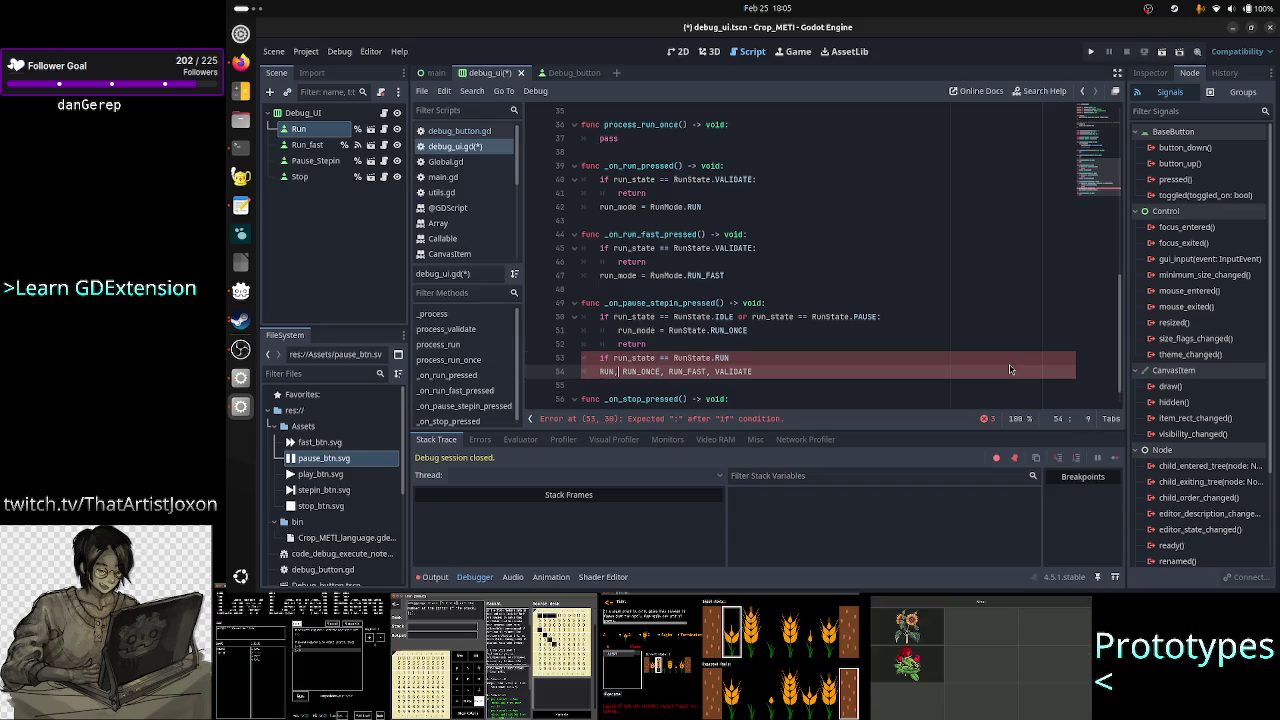
key("Right")
key("Right")
key("shift+Right")
key("shift+Right")
key("shift+Right")
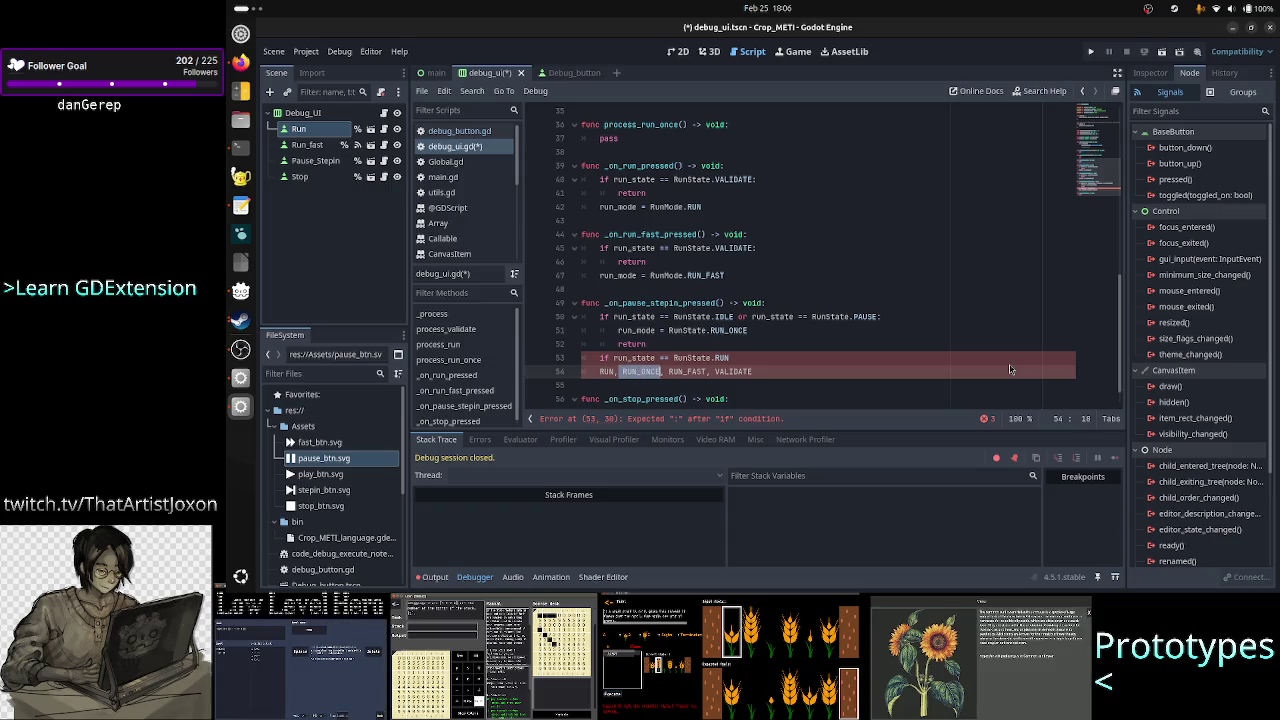
key("shift+Right")
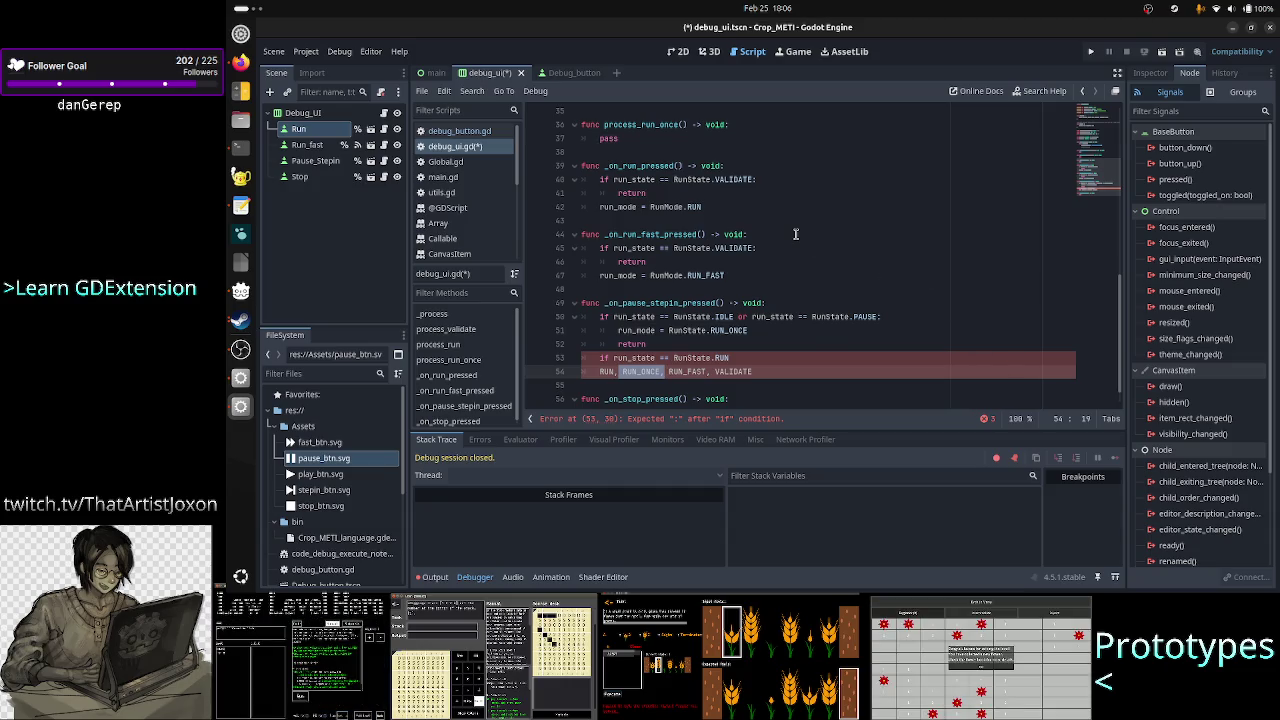
scroll(796, 234, "up", 8)
scroll(744, 258, "up", 3)
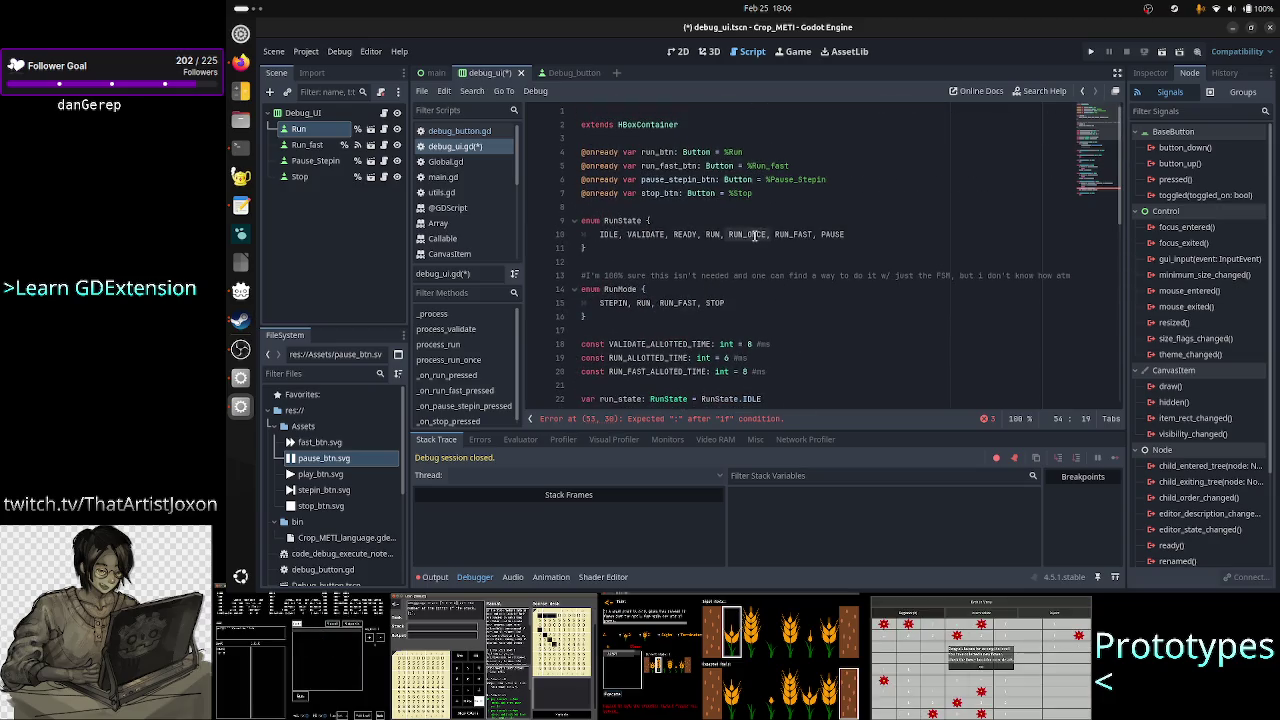
double_click(748, 234)
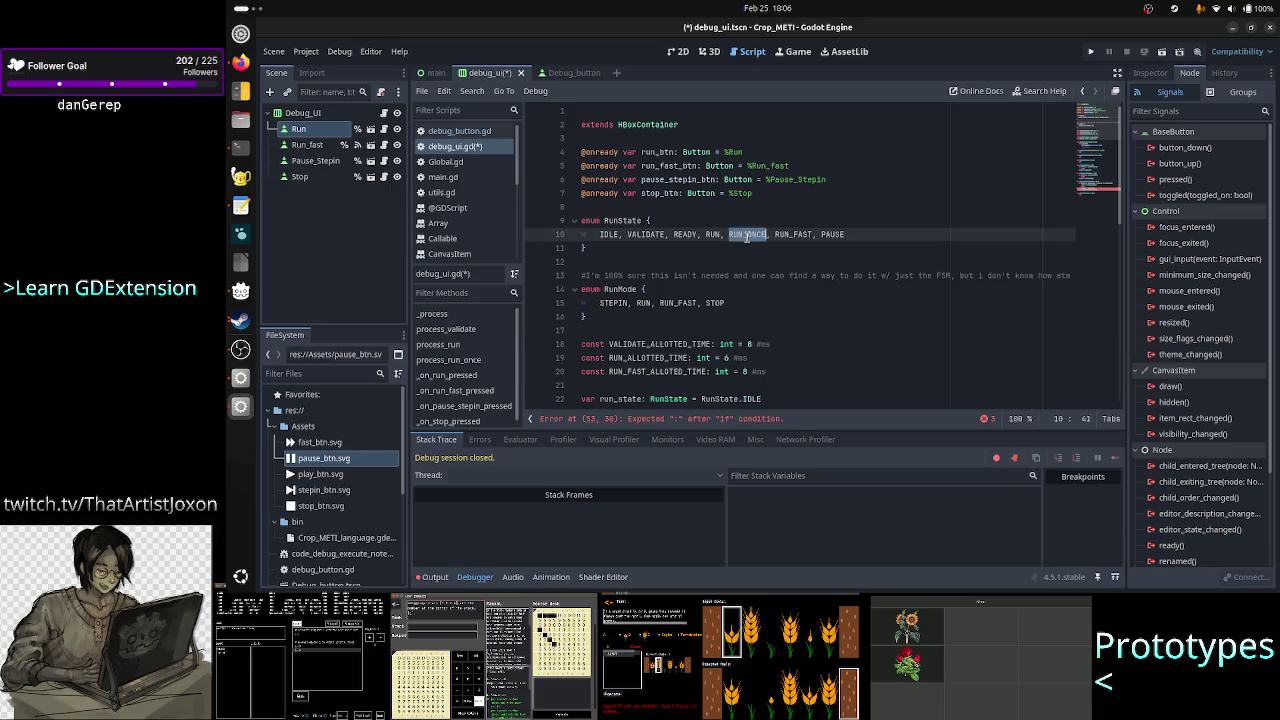
left_click(748, 234)
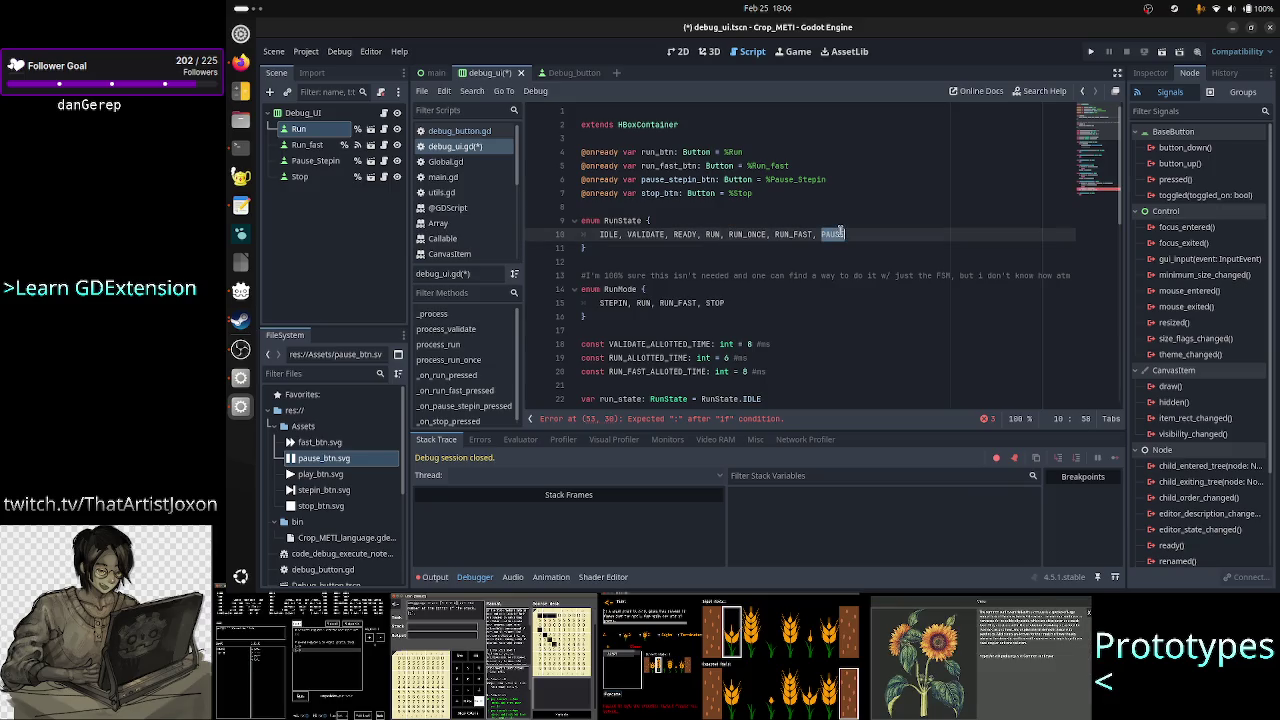
double_click(748, 234)
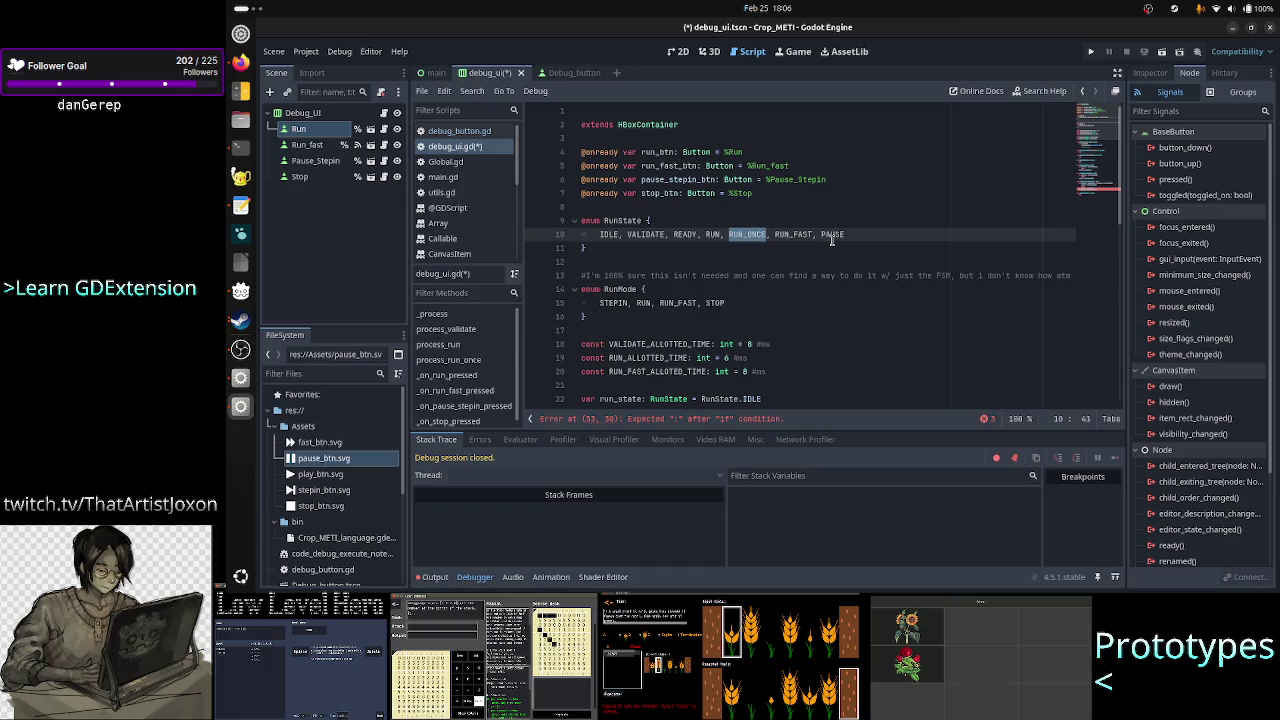
left_click(836, 234)
double_click(836, 234)
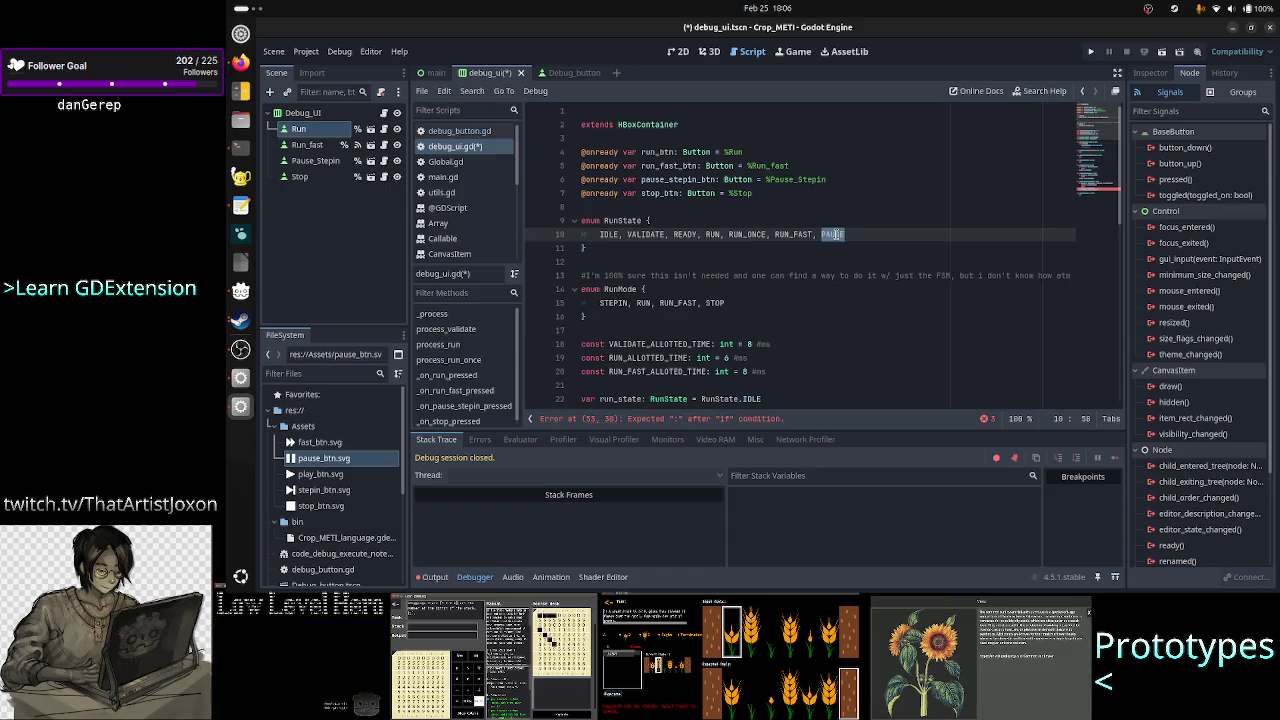
double_click(745, 234)
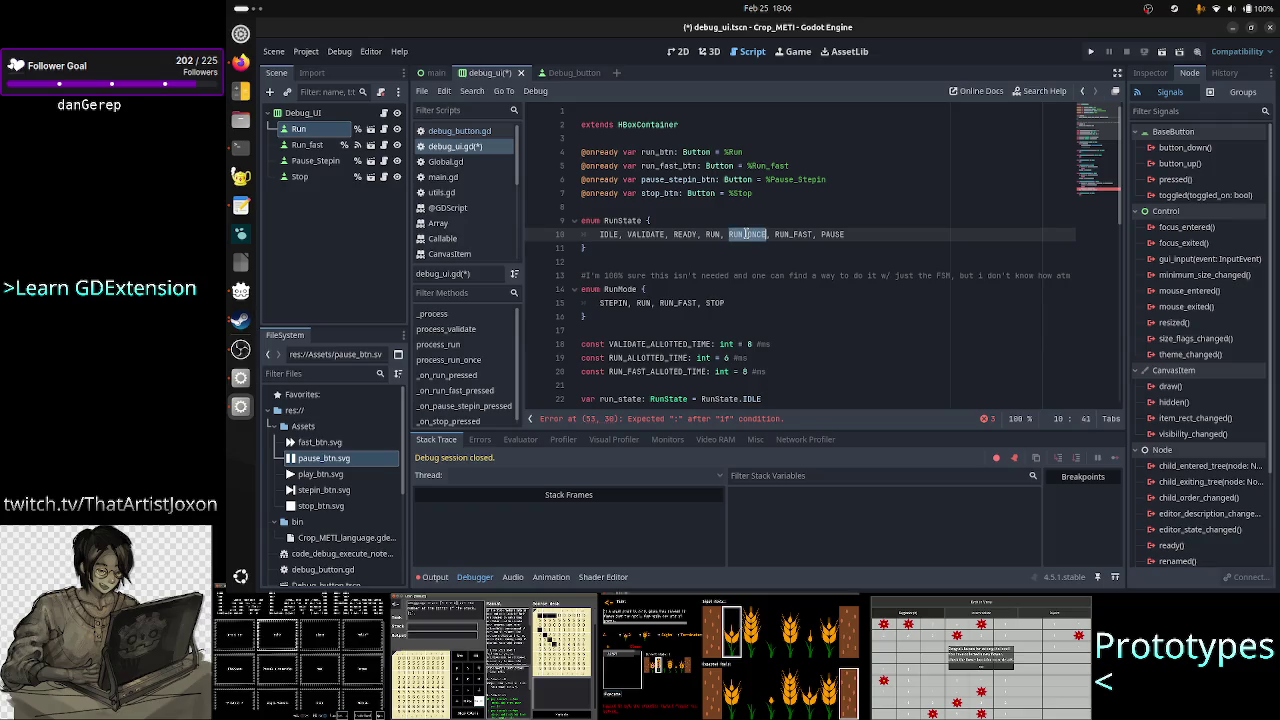
double_click(833, 234)
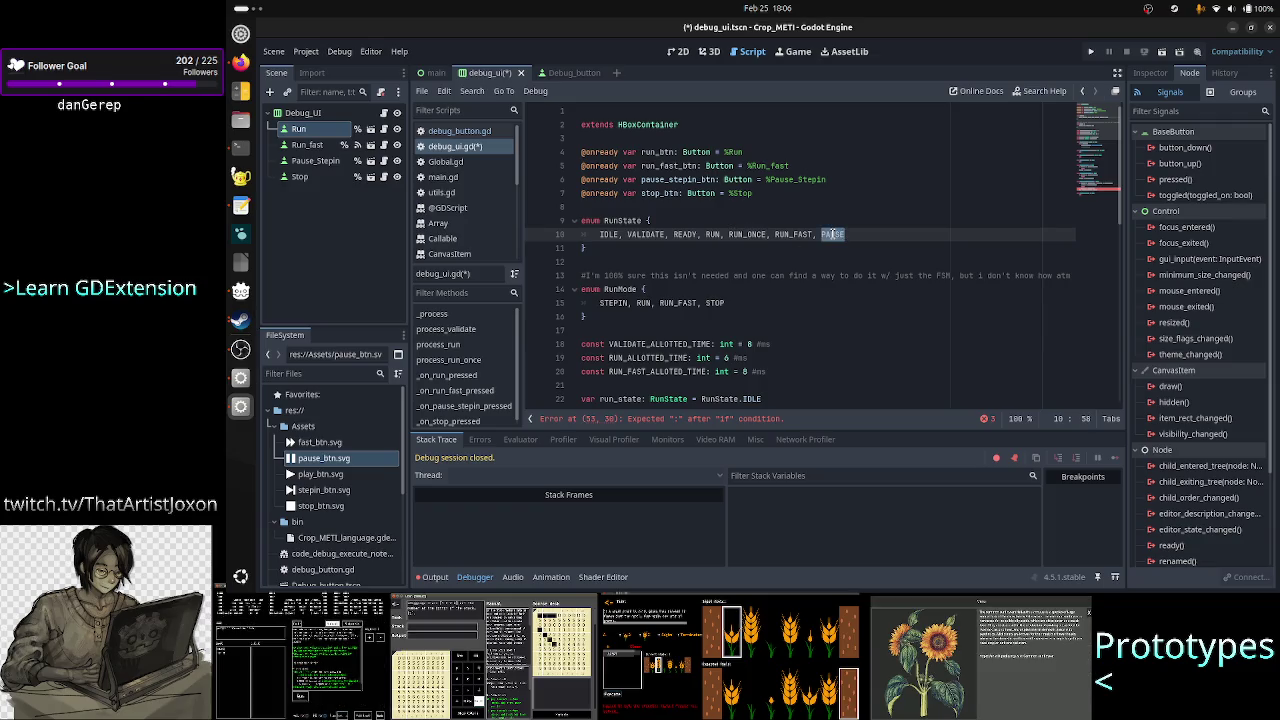
double_click(748, 234)
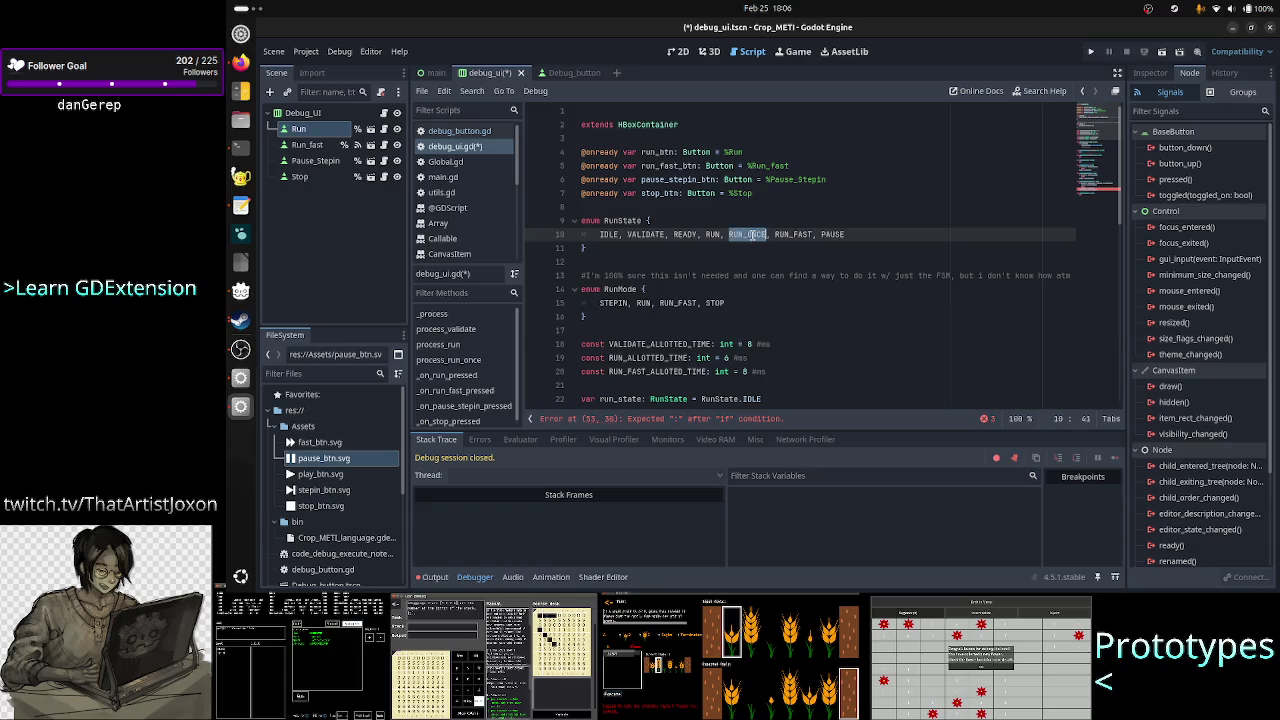
double_click(833, 234)
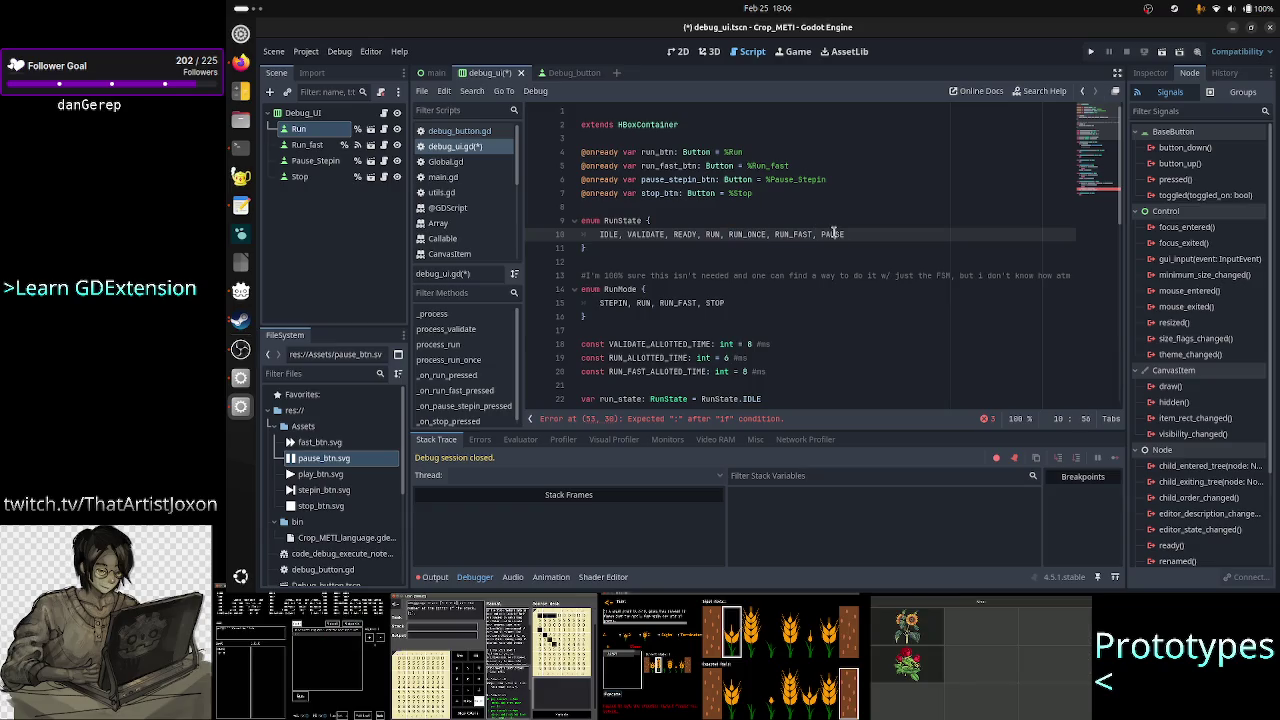
double_click(753, 234)
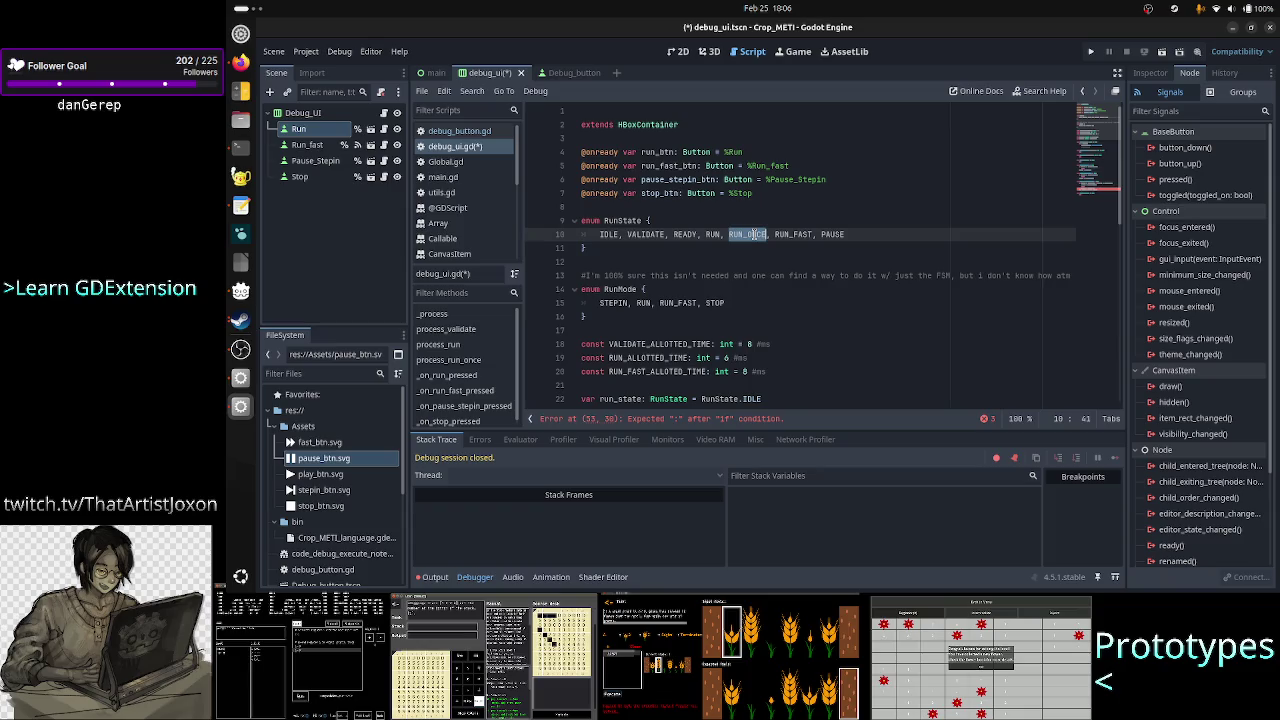
double_click(836, 234)
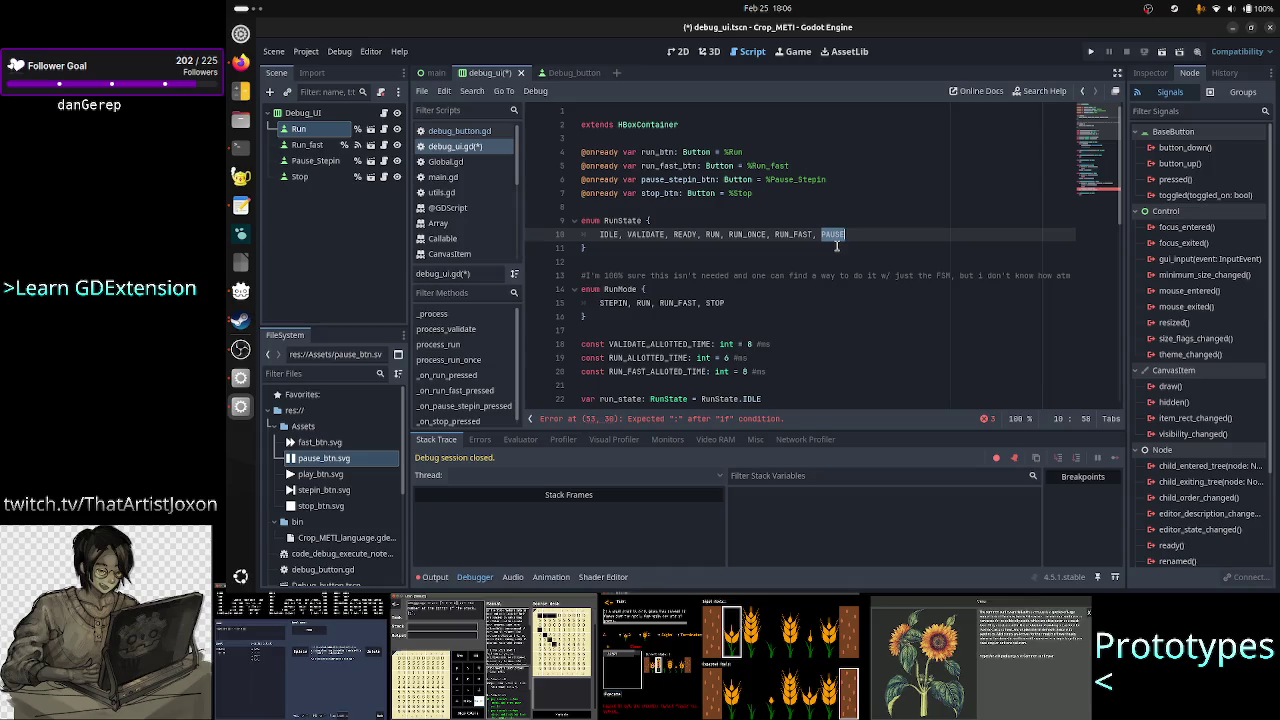
left_click(861, 236)
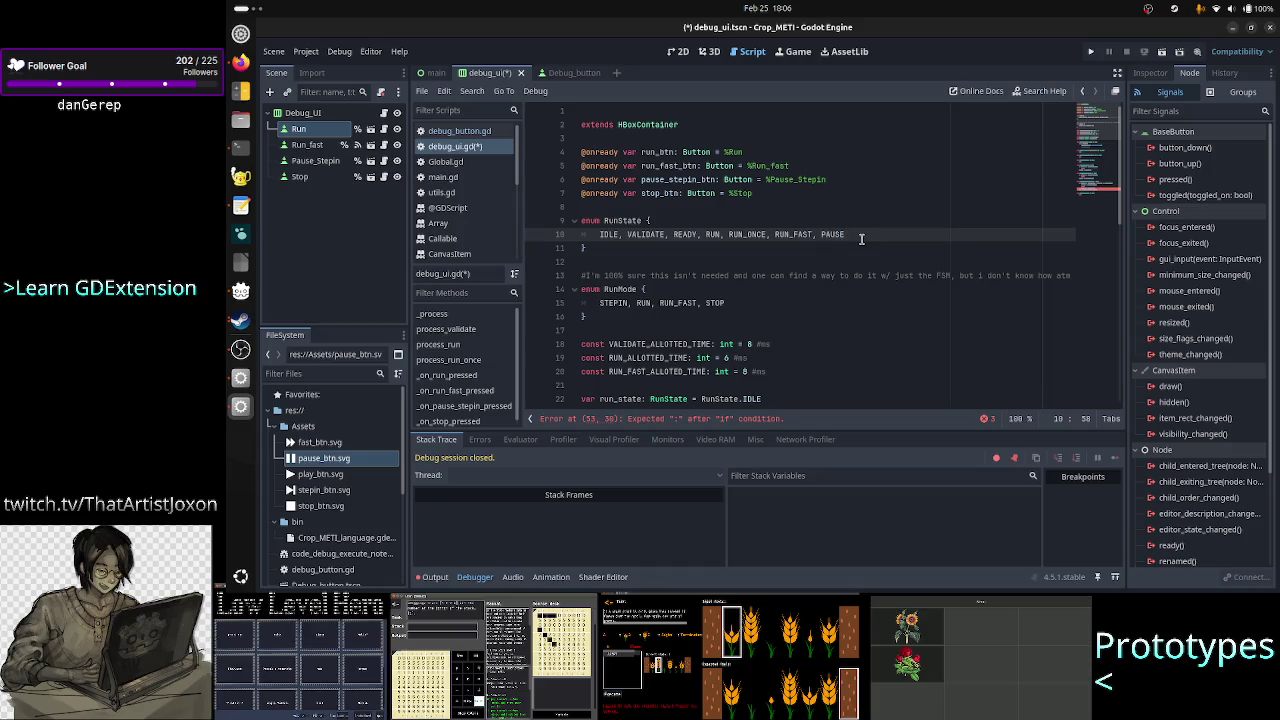
key("alt+Tab")
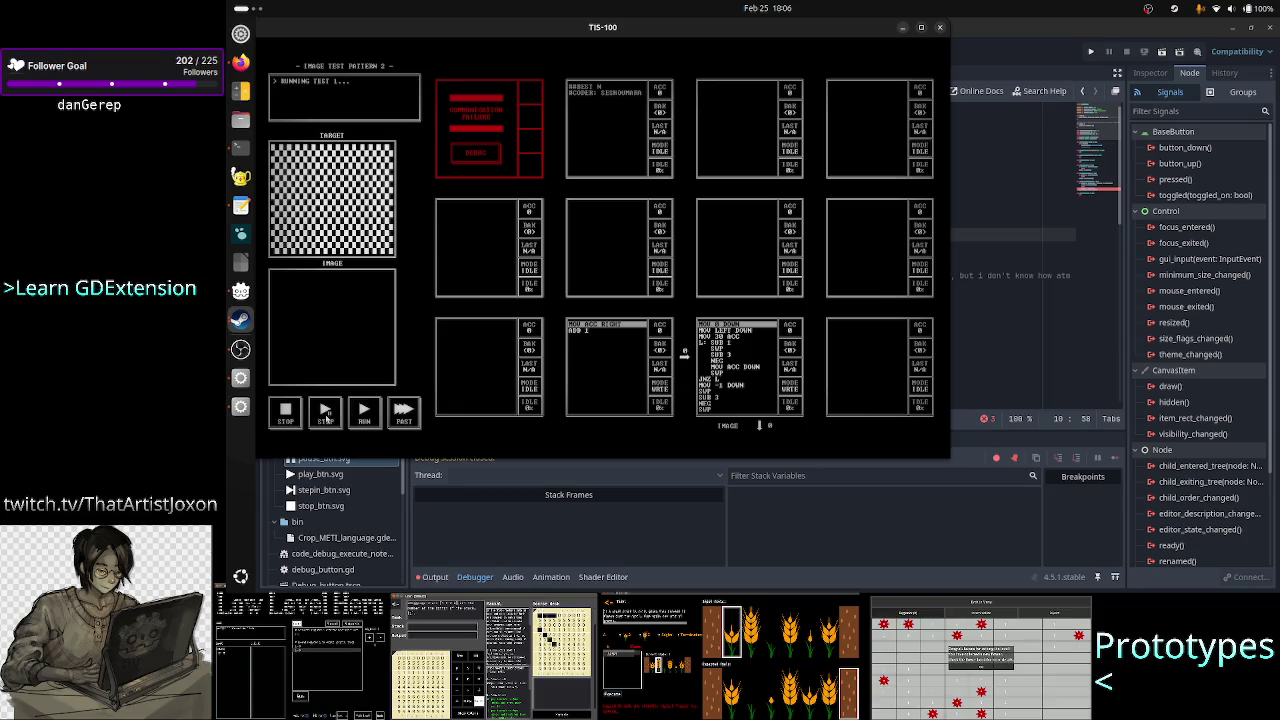
- Step the TIS-100 image test one instruction and bring debug_ui.gd back to the front
left_click(326, 418)
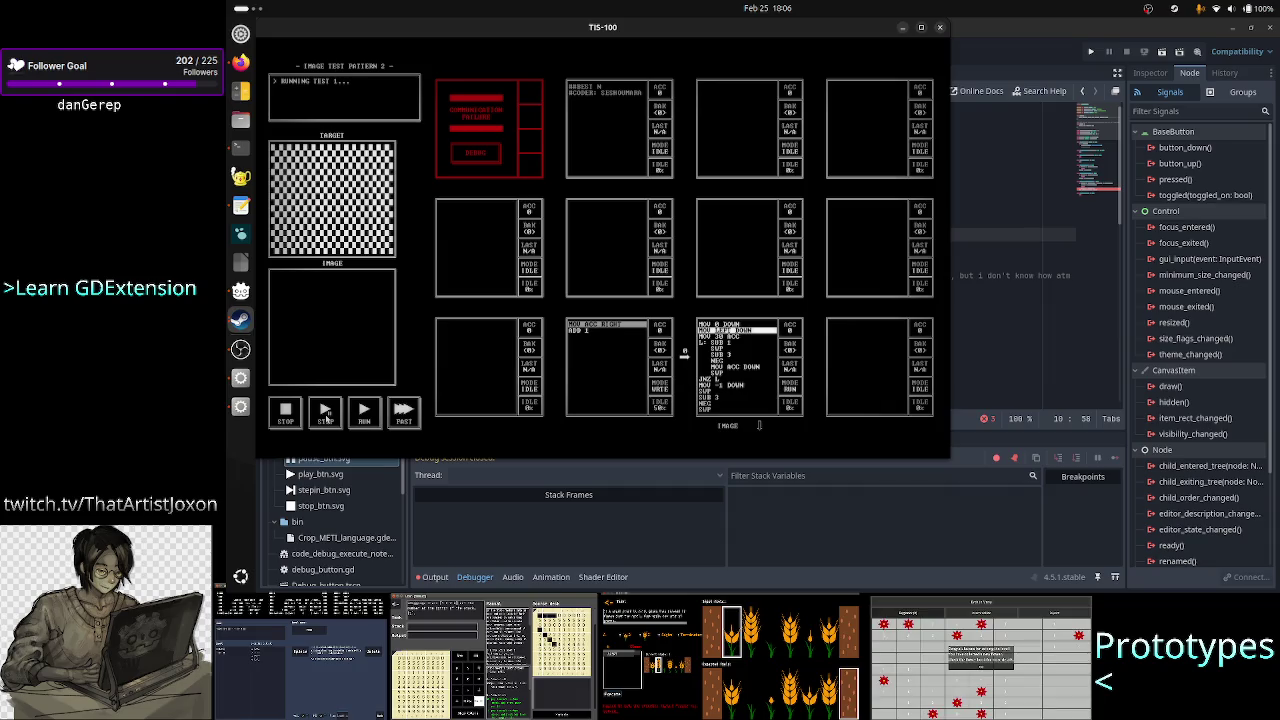
left_click(986, 234)
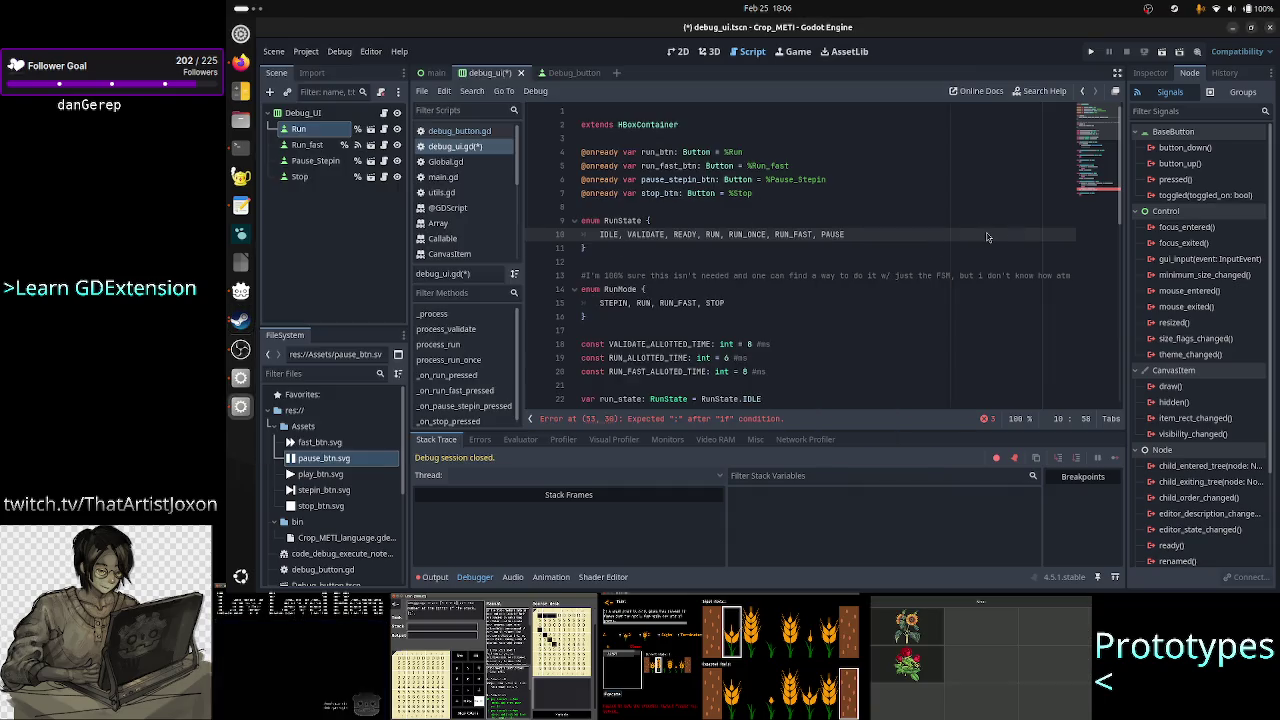
- Compare RUN_ONCE in the RunState enum with line 51's usage, leaving the code unchanged
double_click(752, 234)
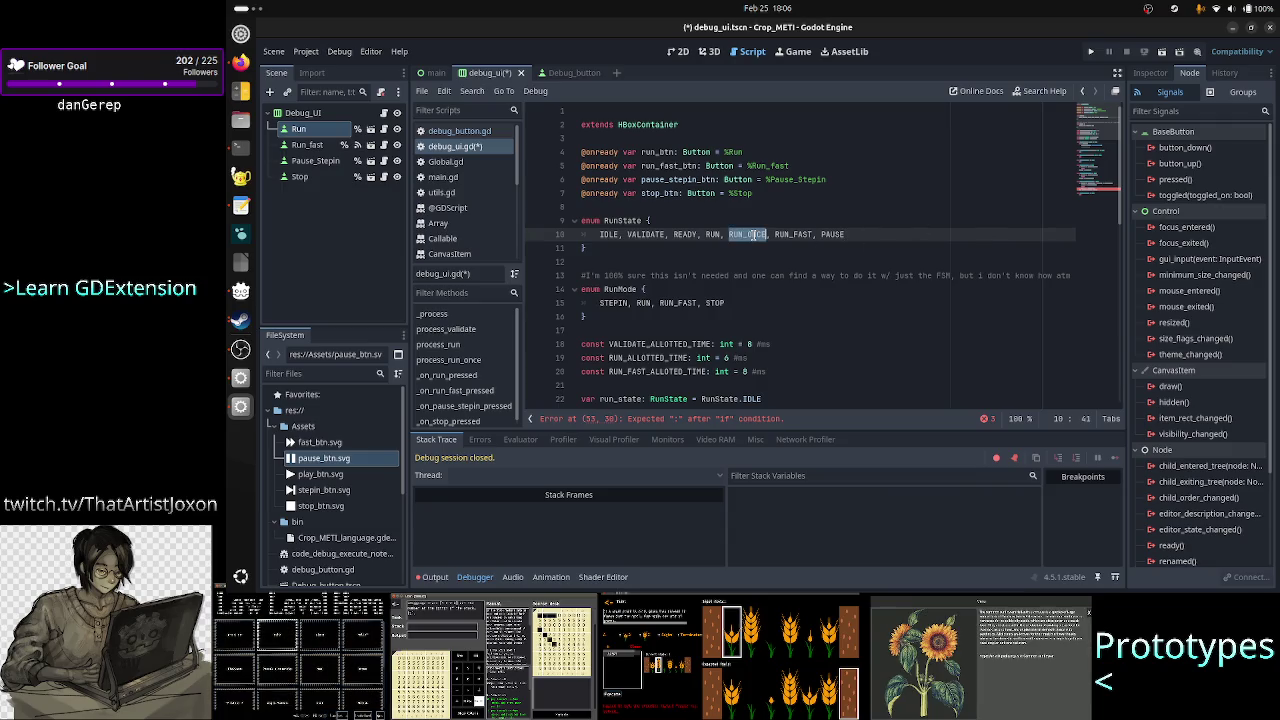
scroll(793, 316, "down", 12)
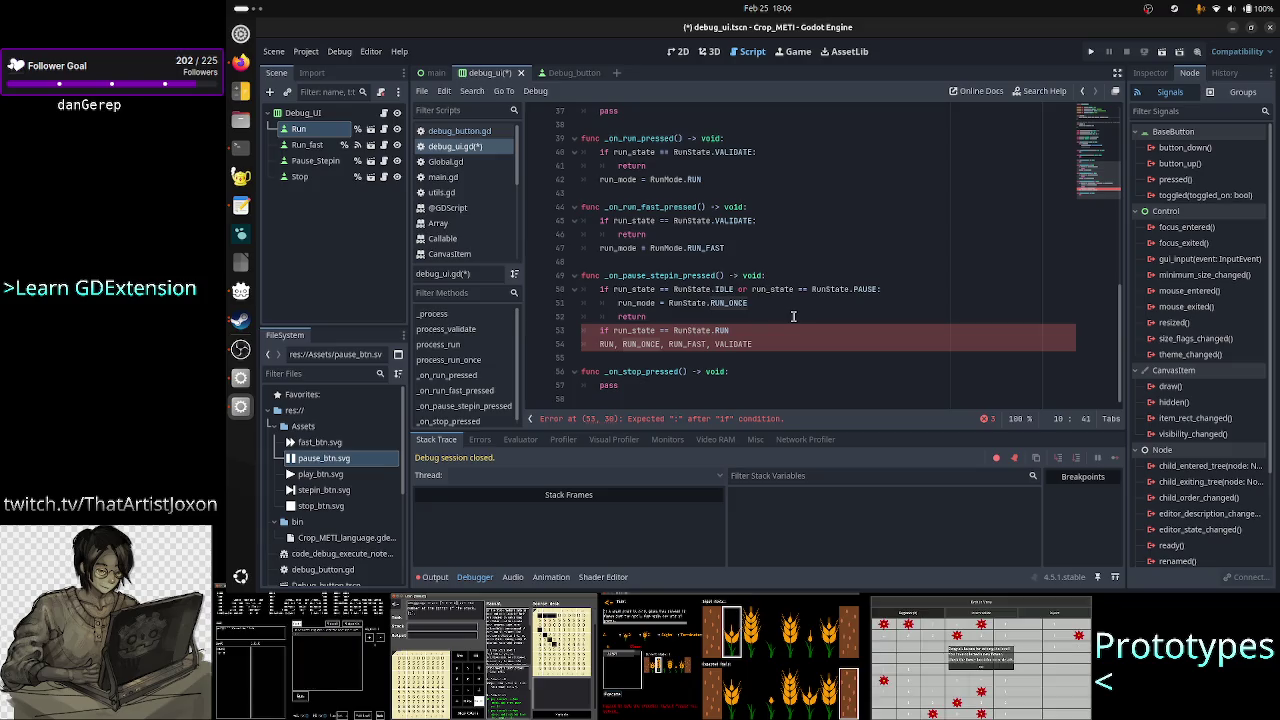
left_click(769, 306)
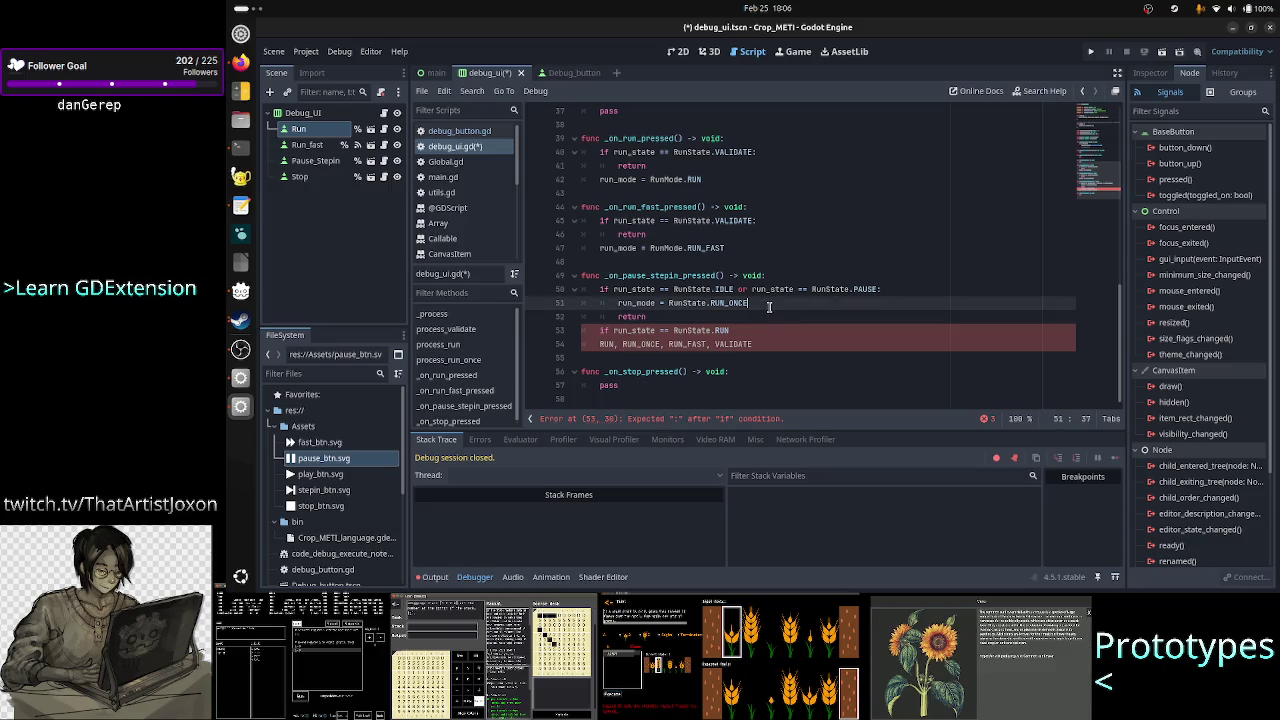
left_click_drag(749, 305, 711, 305)
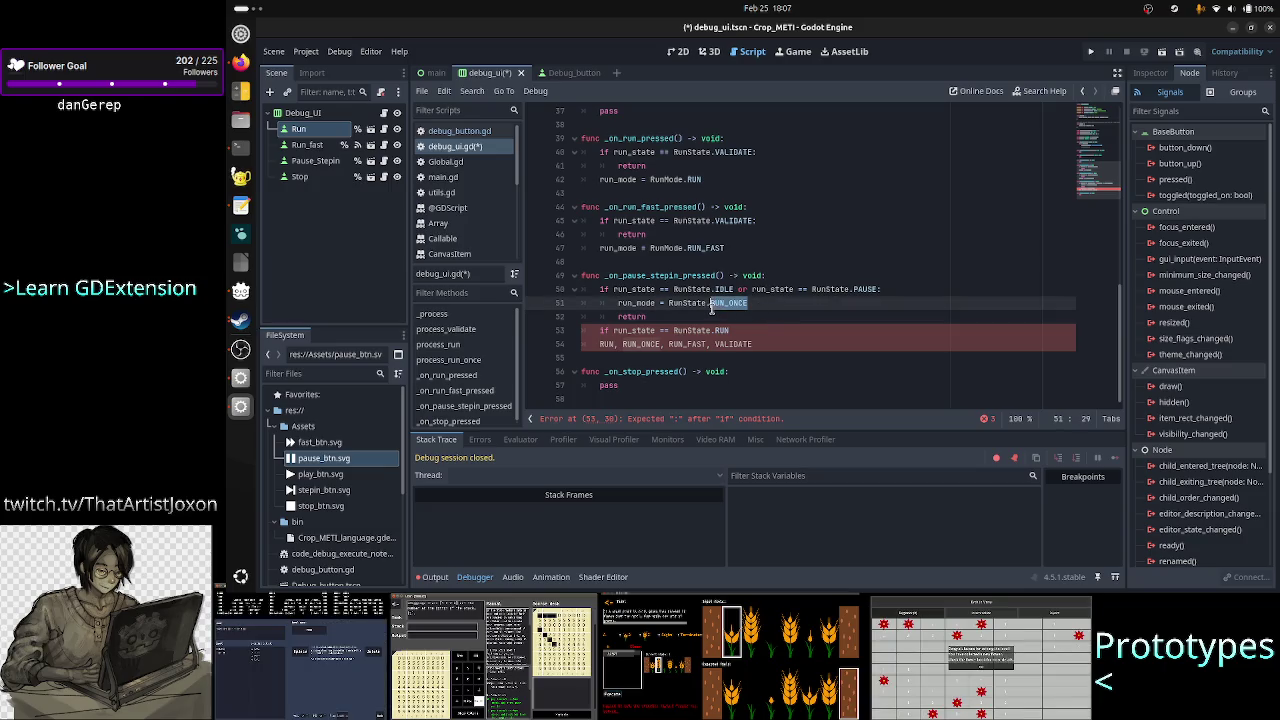
left_click(860, 288)
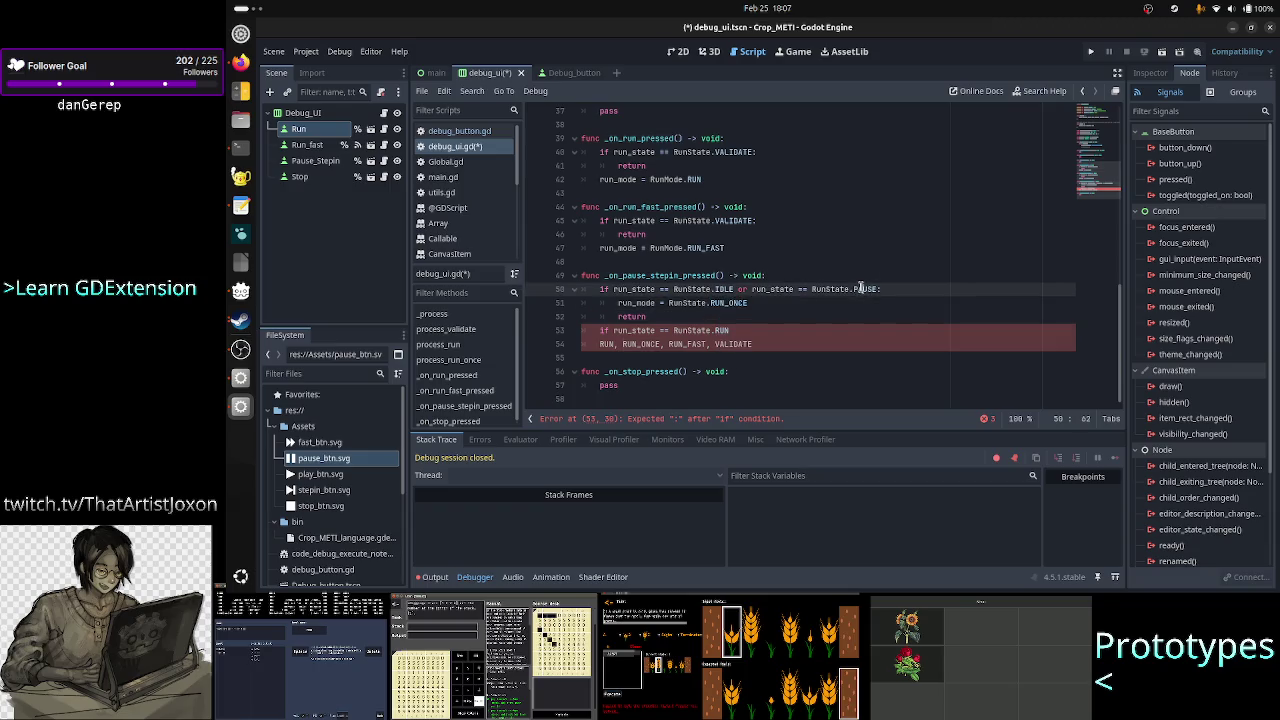
left_click(788, 306)
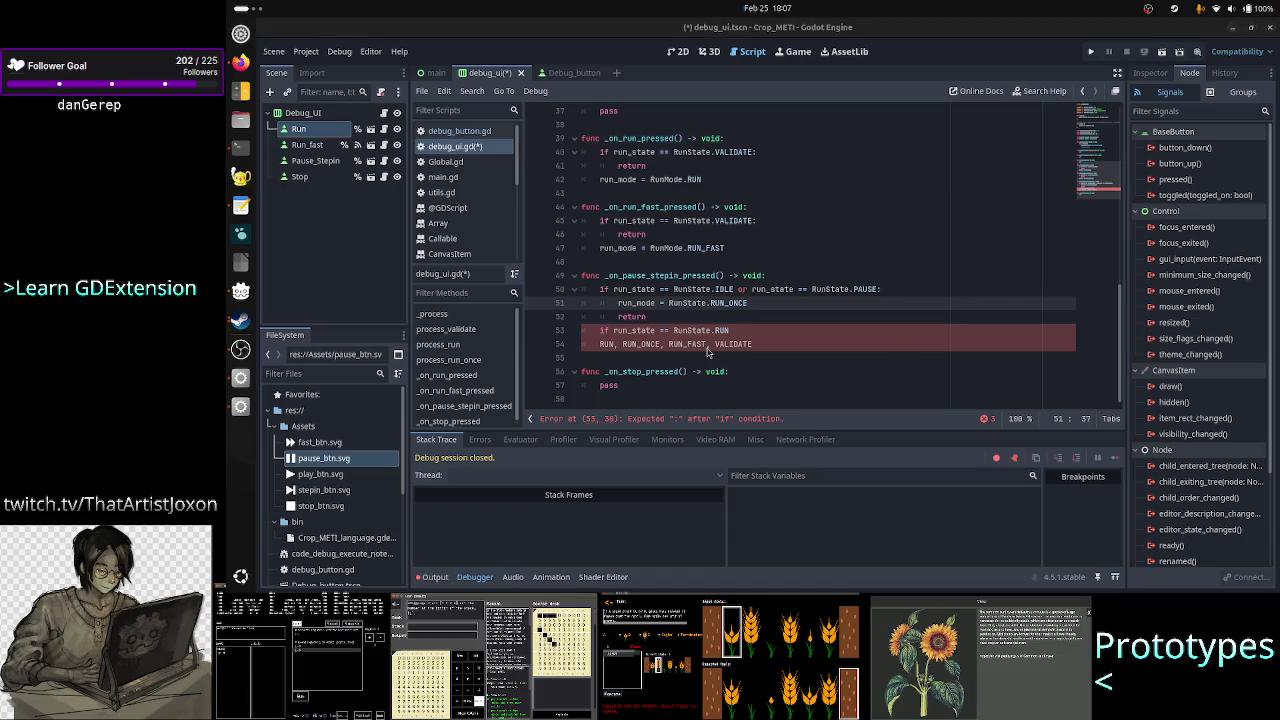
key("alt+Tab")
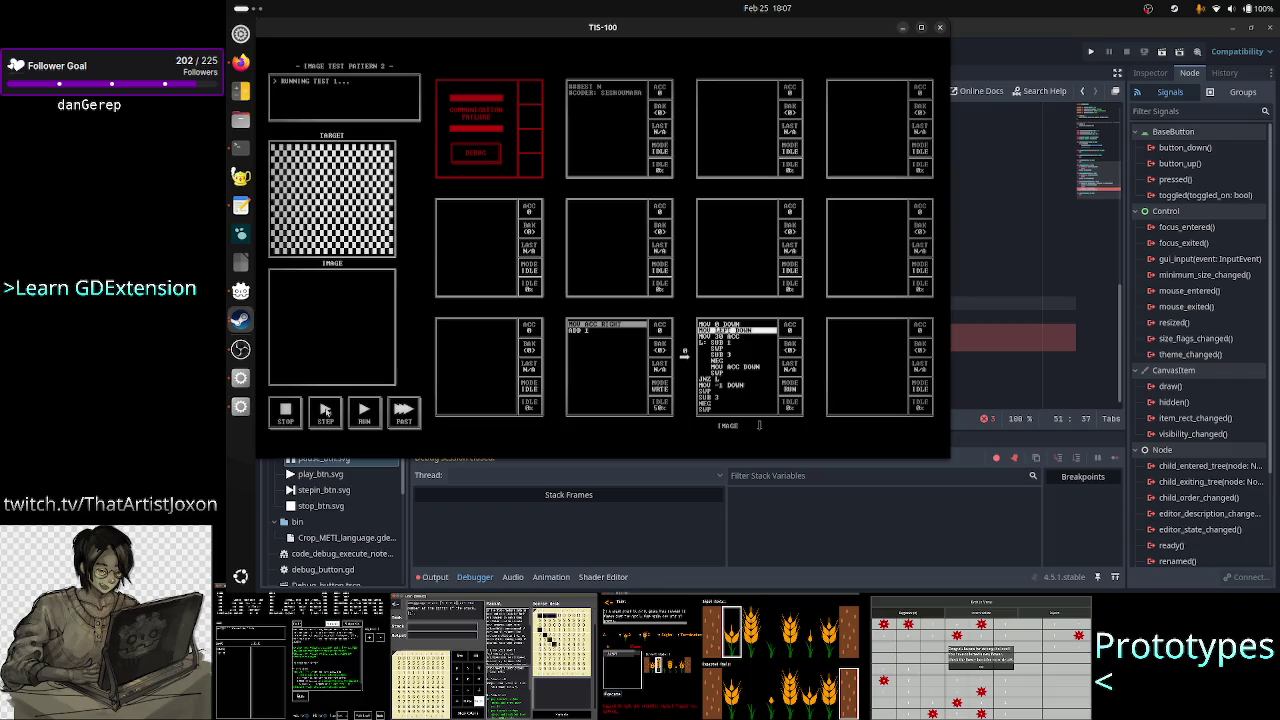
- Single-step the TIS-100 program, watching ACC count down and save to BAK, until the first pixel draws
left_click(325, 411)
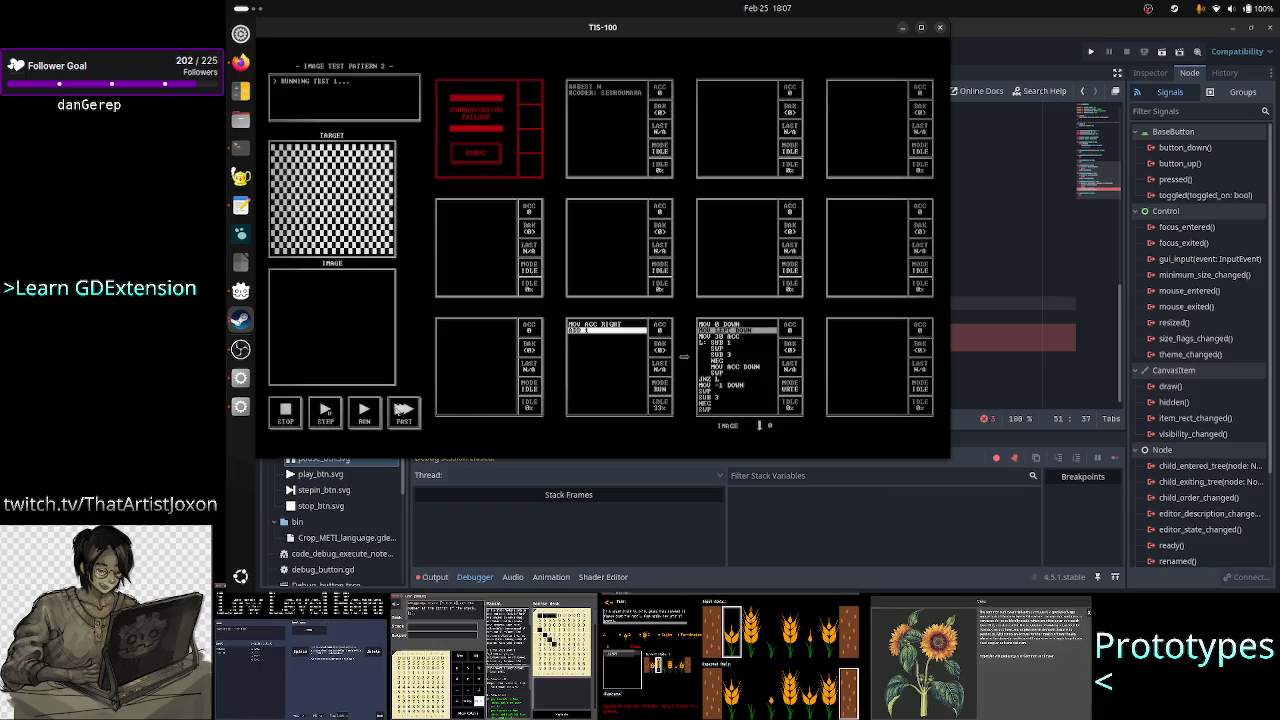
left_click(326, 421)
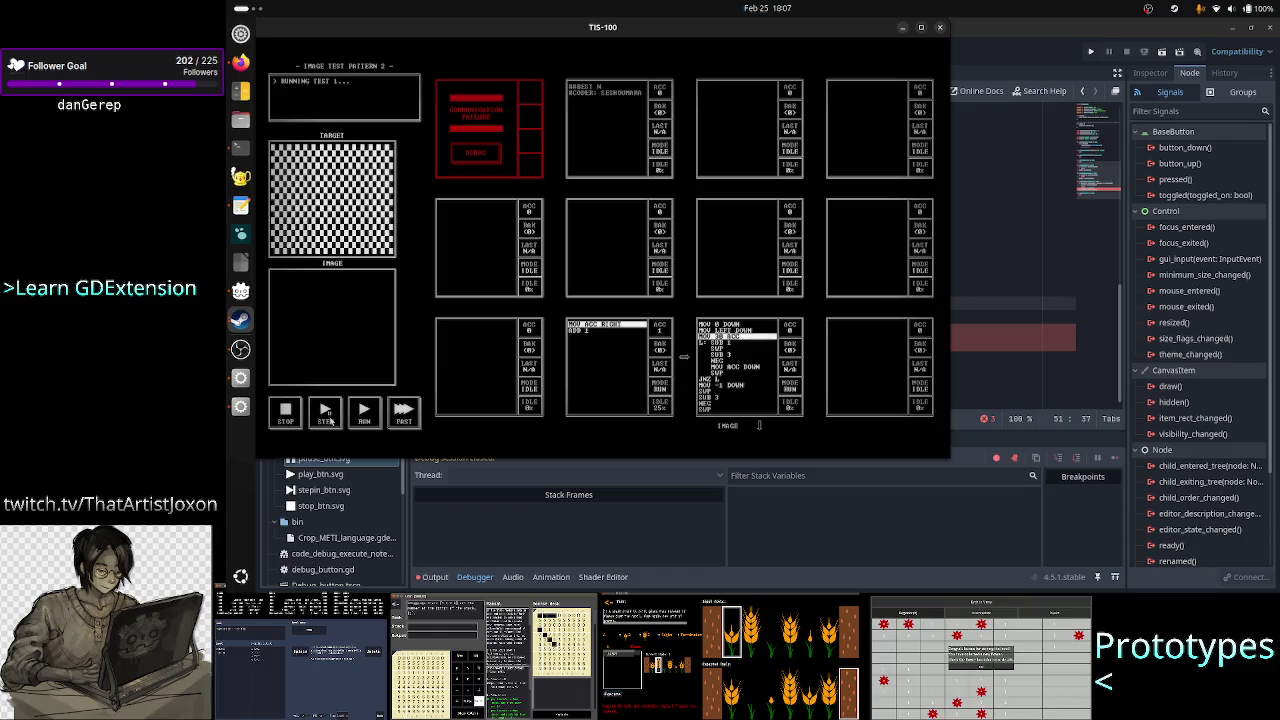
left_click(326, 421)
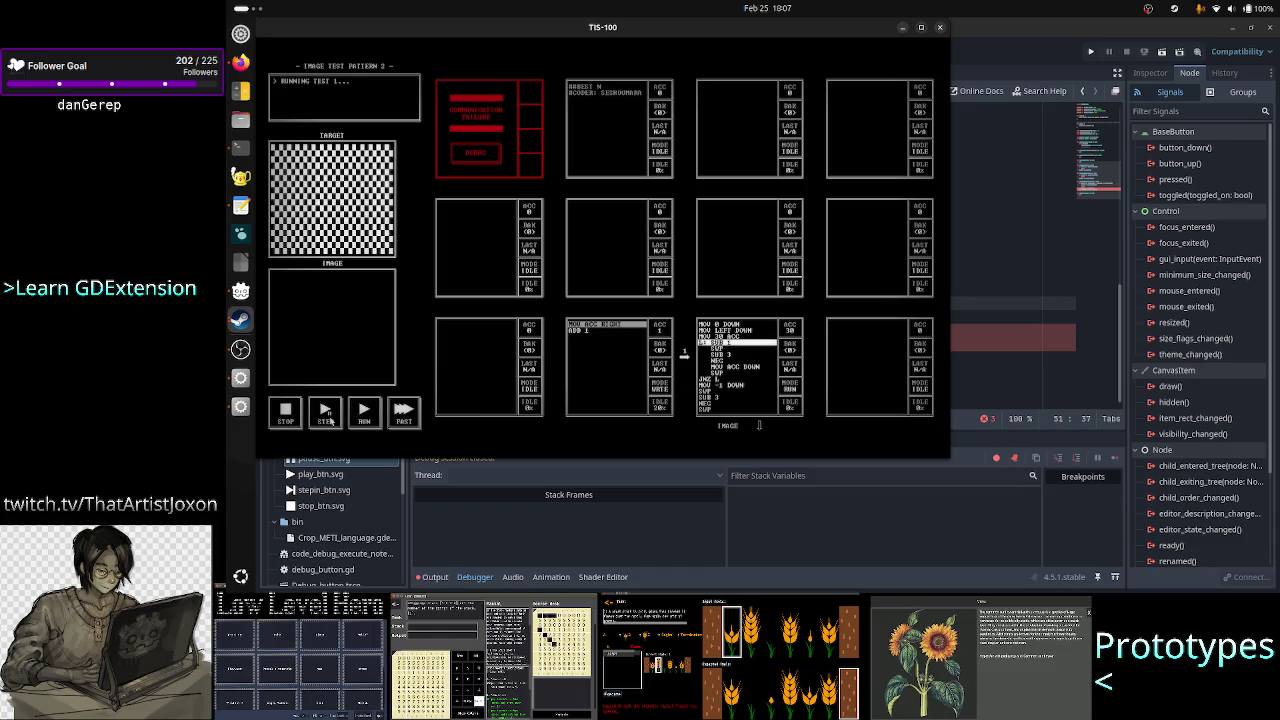
left_click(326, 421)
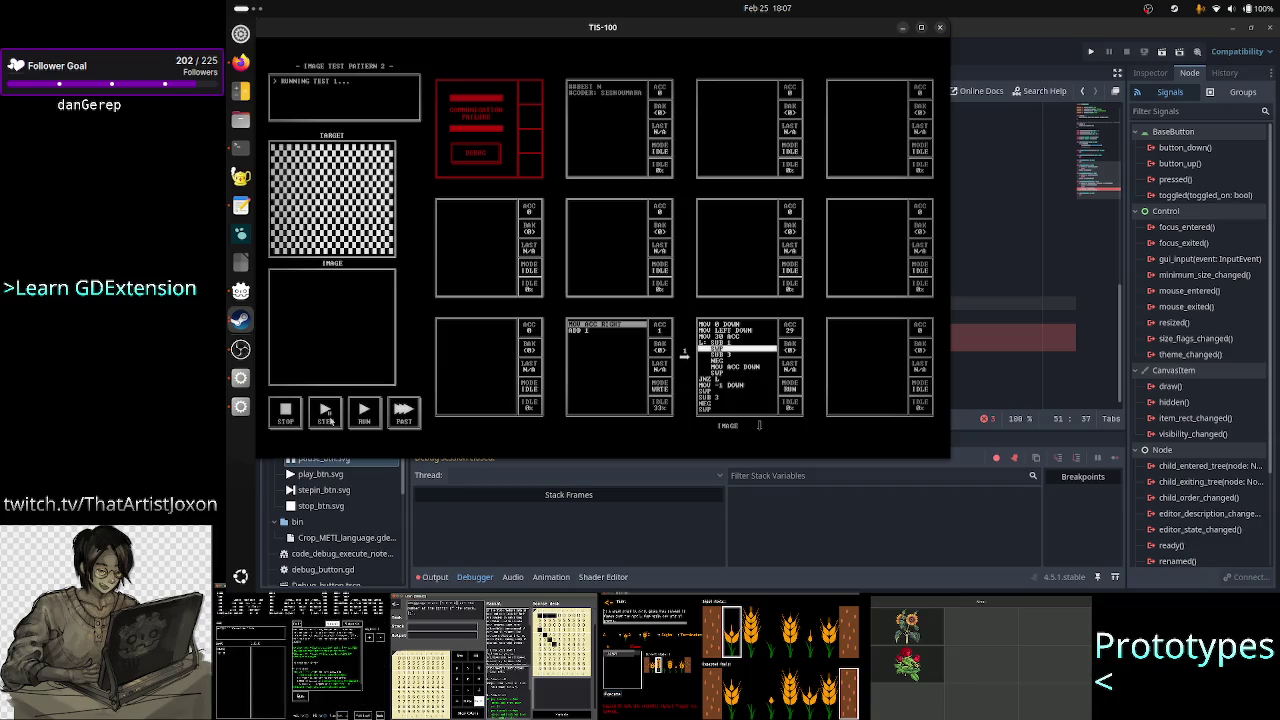
left_click(326, 421)
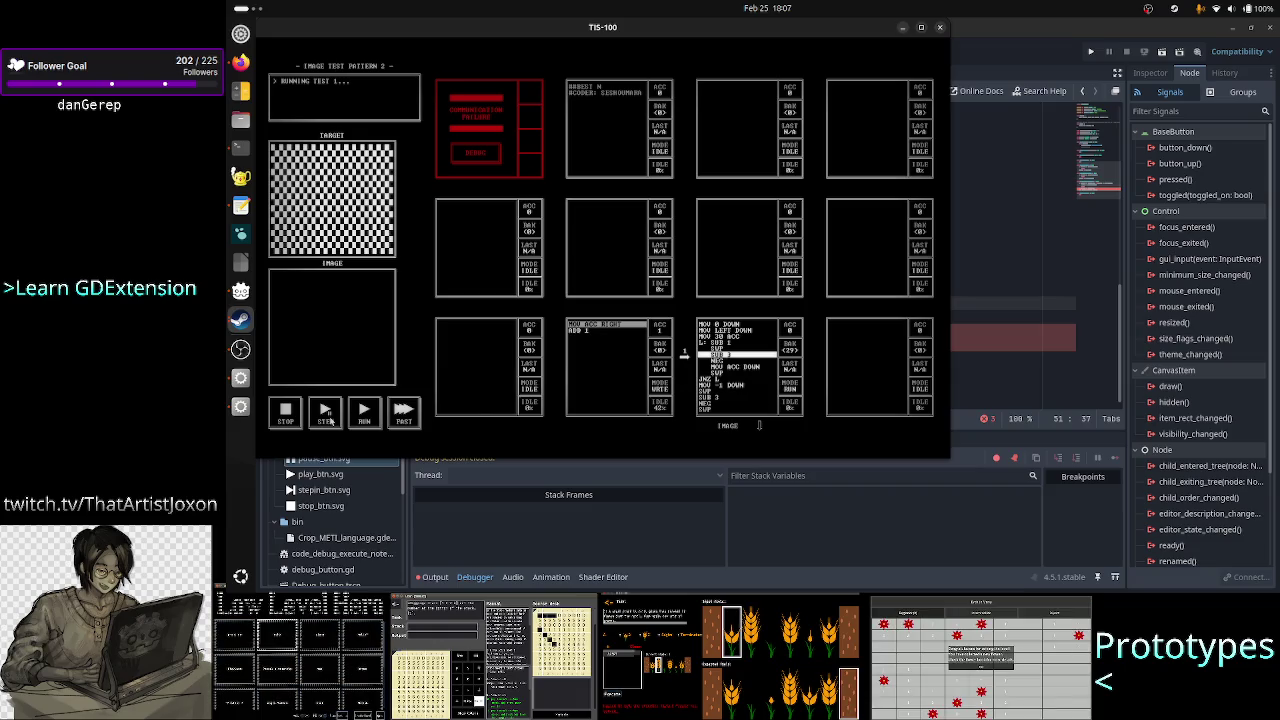
left_click(328, 418)
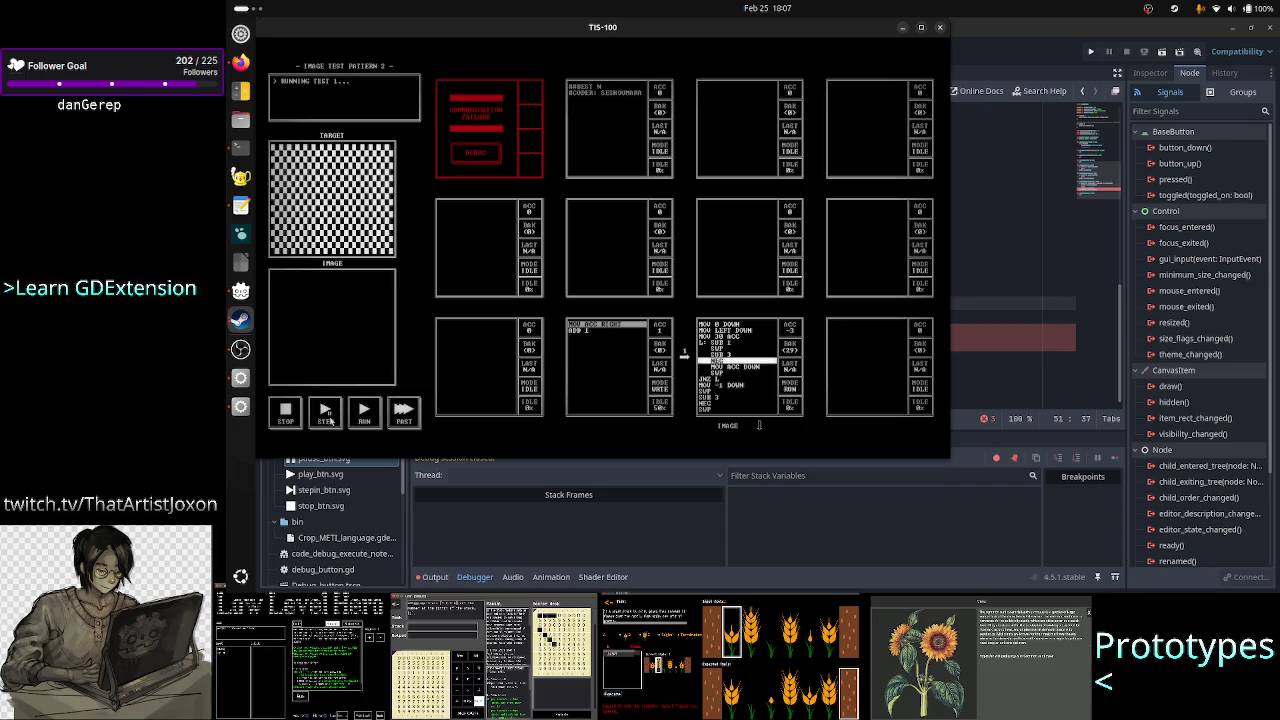
left_click(328, 418)
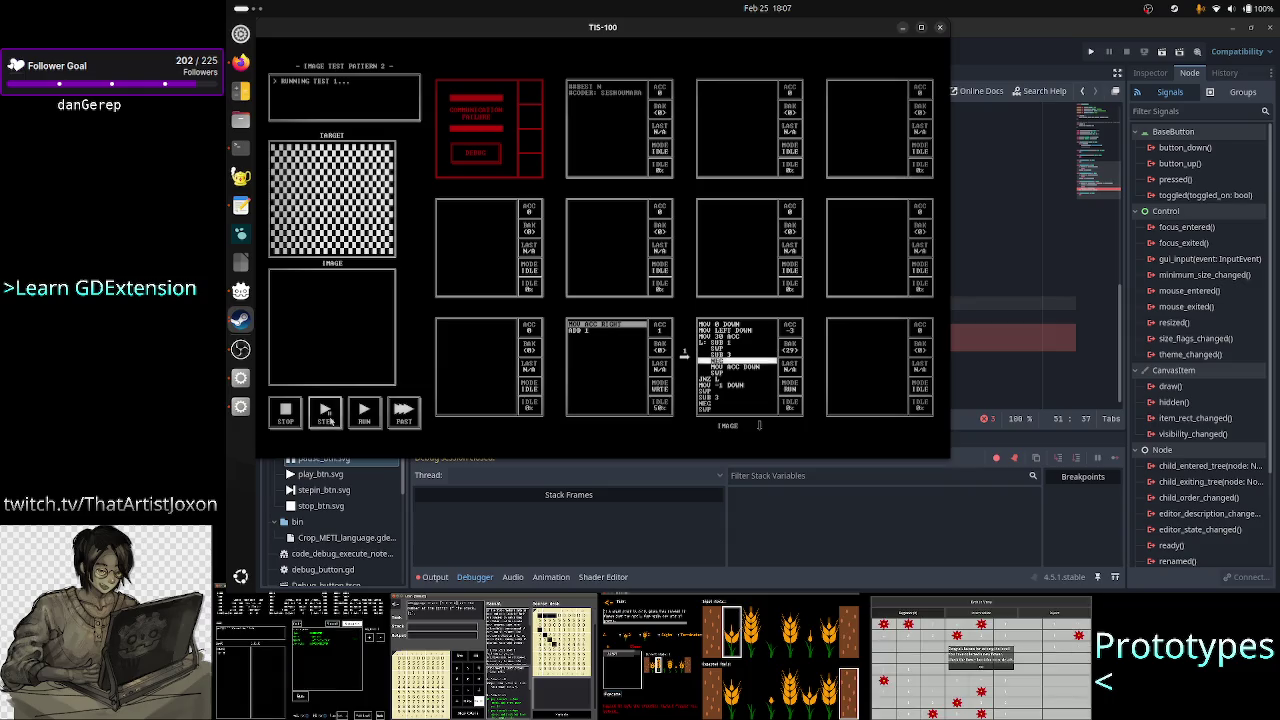
left_click(328, 418)
left_click(328, 418)
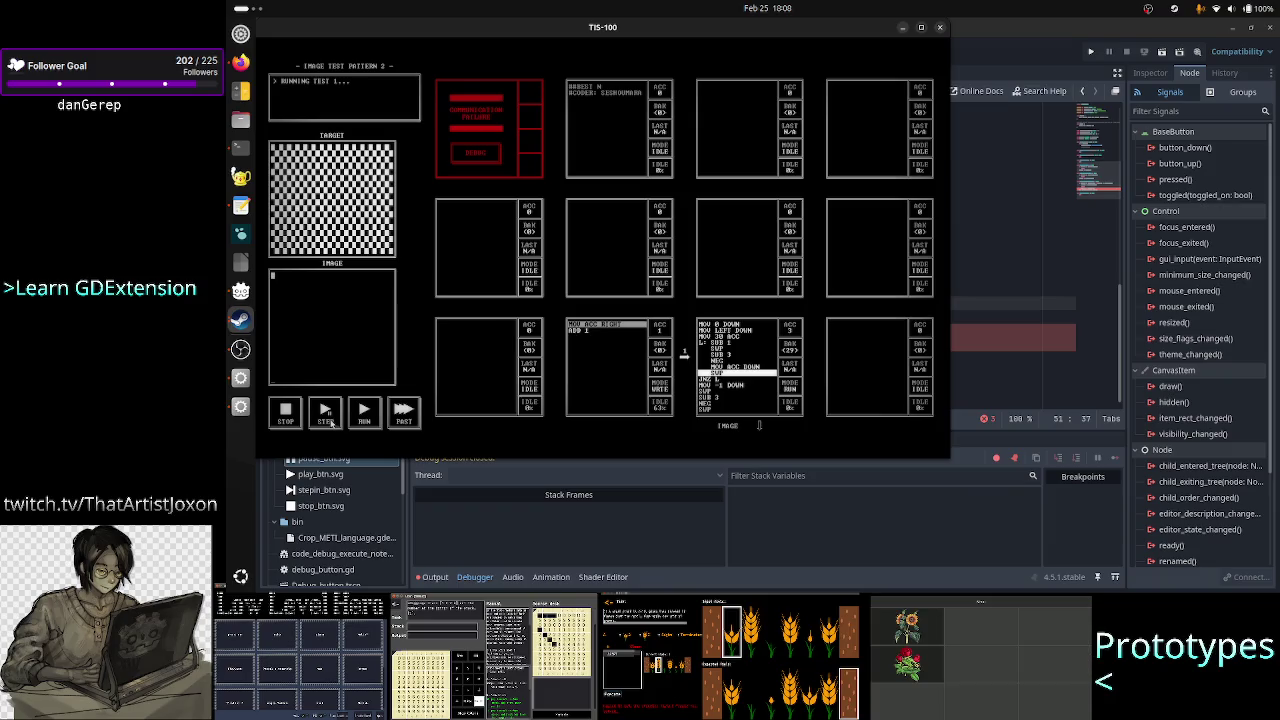
- Step through the ACC/BAK swap and loop restart until BAK holds the new count, then return to Godot
left_click(326, 414)
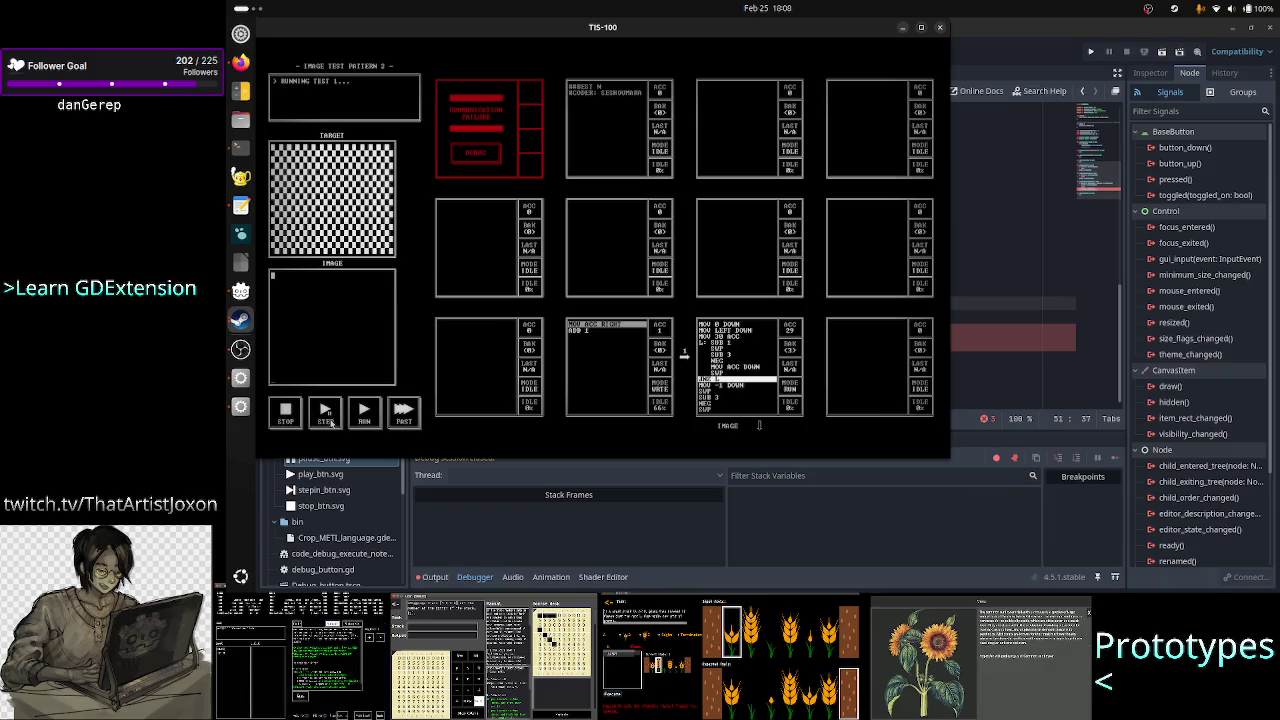
left_click(326, 414)
left_click(326, 414)
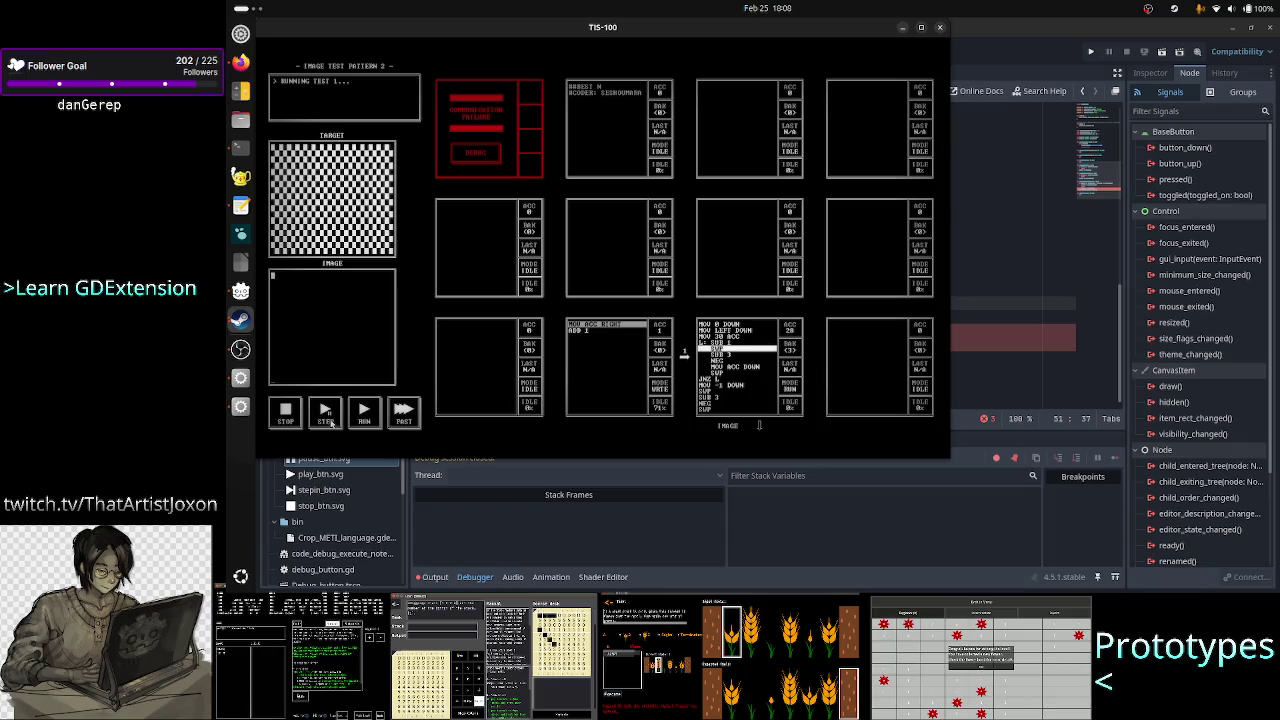
left_click(326, 414)
left_click(326, 414)
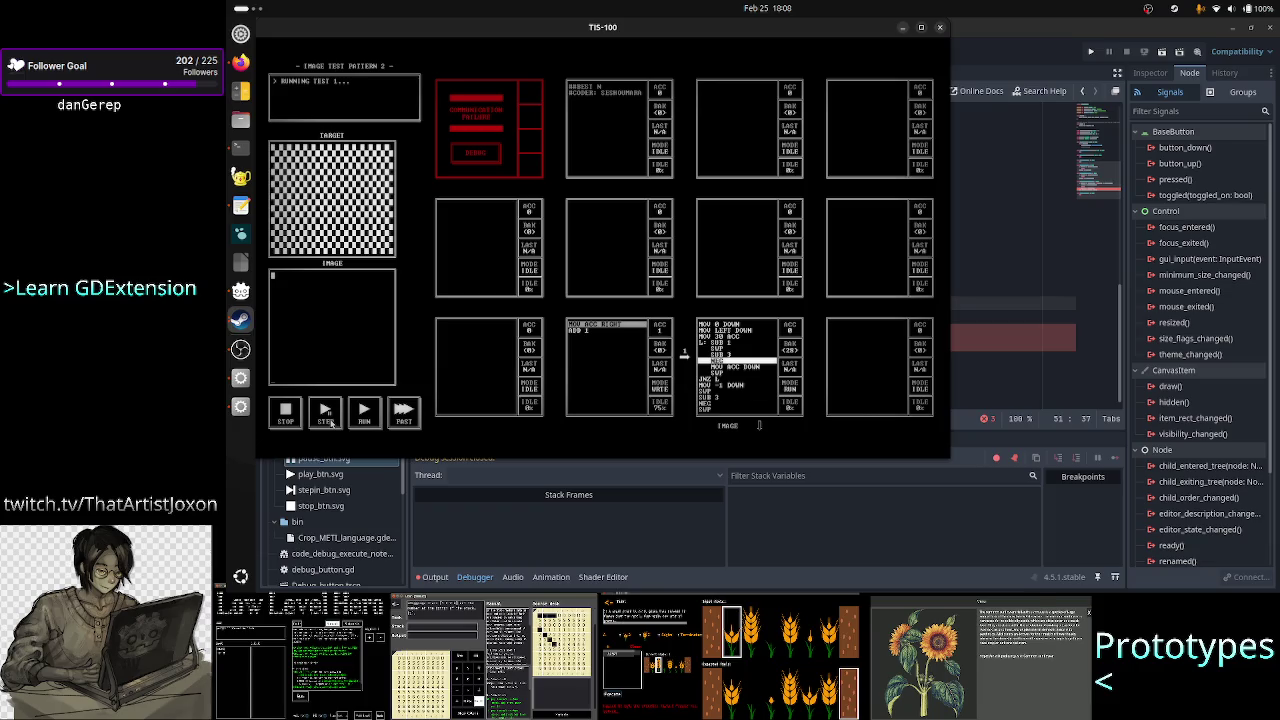
left_click(980, 348)
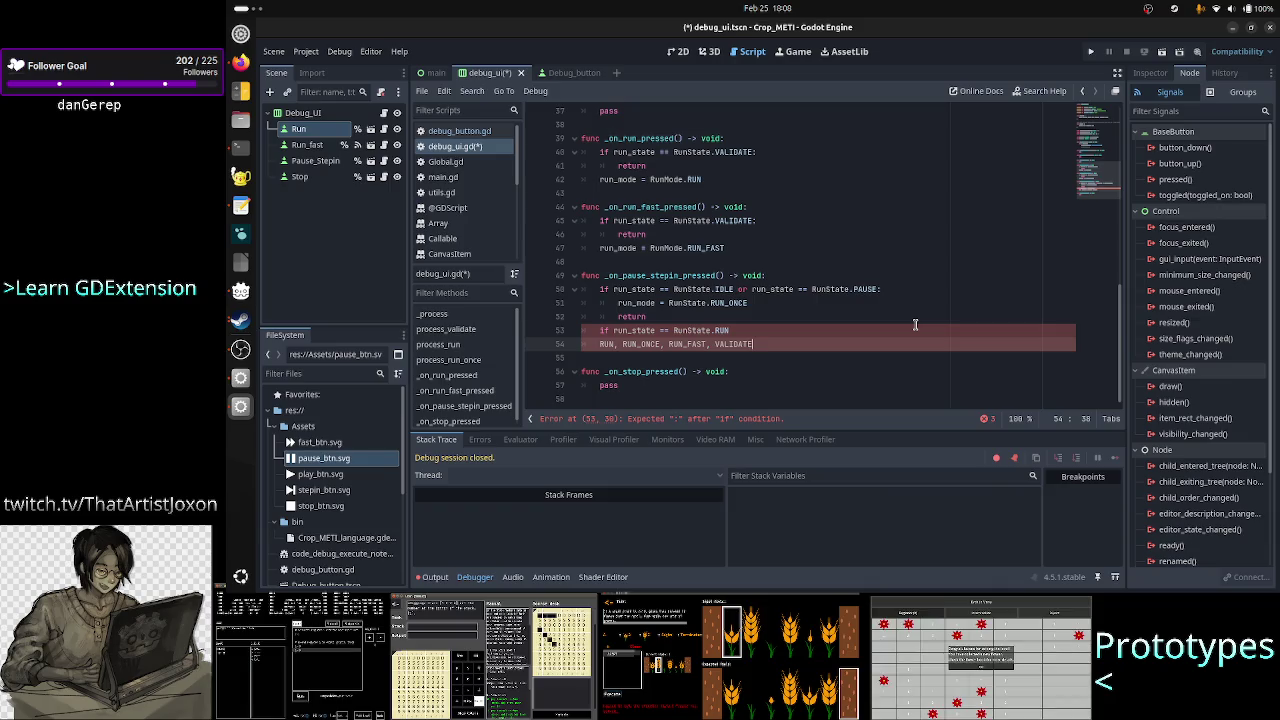
key("Up")
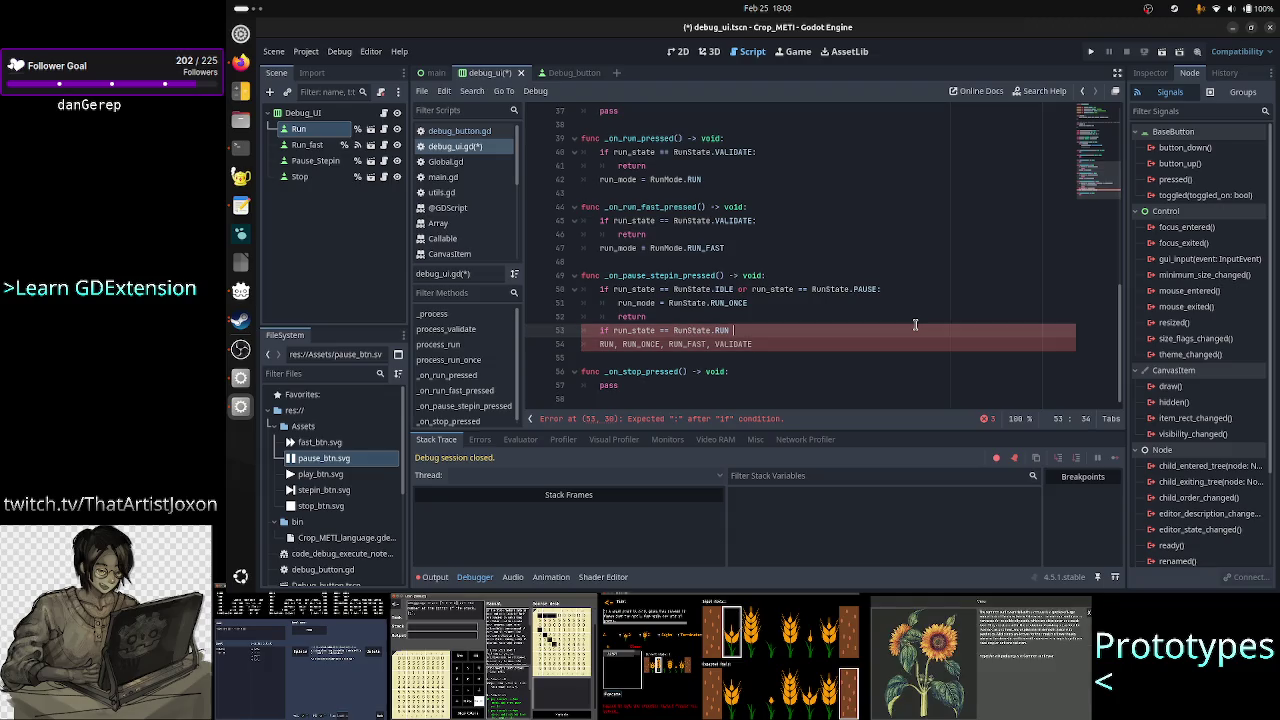
key("Up")
key("Up")
key("Up")
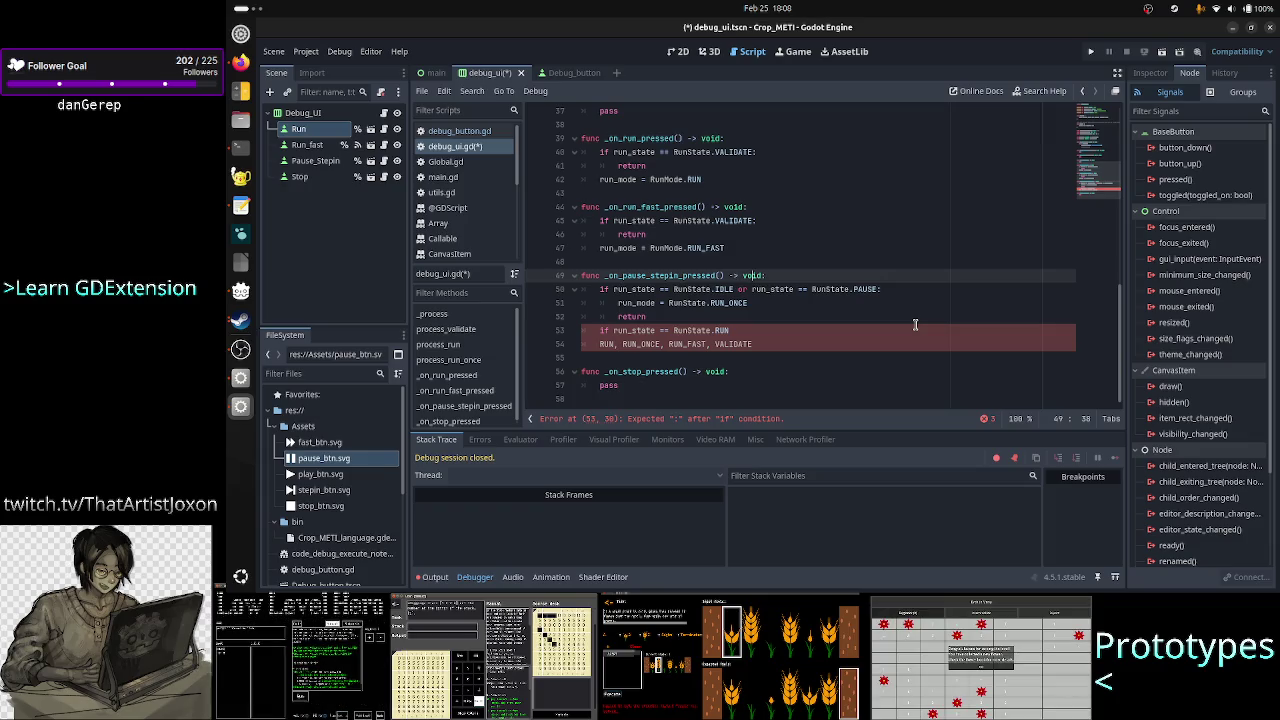
key("Down")
key("Down")
key("Down")
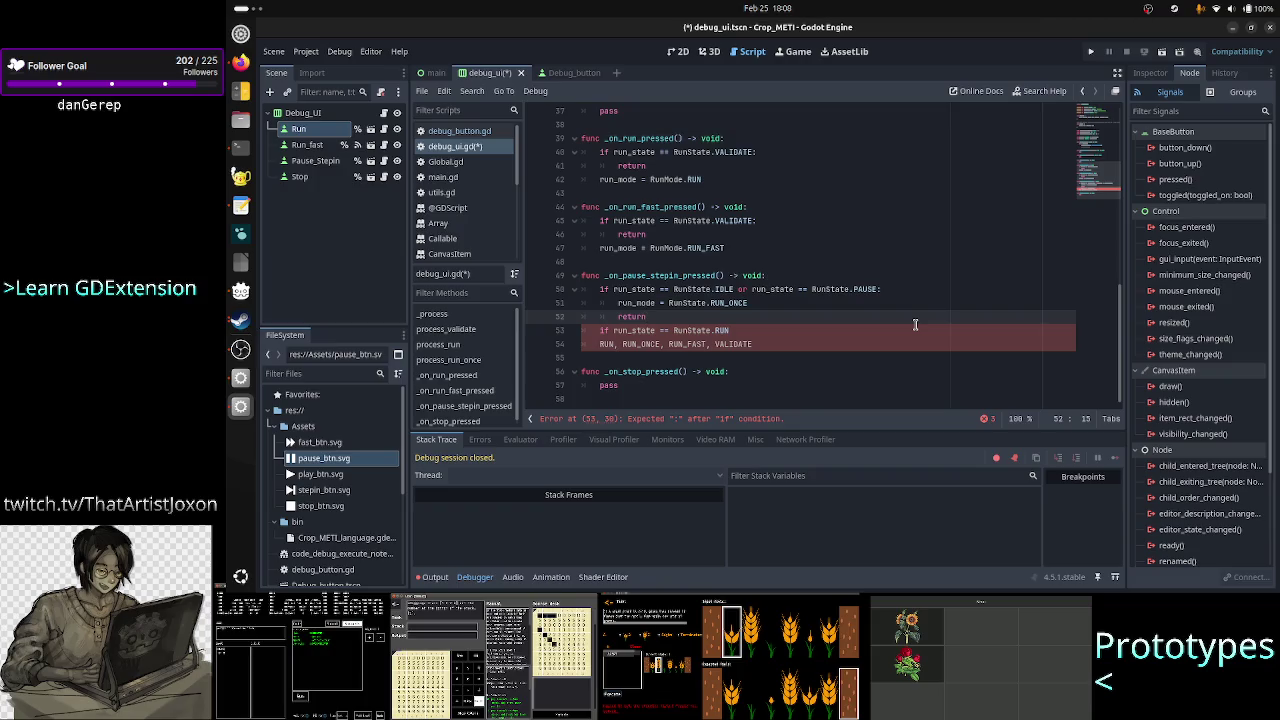
key("Return")
type("if ru")
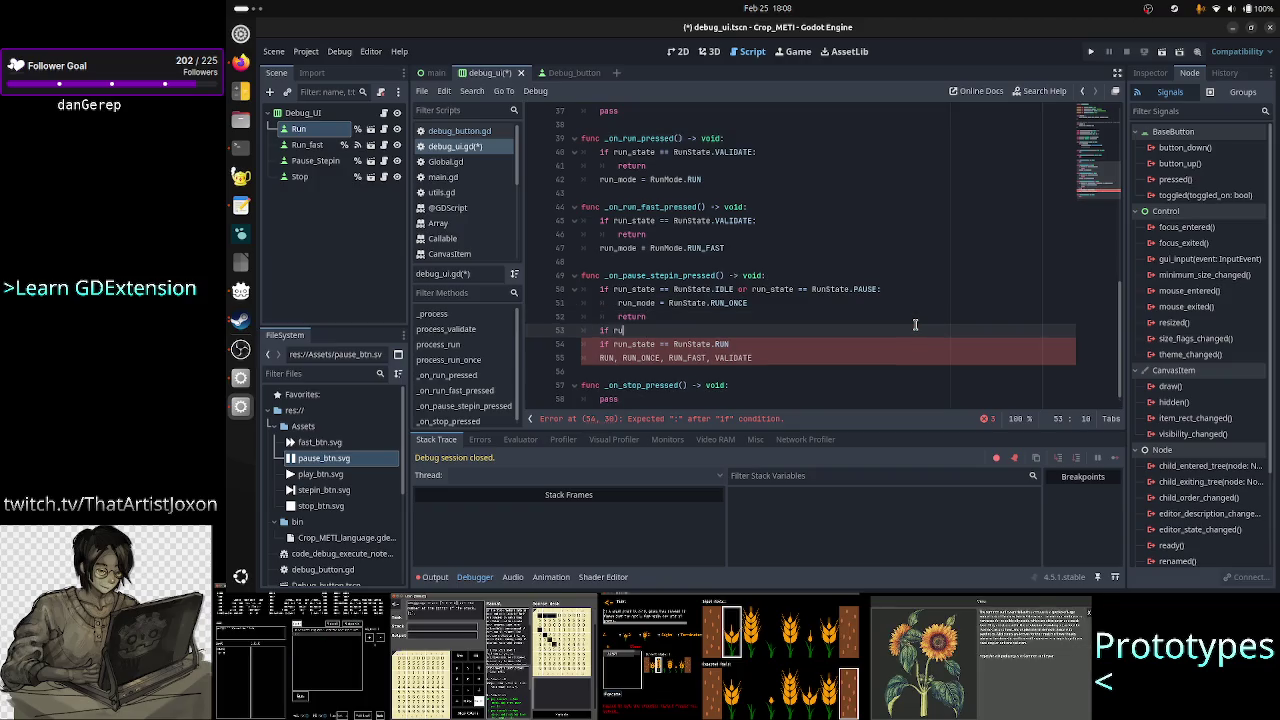
type("n_state ")
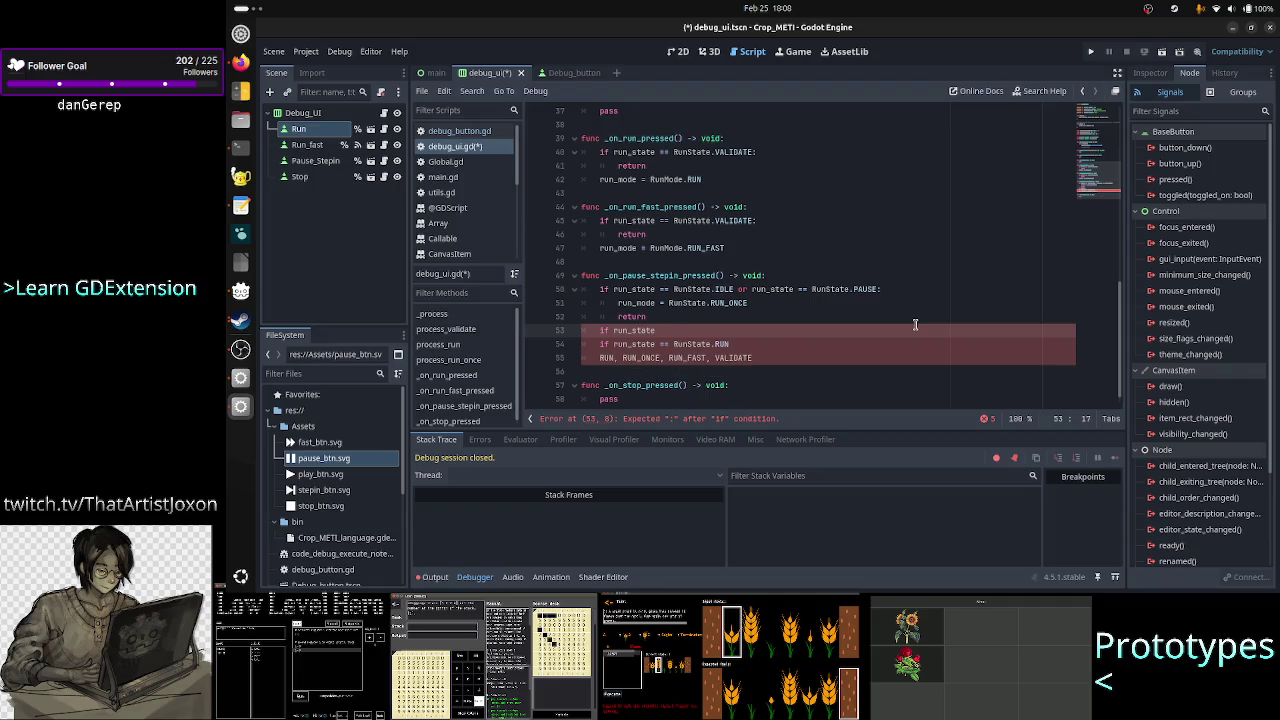
type("== RUN")
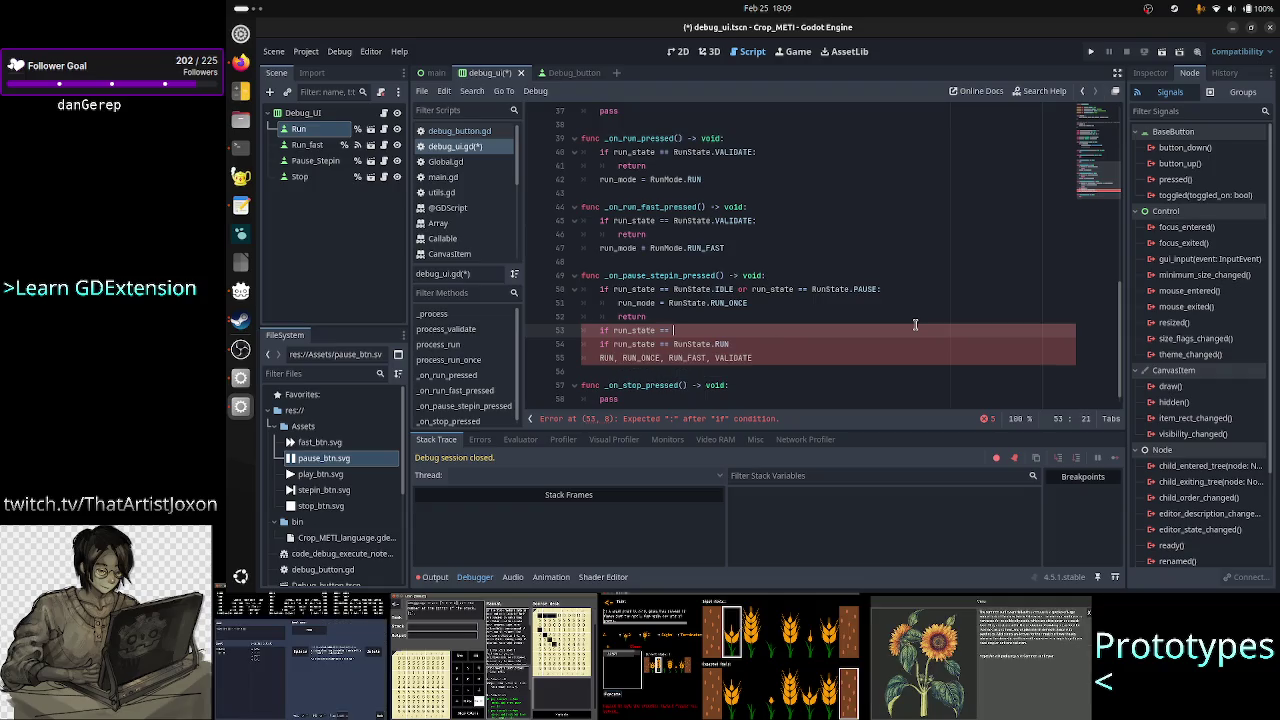
key("BackSpace")
key("BackSpace")
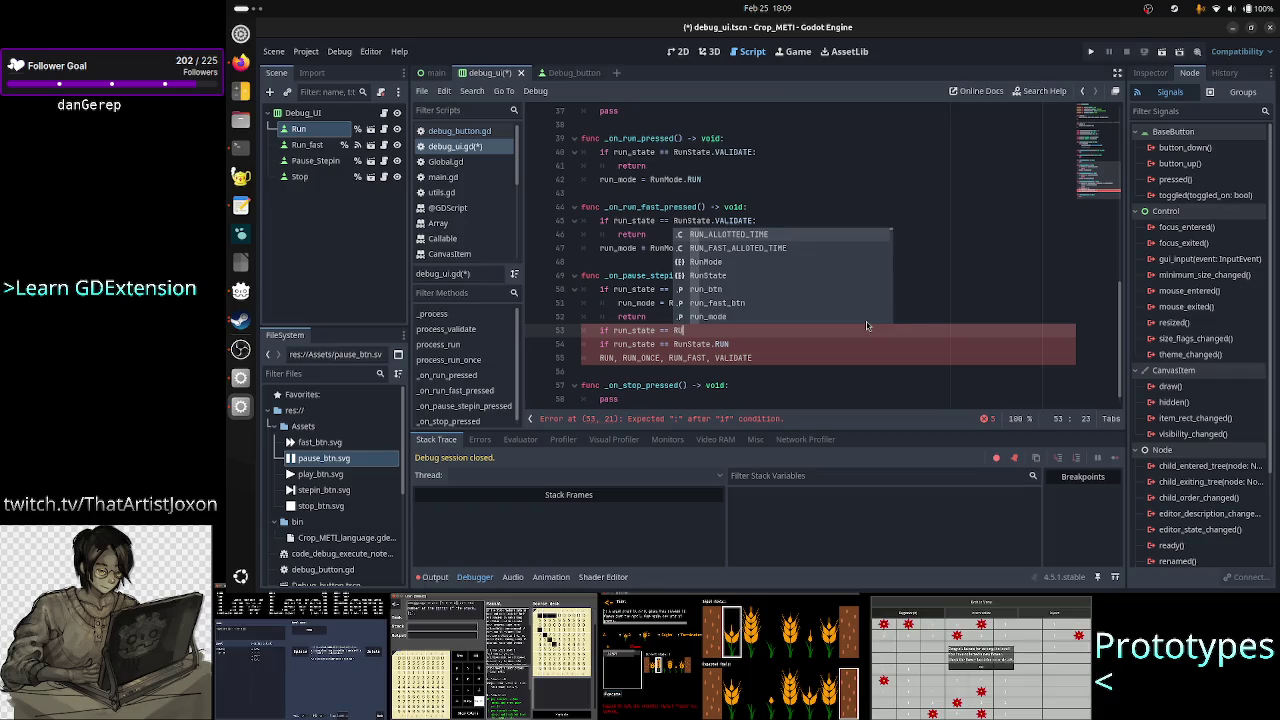
type("unState.RUN")
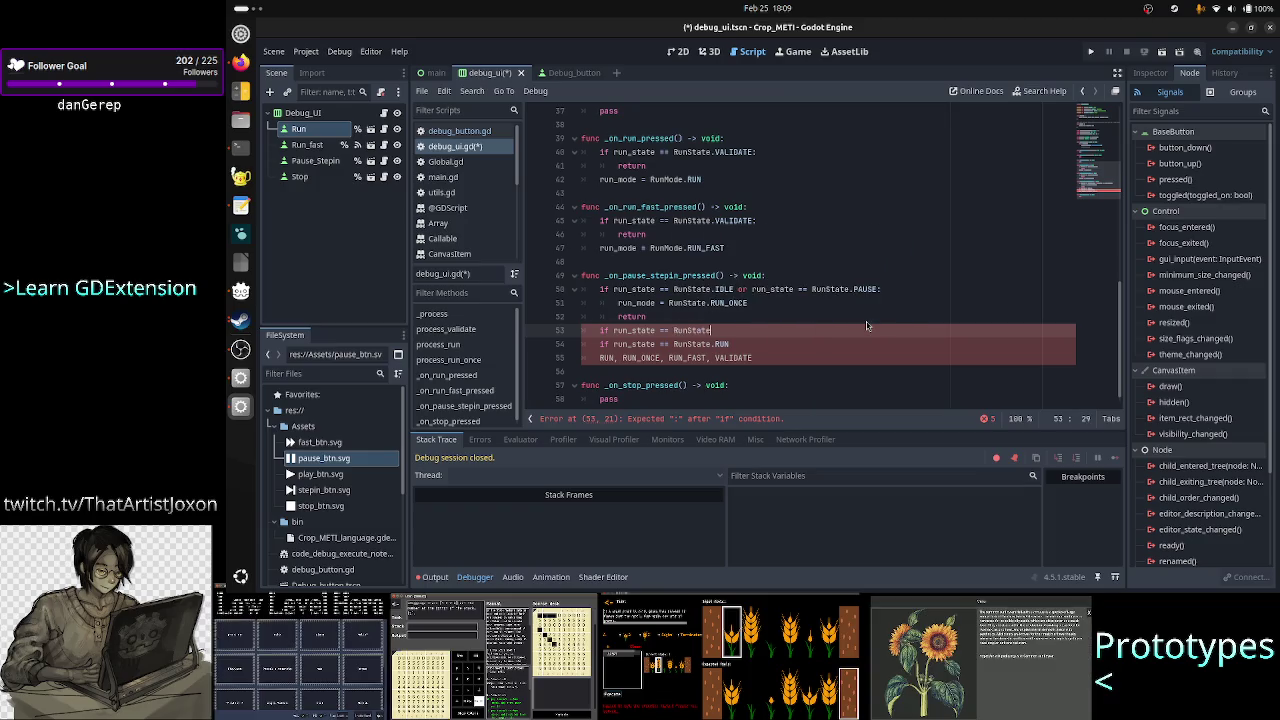
type("_ONCE:")
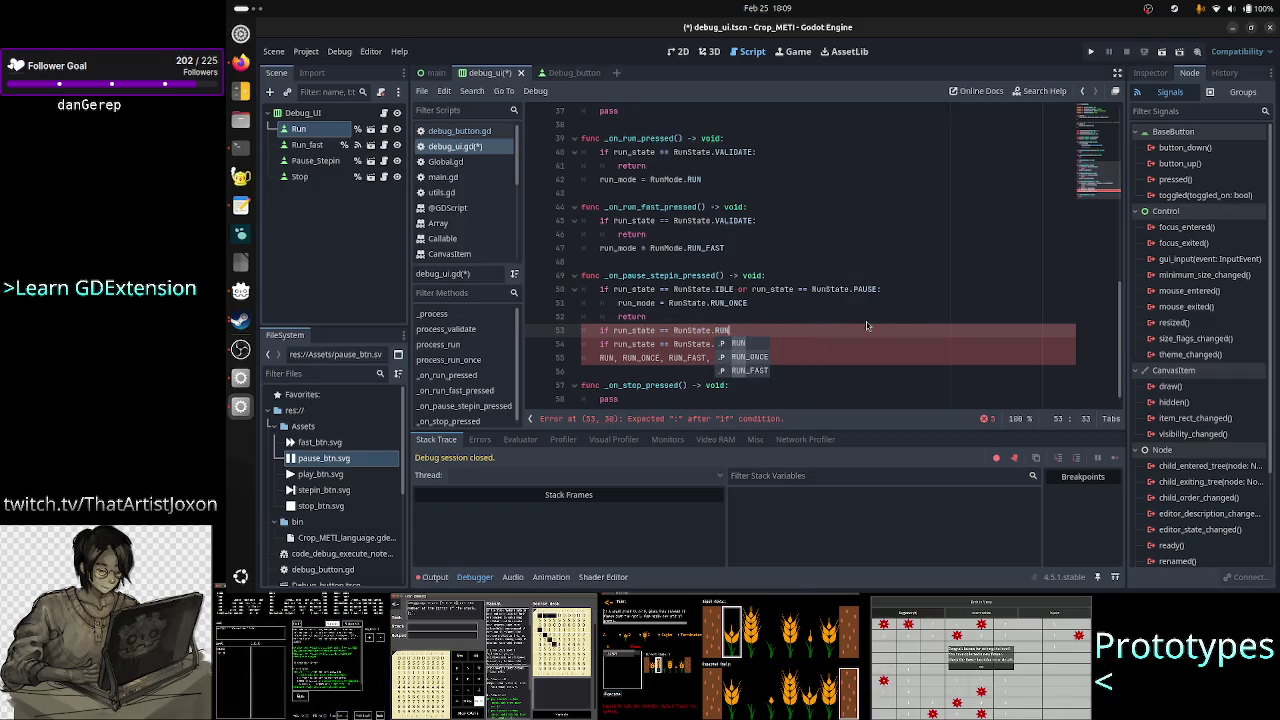
key("Return")
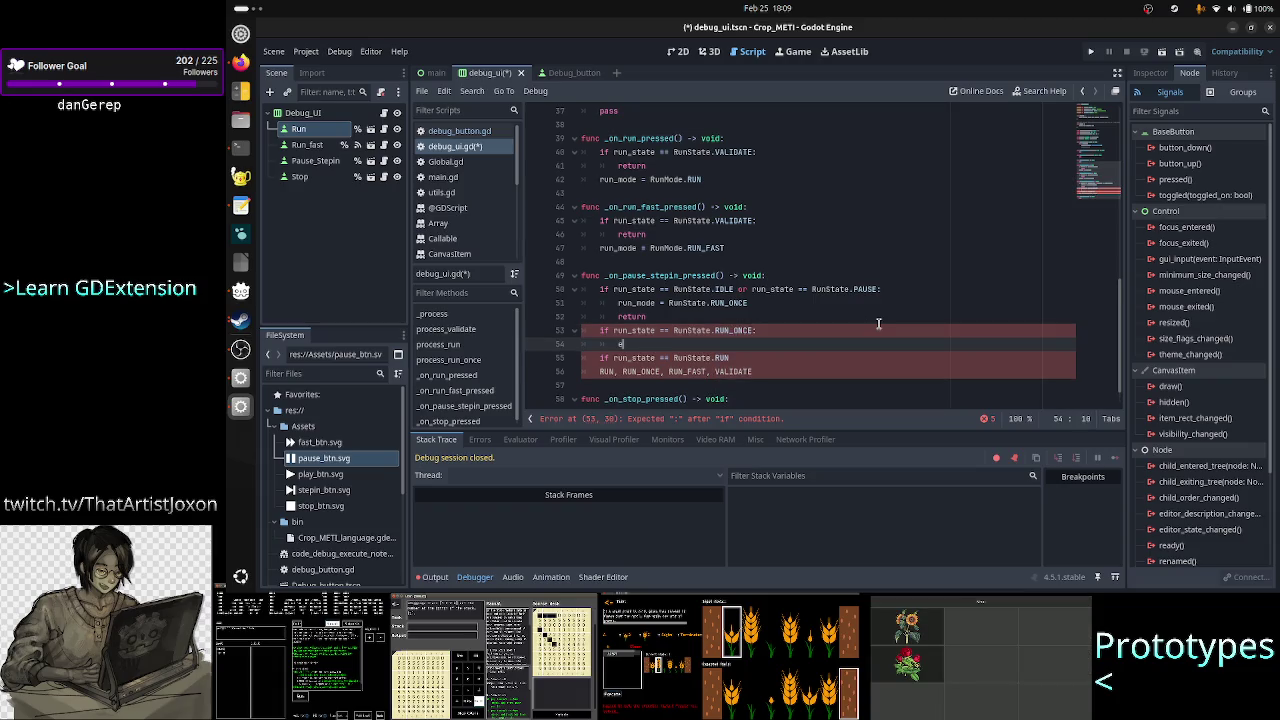
type("return")
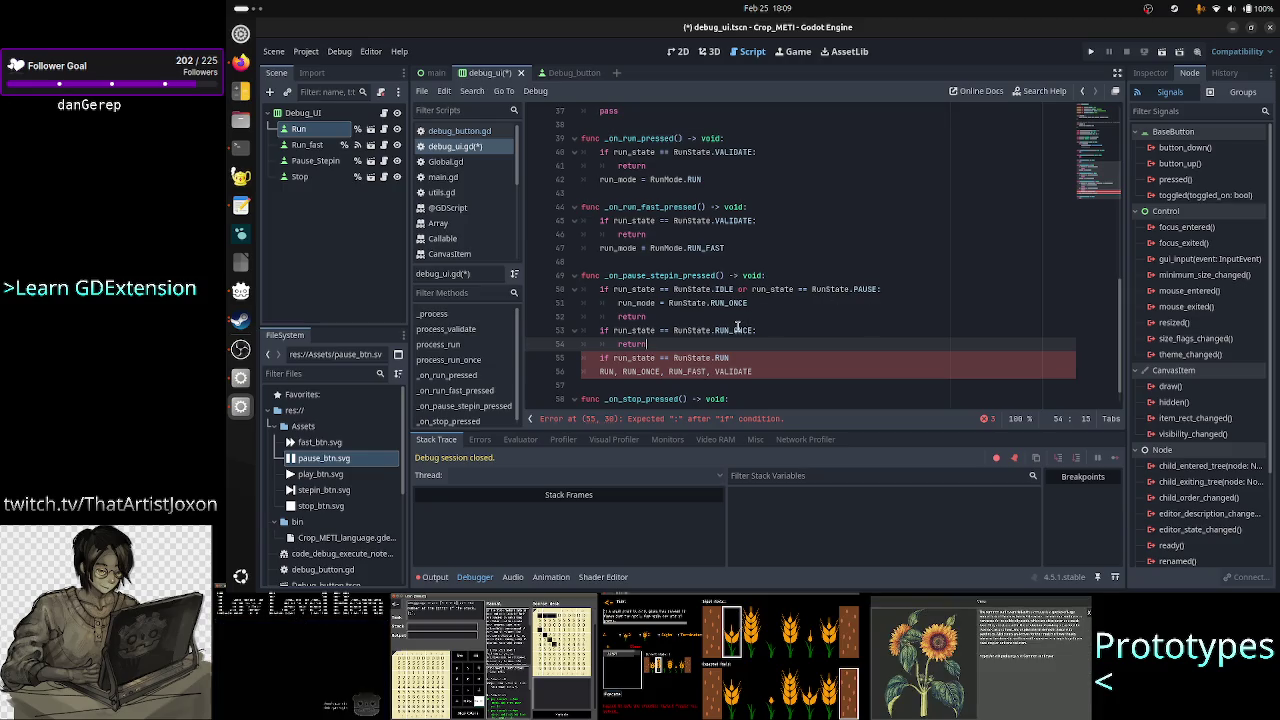
double_click(737, 329)
left_click(756, 329)
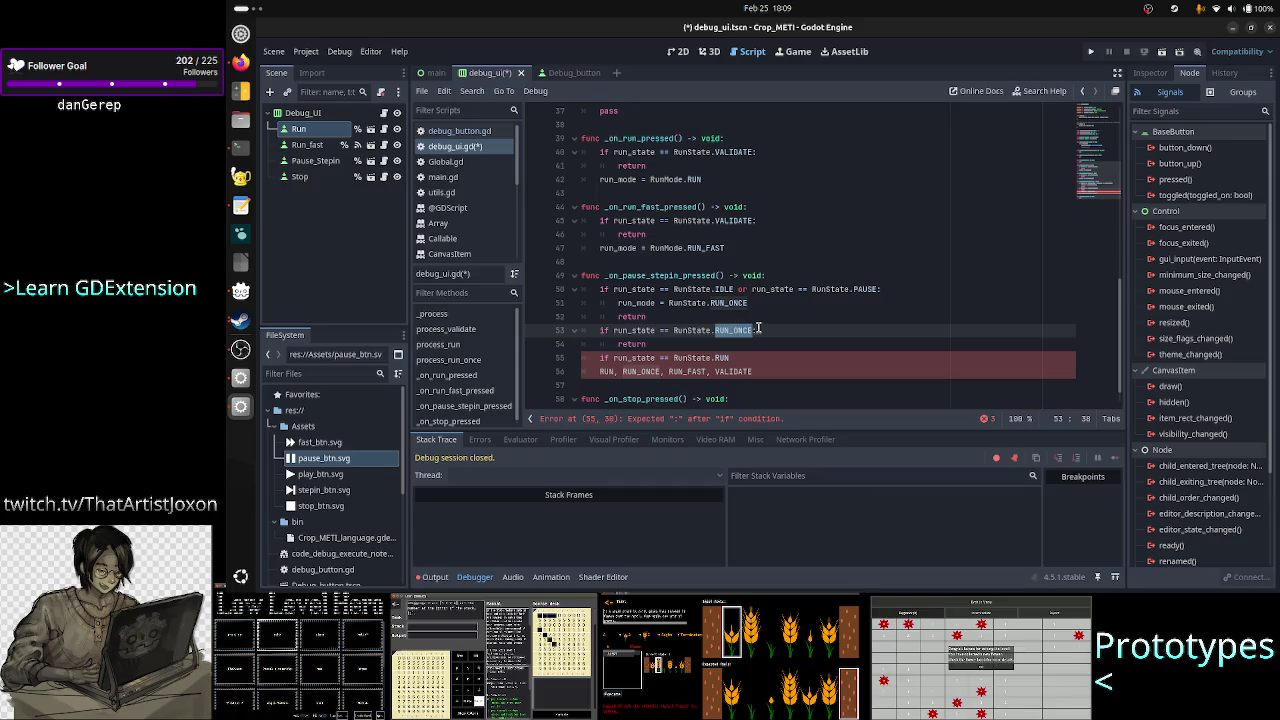
double_click(735, 329)
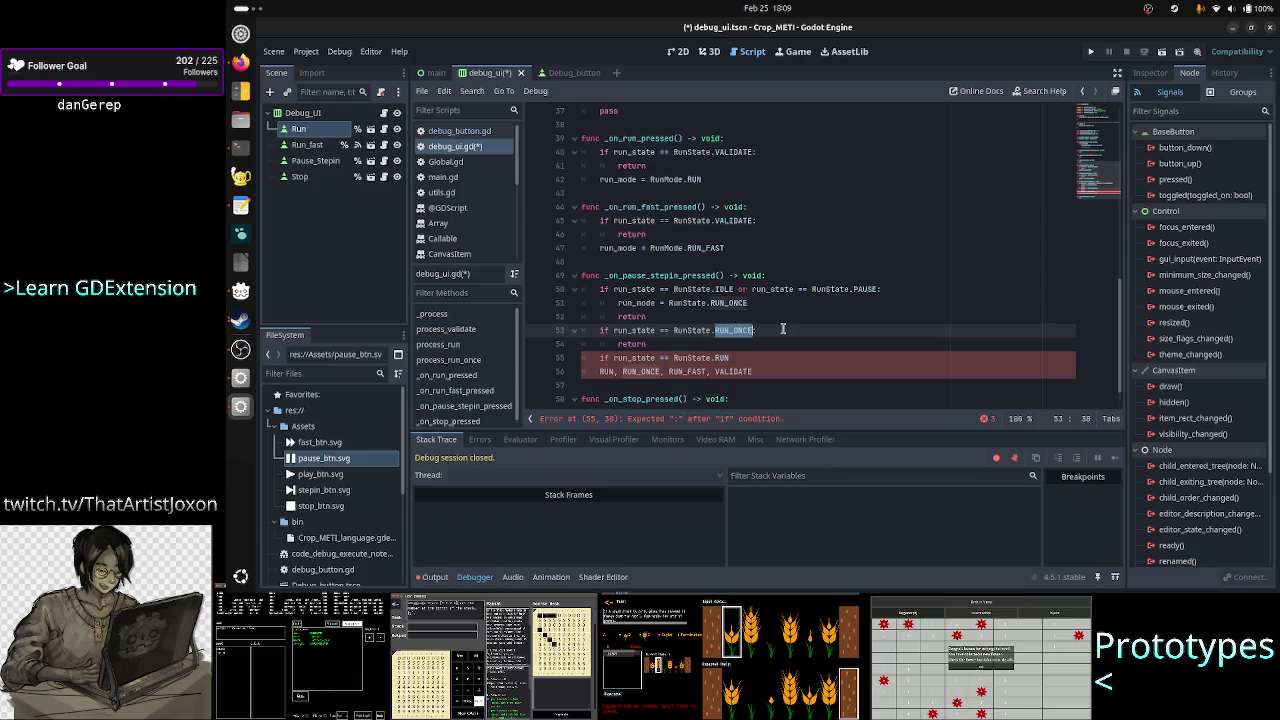
left_click(778, 330)
left_click_drag(758, 330, 718, 330)
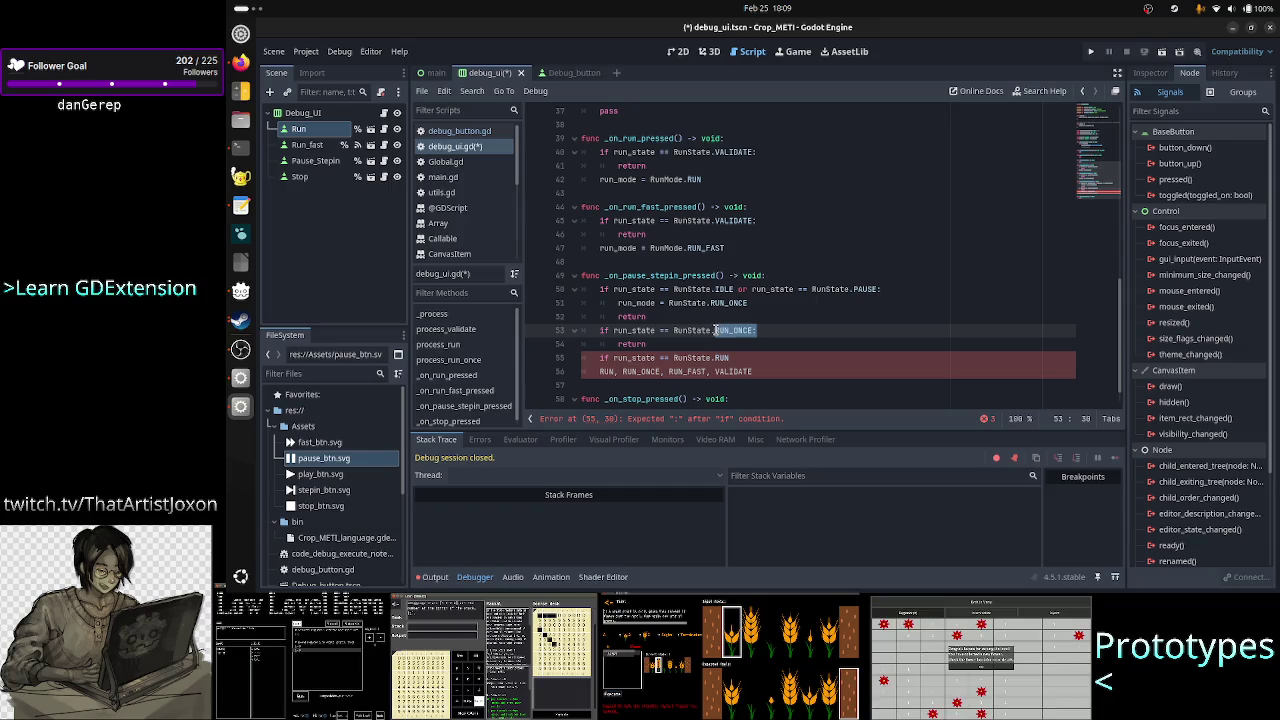
double_click(742, 330)
right_click(737, 334)
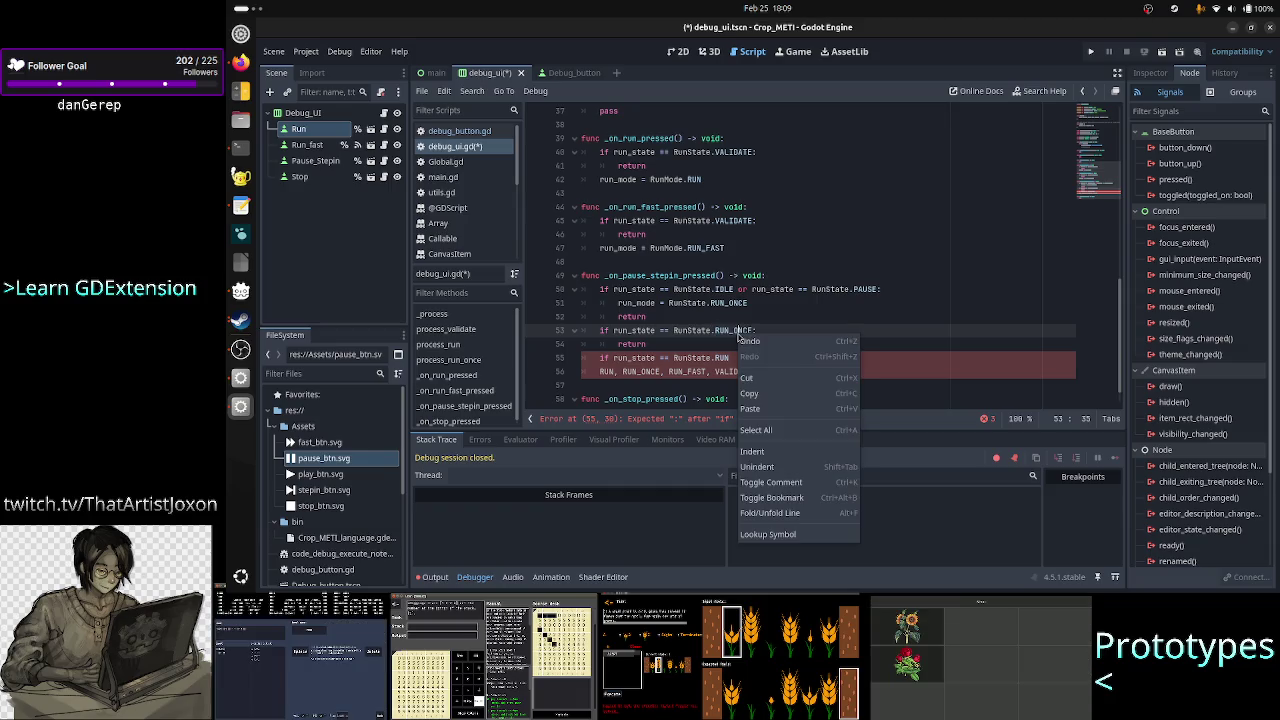
key("Escape")
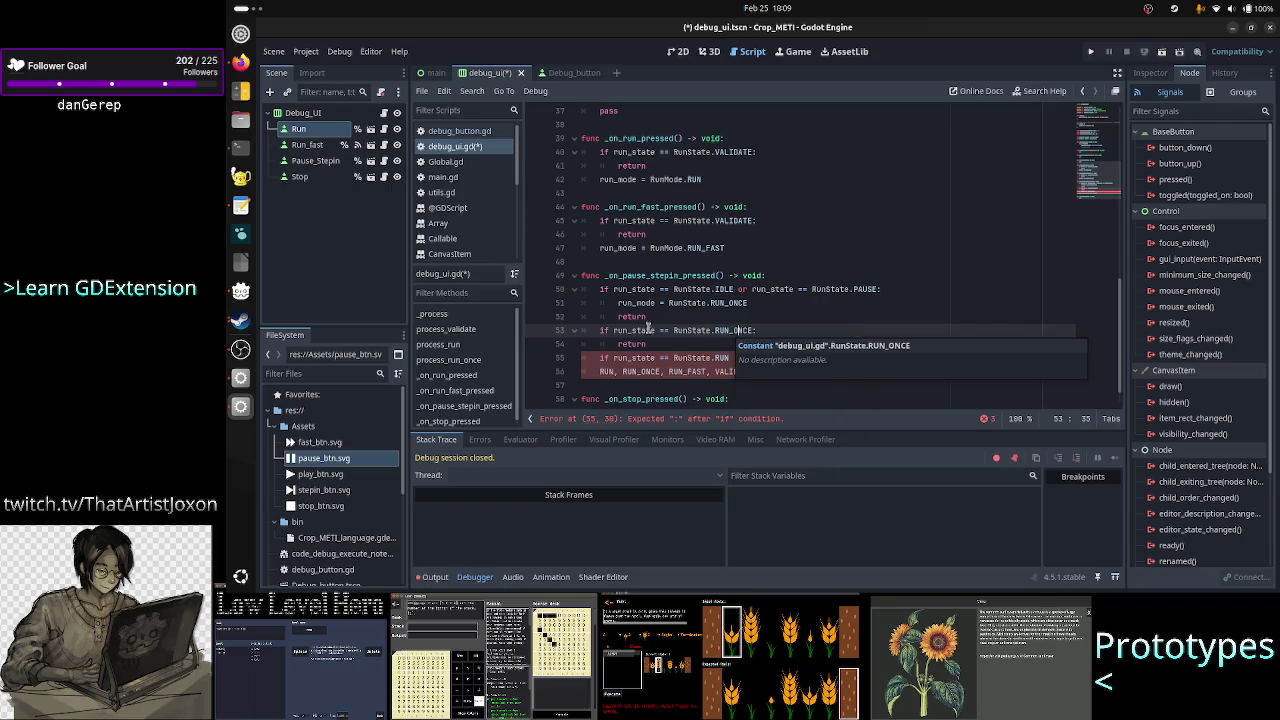
double_click(636, 330)
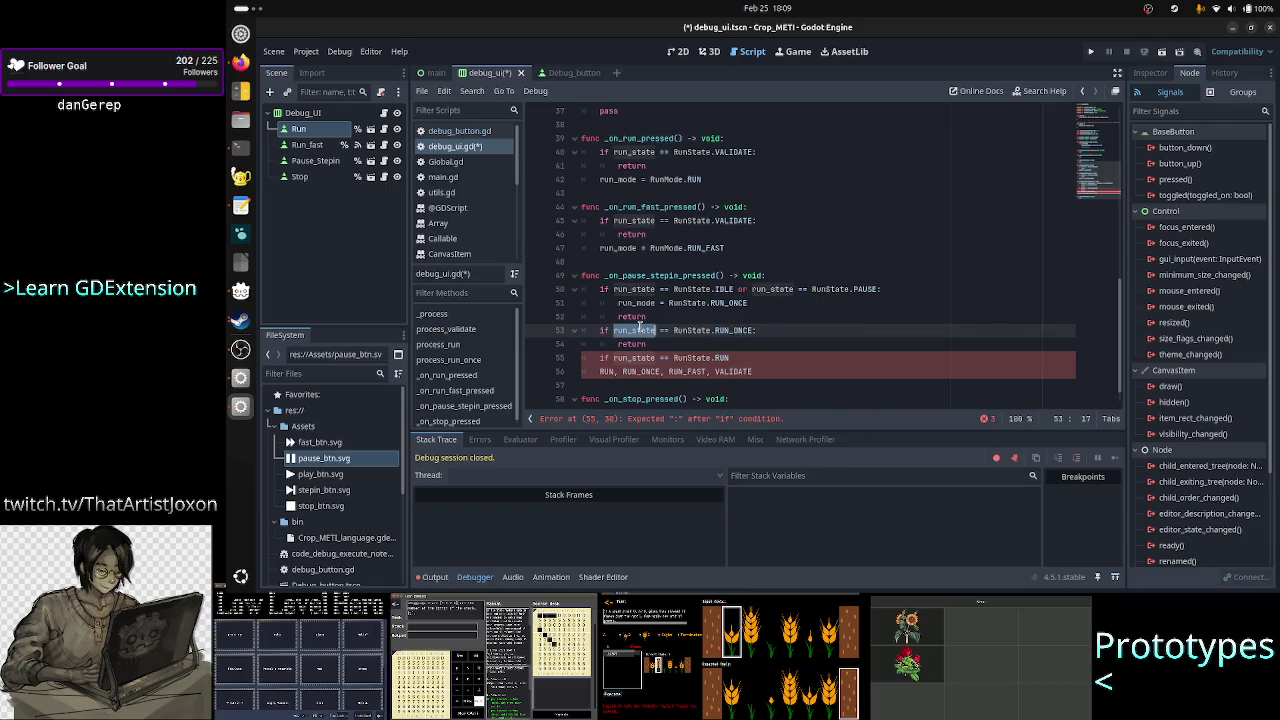
left_click(771, 331)
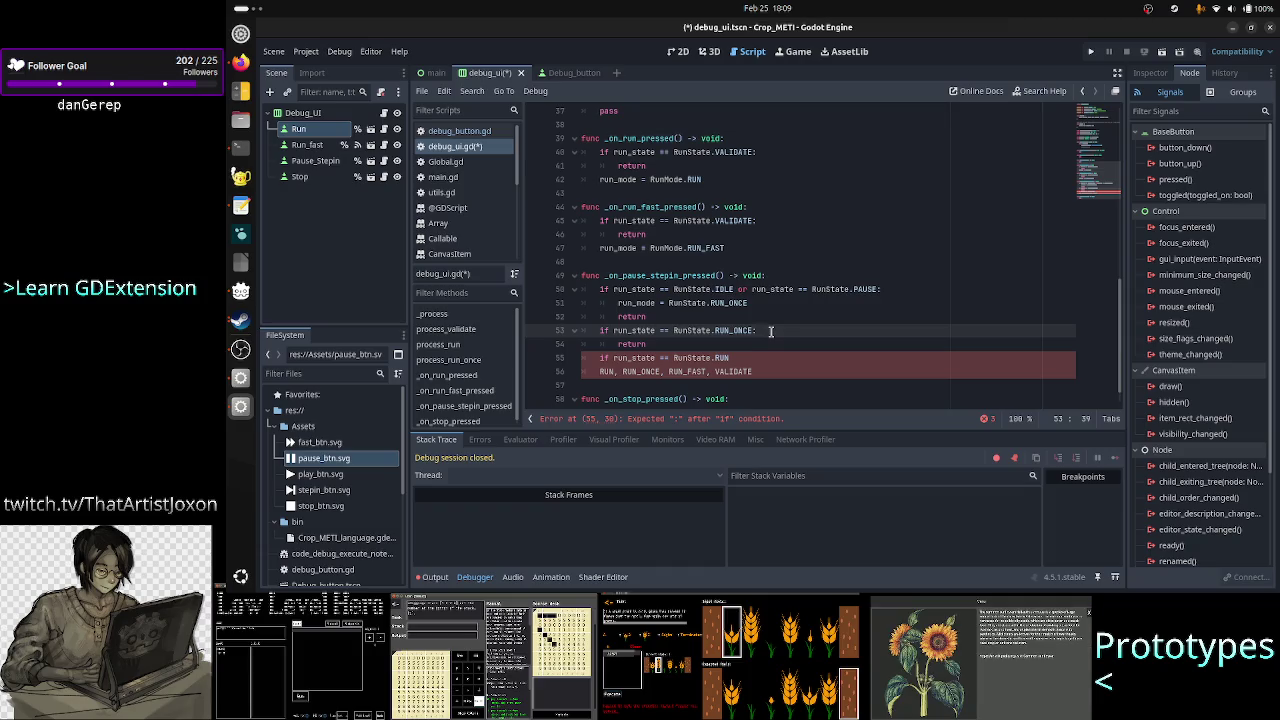
key("Right")
key("Down")
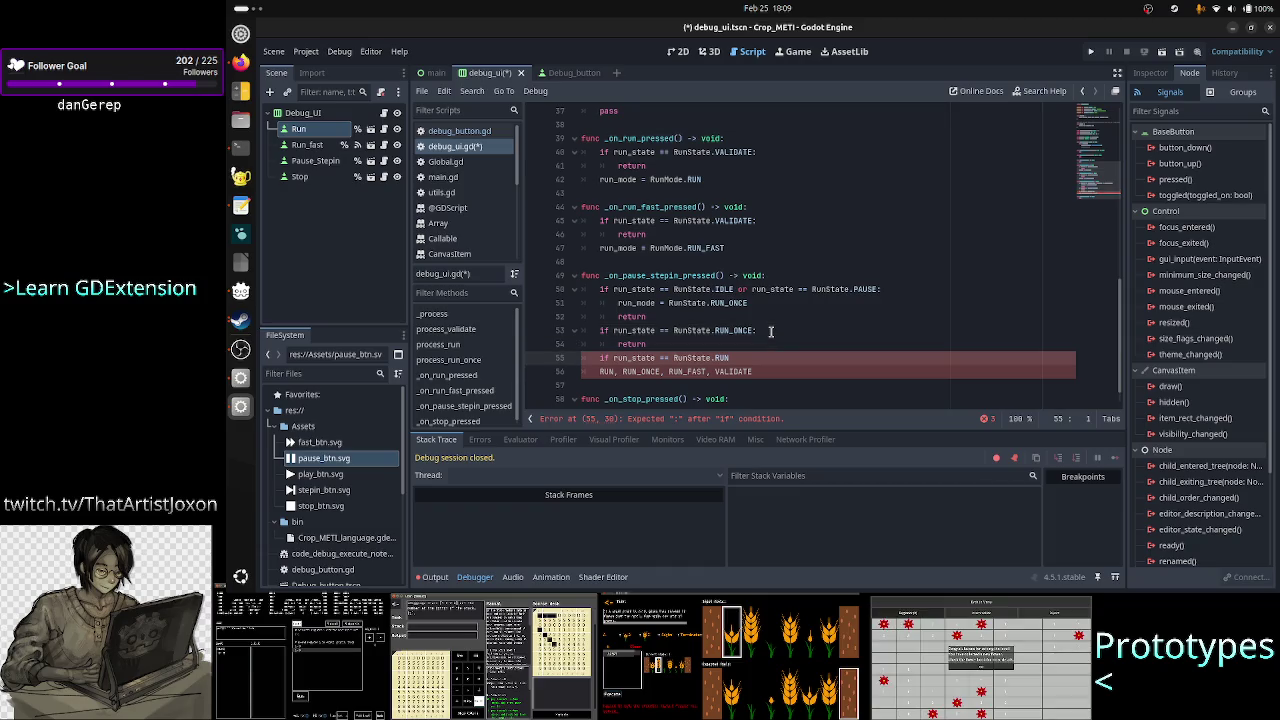
key("Right")
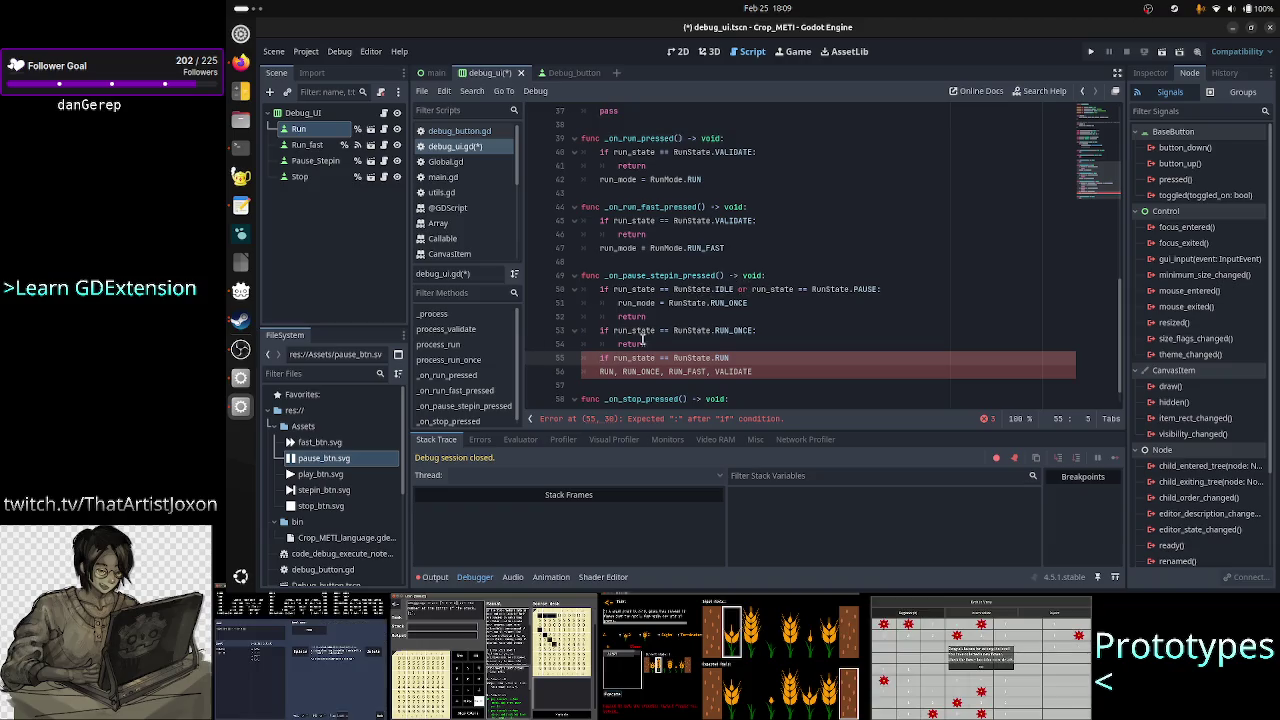
mouse_move(748, 330)
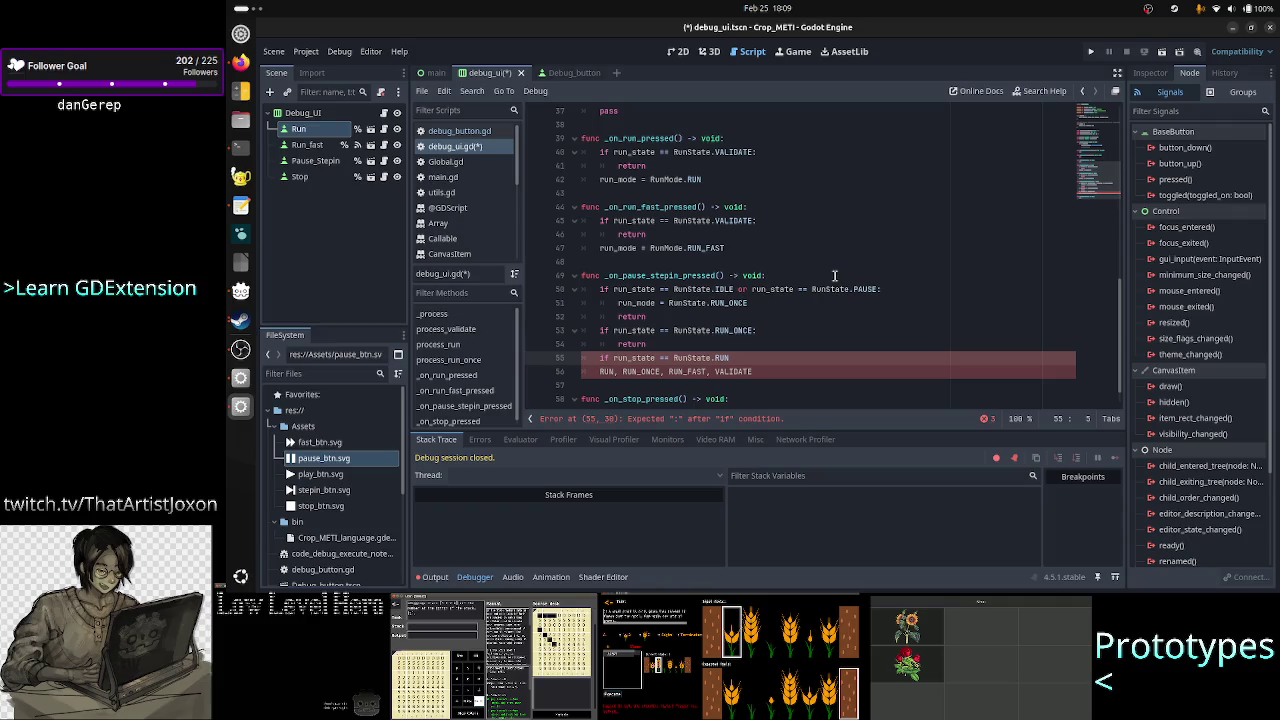
left_click(727, 371)
double_click(727, 371)
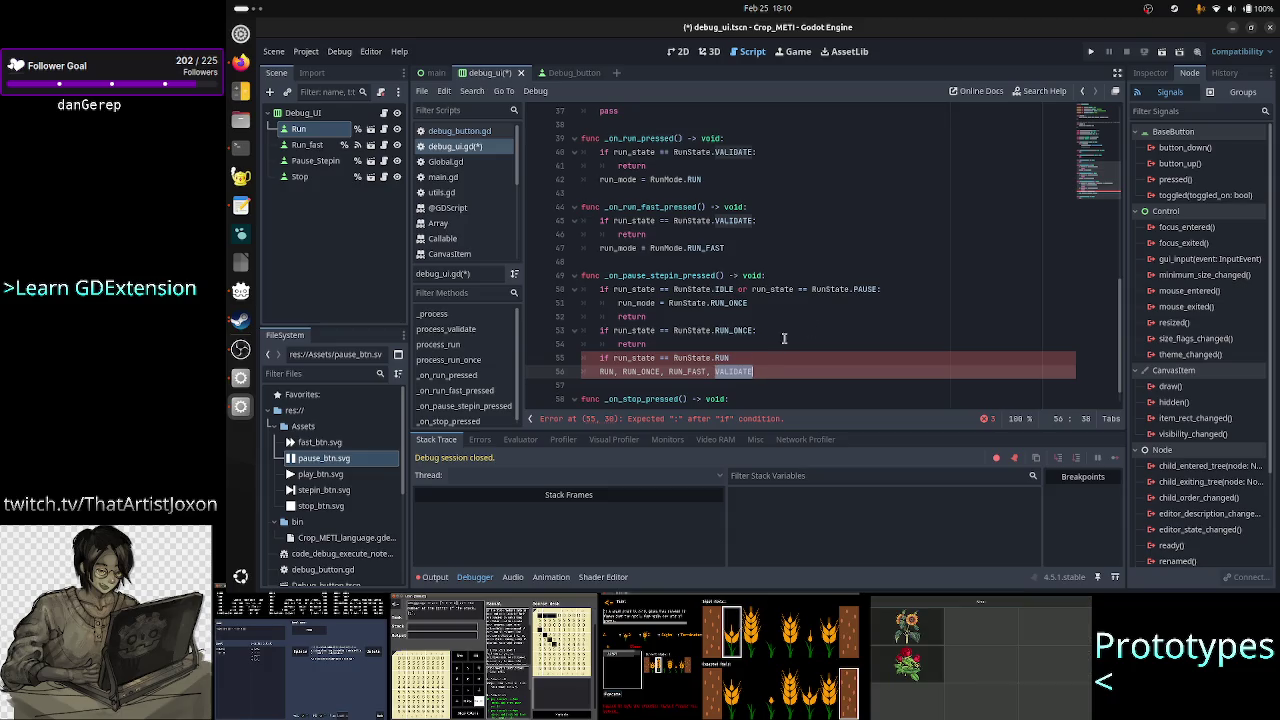
key("alt+Tab")
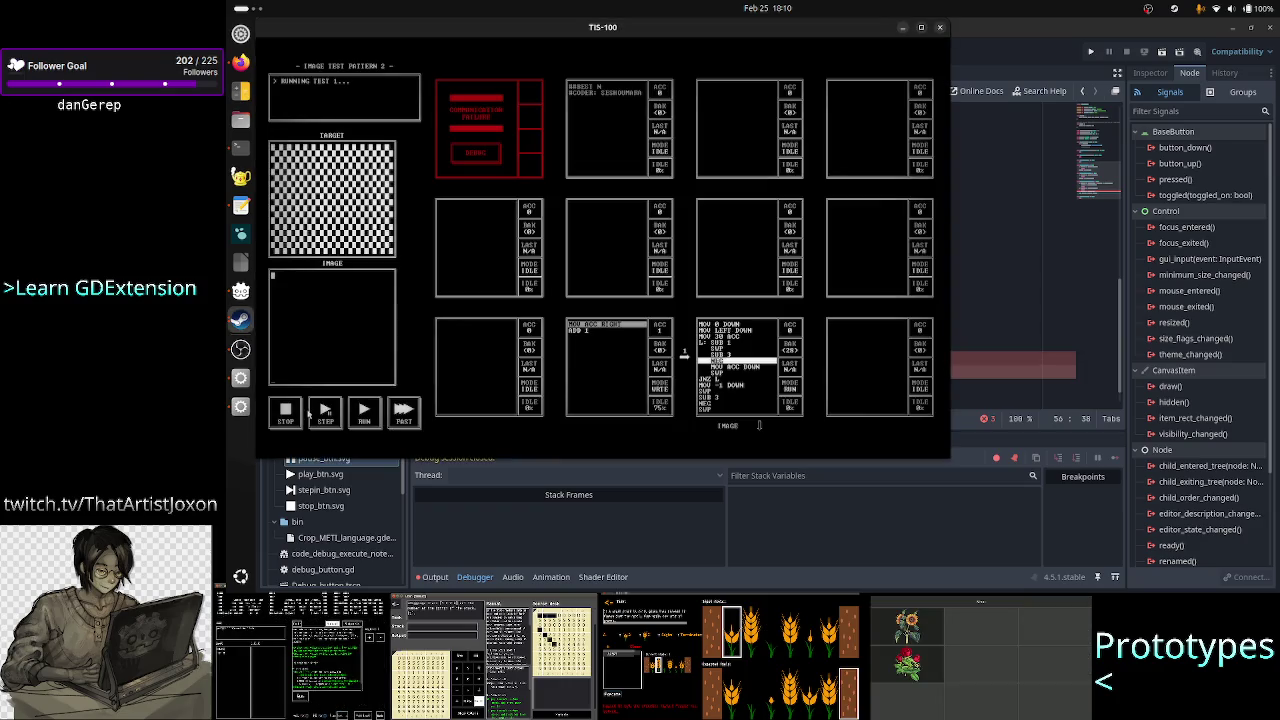
left_click(288, 414)
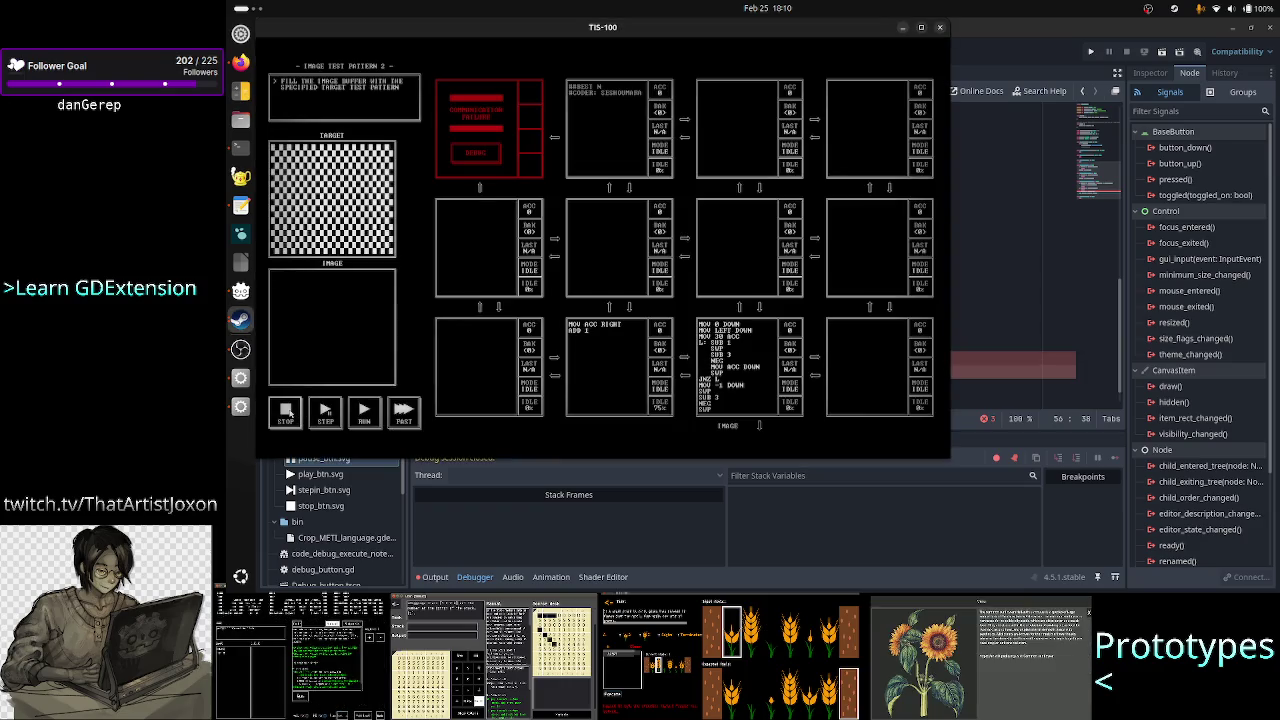
left_click(368, 419)
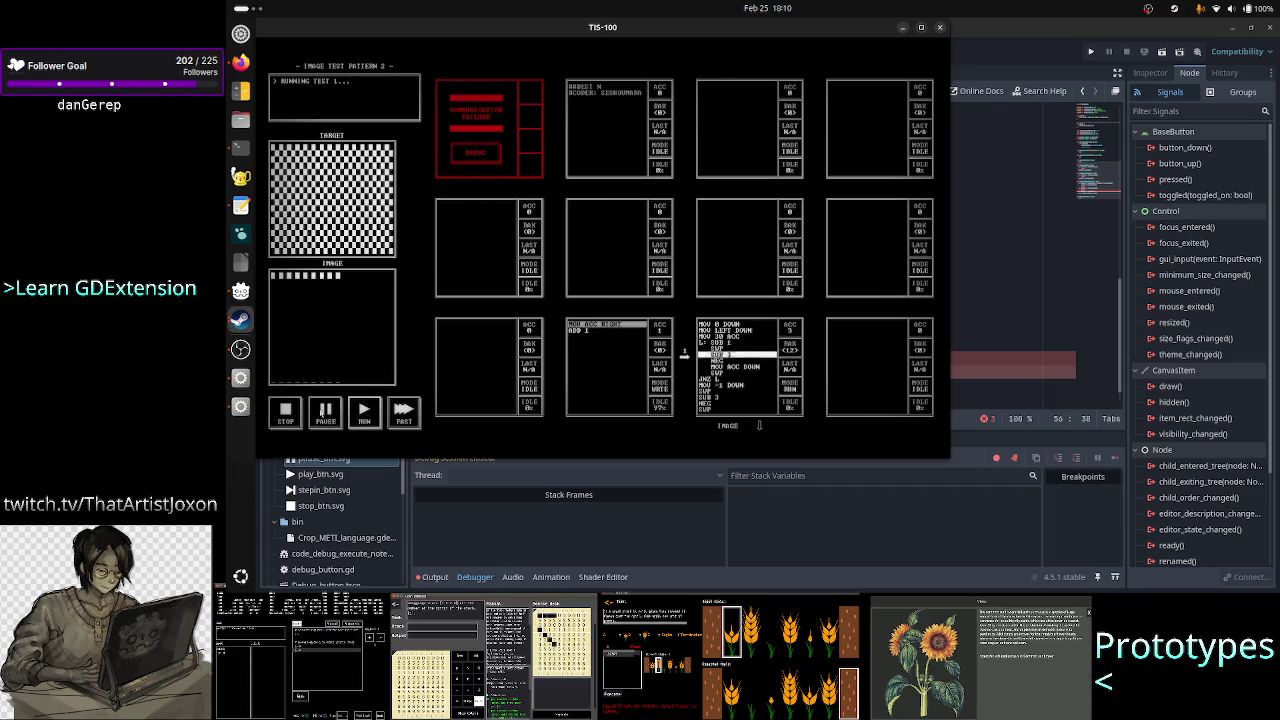
left_click(325, 410)
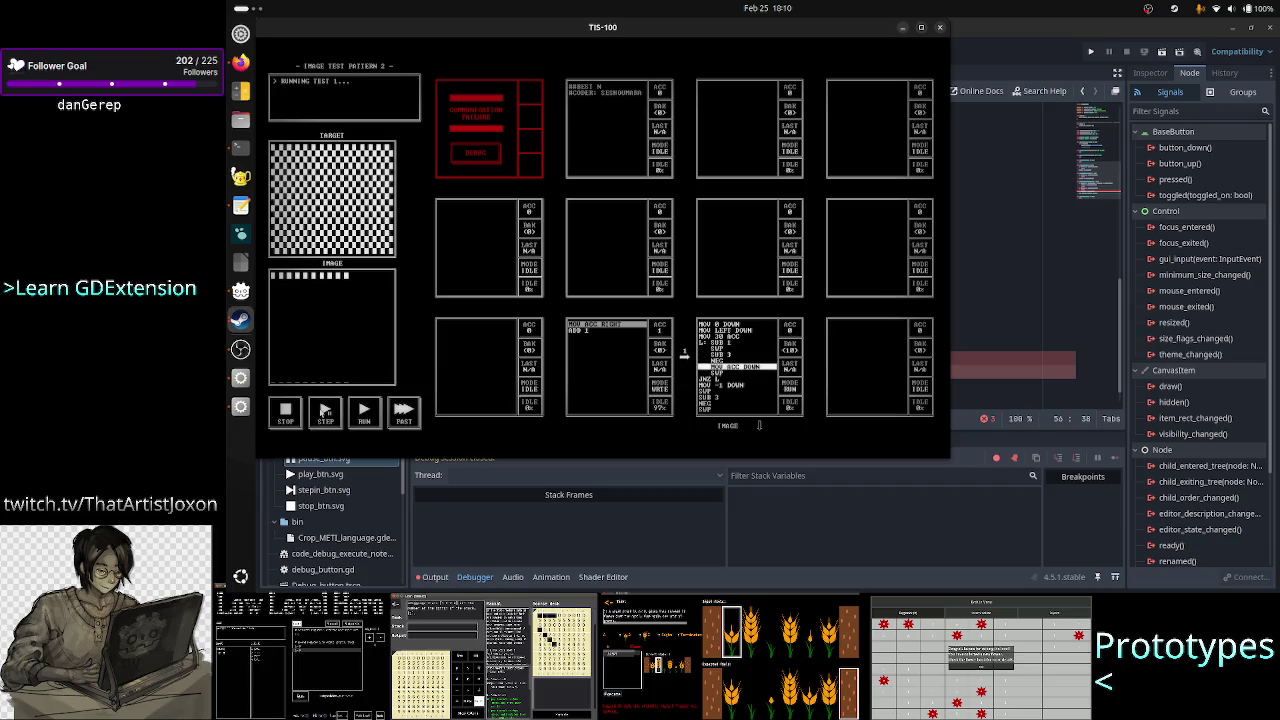
left_click(287, 415)
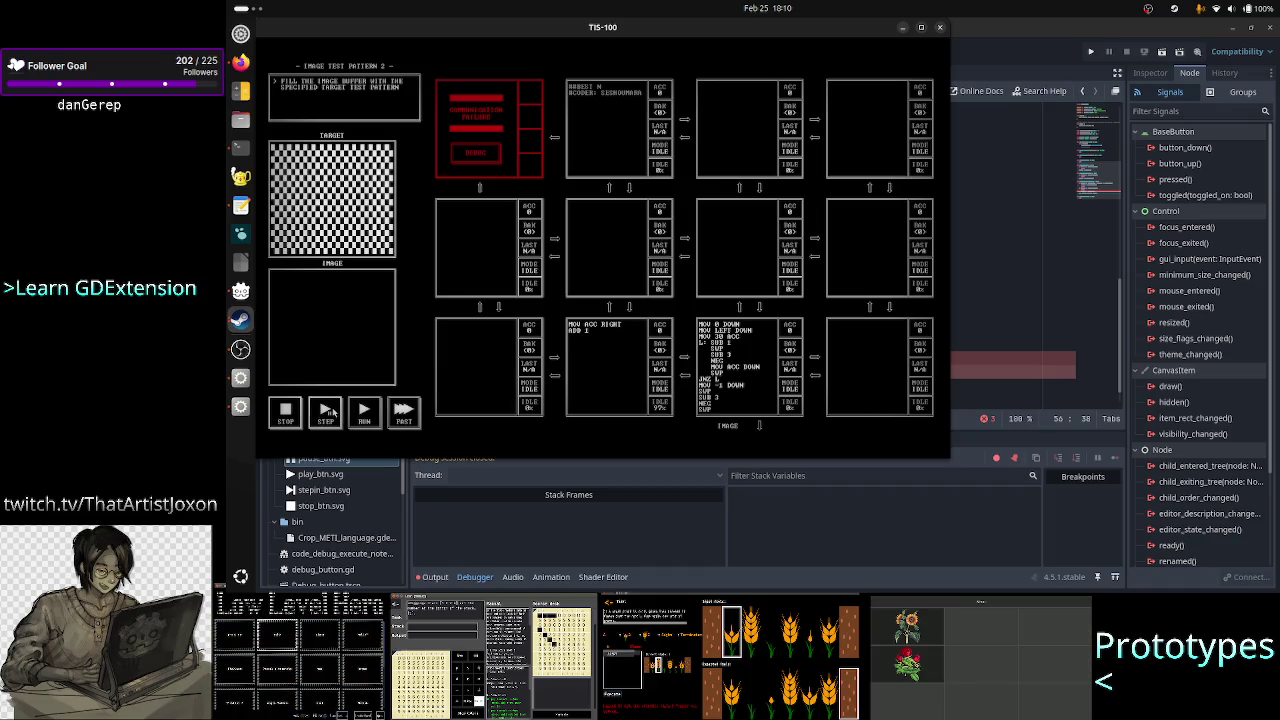
left_click(333, 412)
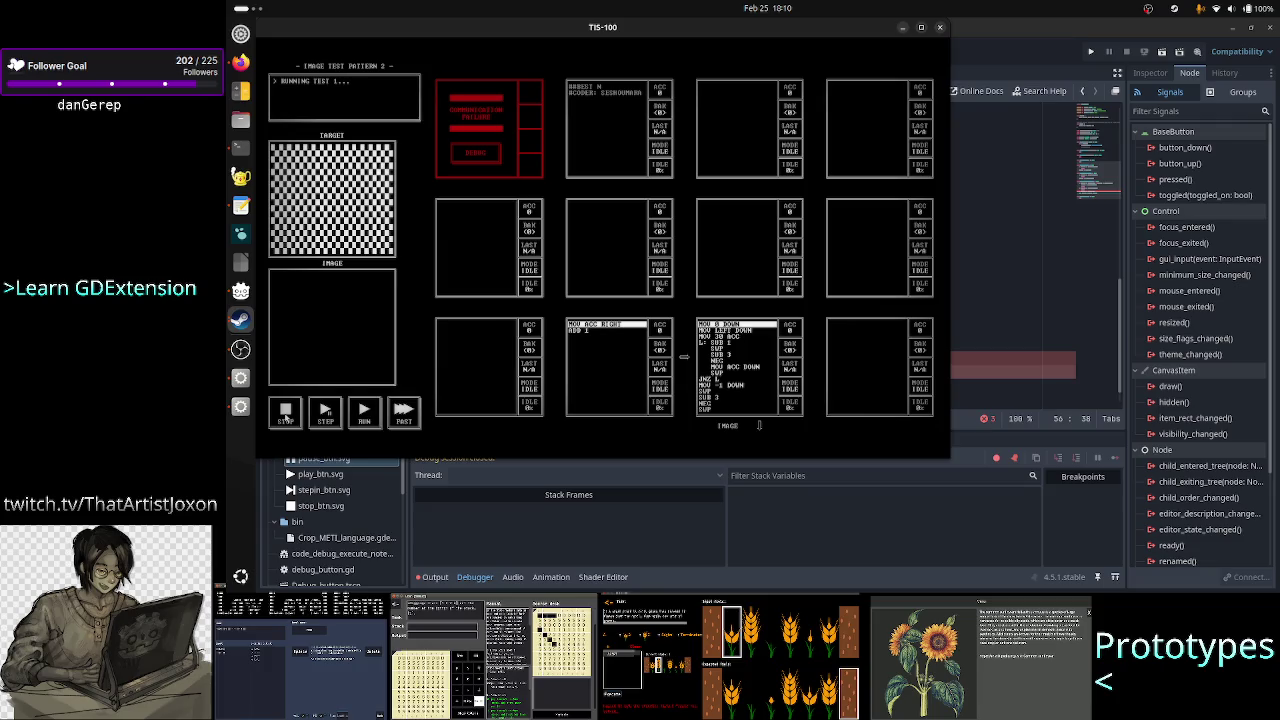
left_click(363, 413)
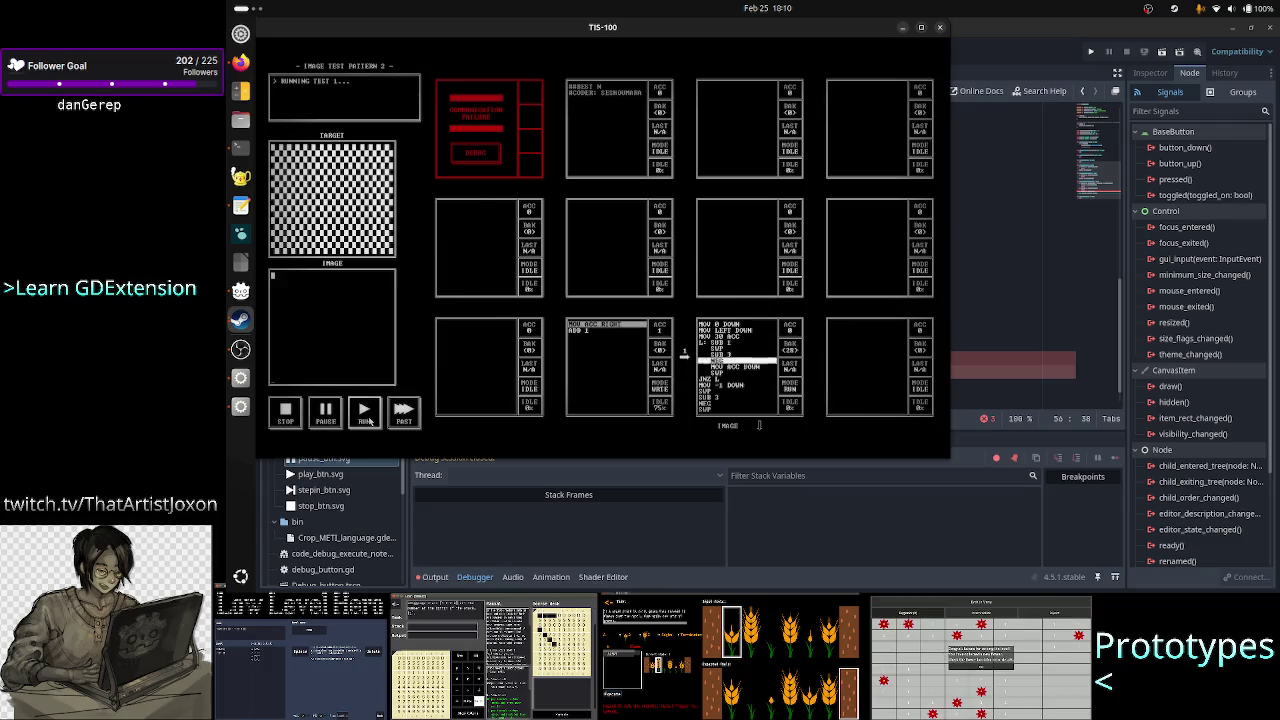
left_click(299, 418)
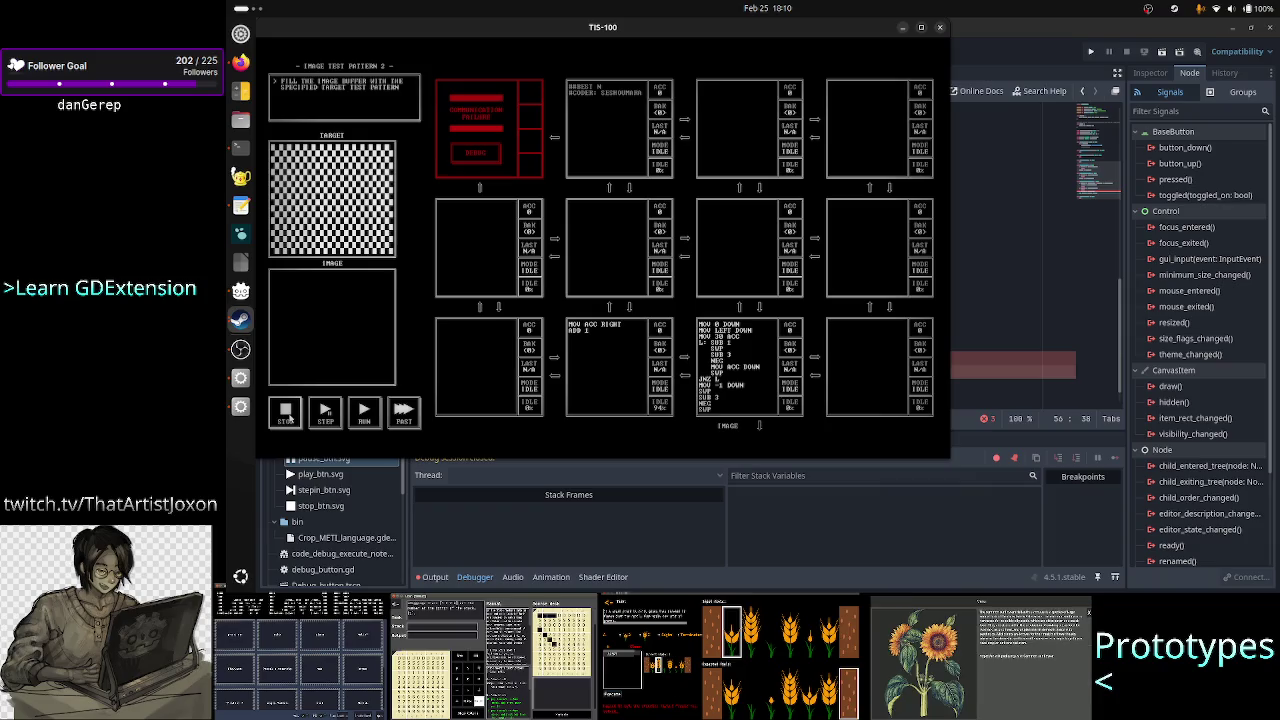
left_click(326, 414)
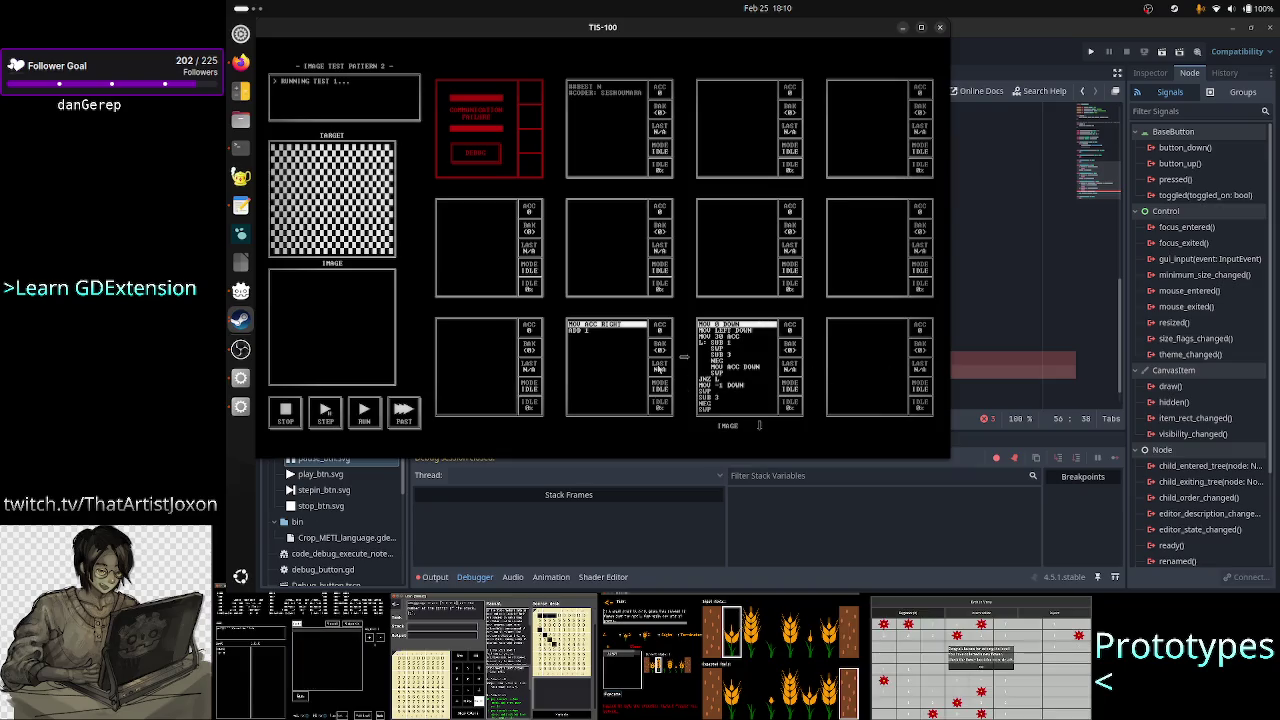
left_click(996, 359)
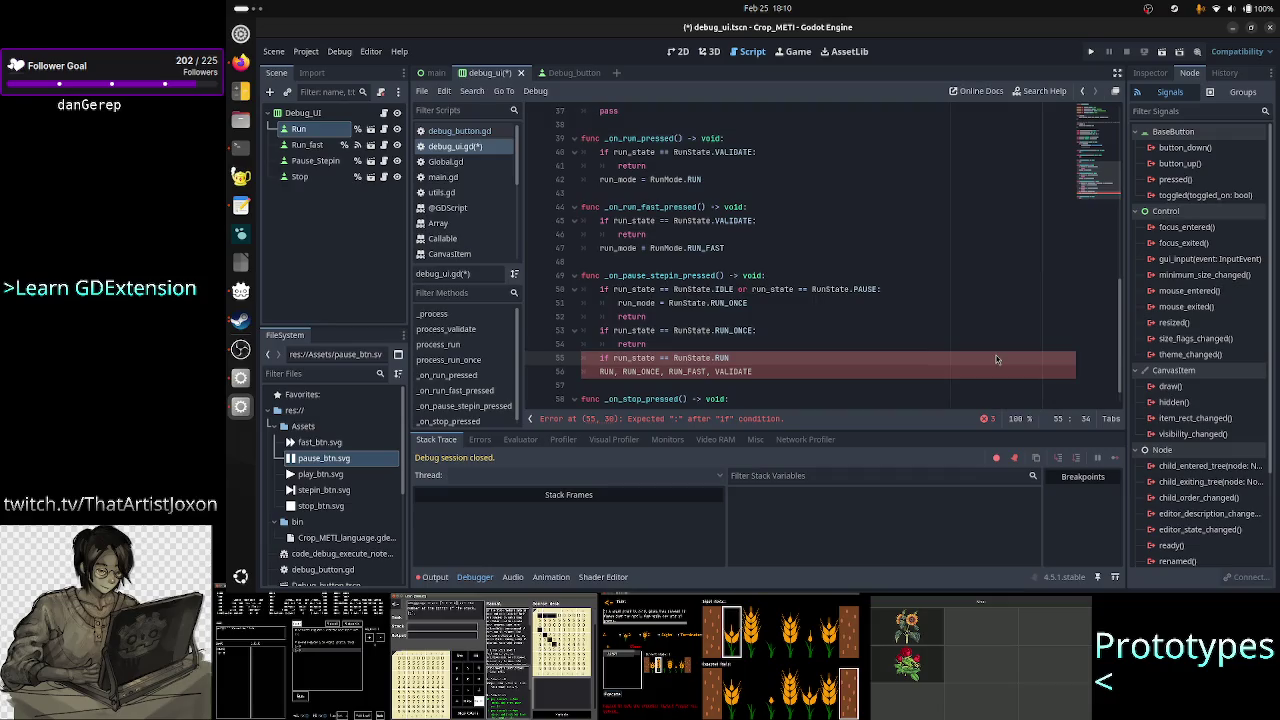
- Add a blank line below the unfinished RunState.RUN check, then bring Firefox's TIS-100 screenshot forward
key("Down")
key("Down")
key("Return")
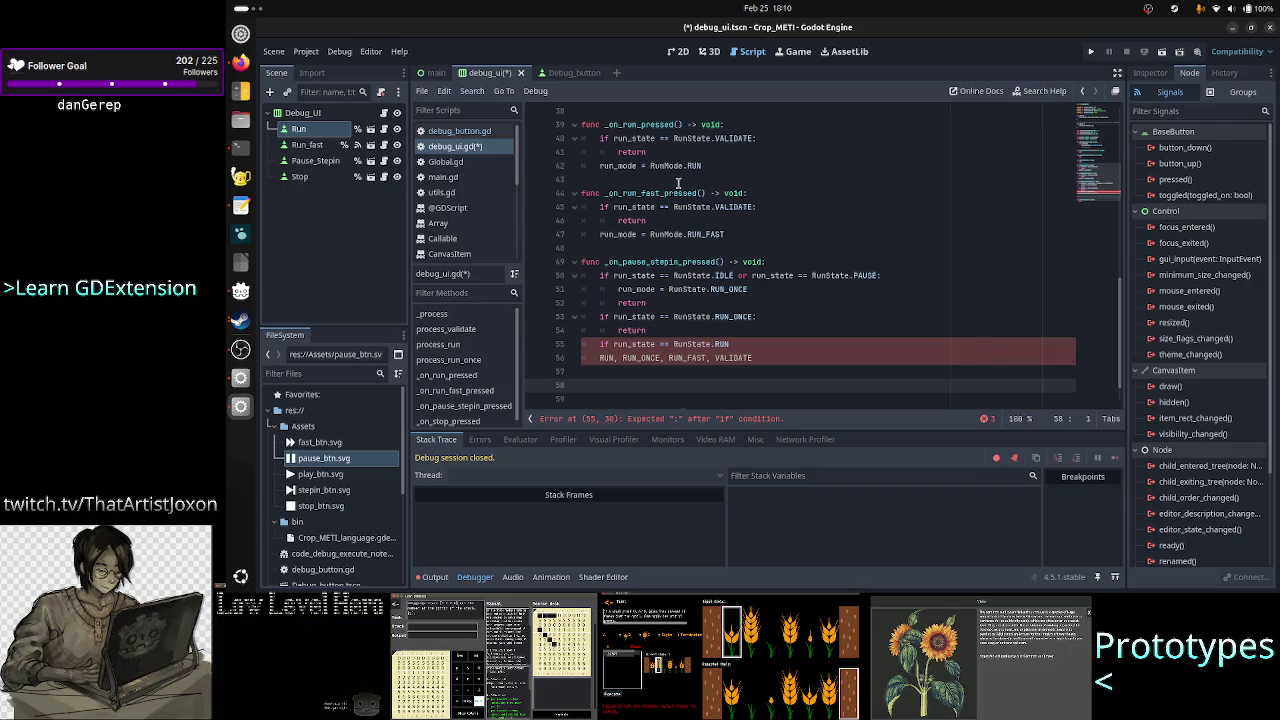
left_click(239, 62)
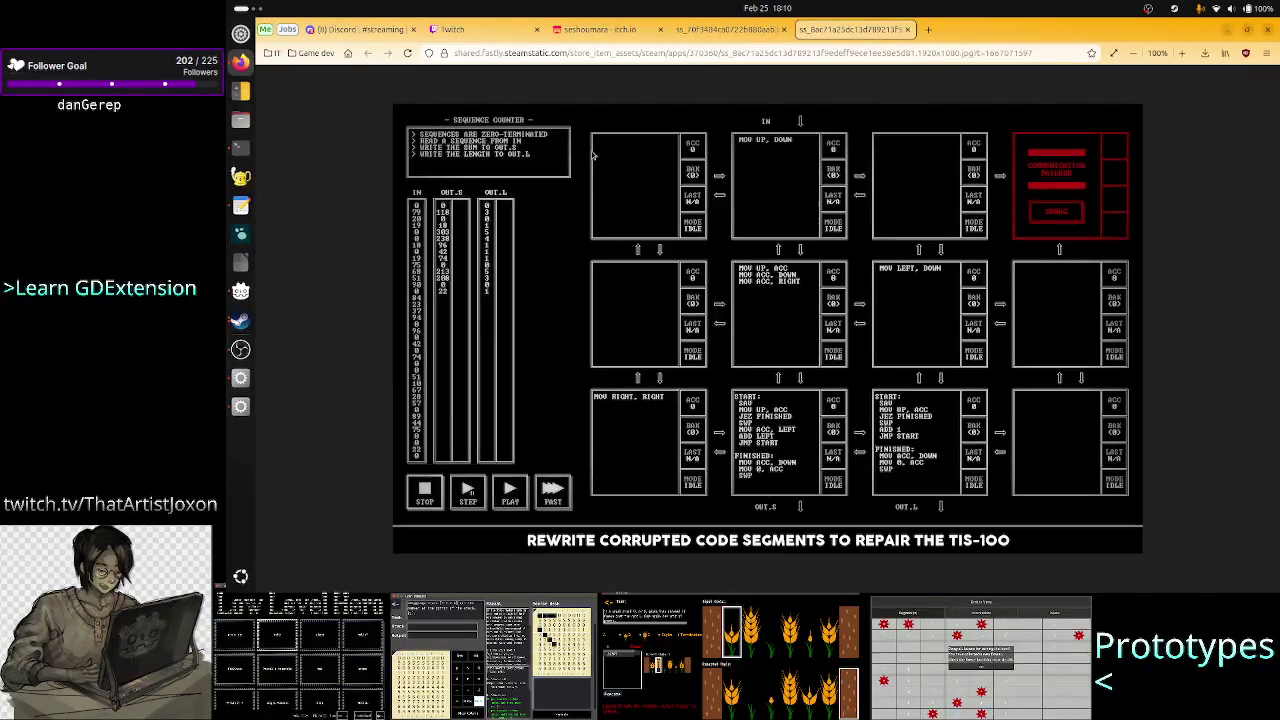
left_click(727, 30)
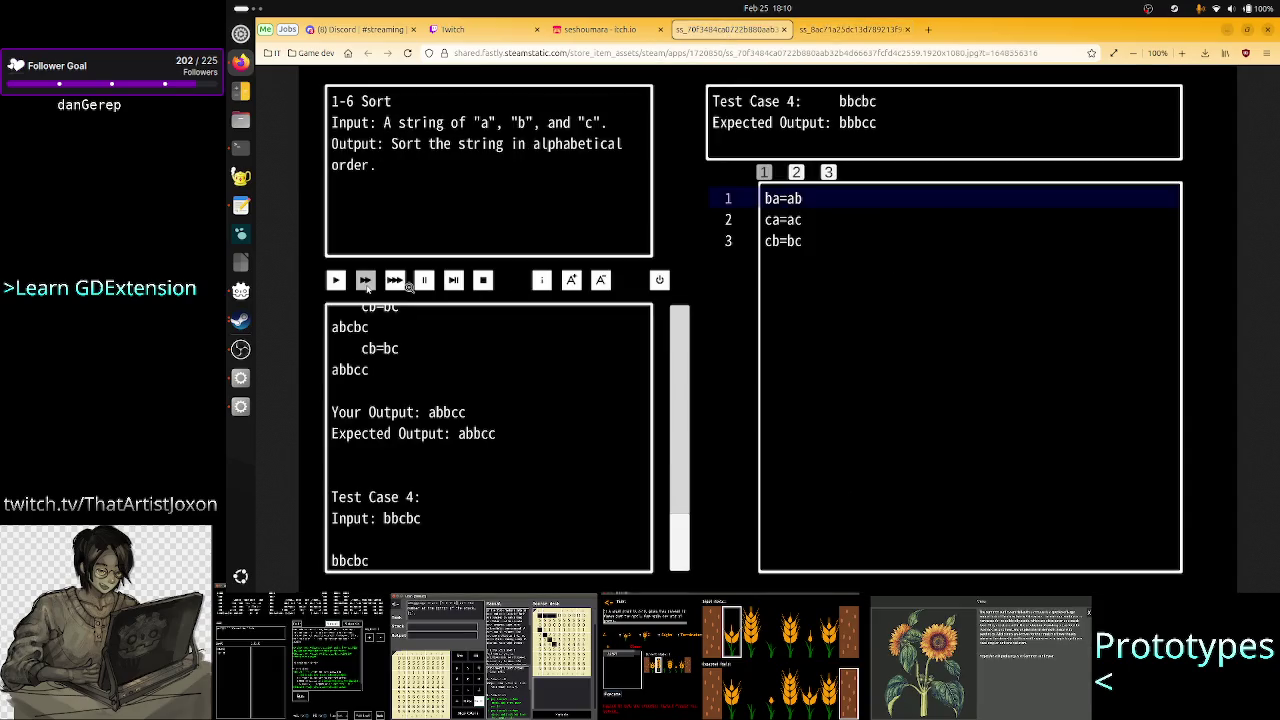
left_click(424, 287)
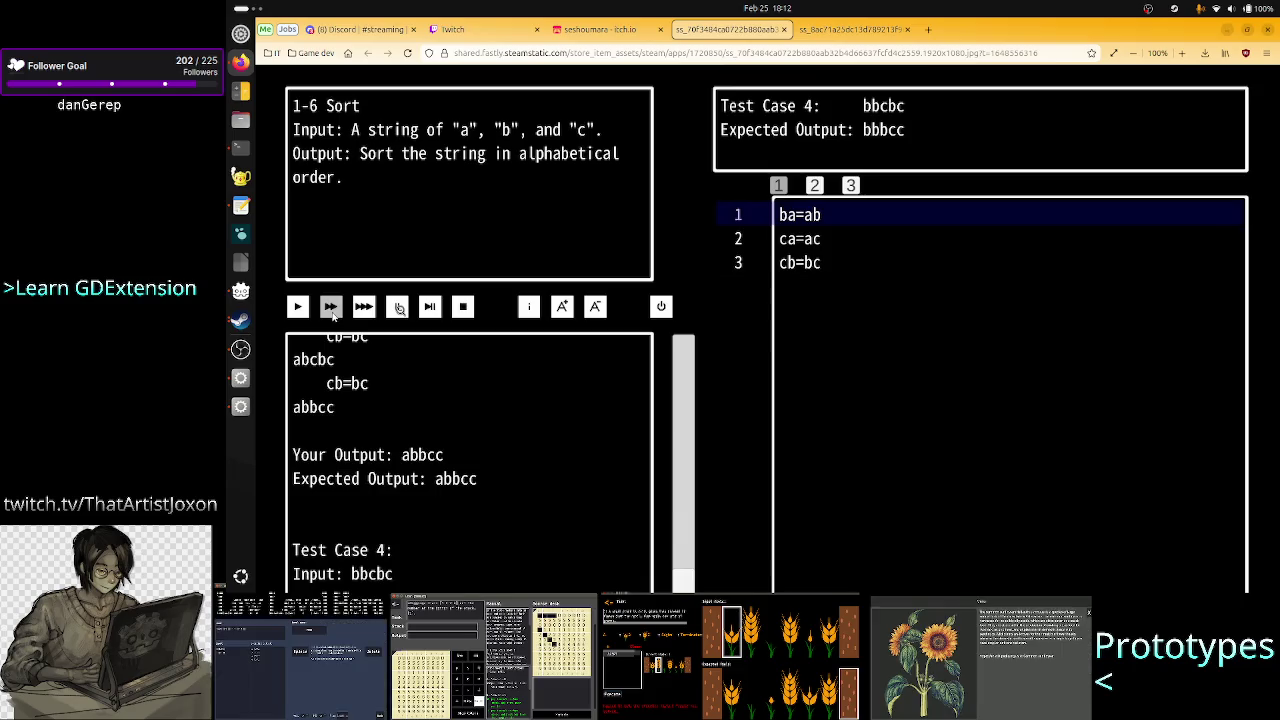
left_click(333, 313)
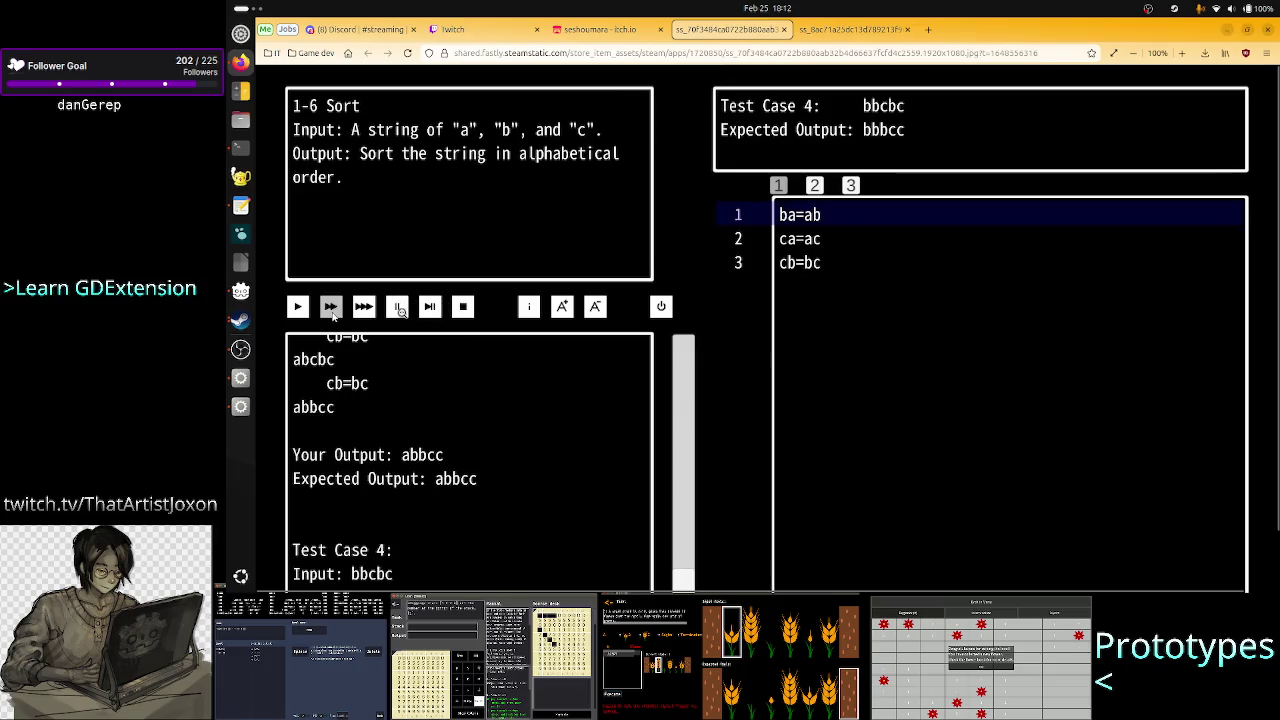
left_click(840, 30)
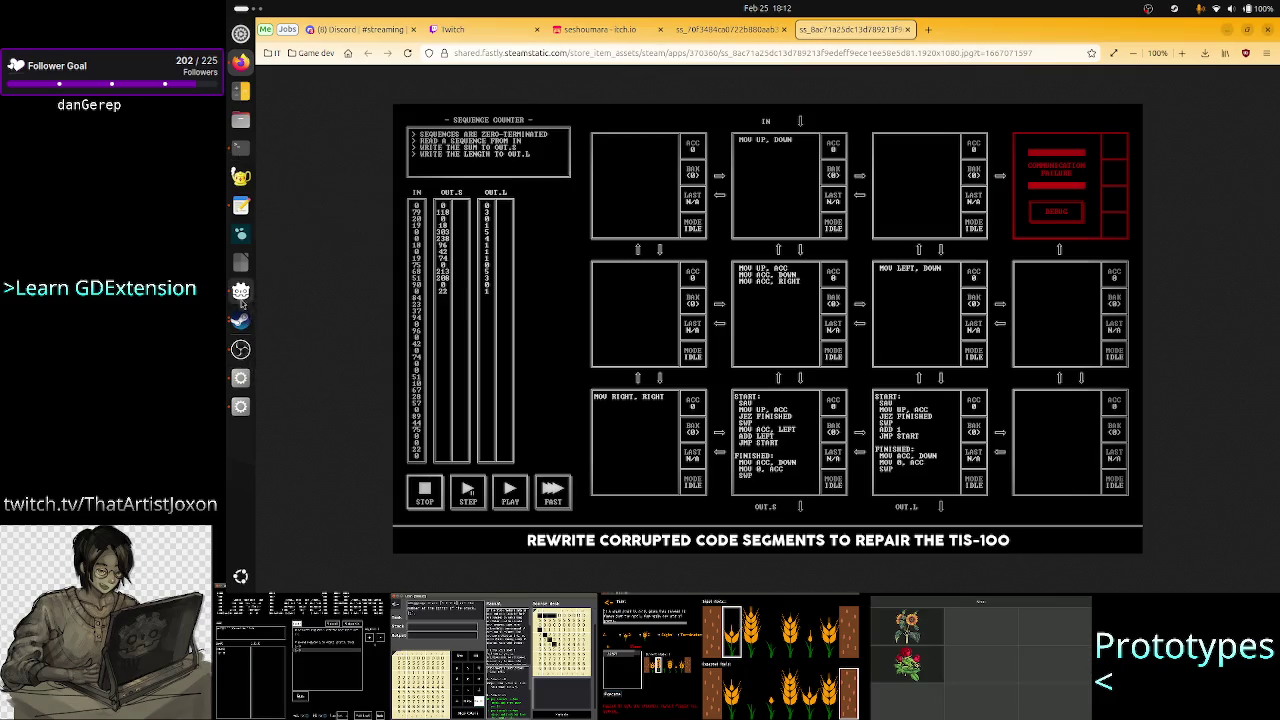
- Back in Godot, add notes 'when is this button showing pause:' and 'when is this button showing stepin:'
left_click(240, 405)
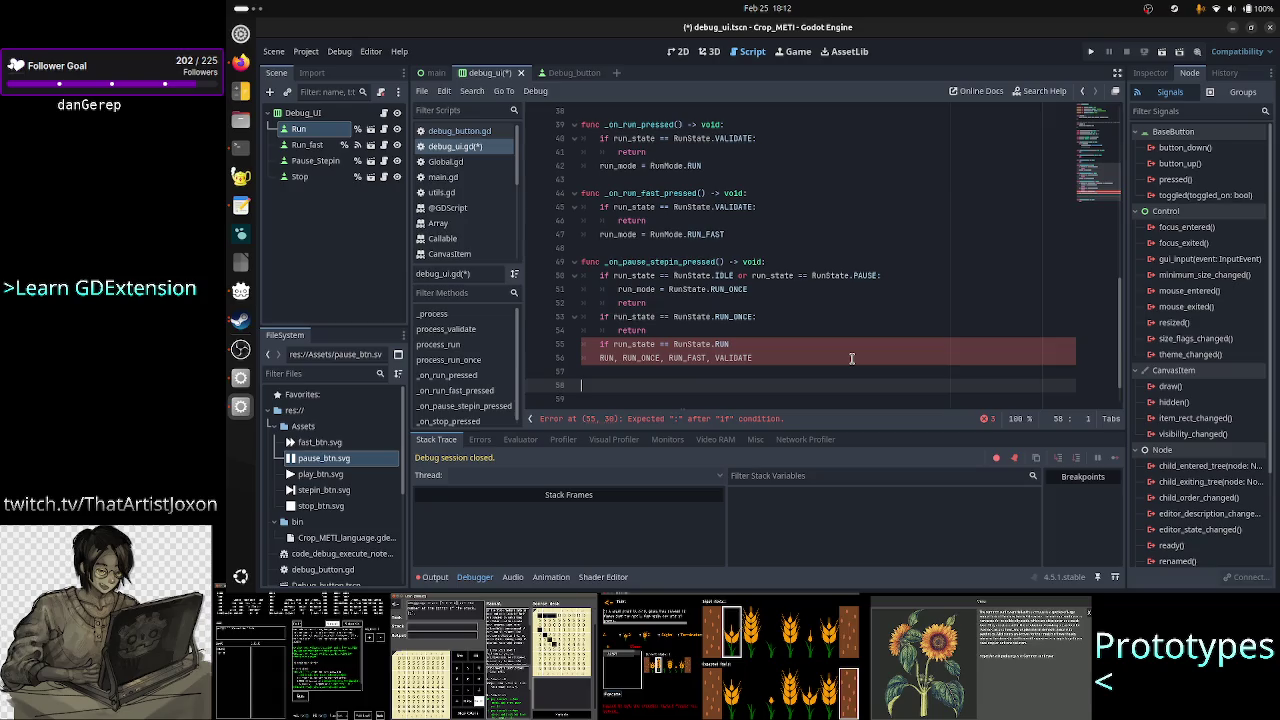
type("when is the")
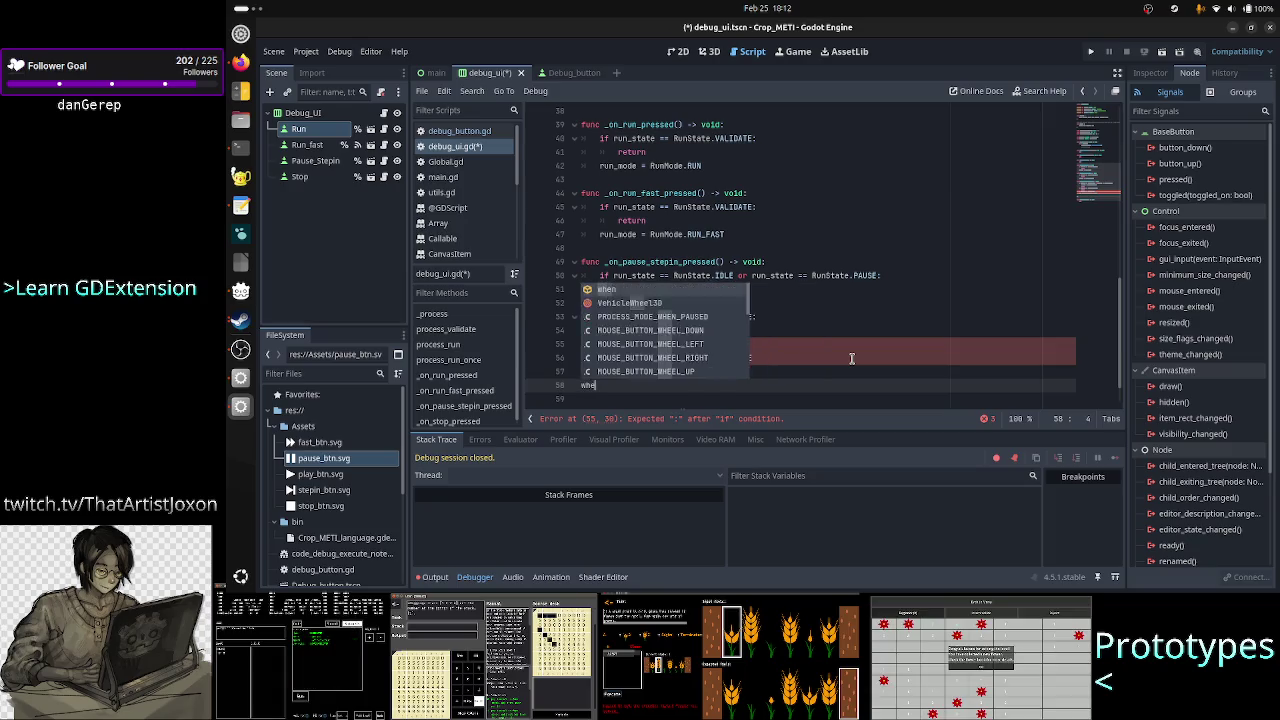
key("BackSpace")
type("is")
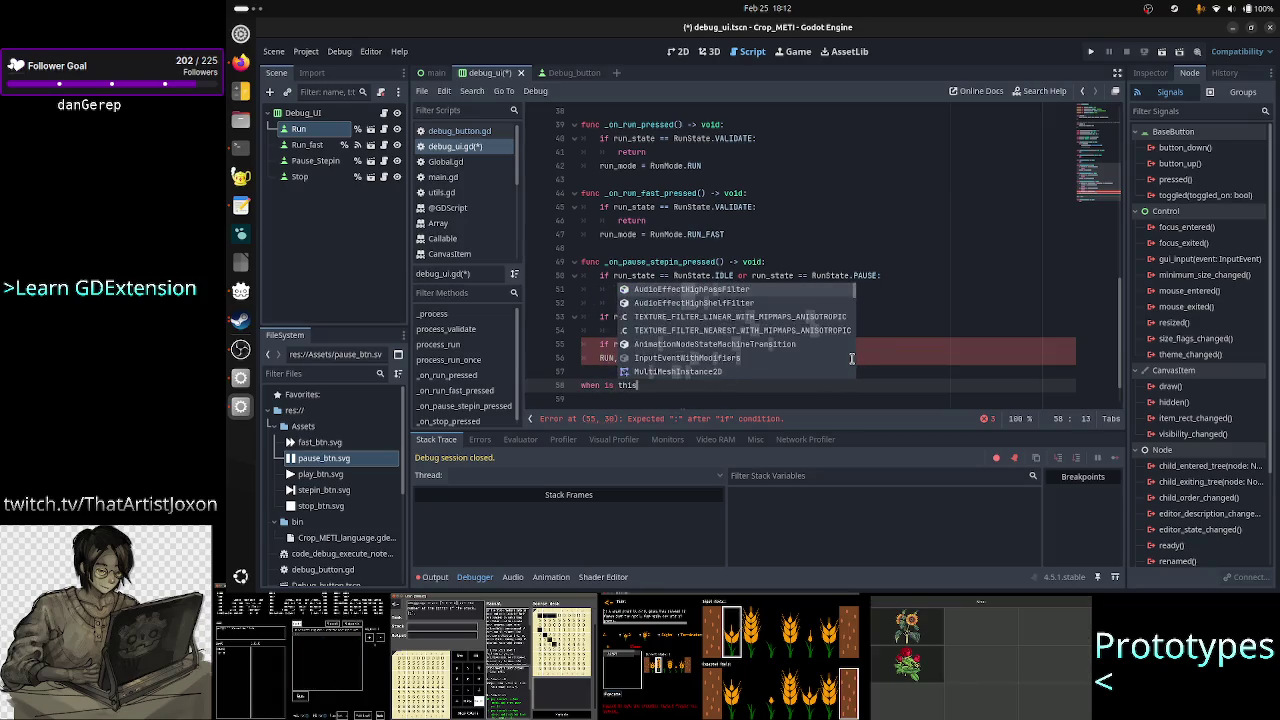
type("bub")
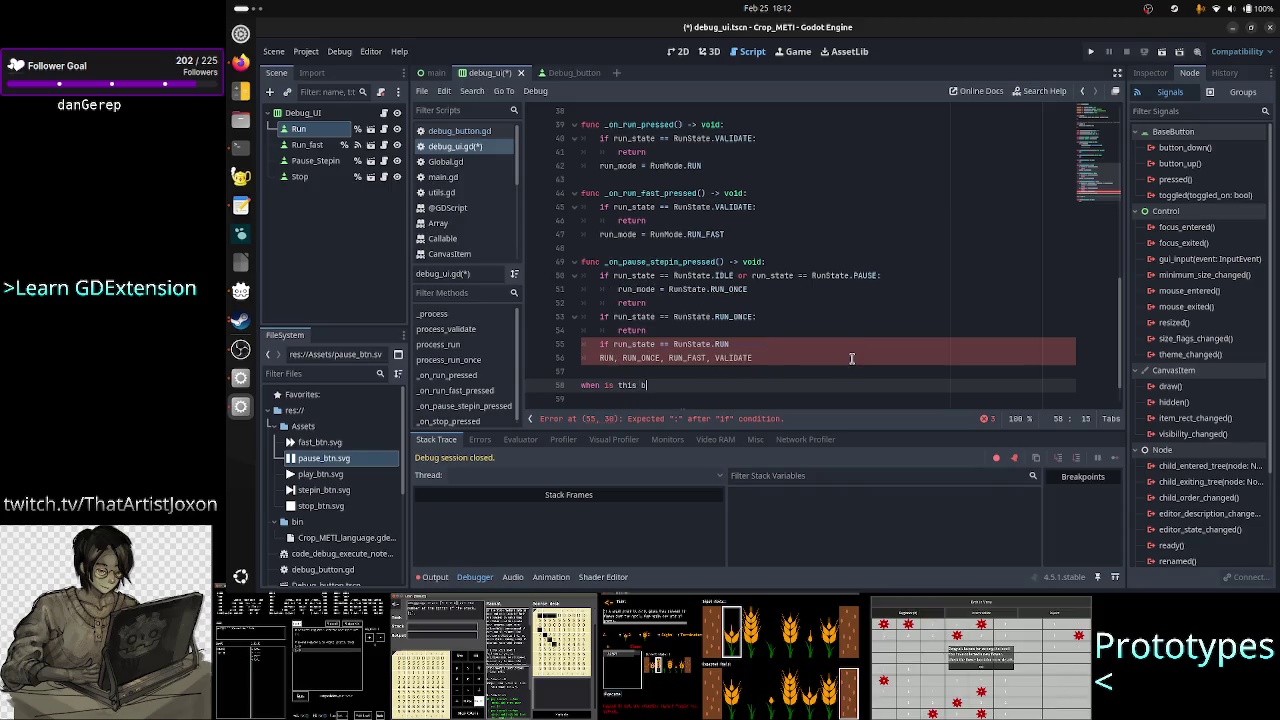
type("show")
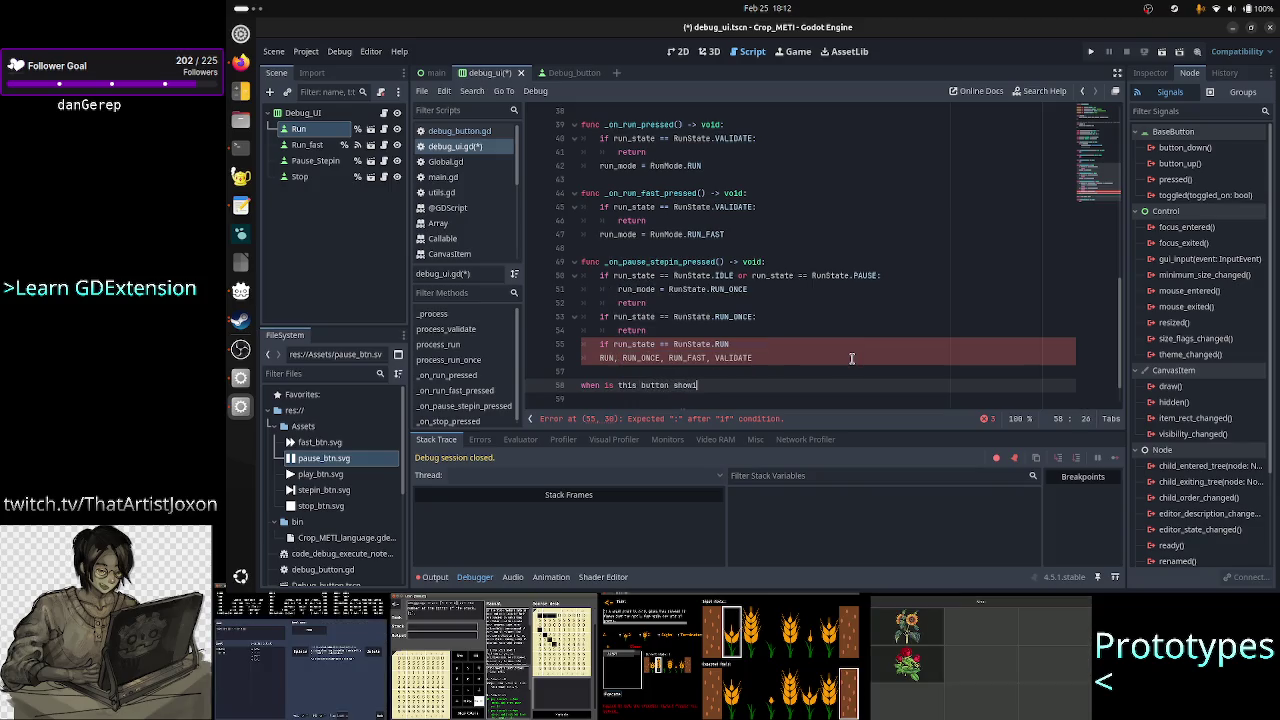
type("ing pause:")
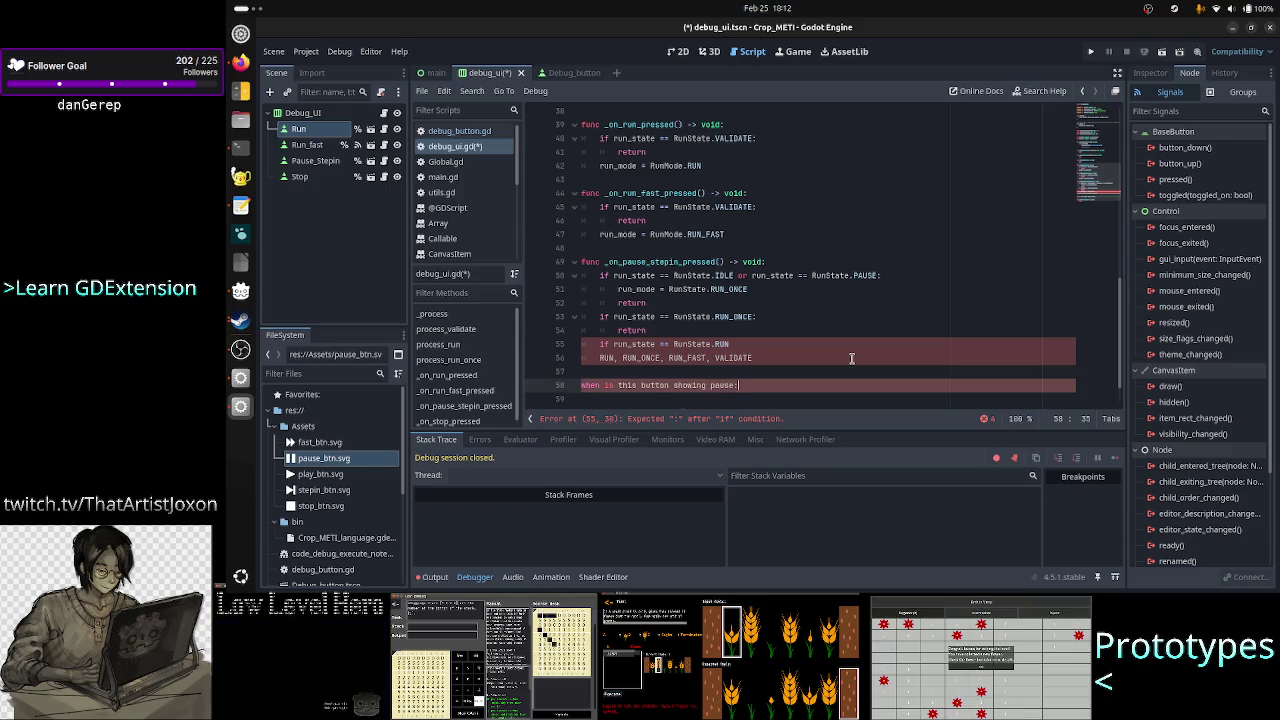
key("Return")
type("when is t")
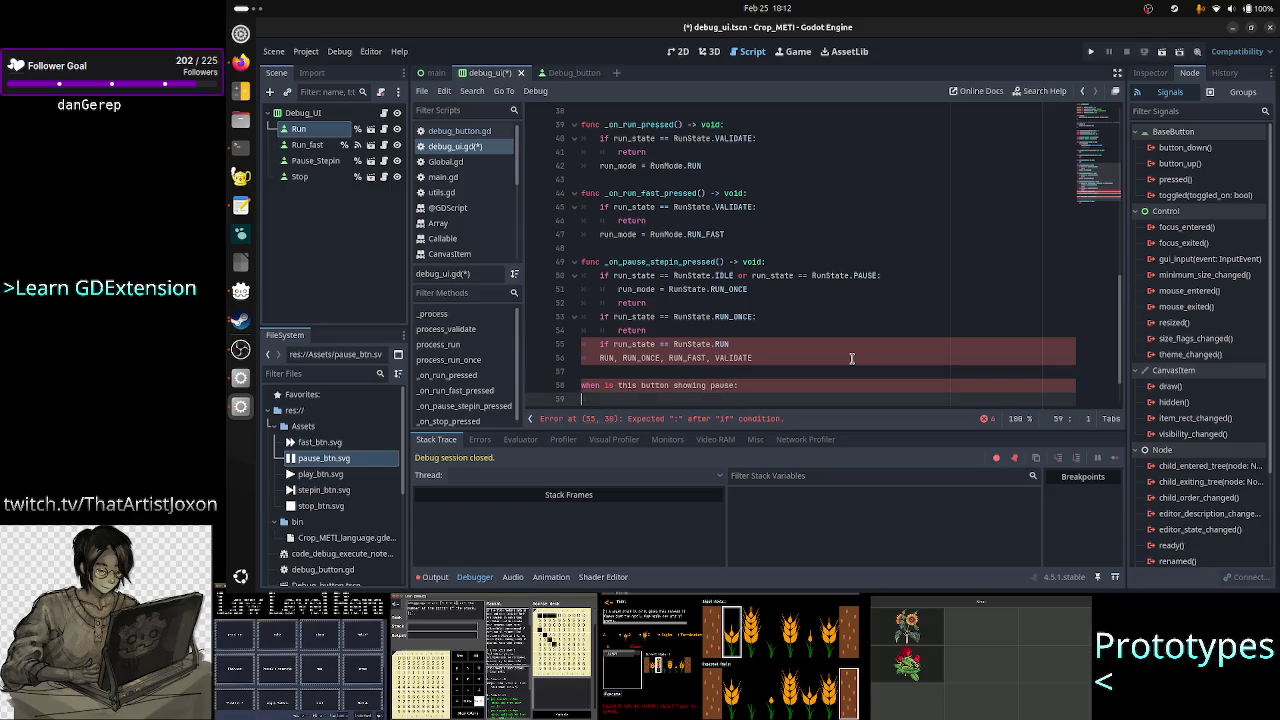
type("his b")
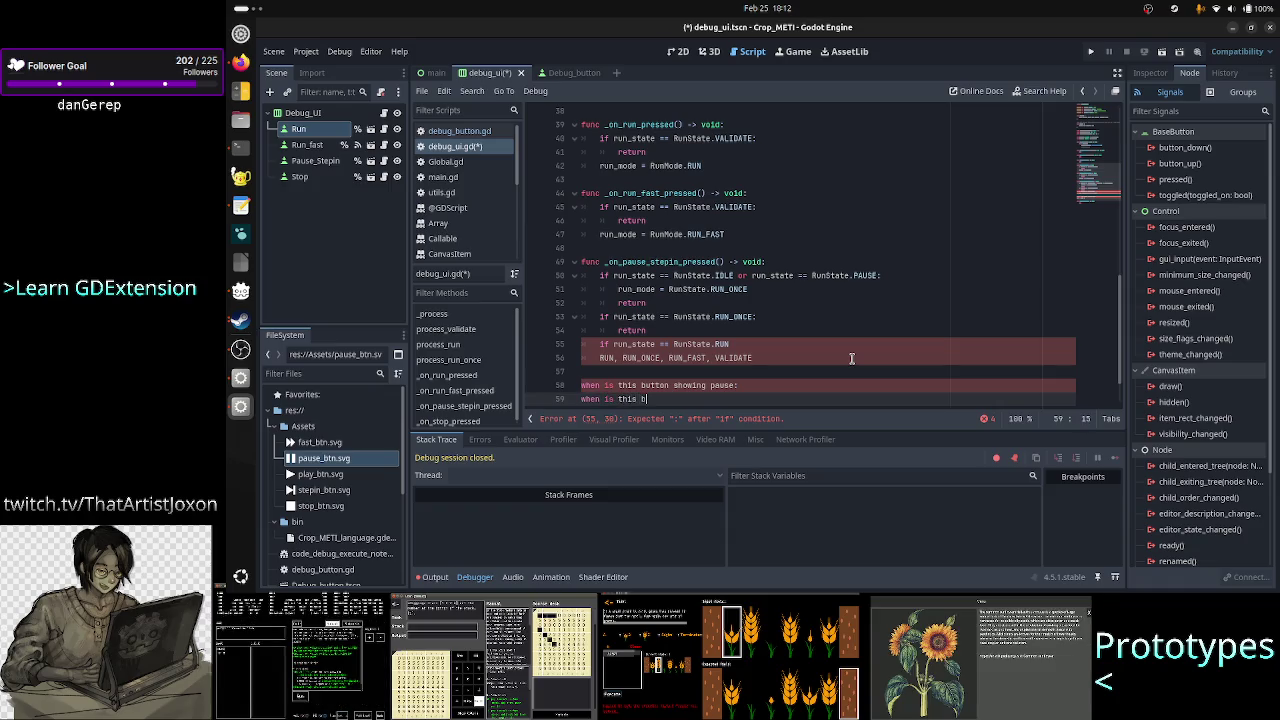
type("utton showing stepi")
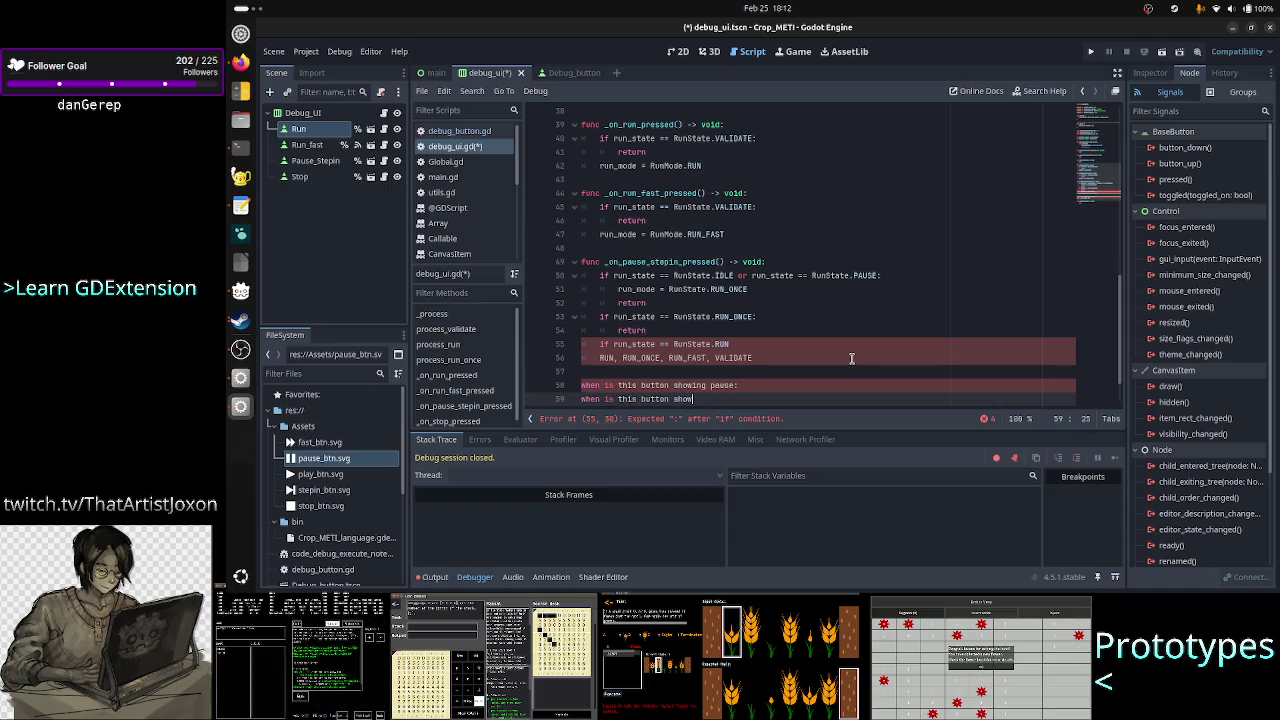
type("n:")
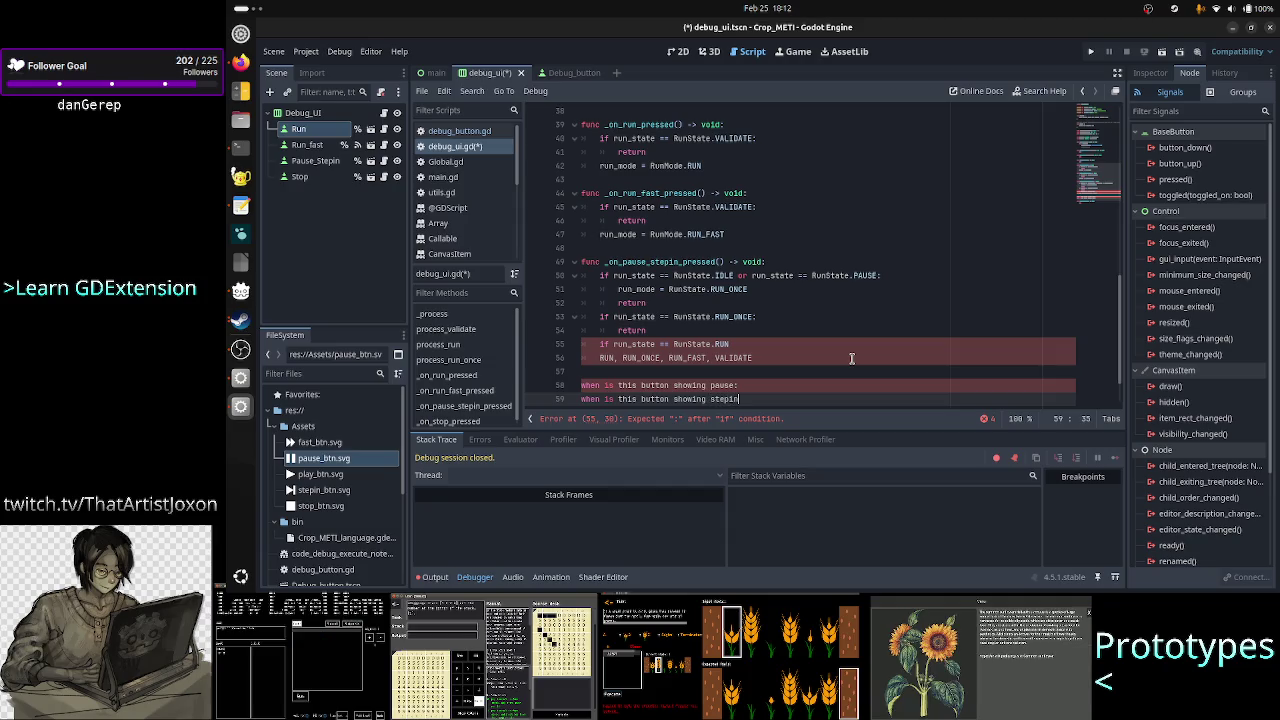